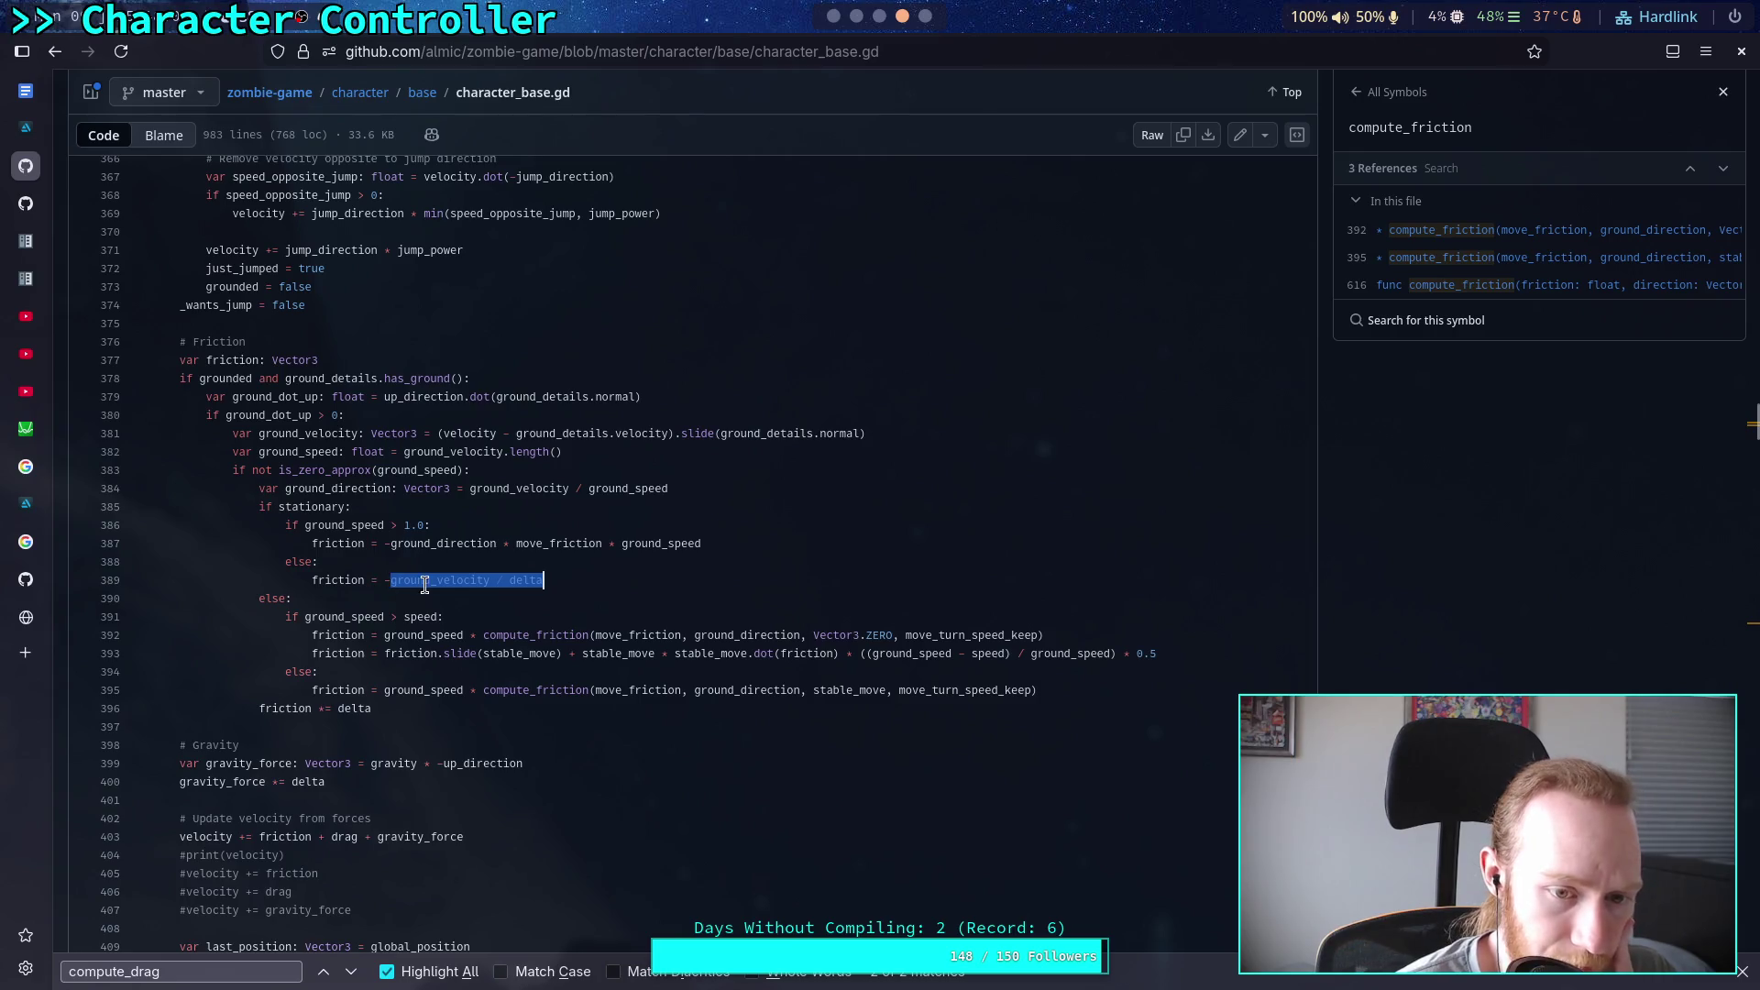
Step: Highlight every delta reference from line 389 of character_base.gd, then move to the notes workspace
{"action": "left_click", "coordinate": [626, 574]}
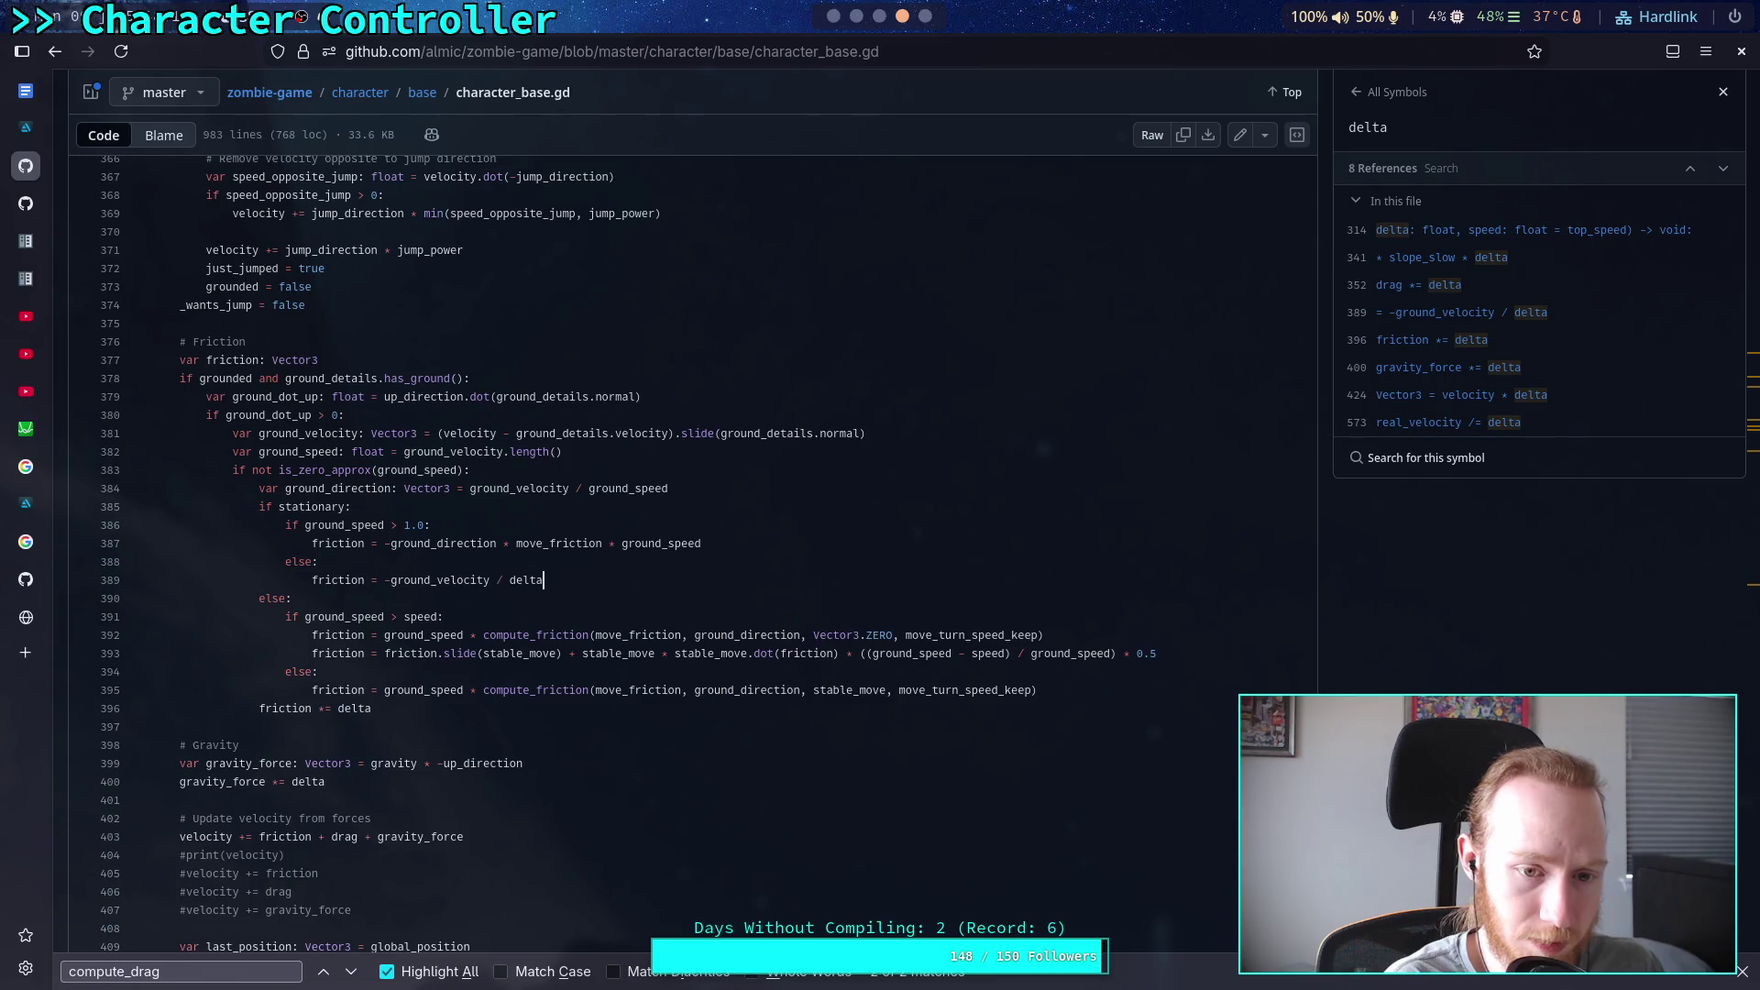
{"action": "key", "text": "super+2"}
{"action": "key", "text": "super+3"}
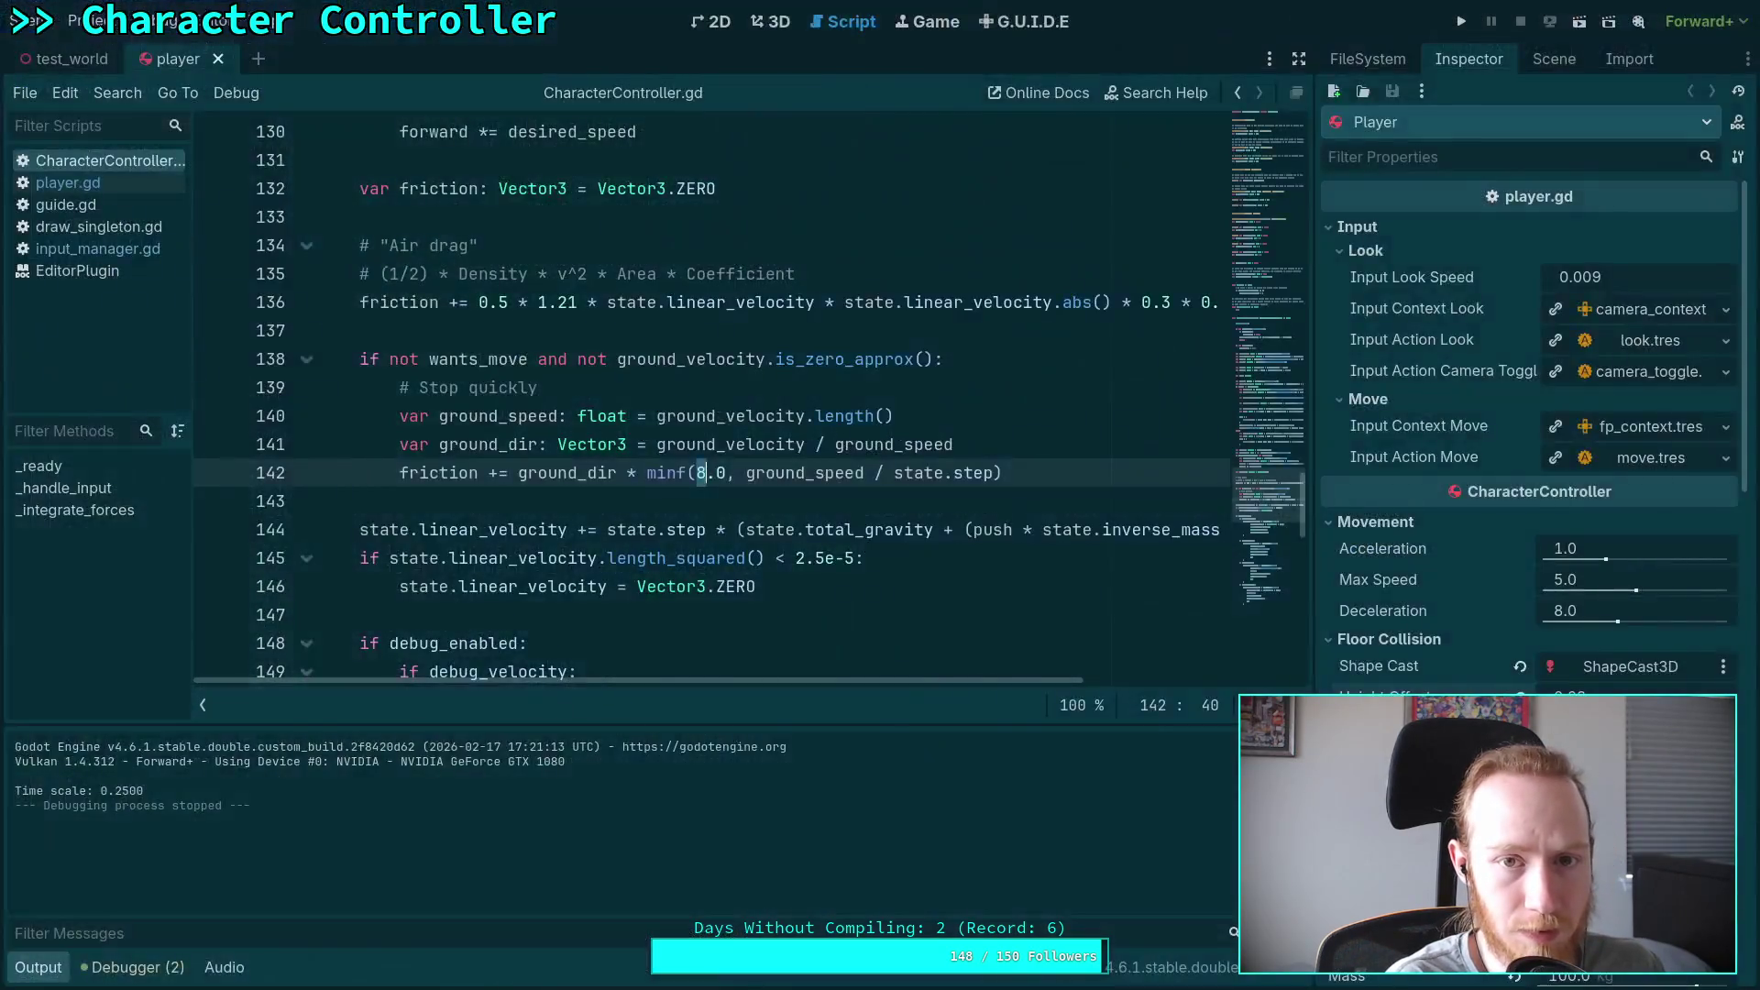
Step: Inspect lines 138–142: is_zero_approx, ground_dir, ground_speed and minf(8.0, …), then go to the 3D view
{"action": "key", "text": "super+1"}
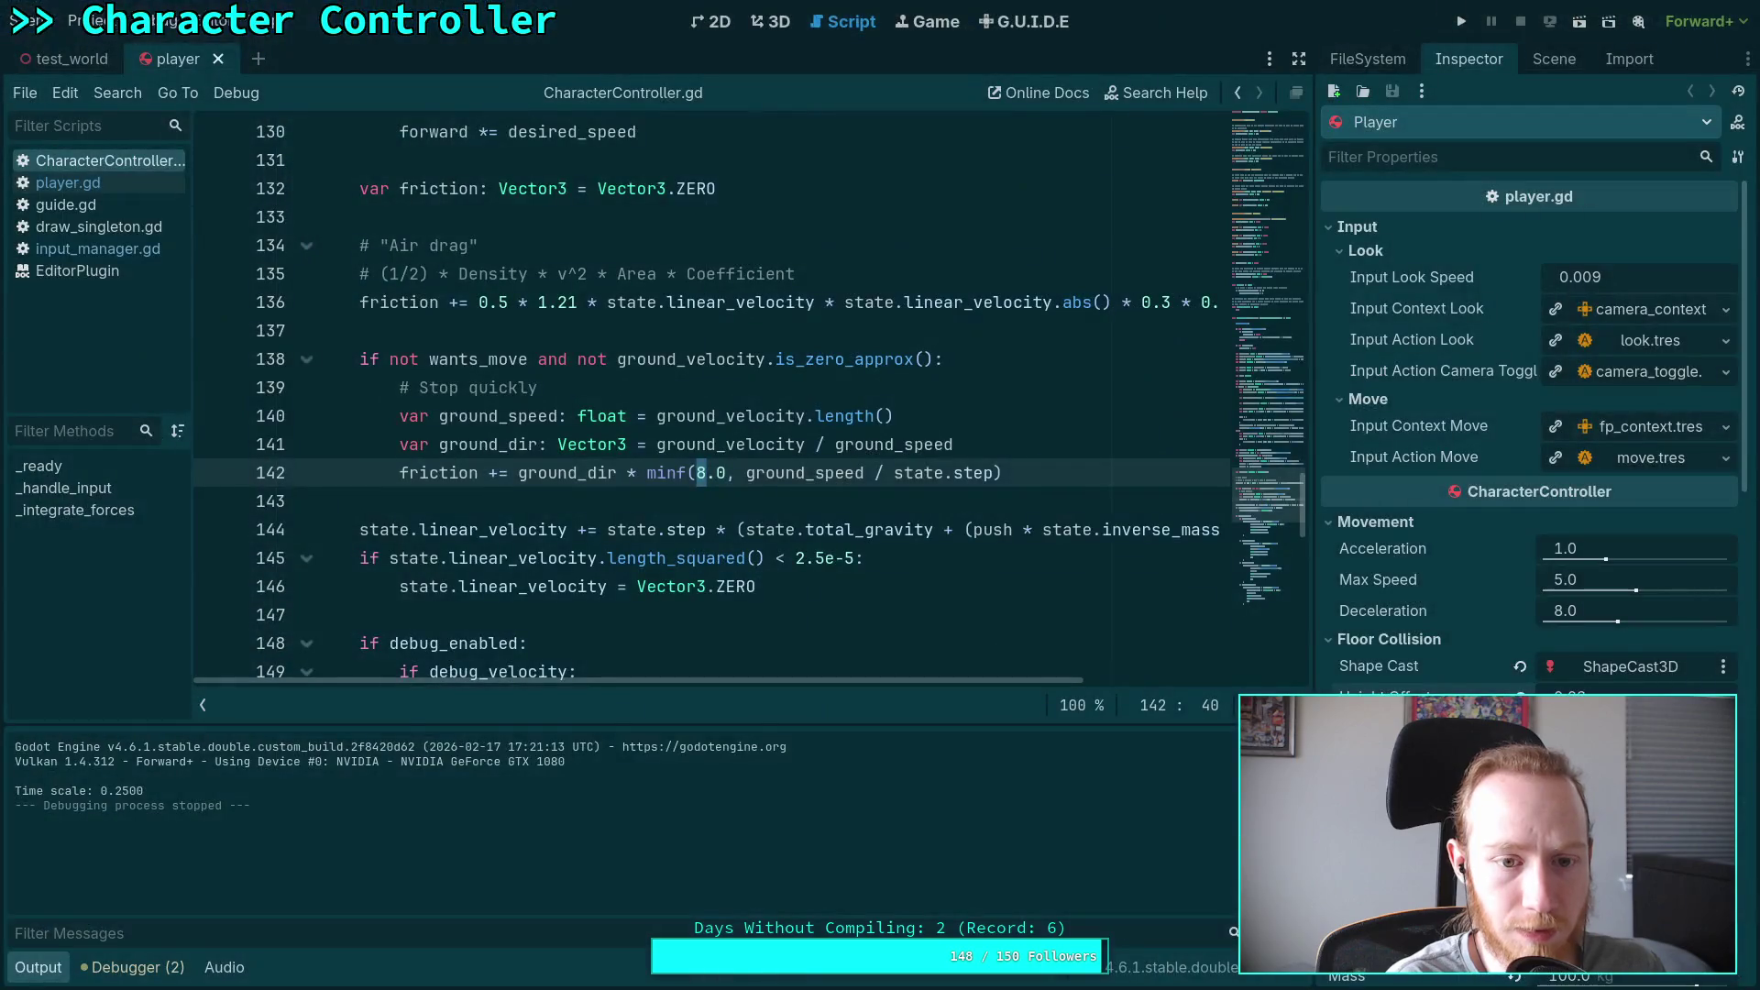
{"action": "left_click", "coordinate": [971, 451]}
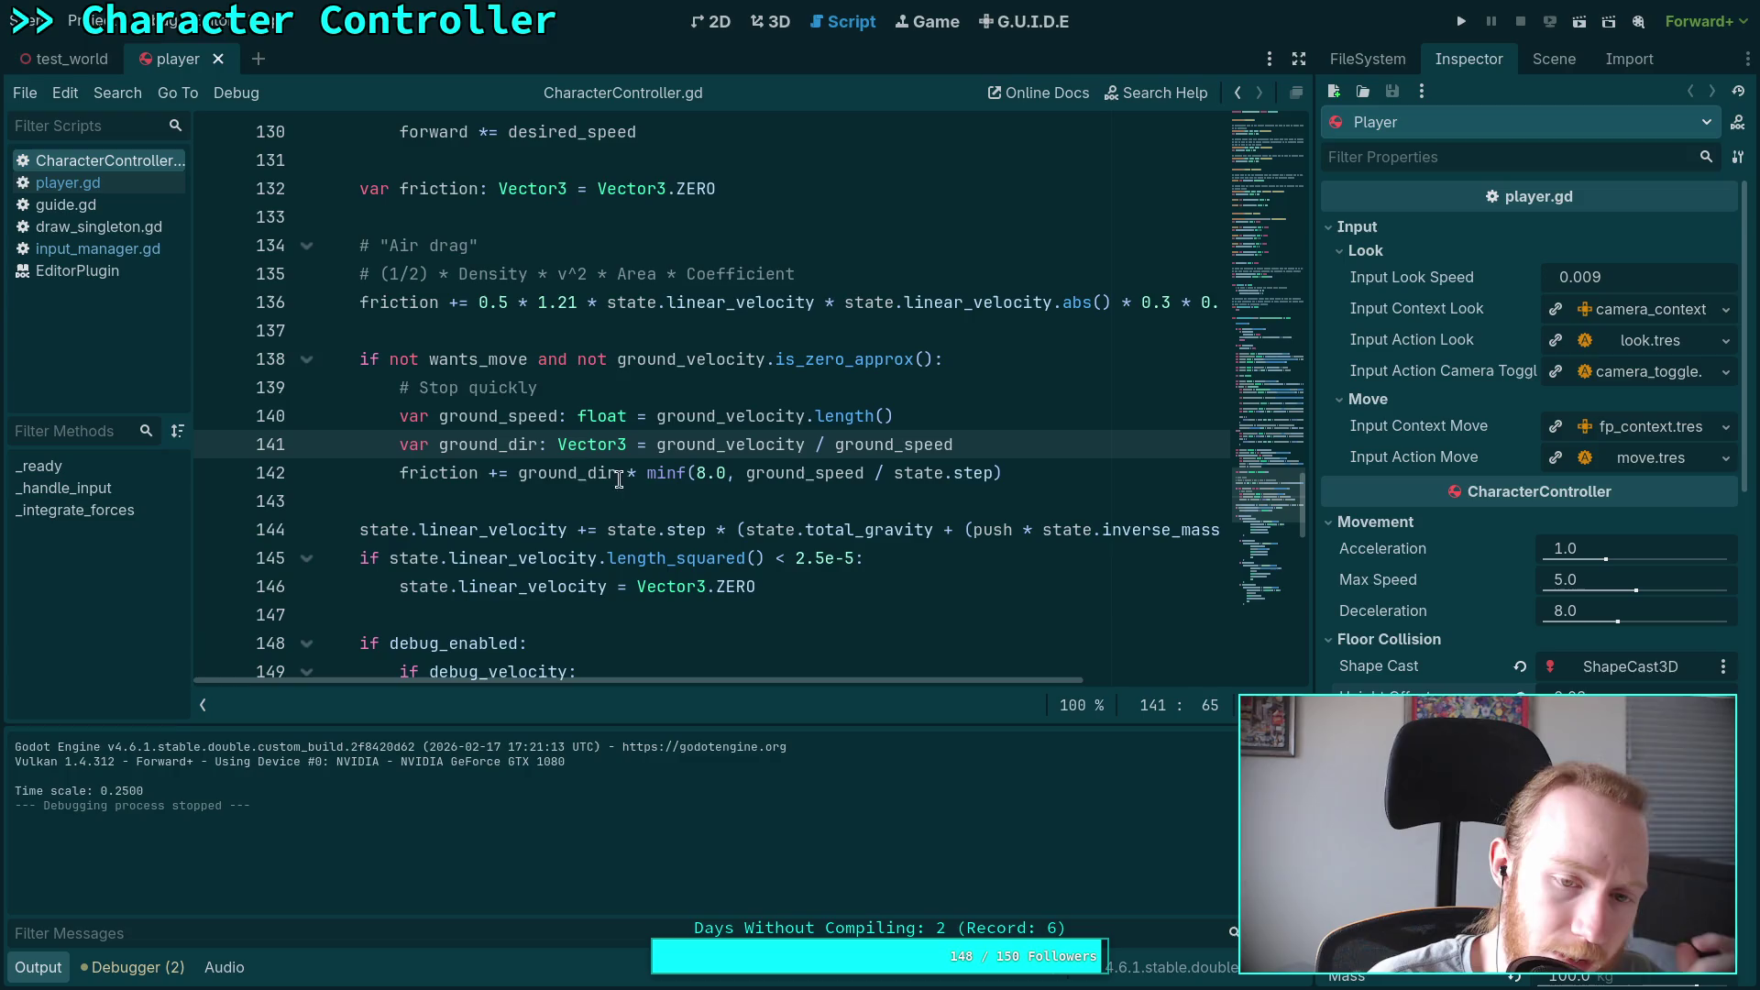
{"action": "left_click_drag", "start_coordinate": [520, 474], "coordinate": [616, 474]}
{"action": "left_click_drag", "start_coordinate": [746, 474], "coordinate": [866, 484]}
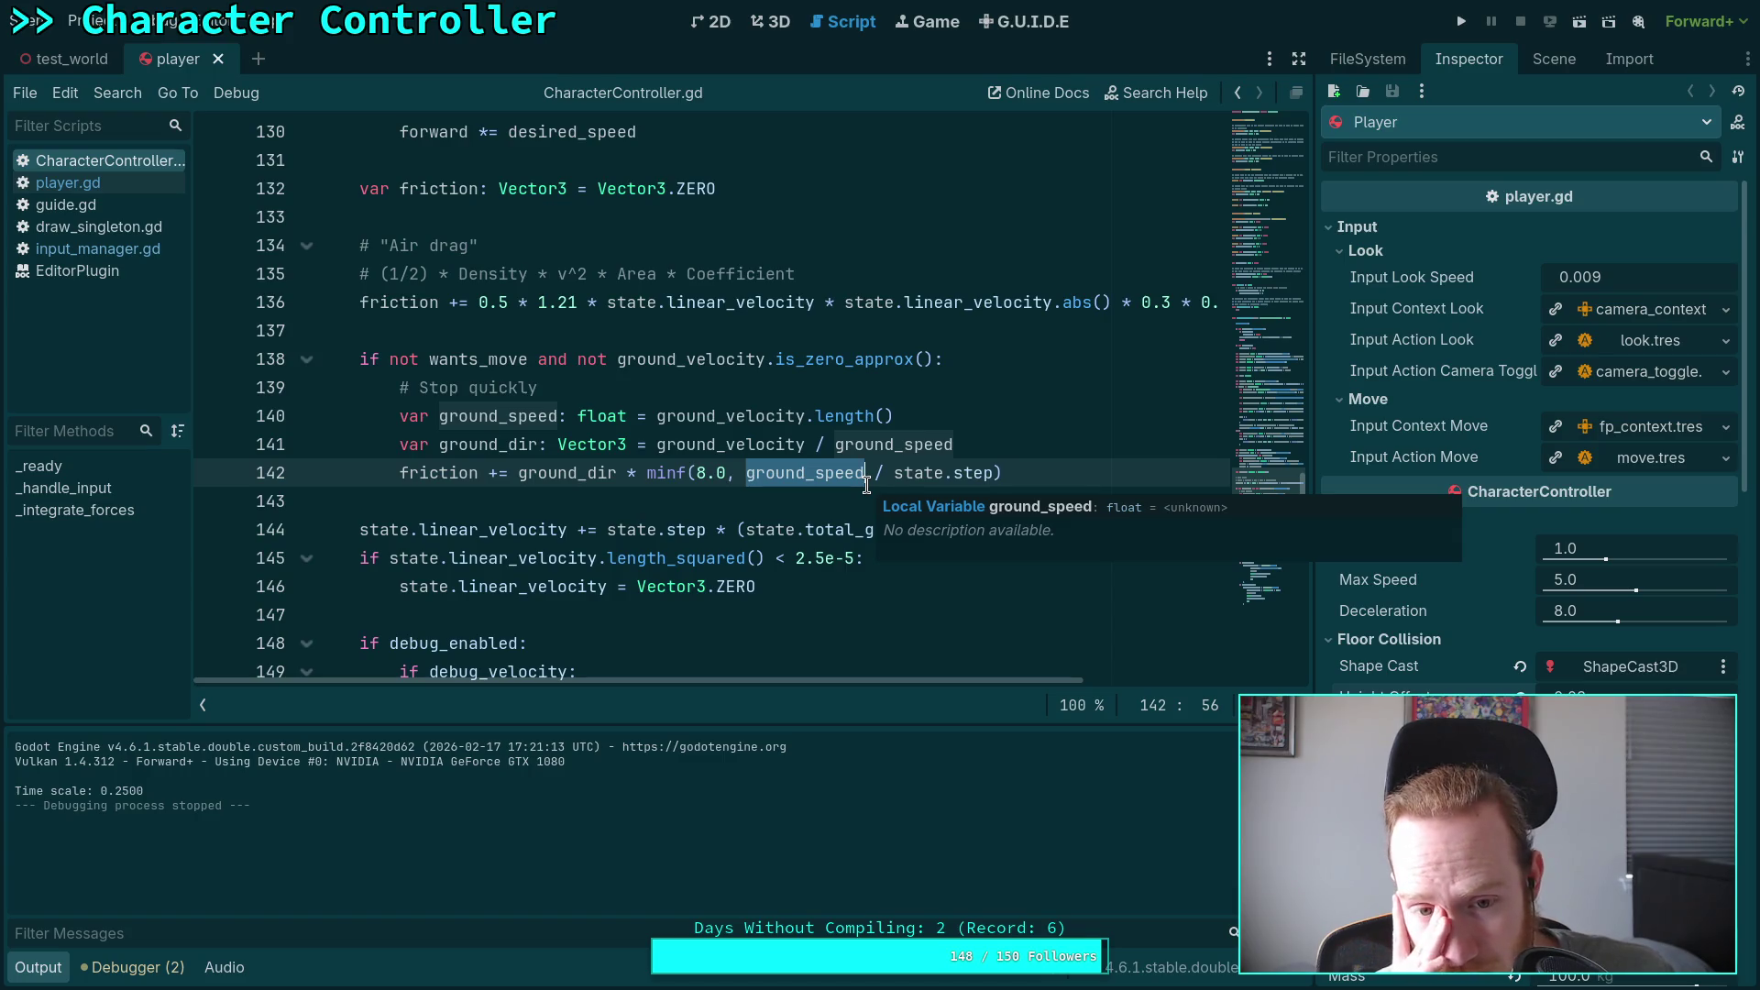
{"action": "left_click", "coordinate": [1044, 444]}
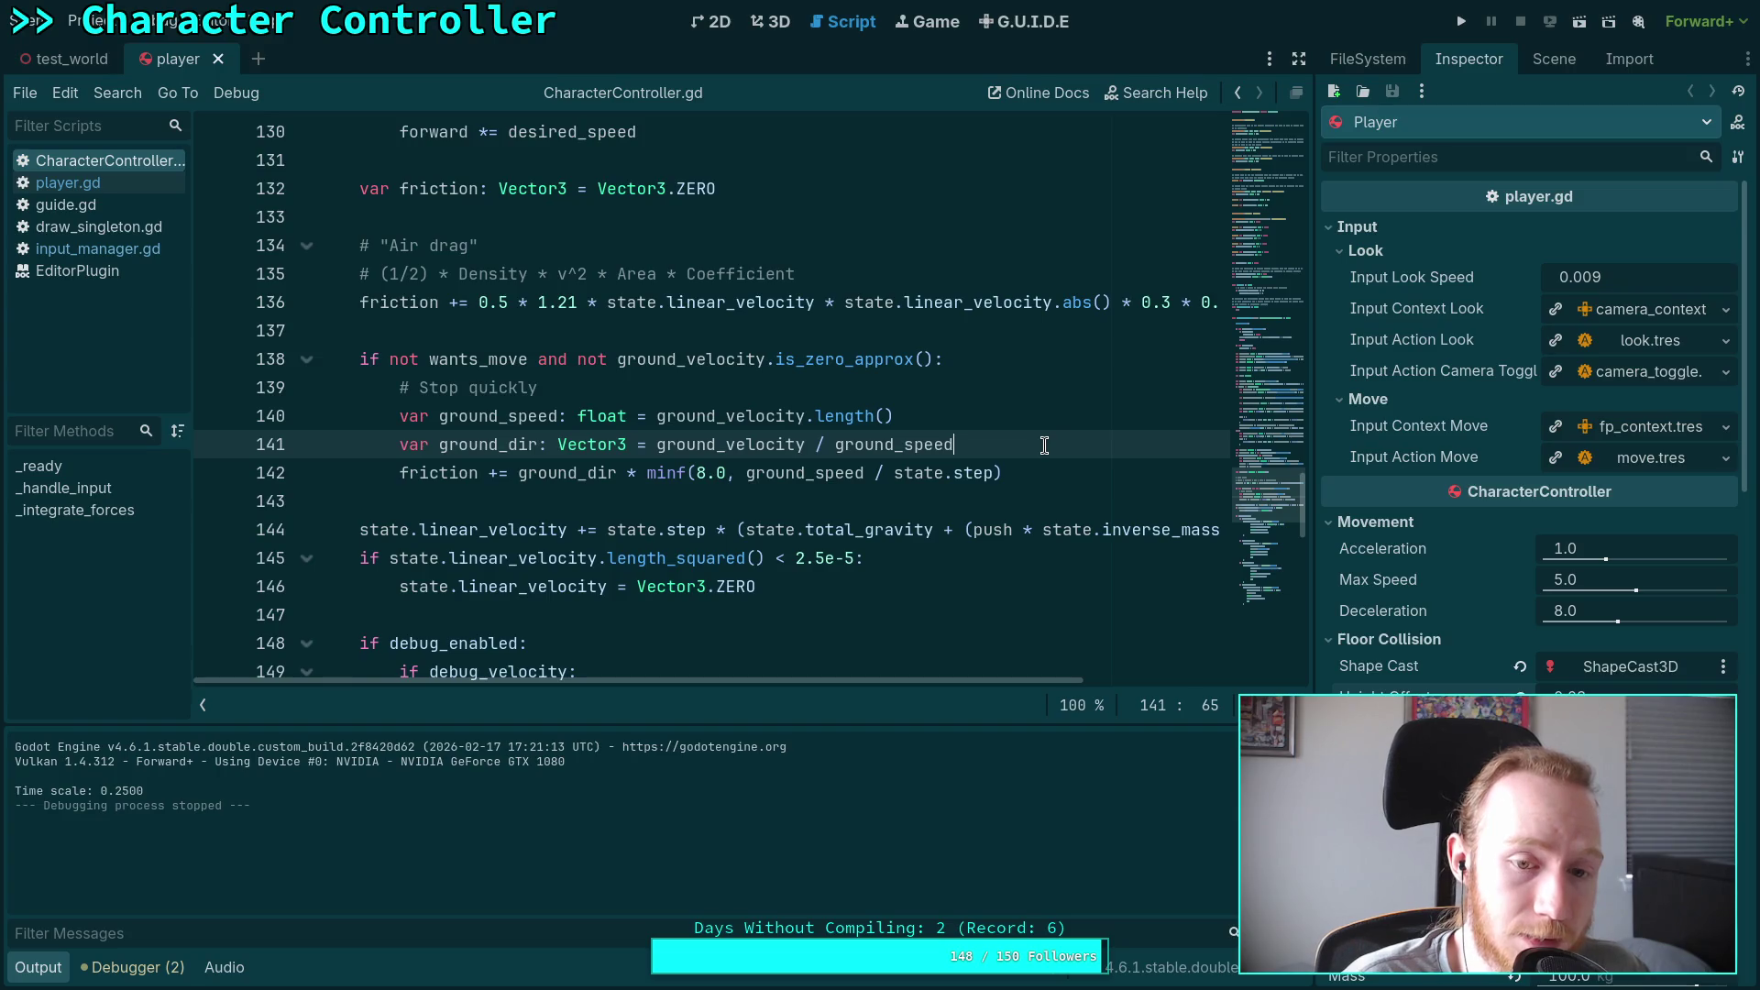
{"action": "left_click", "coordinate": [697, 474]}
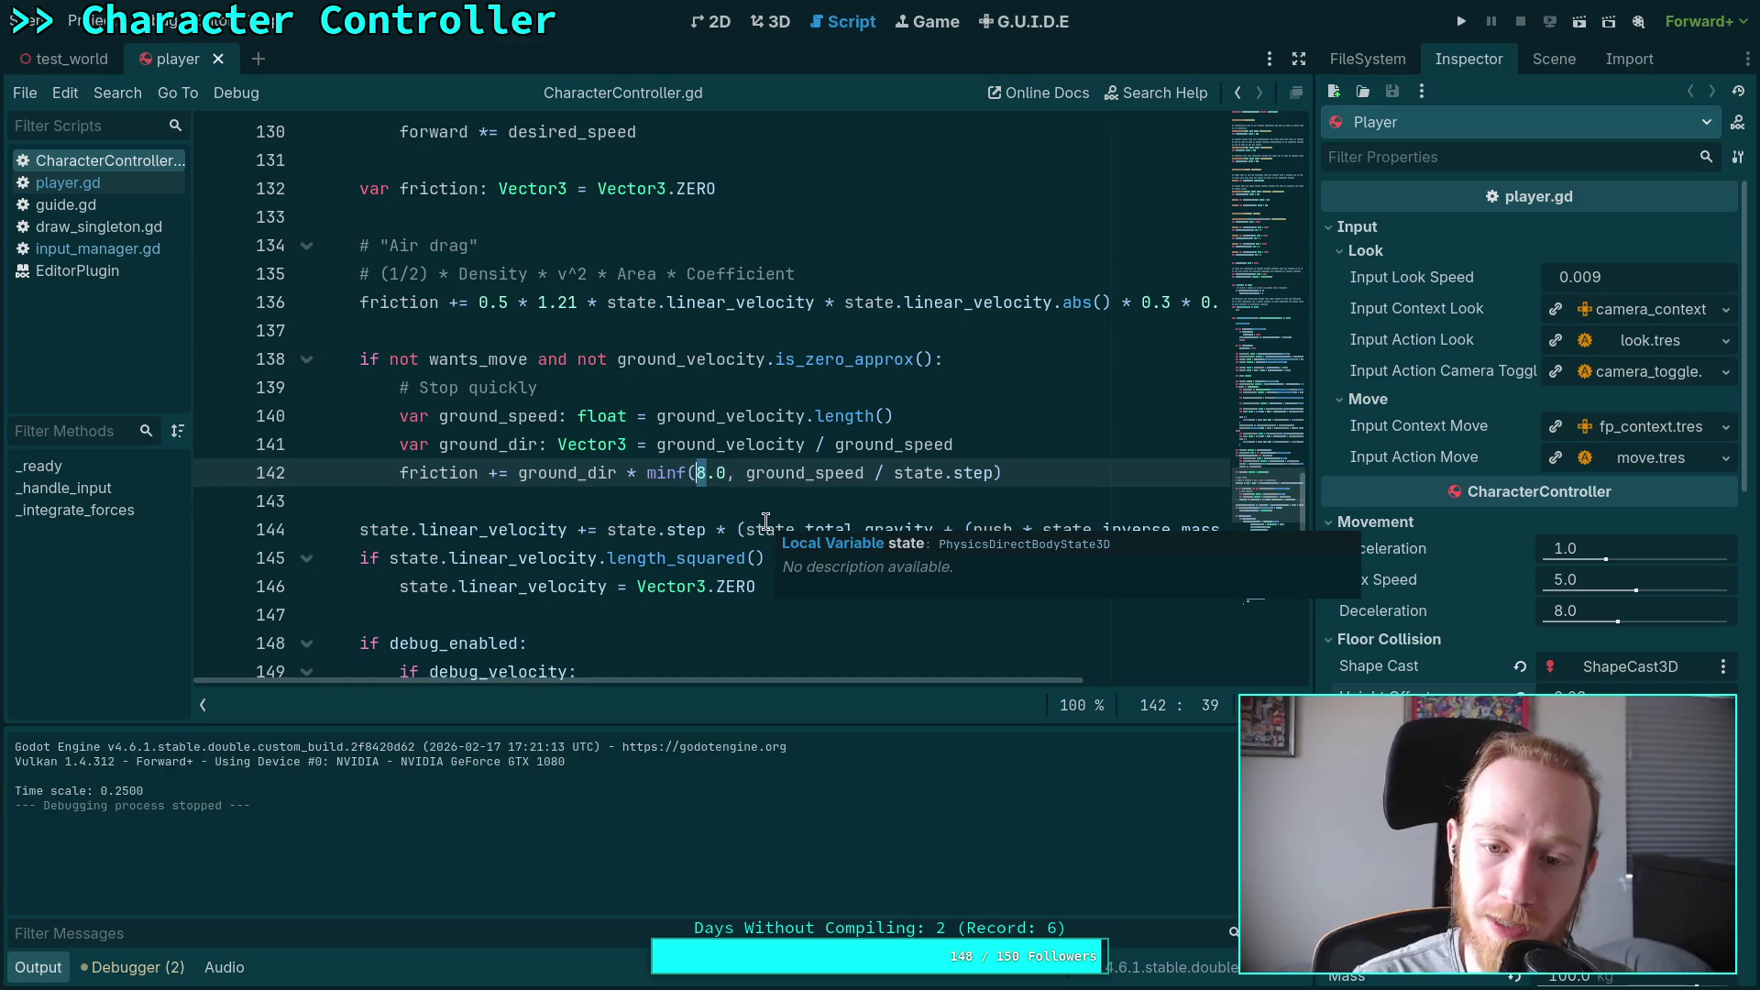
{"action": "left_click", "coordinate": [782, 360]}
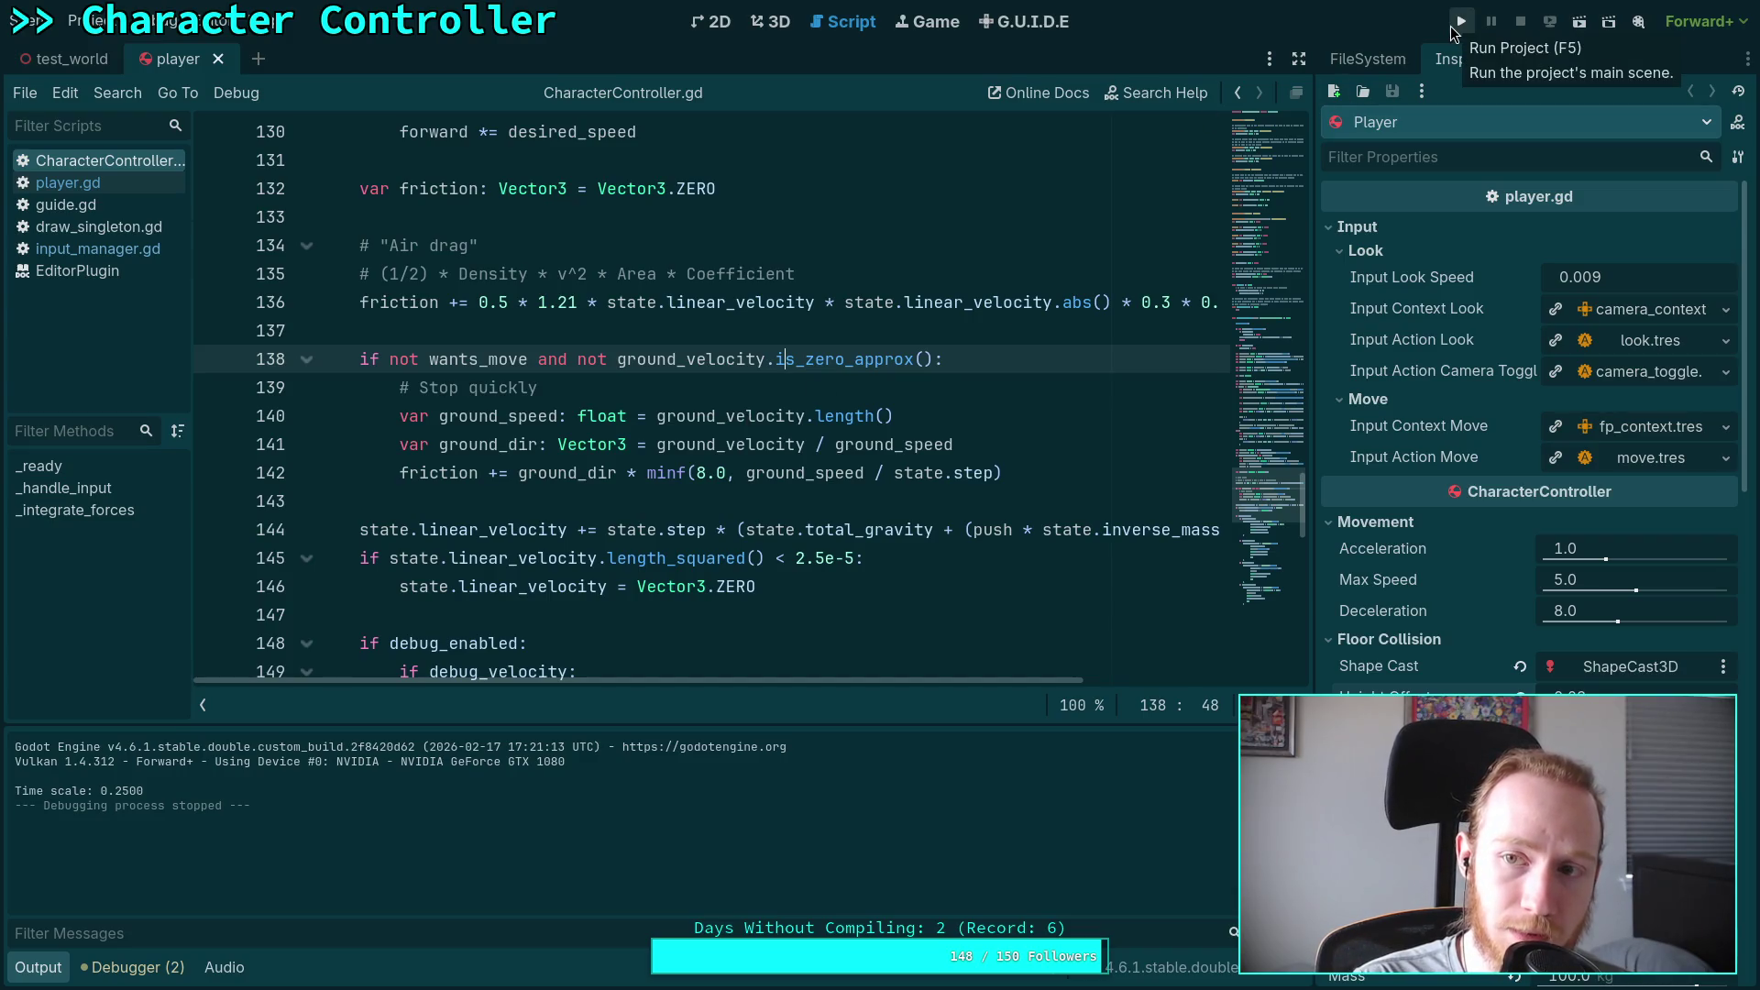
{"action": "left_click", "coordinate": [772, 21]}
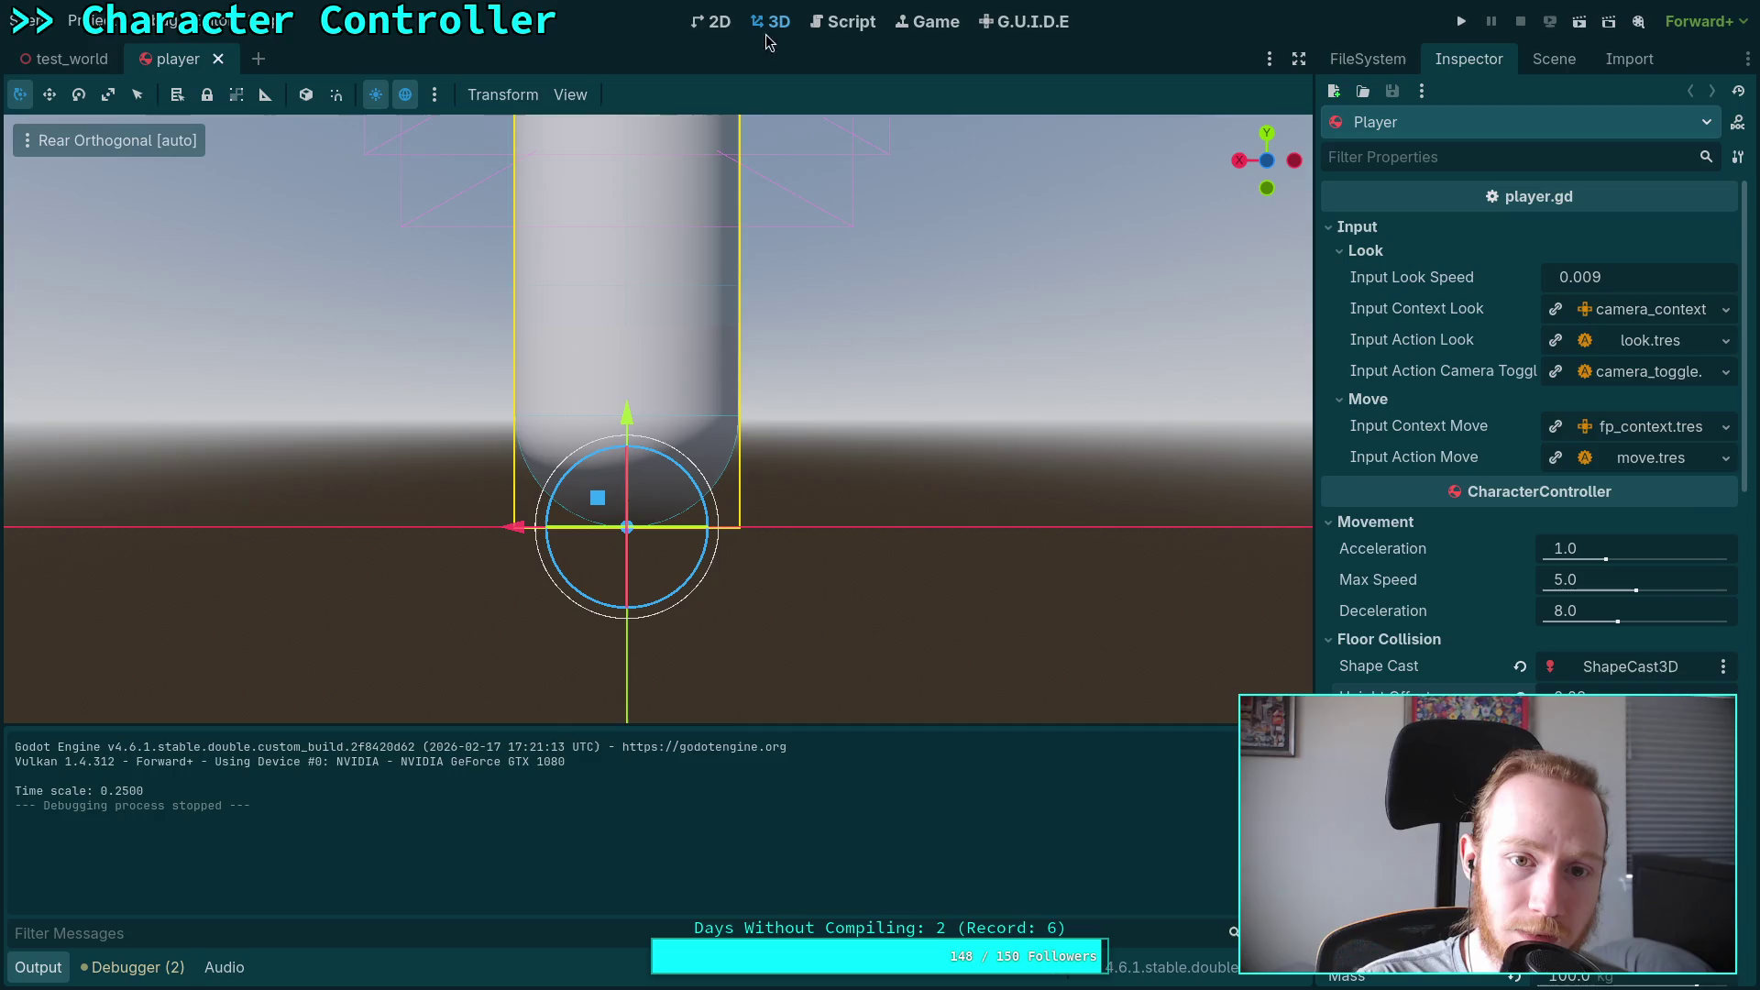
Step: Open test_world and reparent Camera3D under the Player node
{"action": "left_click", "coordinate": [69, 59]}
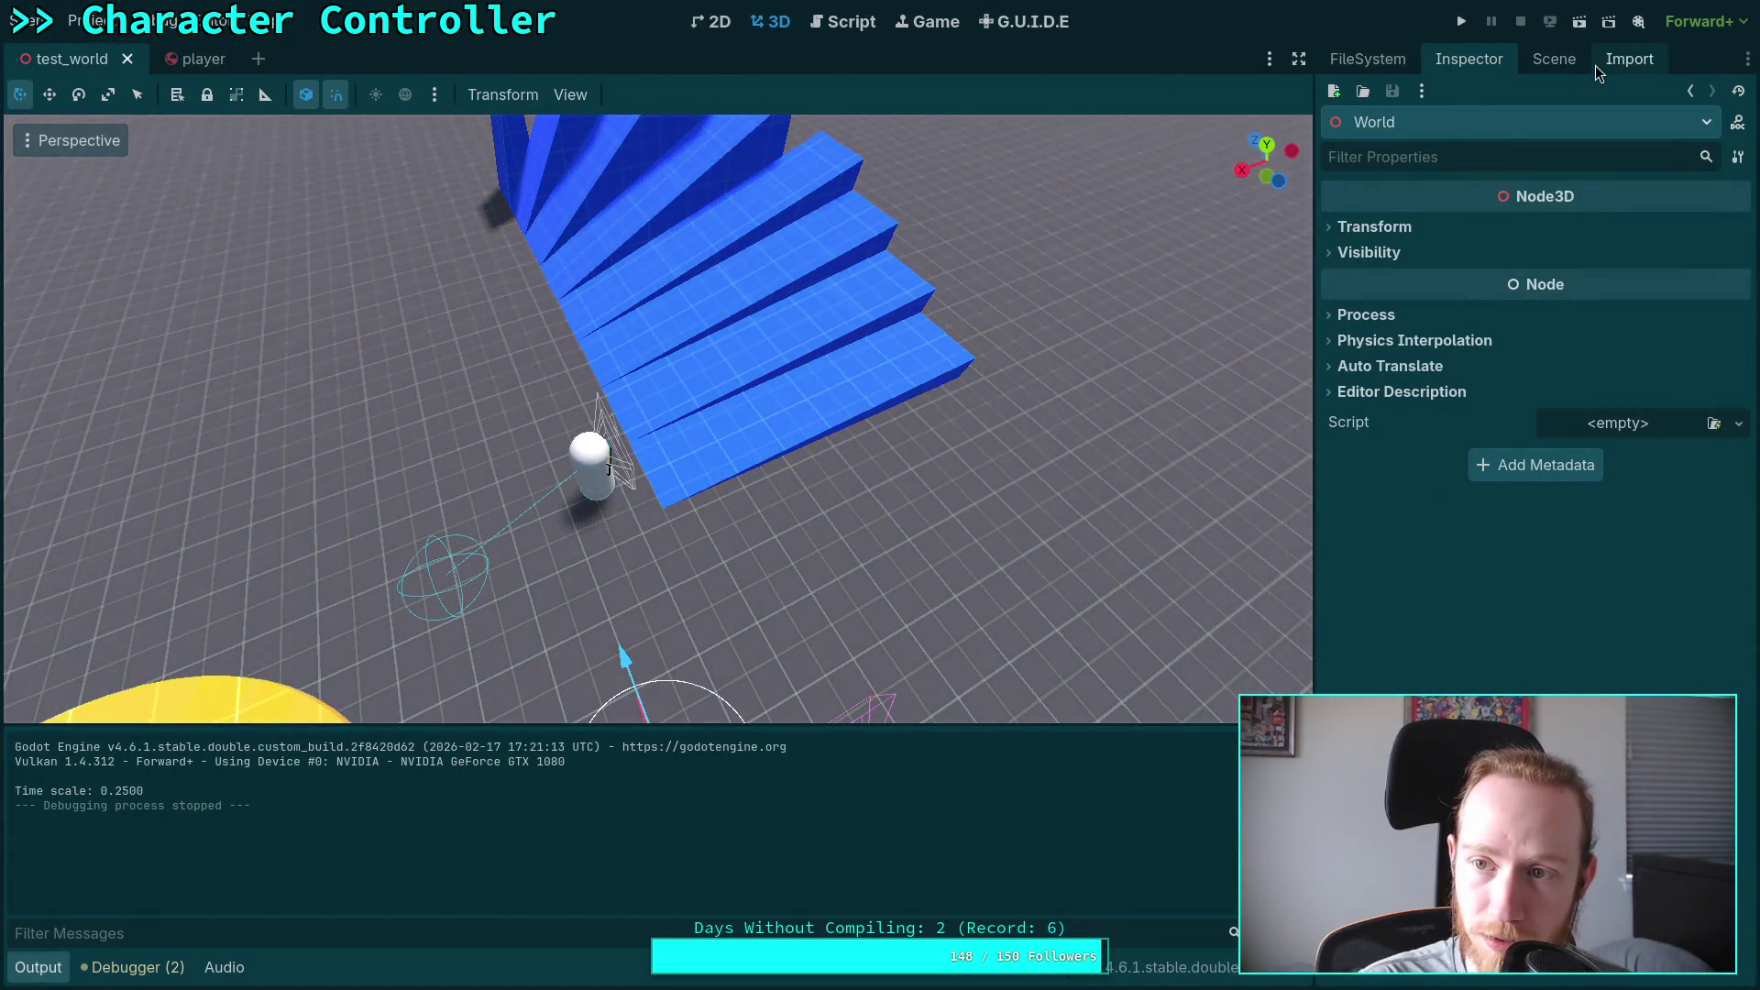
{"action": "left_click", "coordinate": [1613, 62]}
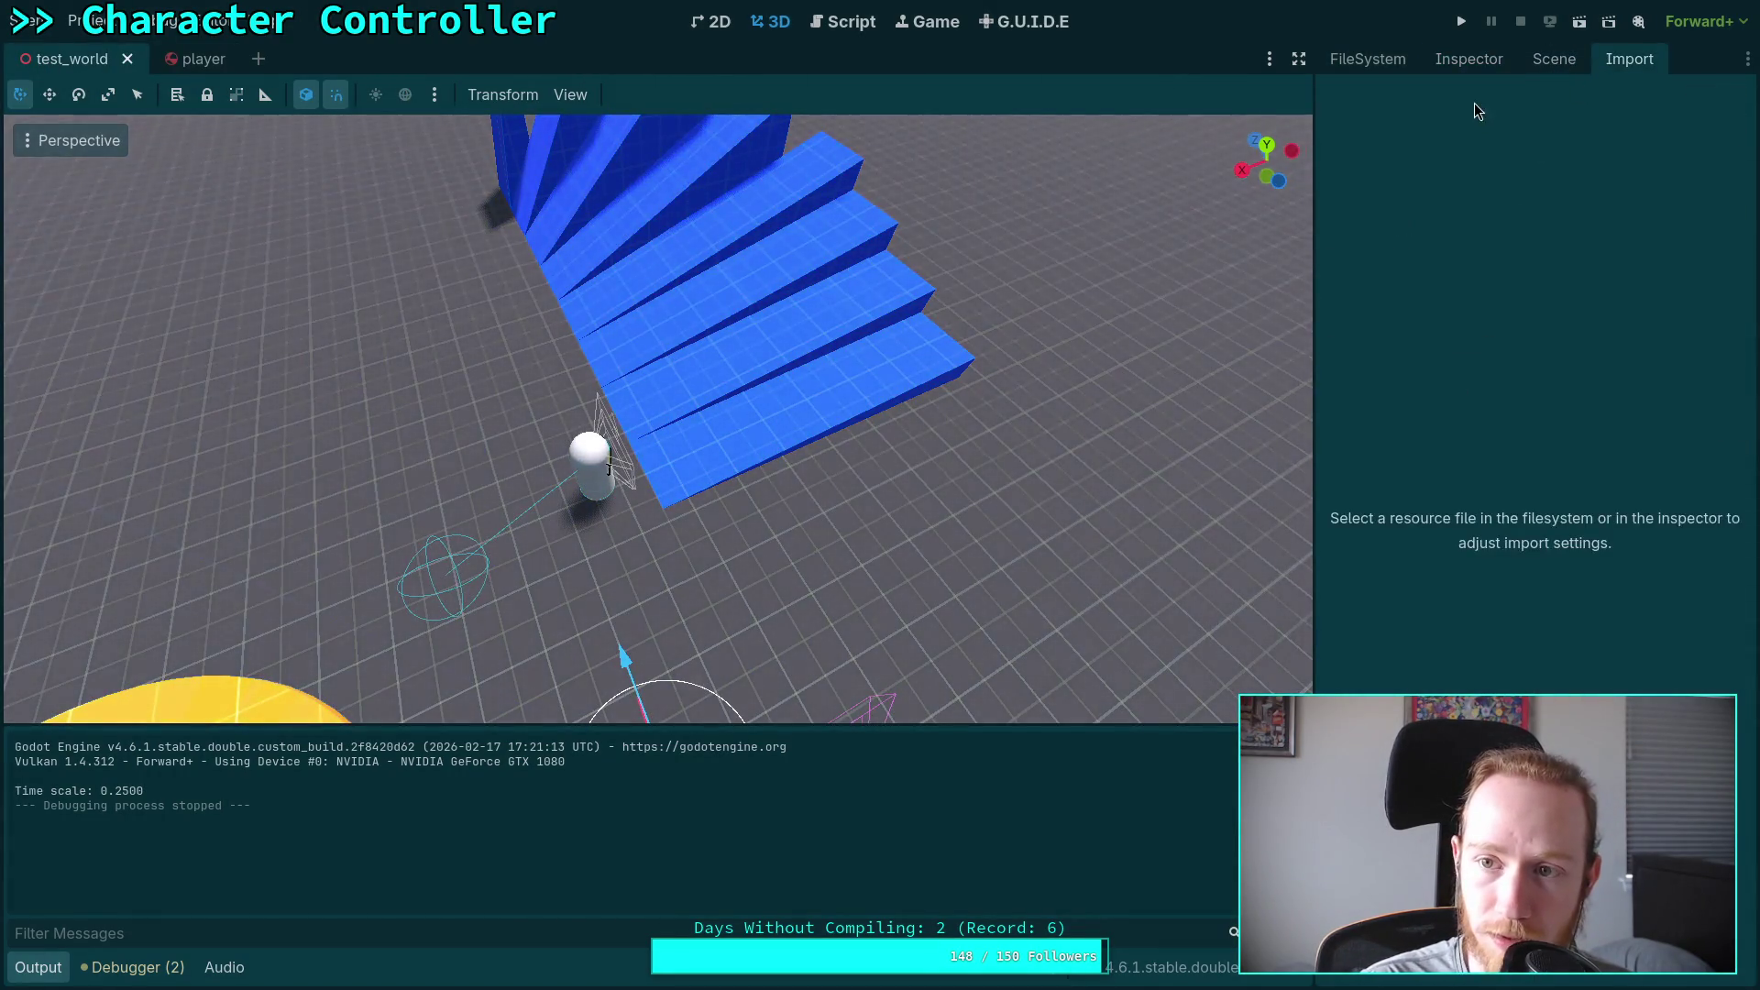
{"action": "left_click", "coordinate": [1467, 59]}
{"action": "left_click", "coordinate": [1386, 66]}
{"action": "left_click", "coordinate": [1495, 57]}
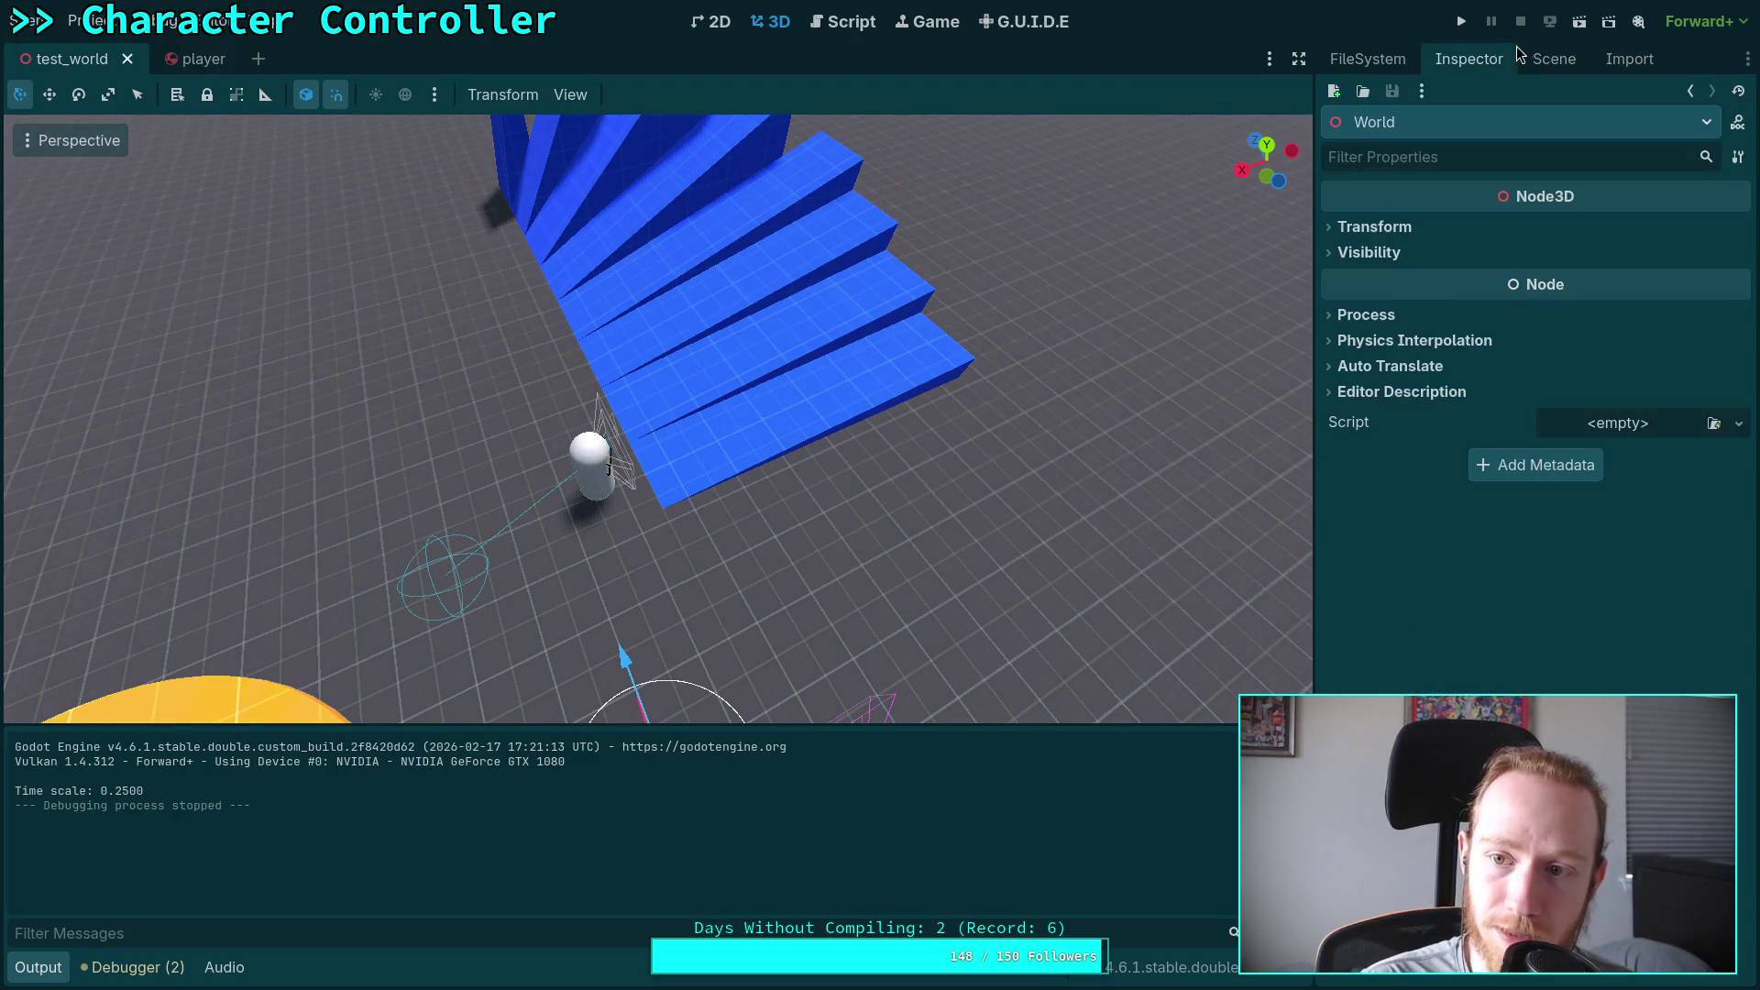
{"action": "left_click", "coordinate": [1554, 59]}
{"action": "left_click_drag", "start_coordinate": [1403, 177], "coordinate": [1390, 199]}
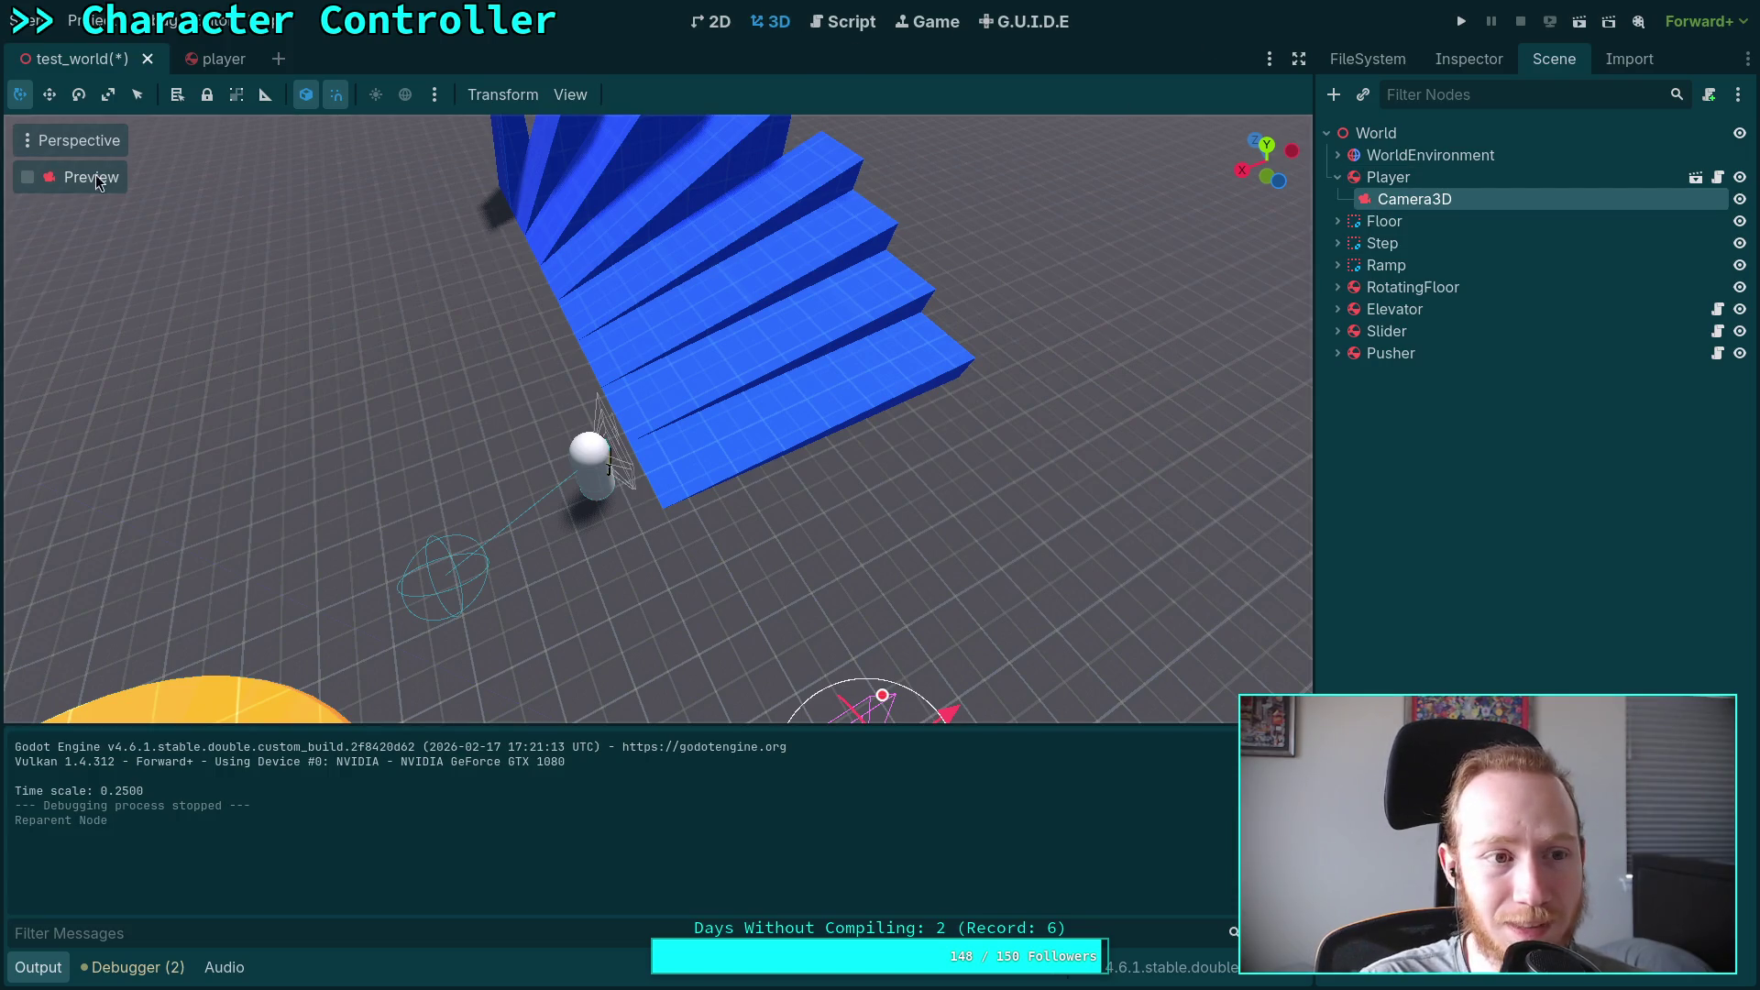
Step: Preview through Camera3D and set its Transform position z to 0.0
{"action": "left_click", "coordinate": [27, 177]}
{"action": "left_click", "coordinate": [1469, 59]}
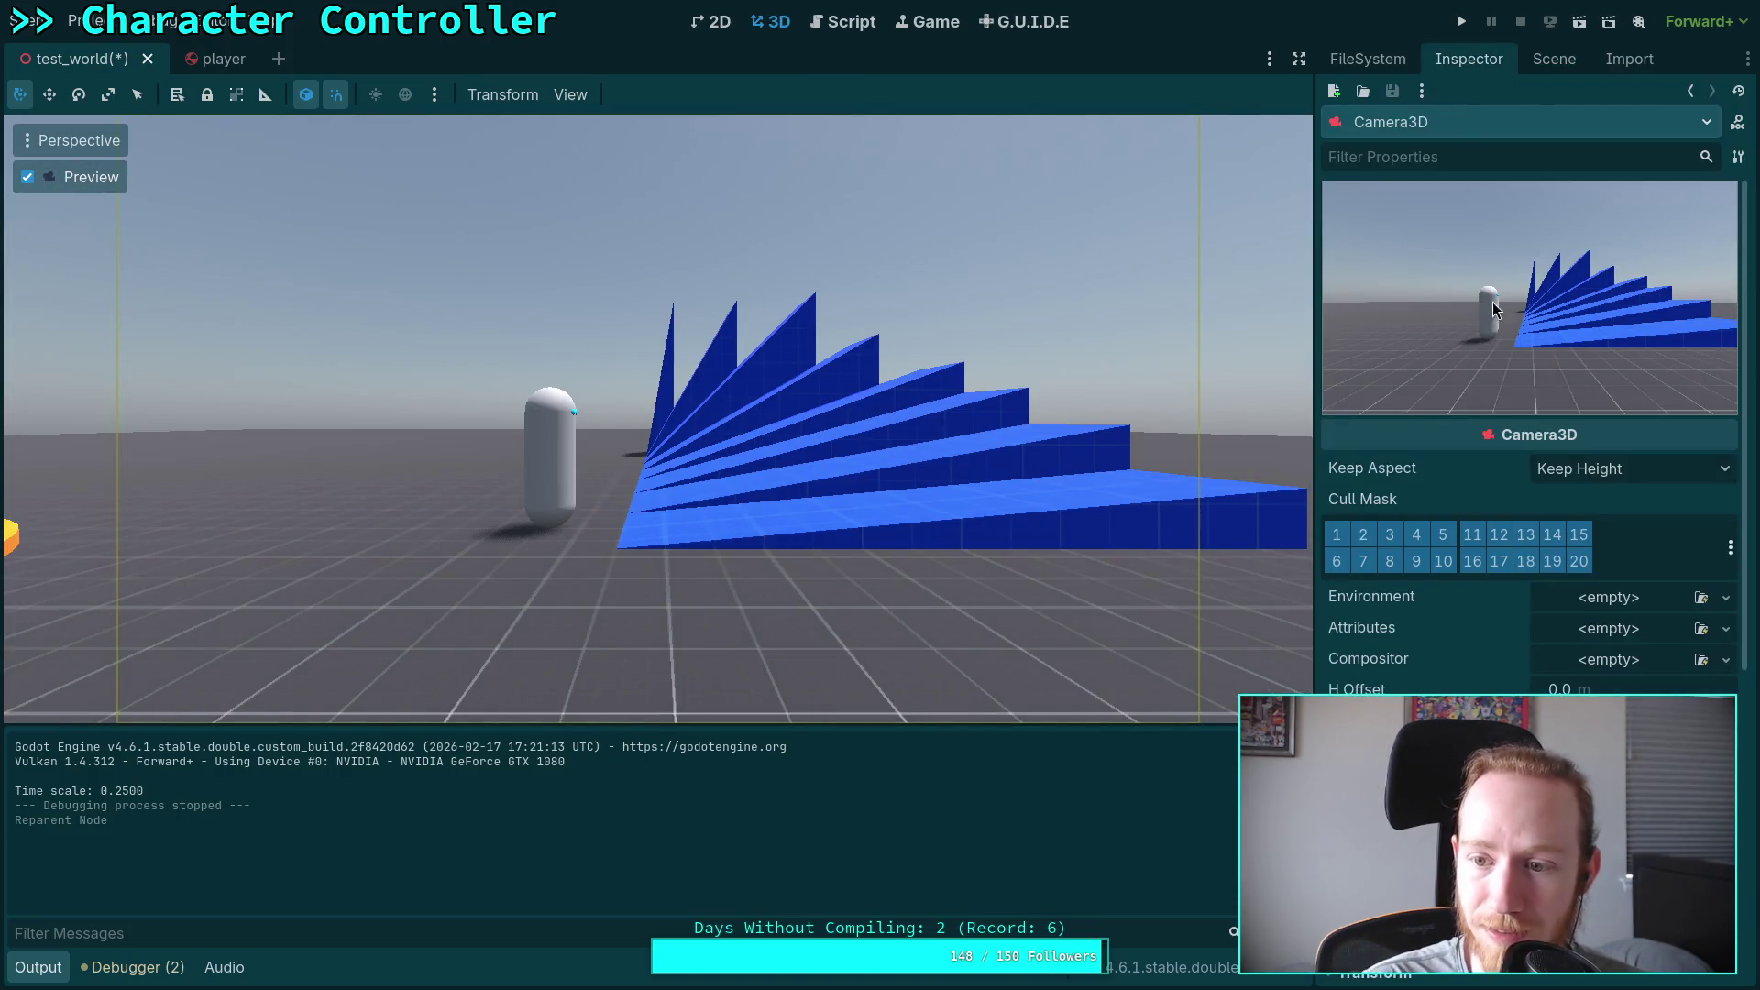
{"action": "scroll", "coordinate": [1435, 591], "scroll_direction": "down", "scroll_amount": 5}
{"action": "left_click", "coordinate": [1389, 512]}
{"action": "left_click", "coordinate": [1705, 515]}
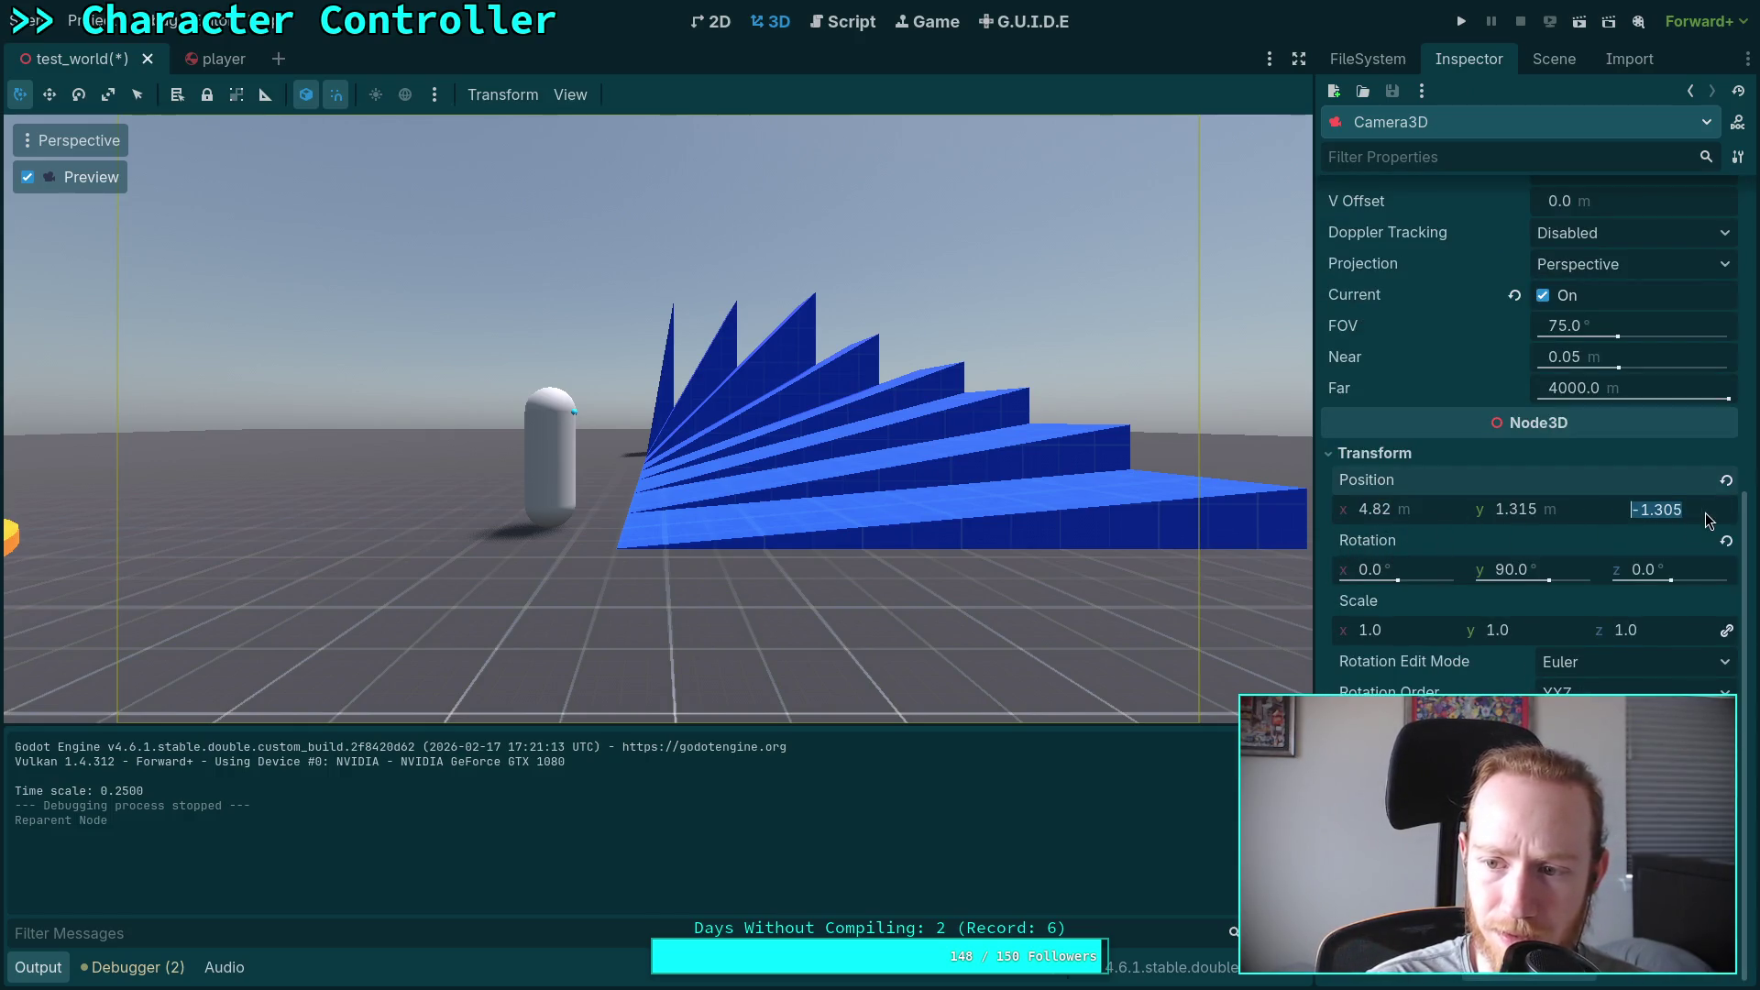
{"action": "type", "text": "9"}
{"action": "key", "text": "Return"}
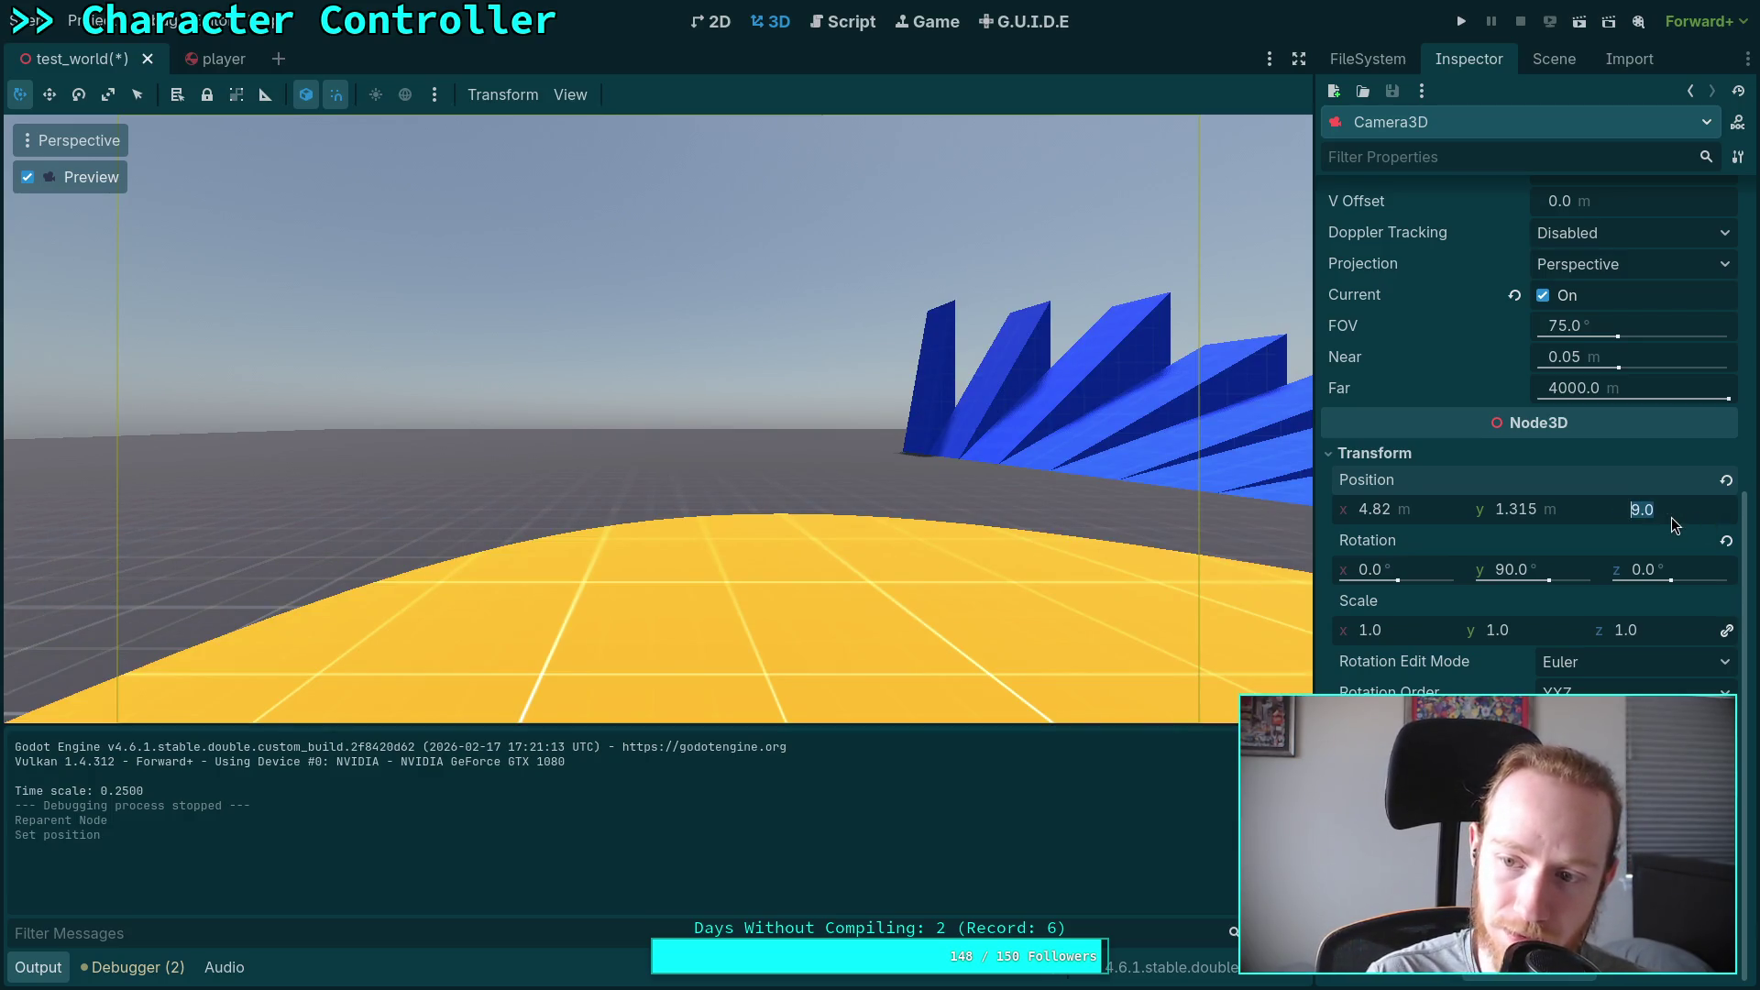
{"action": "key", "text": "Return"}
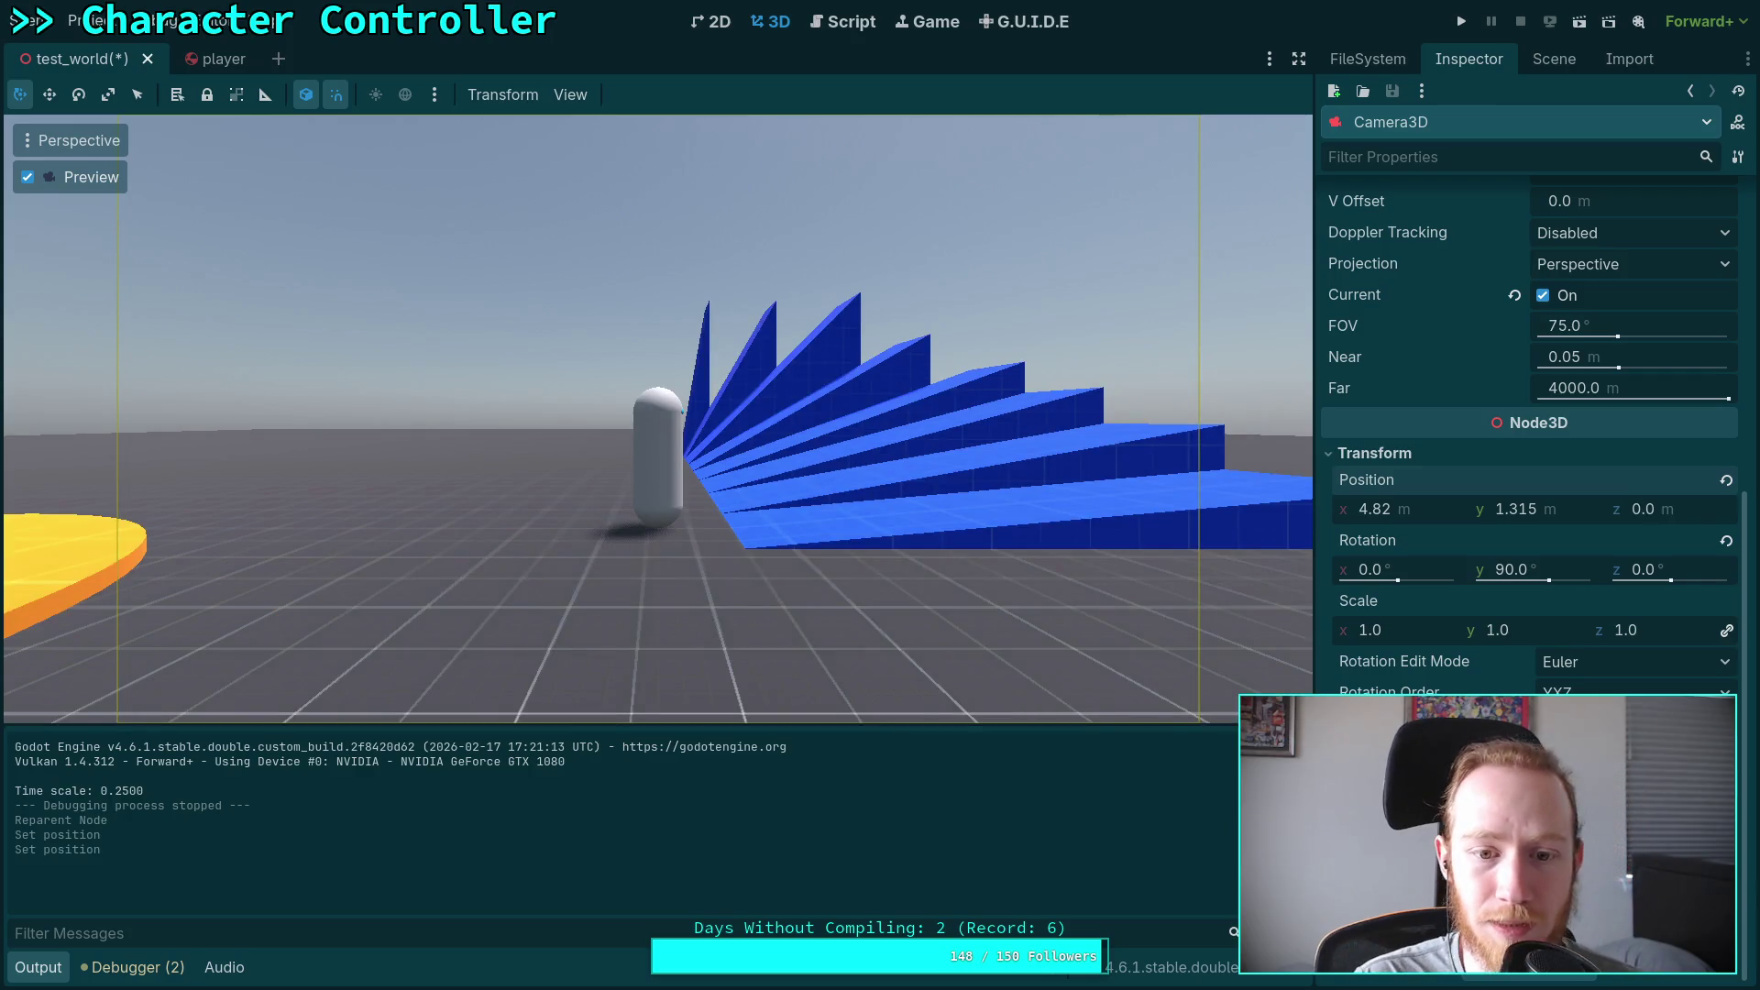
Step: Save and run test_world three times, stopping each run and closing the last with Escape
{"action": "left_click", "coordinate": [1461, 21]}
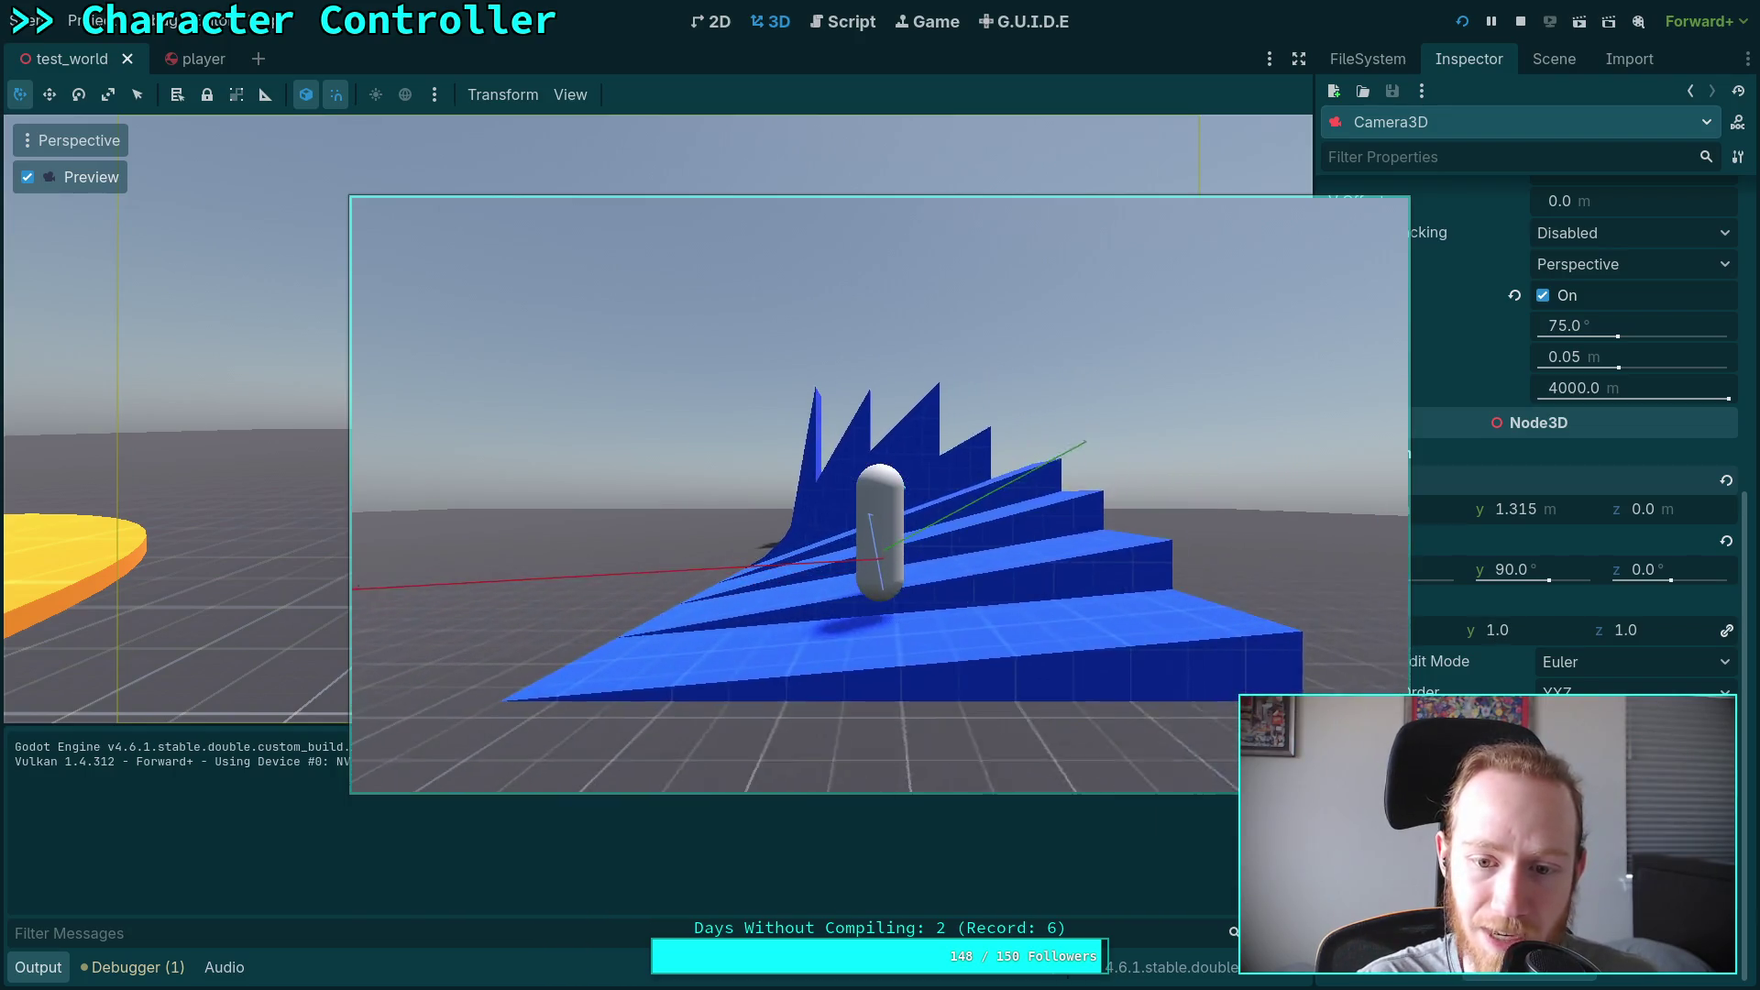
{"action": "left_click", "coordinate": [1520, 22]}
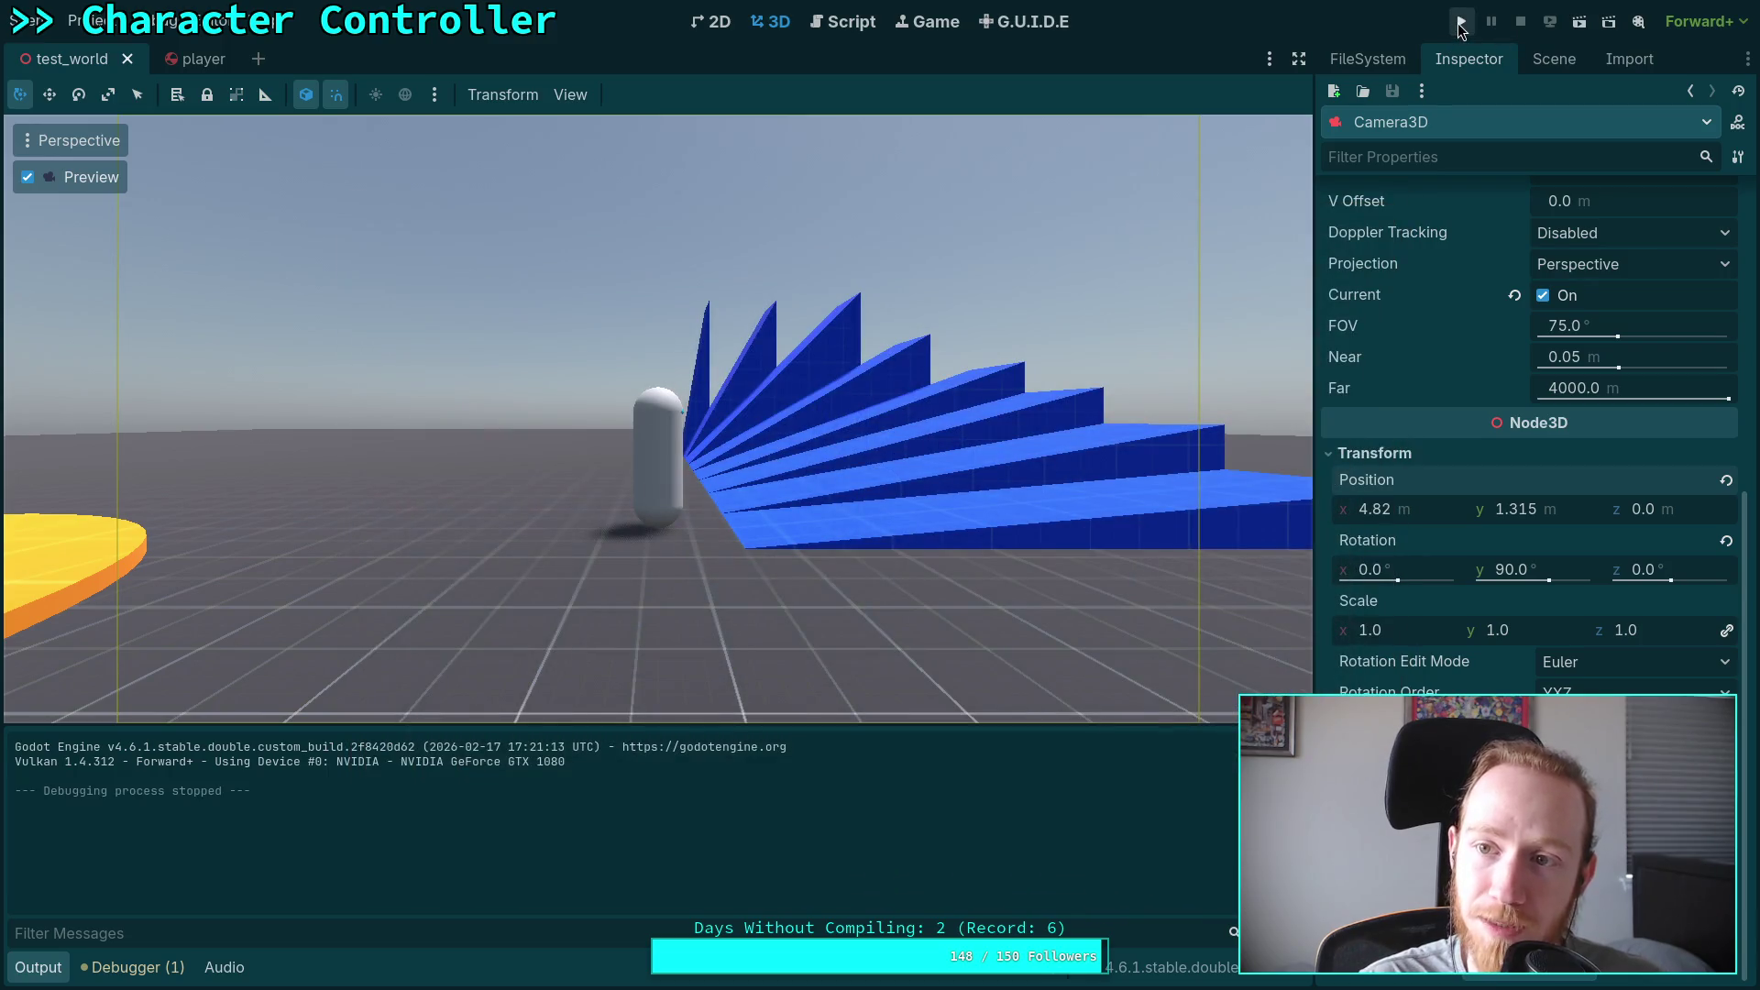
{"action": "left_click", "coordinate": [1462, 22]}
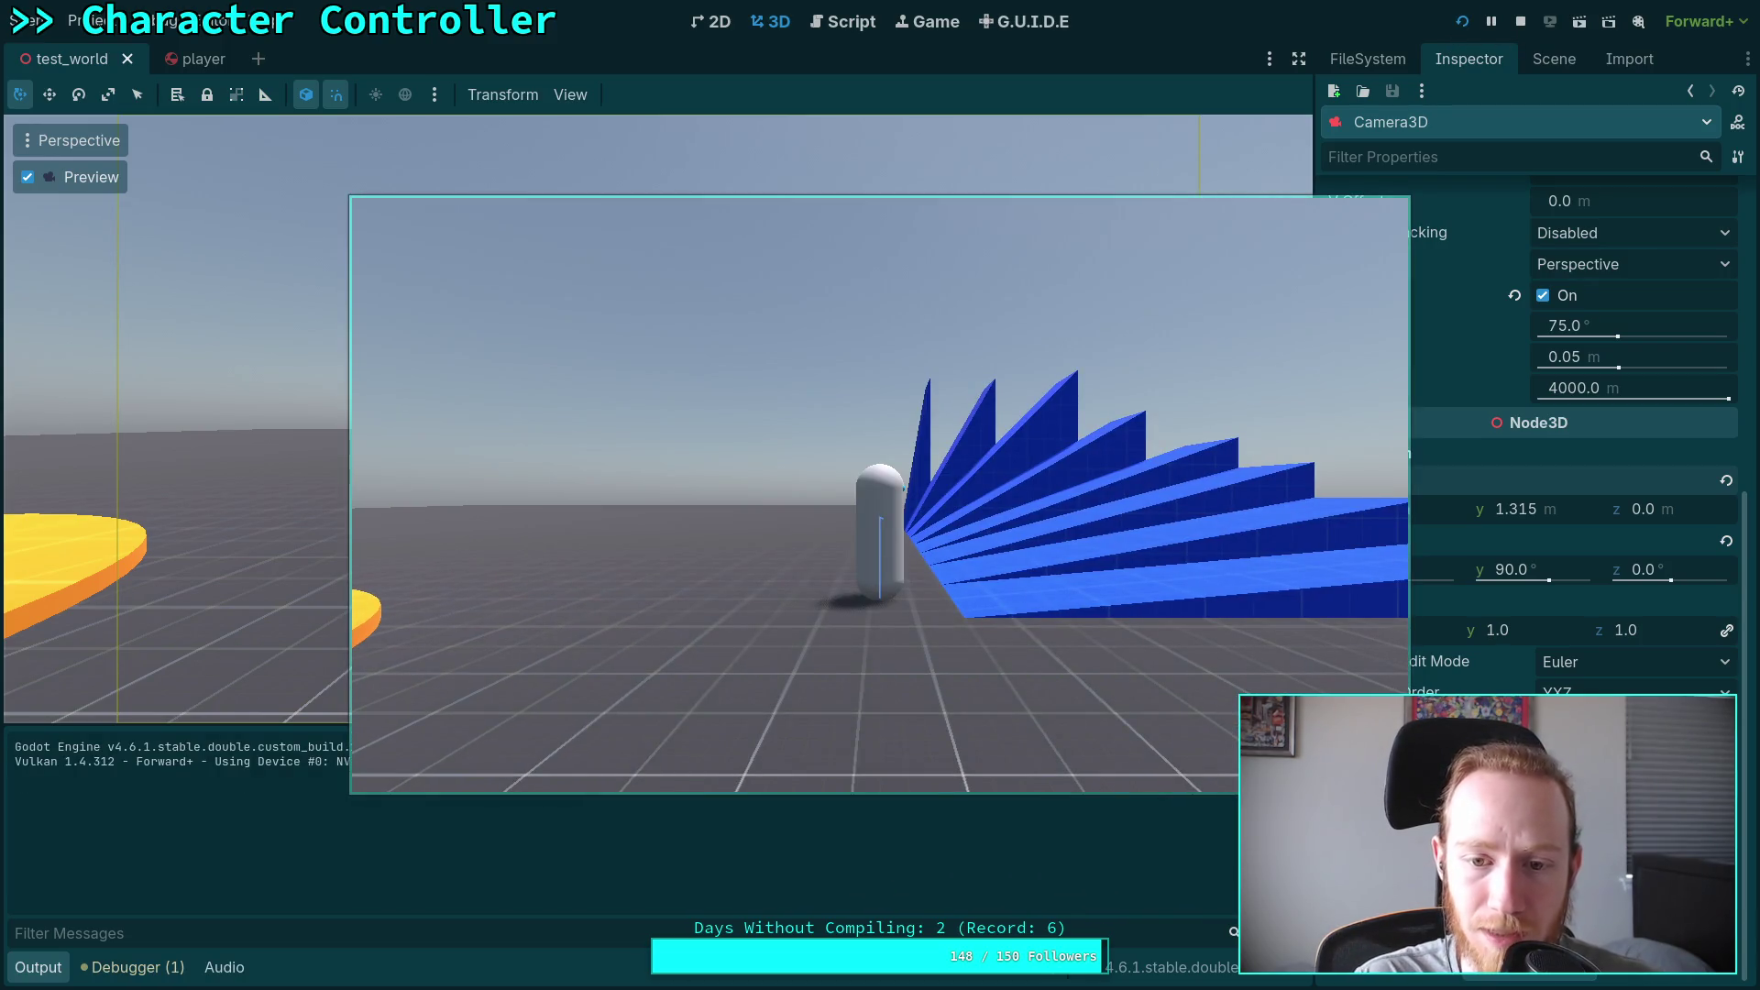
{"action": "left_click", "coordinate": [1520, 22]}
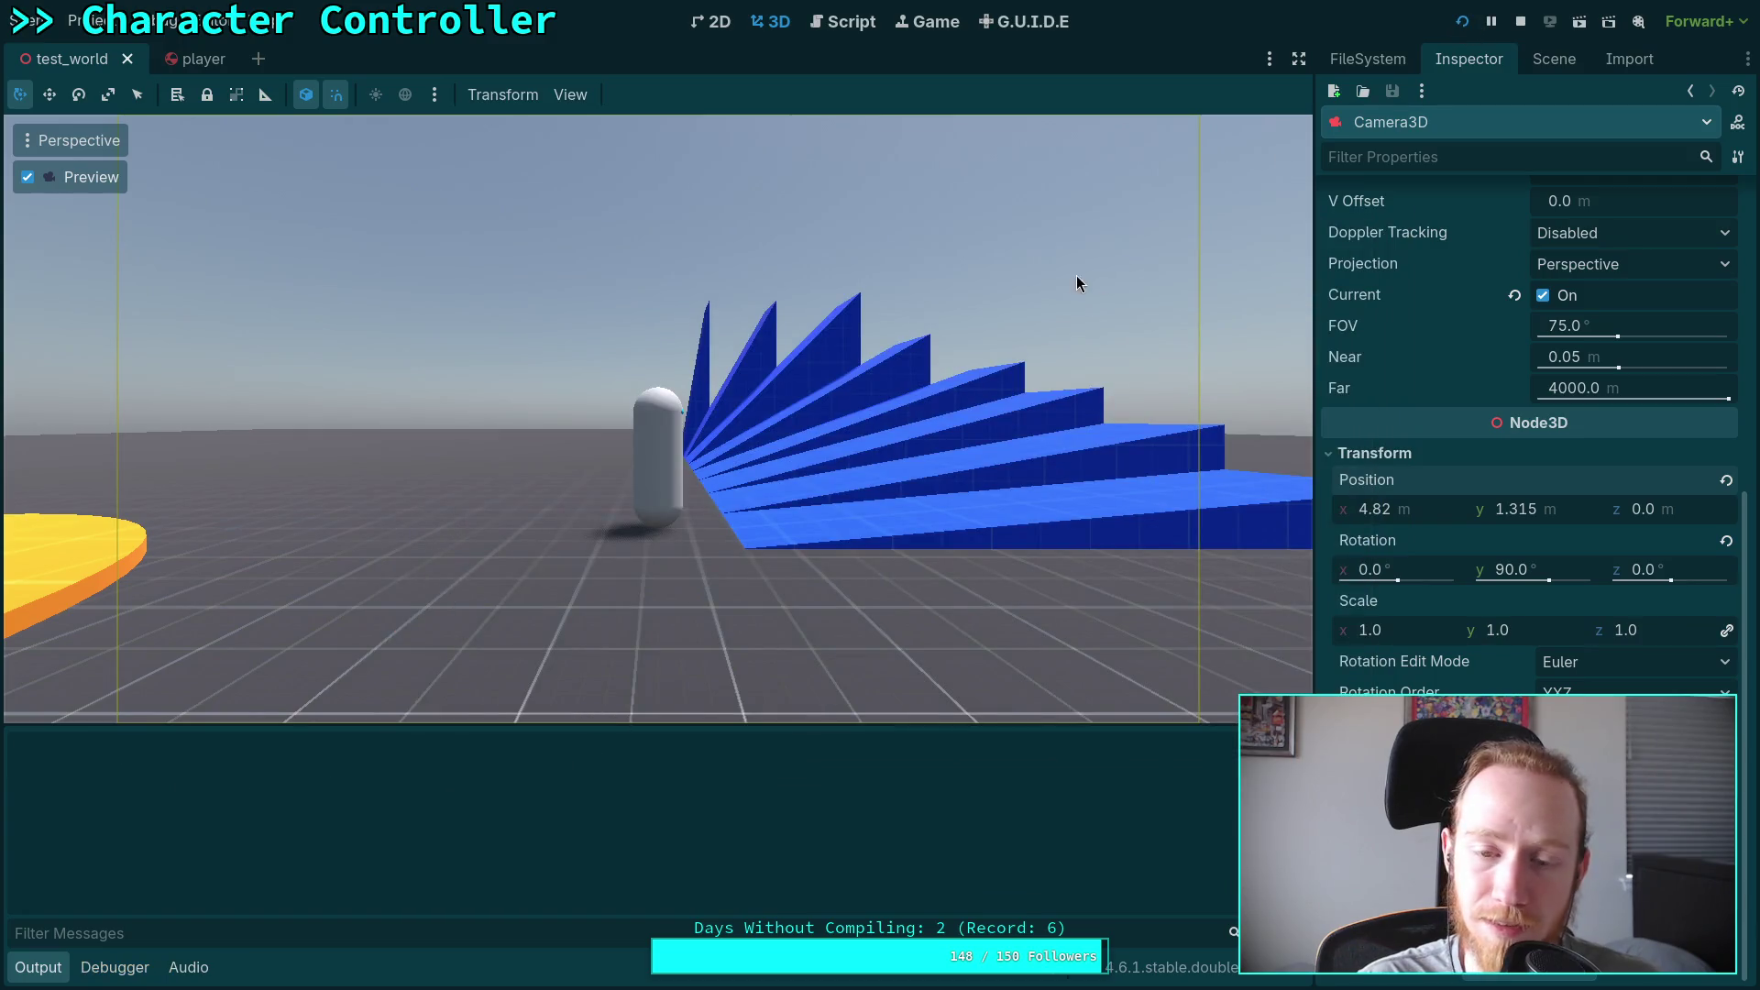
{"action": "key", "text": "F5"}
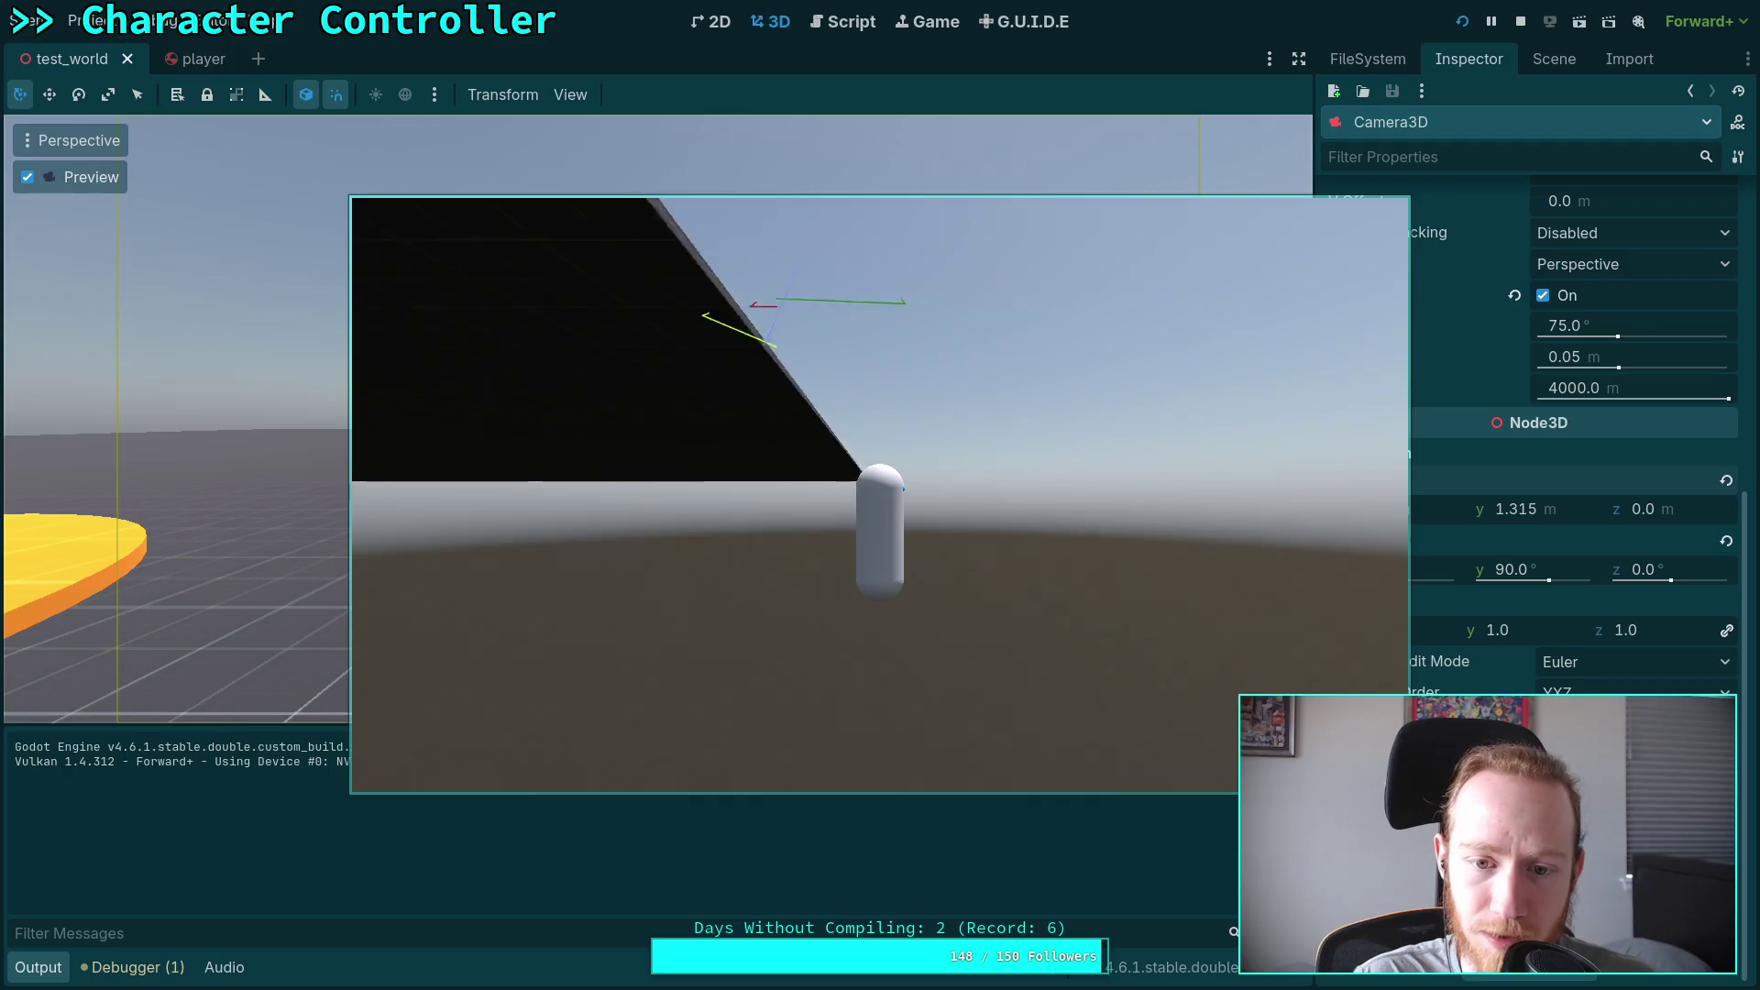
{"action": "key", "text": "Escape"}
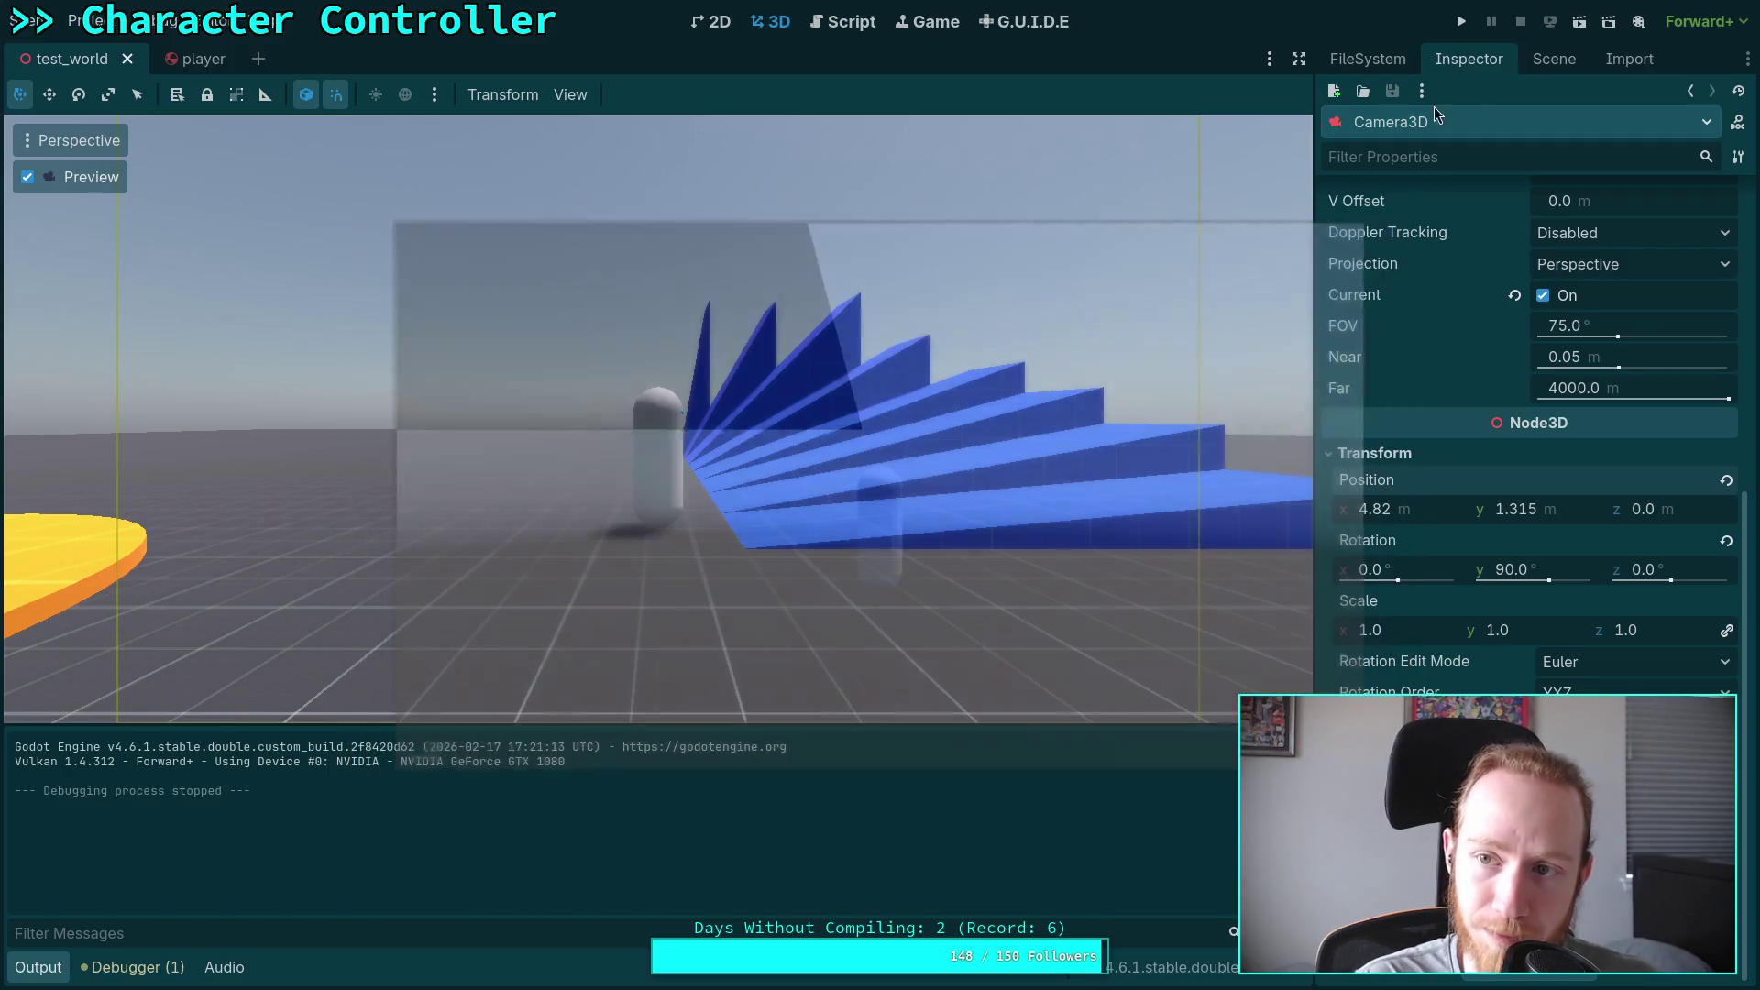
Step: Relaunch test_world and slow the game to a 0.25 time scale
{"action": "left_click", "coordinate": [1460, 21]}
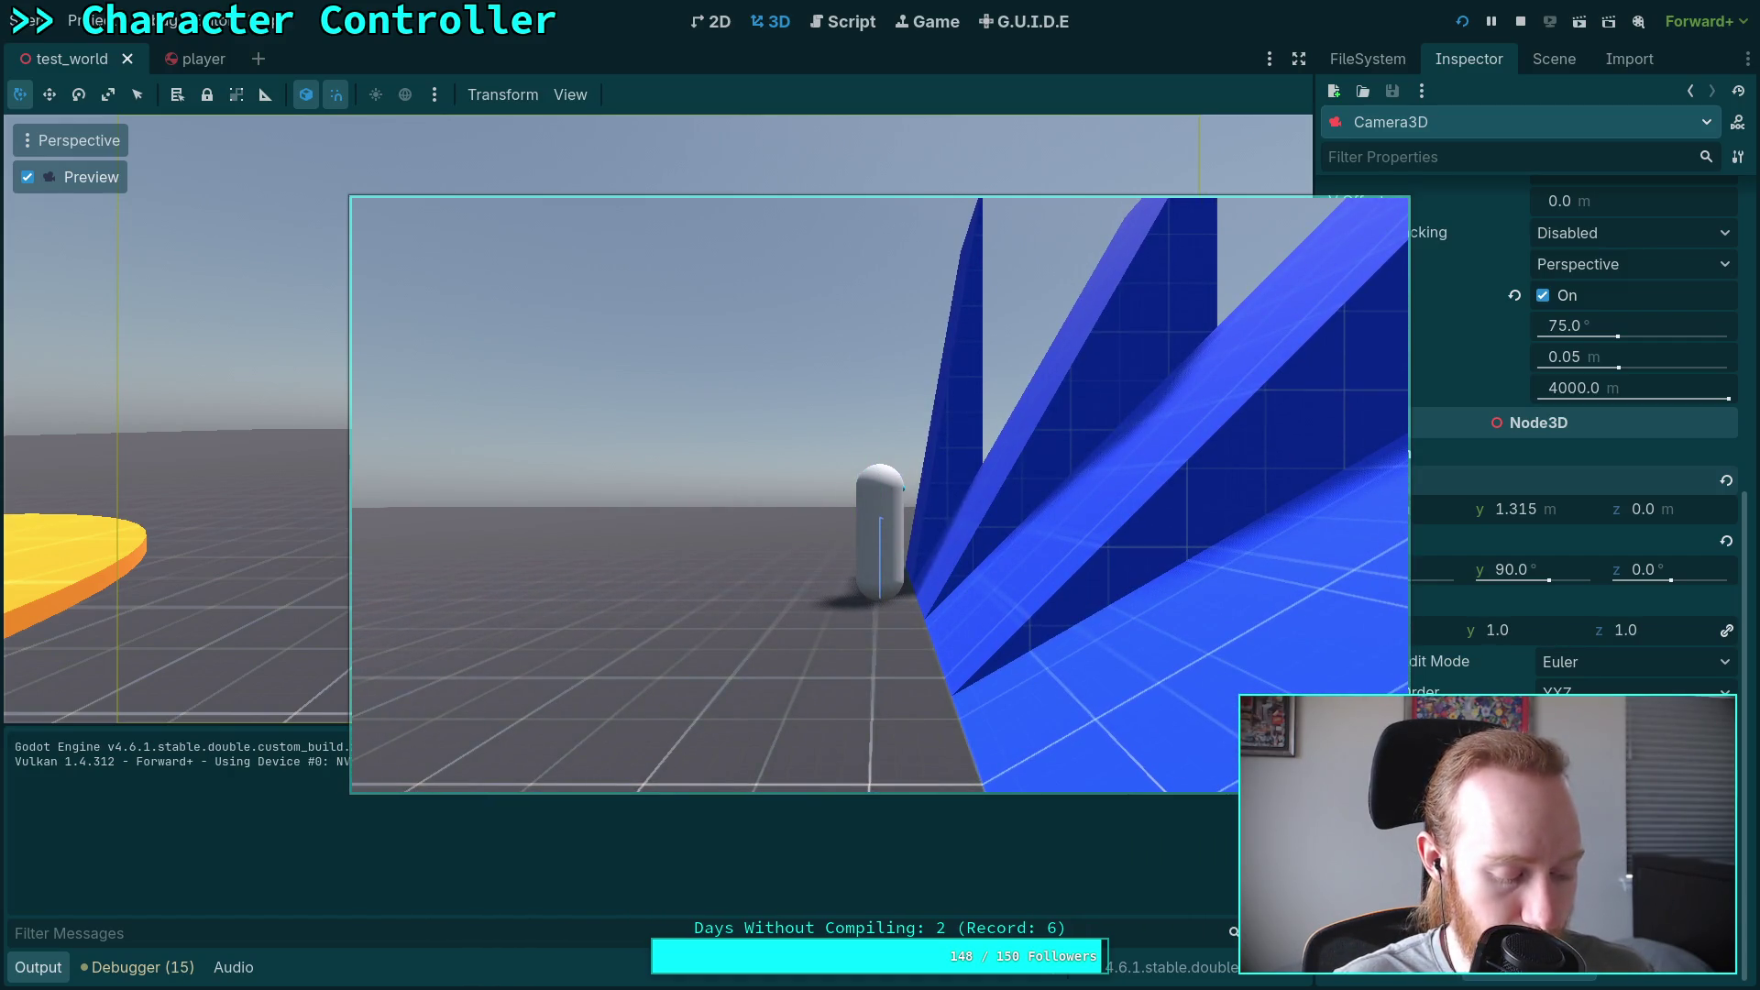
{"action": "key", "text": "minus"}
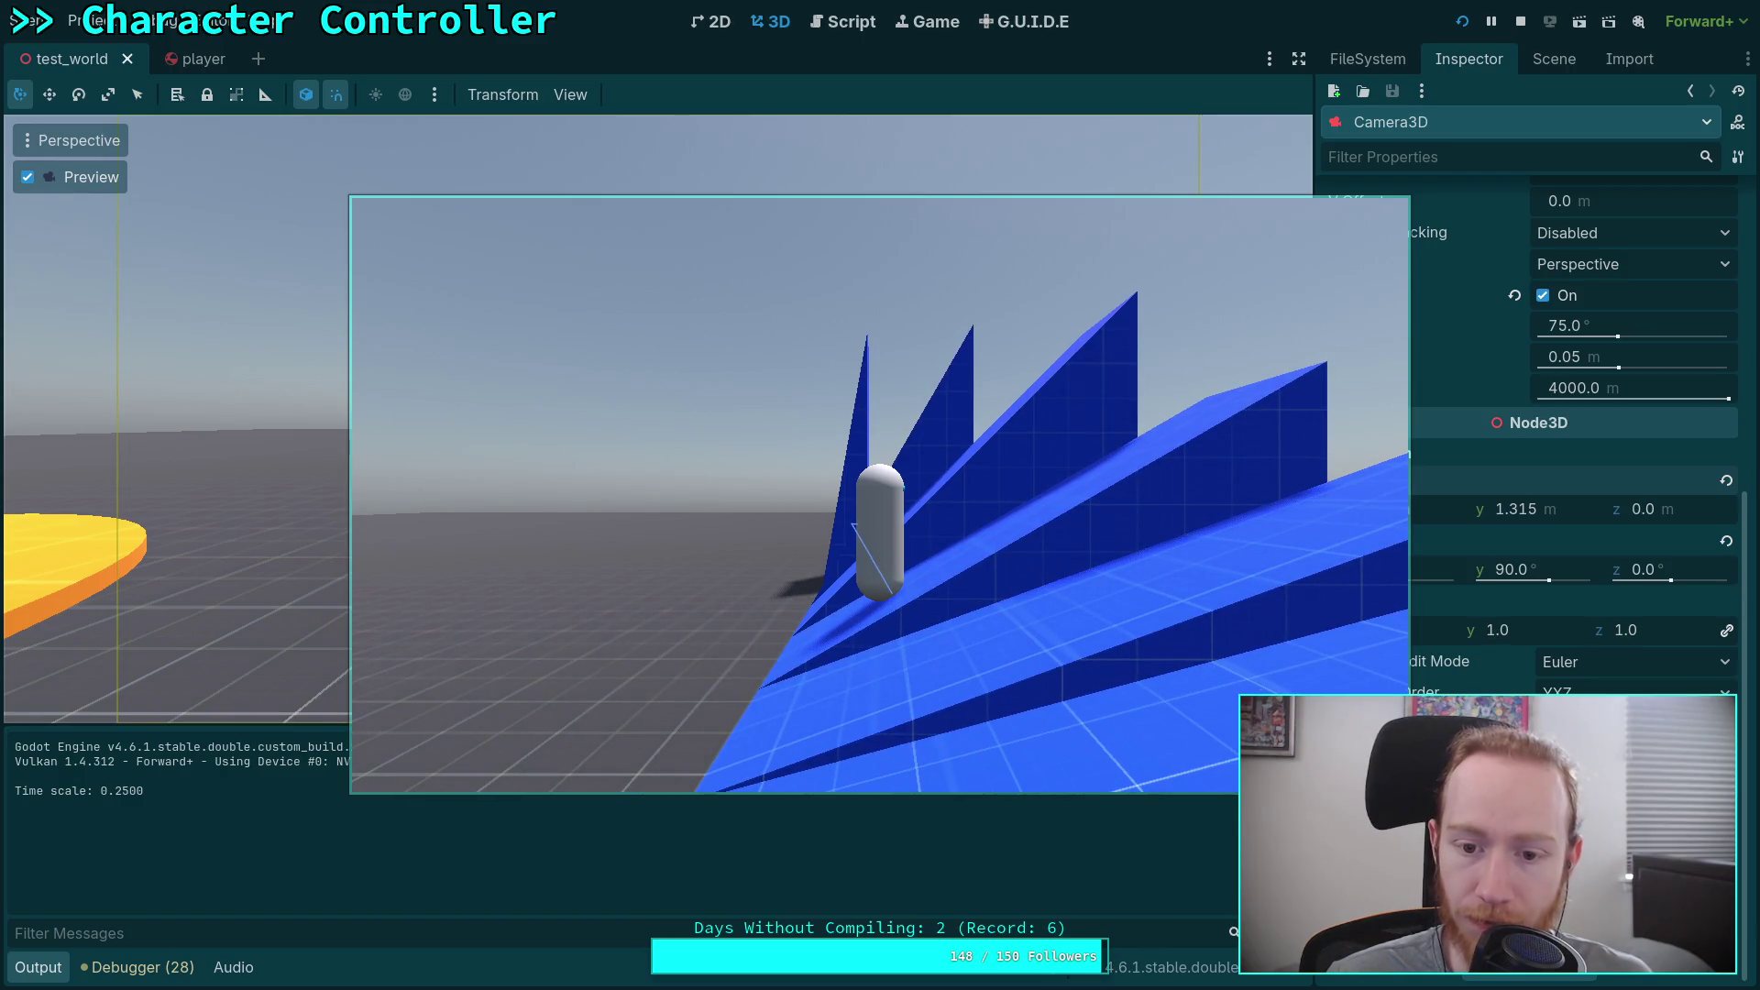
Step: Stop the slowed ramp test run with the toolbar Stop button
{"action": "left_click", "coordinate": [1519, 22]}
Step: Comment out the air-drag friction line 136 with # and rerun the game
{"action": "left_click", "coordinate": [827, 23]}
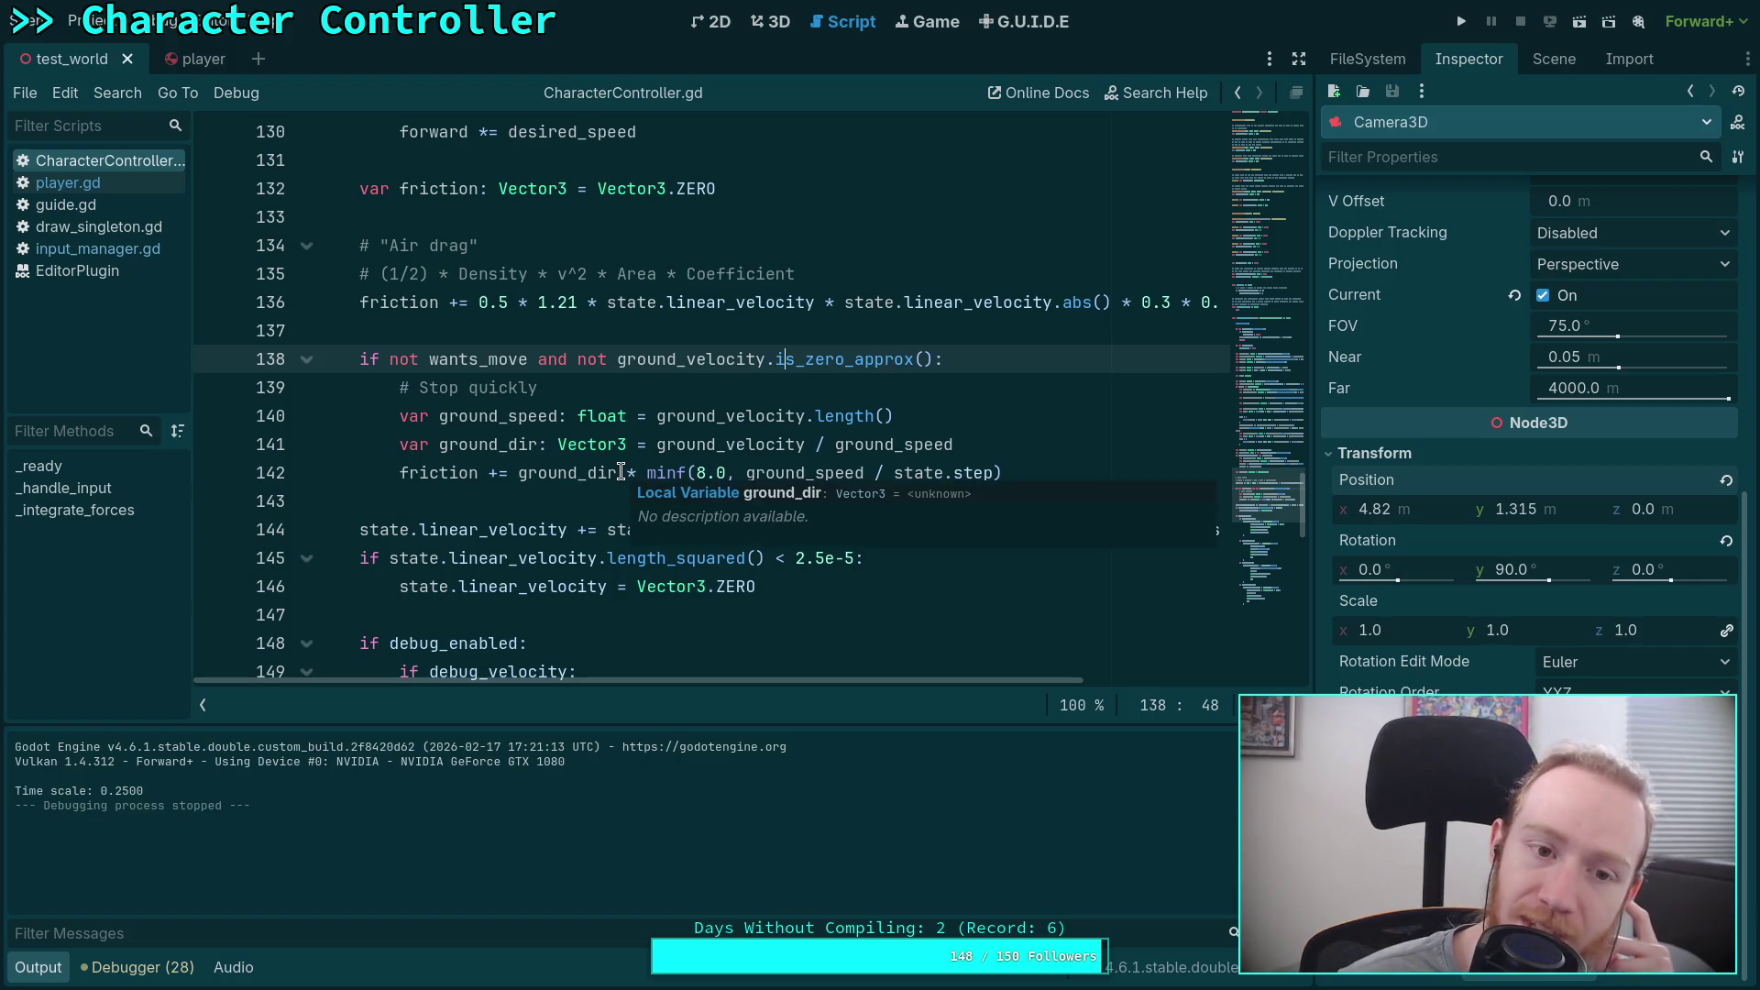
{"action": "left_click", "coordinate": [361, 303]}
{"action": "type", "text": "#"}
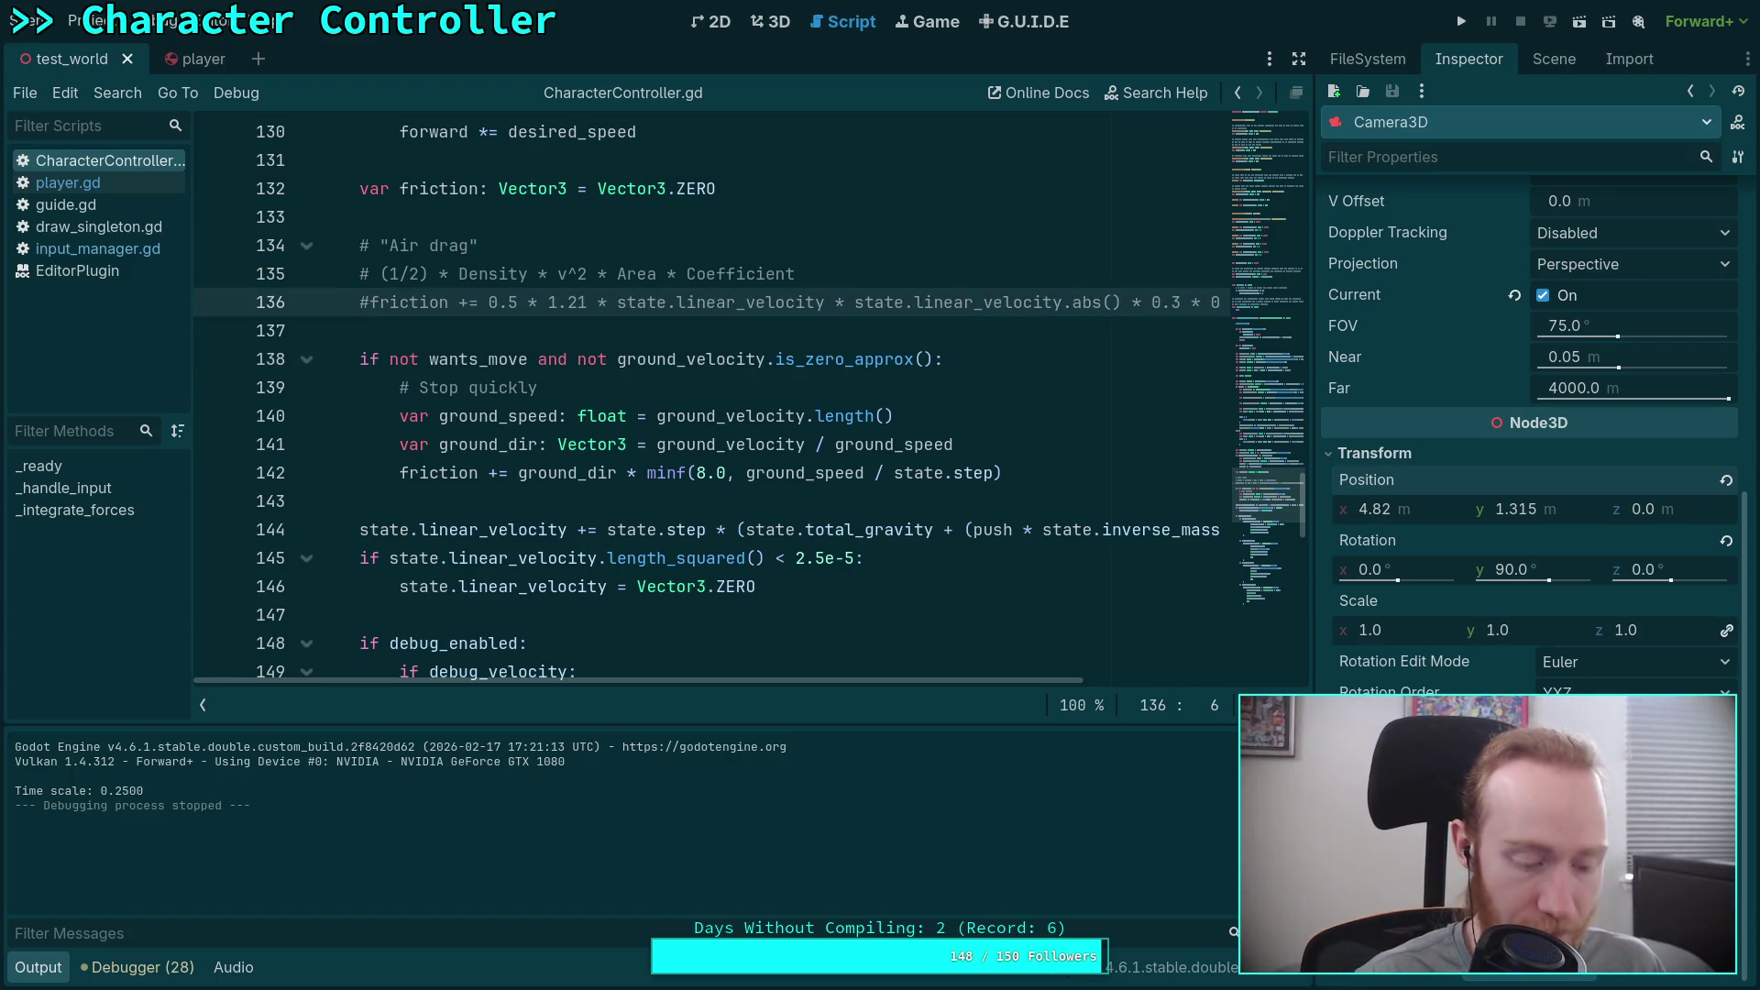
{"action": "left_click", "coordinate": [1463, 21]}
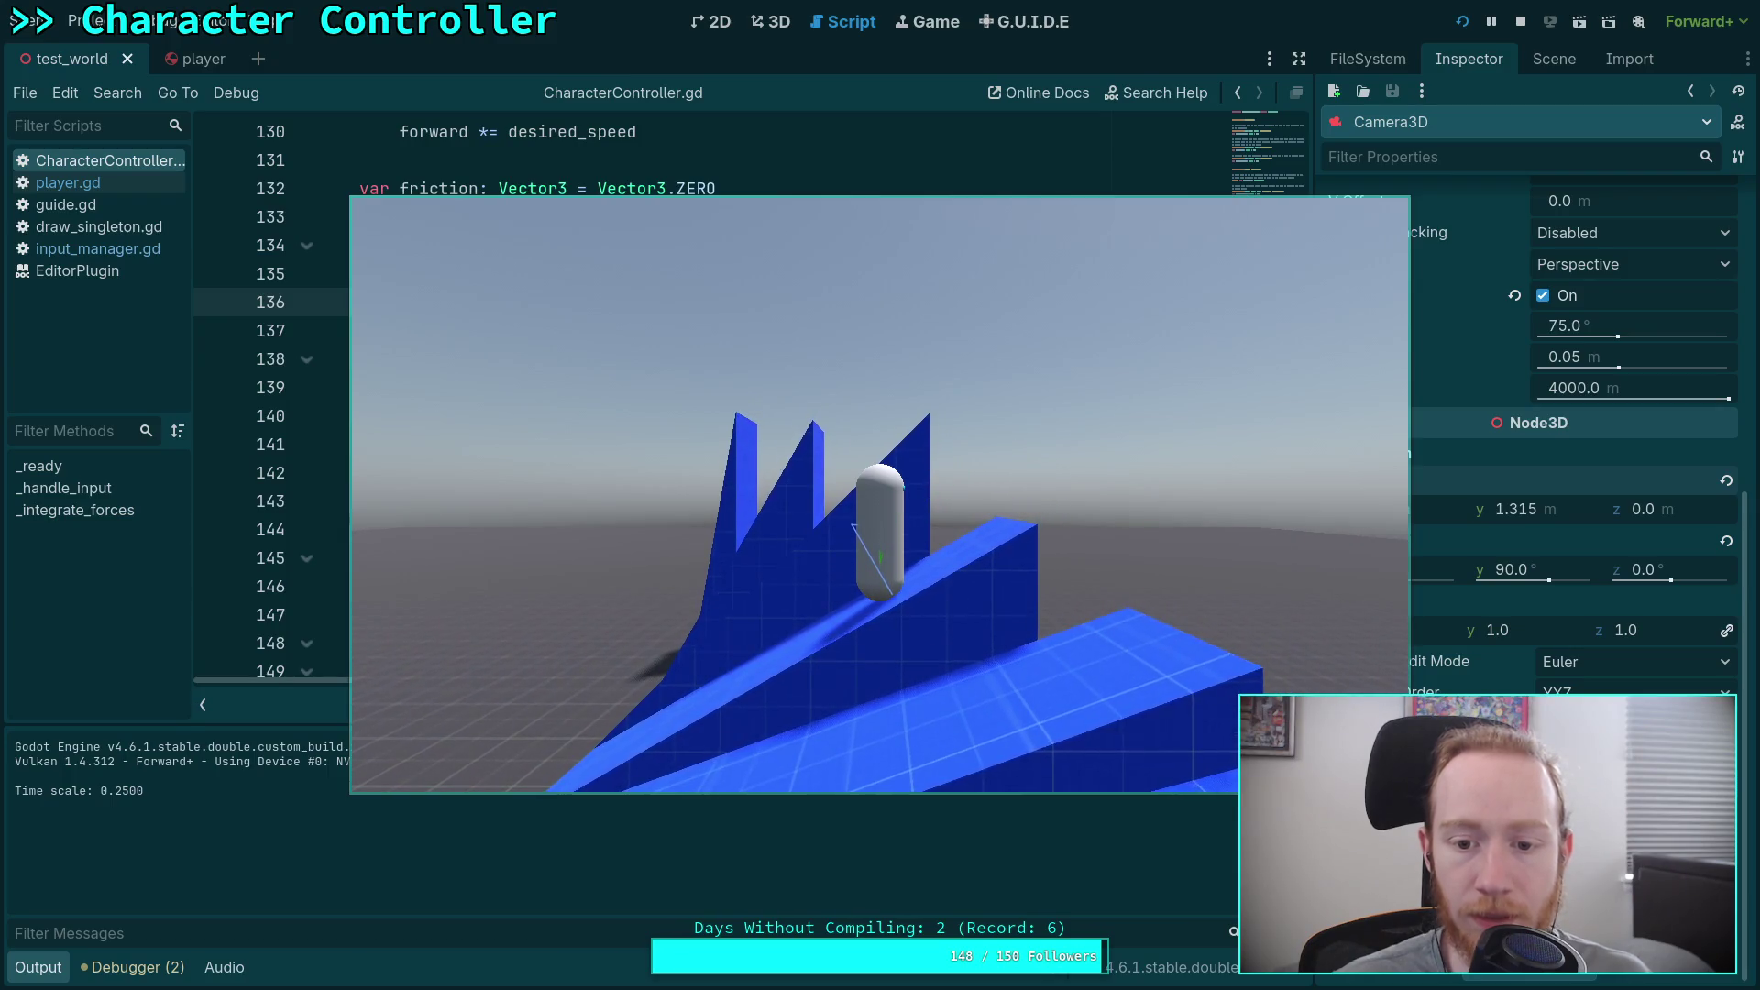
Step: Stop the no-air-drag test and uncomment line 136 with Ctrl+K
{"action": "left_click", "coordinate": [1519, 22]}
{"action": "key", "text": "ctrl+k"}
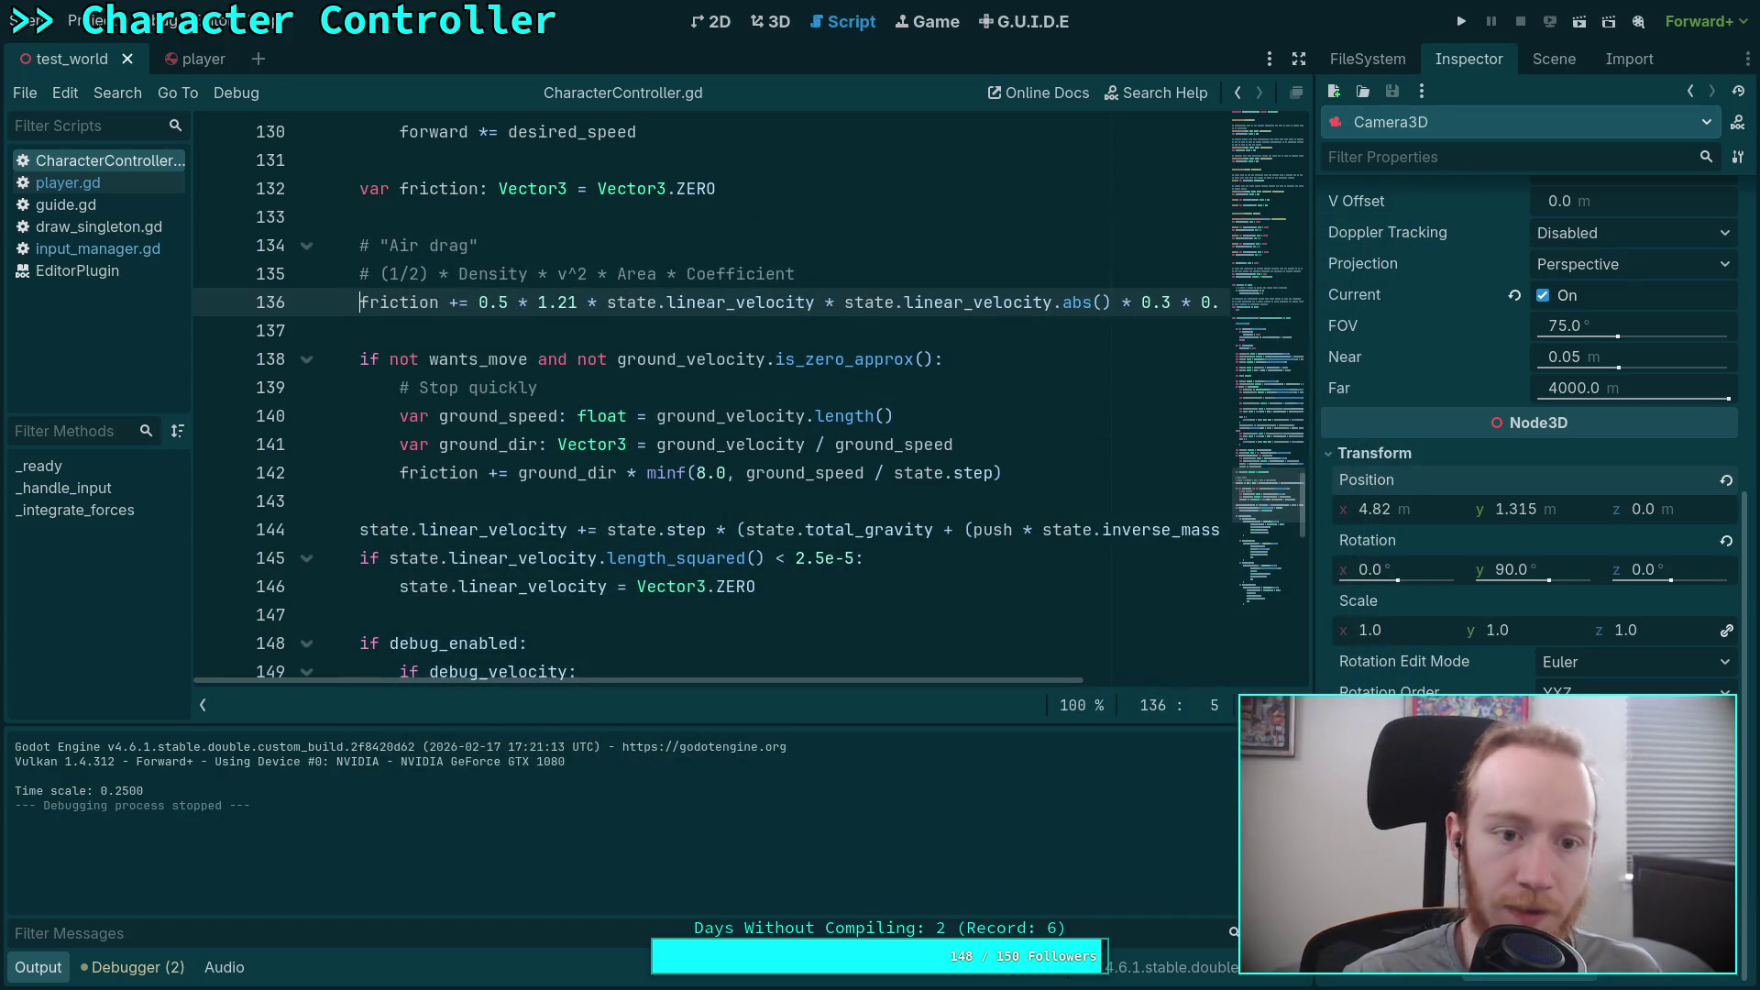
Step: Run the game with air drag restored, then stop it
{"action": "left_click", "coordinate": [1464, 25]}
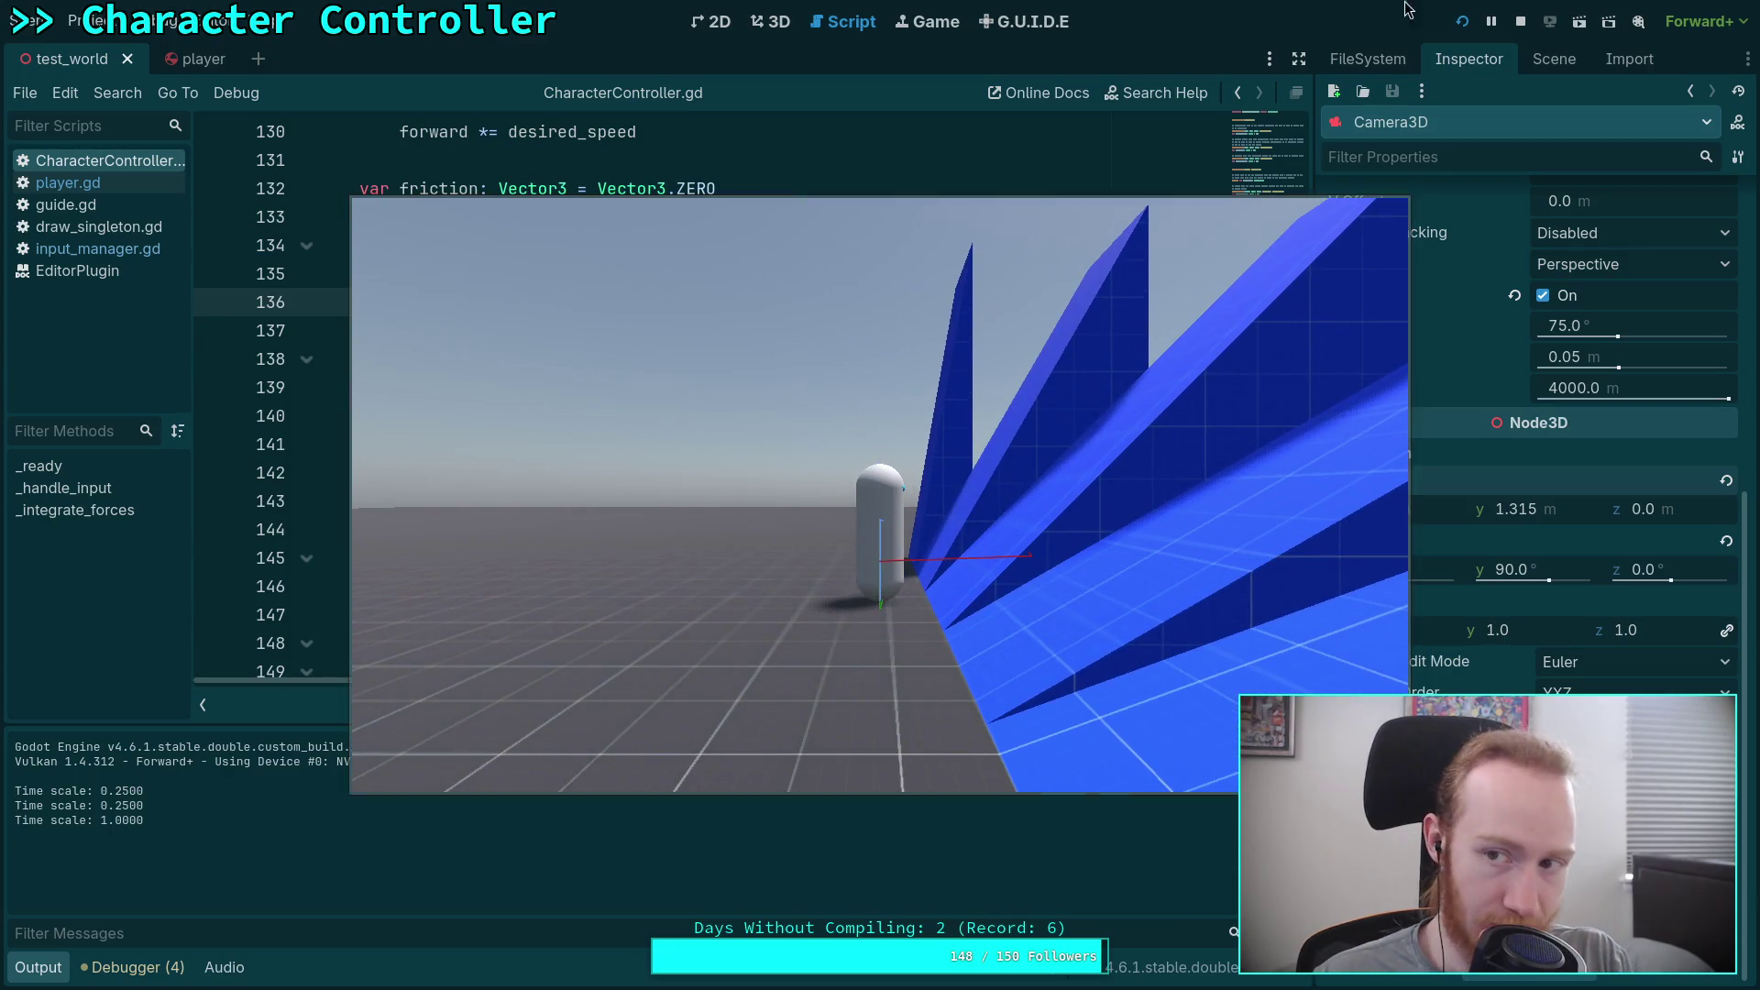
{"action": "left_click", "coordinate": [1520, 22]}
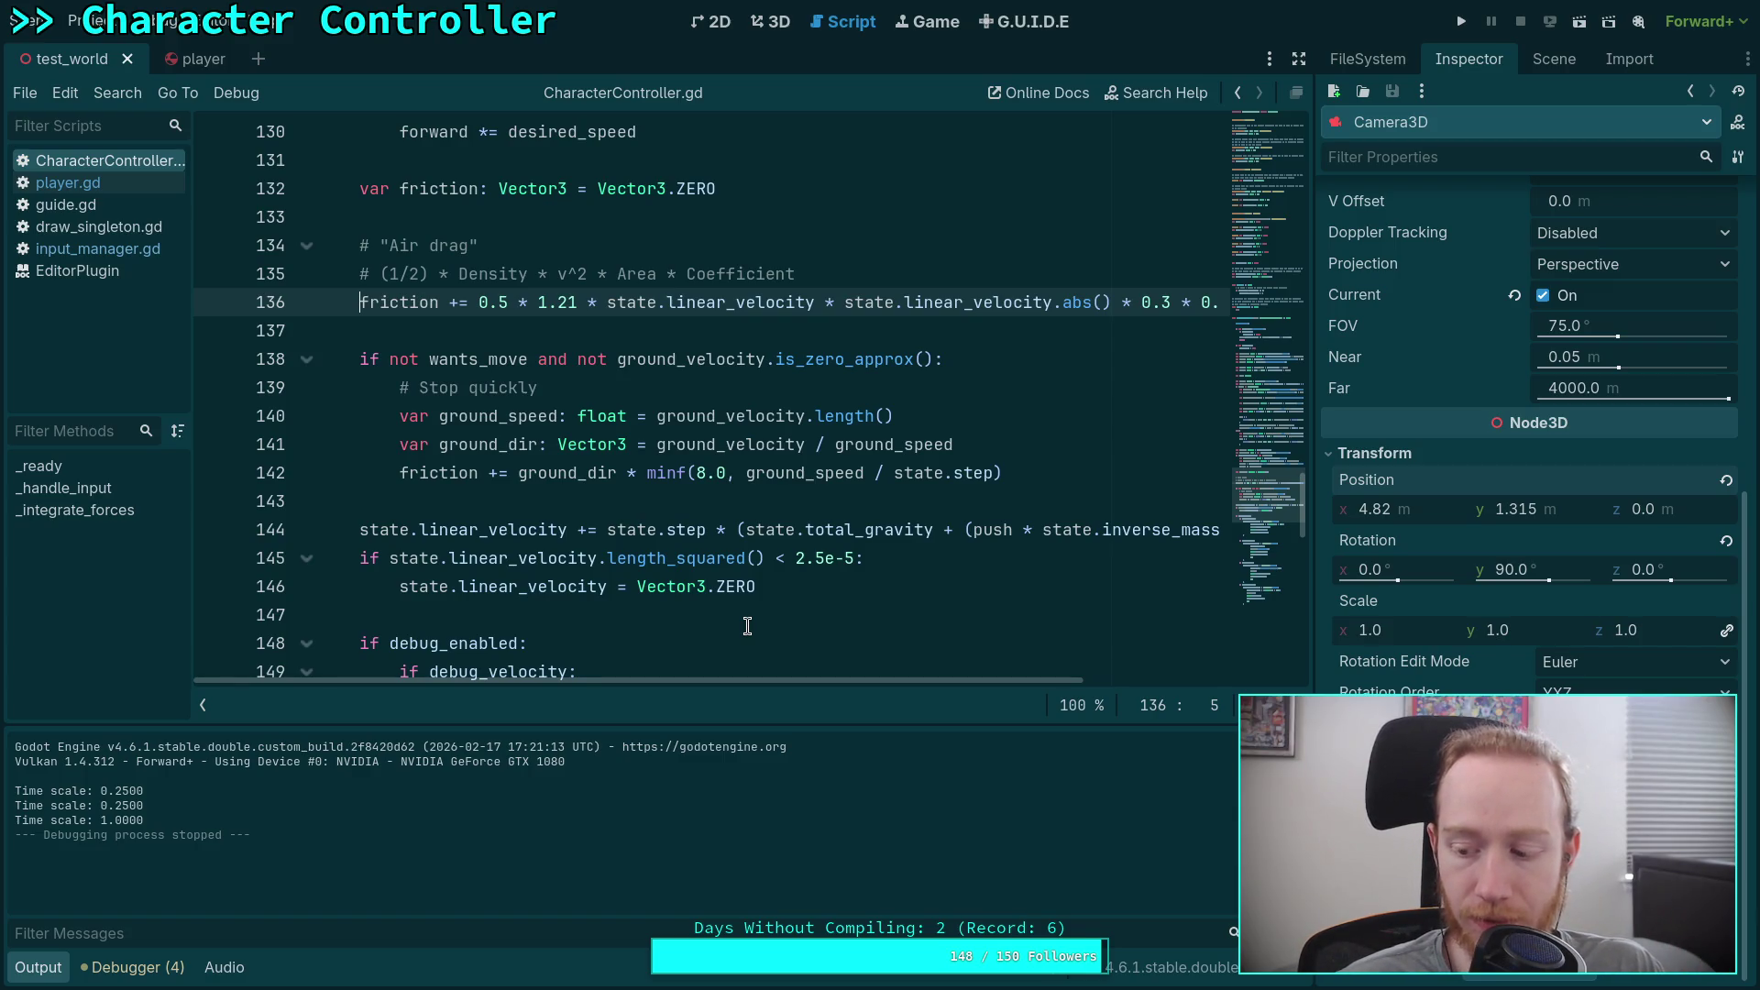
Step: Start a new line below the air-drag comment reading 'var lateral_ratio: float ='
{"action": "left_click", "coordinate": [834, 271]}
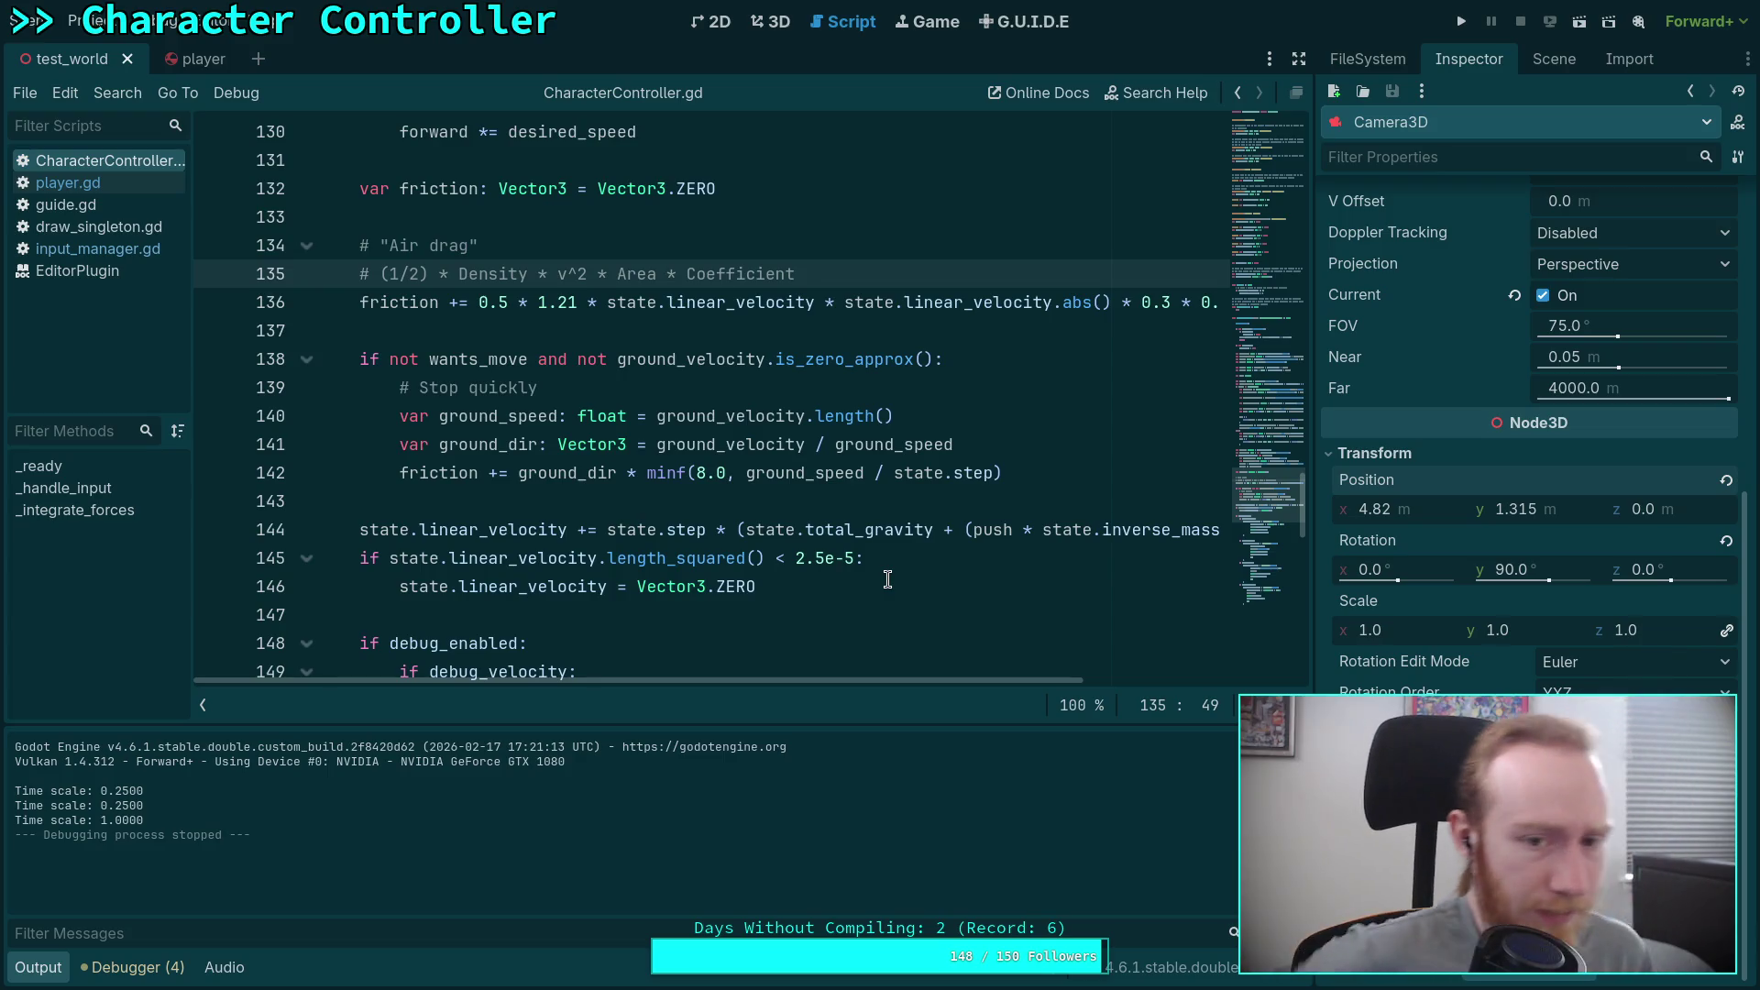
{"action": "key", "text": "Return"}
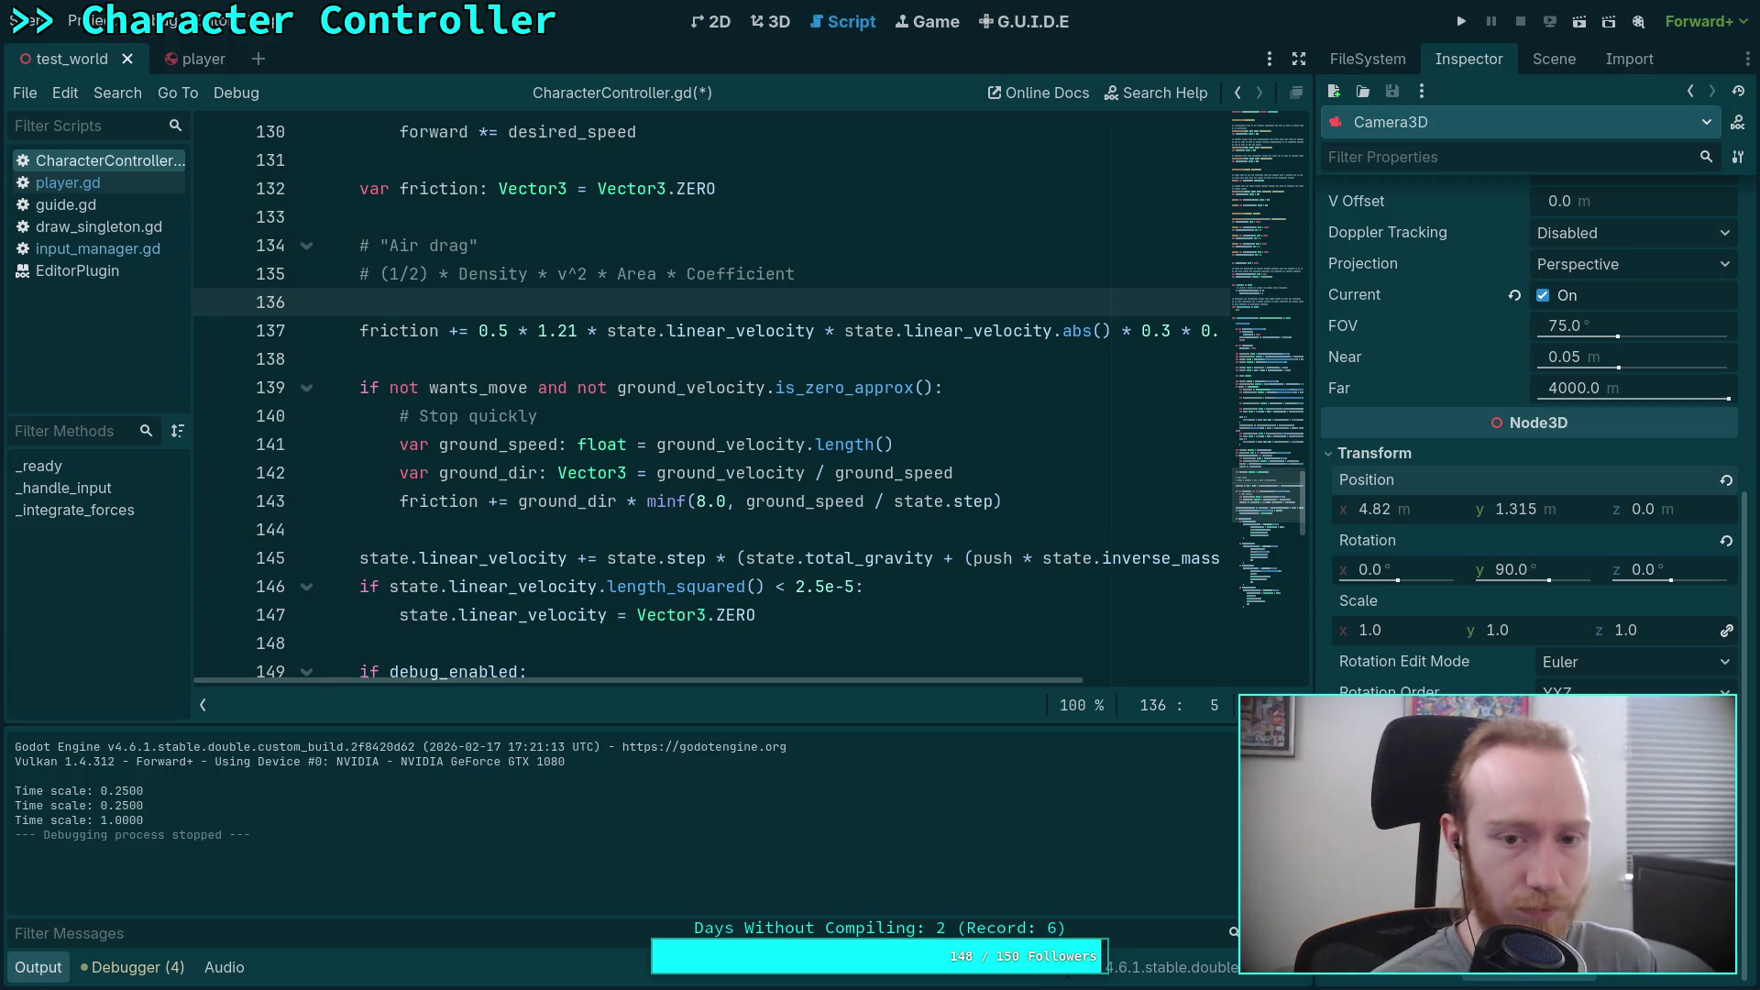
{"action": "type", "text": "var "}
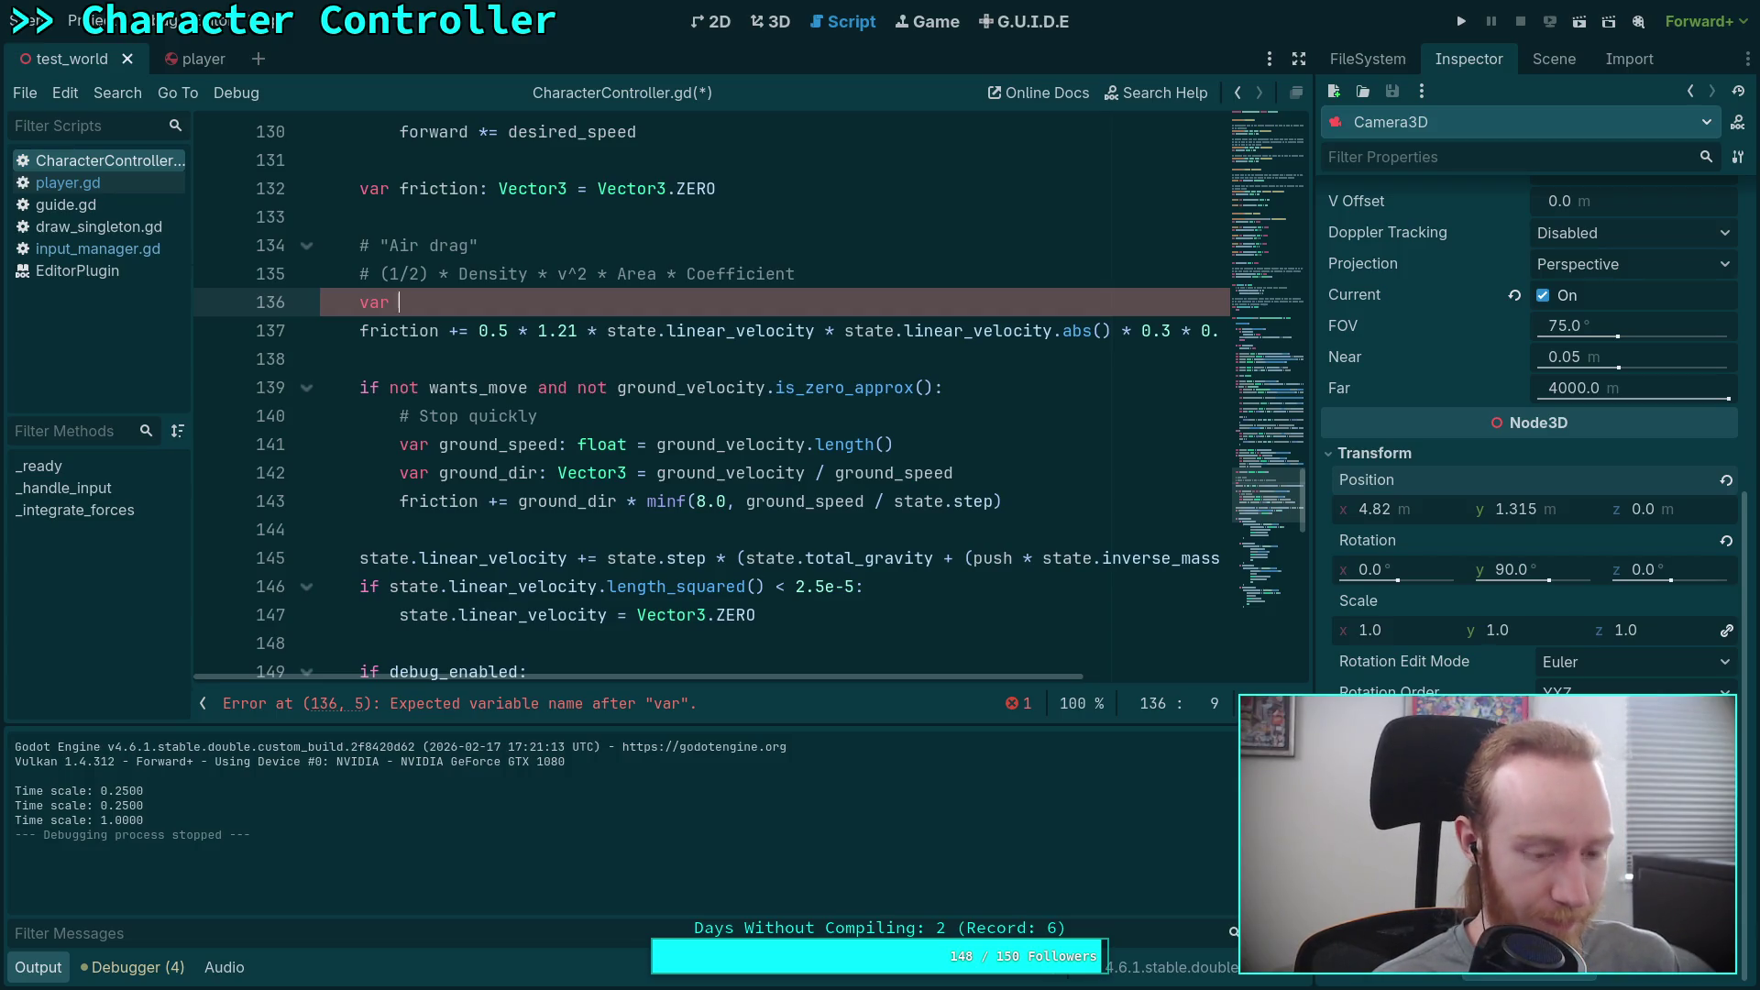
{"action": "type", "text": "latera"}
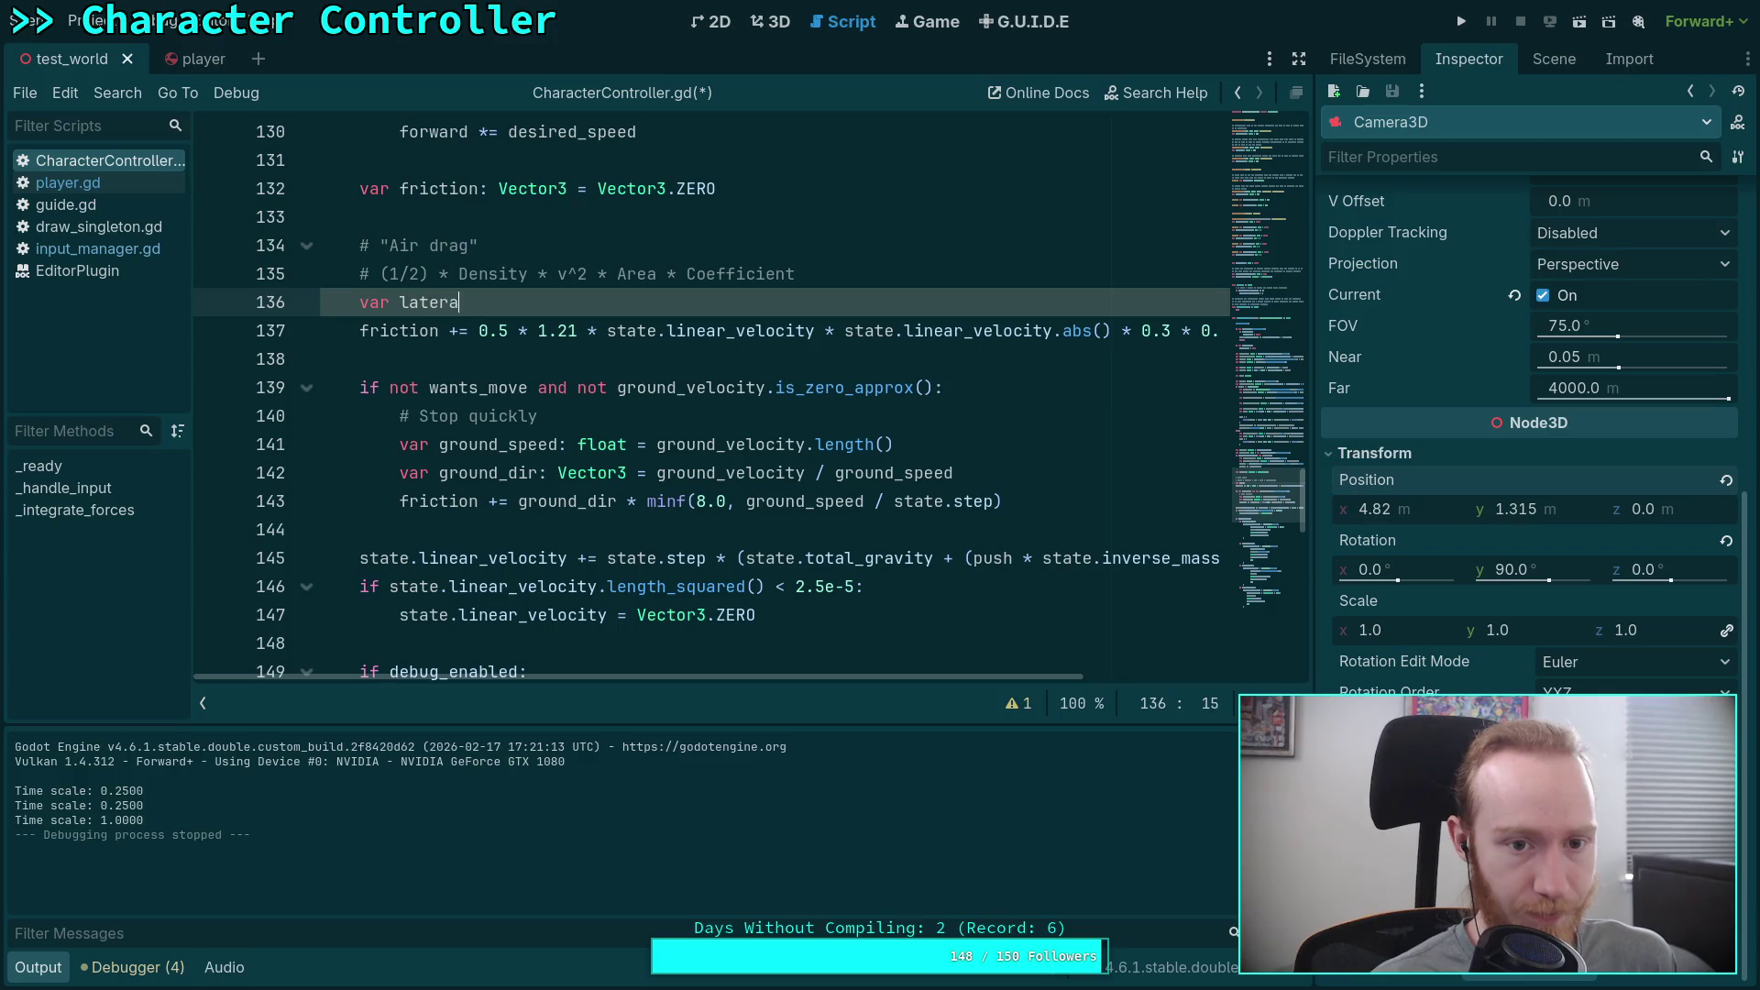
{"action": "type", "text": "l-rat"}
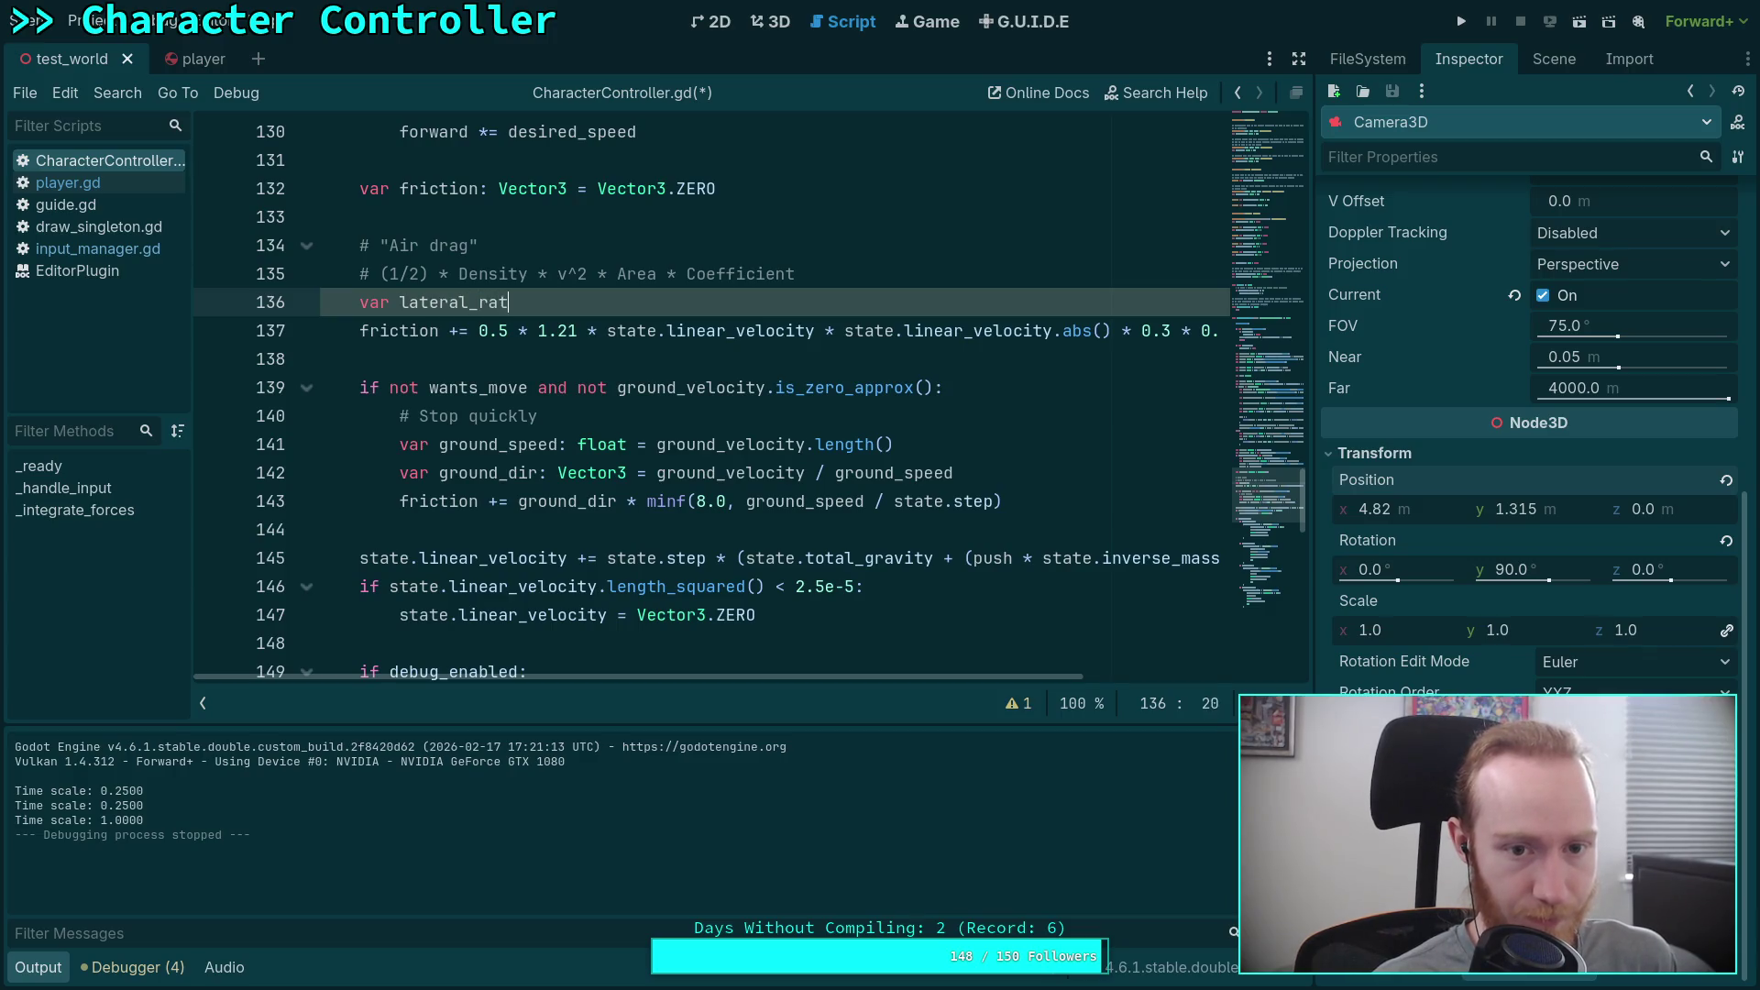
{"action": "type", "text": "ionfloat ="}
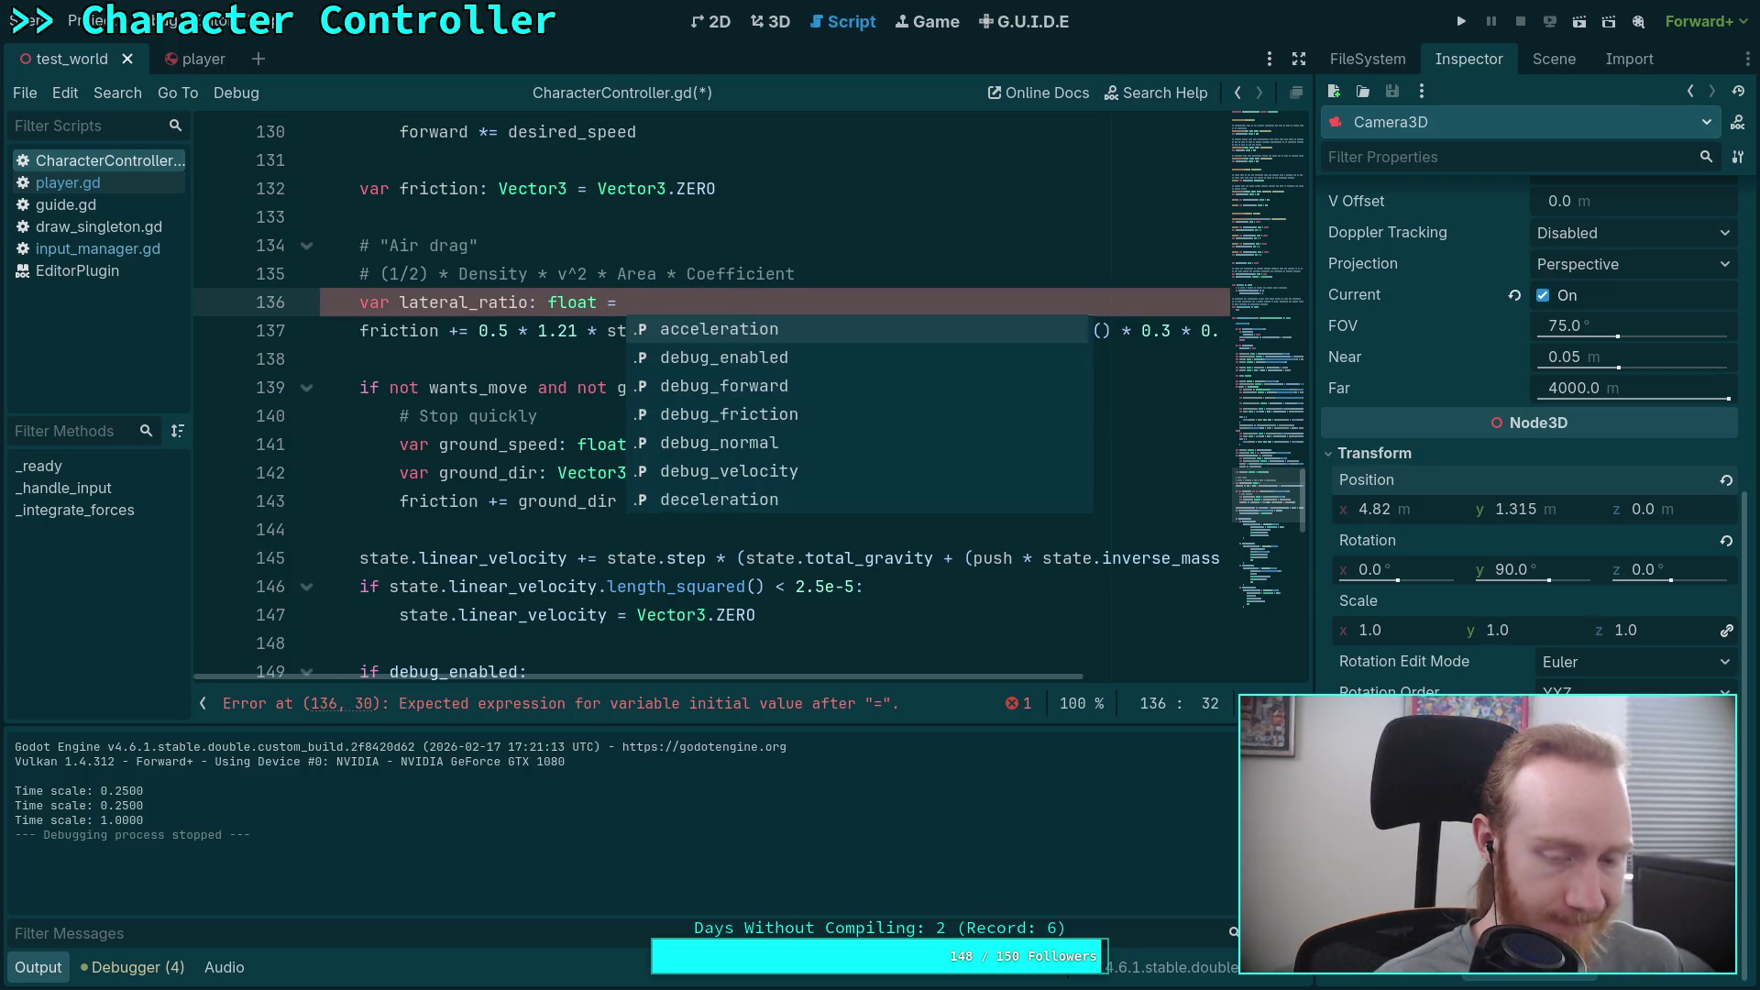
{"action": "left_click", "coordinate": [488, 366]}
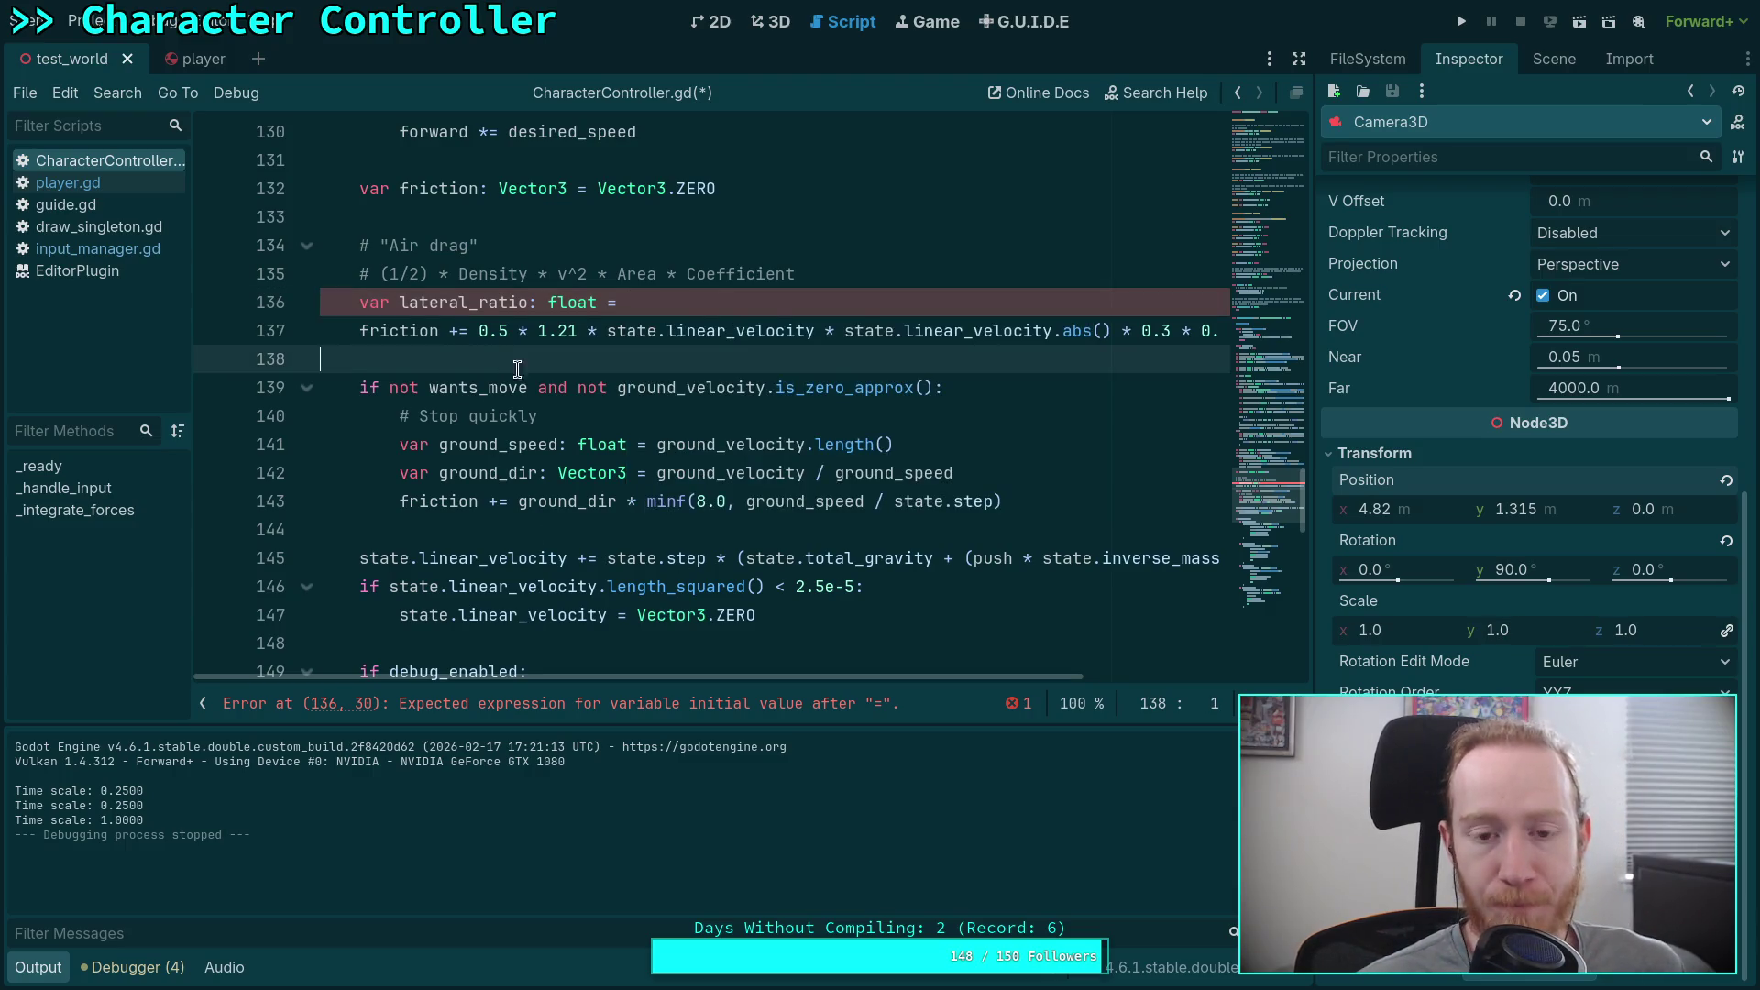
Step: Select linear_velocity in the drag formula and scroll through the surrounding script
{"action": "scroll", "coordinate": [594, 451], "scroll_direction": "up", "scroll_amount": 1}
{"action": "double_click", "coordinate": [741, 408]}
{"action": "scroll", "coordinate": [741, 408], "scroll_direction": "up", "scroll_amount": 1}
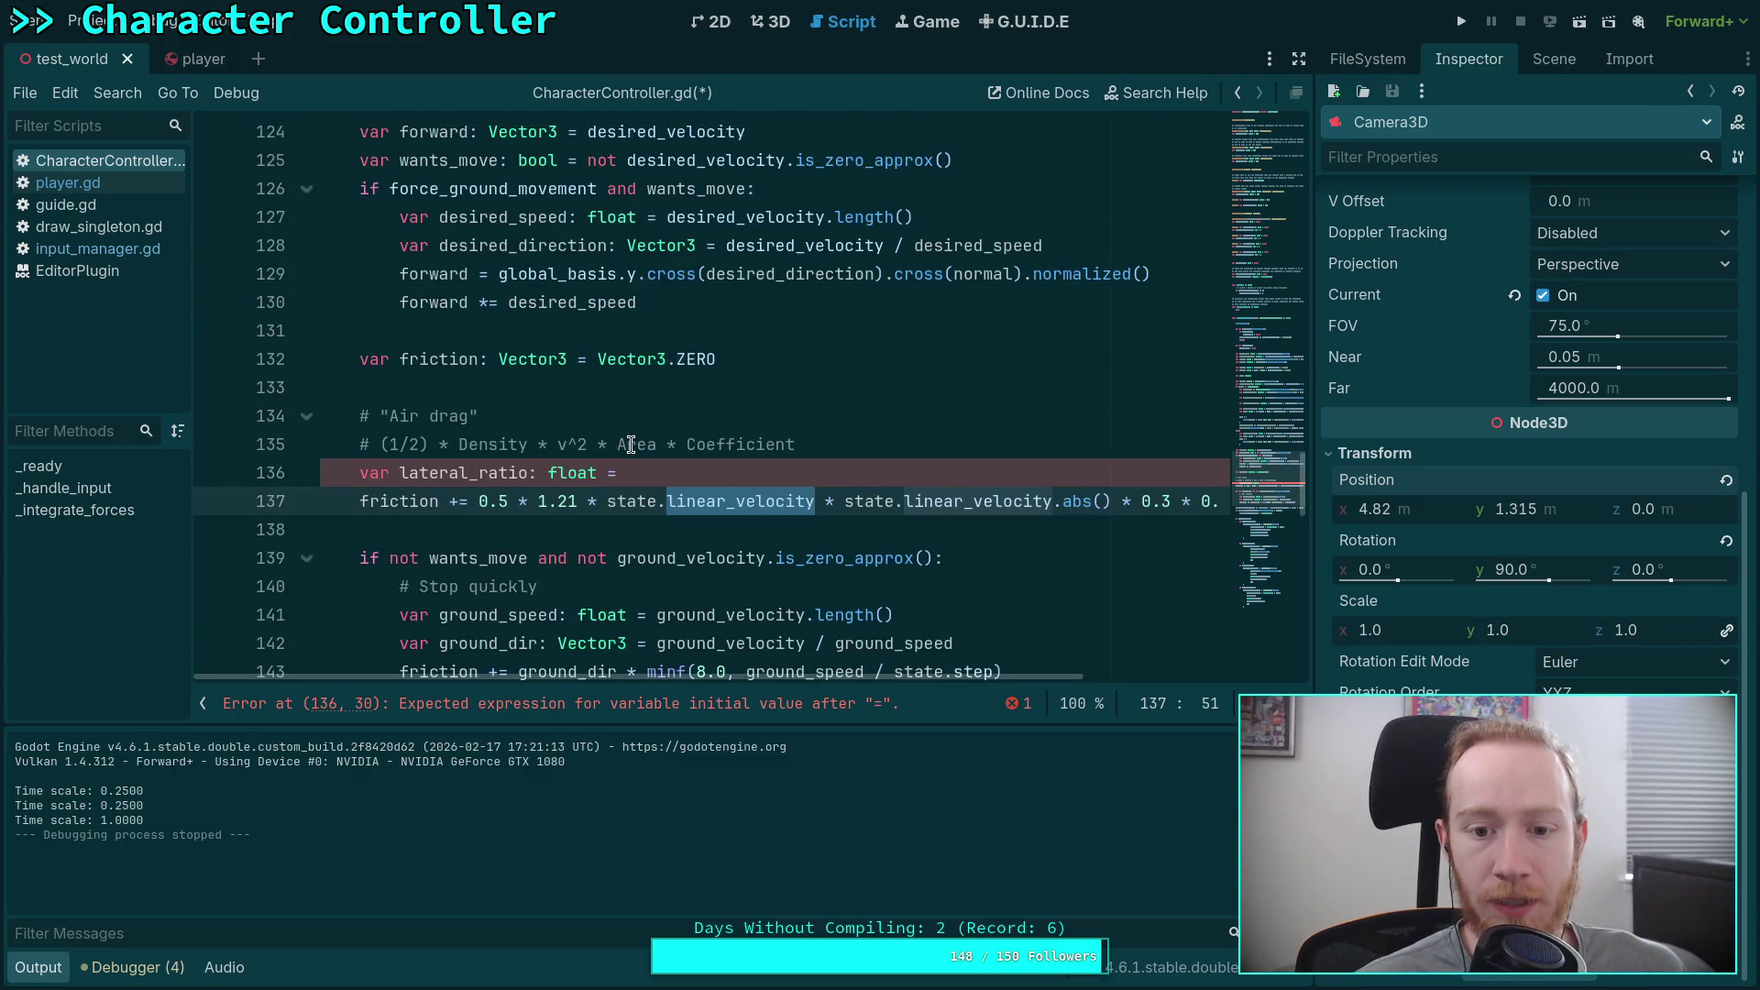
{"action": "scroll", "coordinate": [621, 504], "scroll_direction": "down", "scroll_amount": 2}
{"action": "scroll", "coordinate": [658, 607], "scroll_direction": "down", "scroll_amount": 2}
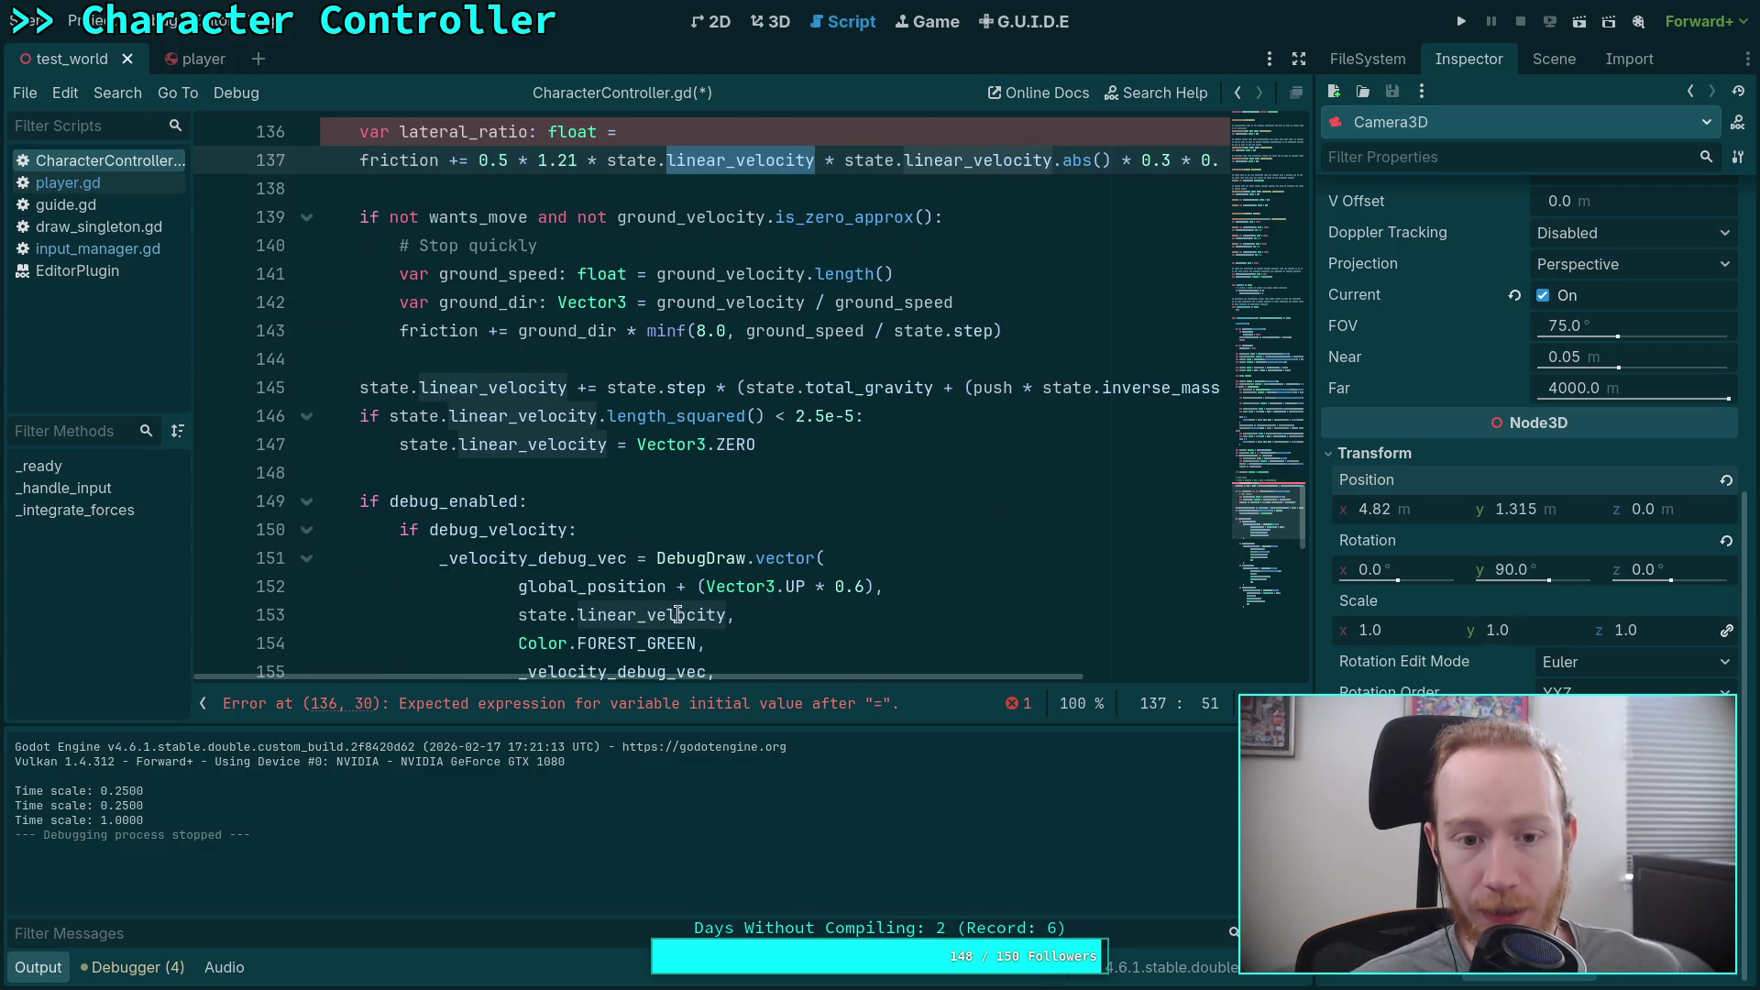
{"action": "scroll", "coordinate": [677, 576], "scroll_direction": "down", "scroll_amount": 2}
{"action": "scroll", "coordinate": [675, 573], "scroll_direction": "down", "scroll_amount": 3}
{"action": "scroll", "coordinate": [676, 573], "scroll_direction": "up", "scroll_amount": 20}
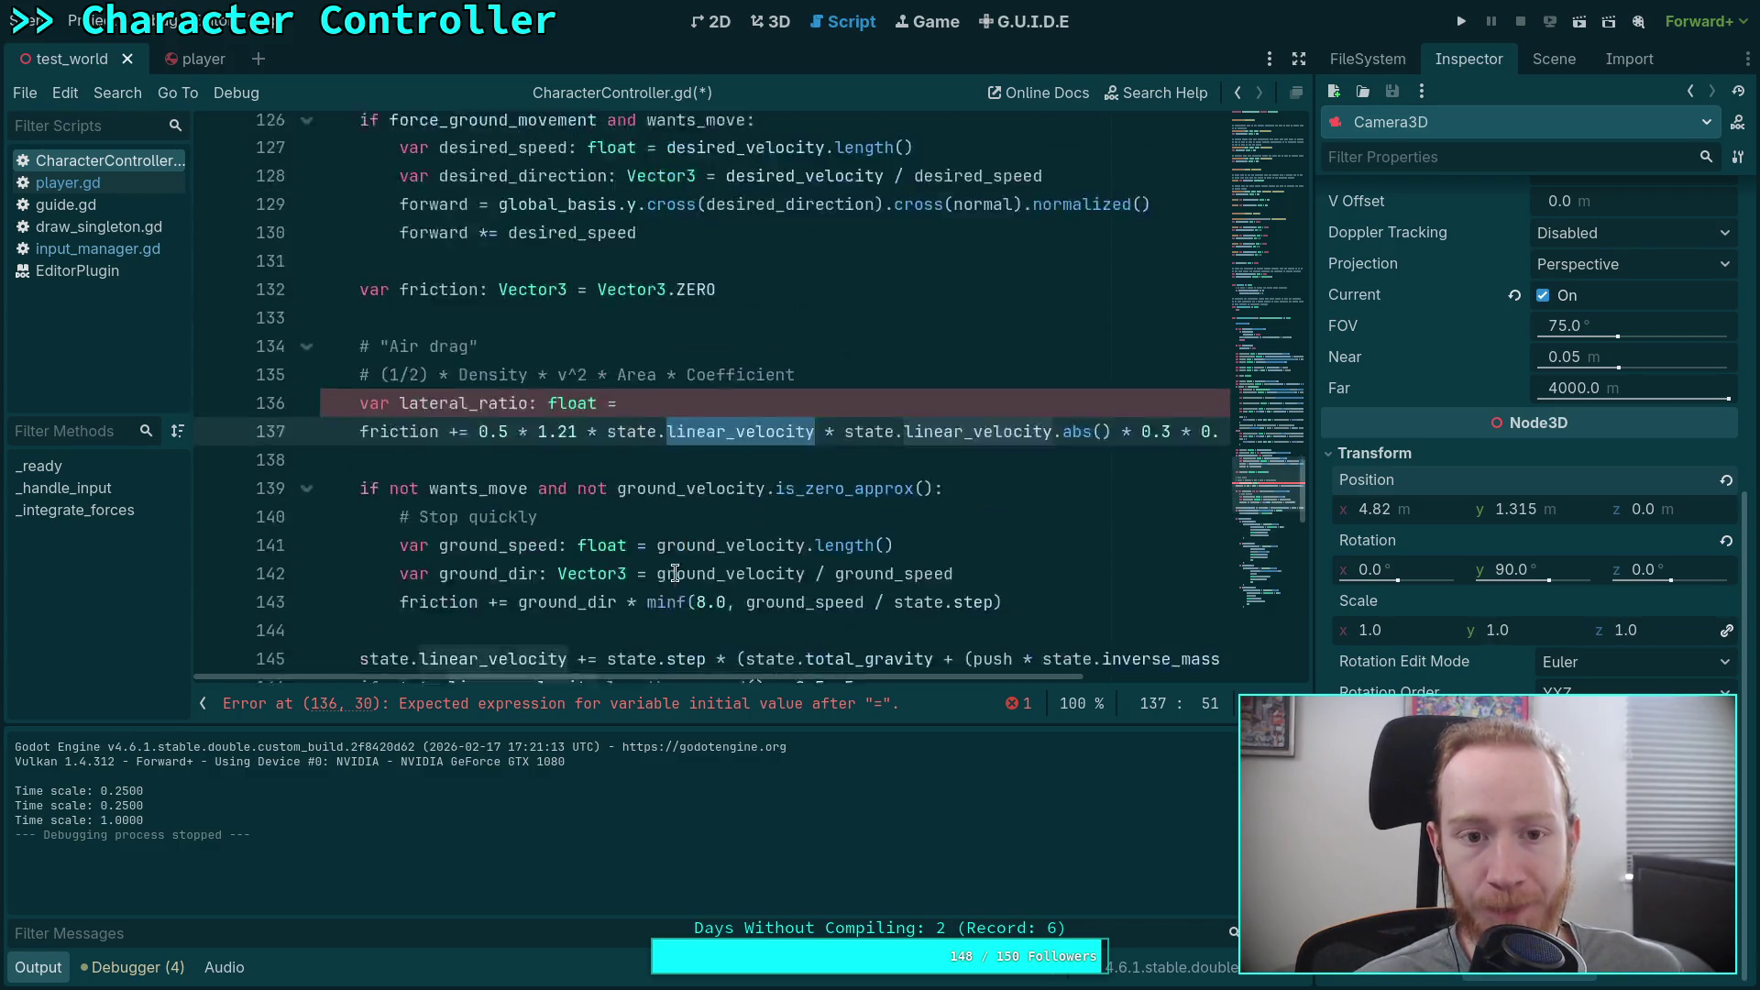
{"action": "scroll", "coordinate": [675, 573], "scroll_direction": "up", "scroll_amount": 6}
{"action": "scroll", "coordinate": [675, 573], "scroll_direction": "down", "scroll_amount": 3}
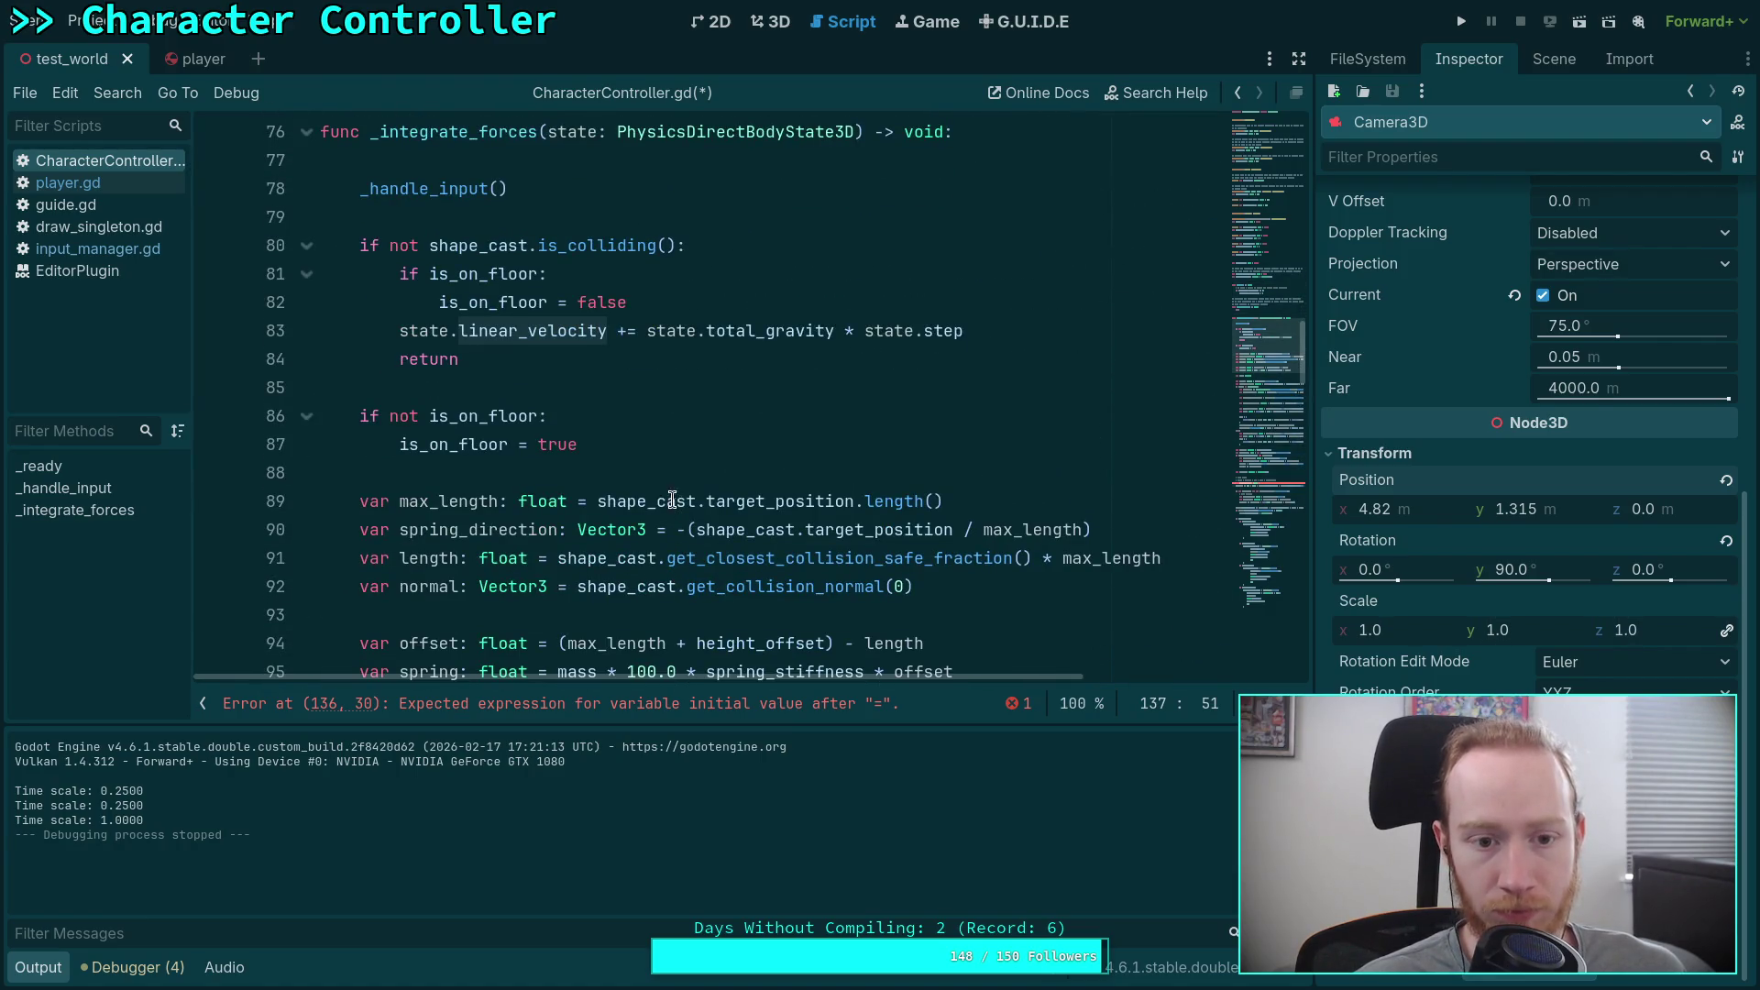
{"action": "scroll", "coordinate": [672, 498], "scroll_direction": "down", "scroll_amount": 7}
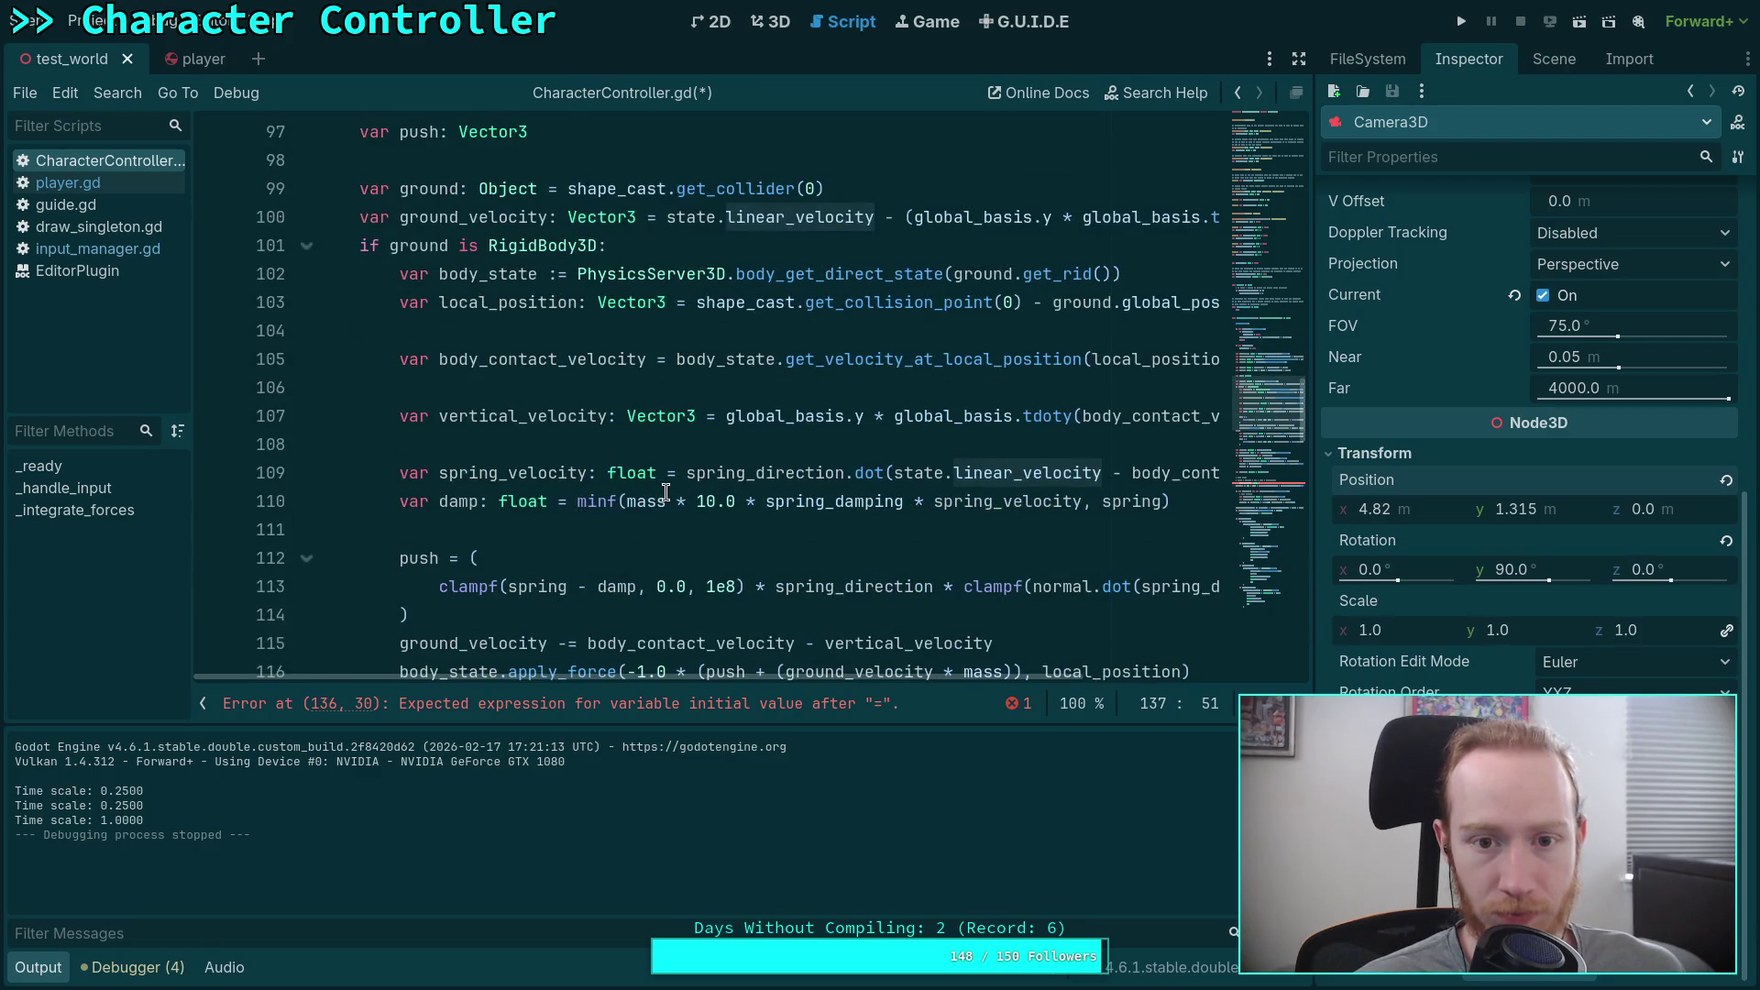
Step: Add 'var linear_speed: float = state.linear_velocity.length()' and move it above the friction declaration
{"action": "scroll", "coordinate": [666, 492], "scroll_direction": "down", "scroll_amount": 5}
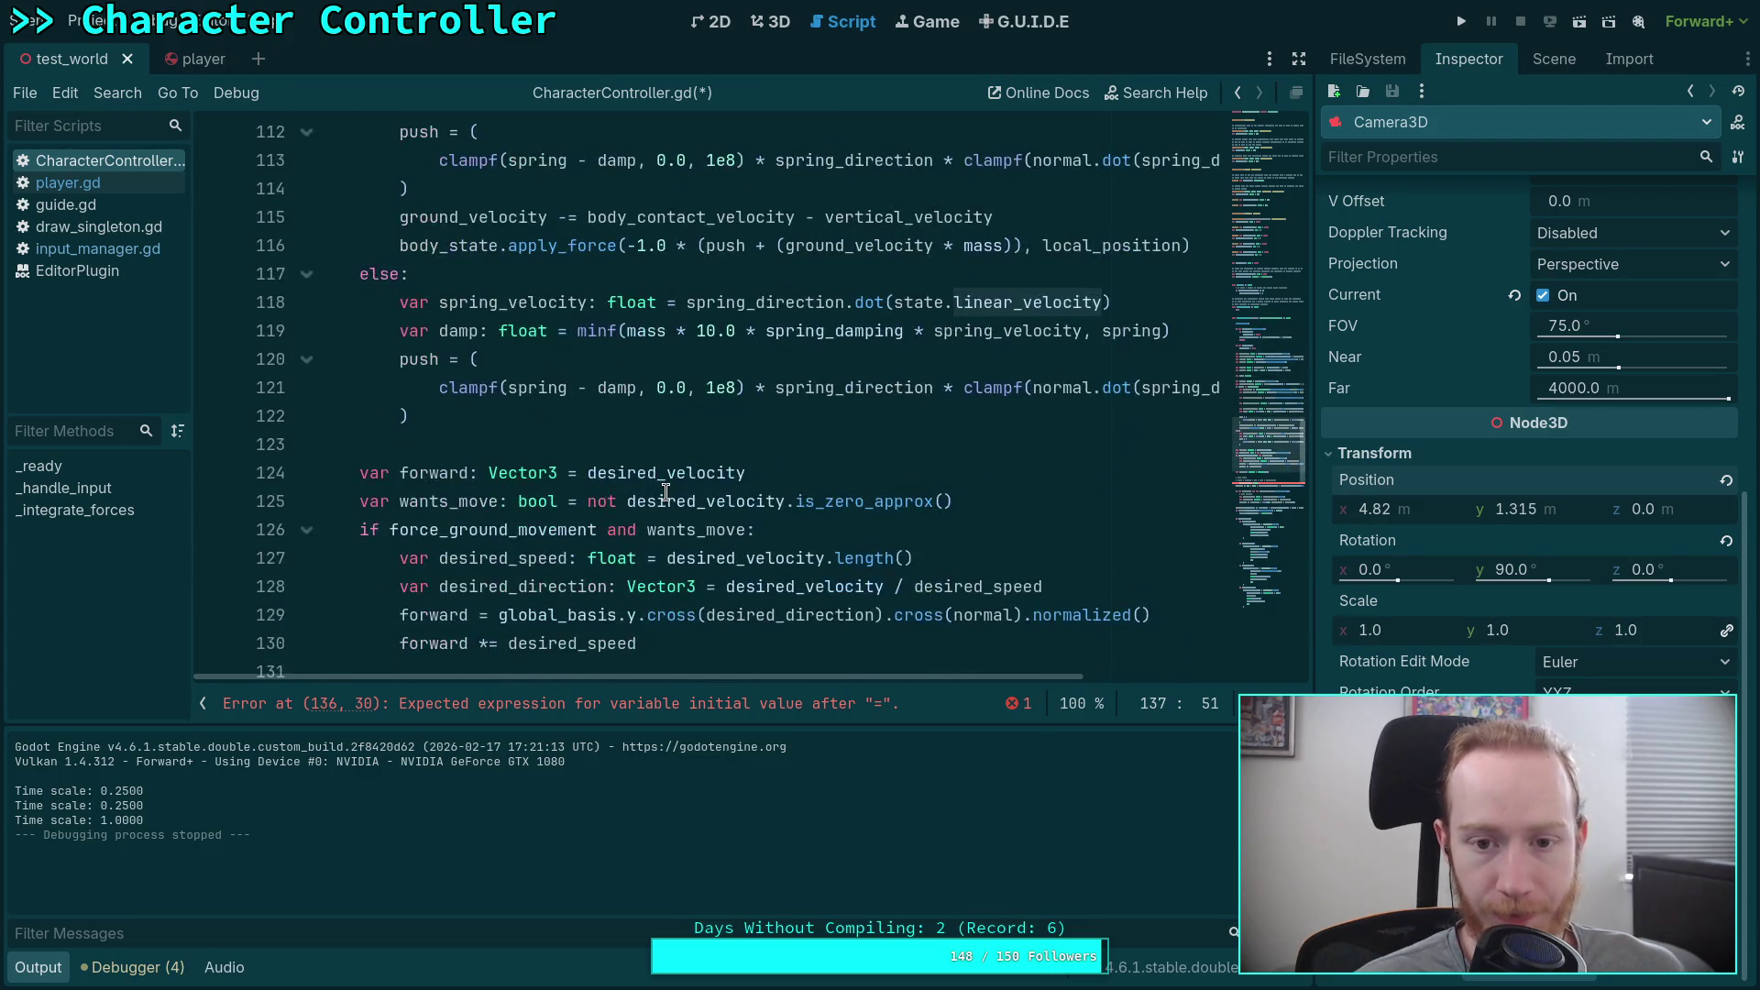
{"action": "scroll", "coordinate": [667, 492], "scroll_direction": "down", "scroll_amount": 5}
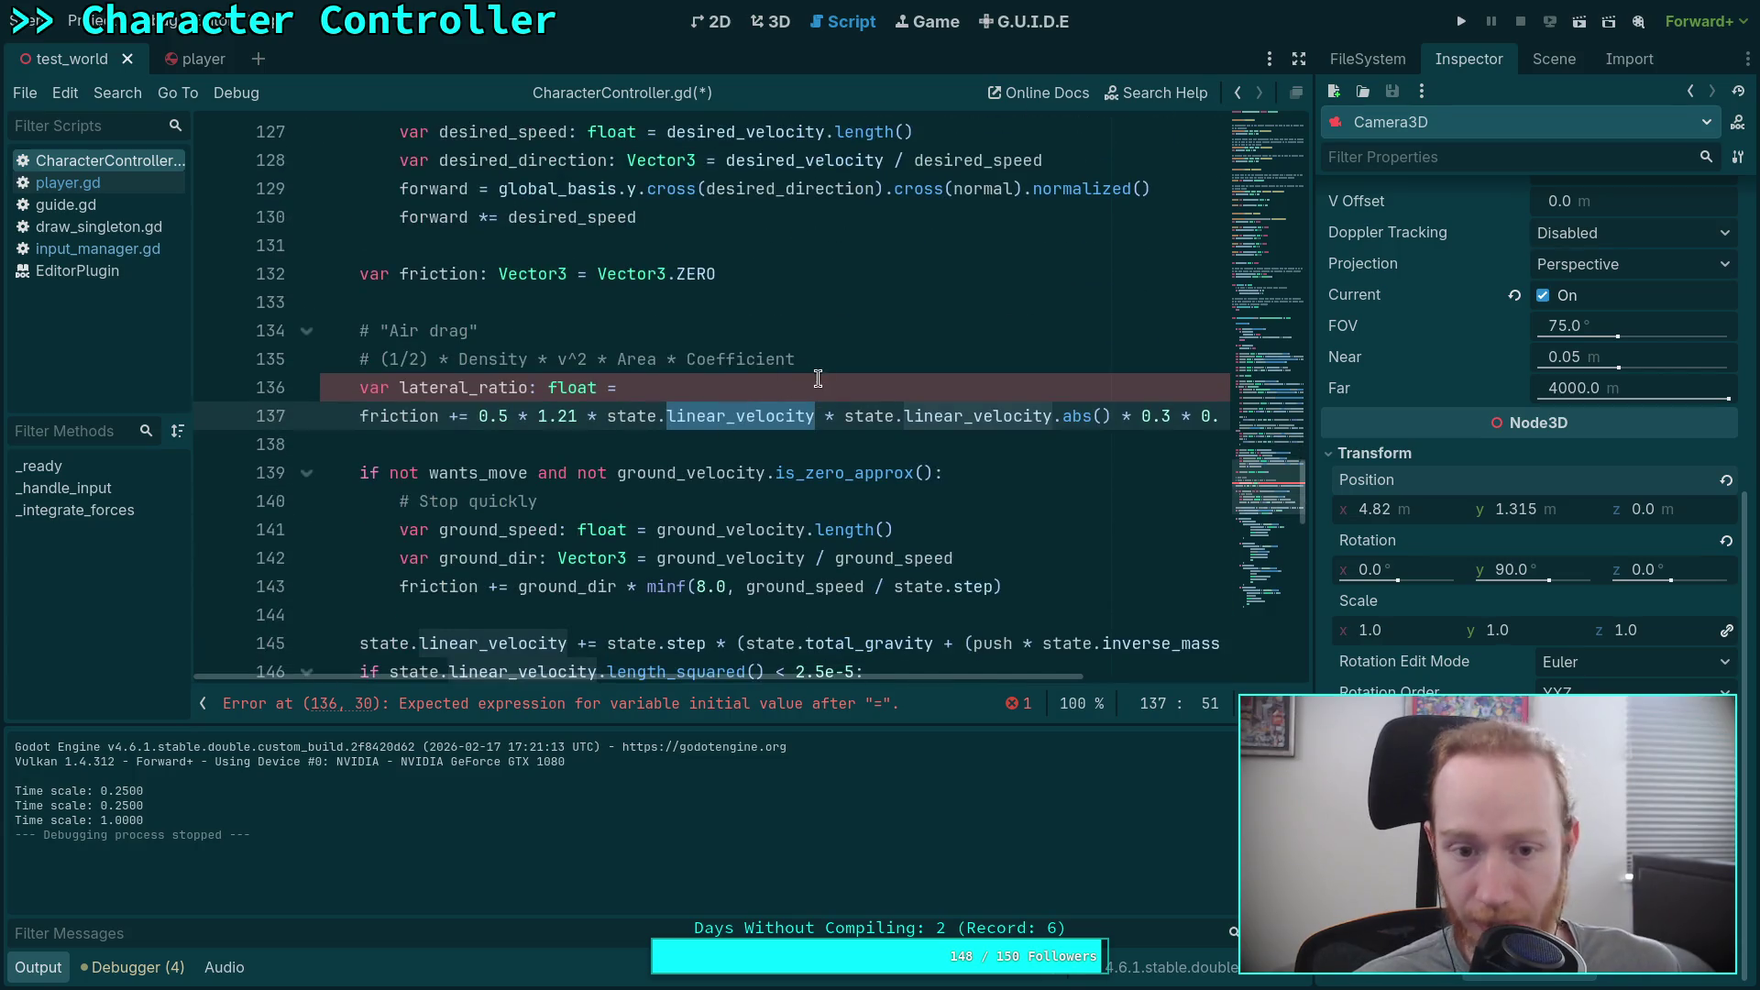
{"action": "left_click", "coordinate": [873, 358]}
{"action": "key", "text": "Return"}
{"action": "type", "text": "v"}
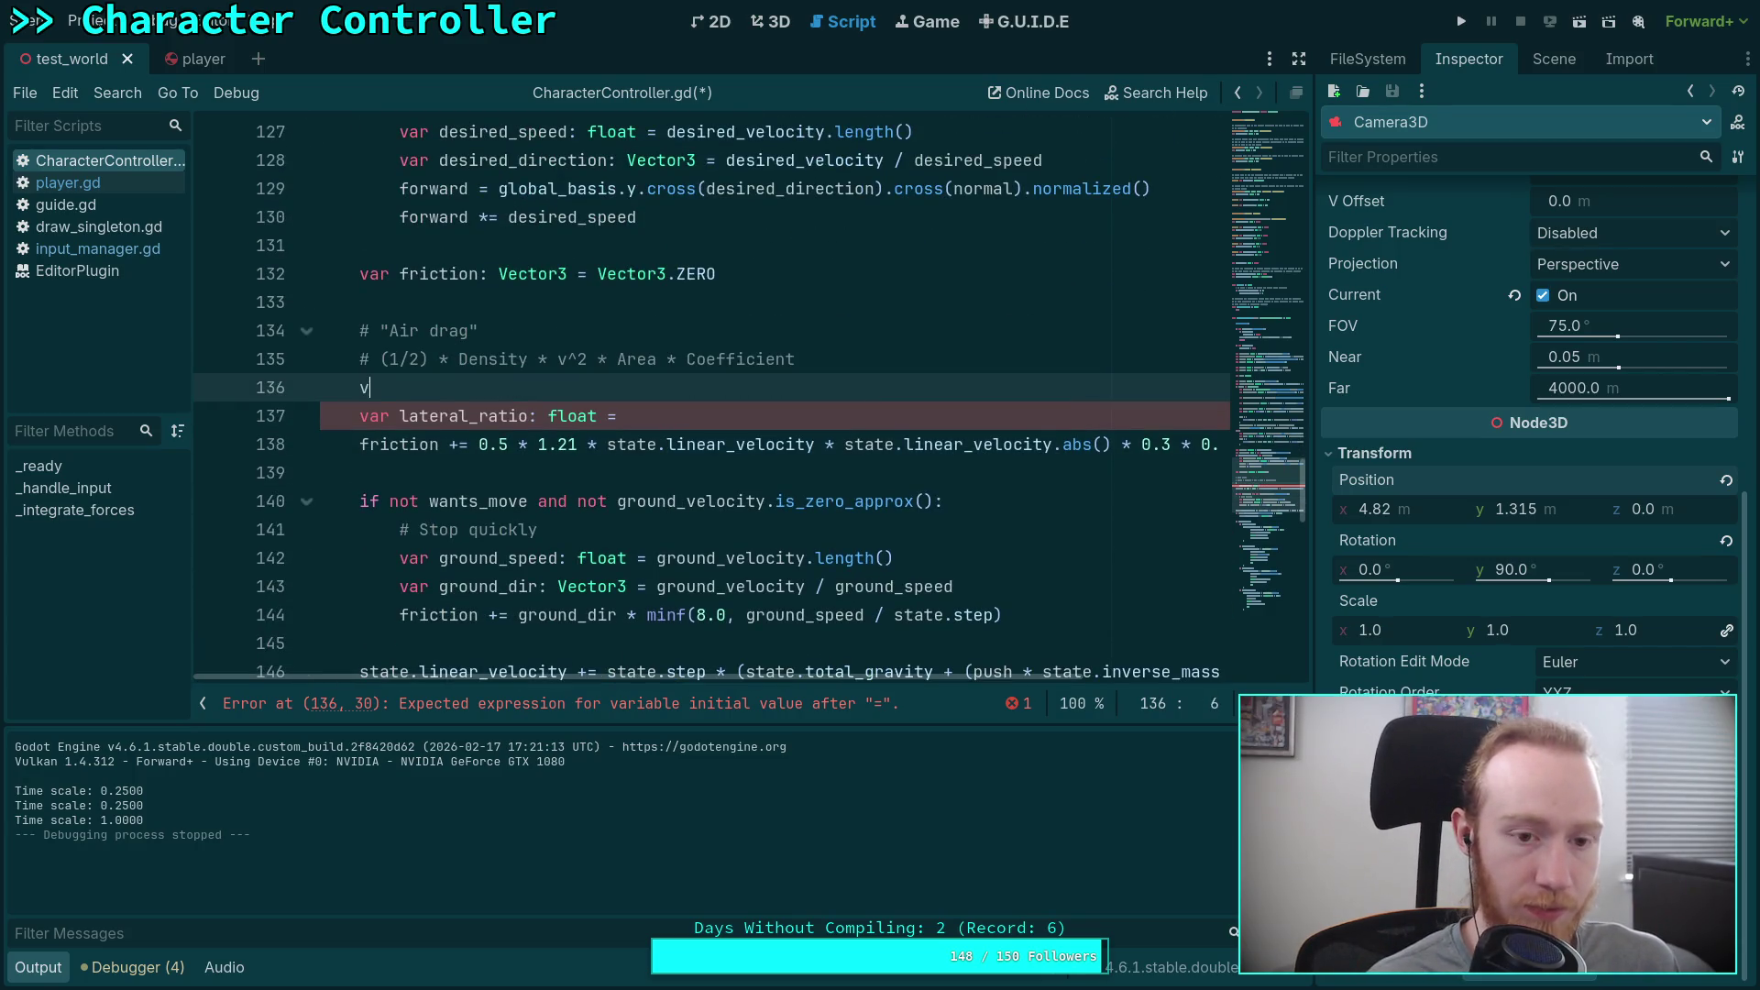
{"action": "type", "text": "ar linear"}
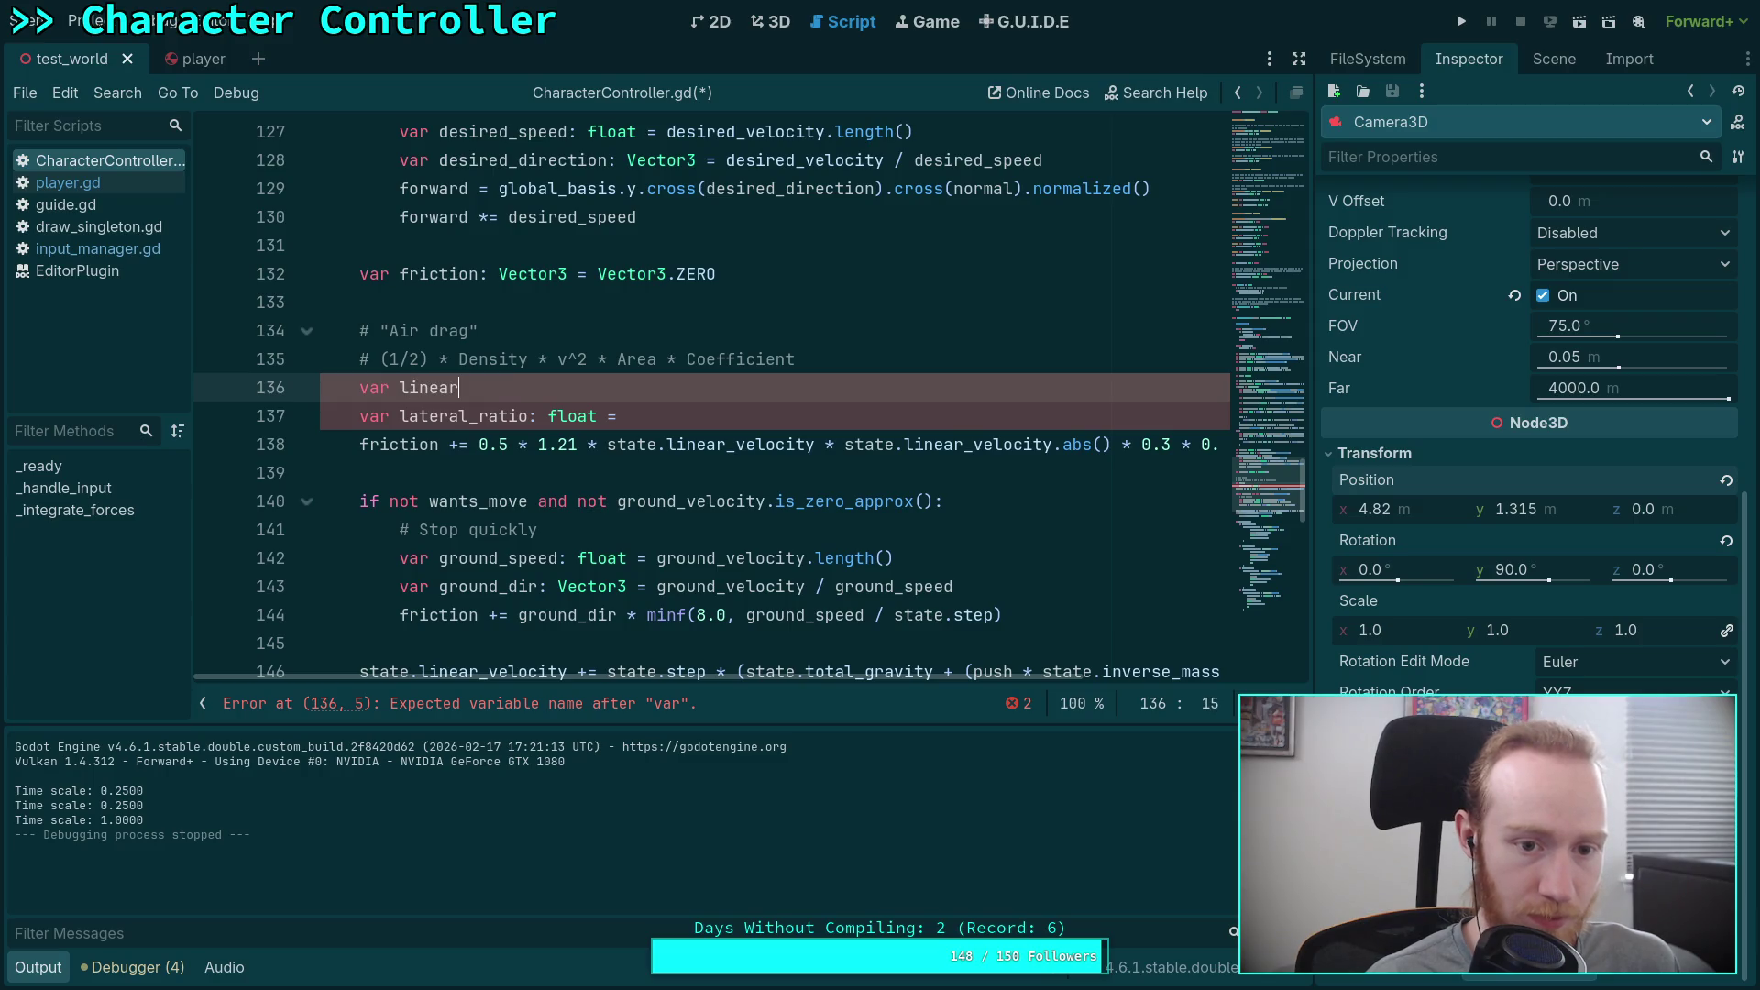
{"action": "type", "text": "_speed"}
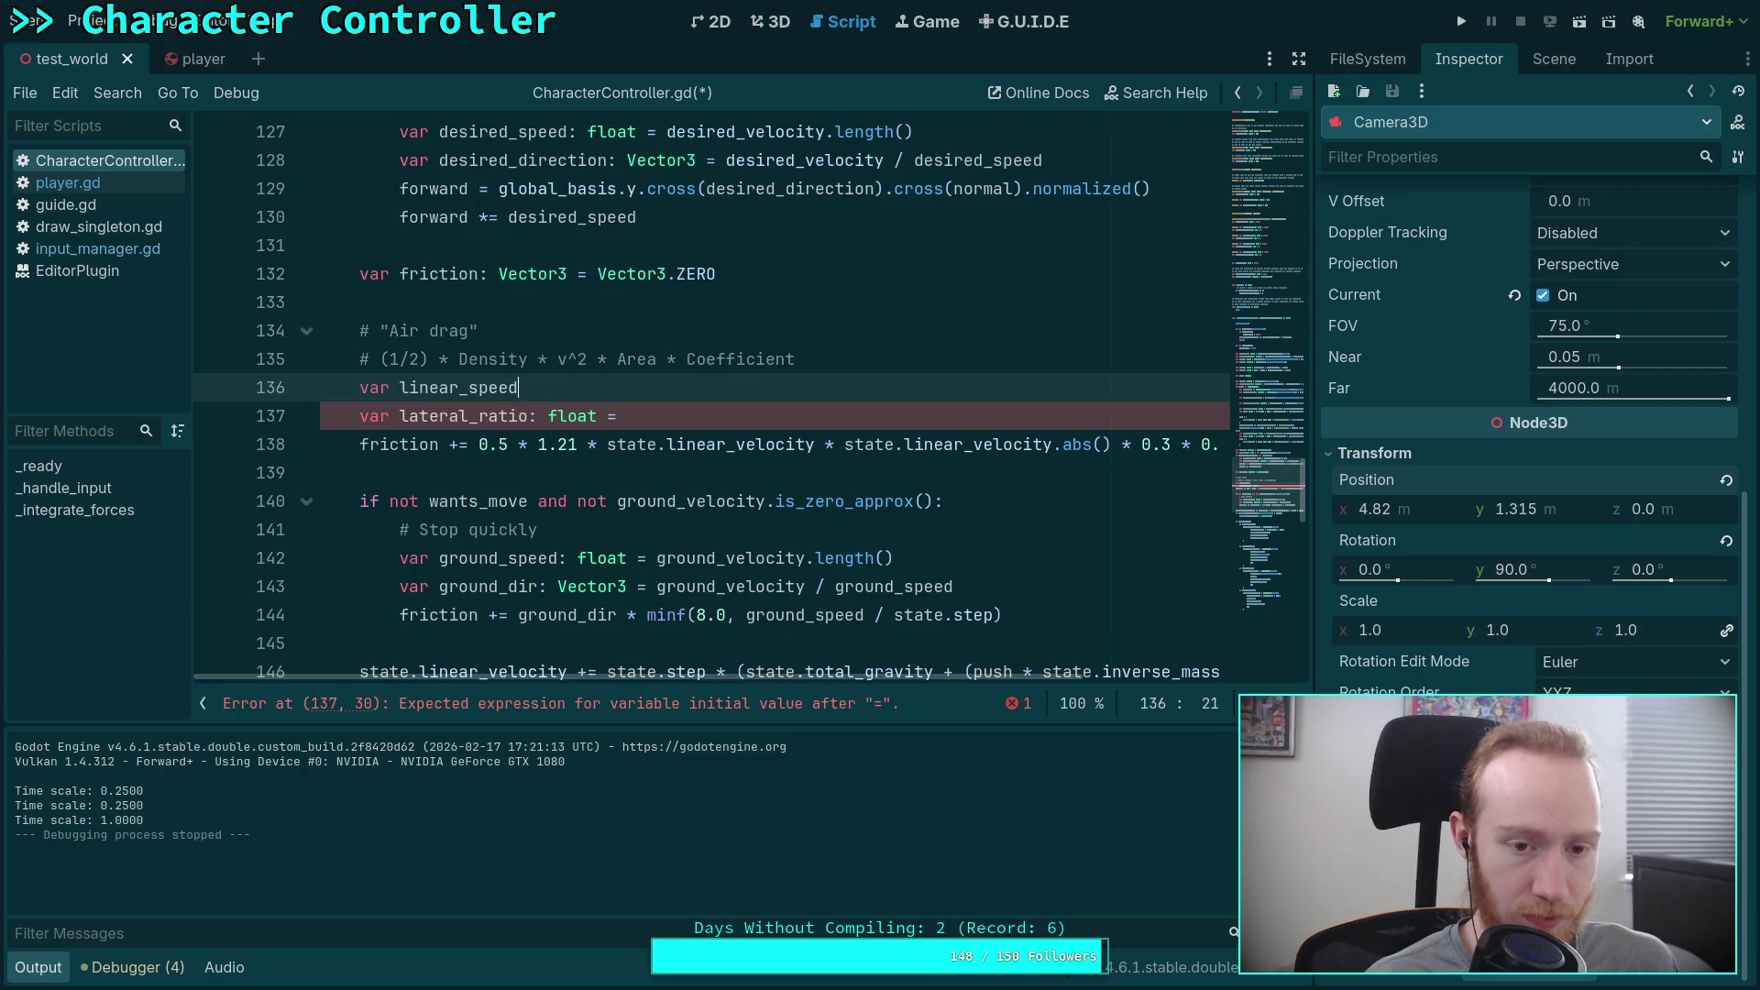
{"action": "type", "text": ": float "}
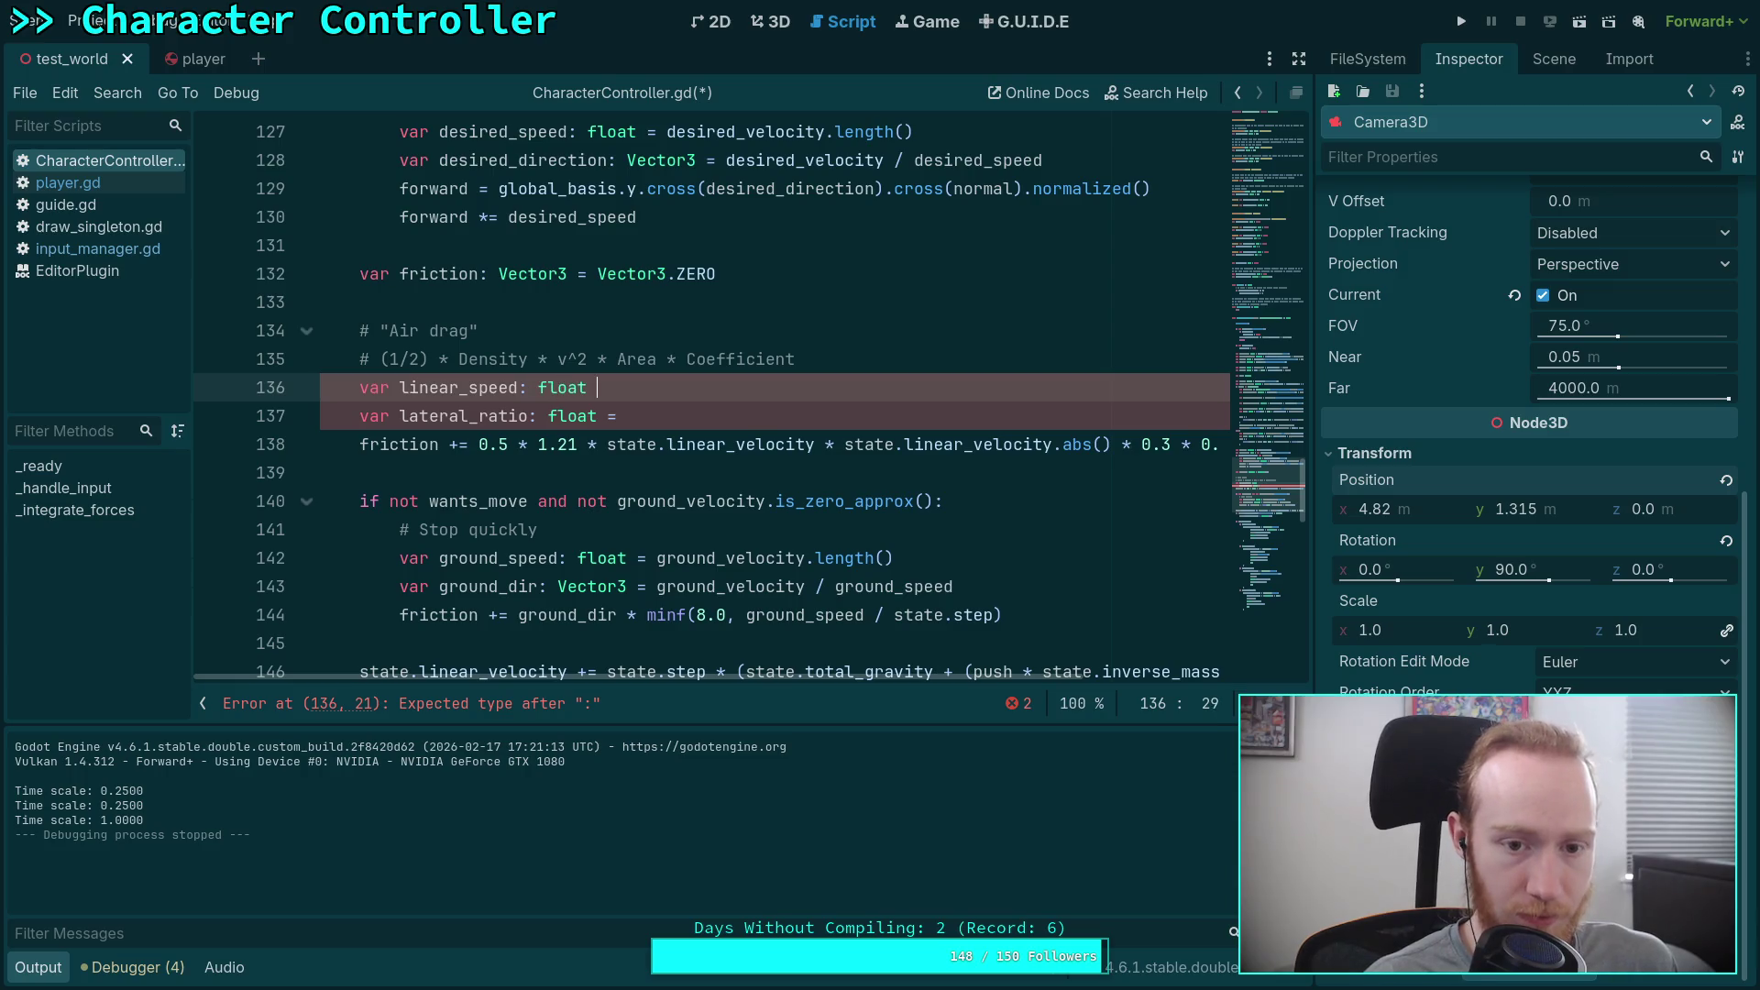
{"action": "type", "text": "= state"}
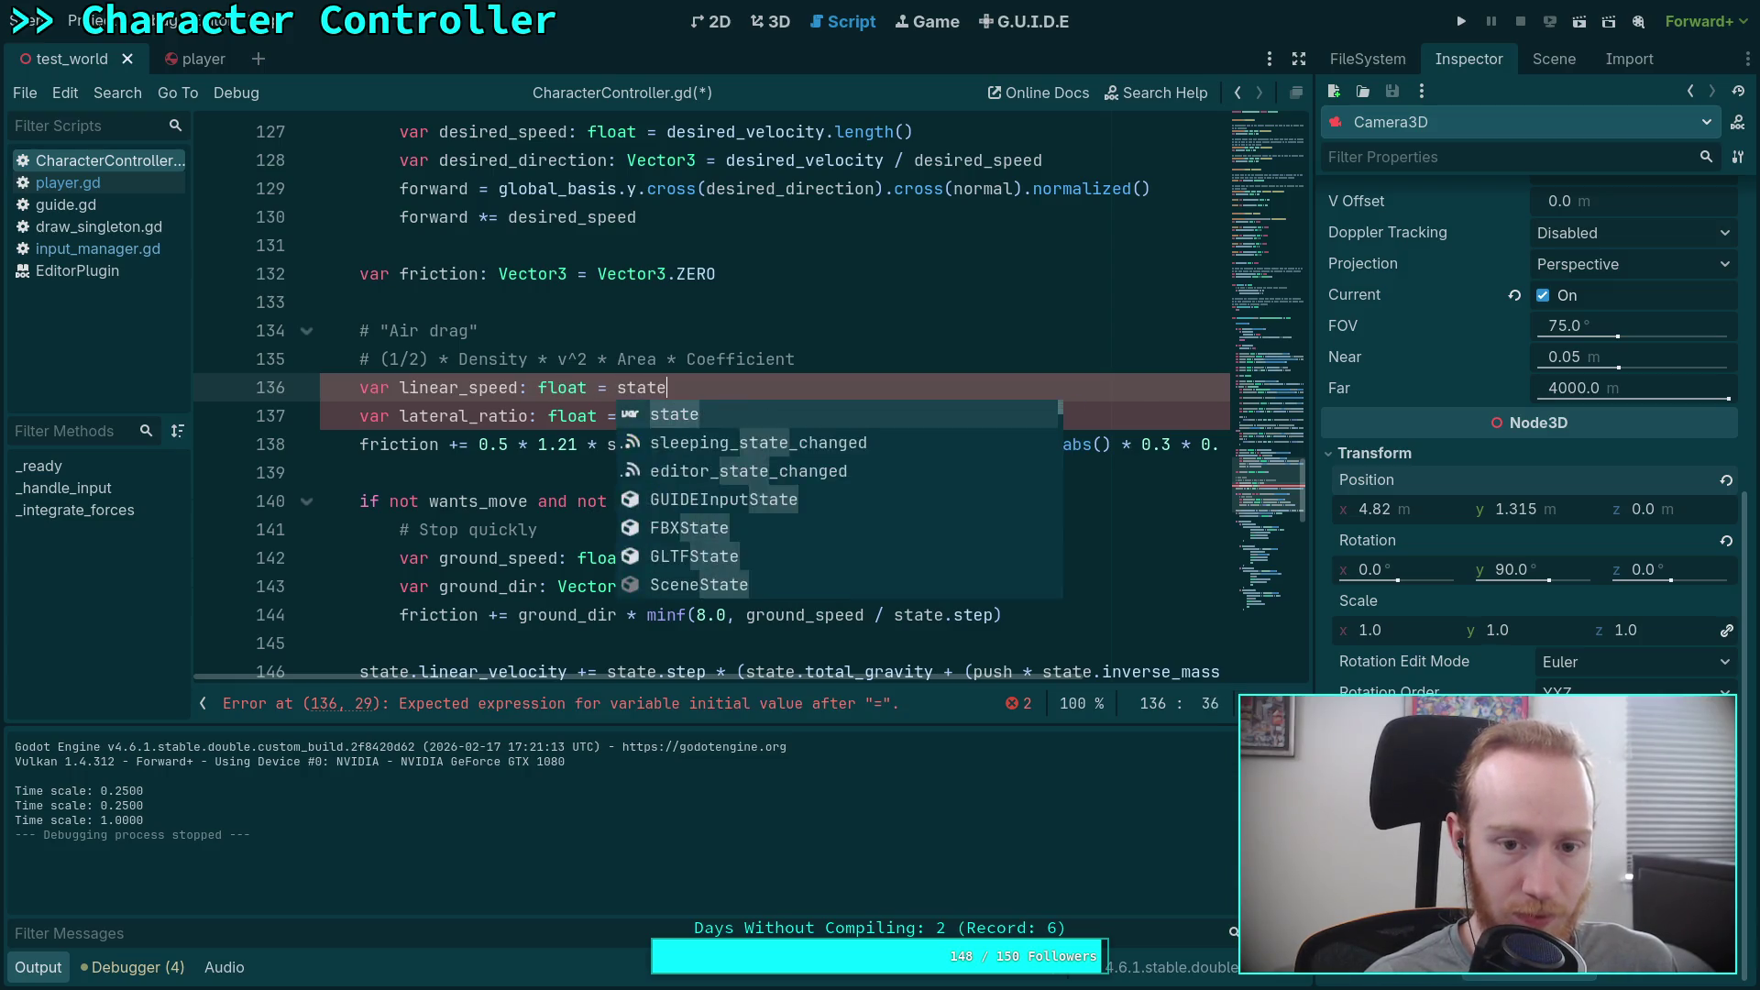
{"action": "type", "text": ".linear_v"}
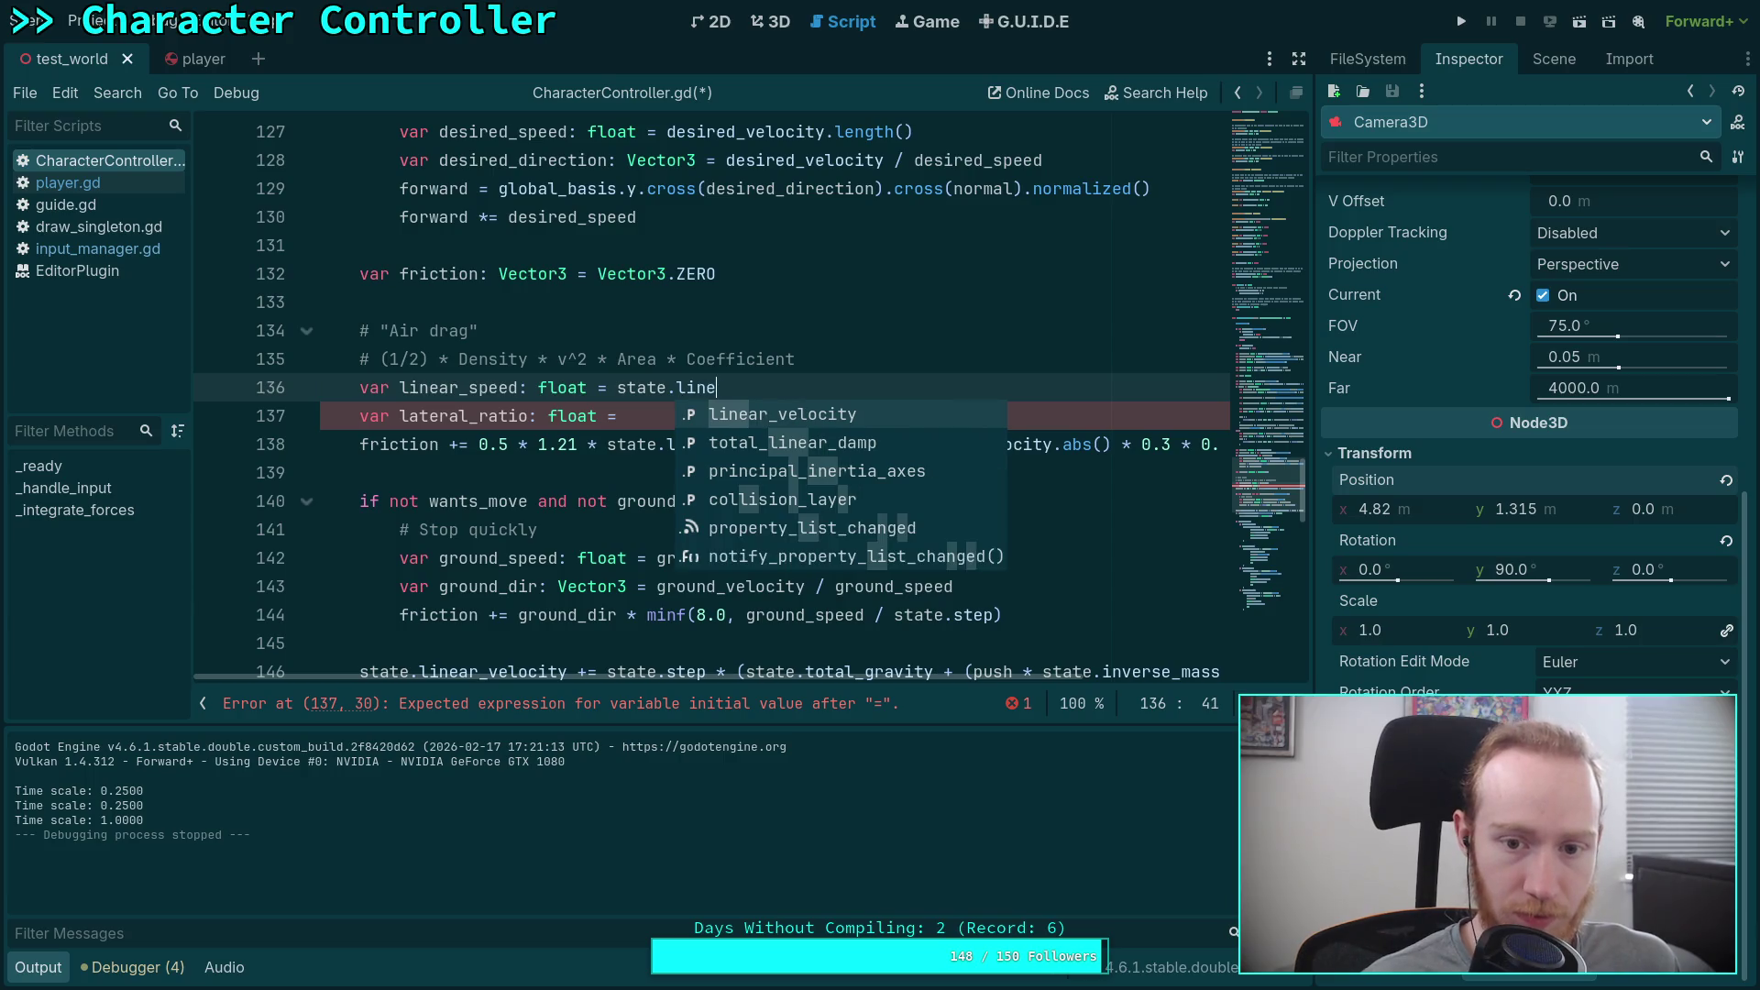
{"action": "key", "text": "Return"}
{"action": "type", "text": ".len"}
{"action": "key", "text": "Return"}
{"action": "key", "text": "alt+Up"}
{"action": "key", "text": "alt+Up"}
{"action": "key", "text": "alt+Up"}
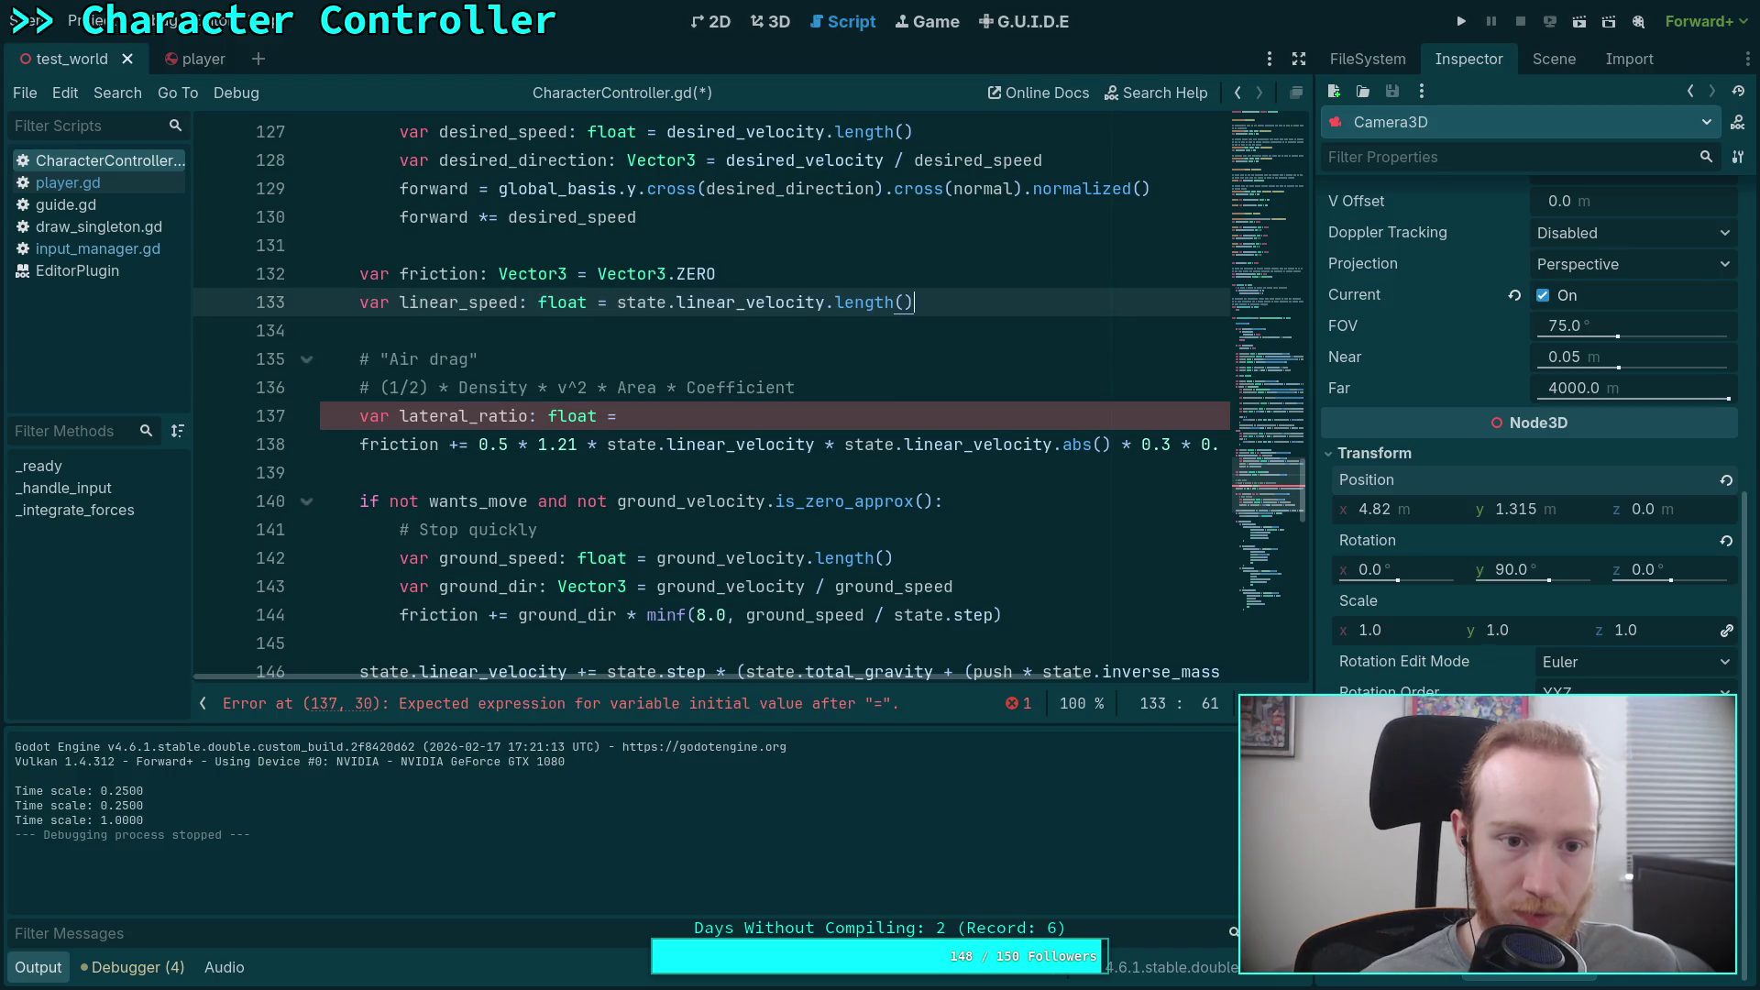
{"action": "key", "text": "alt+Up"}
{"action": "key", "text": "Return"}
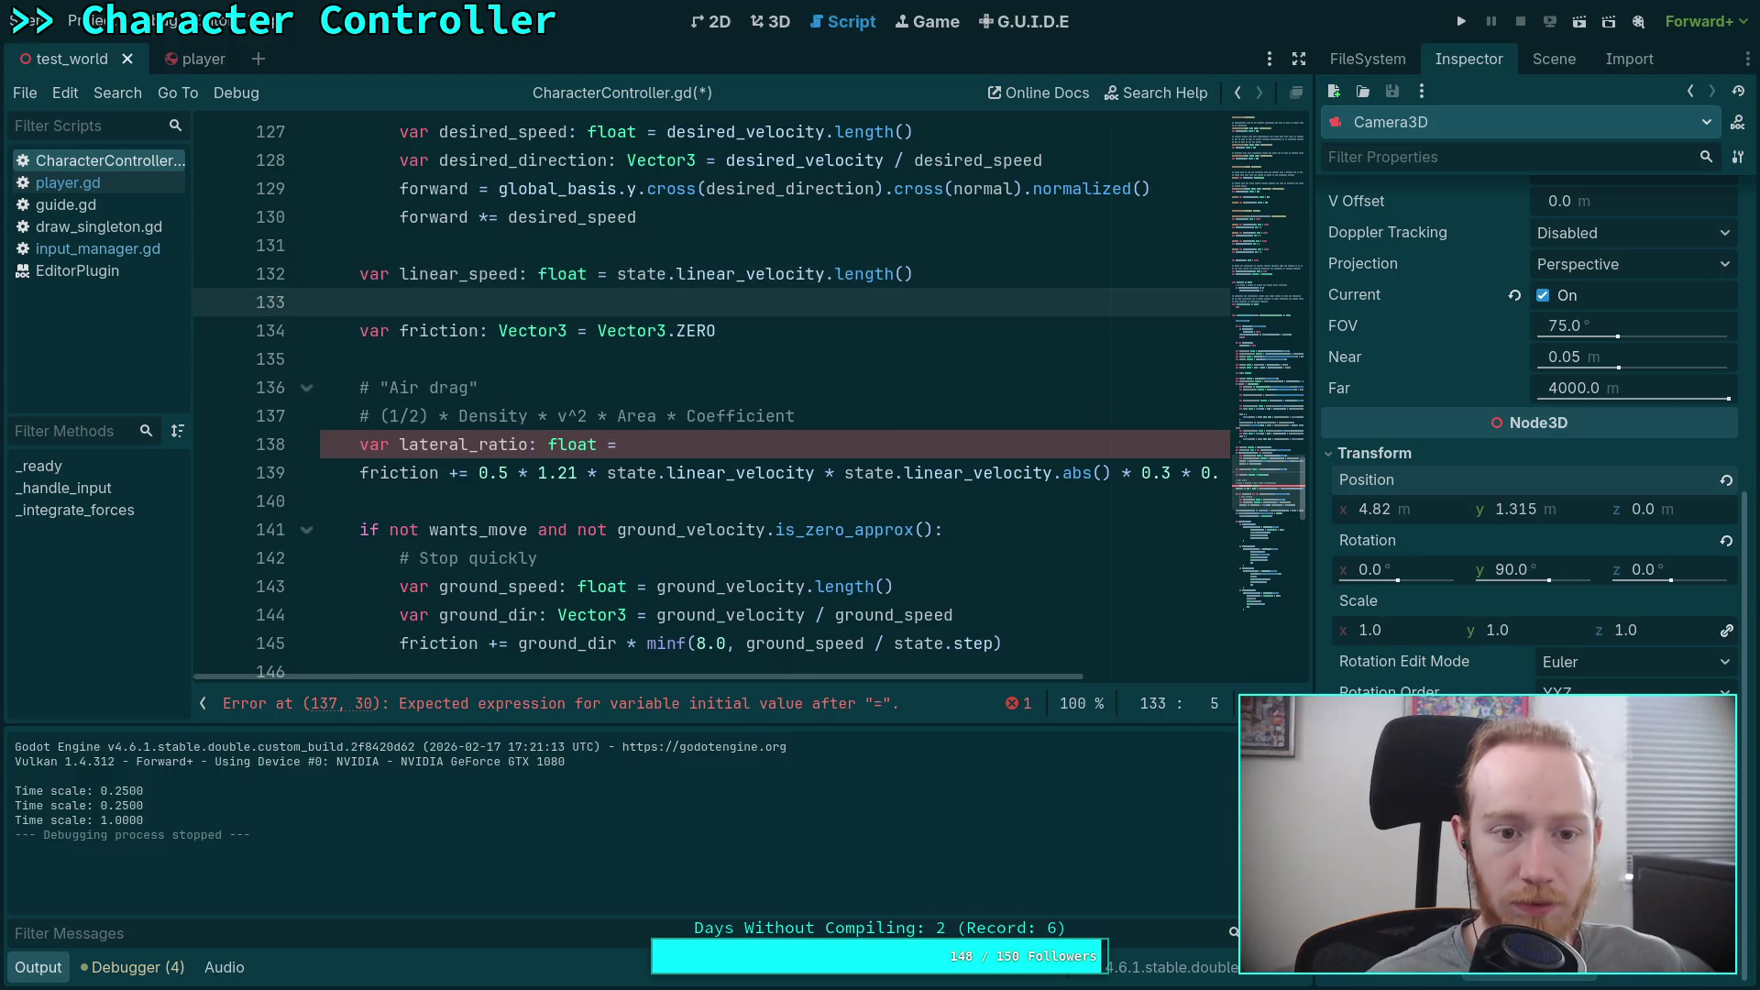
Step: Rewrite line 138 as lateral_ratio = linear_speed / global_basis.tdoty(state.linear_velocity)
{"action": "left_click", "coordinate": [759, 444]}
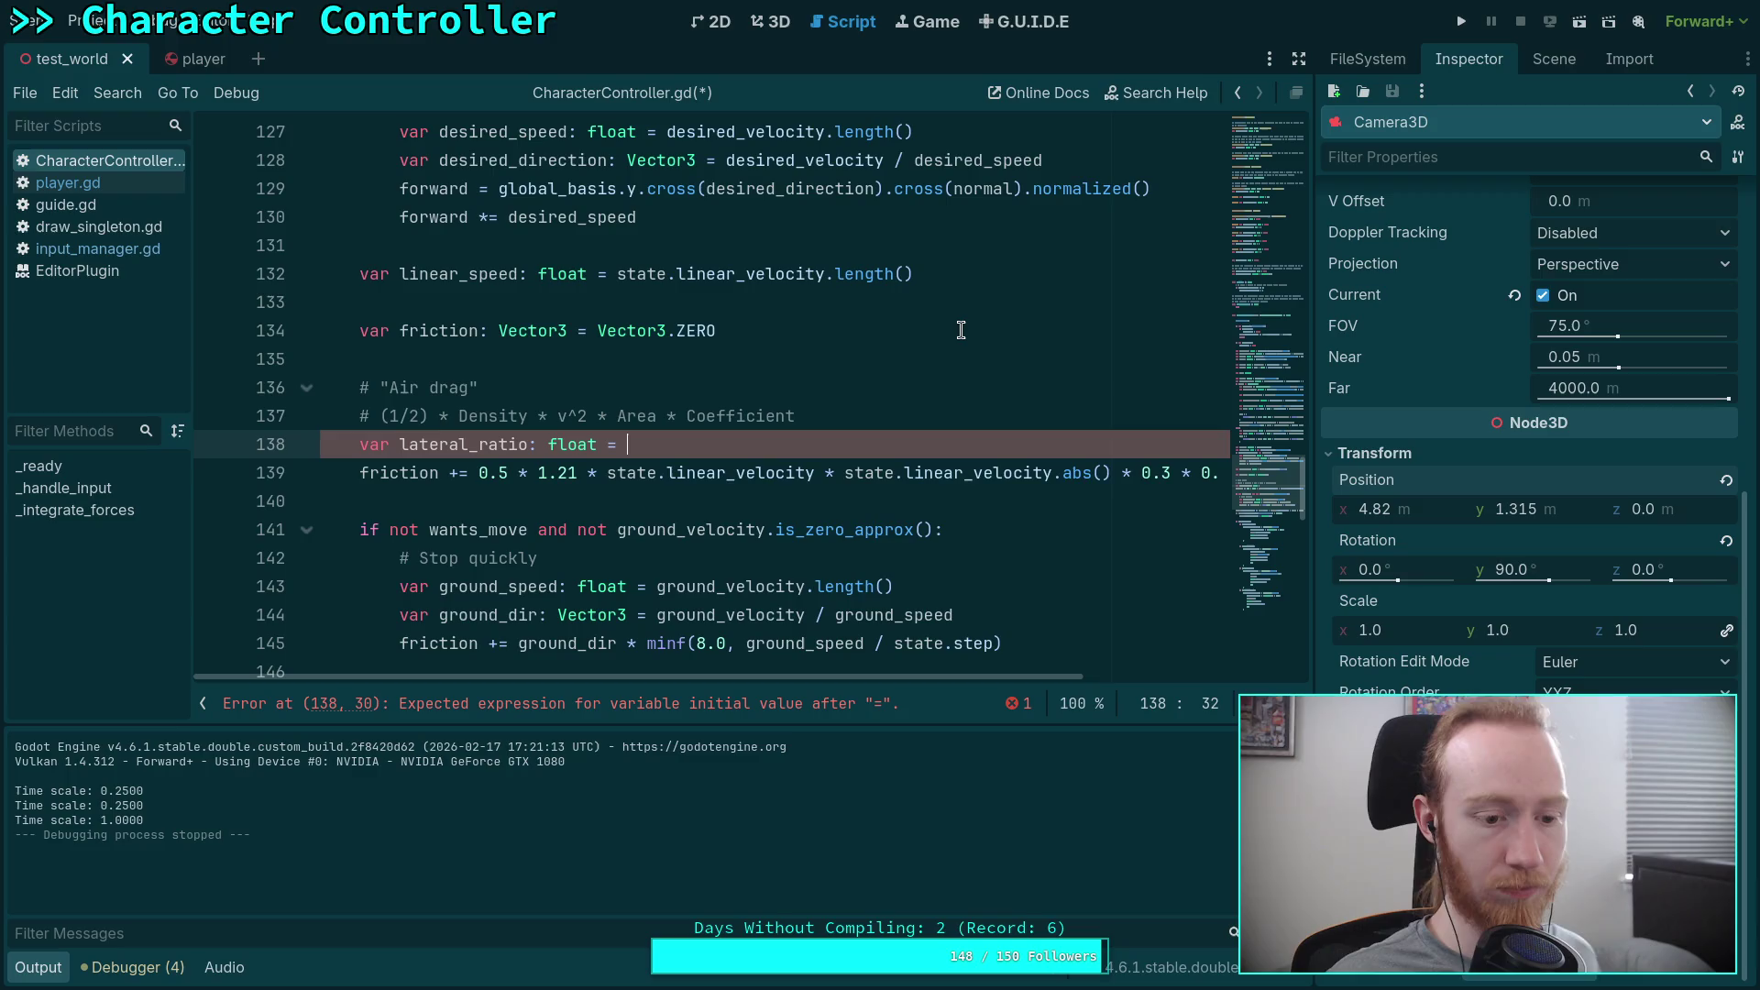
{"action": "type", "text": "linear_speed "}
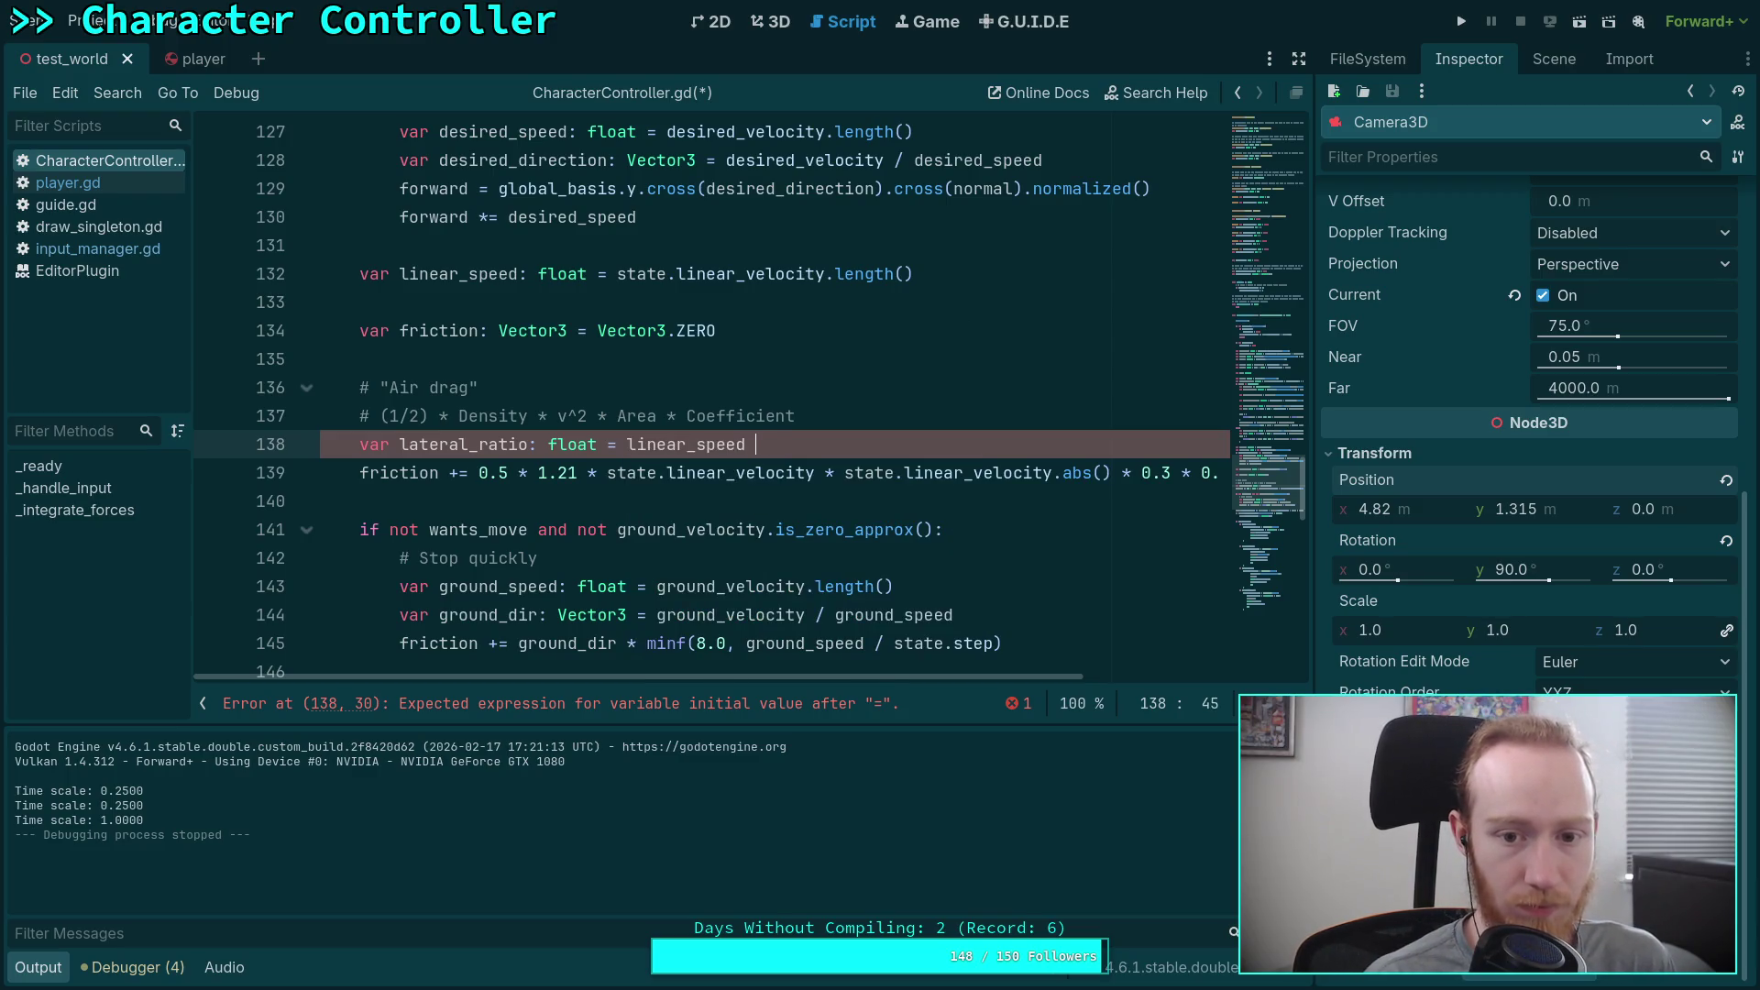
{"action": "type", "text": "("}
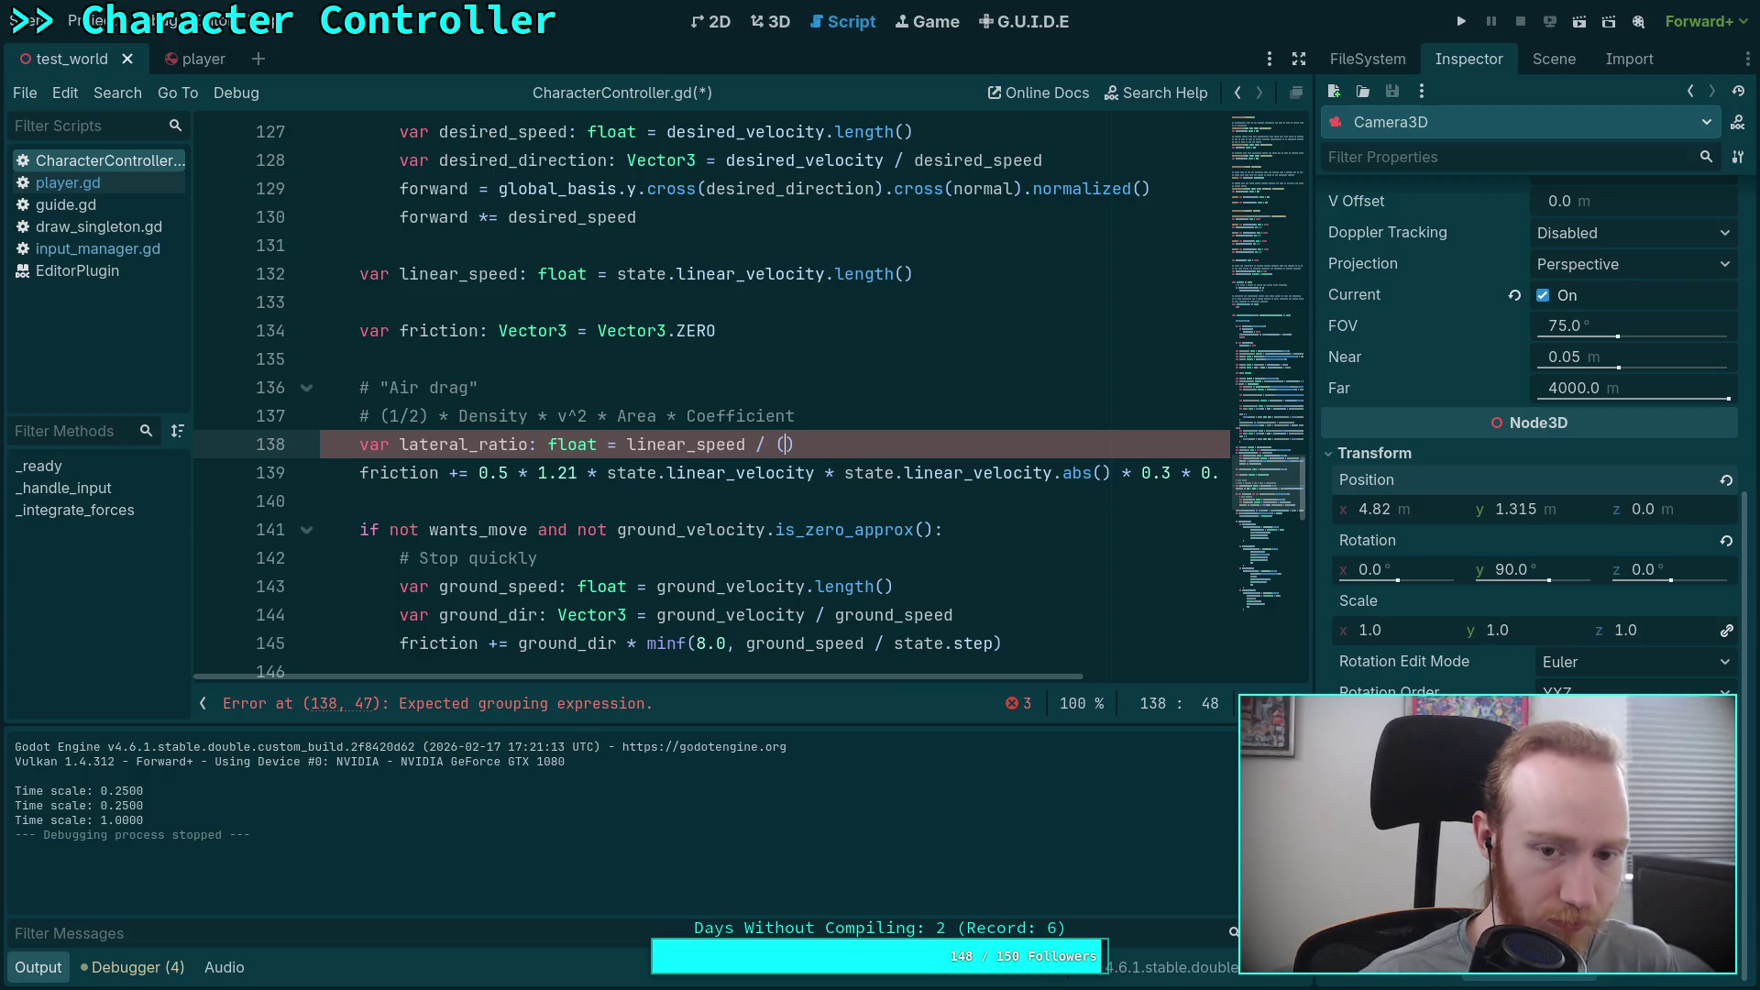
{"action": "type", "text": "global"}
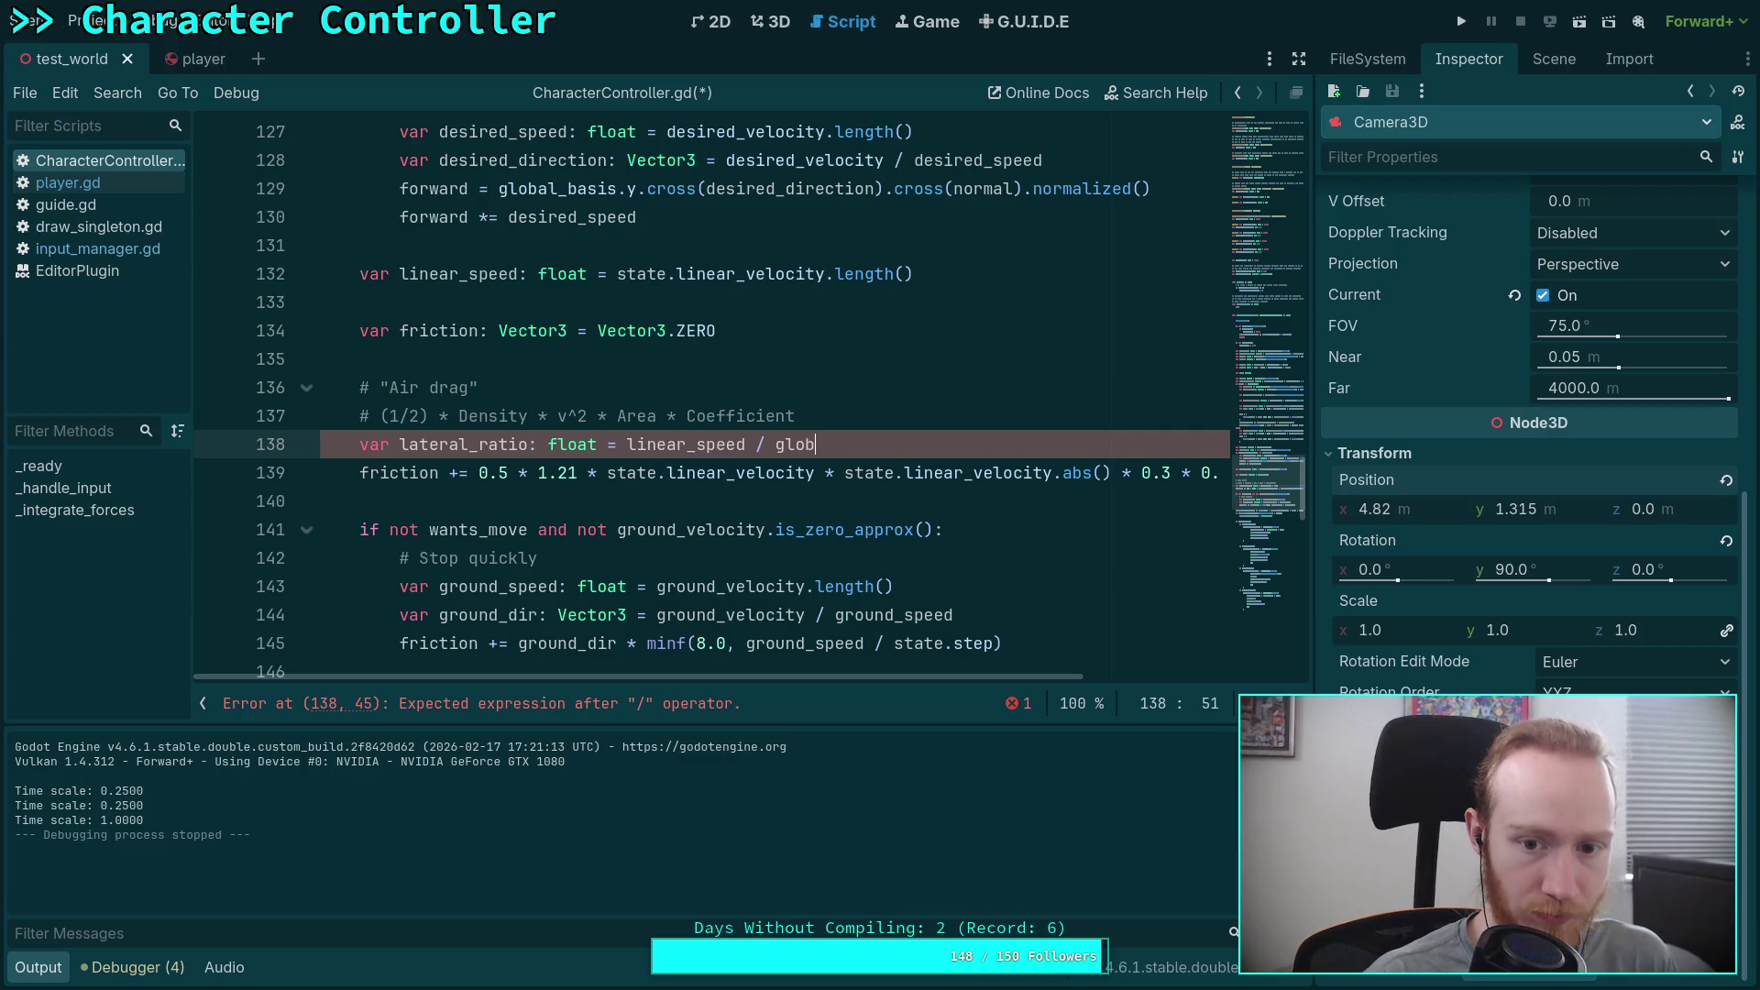
{"action": "key", "text": "BackSpace"}
{"action": "key", "text": "BackSpace"}
{"action": "key", "text": "BackSpace"}
{"action": "type", "text": "Vector3."}
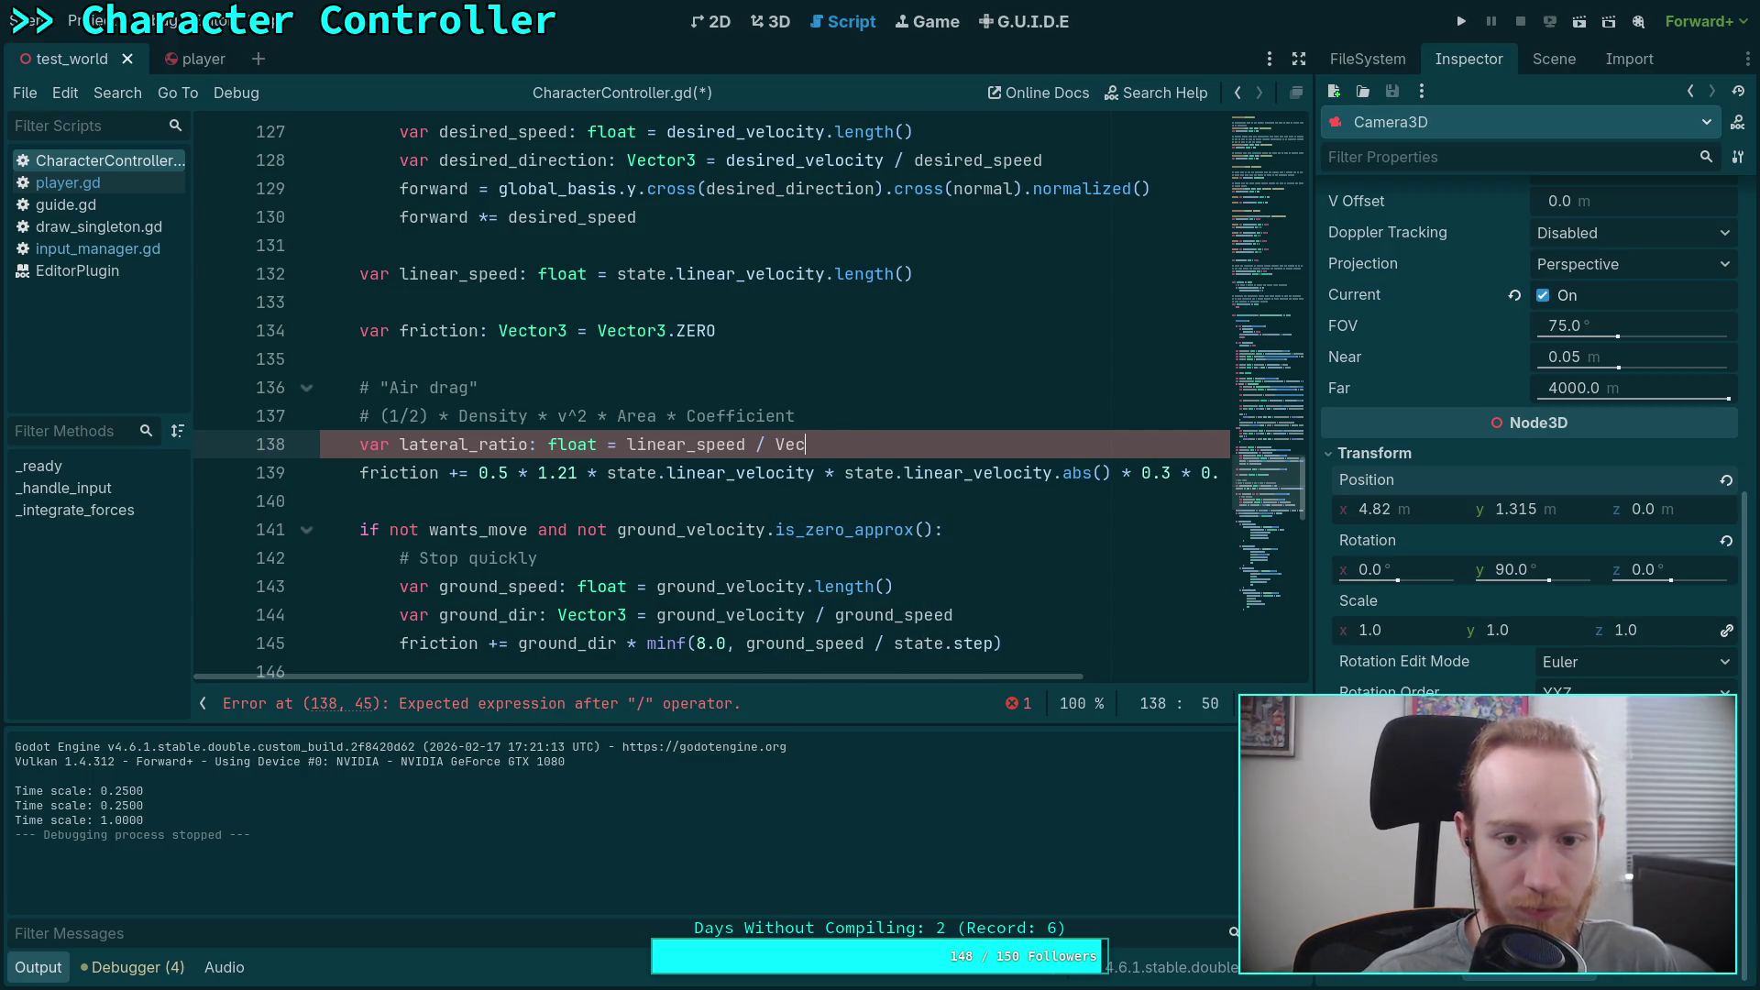
{"action": "key", "text": "BackSpace"}
{"action": "key", "text": "BackSpace"}
{"action": "key", "text": "BackSpace"}
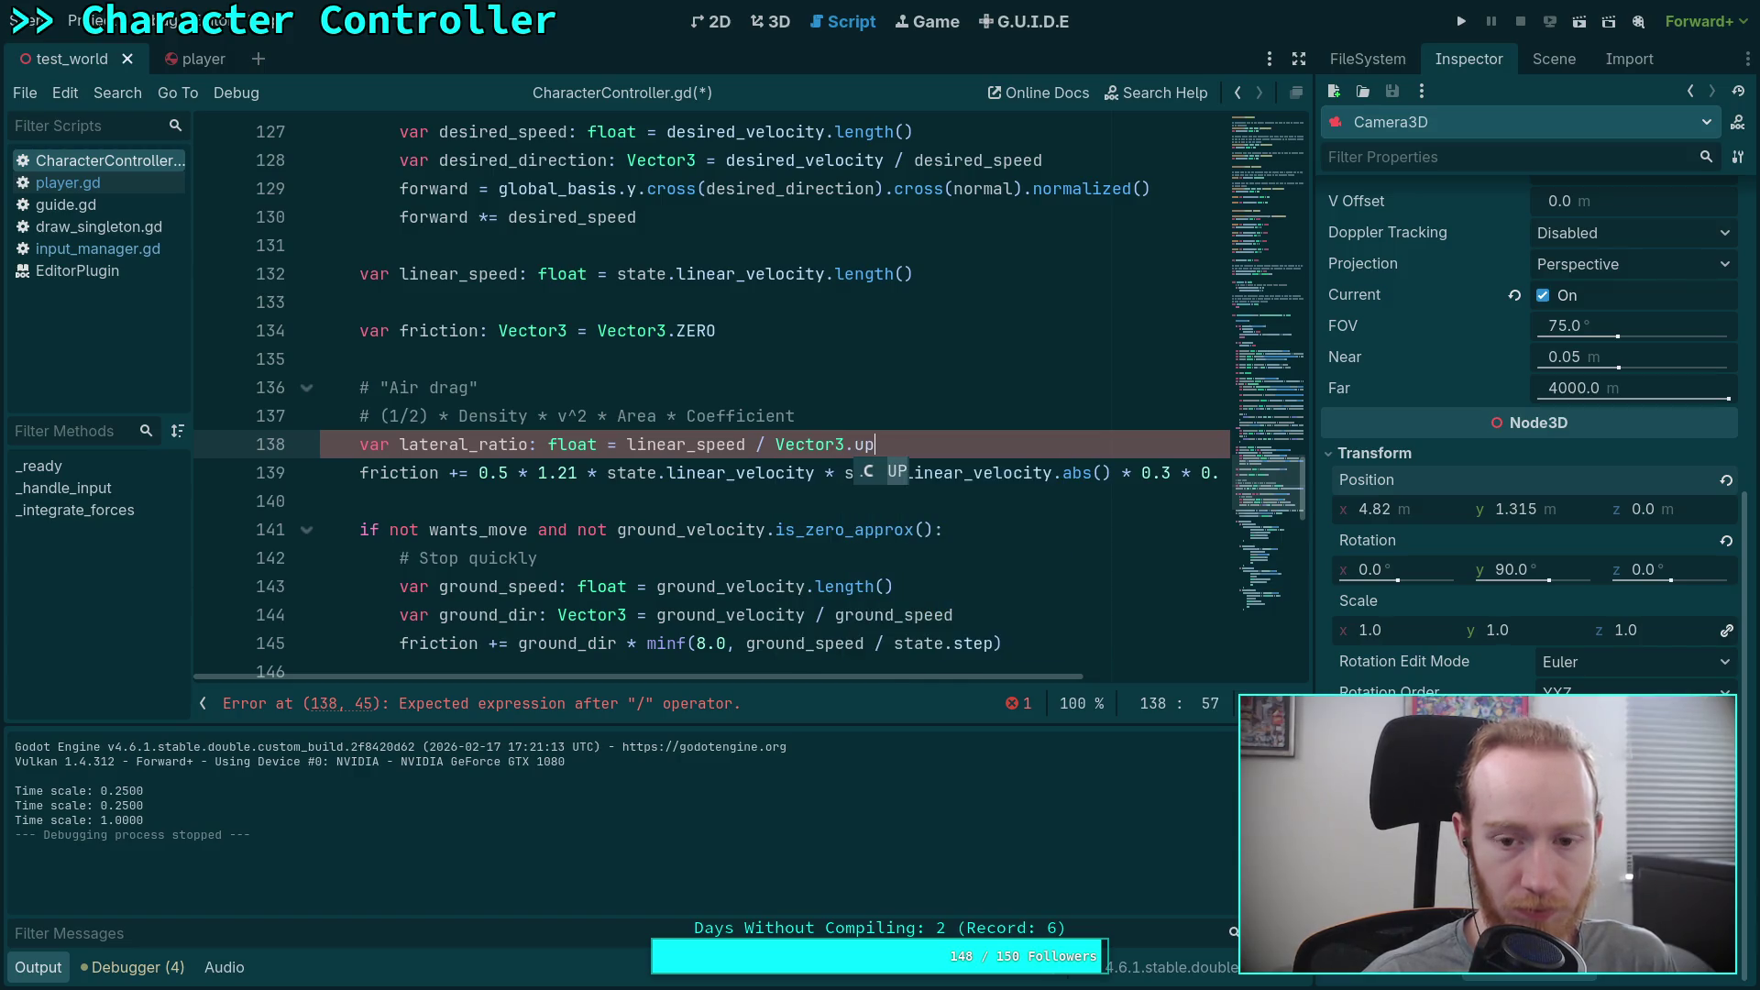
{"action": "key", "text": "BackSpace"}
{"action": "key", "text": "BackSpace"}
{"action": "key", "text": "BackSpace"}
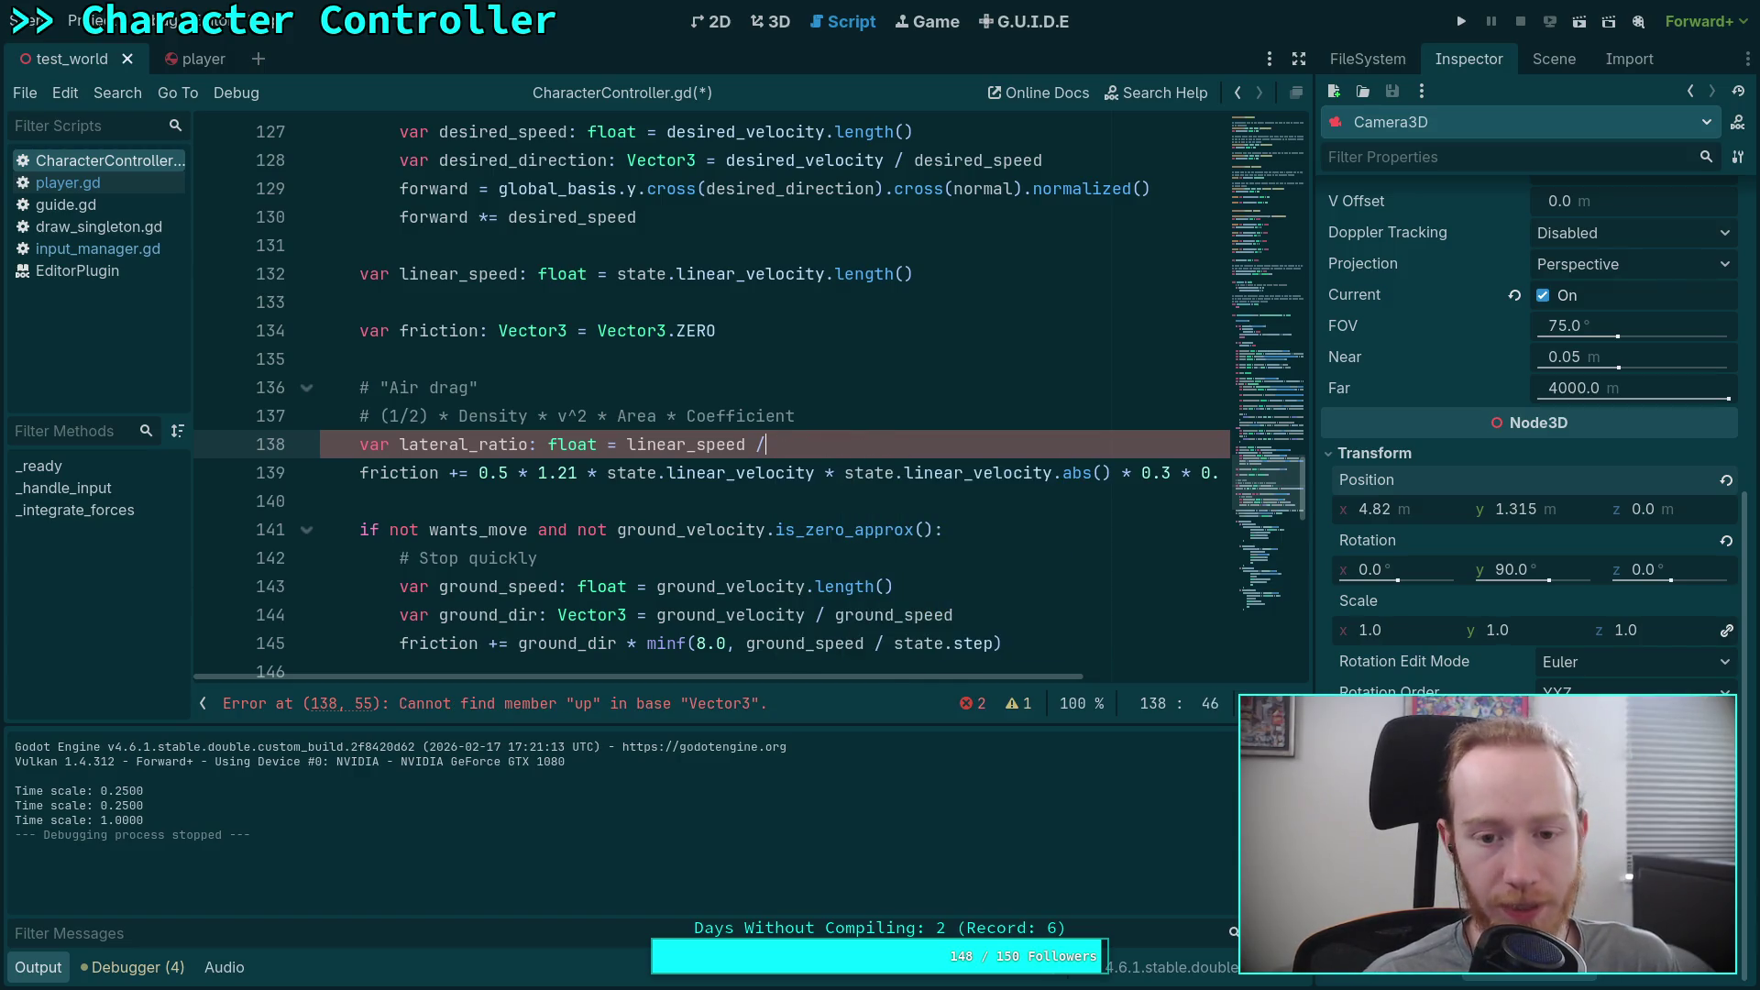
{"action": "type", "text": " global"}
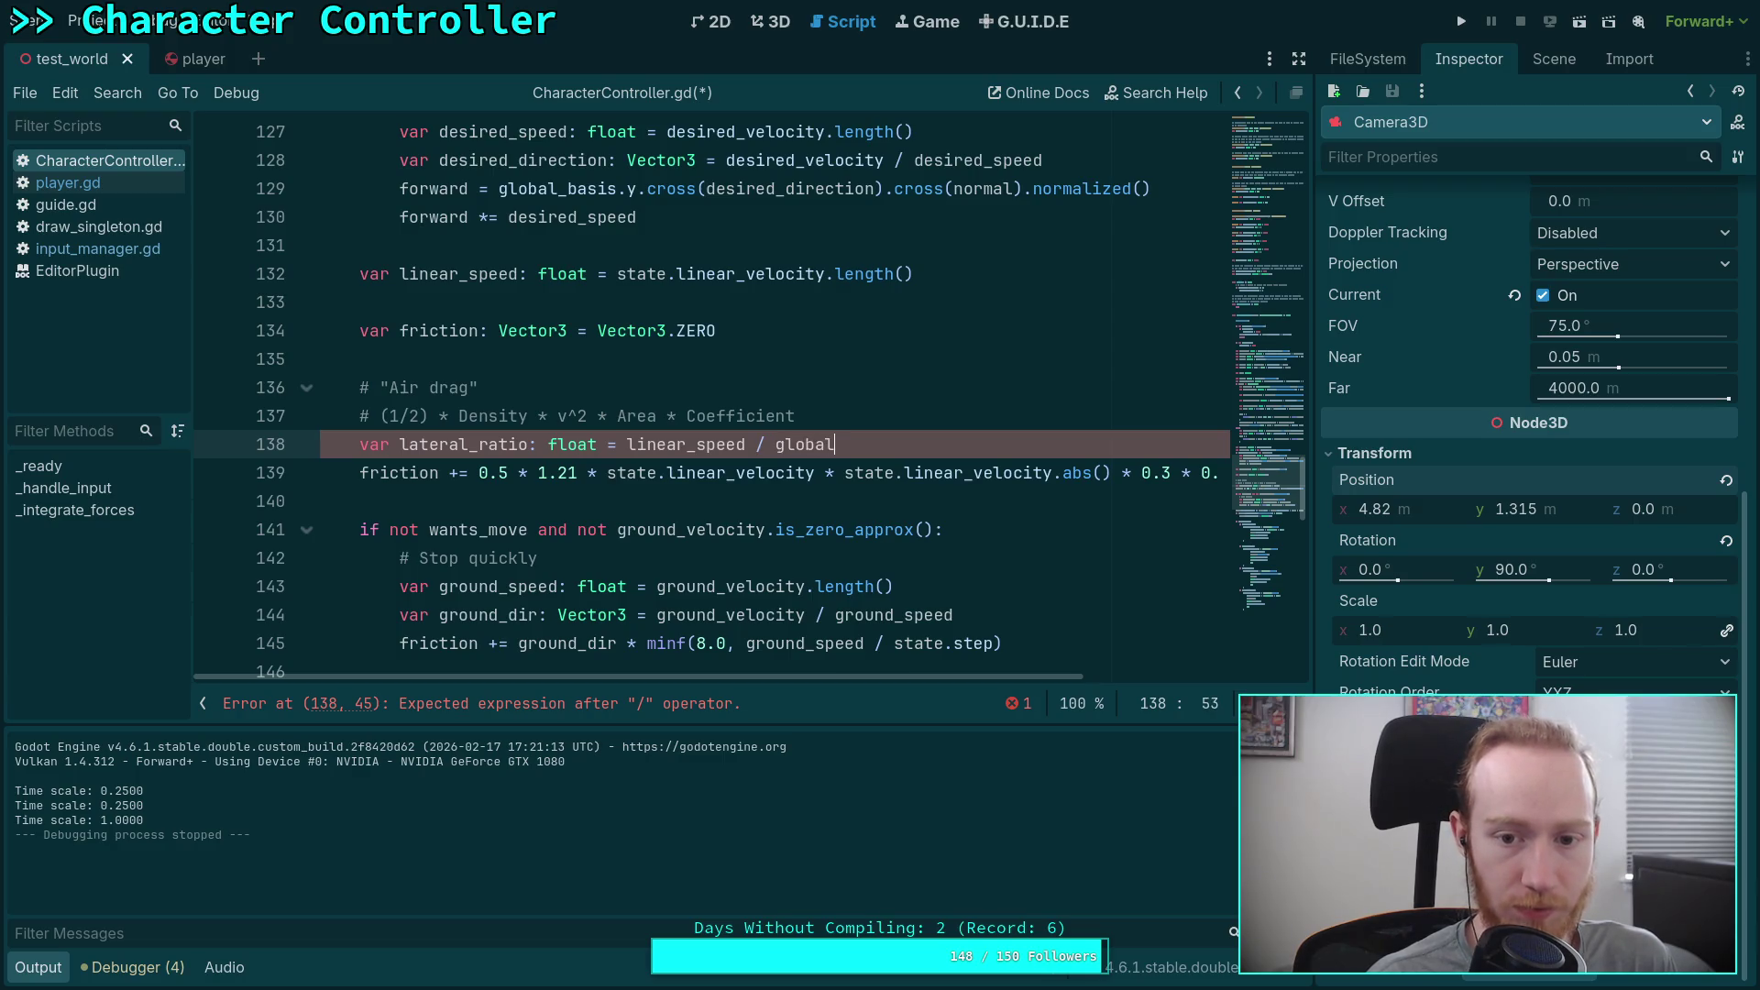
{"action": "type", "text": "_basis.y"}
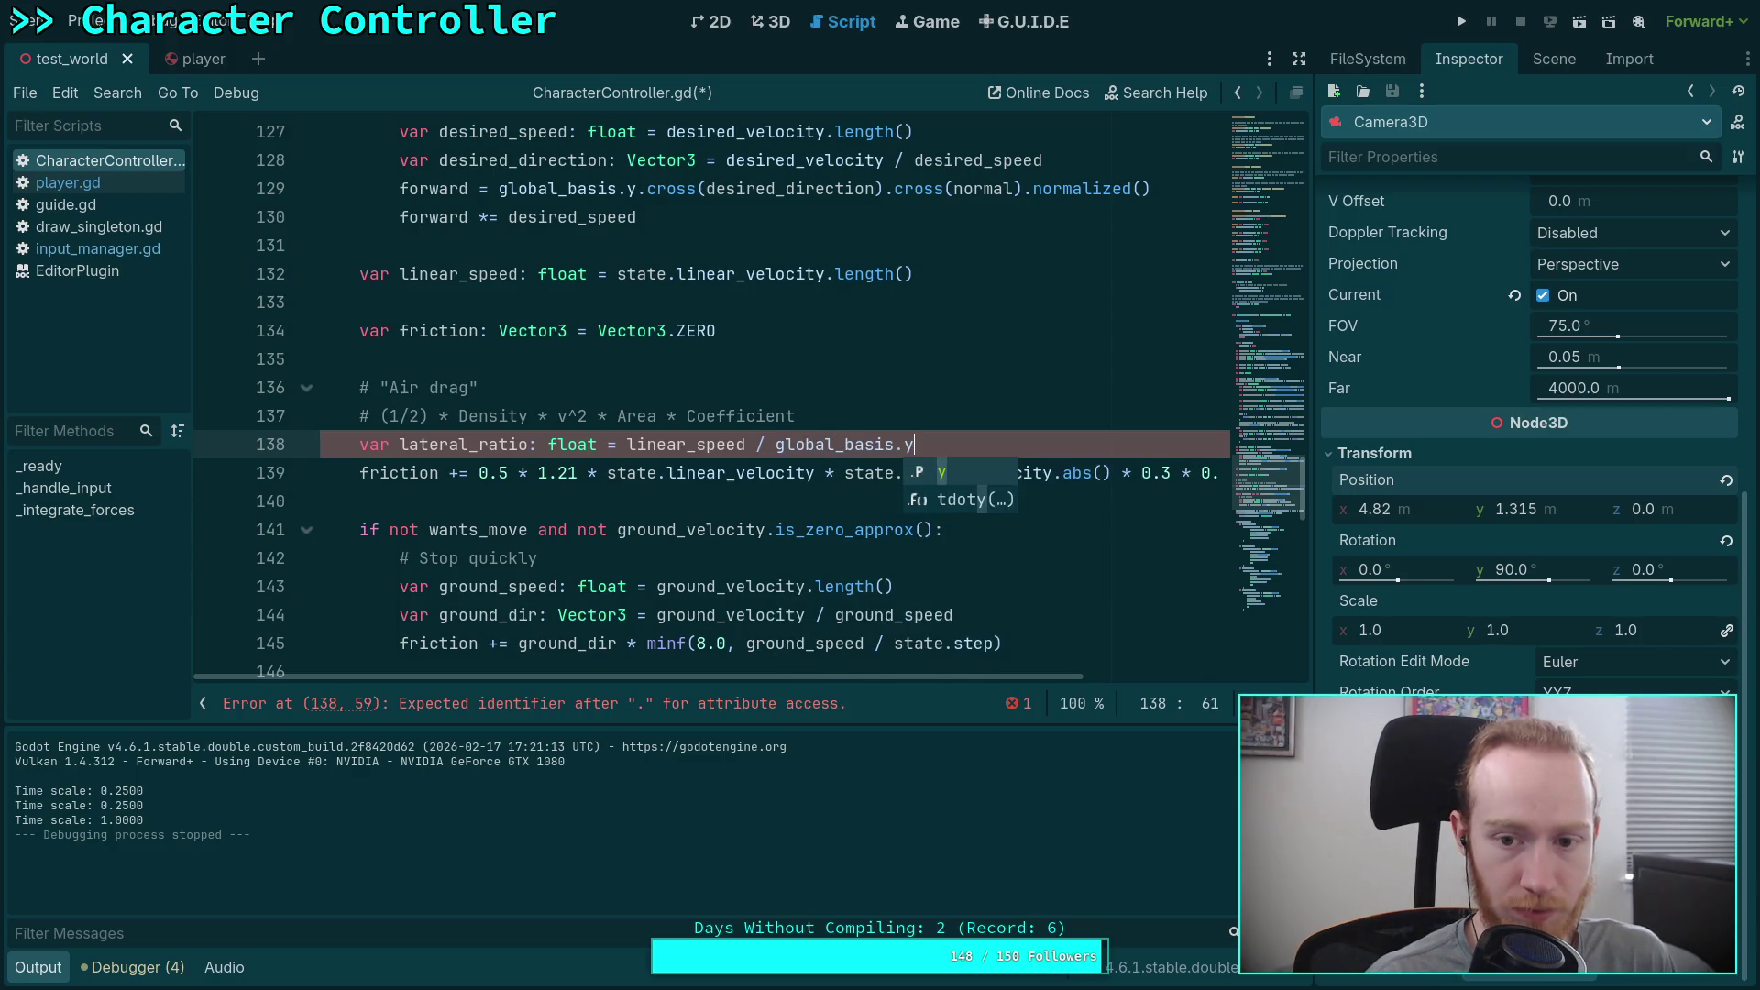
{"action": "key", "text": "Down"}
{"action": "key", "text": "Return"}
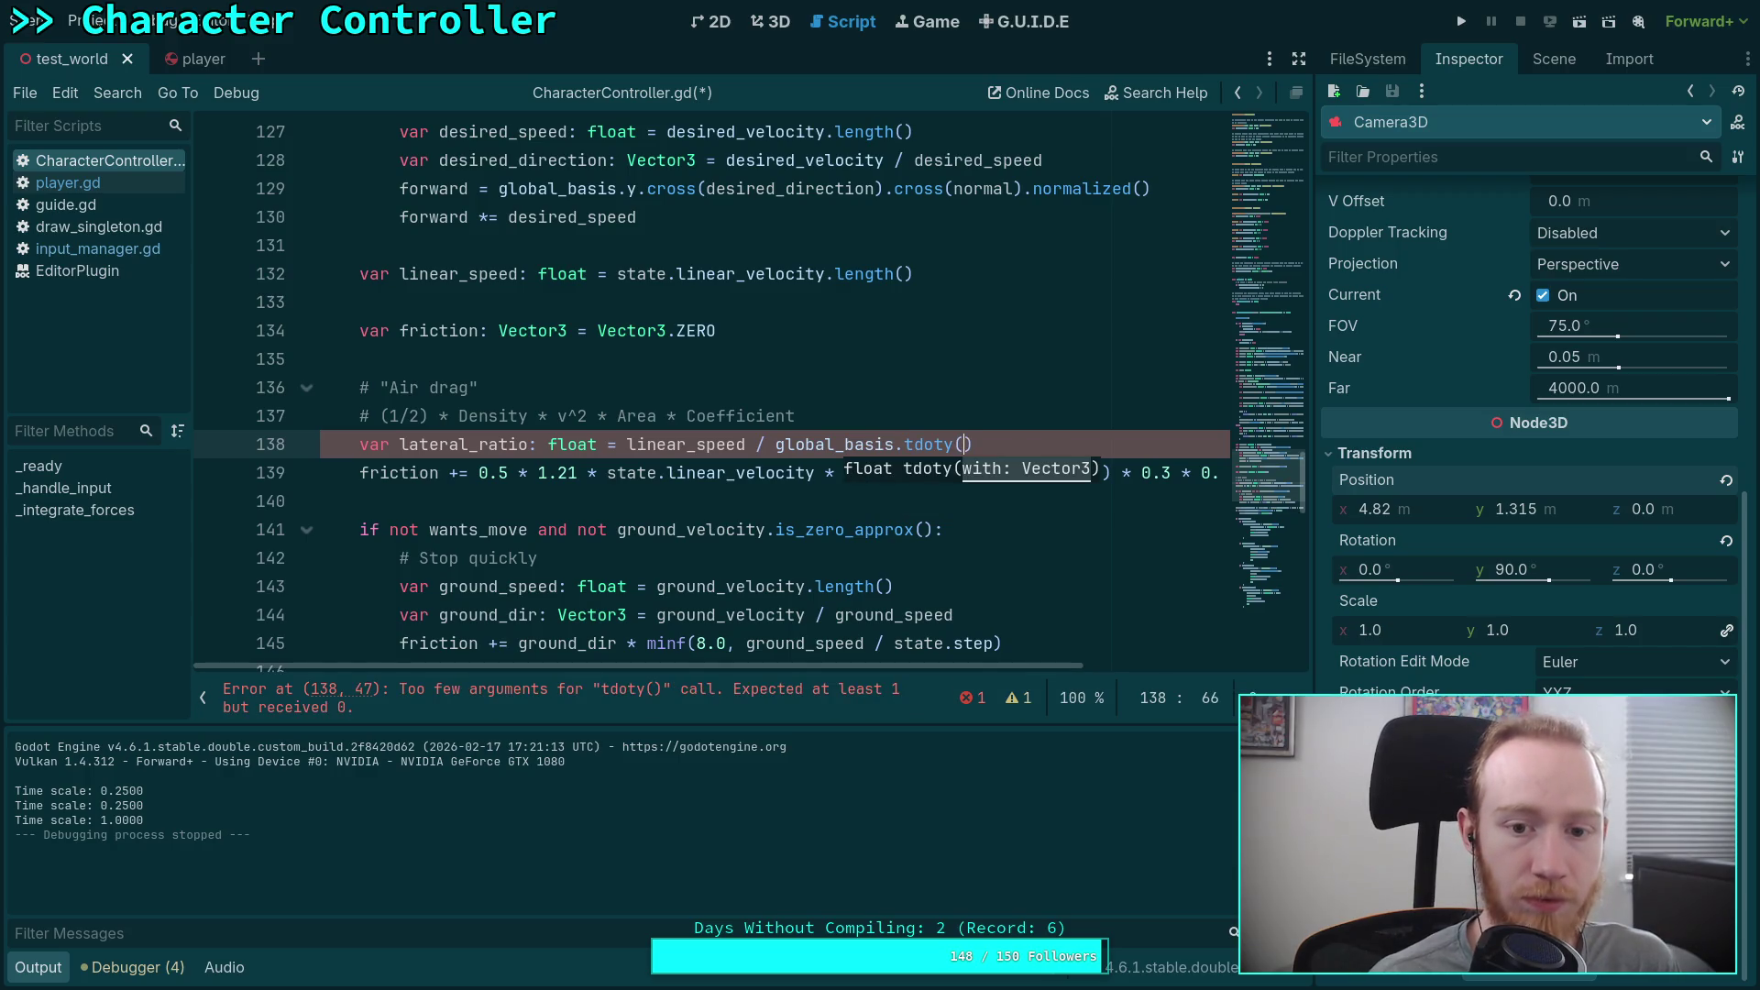
{"action": "type", "text": "state.li"}
{"action": "key", "text": "Return"}
{"action": "double_click", "coordinate": [858, 443]}
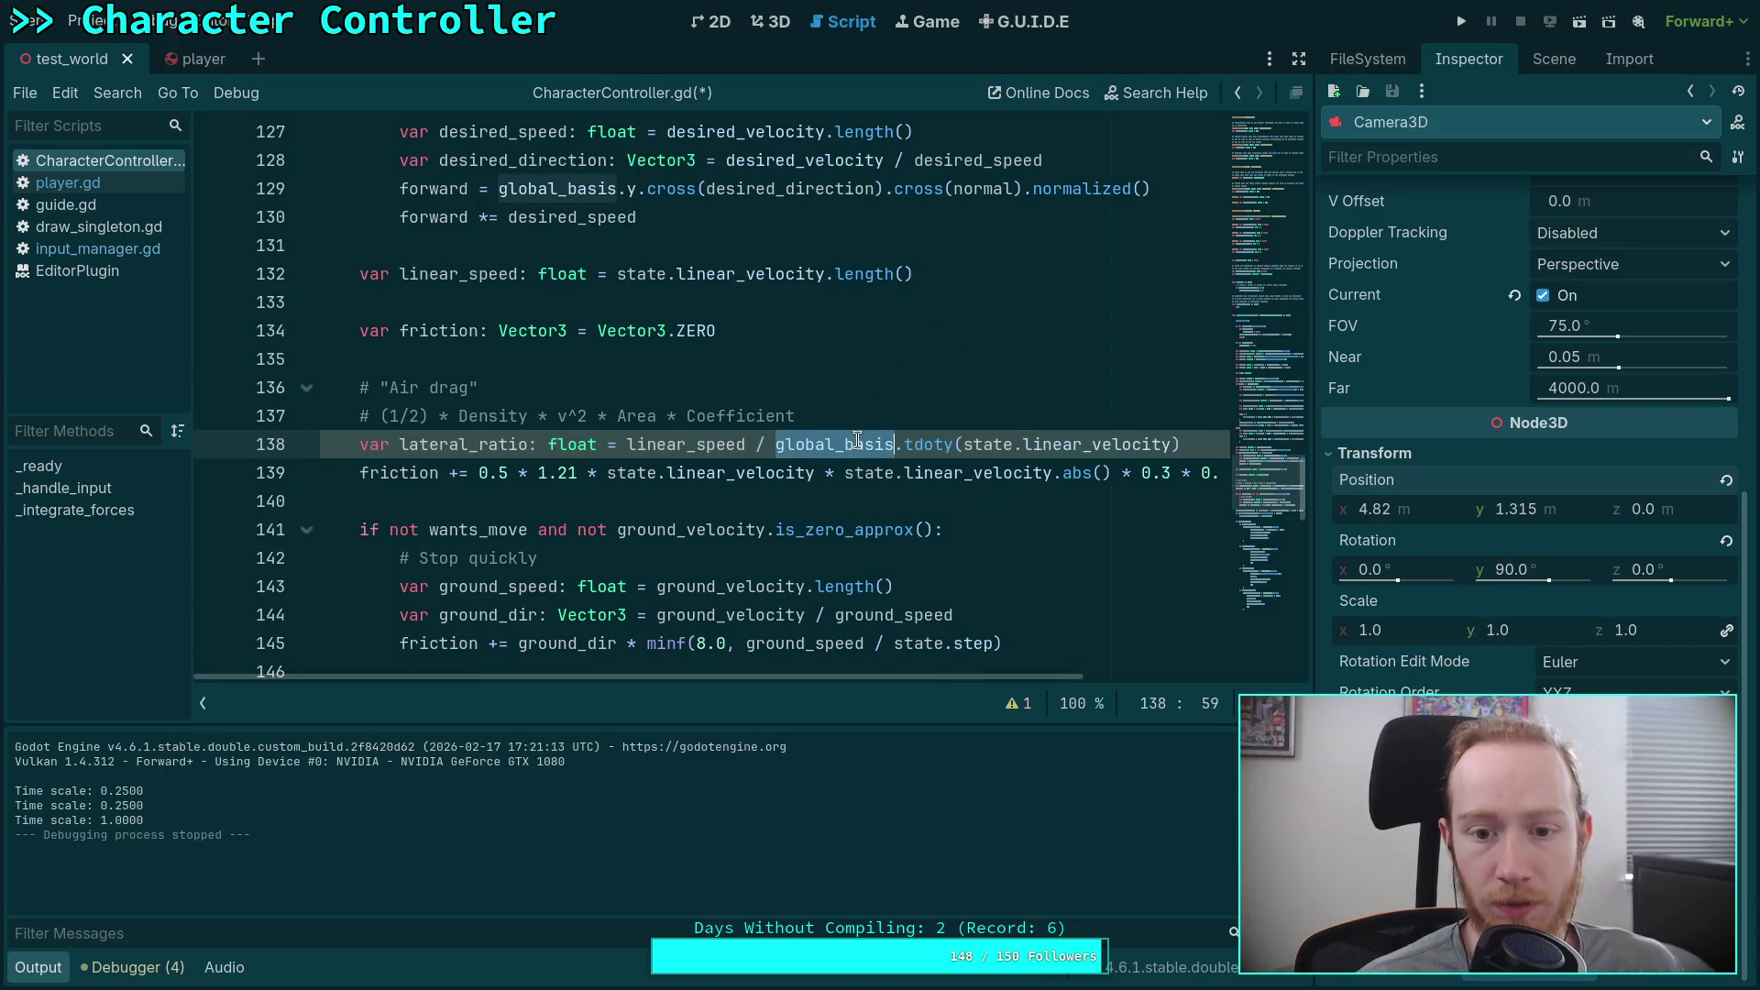
Step: Add a 'var vertical_velocity: Vector3 =' line below the ground line
{"action": "scroll", "coordinate": [885, 509], "scroll_direction": "up", "scroll_amount": 2}
{"action": "scroll", "coordinate": [866, 495], "scroll_direction": "up", "scroll_amount": 7}
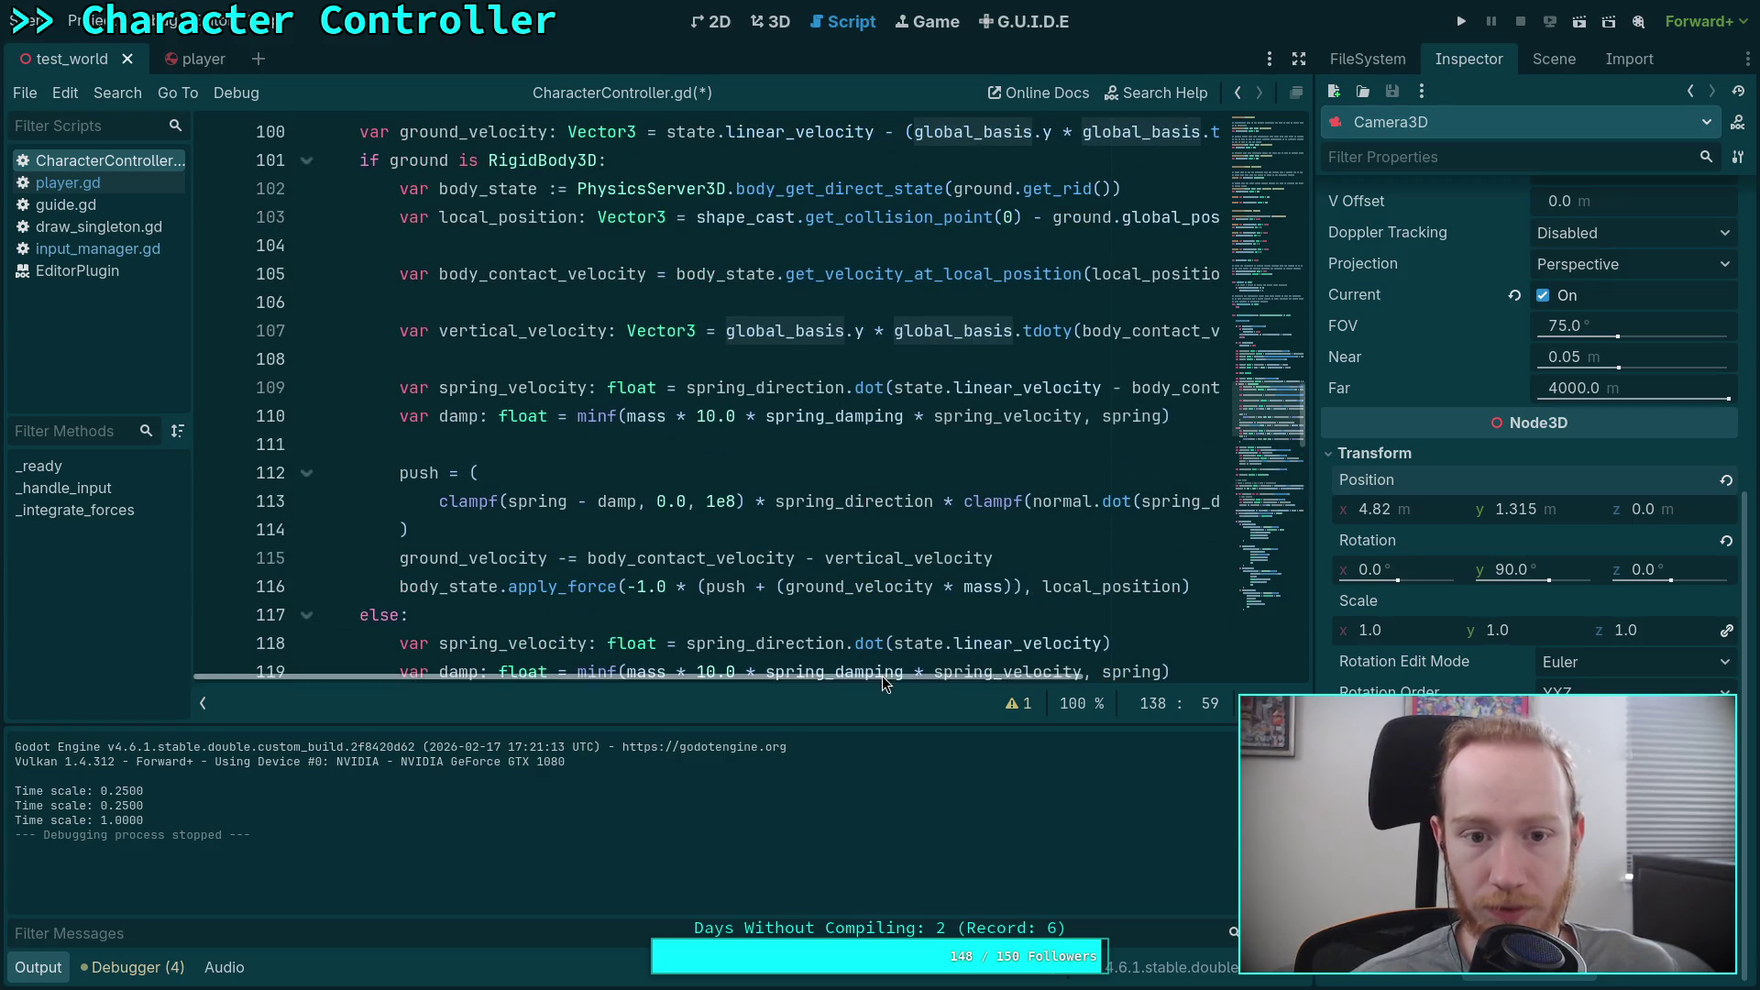
{"action": "scroll", "coordinate": [880, 665], "scroll_direction": "up", "scroll_amount": 2}
{"action": "left_click_drag", "start_coordinate": [827, 675], "coordinate": [1049, 689]}
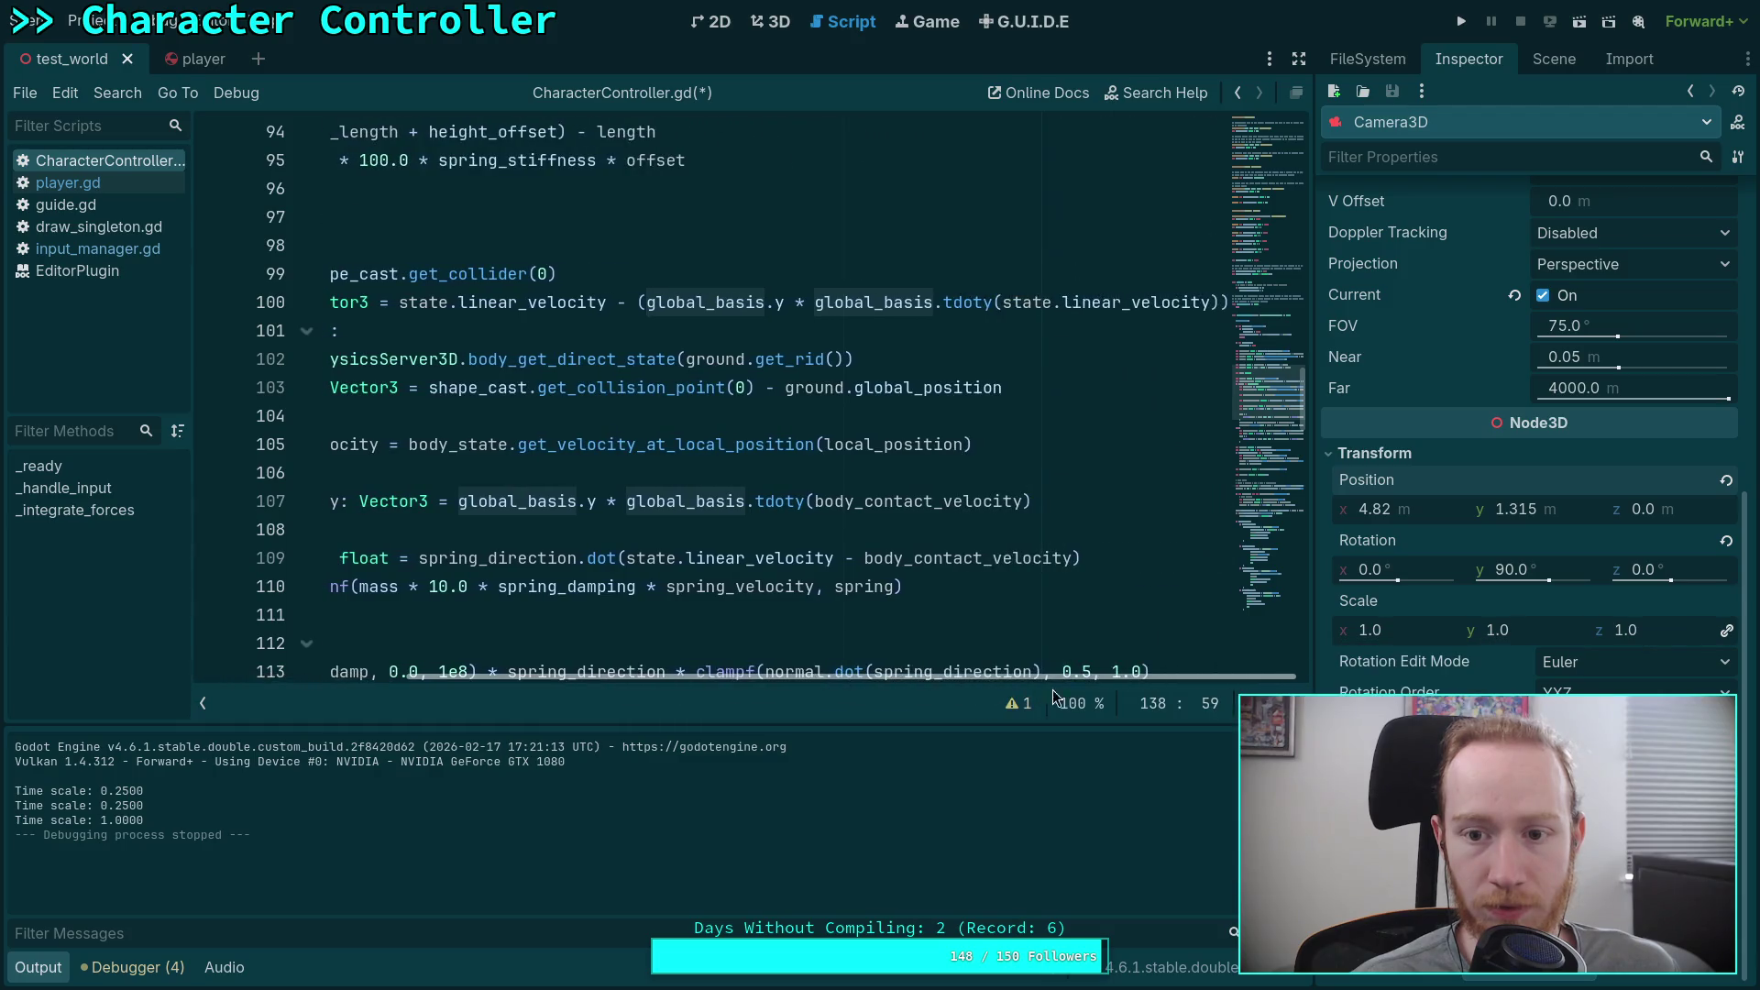
{"action": "scroll", "coordinate": [921, 703], "scroll_direction": "left", "scroll_amount": 3}
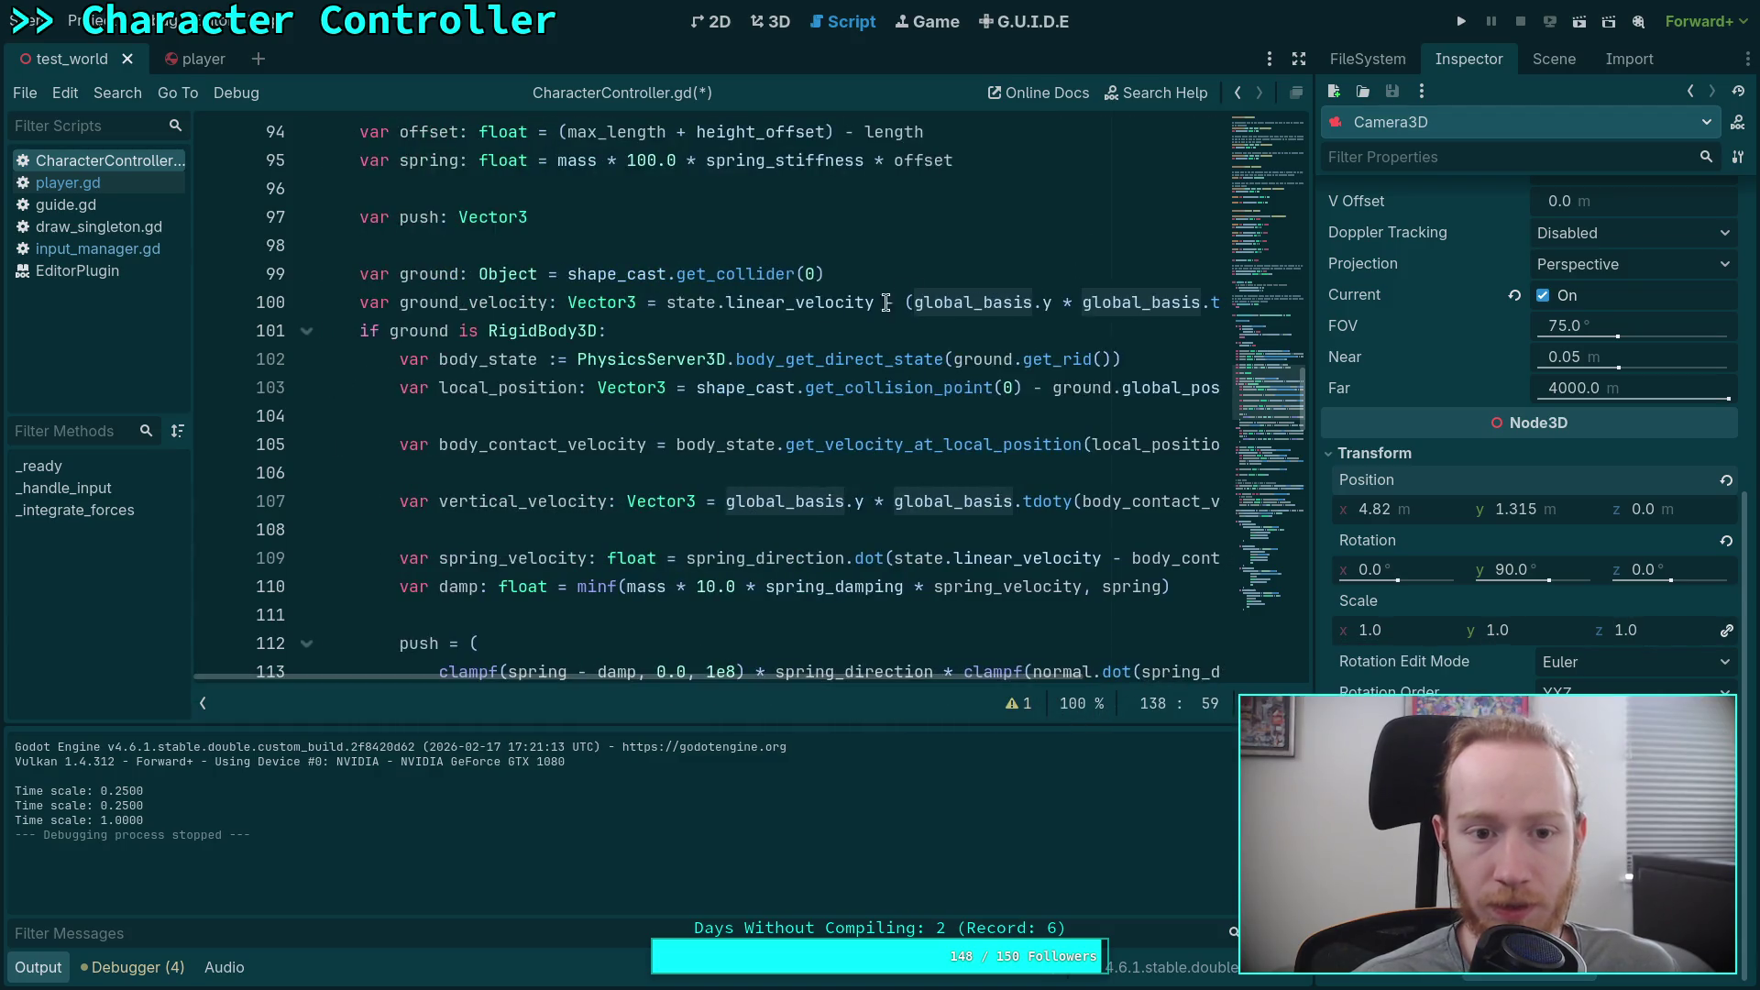
{"action": "left_click", "coordinate": [941, 275]}
{"action": "key", "text": "Return"}
{"action": "type", "text": "var "}
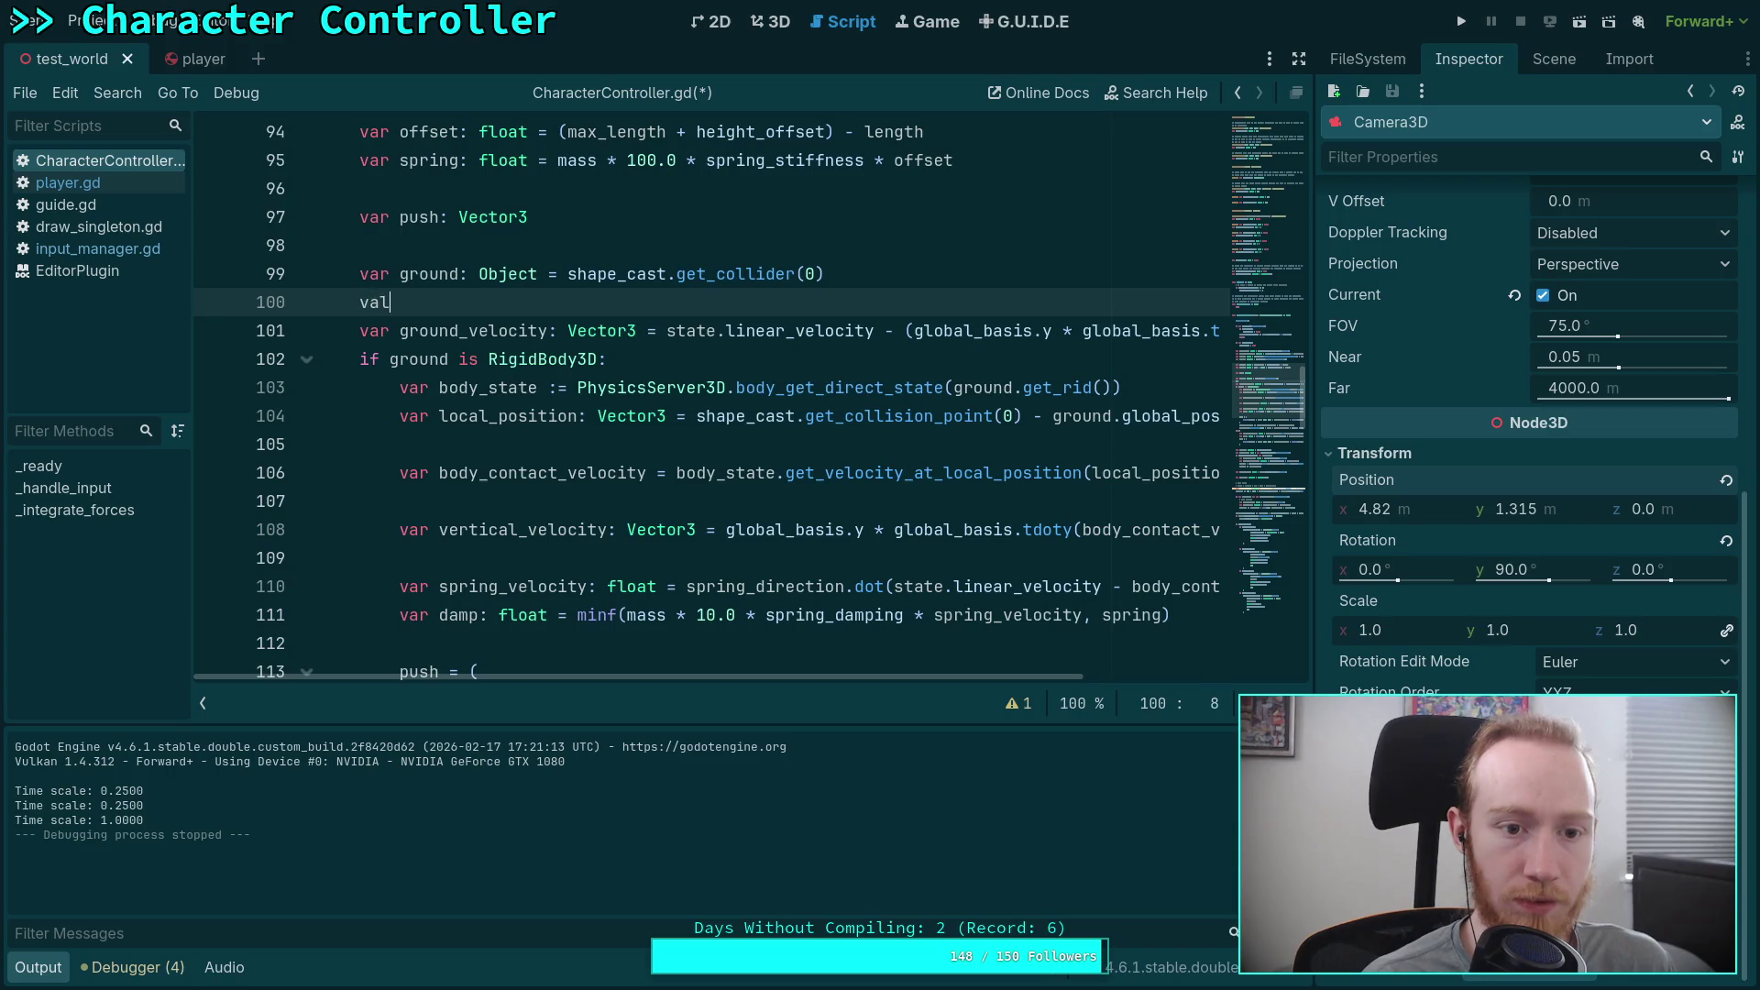
{"action": "type", "text": "vertic"}
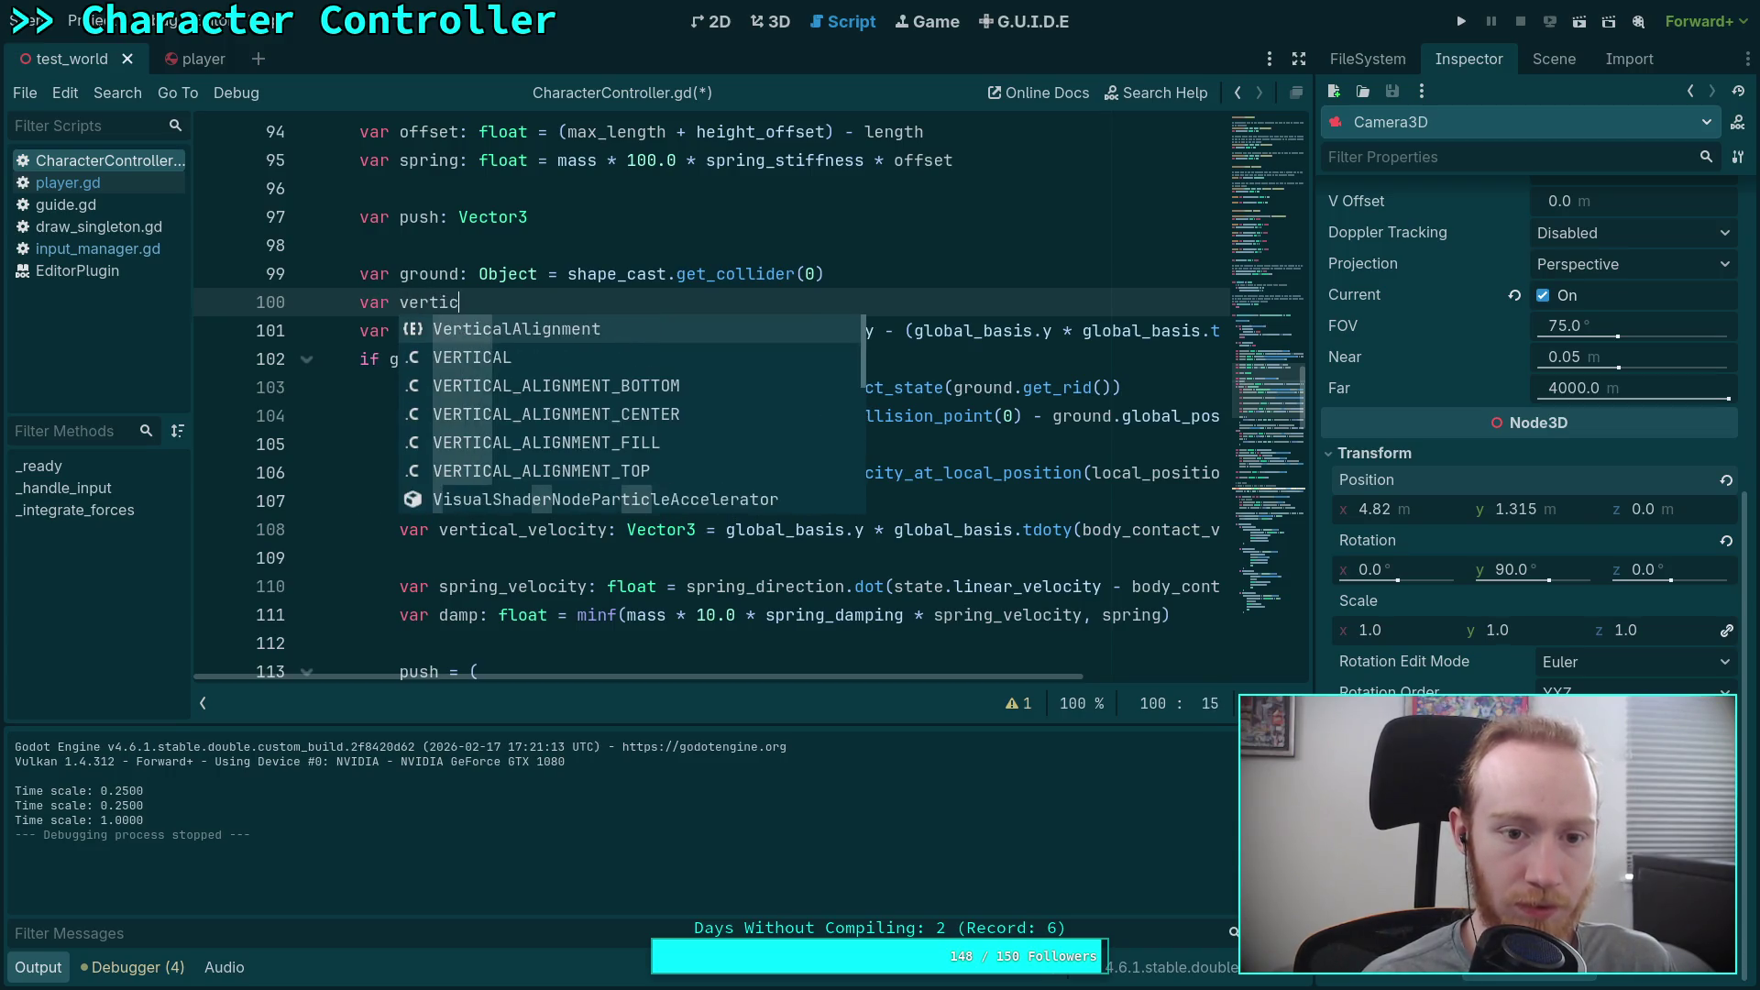
{"action": "type", "text": "al_velocity: W"}
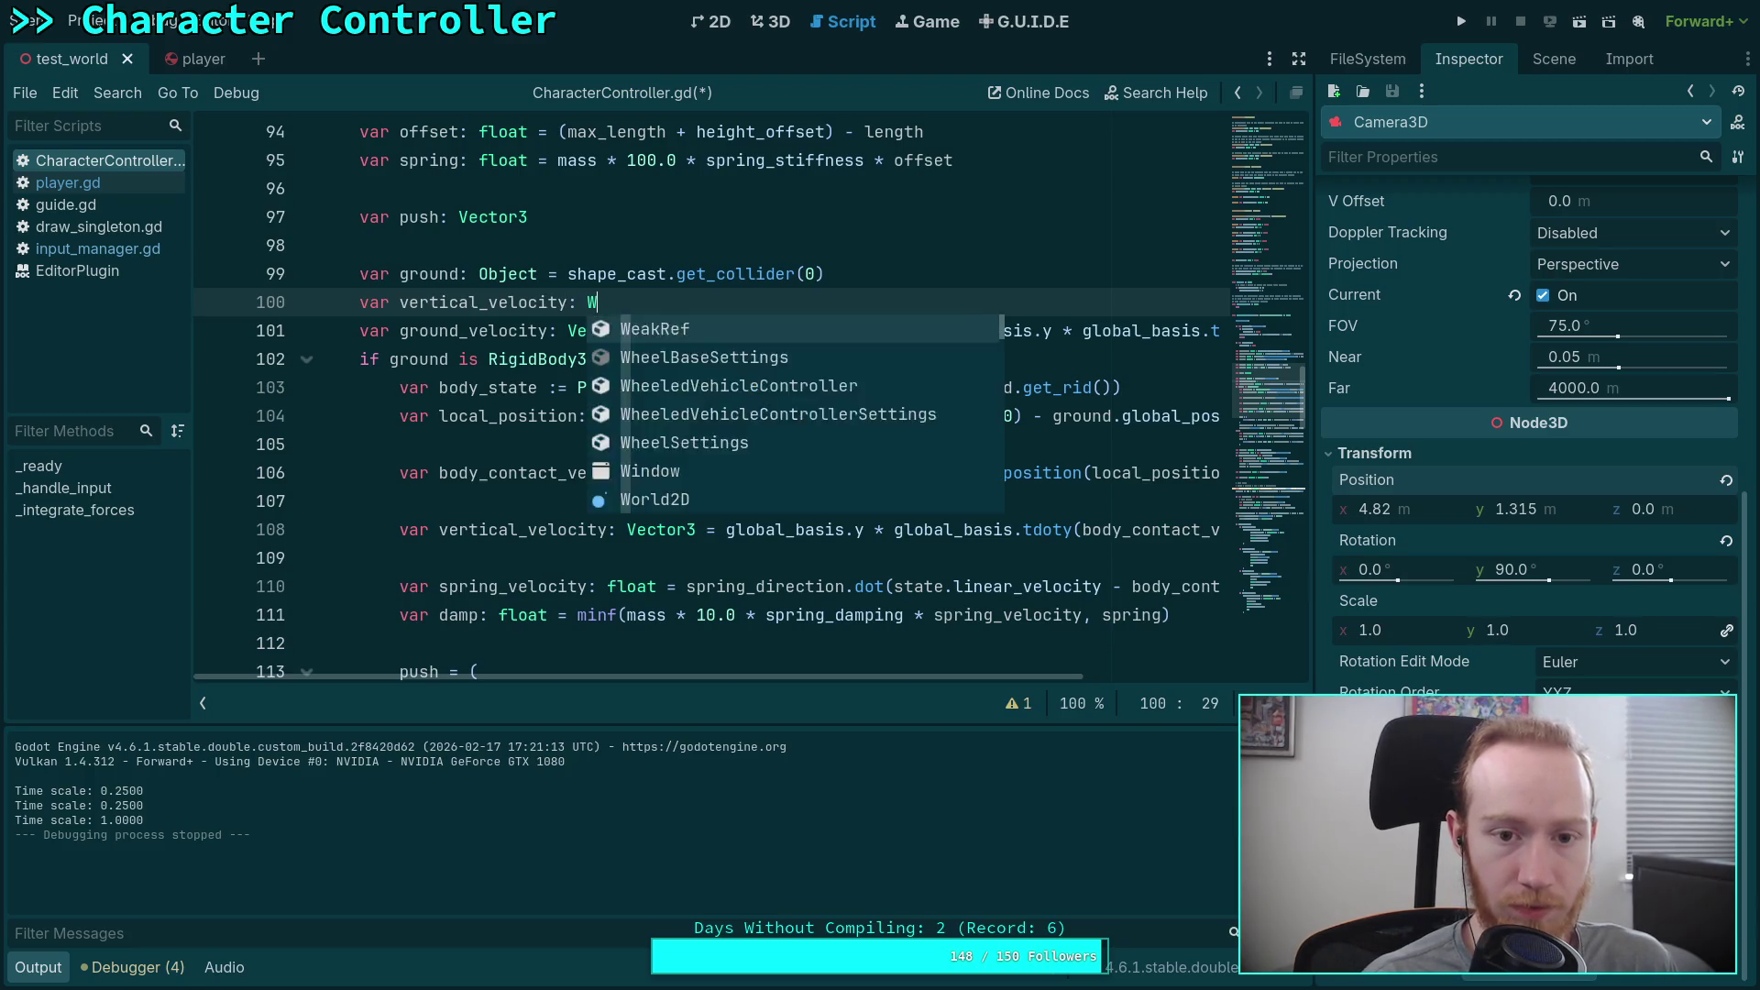
{"action": "key", "text": "Escape"}
{"action": "type", "text": "Vector3 "}
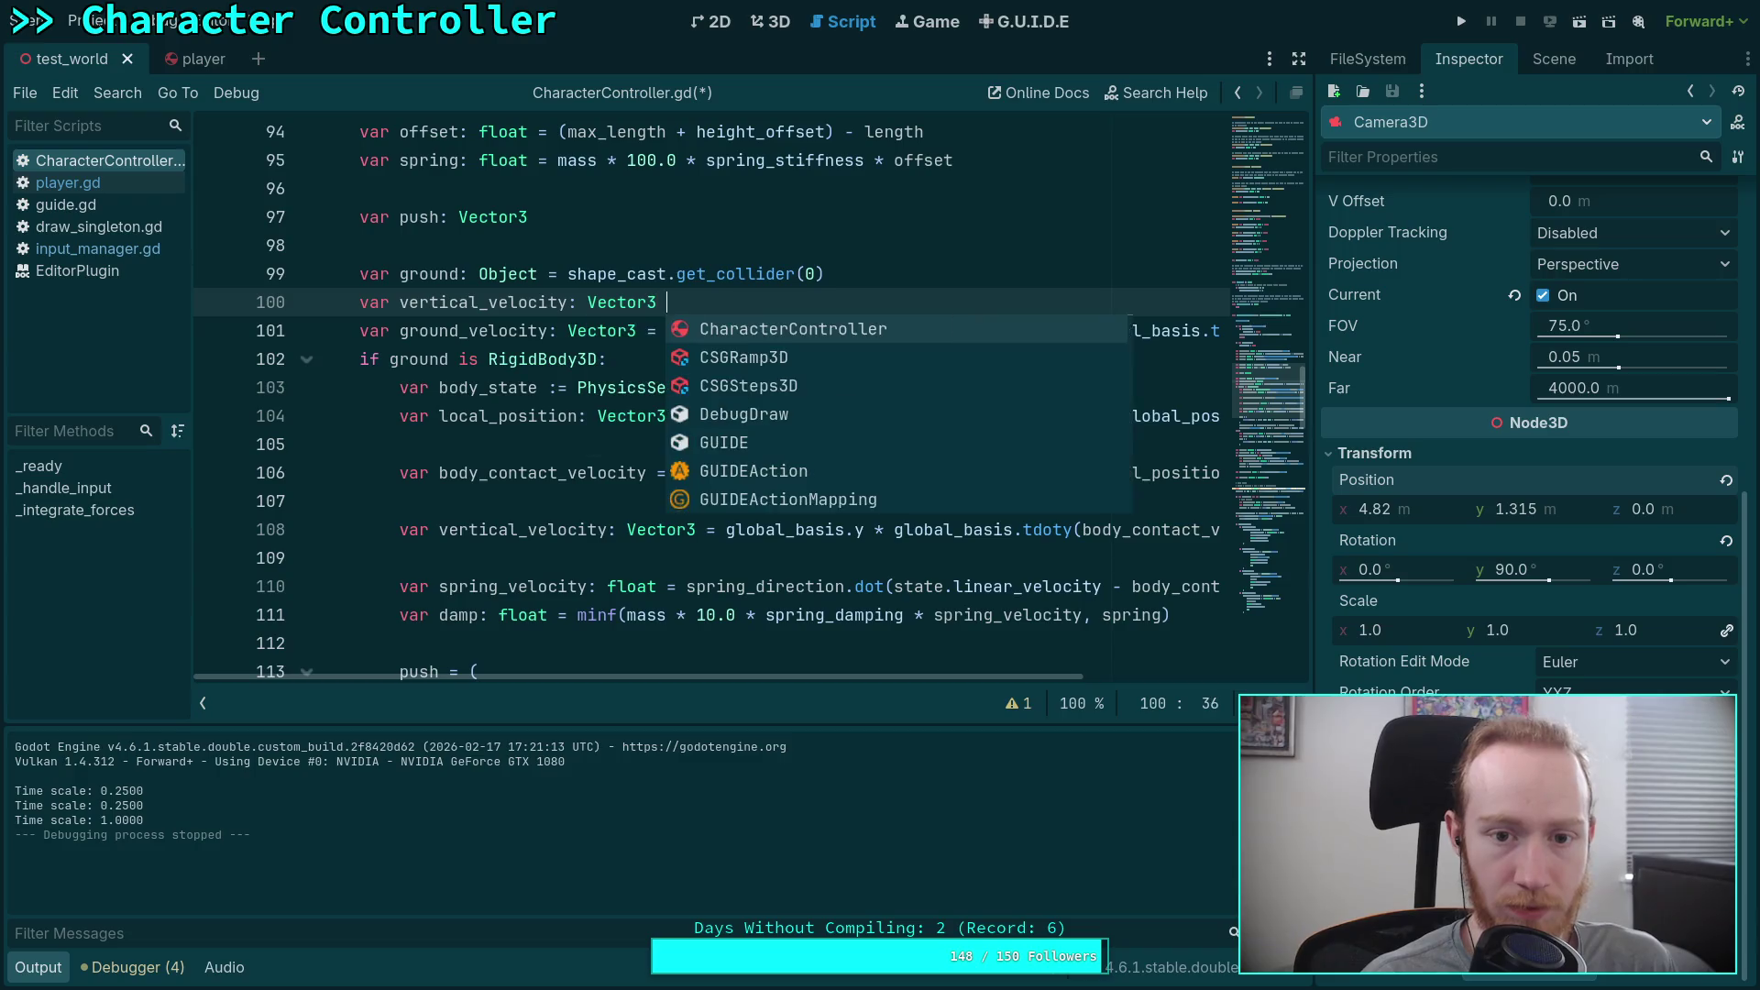
{"action": "type", "text": "="}
Step: Move the vertical projection expression from line 101 into vertical_velocity's value
{"action": "left_click_drag", "start_coordinate": [914, 330], "coordinate": [1217, 330]}
{"action": "left_click", "coordinate": [822, 332]}
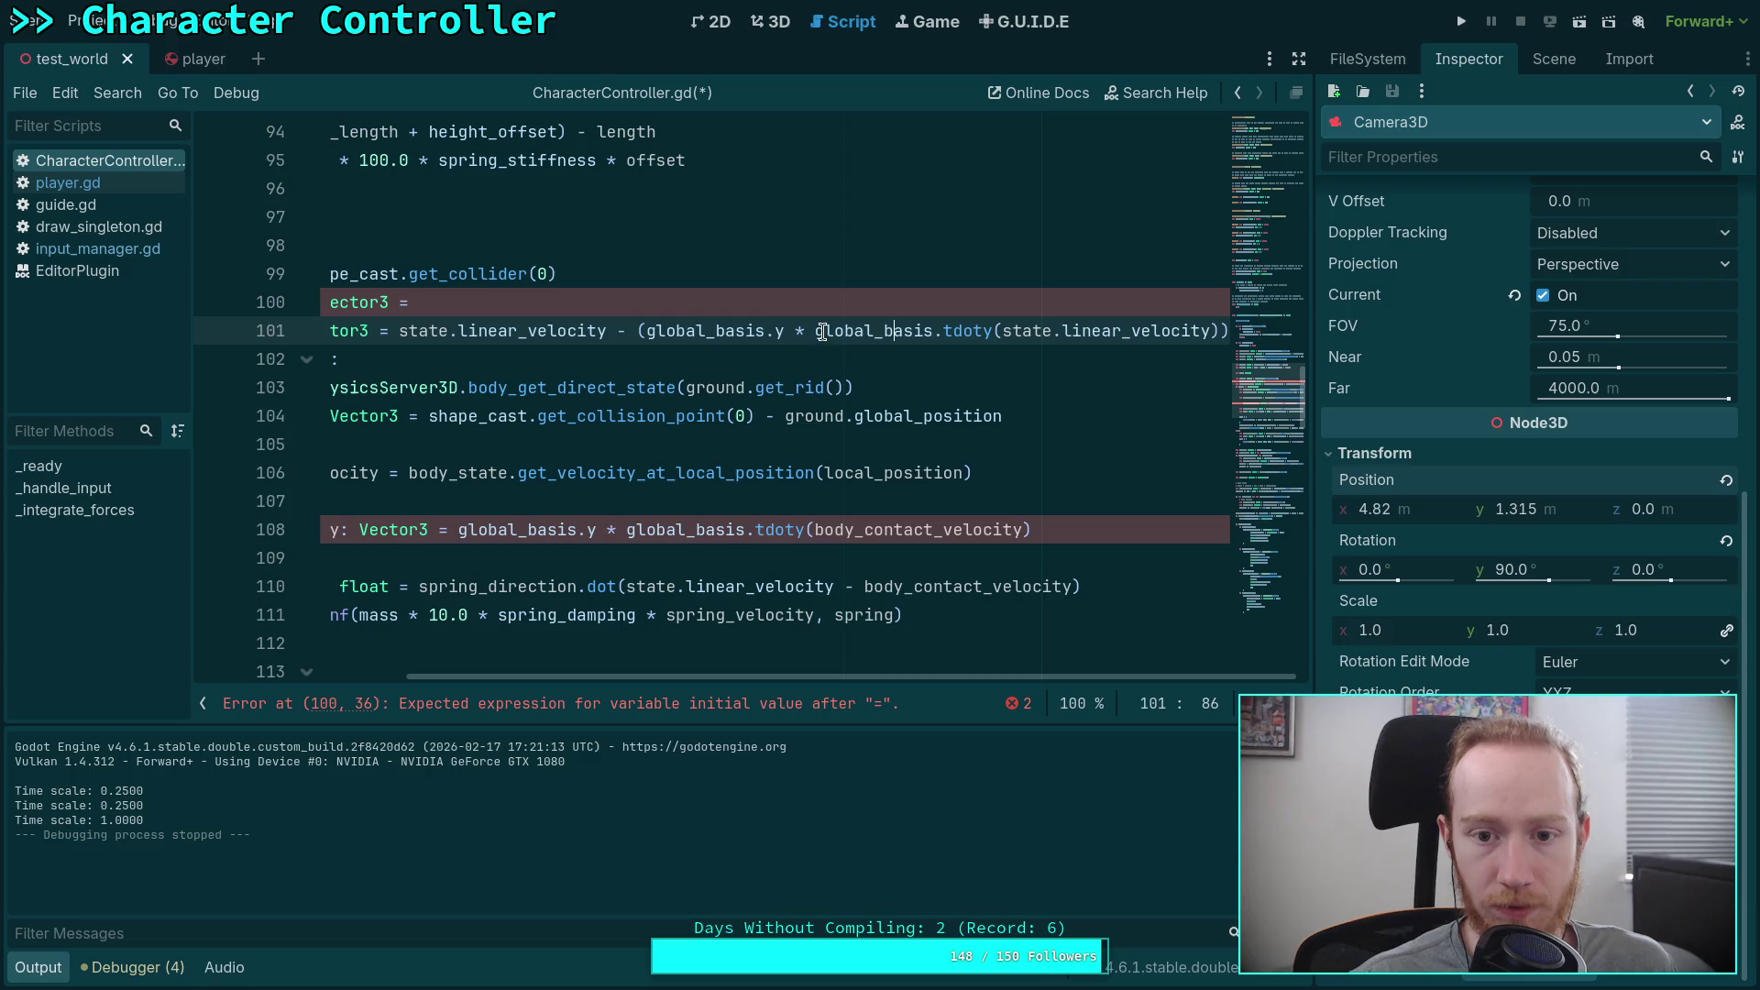
{"action": "left_click_drag", "start_coordinate": [652, 330], "coordinate": [1225, 331]}
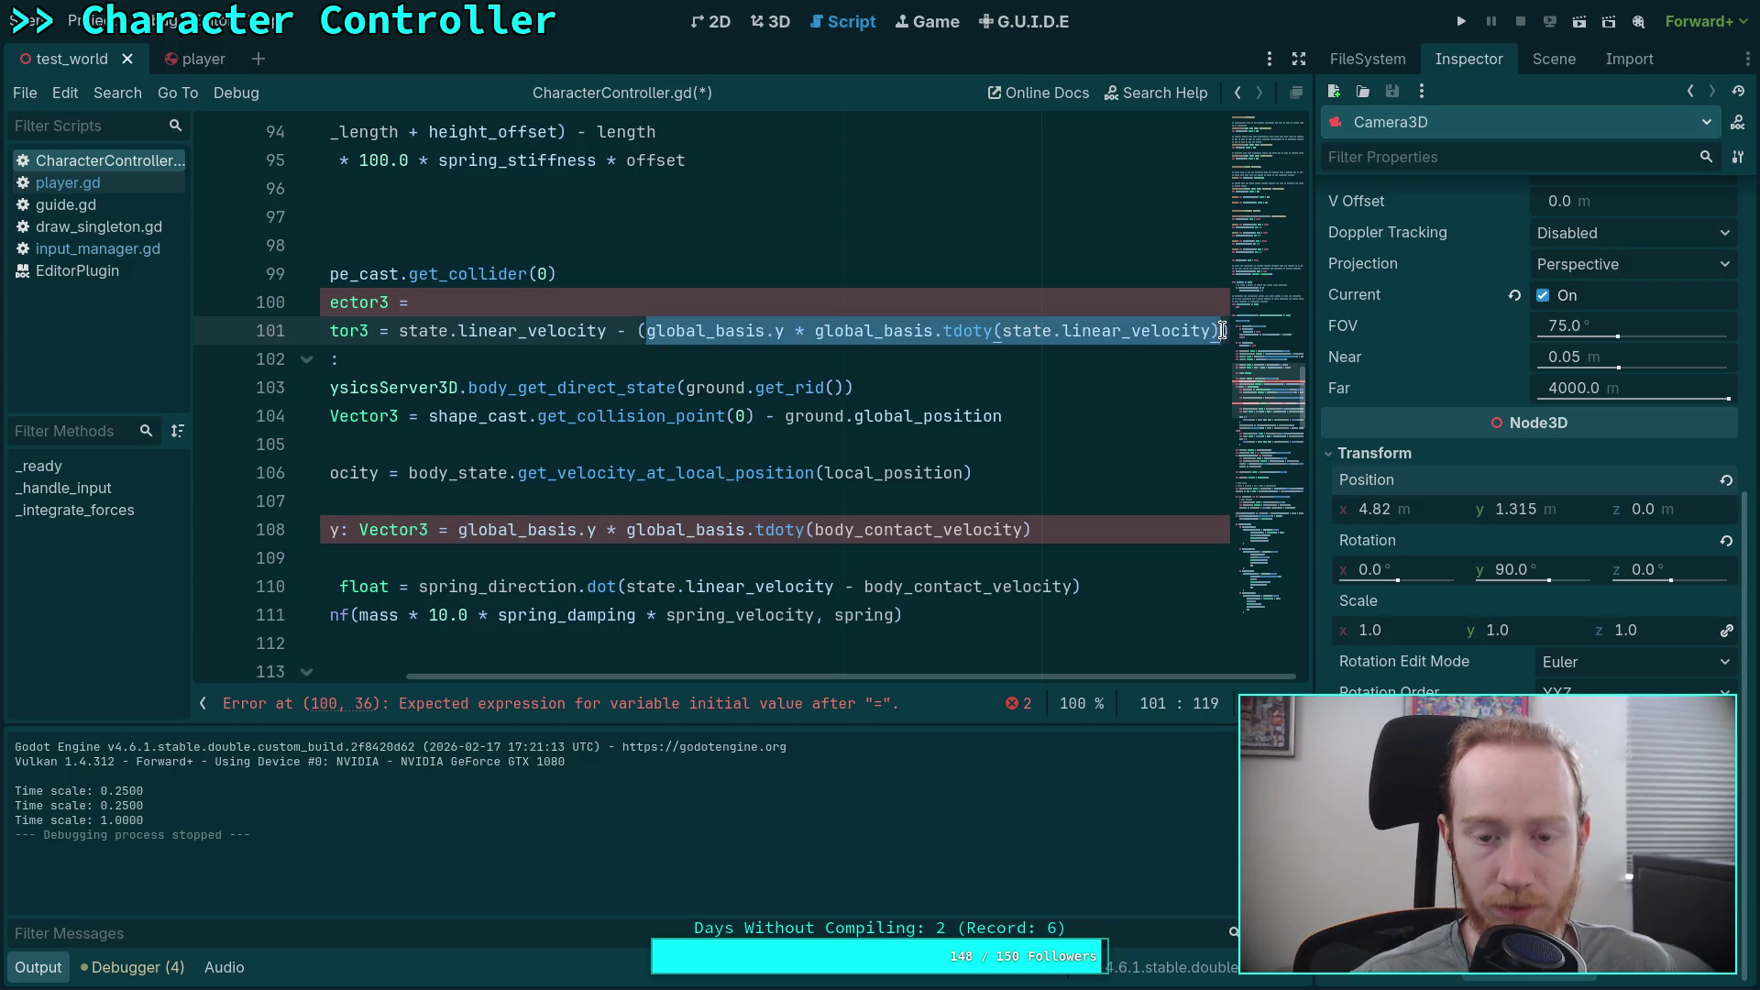
{"action": "key", "text": "ctrl+x"}
{"action": "left_click", "coordinate": [532, 293]}
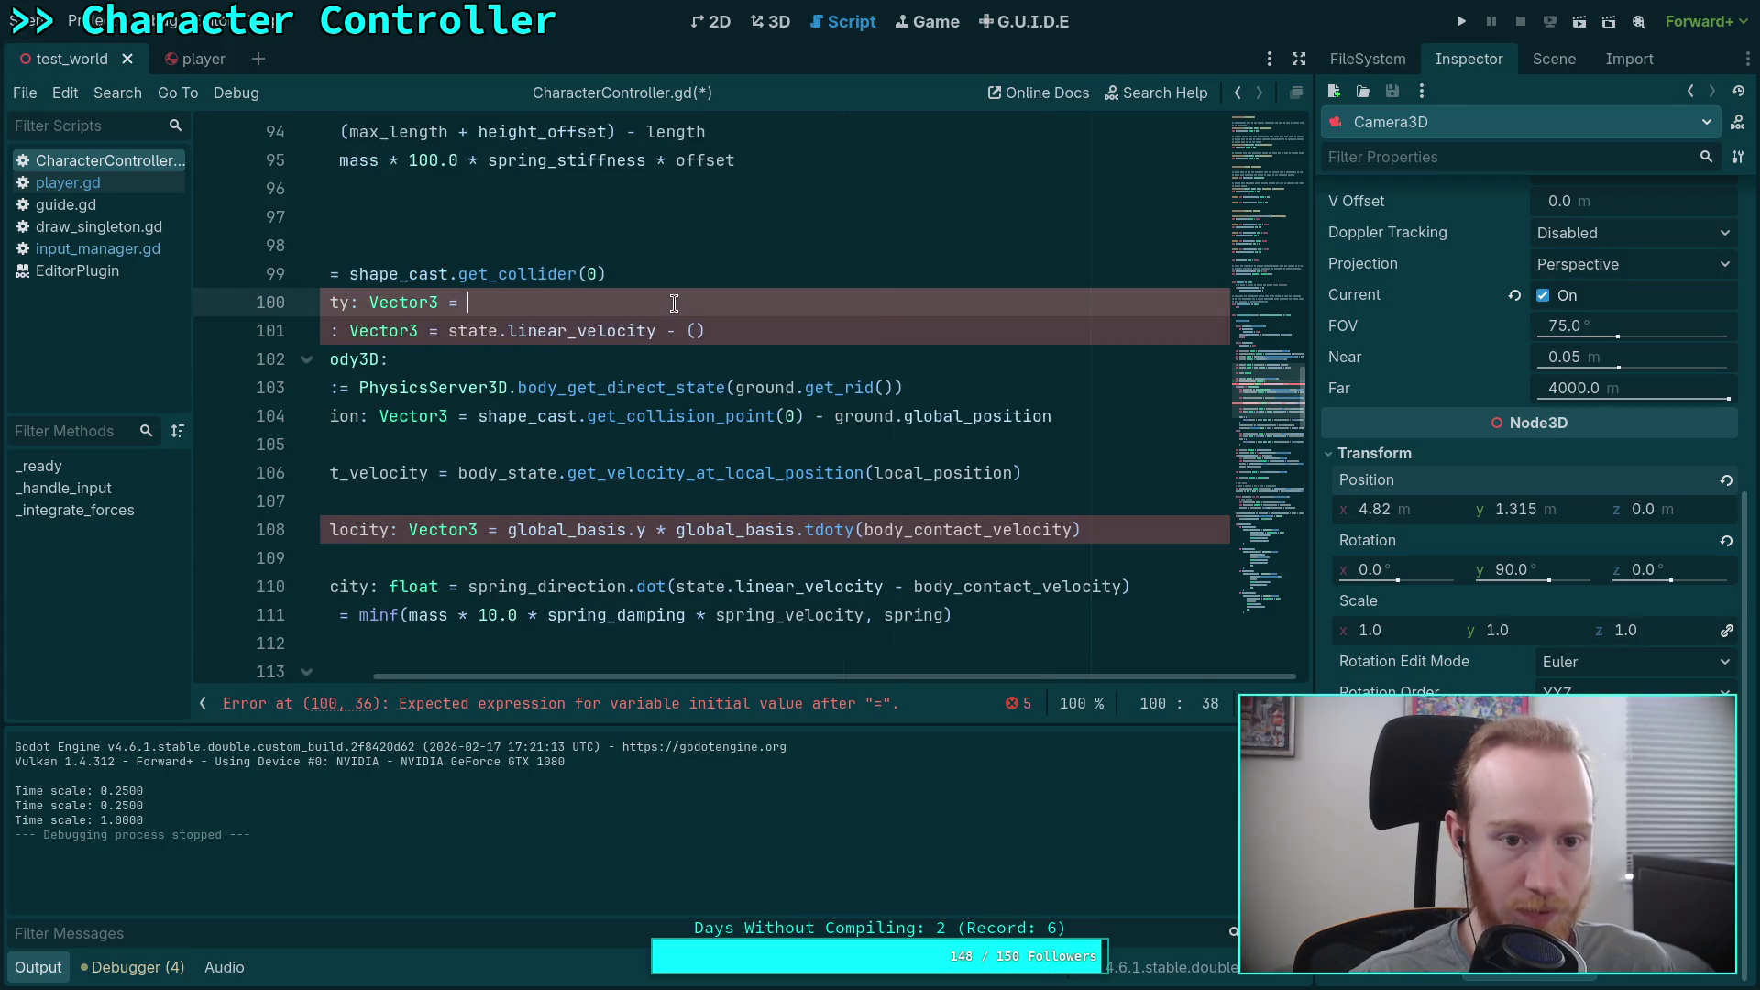
{"action": "key", "text": "ctrl+v"}
Step: Use vertical_velocity in line 101 so ground_velocity subtracts it
{"action": "left_click", "coordinate": [697, 331]}
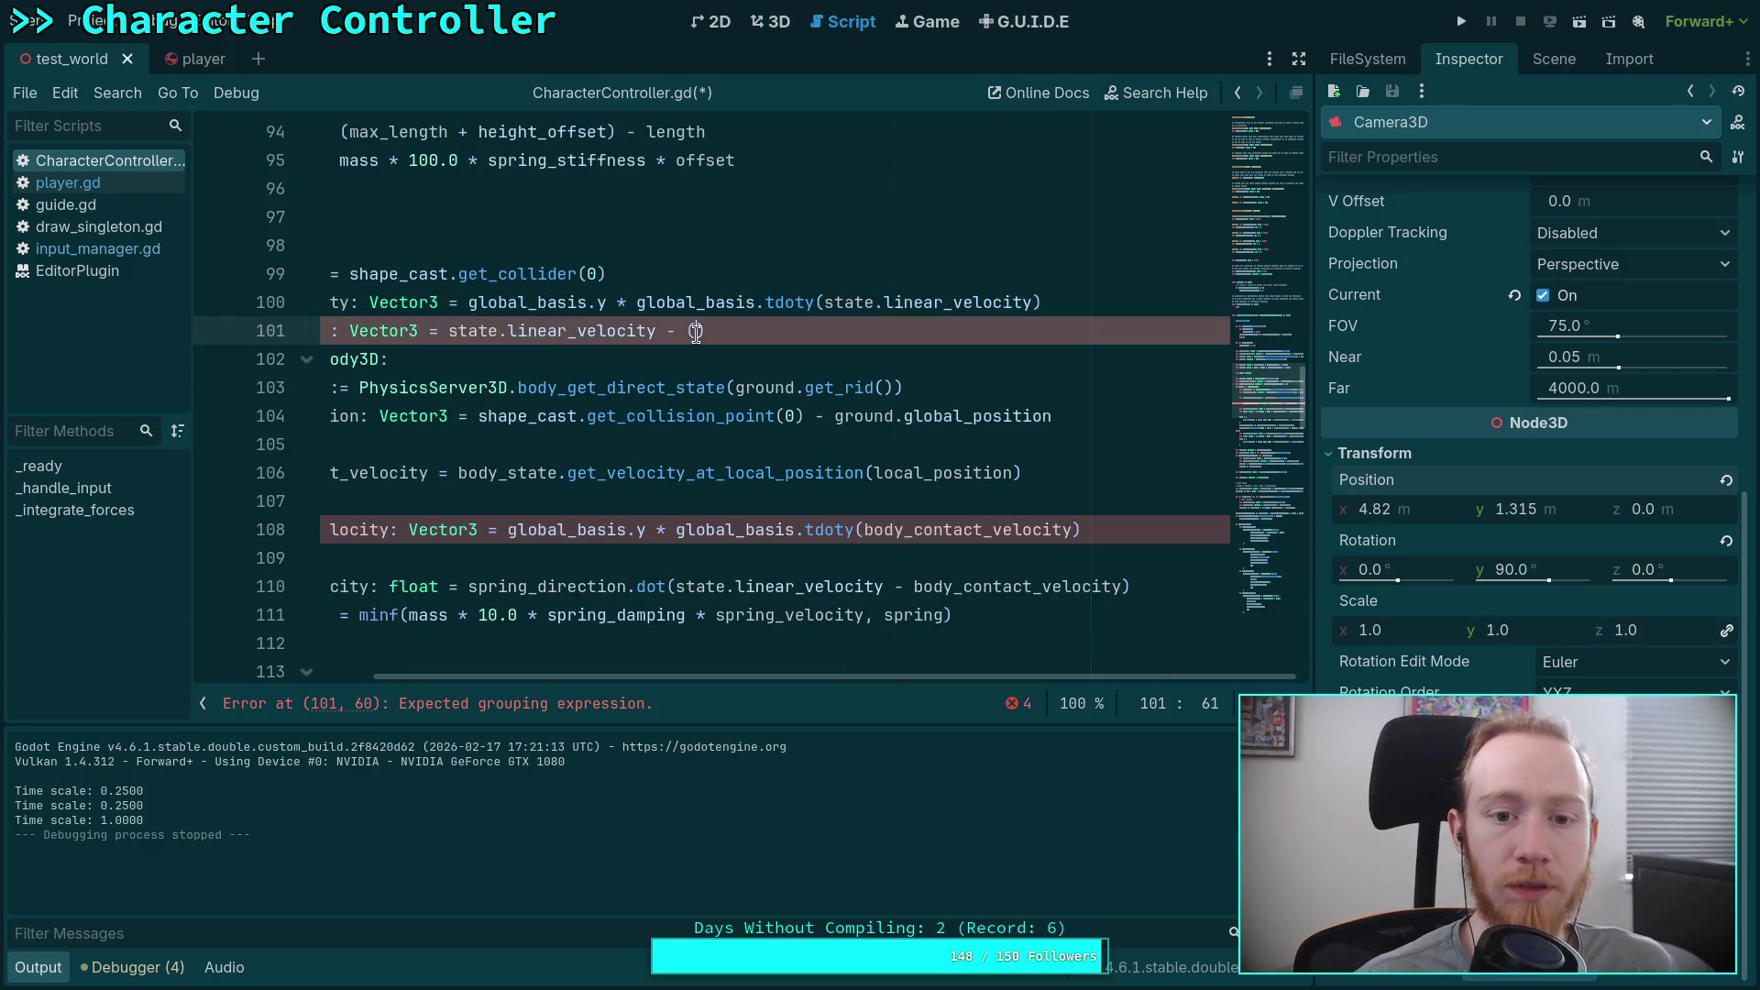
{"action": "key", "text": "BackSpace"}
{"action": "type", "text": "vert"}
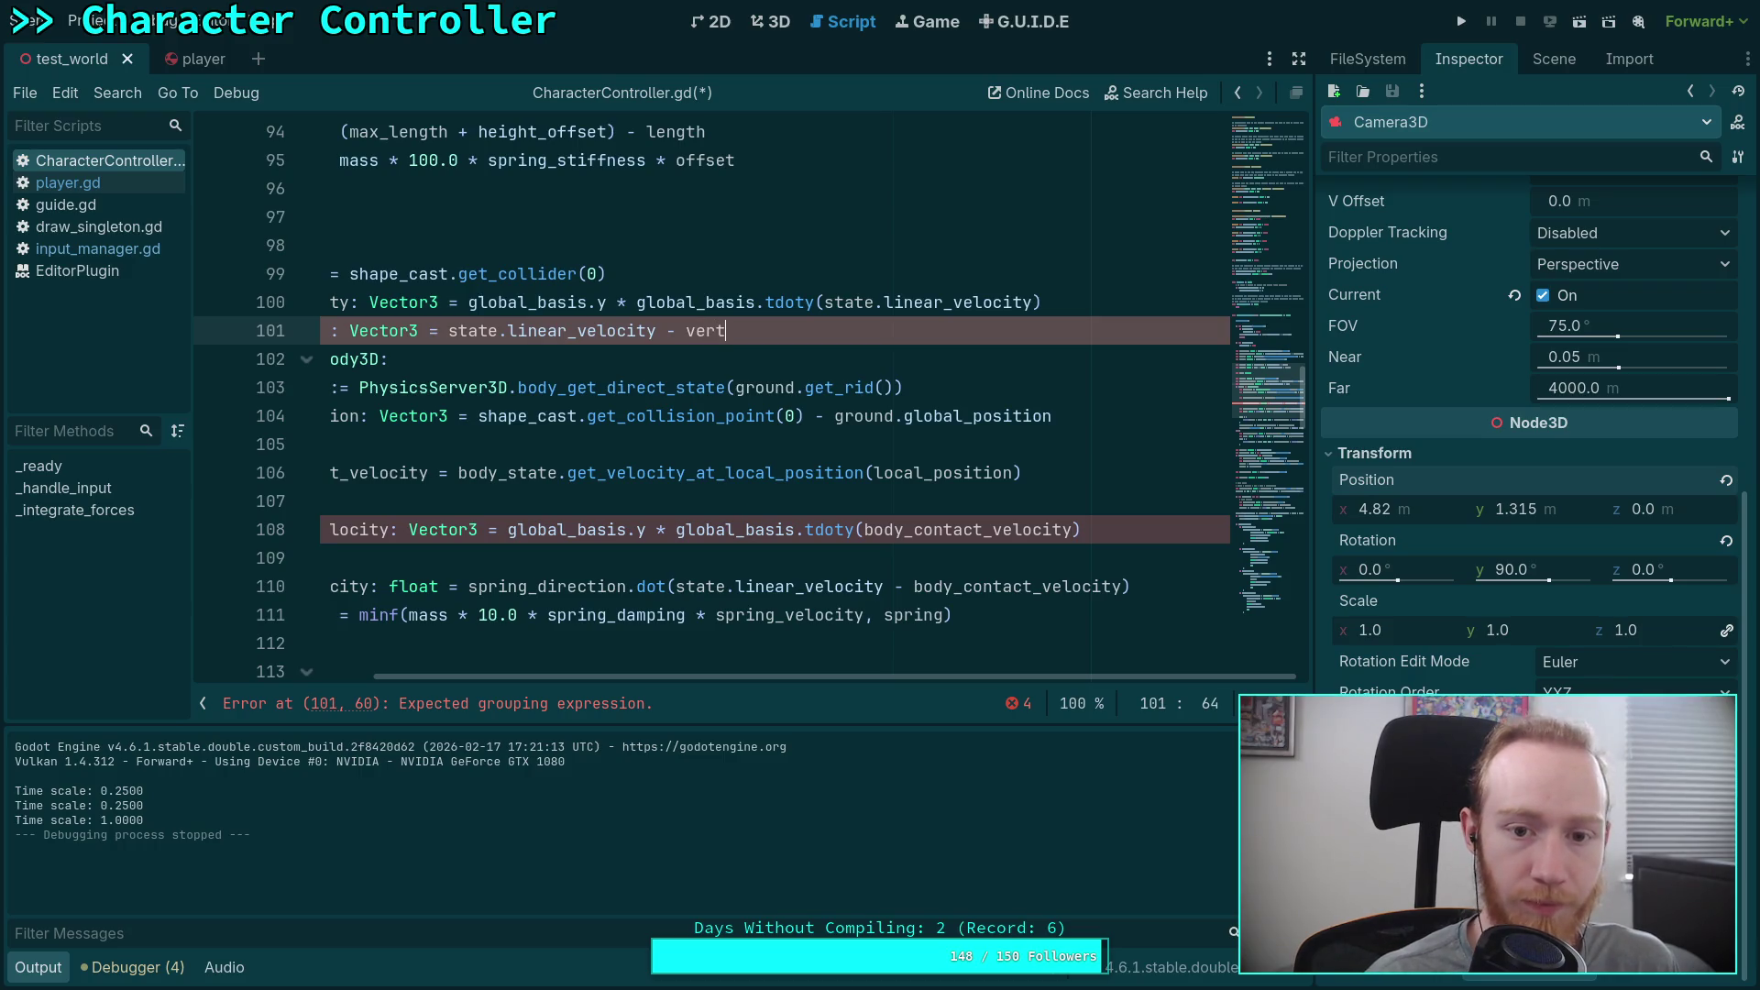
{"action": "key", "text": "Return"}
{"action": "left_click_drag", "start_coordinate": [811, 666], "coordinate": [532, 547]}
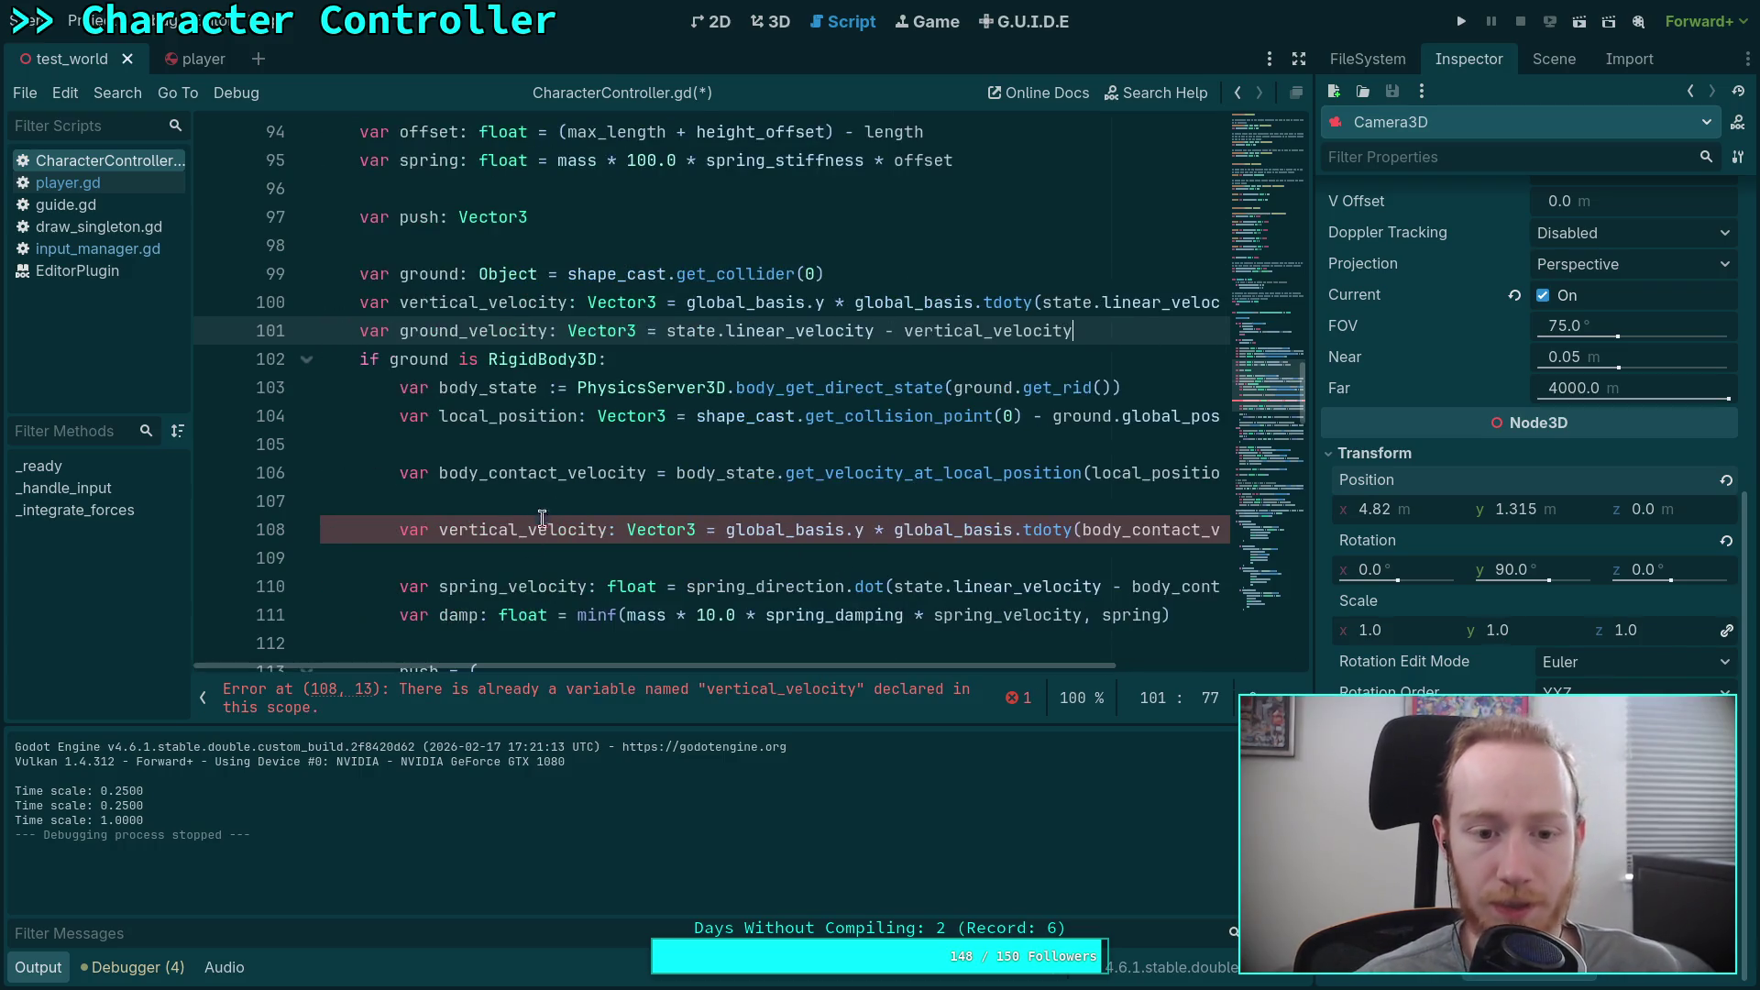
{"action": "double_click", "coordinate": [535, 529]}
{"action": "scroll", "coordinate": [744, 534], "scroll_direction": "down", "scroll_amount": 2}
{"action": "scroll", "coordinate": [744, 534], "scroll_direction": "up", "scroll_amount": 1}
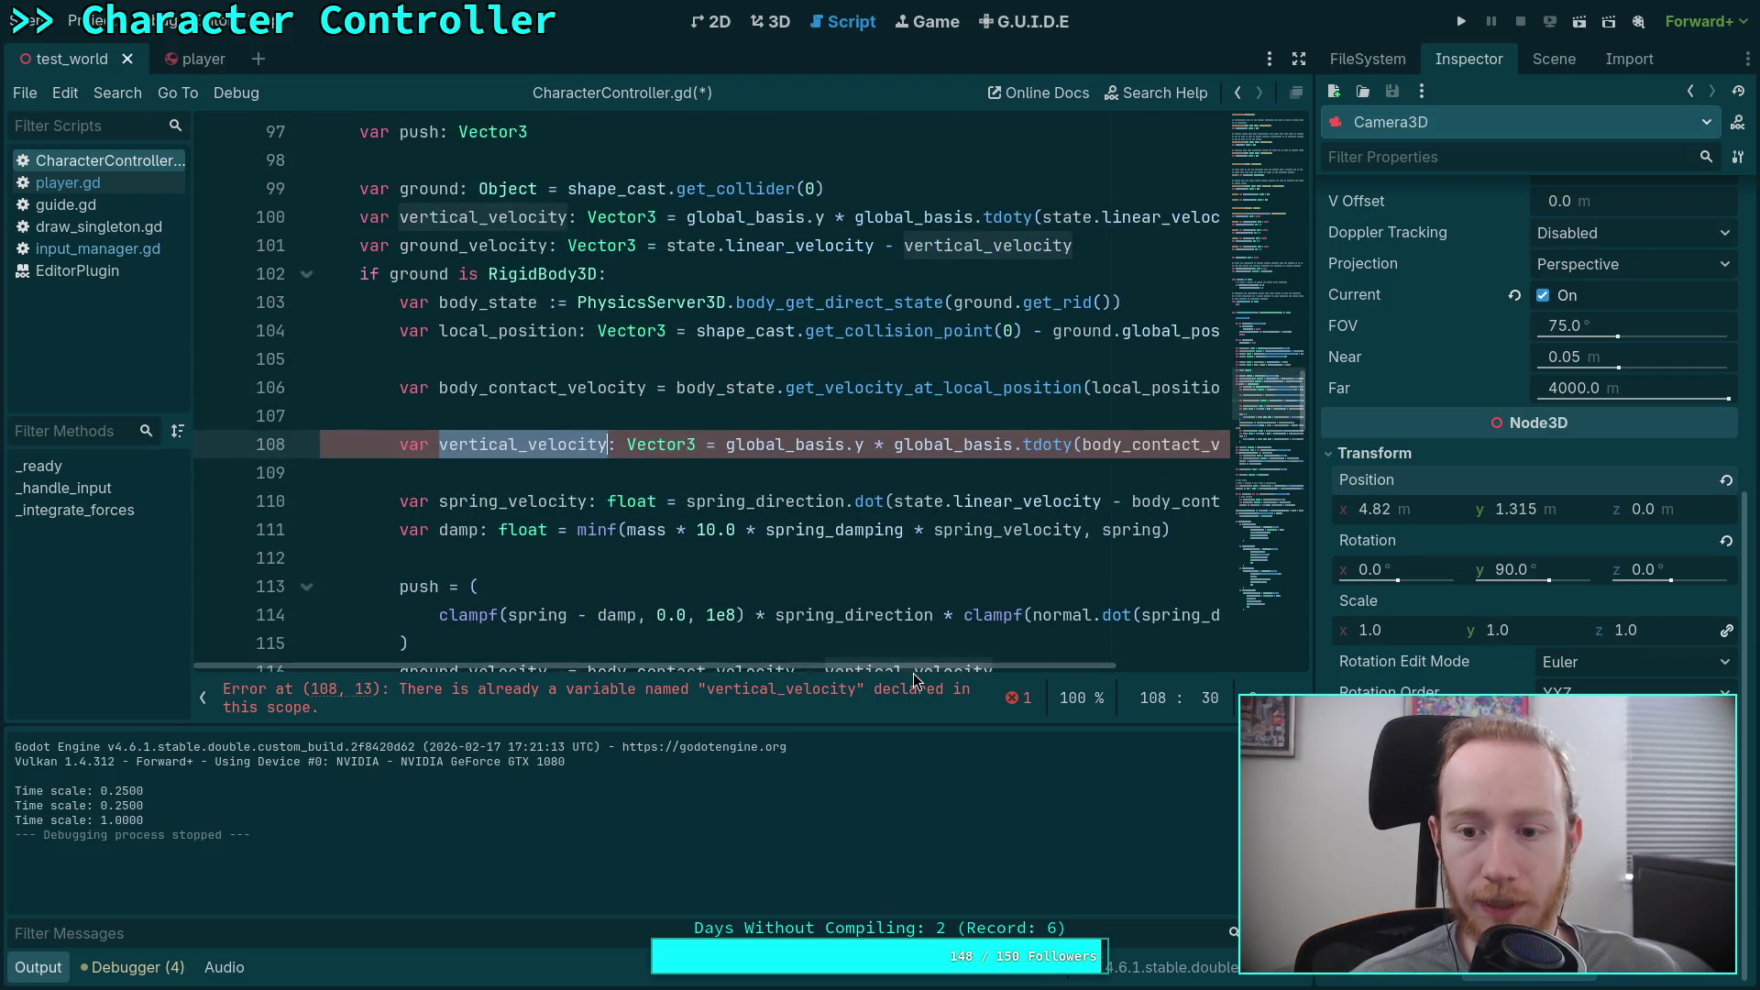
{"action": "mouse_move", "coordinate": [922, 665]}
{"action": "left_mouse_down"}
{"action": "mouse_move", "coordinate": [1097, 672]}
{"action": "mouse_move", "coordinate": [921, 668]}
{"action": "left_mouse_up"}
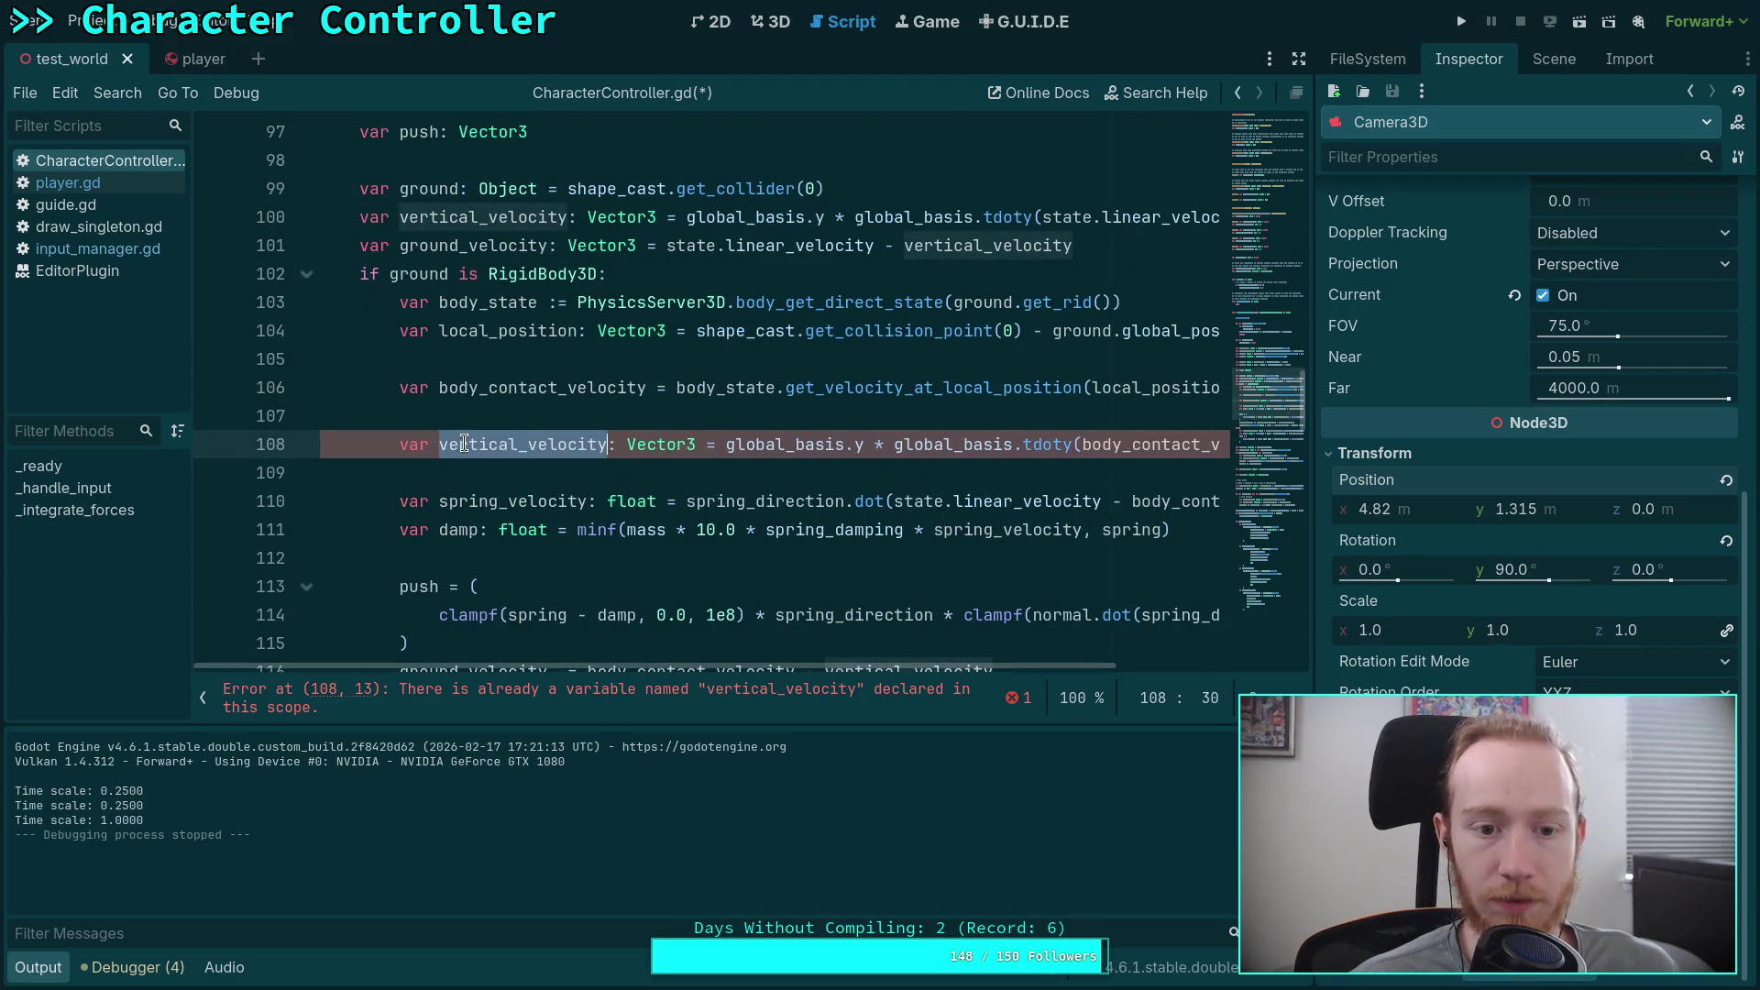
{"action": "type", "text": "ground_"}
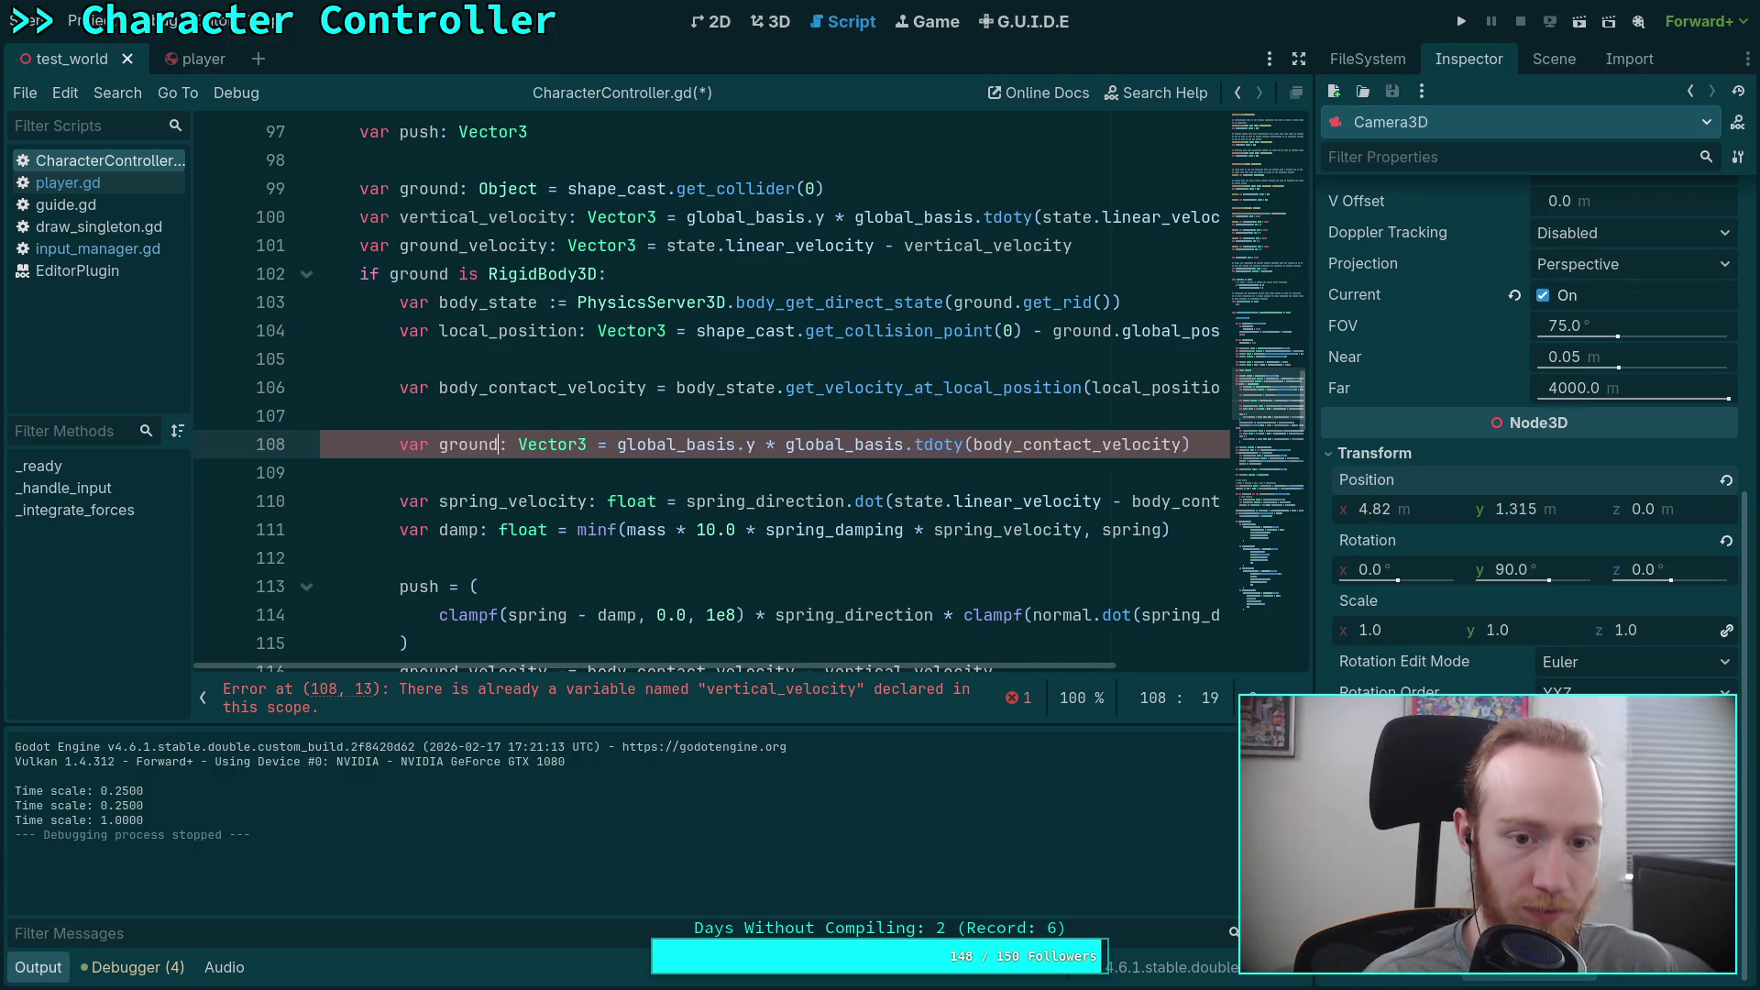
{"action": "type", "text": "vertical_v"}
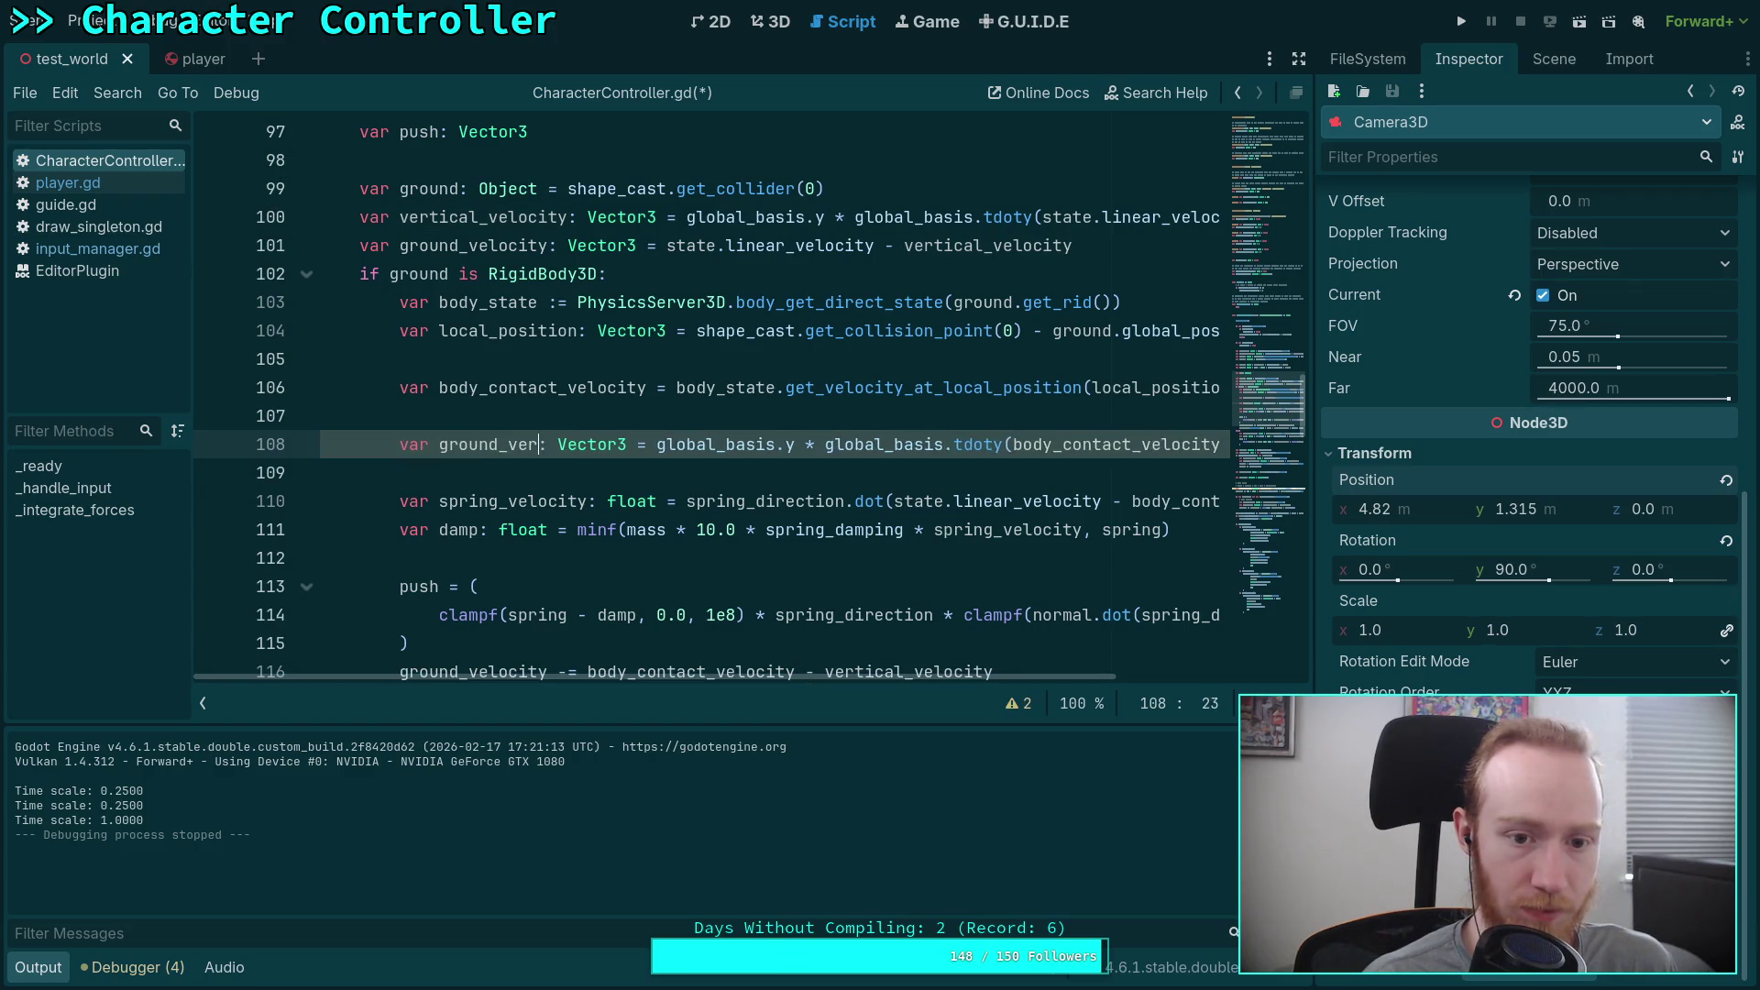
{"action": "type", "text": "elocity"}
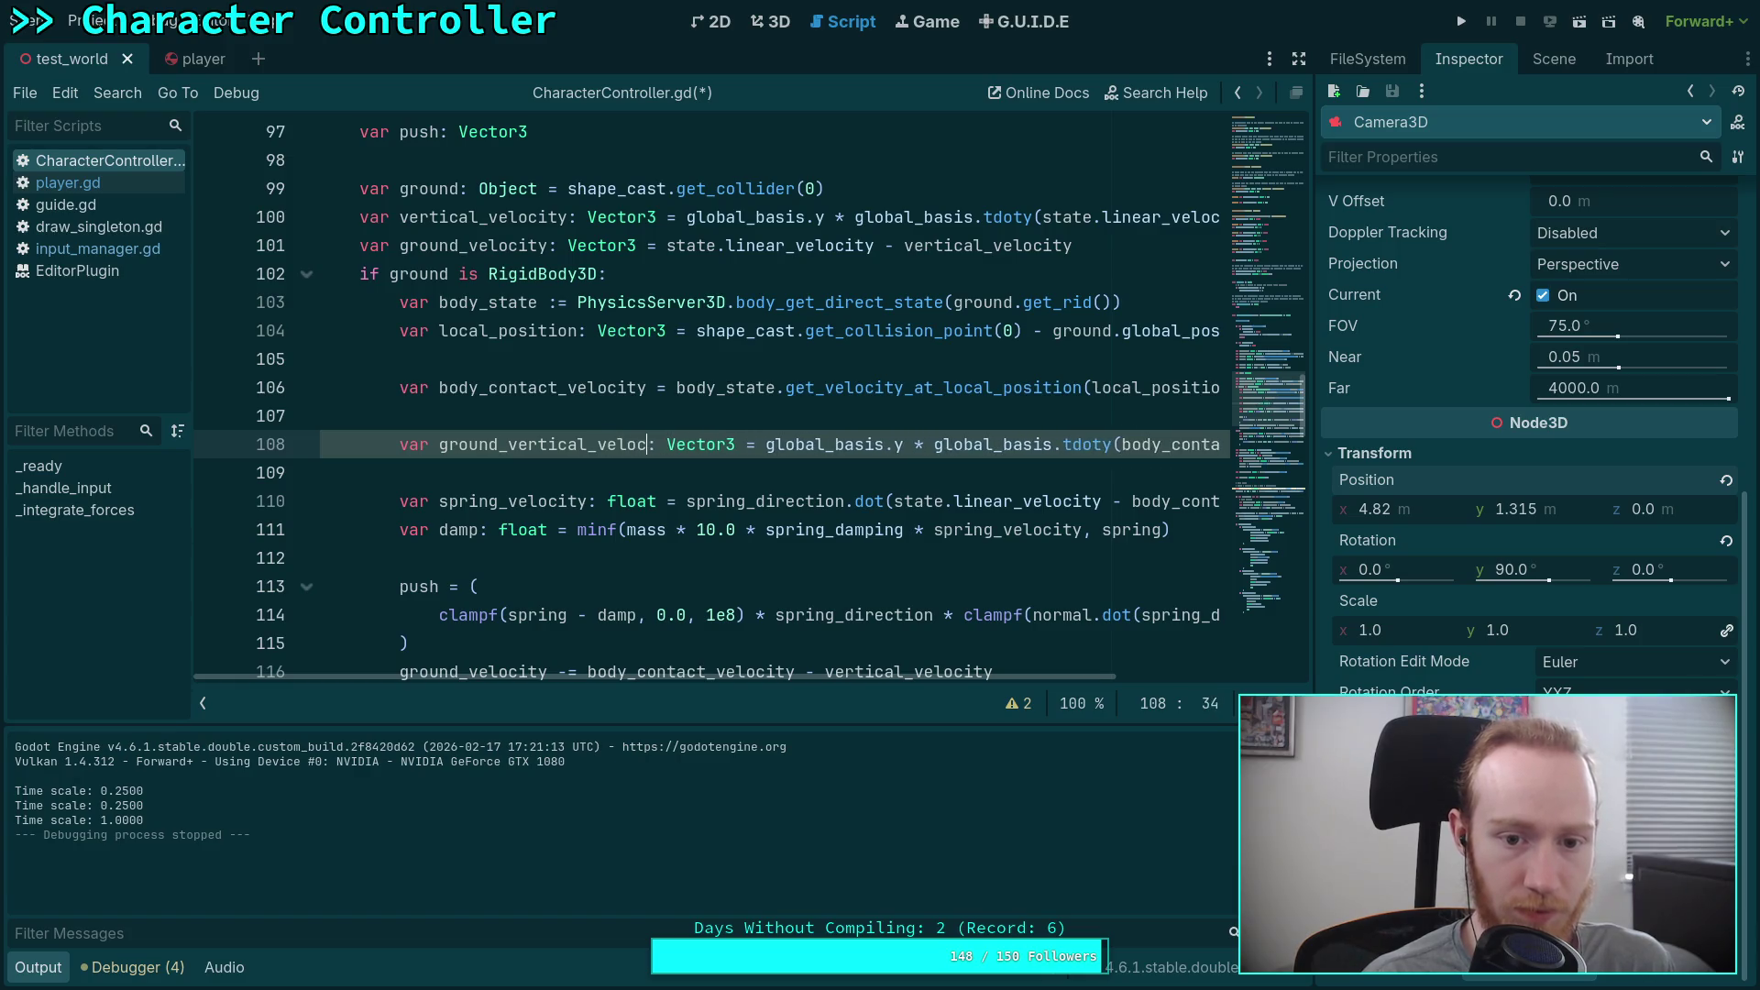
{"action": "double_click", "coordinate": [490, 220]}
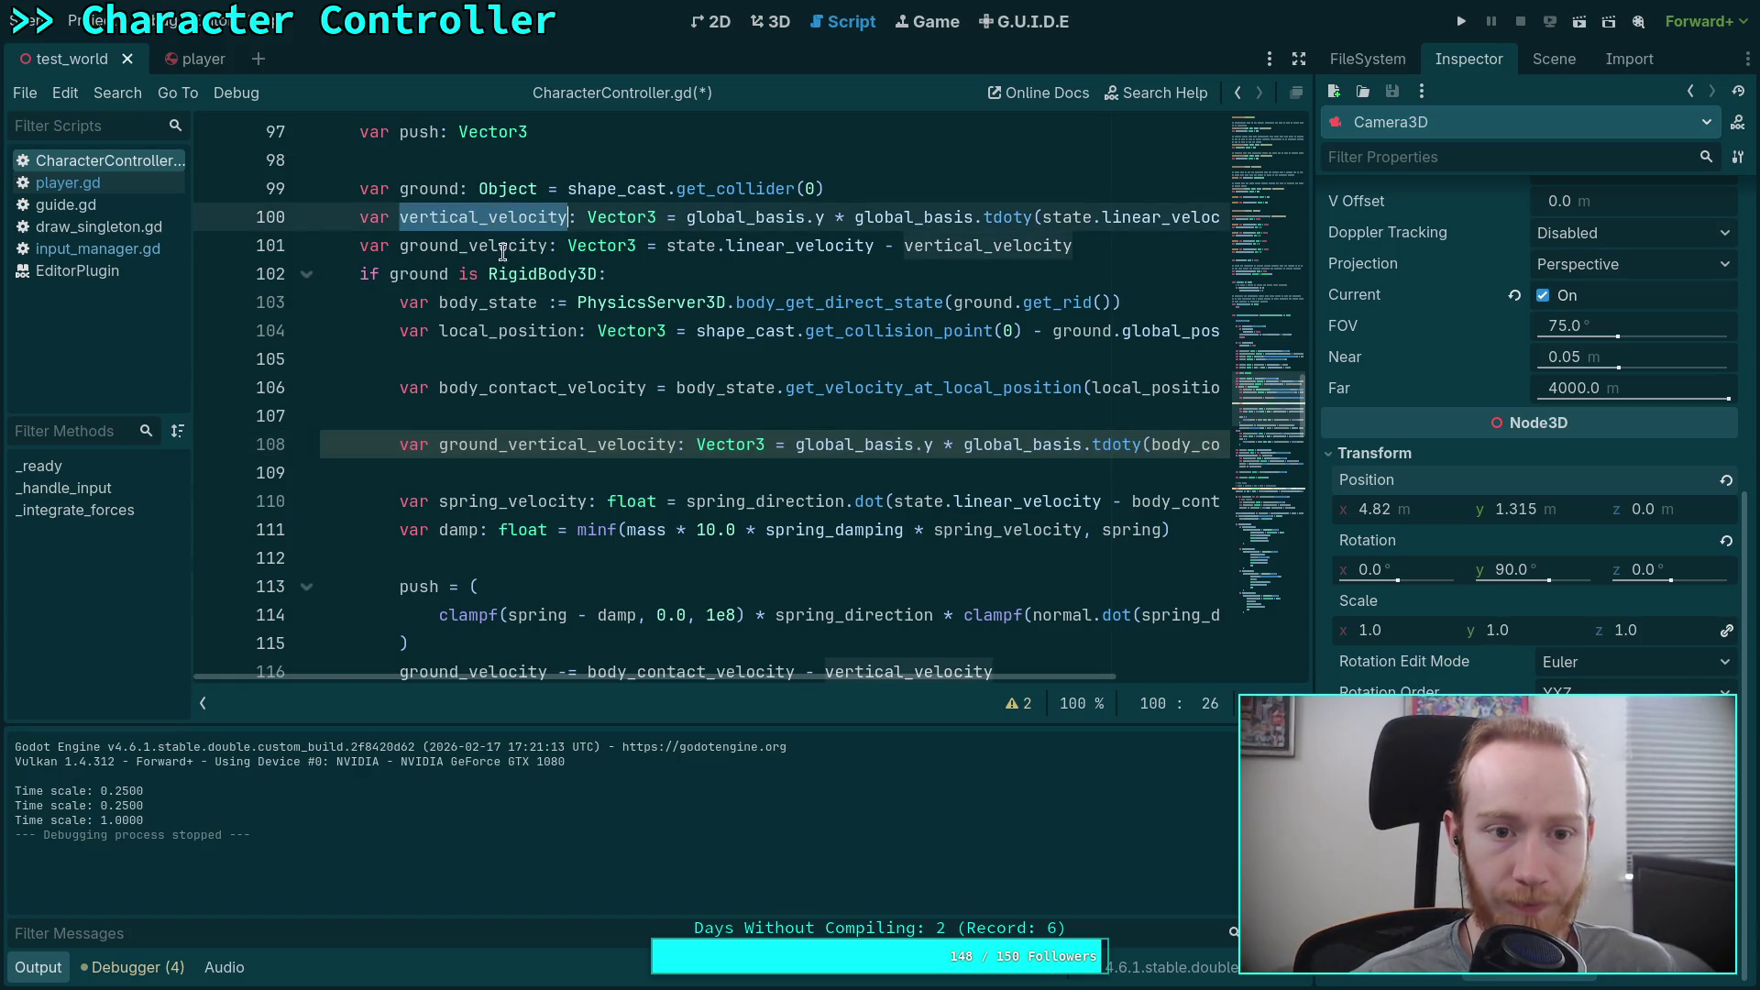
{"action": "left_click", "coordinate": [540, 446]}
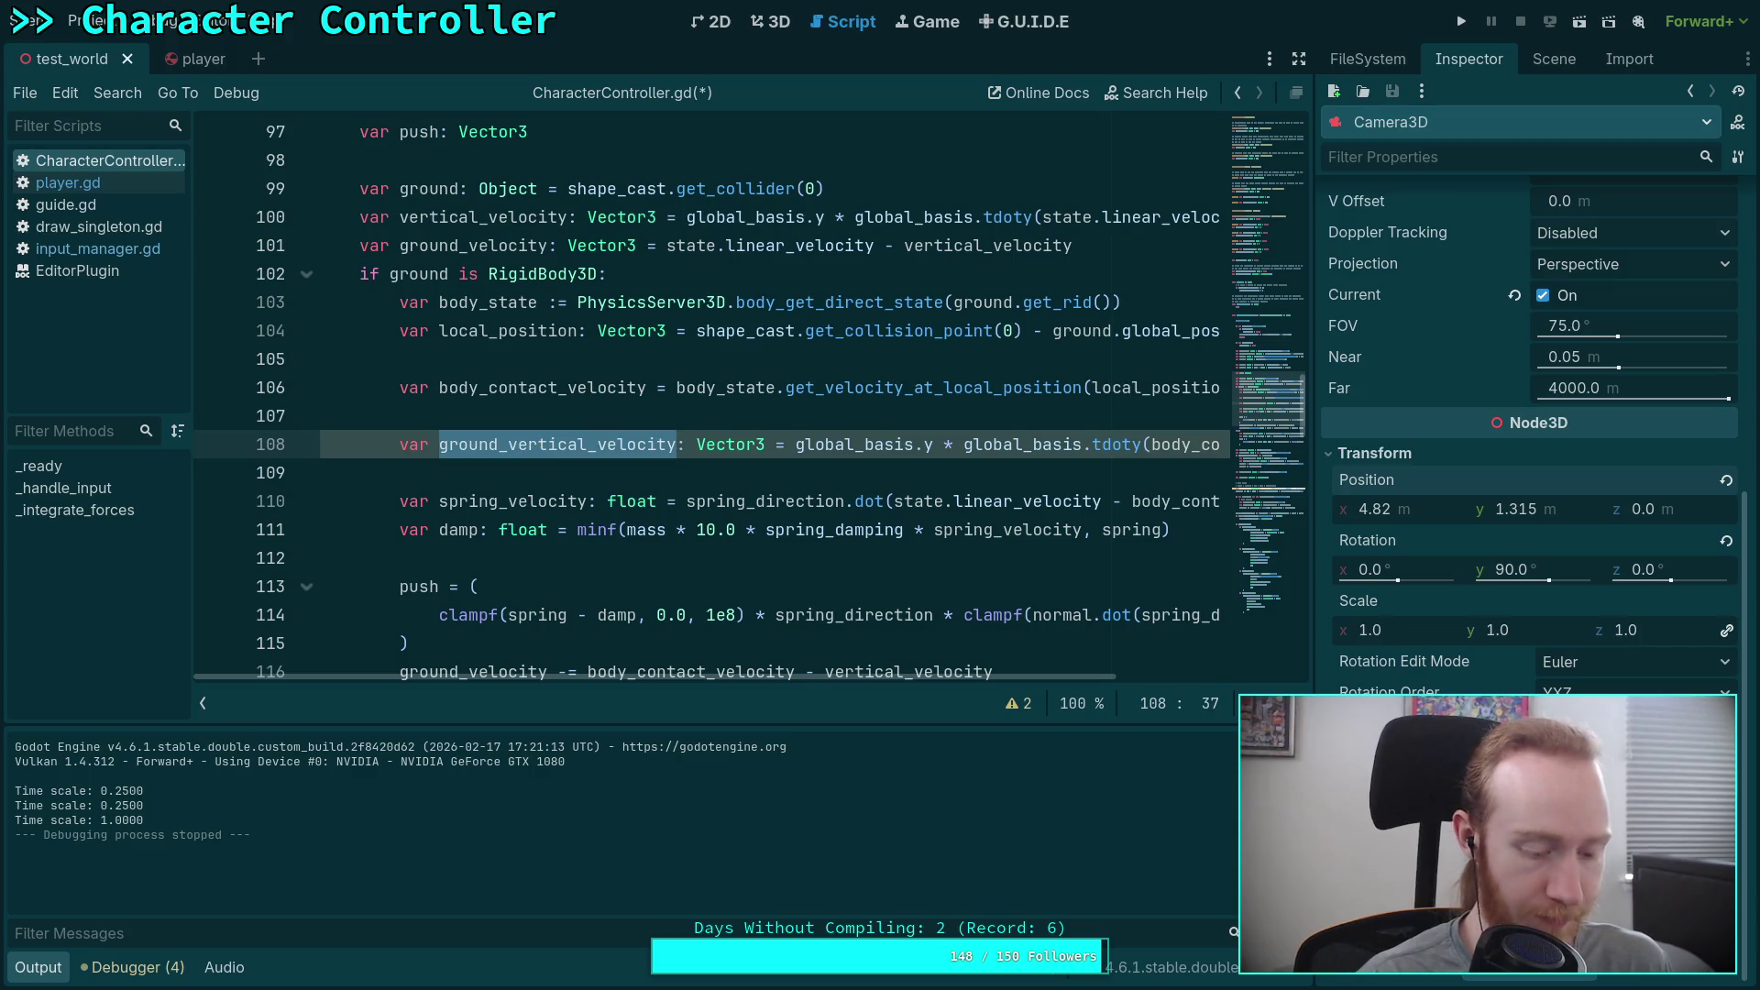
{"action": "double_click", "coordinate": [517, 241]}
{"action": "double_click", "coordinate": [536, 218]}
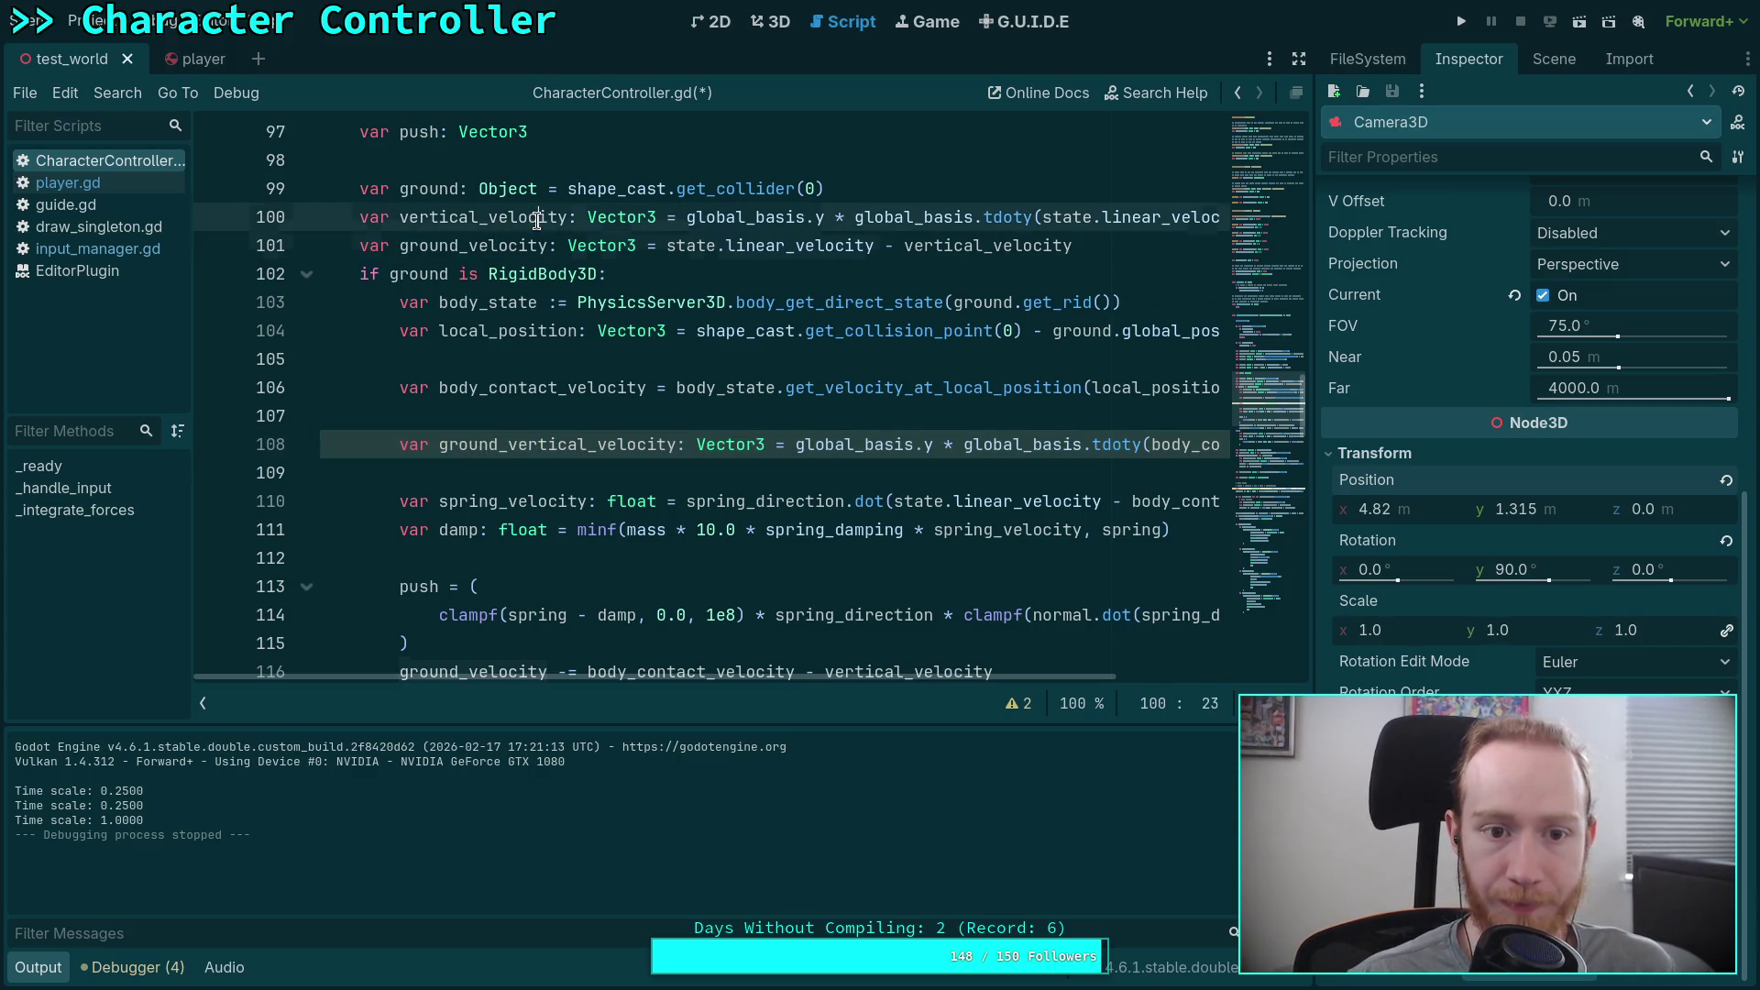
{"action": "scroll", "coordinate": [825, 486], "scroll_direction": "down", "scroll_amount": 2}
{"action": "scroll", "coordinate": [903, 495], "scroll_direction": "up", "scroll_amount": 1}
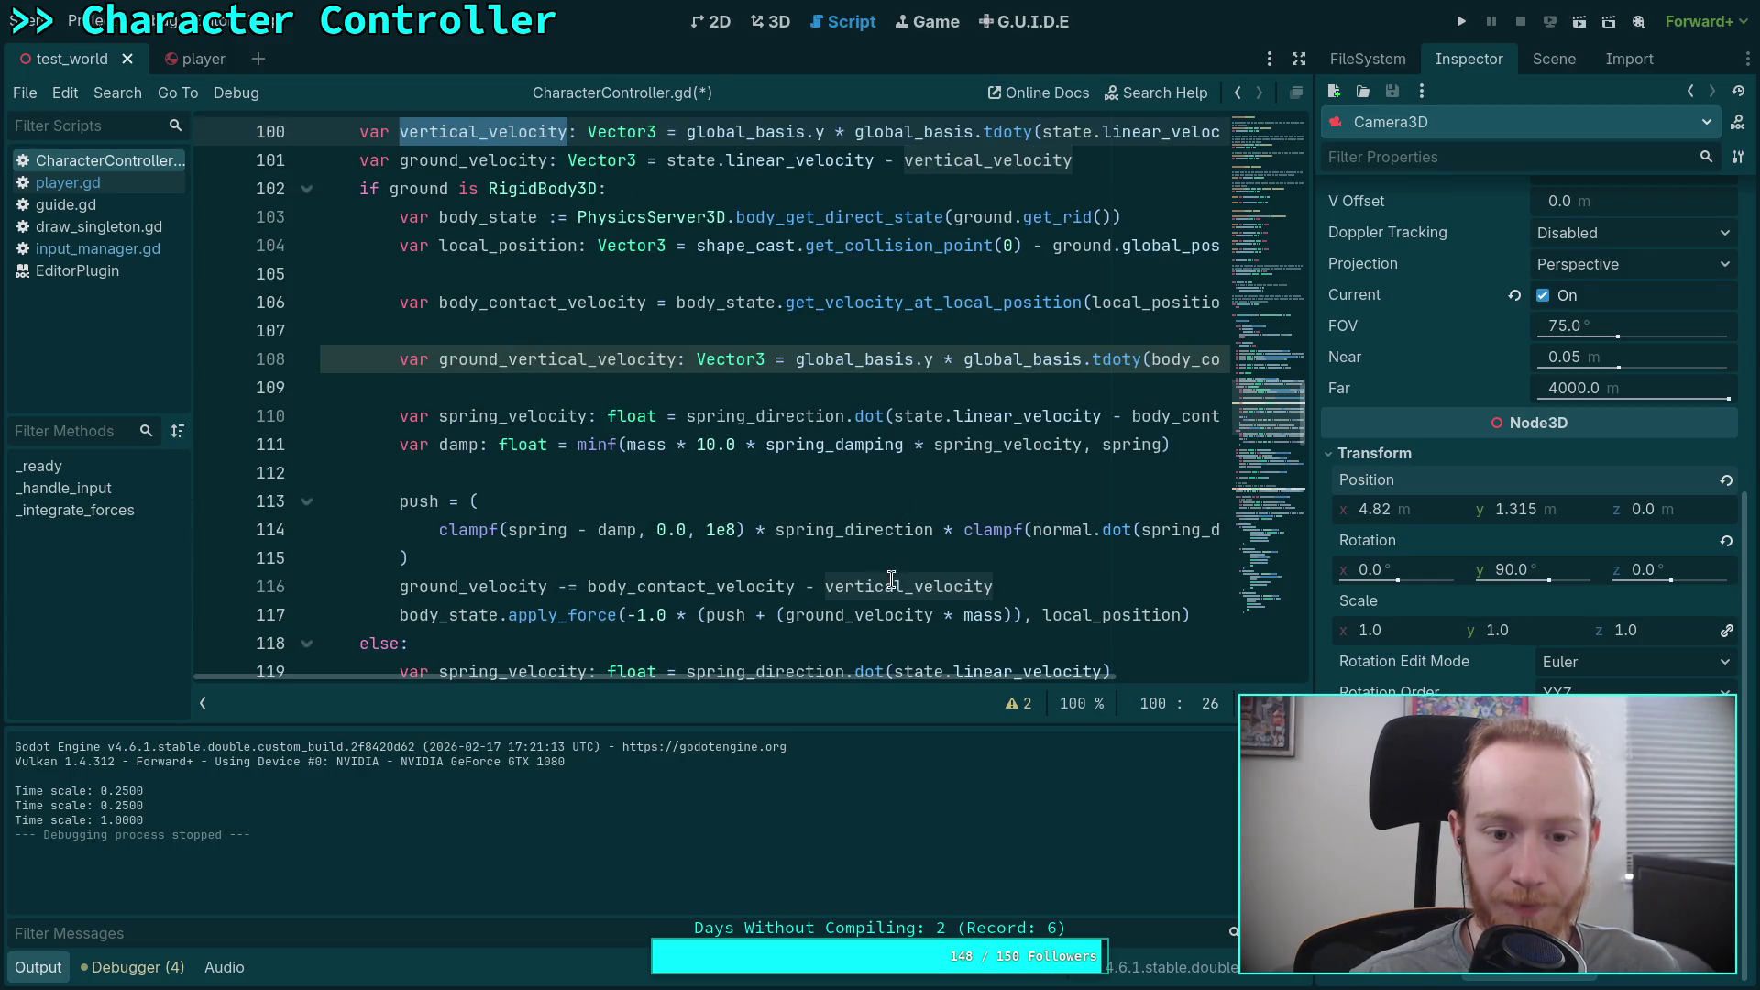
{"action": "double_click", "coordinate": [900, 584]}
{"action": "type", "text": "ground_vertical_velocity"}
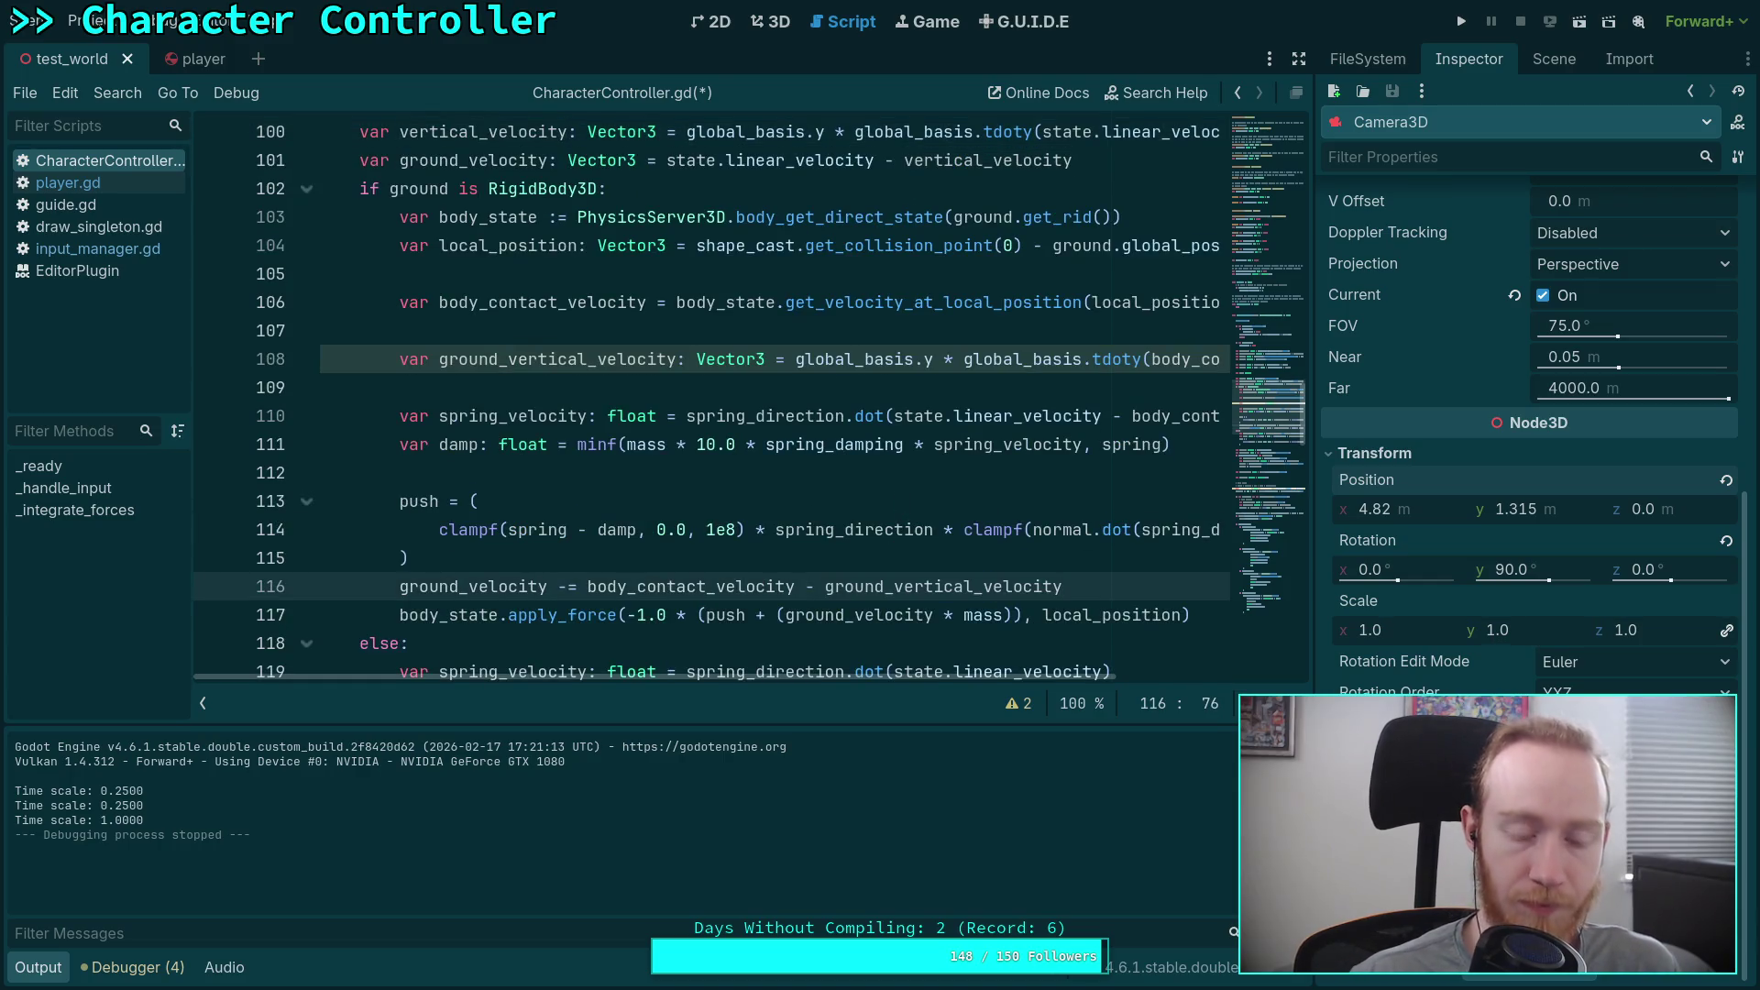
{"action": "double_click", "coordinate": [473, 586]}
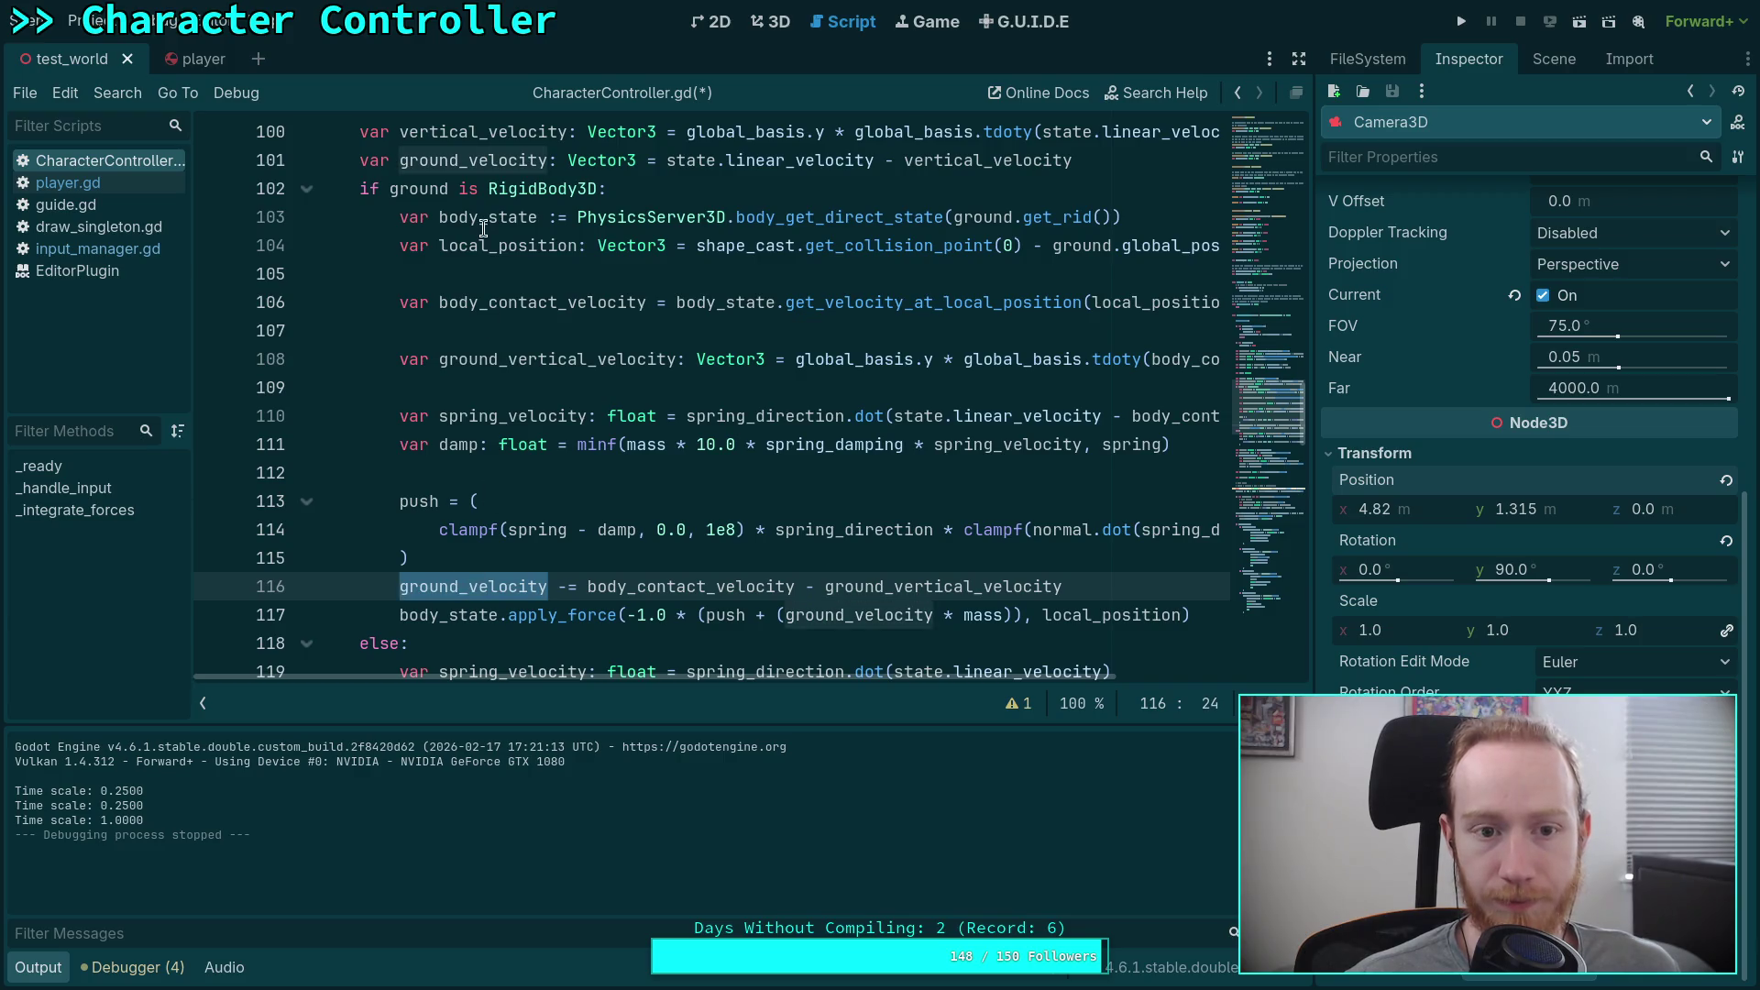
{"action": "scroll", "coordinate": [560, 275], "scroll_direction": "up", "scroll_amount": 2}
{"action": "double_click", "coordinate": [509, 301]}
{"action": "scroll", "coordinate": [786, 465], "scroll_direction": "down", "scroll_amount": 1}
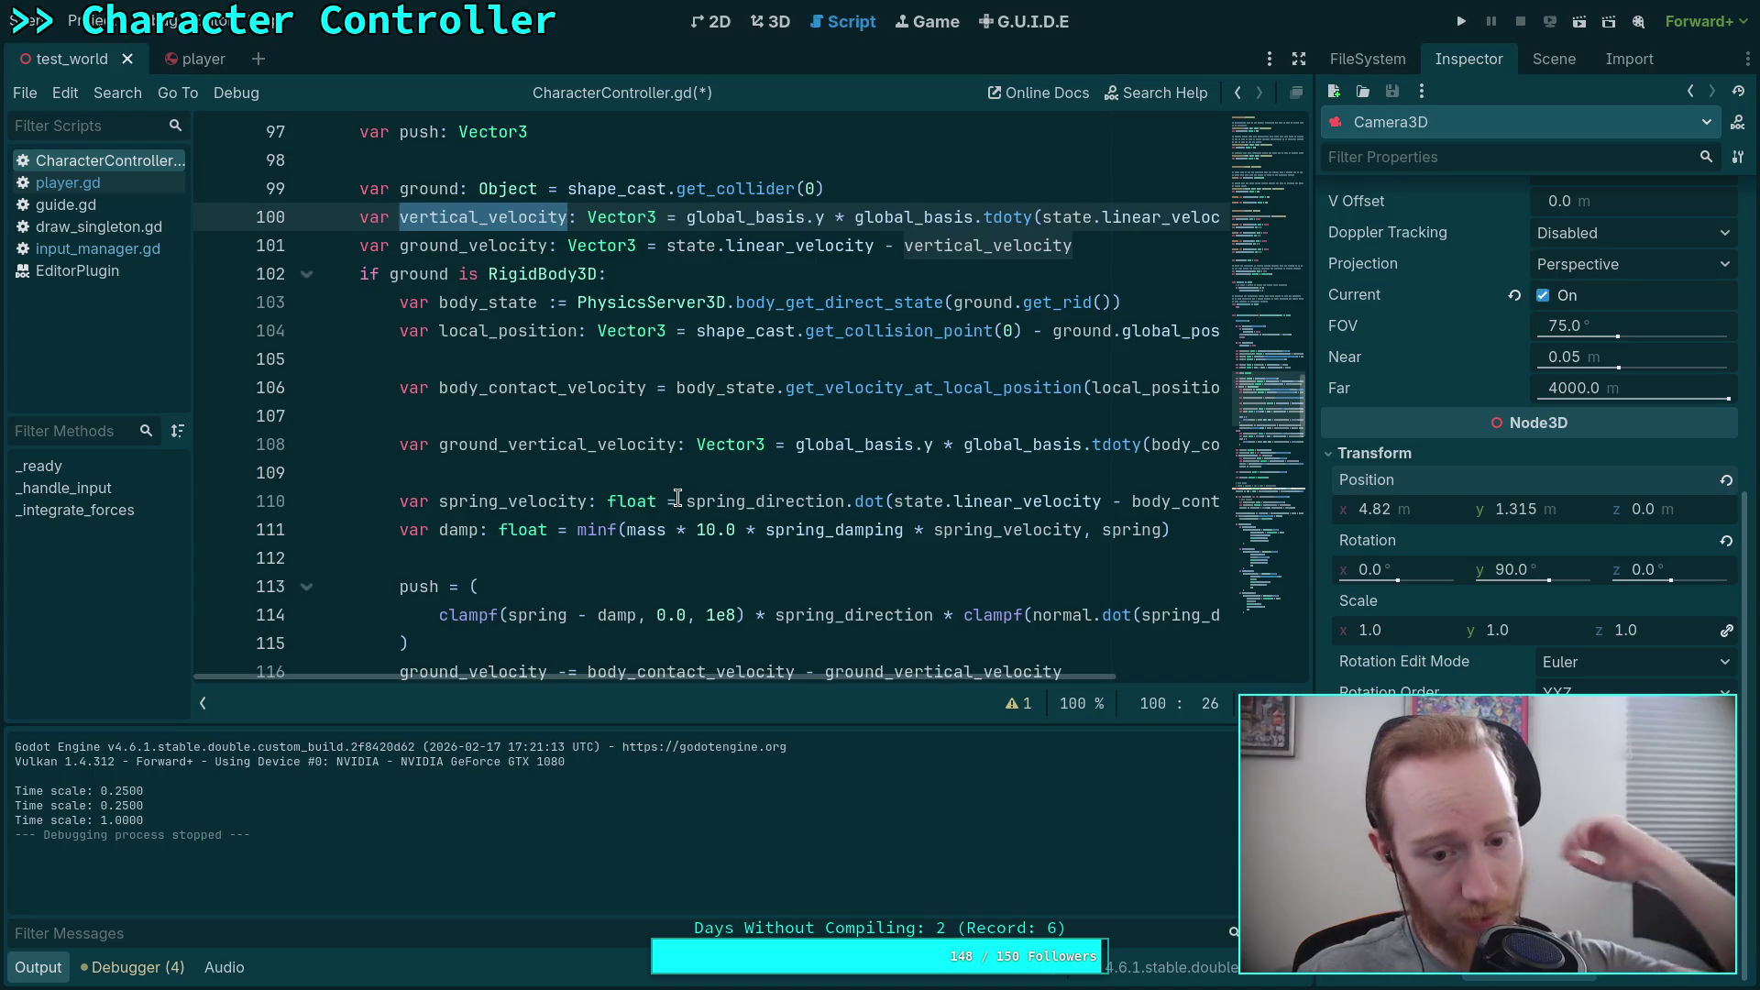
{"action": "scroll", "coordinate": [677, 496], "scroll_direction": "down", "scroll_amount": 2}
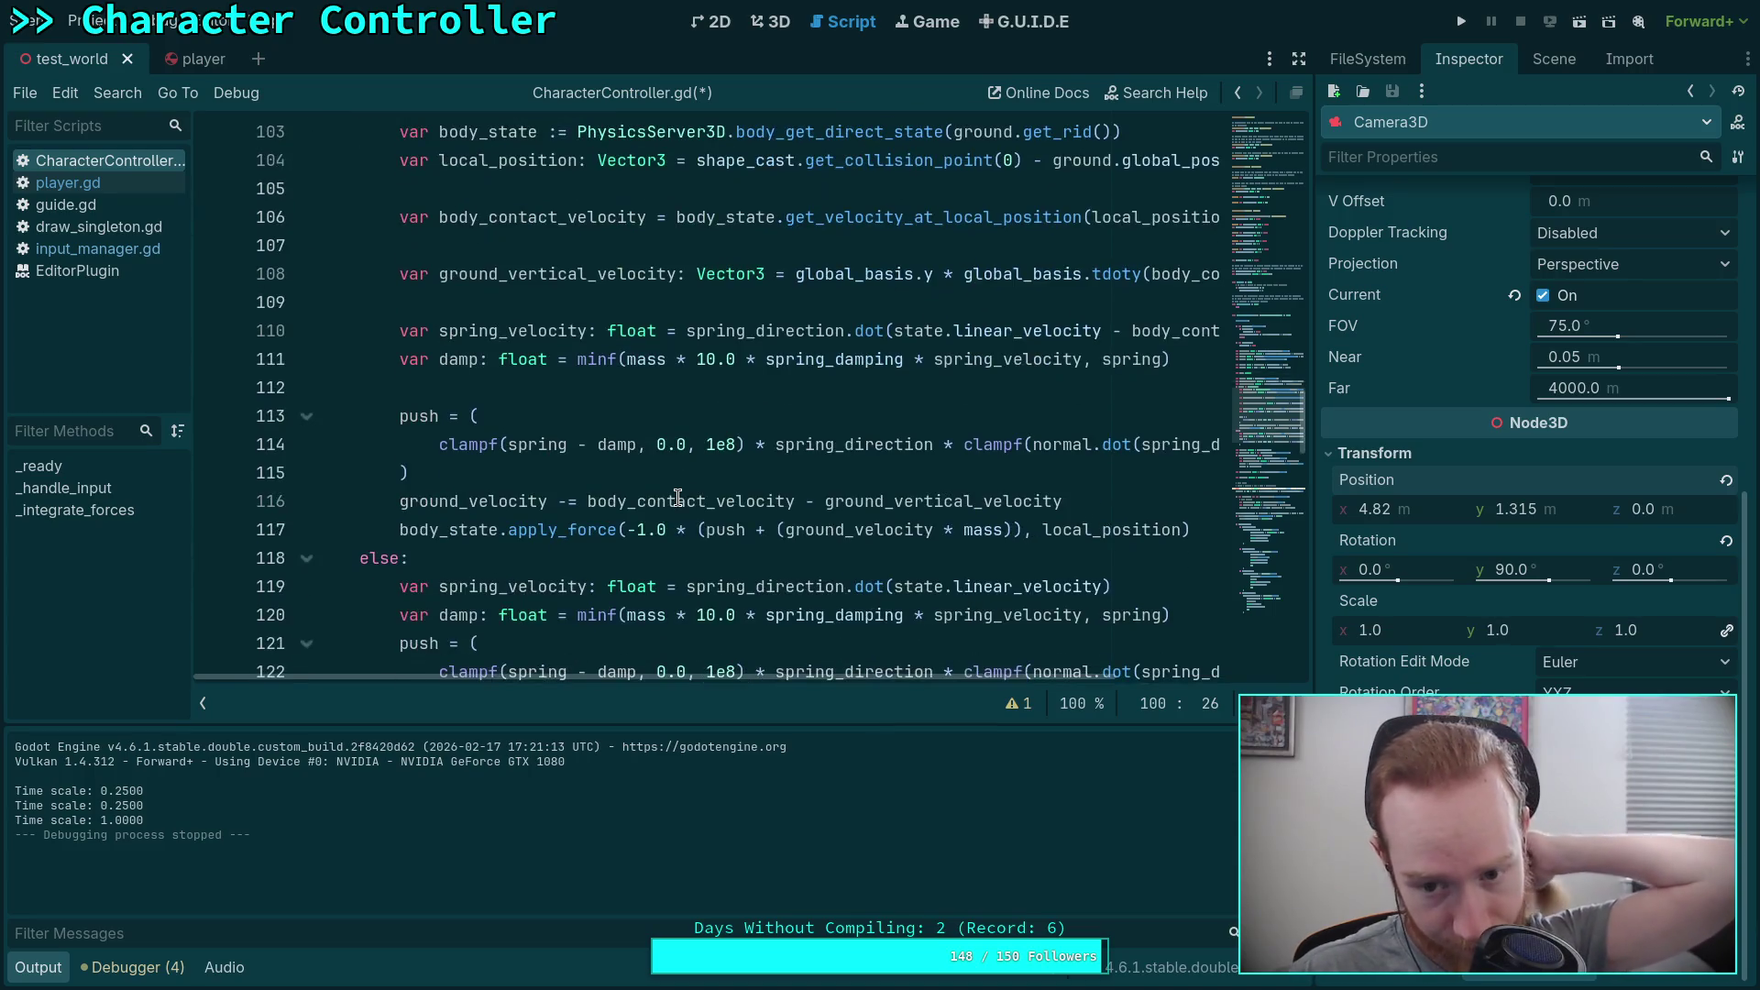
{"action": "scroll", "coordinate": [676, 496], "scroll_direction": "up", "scroll_amount": 2}
{"action": "double_click", "coordinate": [951, 245]}
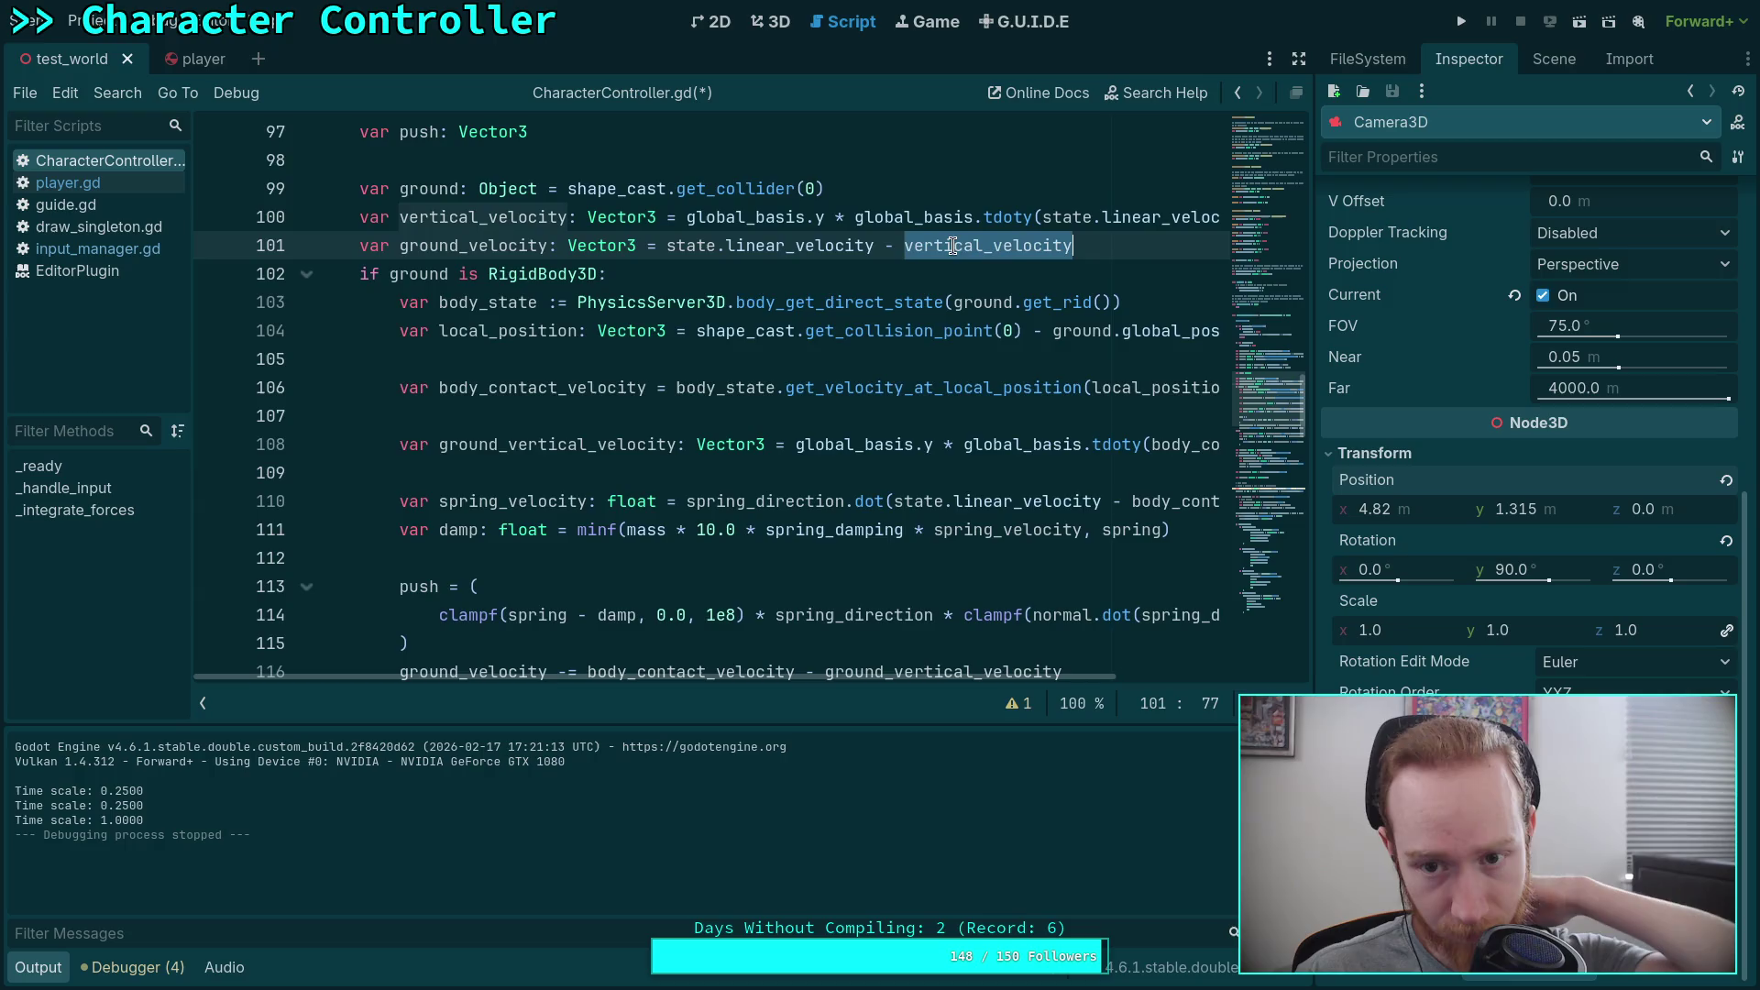
{"action": "scroll", "coordinate": [935, 425], "scroll_direction": "down", "scroll_amount": 5}
{"action": "scroll", "coordinate": [935, 424], "scroll_direction": "down", "scroll_amount": 4}
{"action": "scroll", "coordinate": [935, 424], "scroll_direction": "down", "scroll_amount": 18}
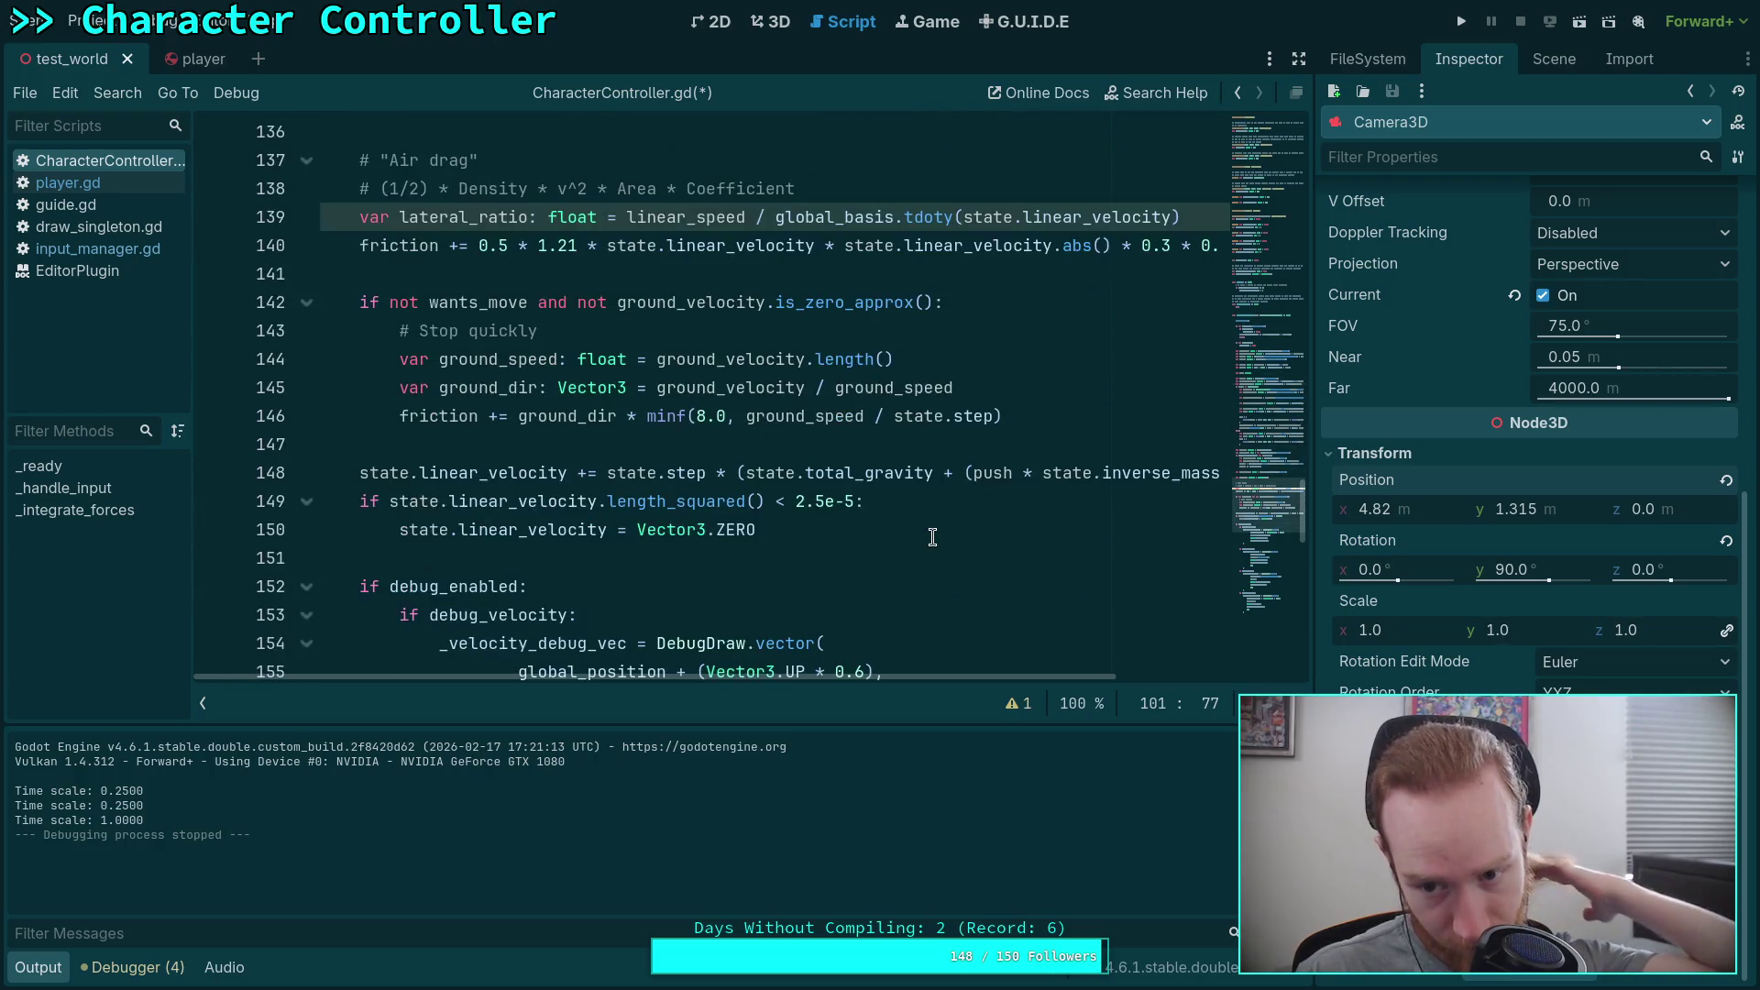
{"action": "scroll", "coordinate": [932, 537], "scroll_direction": "up", "scroll_amount": 15}
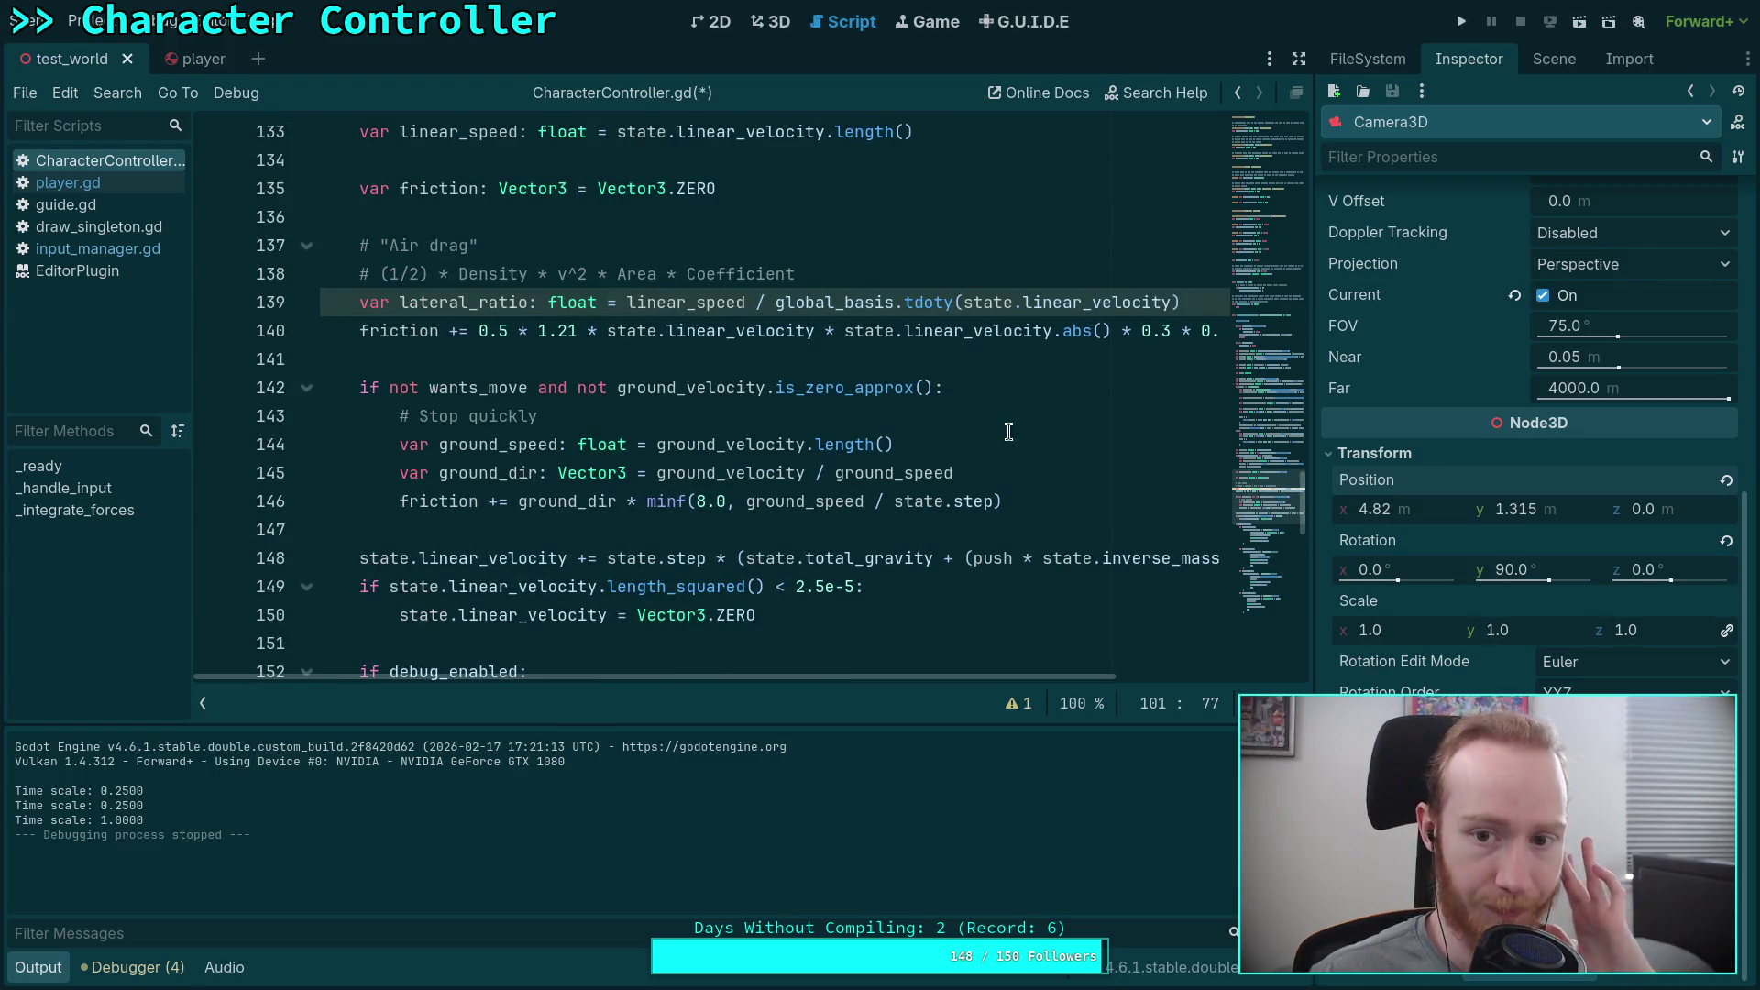
{"action": "left_click_drag", "start_coordinate": [774, 303], "coordinate": [1189, 298]}
{"action": "scroll", "coordinate": [1164, 321], "scroll_direction": "up", "scroll_amount": 2}
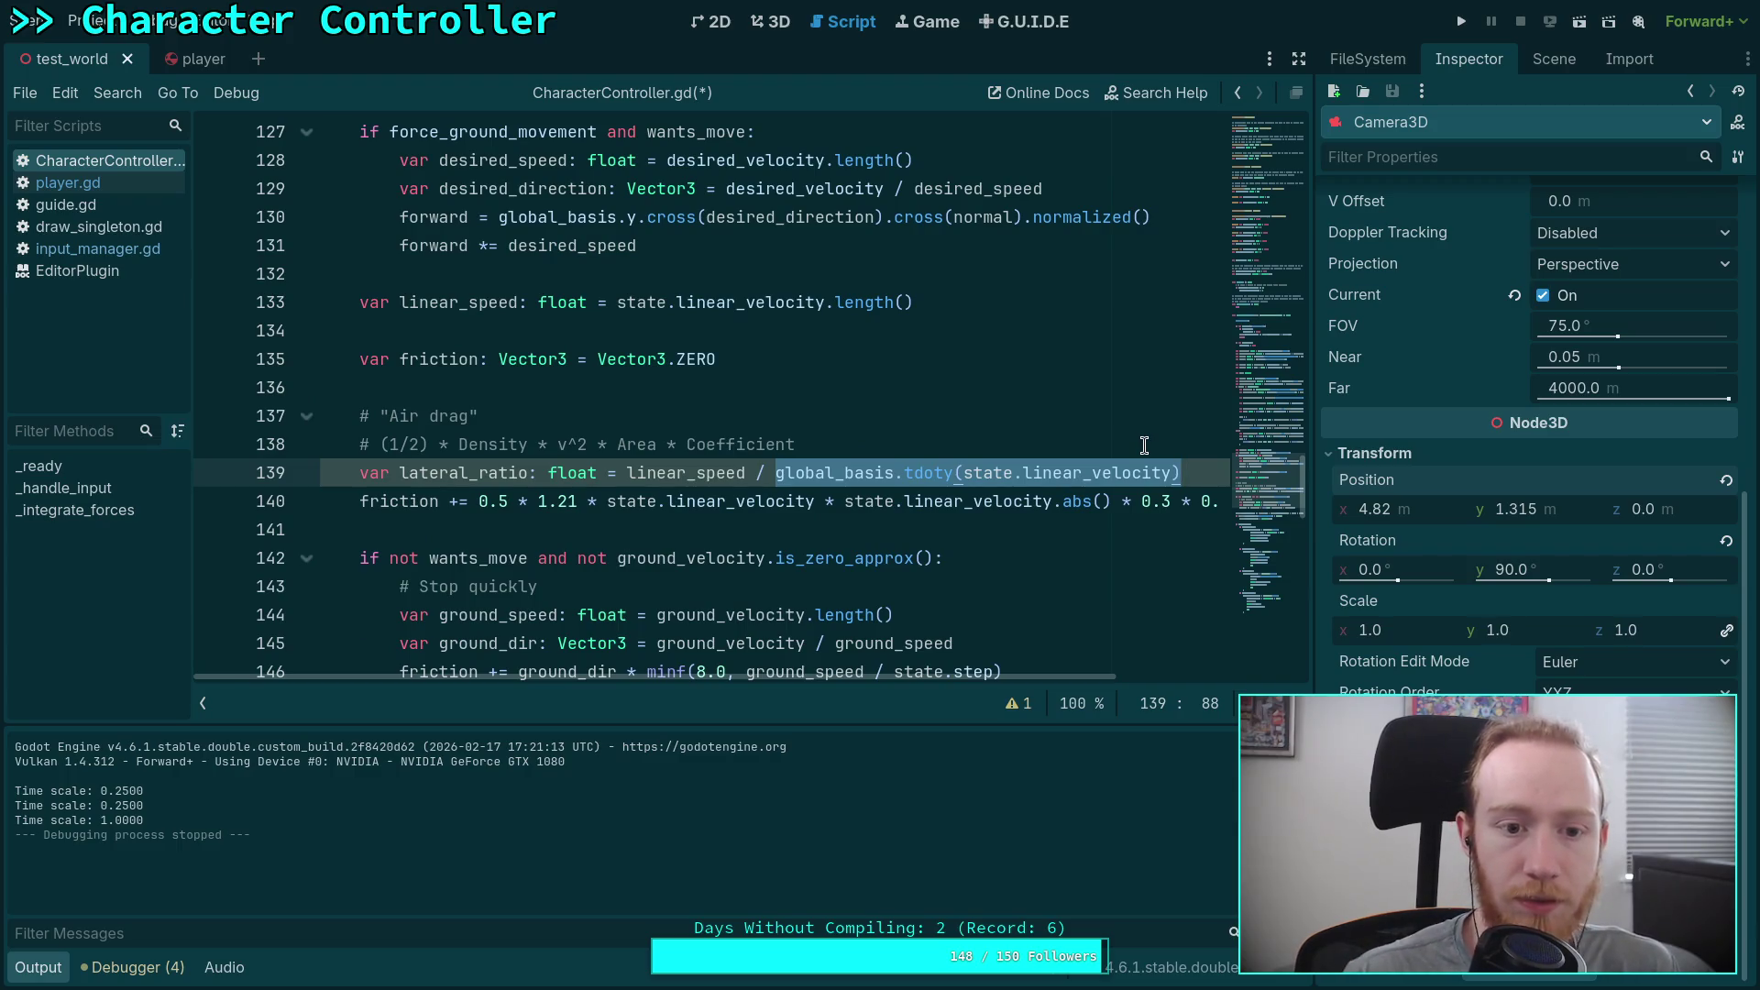
{"action": "left_click", "coordinate": [953, 302]}
Step: Add 'var vertical_speed: float = vertical_velocity.length()' below linear_speed
{"action": "key", "text": "Return"}
{"action": "type", "text": "va"}
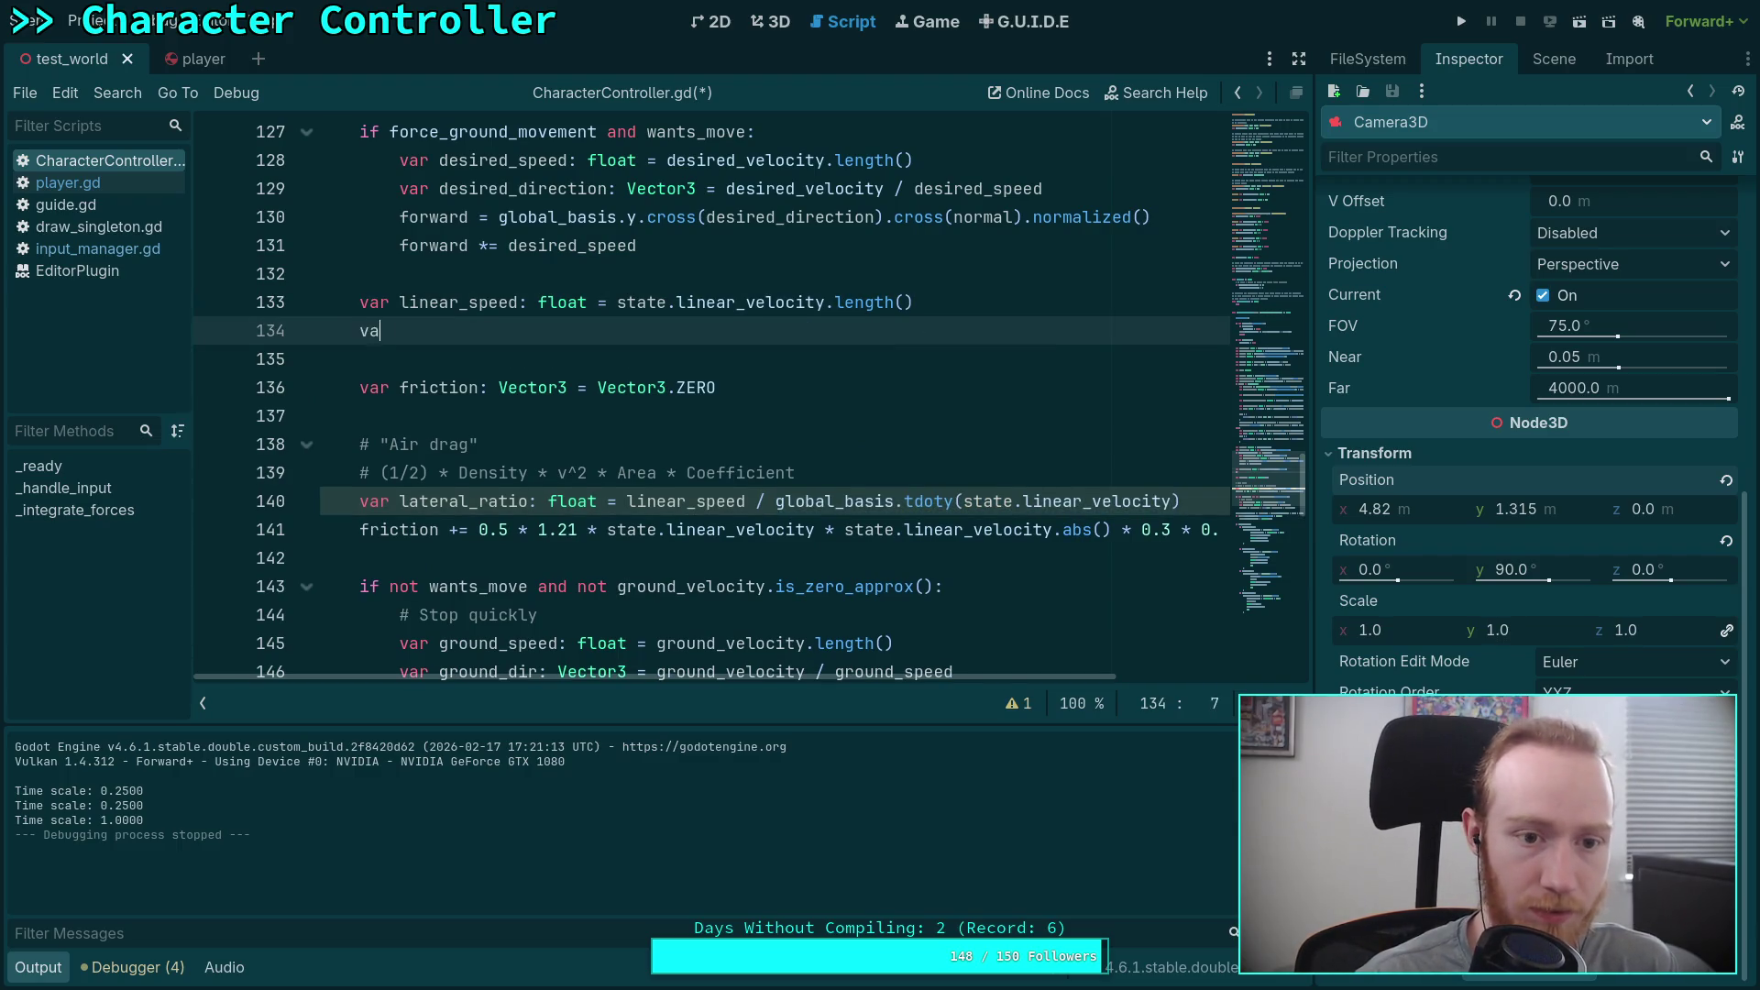
{"action": "type", "text": "r vertical_speed: float = state."}
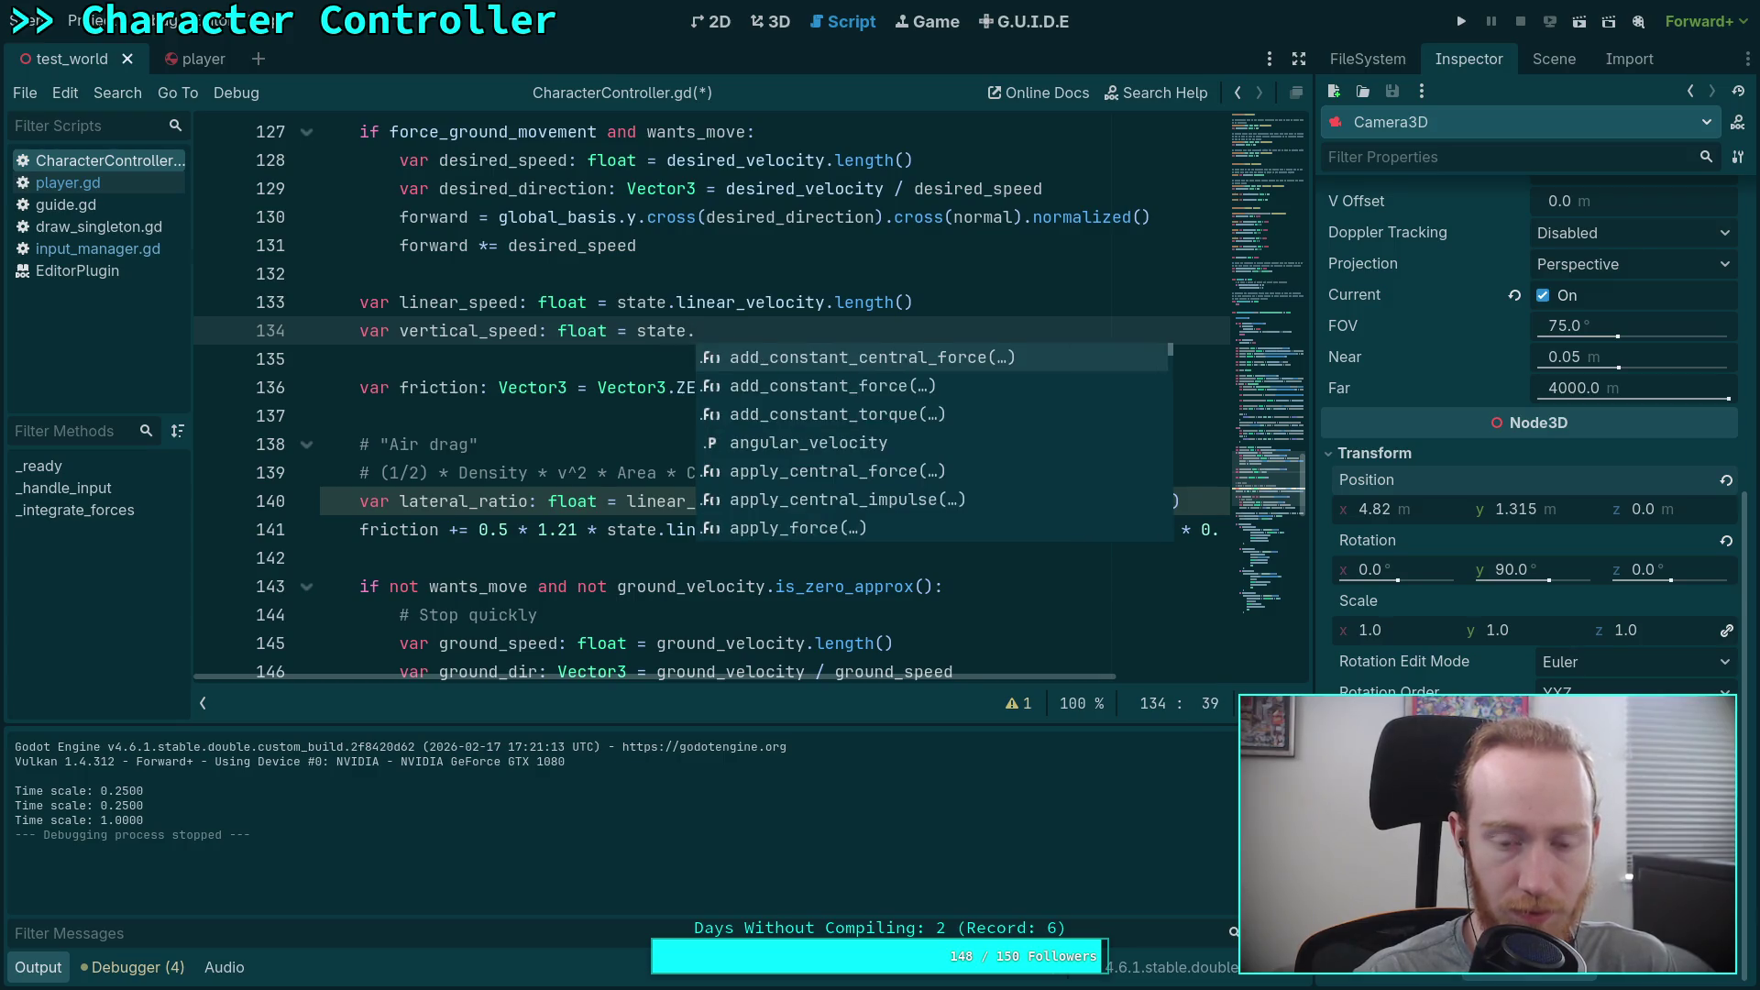
{"action": "key", "text": "BackSpace"}
{"action": "key", "text": "BackSpace"}
{"action": "key", "text": "BackSpace"}
{"action": "type", "text": "vert"}
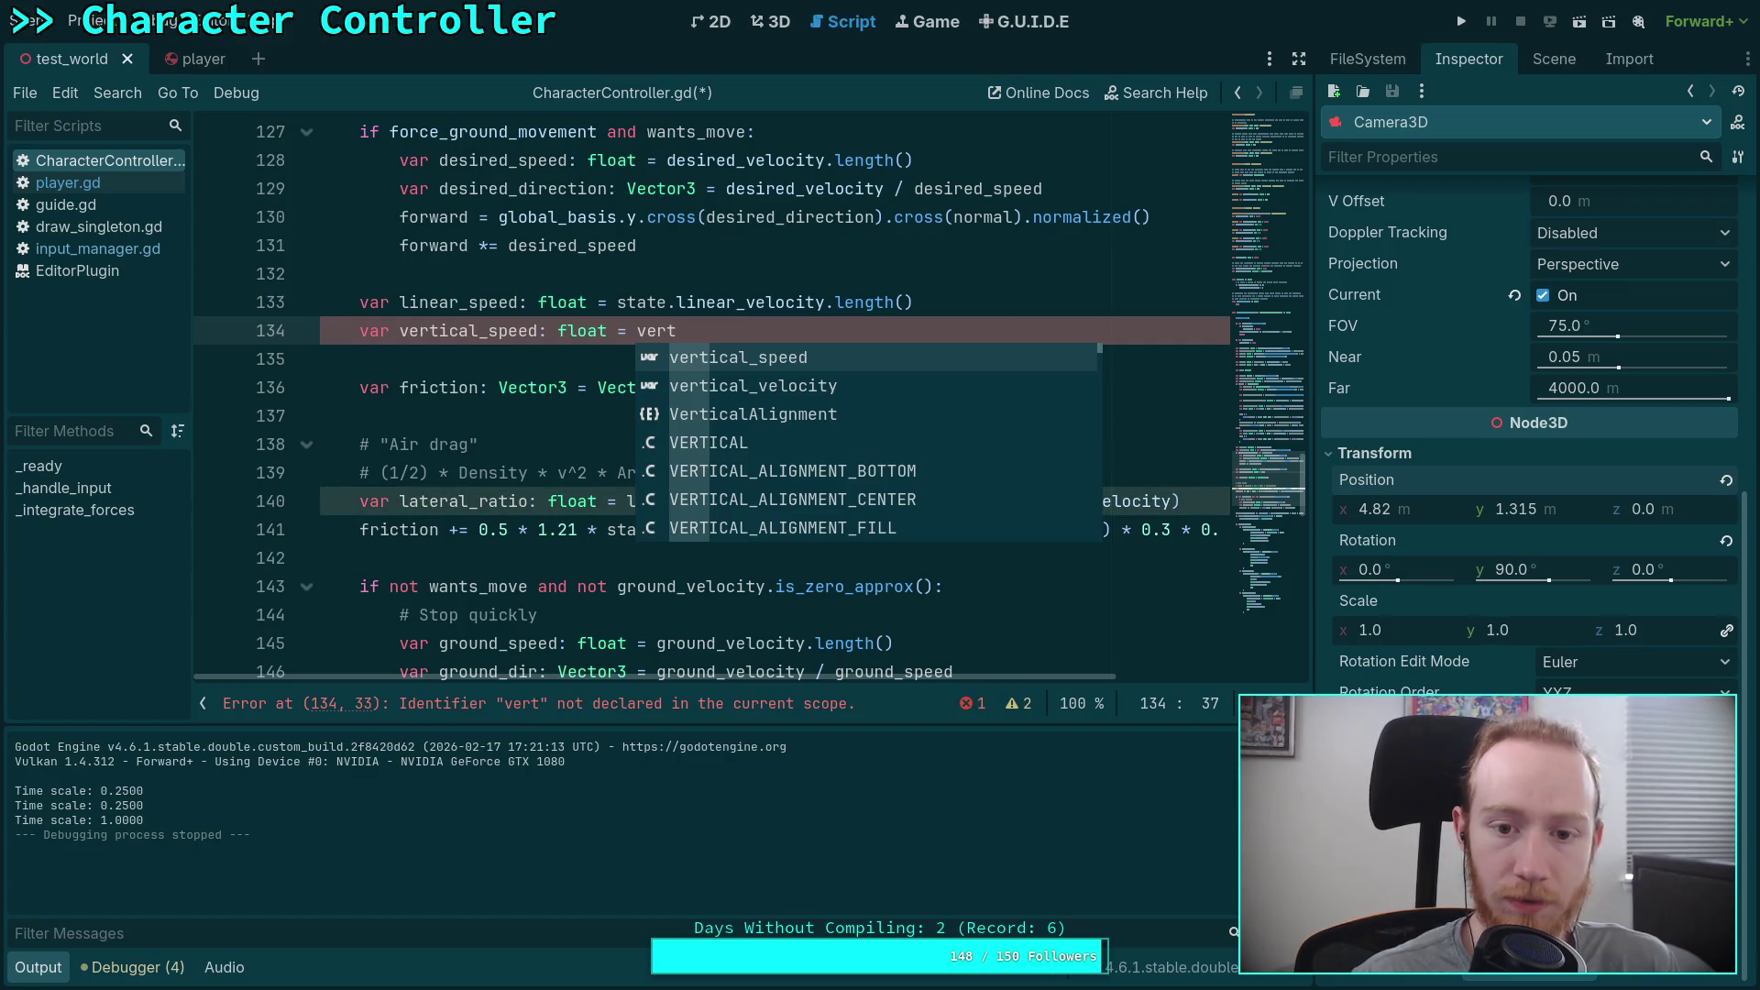
{"action": "key", "text": "Down"}
{"action": "key", "text": "Return"}
{"action": "type", "text": ".le"}
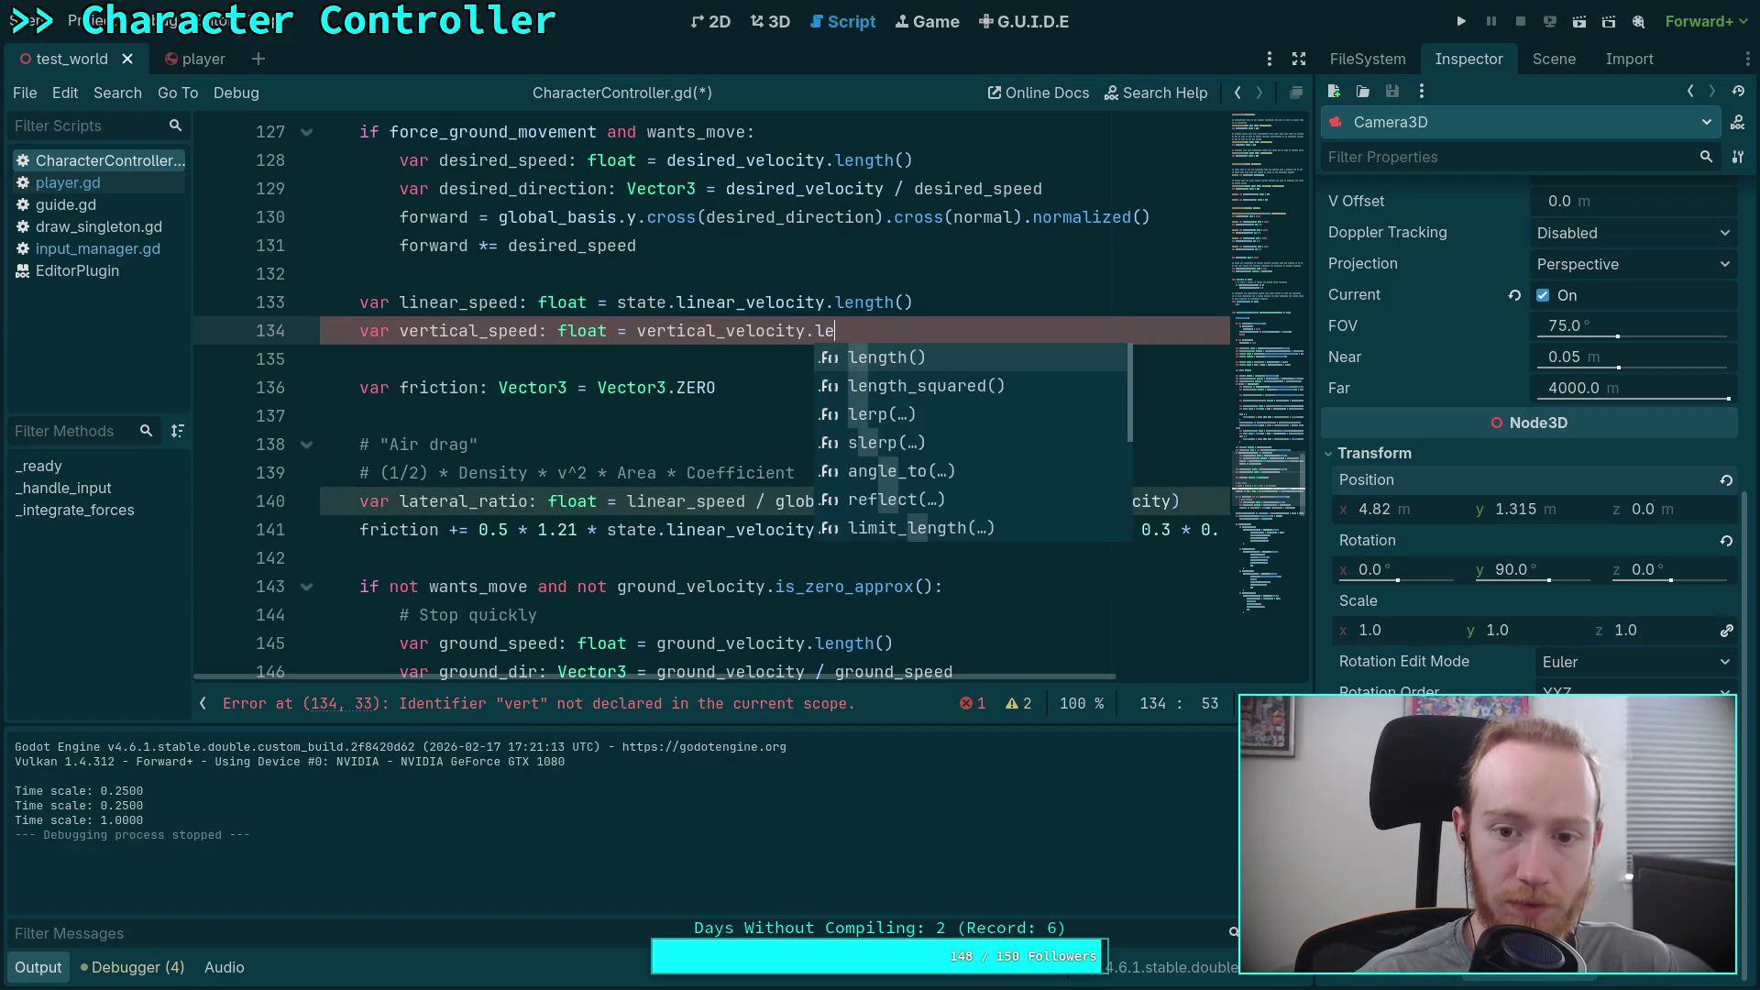
{"action": "key", "text": "Return"}
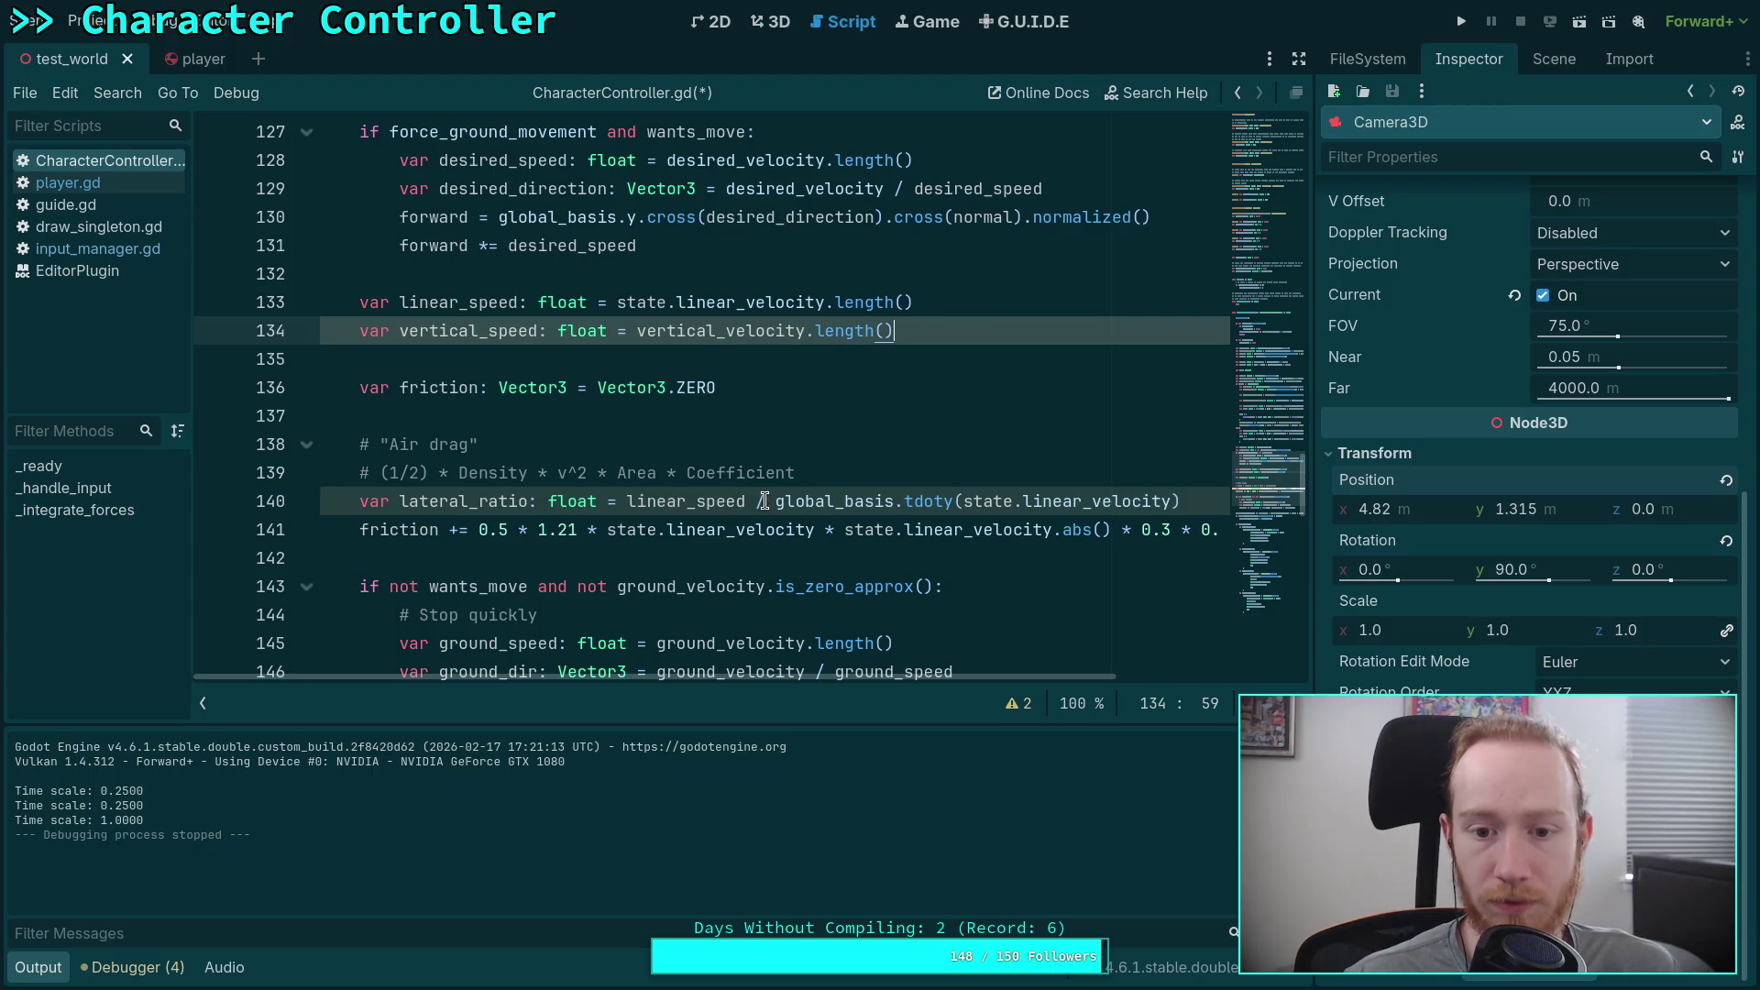
Step: Make lateral_ratio divide by (linear_speed + vertical_speed) and begin the lerpf(0.3, … drag coefficient
{"action": "left_click", "coordinate": [772, 501]}
{"action": "left_click_drag", "start_coordinate": [772, 501], "coordinate": [1182, 491]}
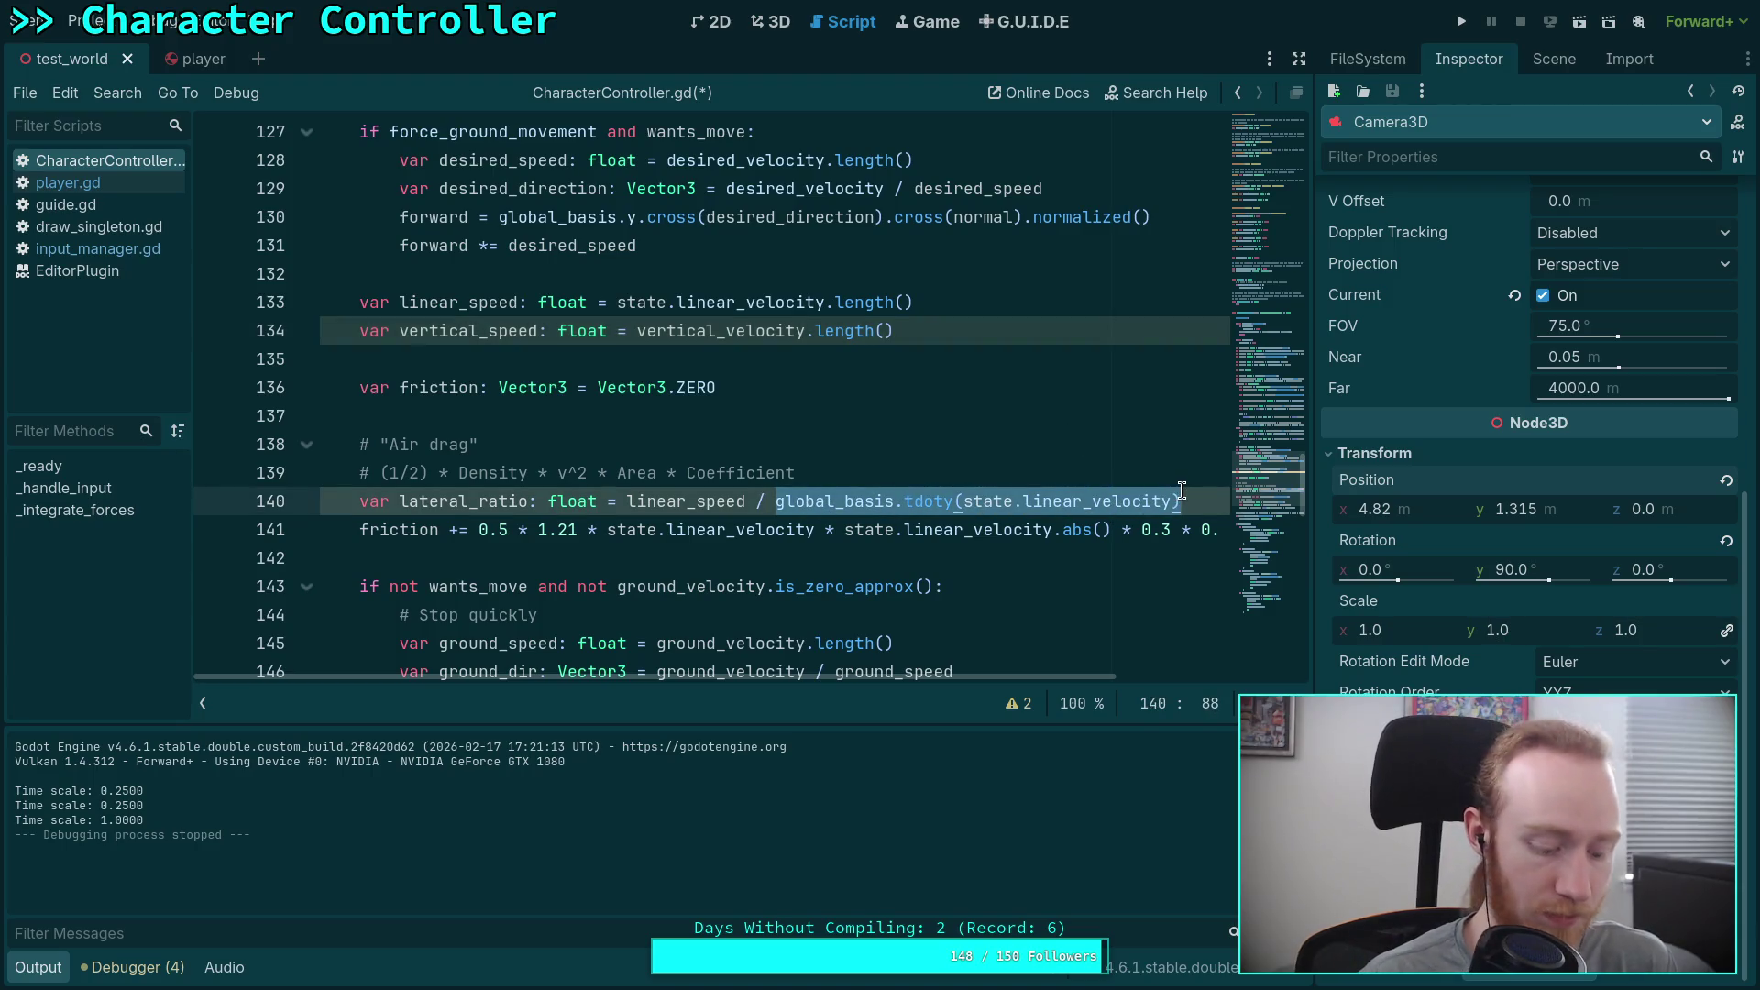
{"action": "type", "text": "("}
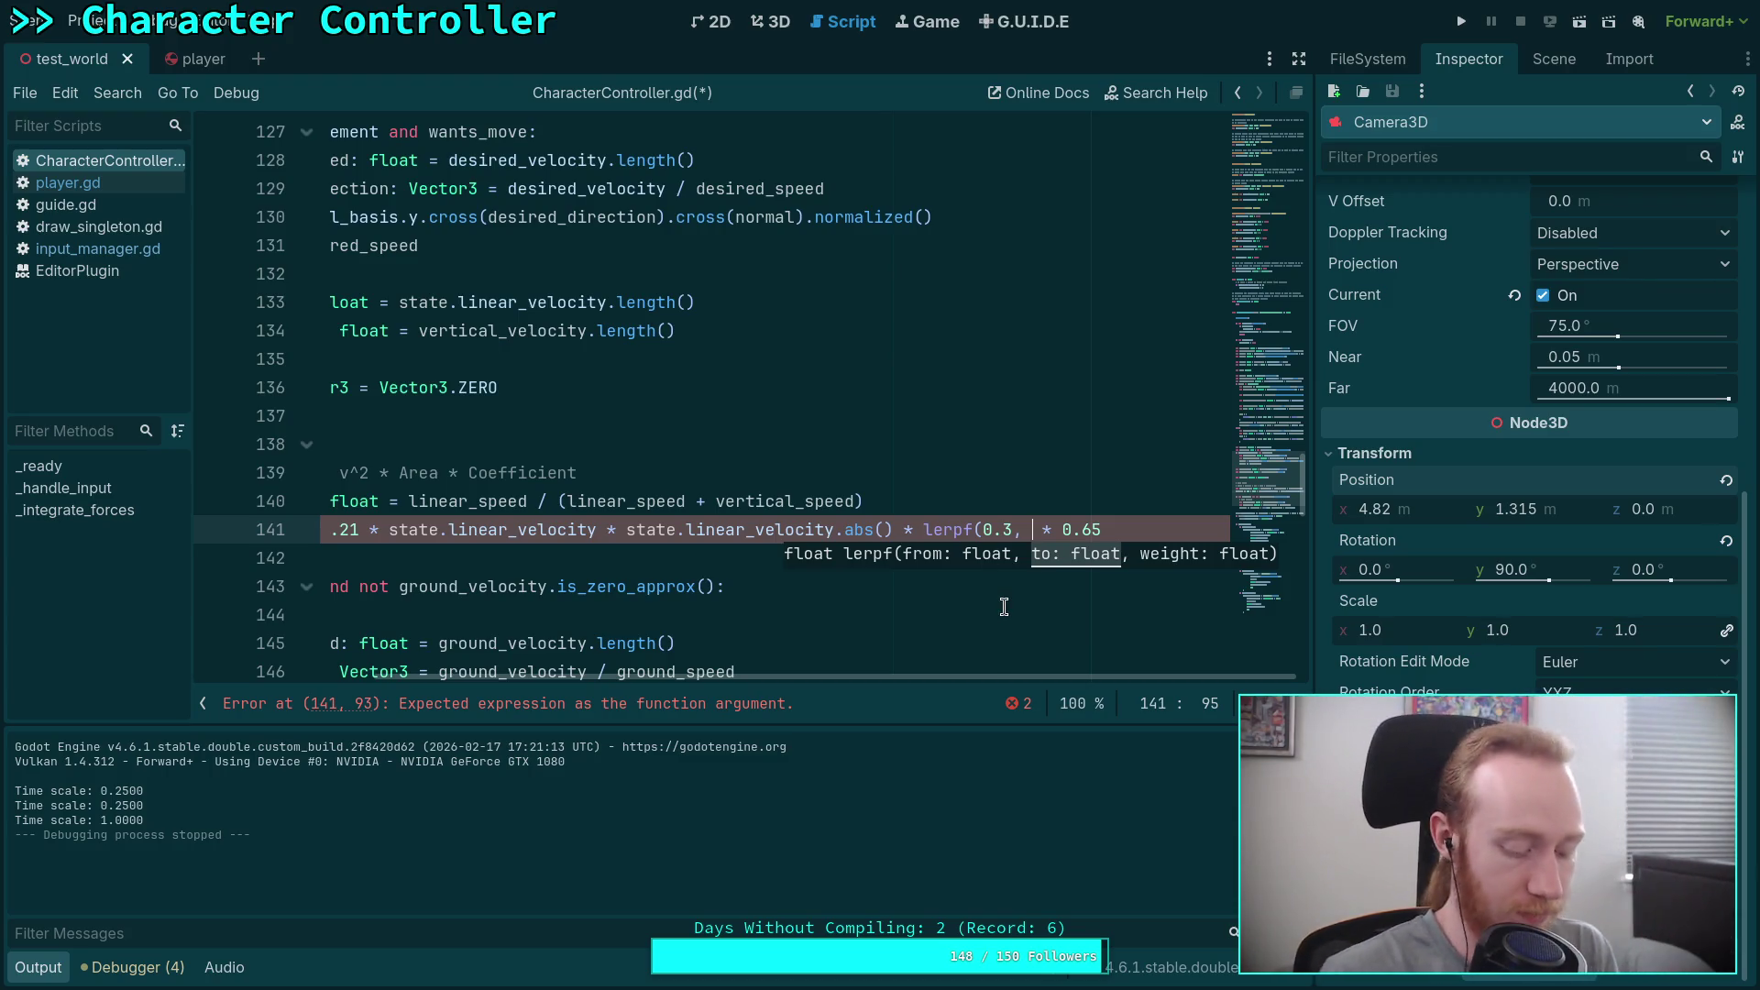
{"action": "key", "text": "alt+Tab"}
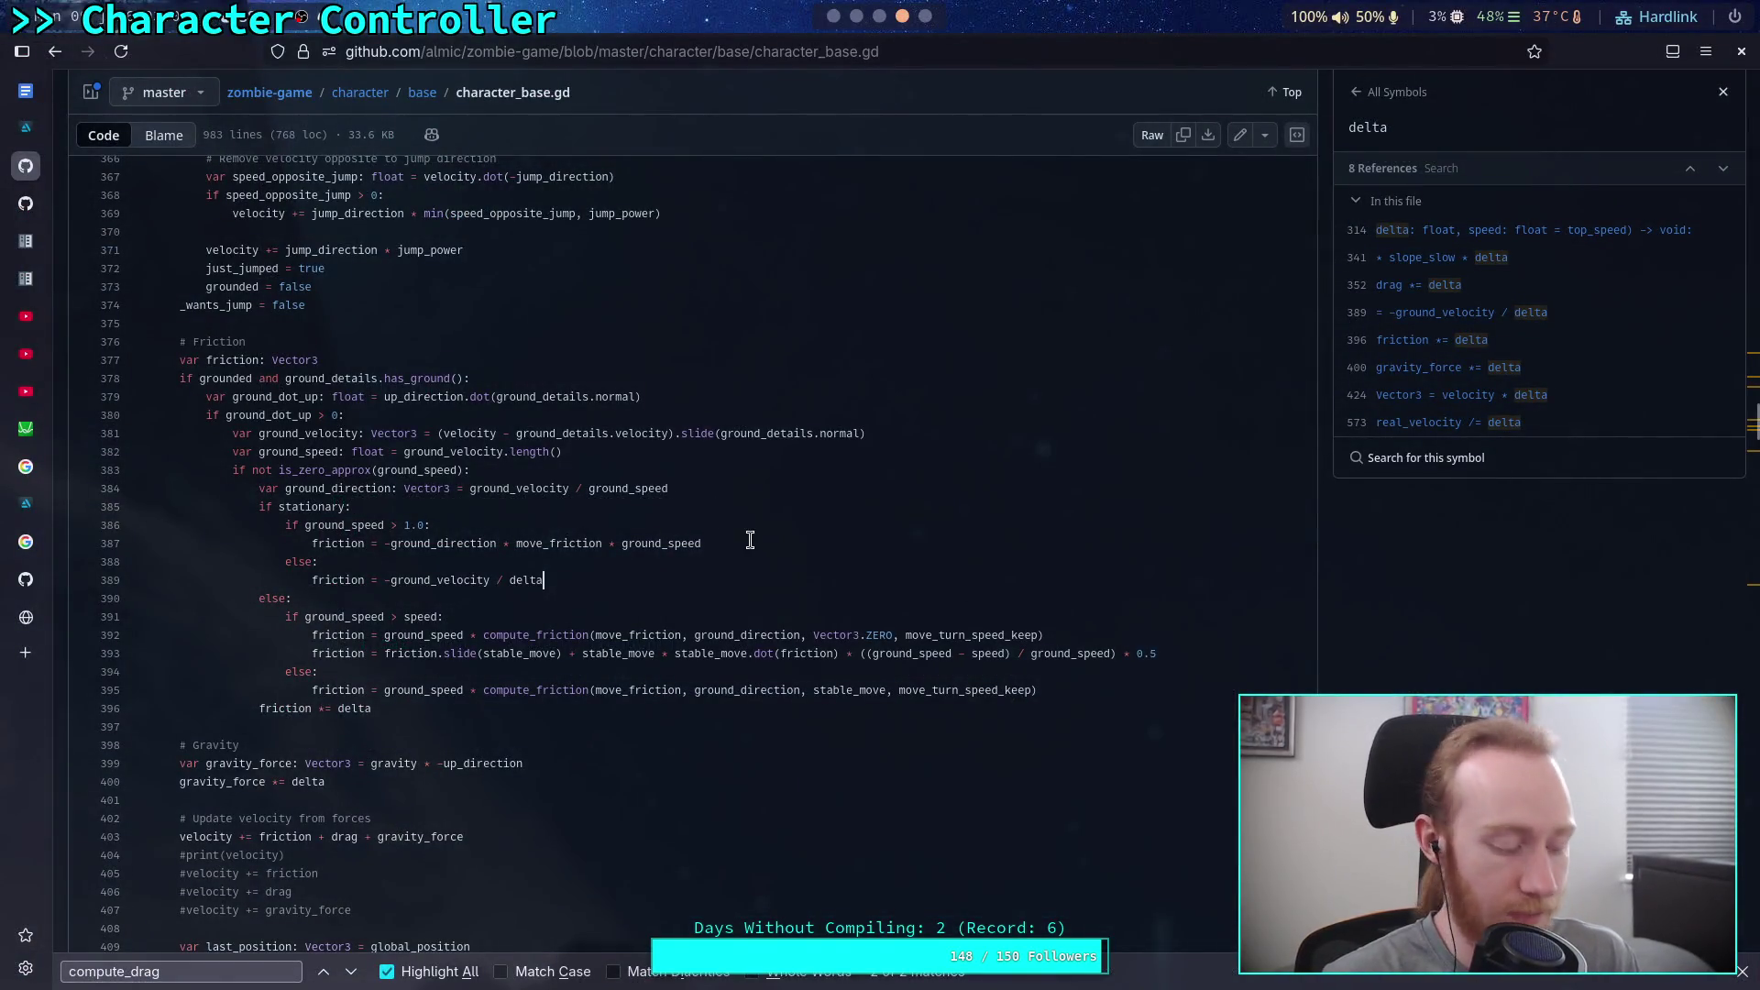
Step: Google 'area of circle from circumference', skim the results, and close the tab
{"action": "left_click", "coordinate": [25, 653]}
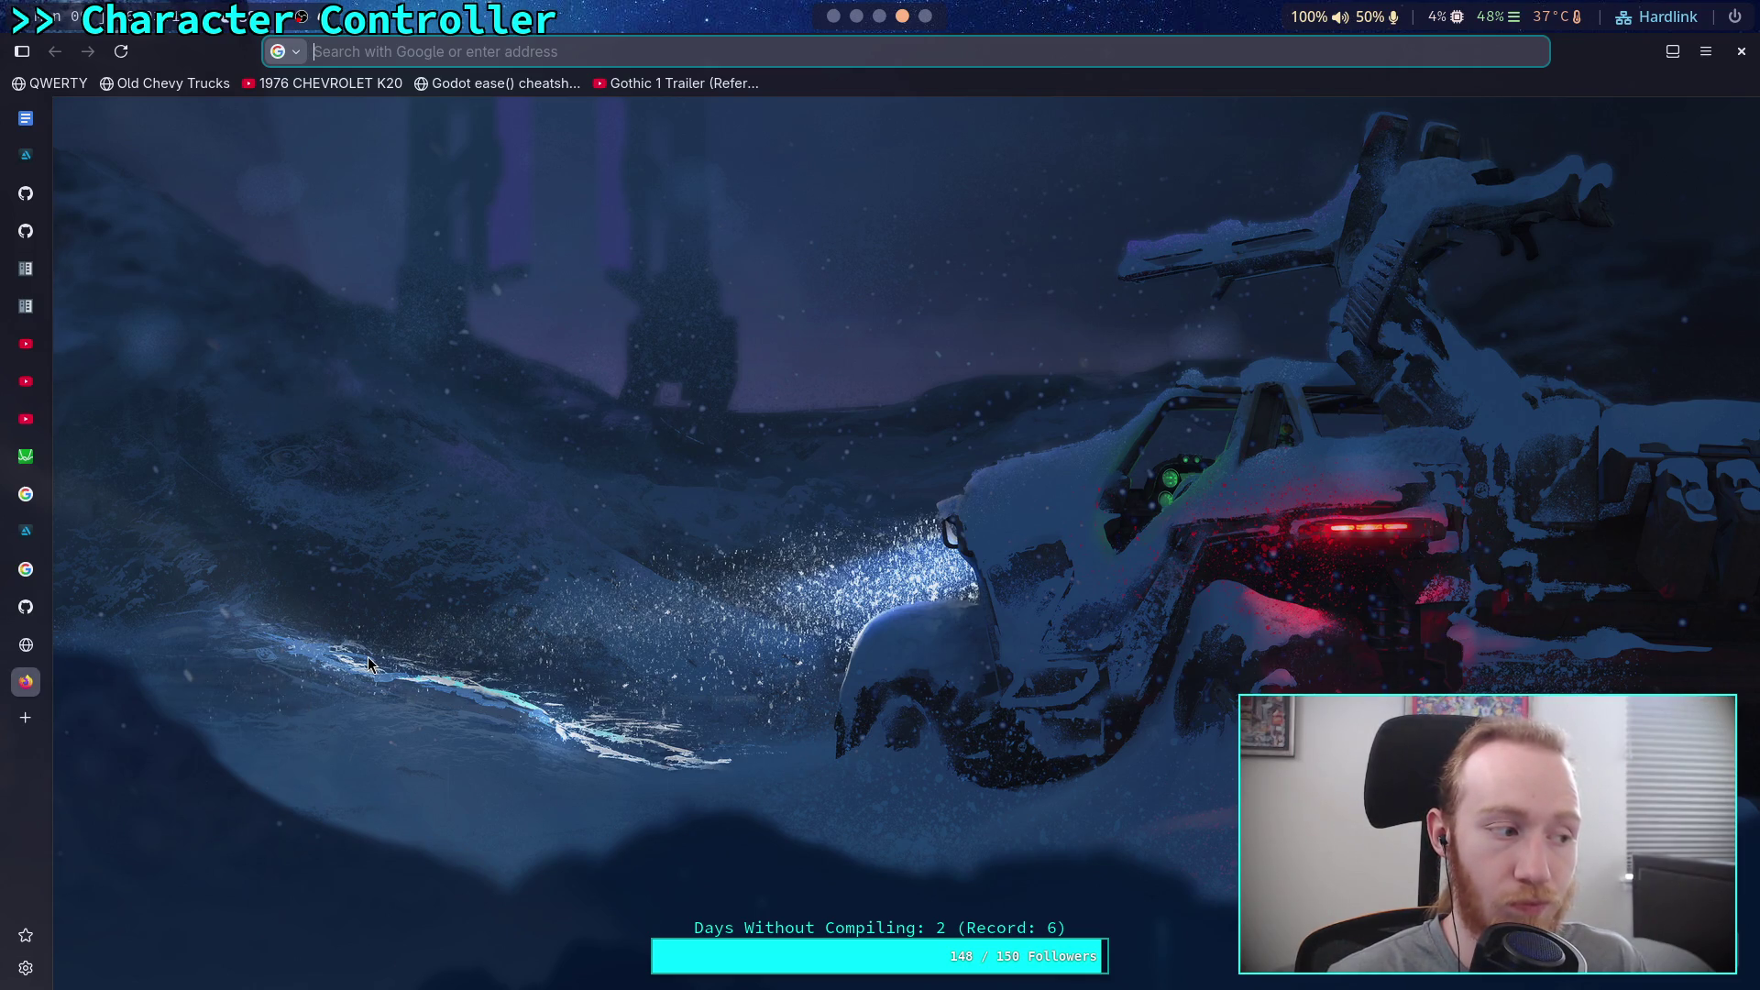
{"action": "type", "text": "a"}
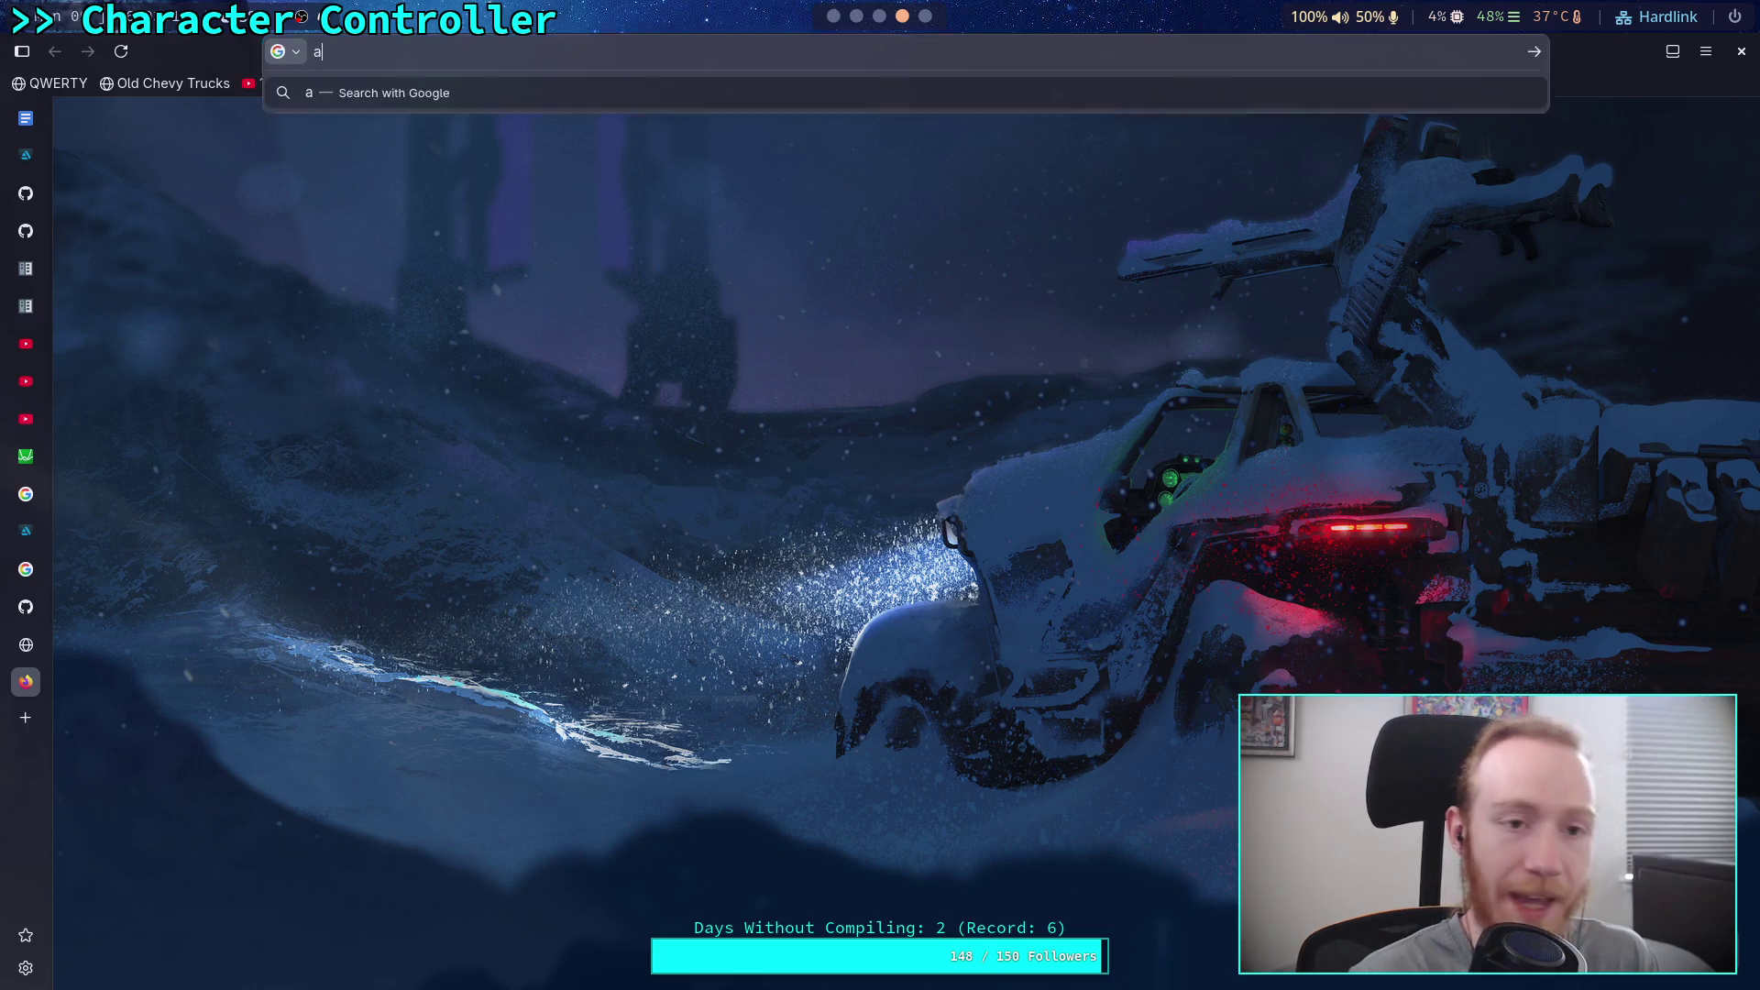
{"action": "type", "text": "rea of cu"}
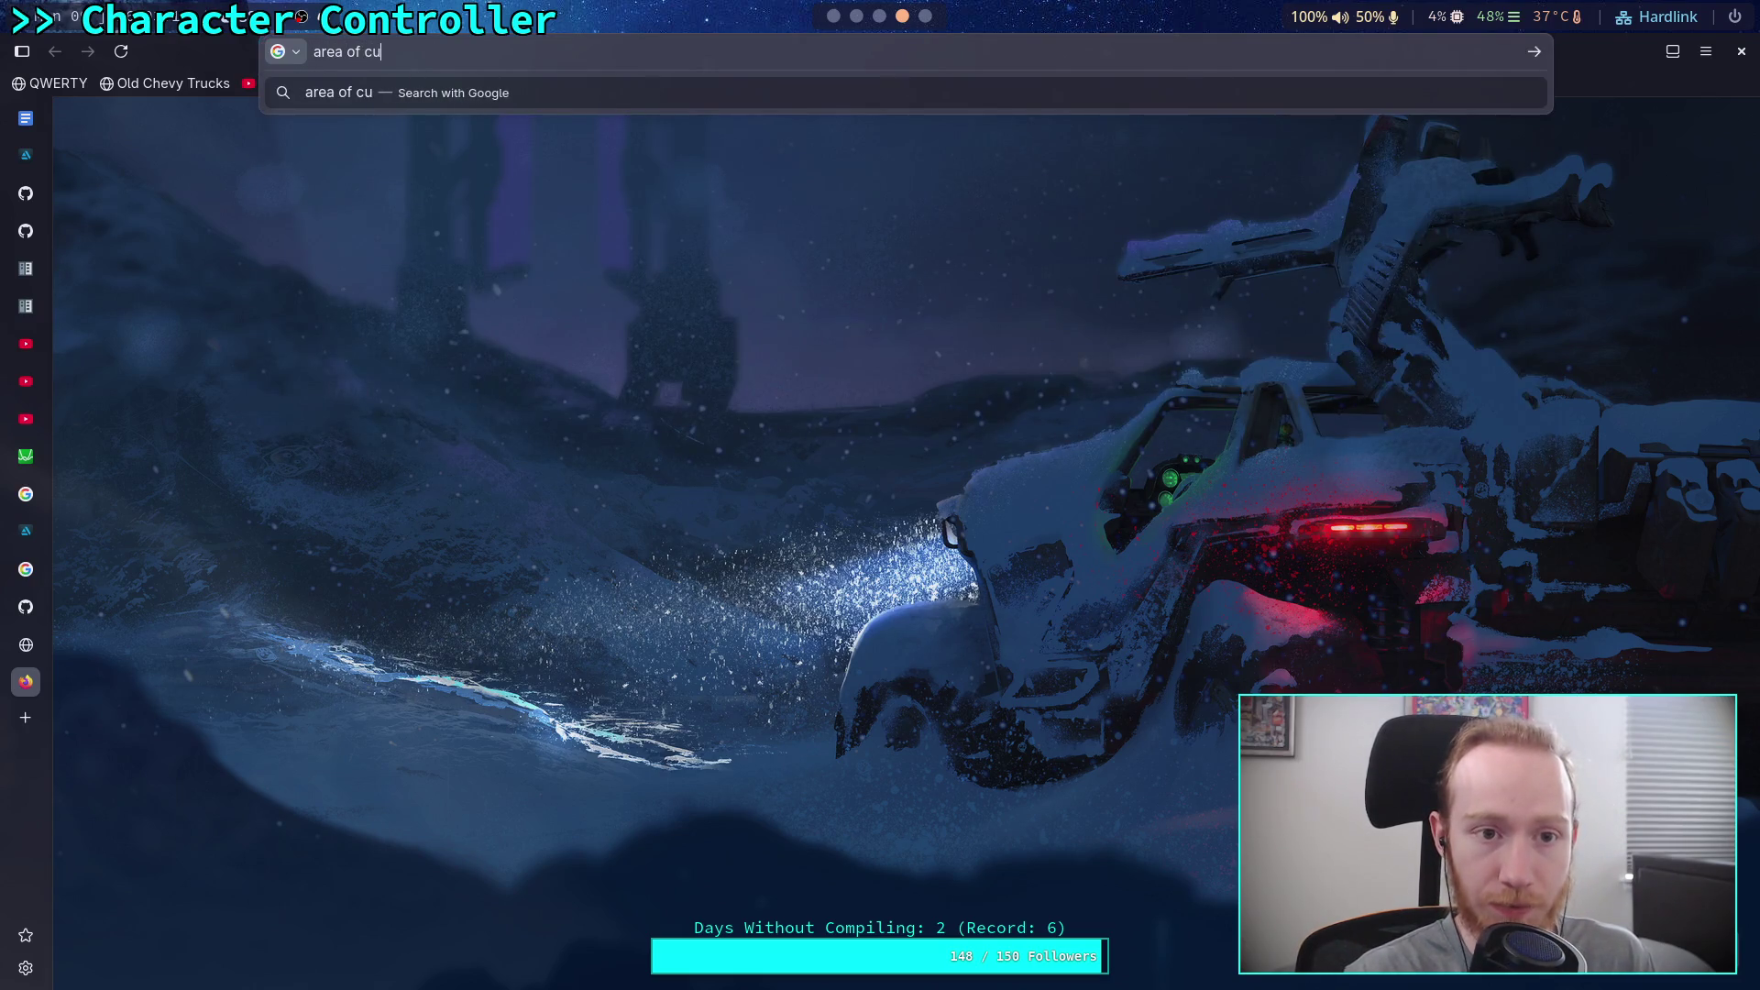
{"action": "key", "text": "BackSpace"}
{"action": "type", "text": "ircle from co"}
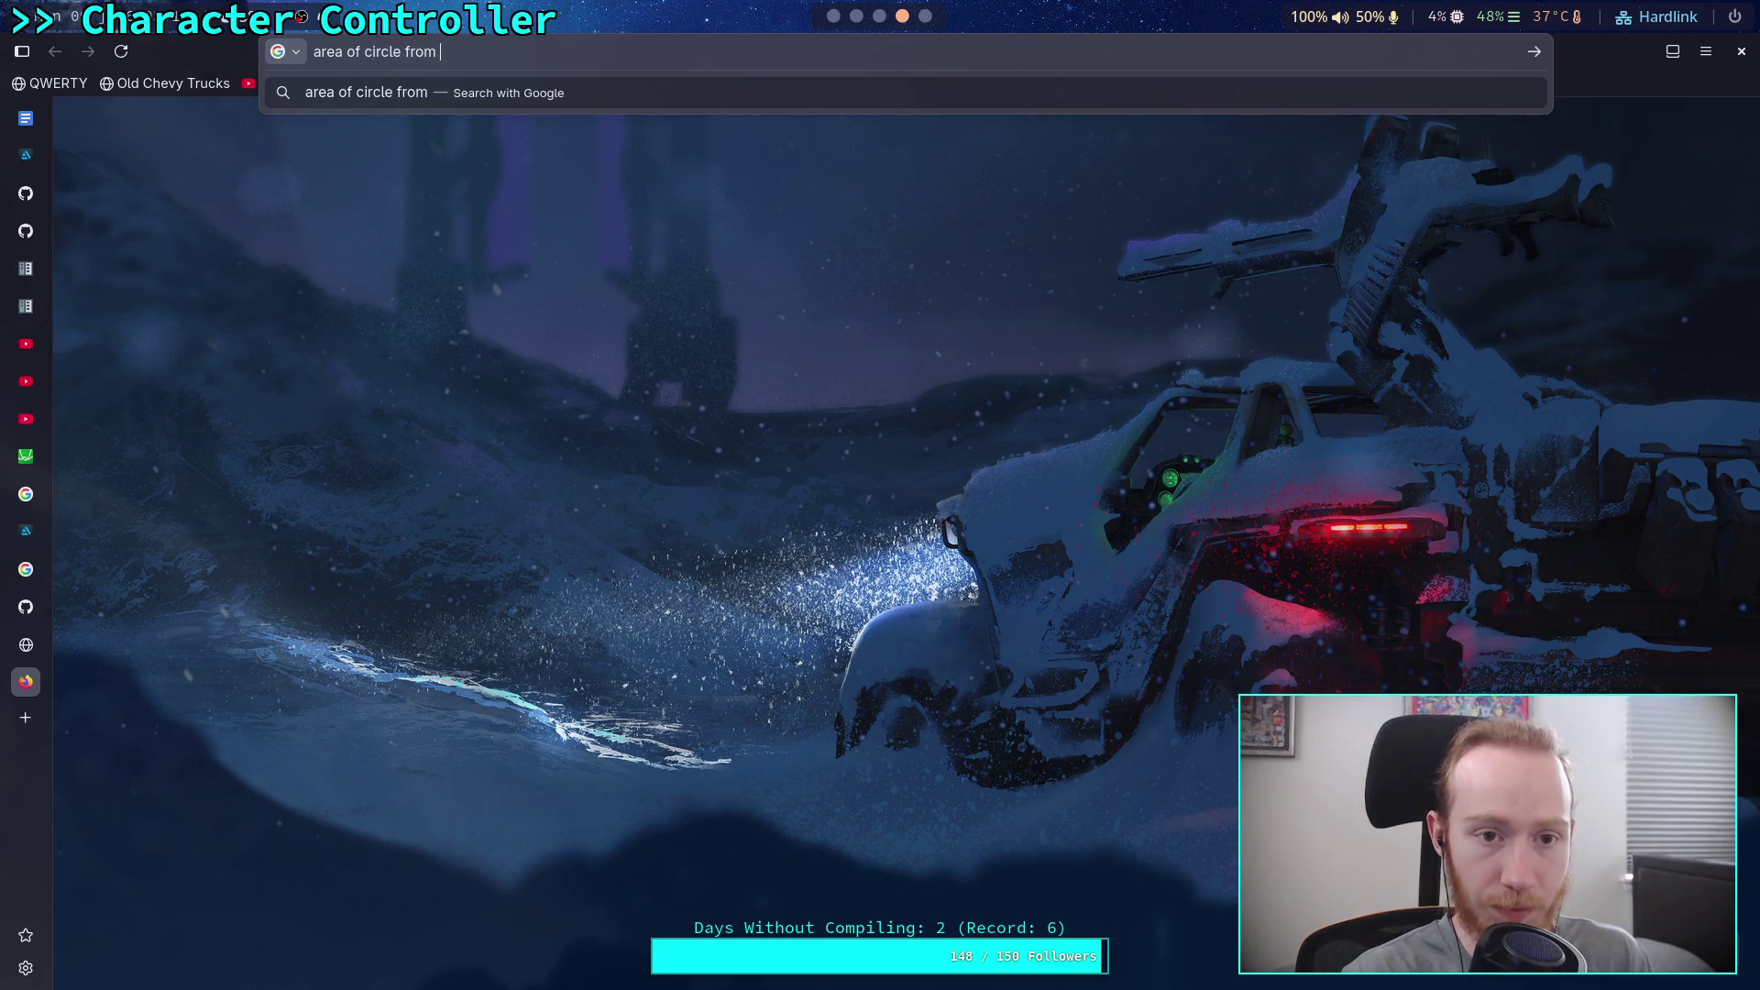
{"action": "key", "text": "BackSpace"}
{"action": "type", "text": "ircum"}
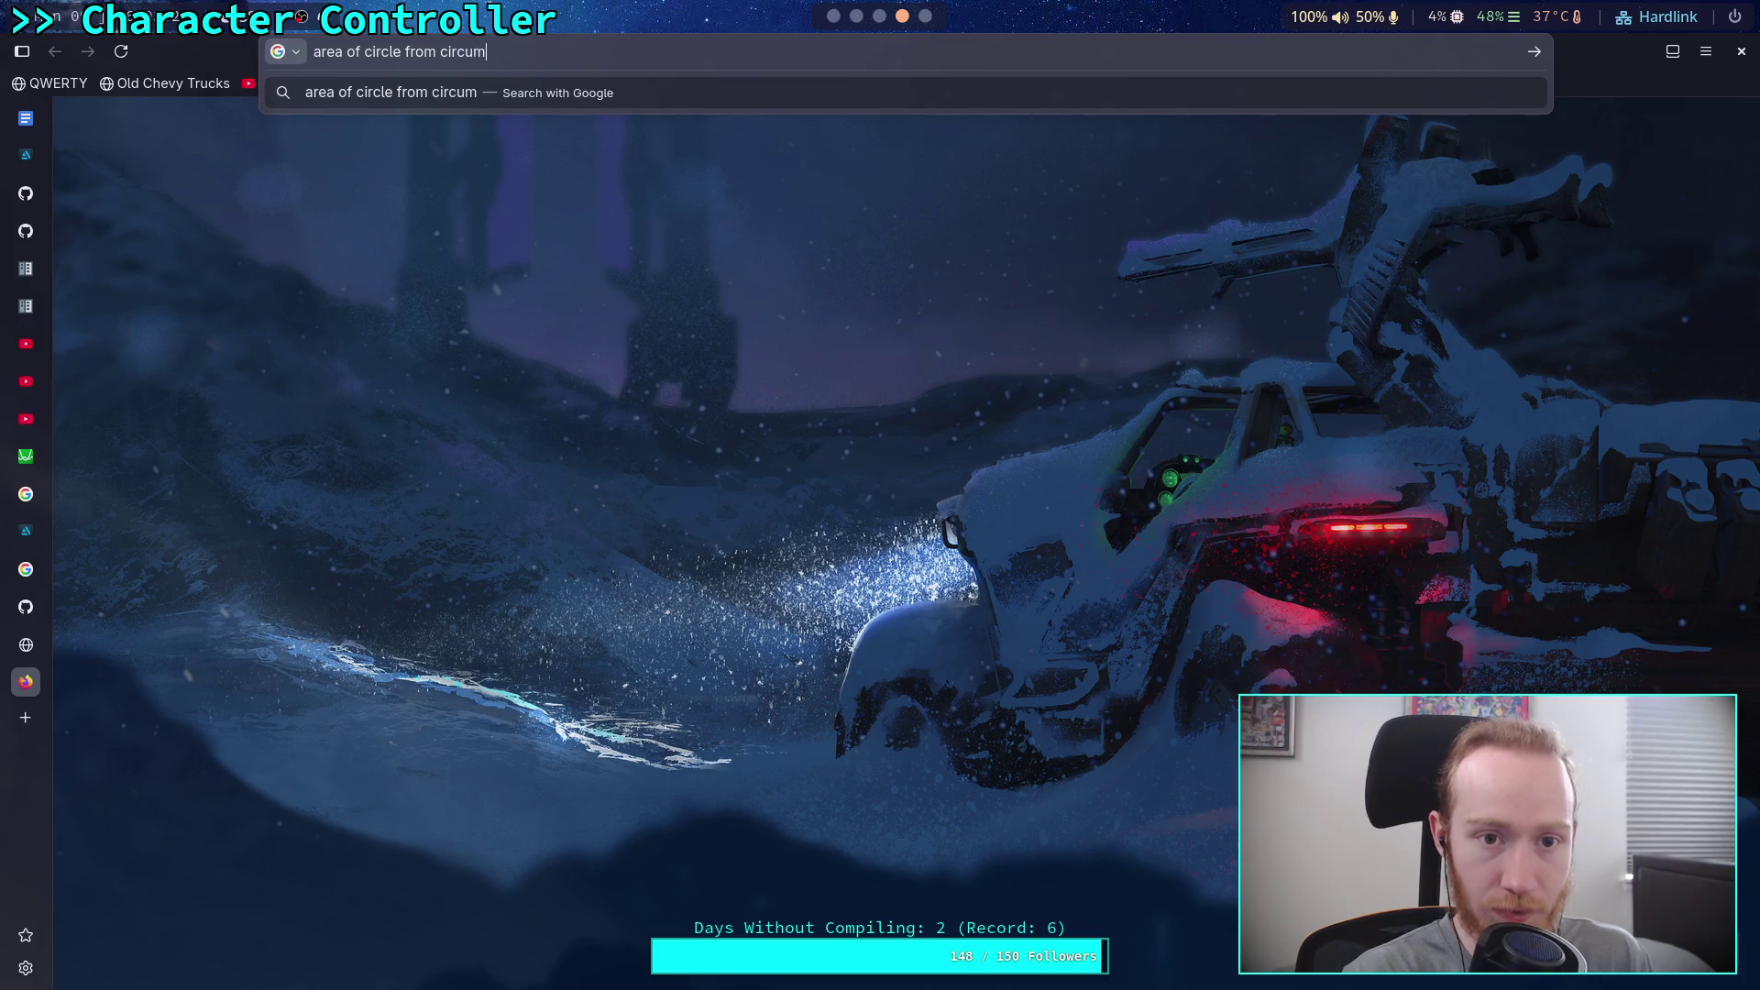
{"action": "type", "text": "ference"}
{"action": "key", "text": "Return"}
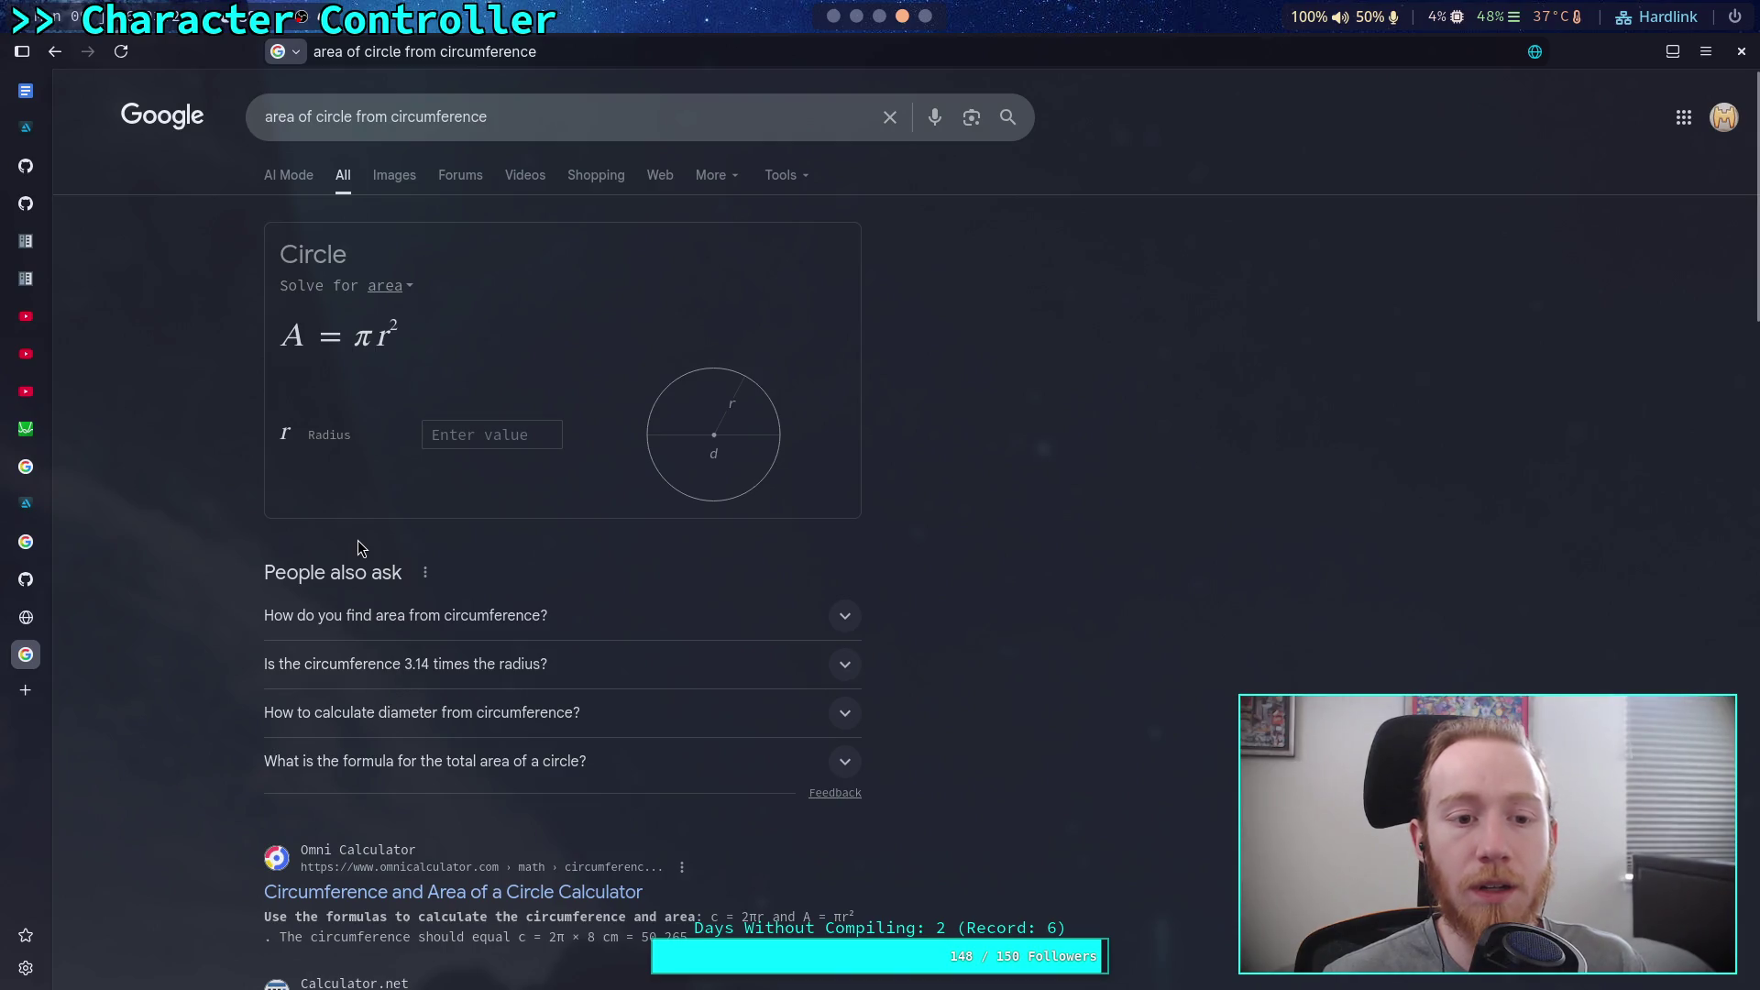
{"action": "scroll", "coordinate": [231, 585], "scroll_direction": "down", "scroll_amount": 3}
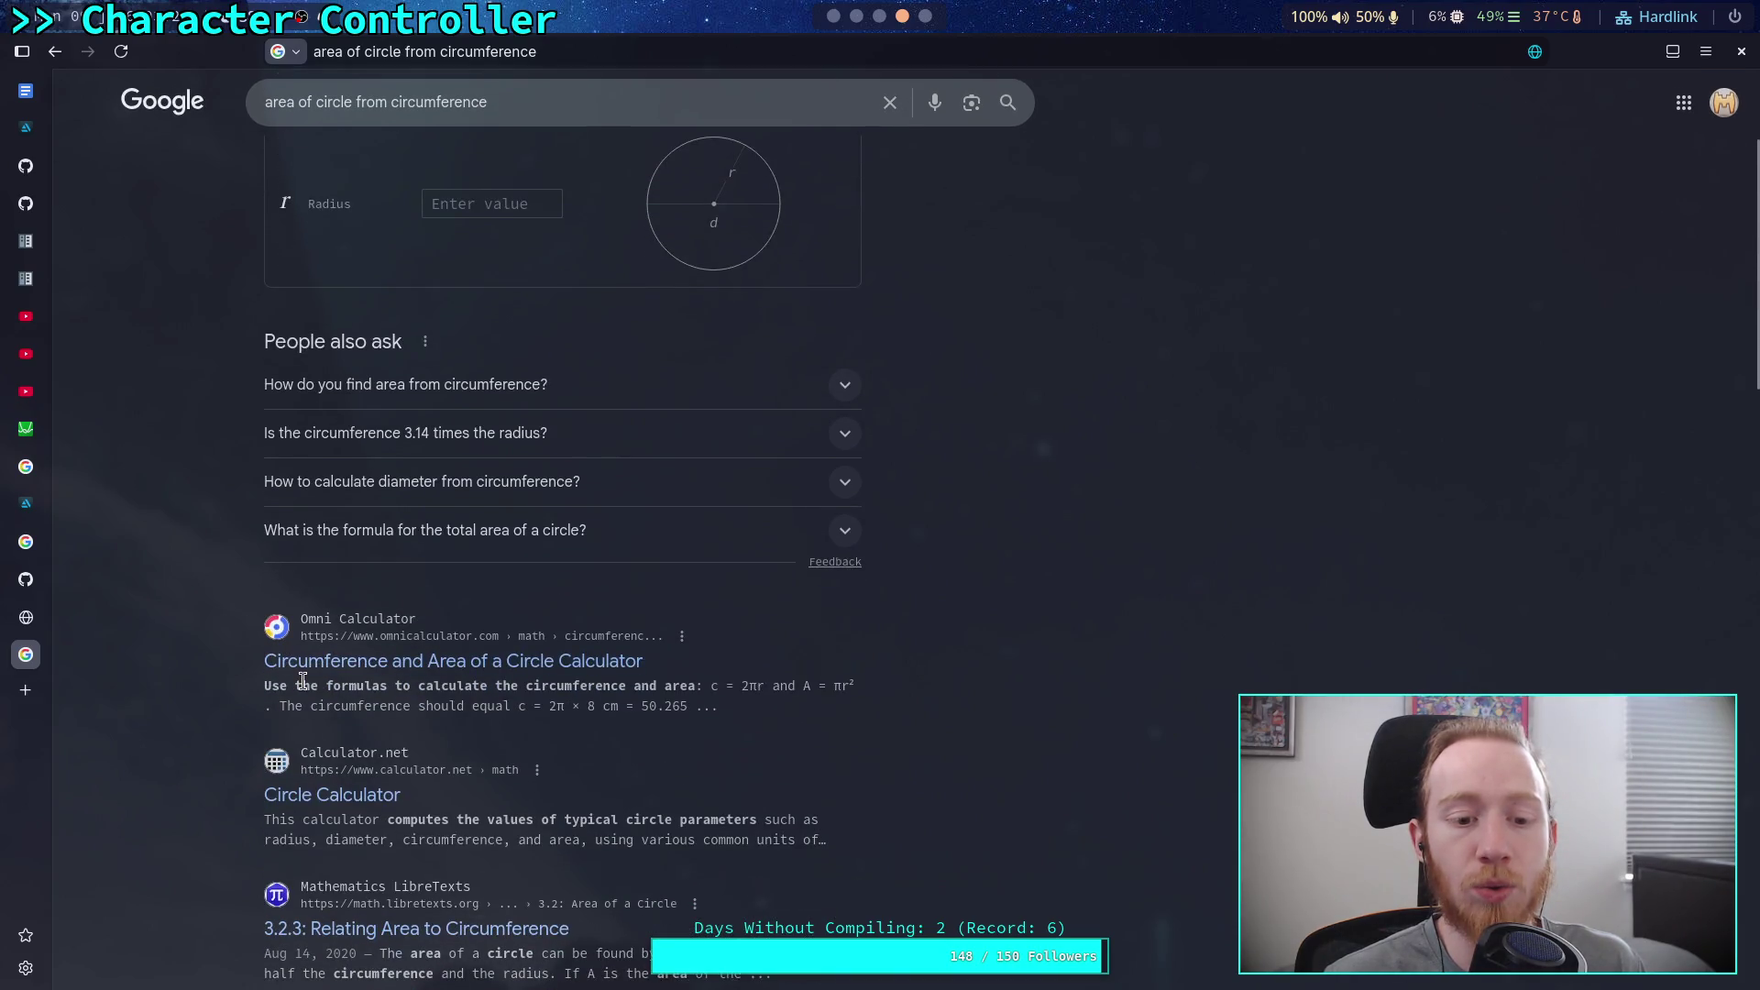
{"action": "scroll", "coordinate": [299, 678], "scroll_direction": "down", "scroll_amount": 3}
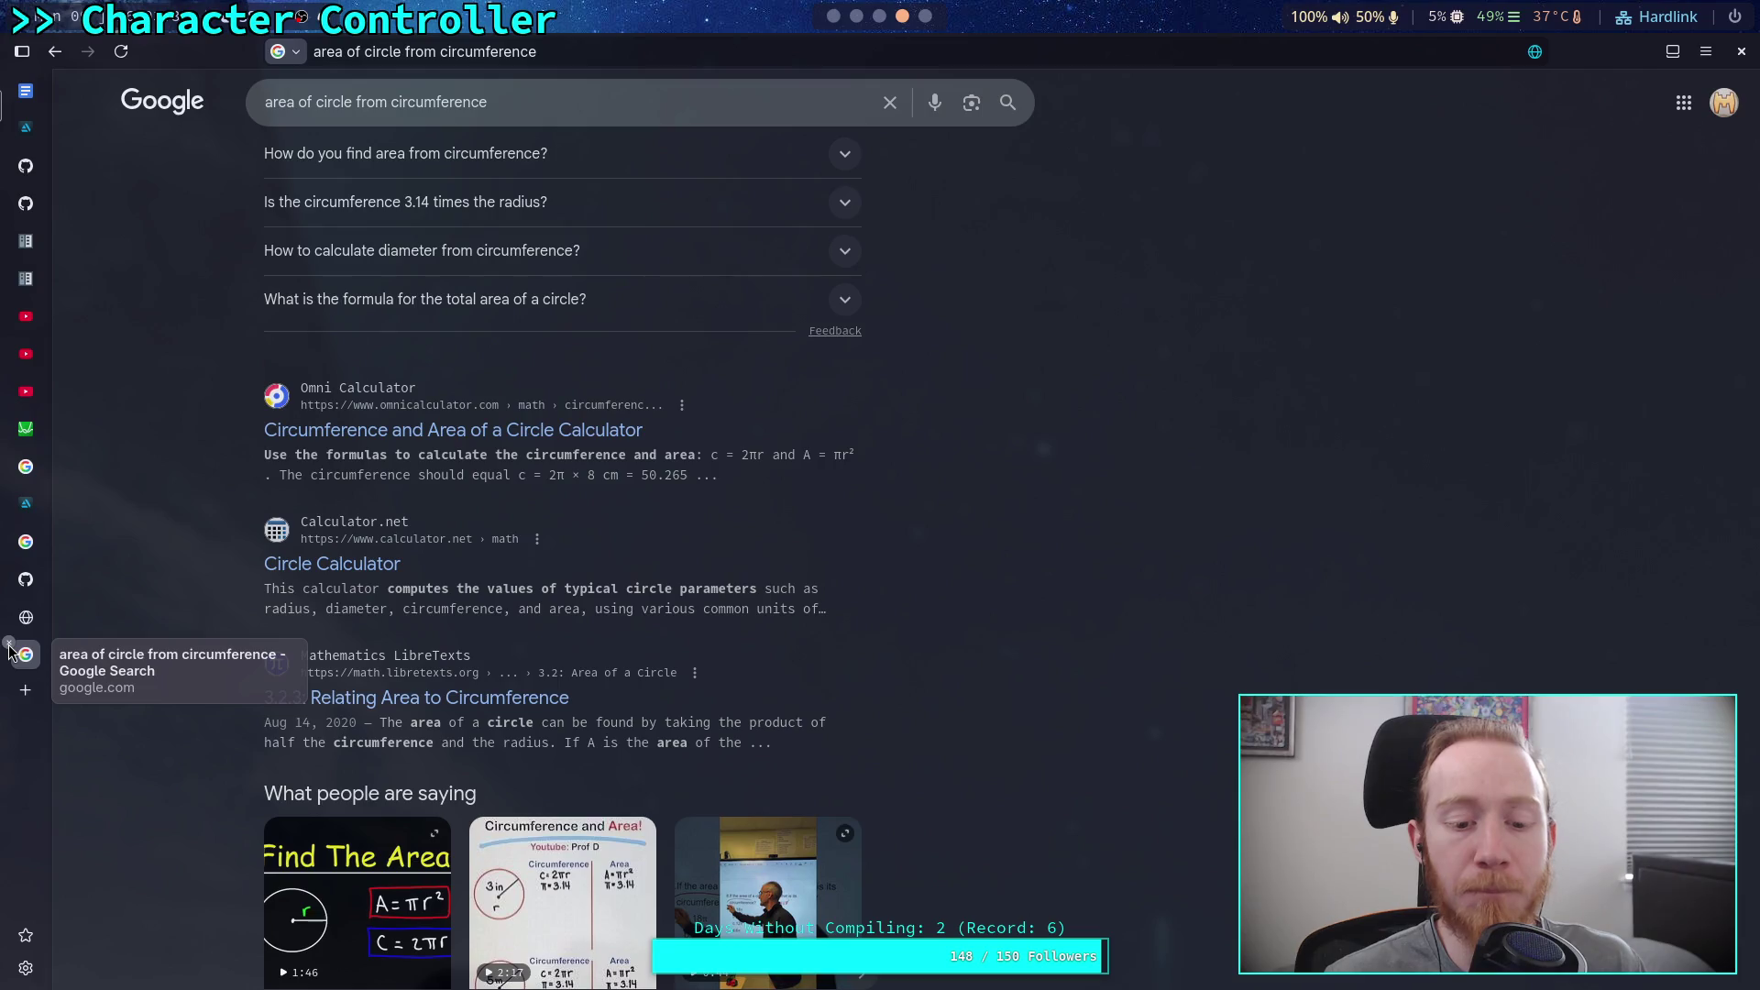
{"action": "key", "text": "super+Left"}
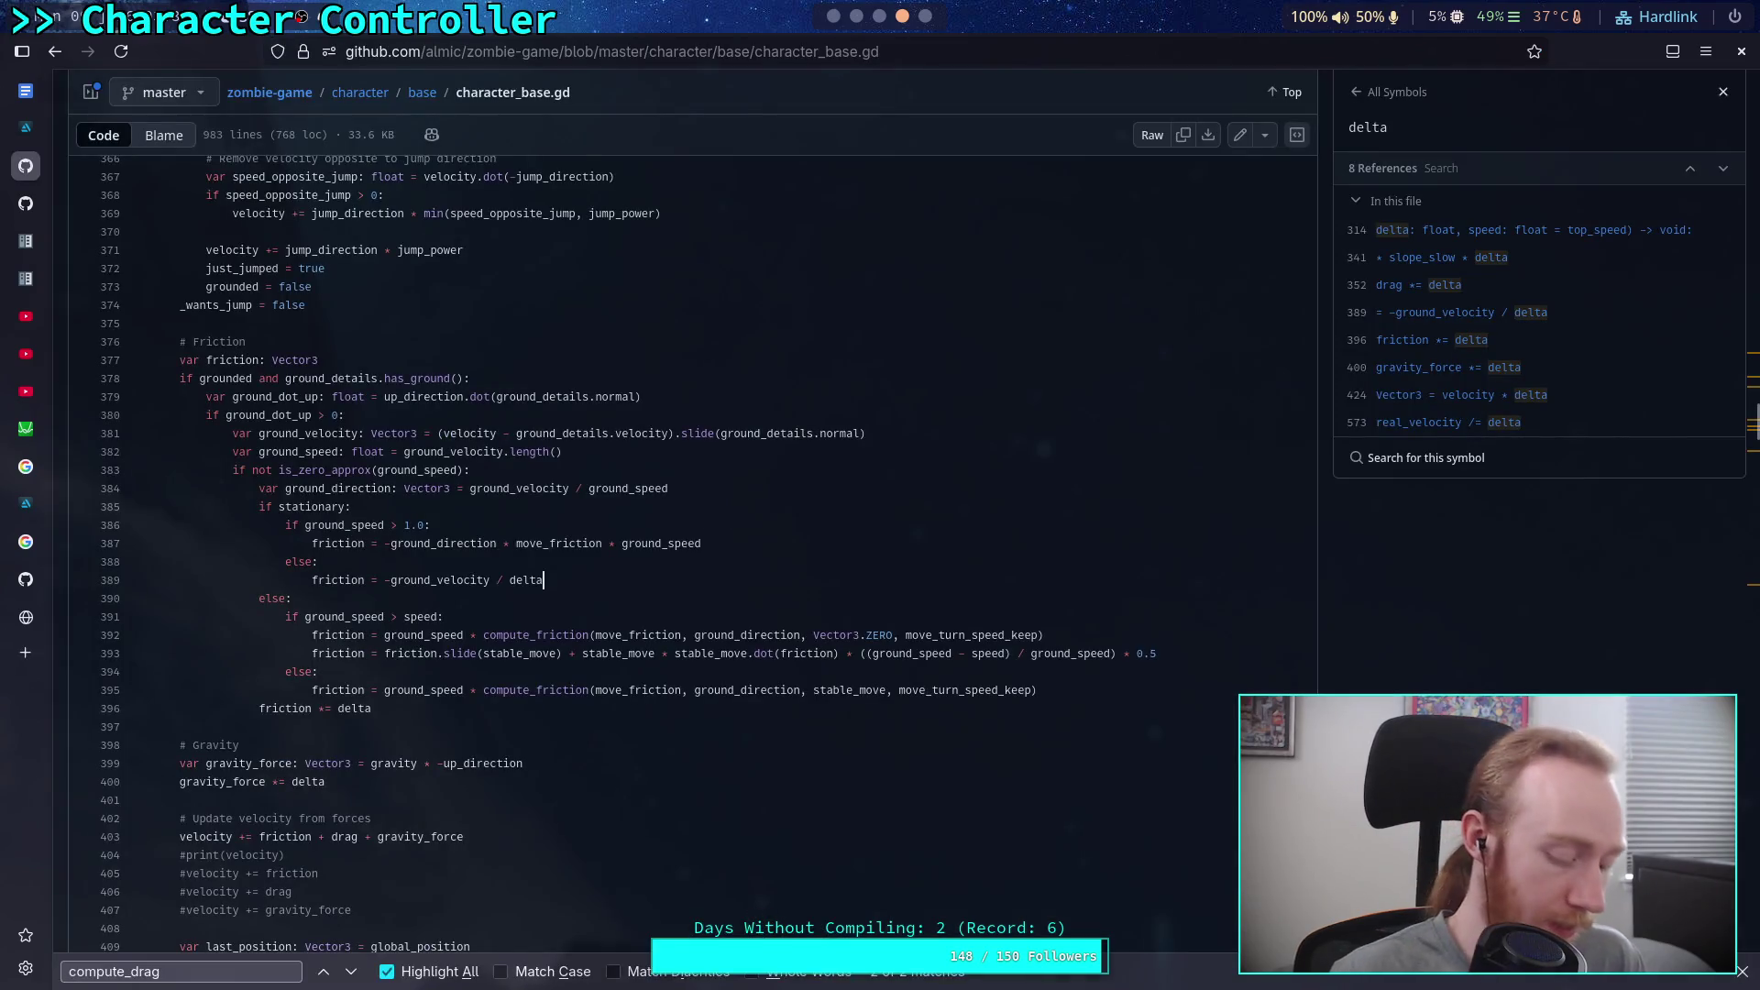
{"action": "key", "text": "super+Left"}
{"action": "key", "text": "super+Left"}
{"action": "key", "text": "super+Right"}
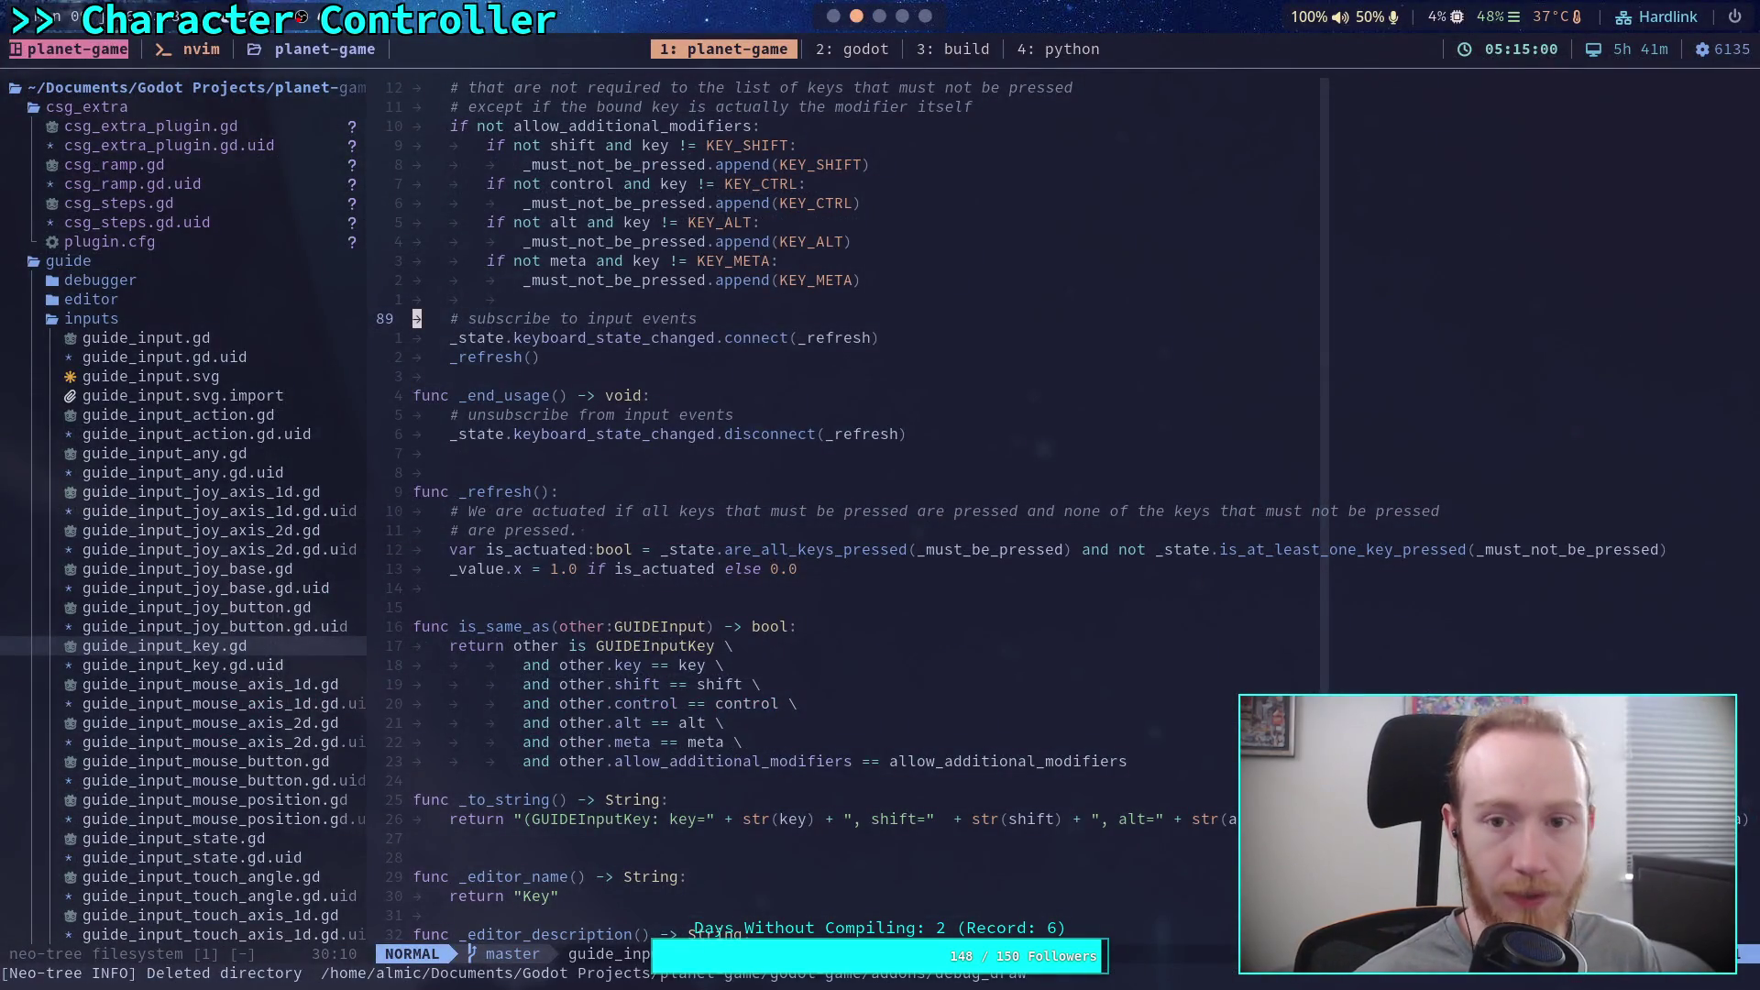
{"action": "key", "text": "super+Left"}
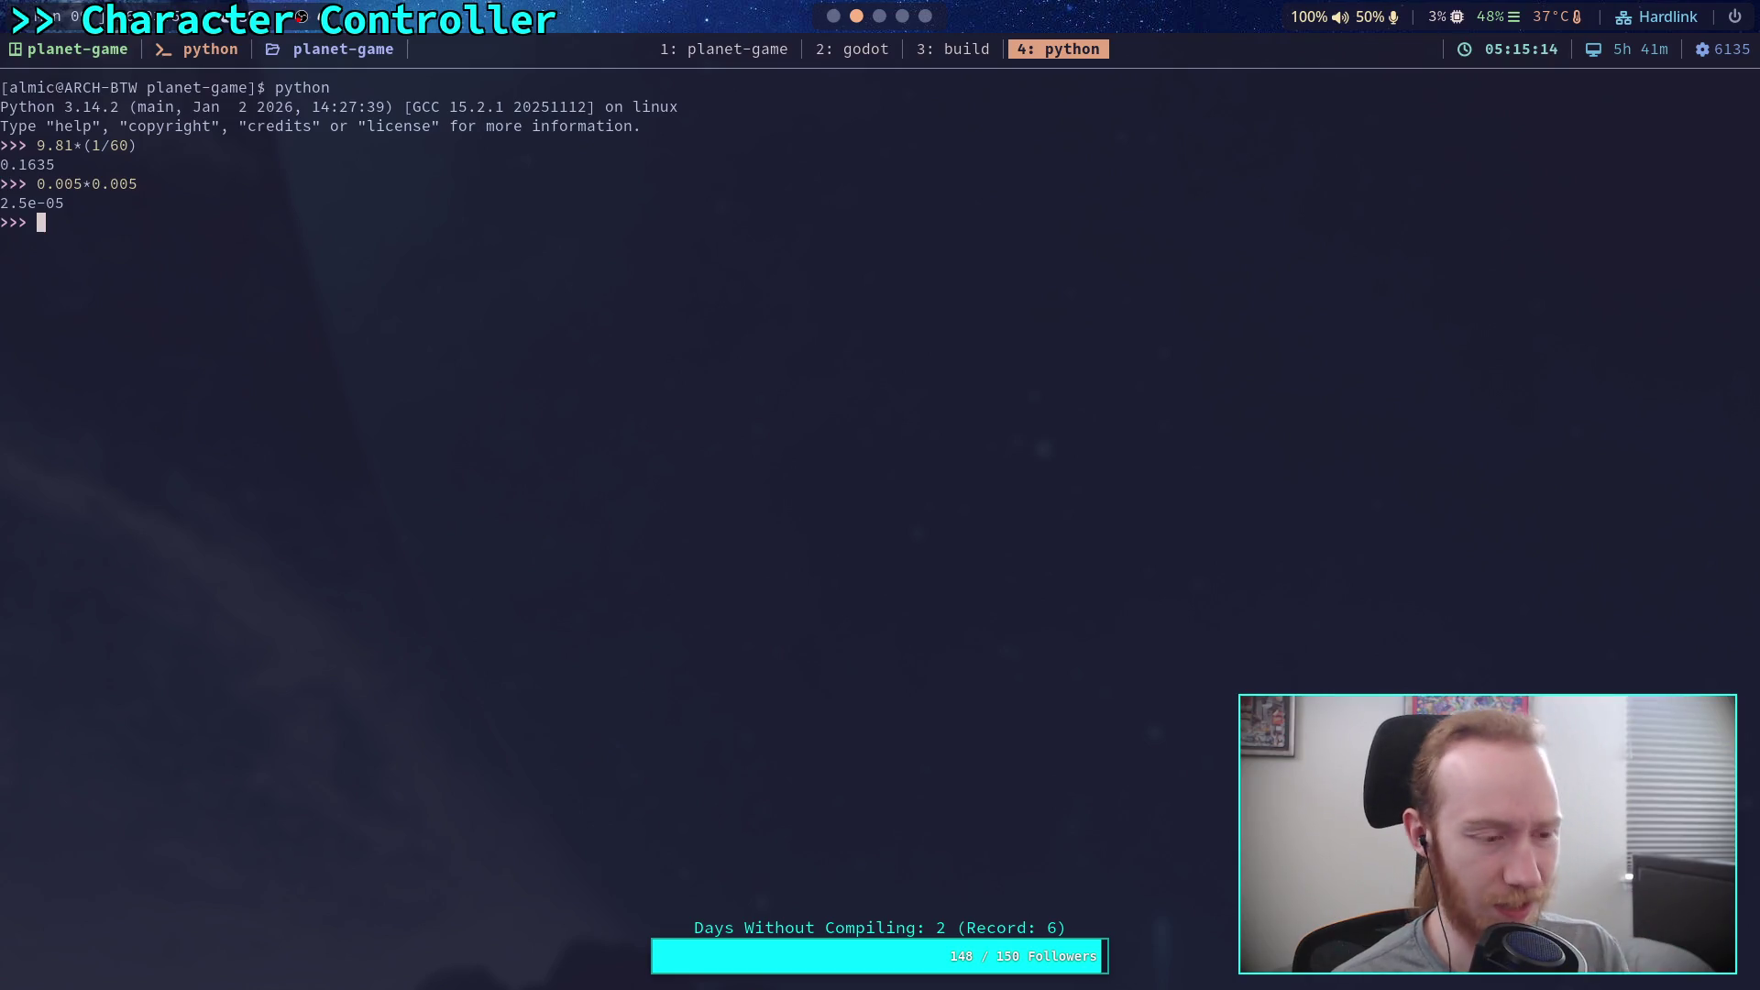
{"action": "key", "text": "super+4"}
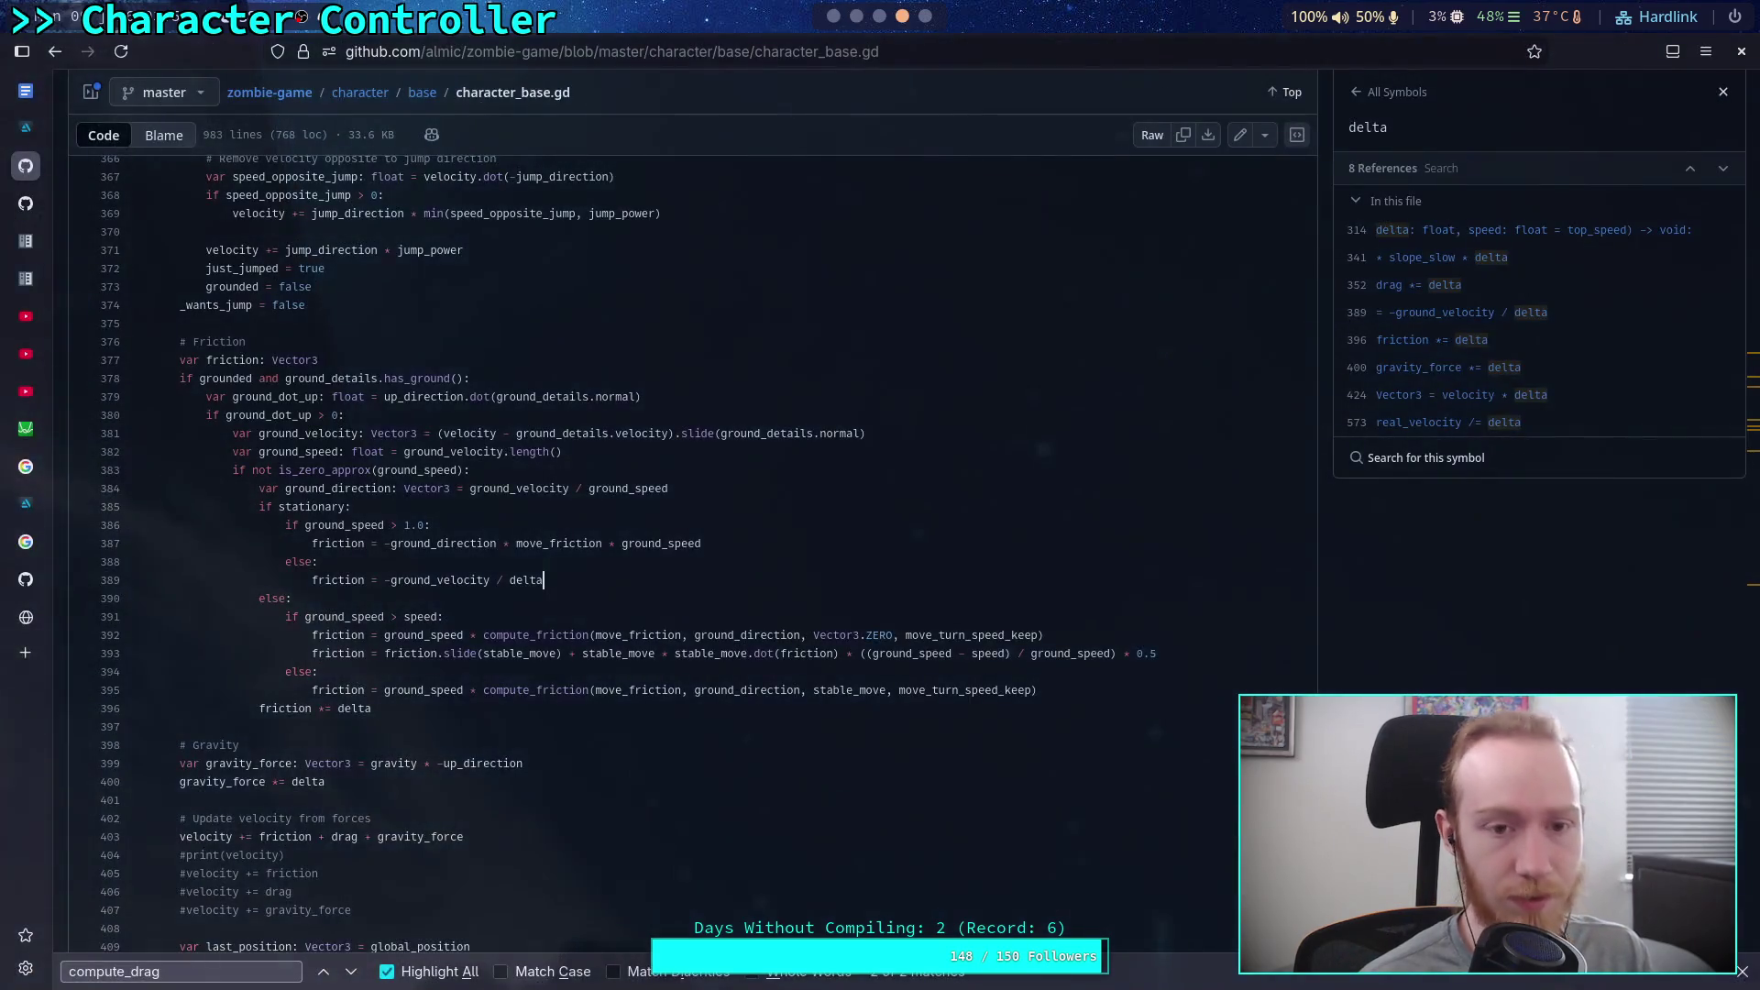
Step: Search Google for 'circle circumference formula'
{"action": "left_click", "coordinate": [26, 653]}
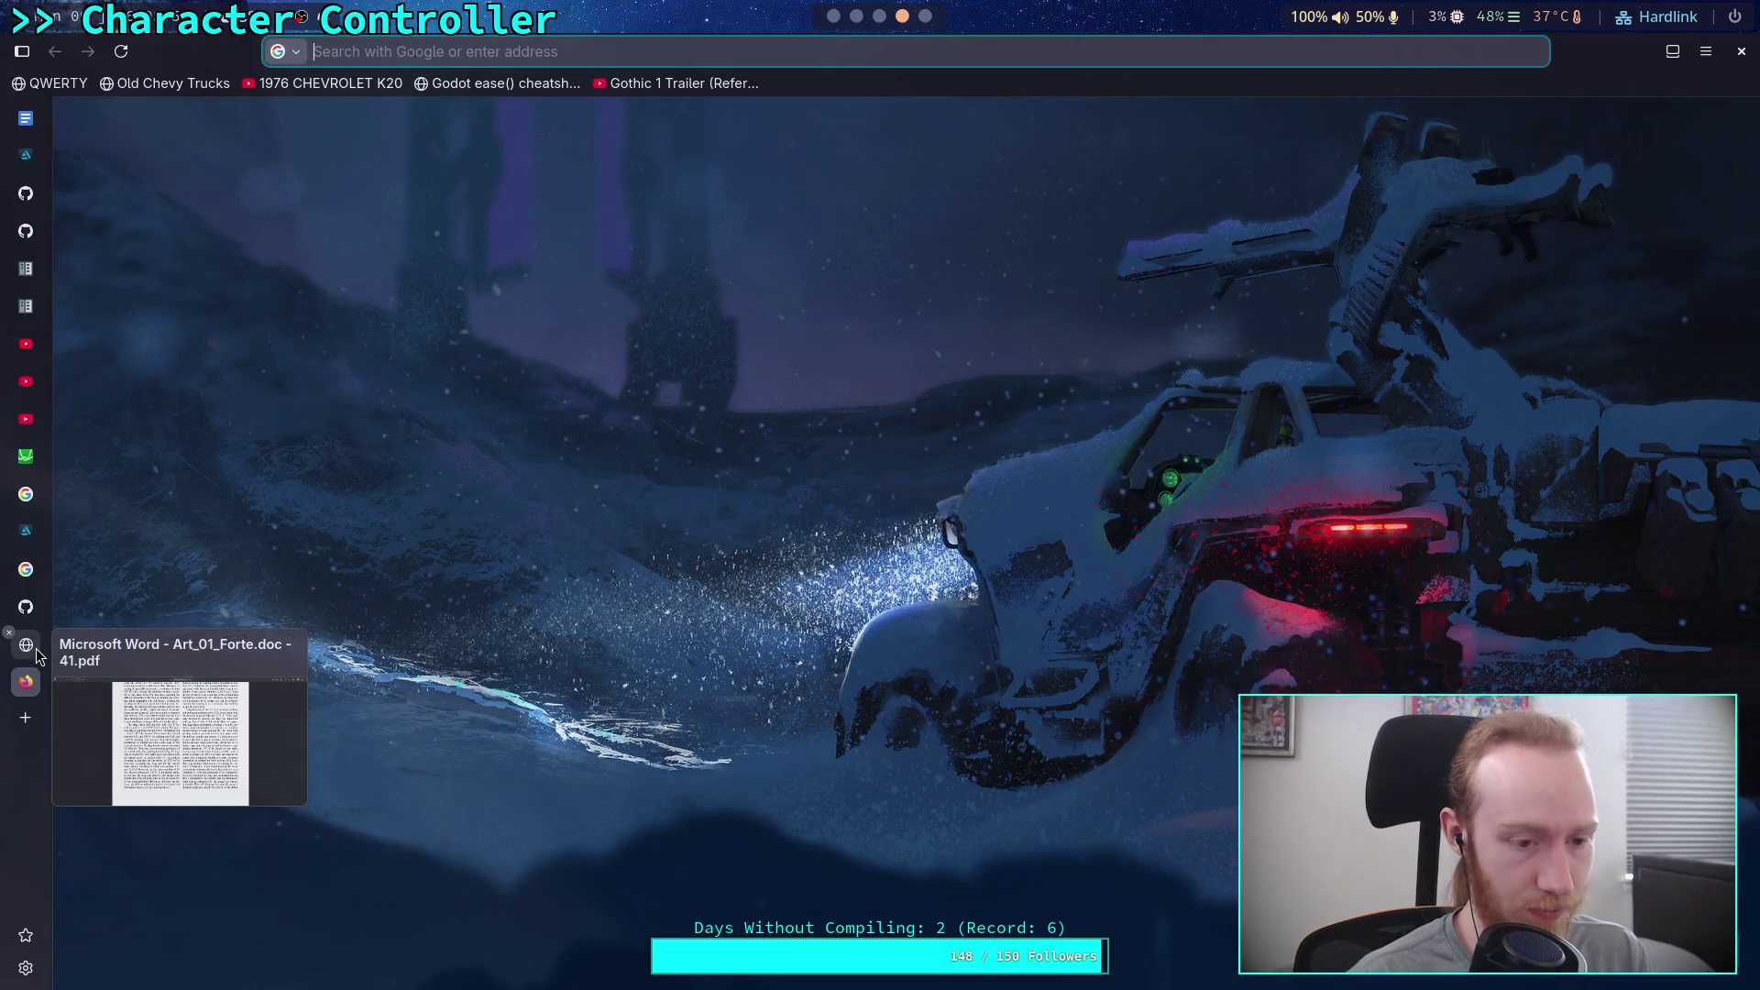
{"action": "type", "text": "cir"}
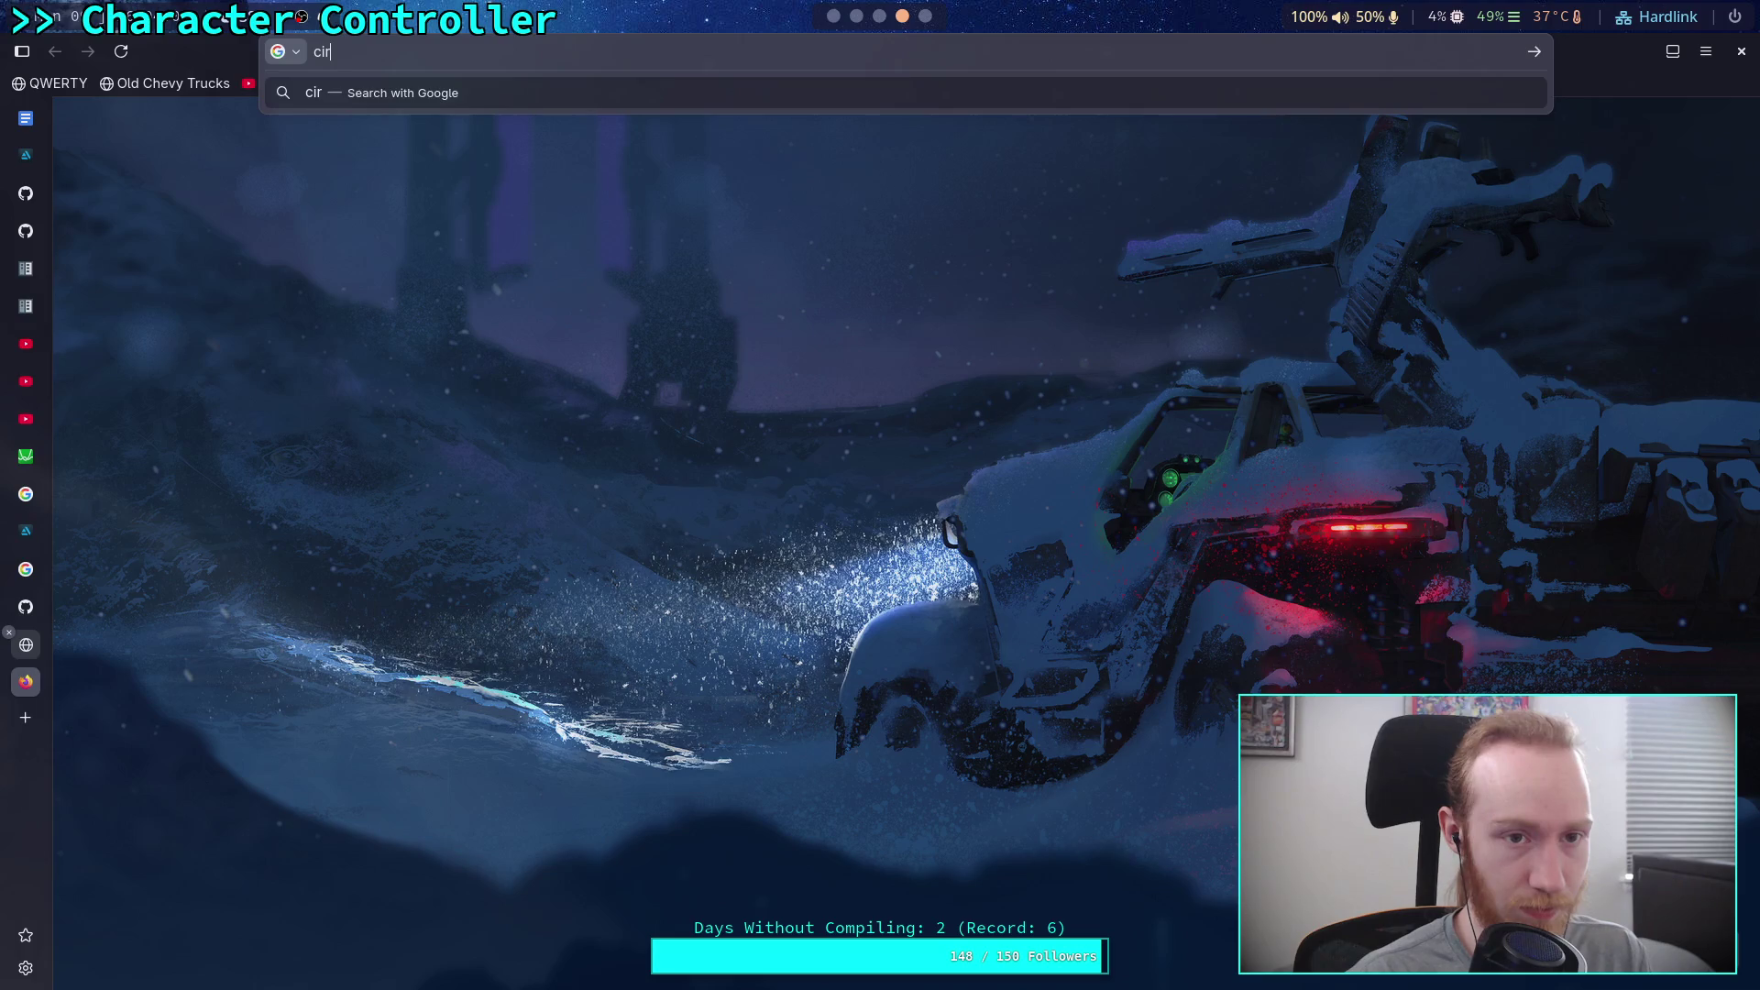
{"action": "type", "text": "cle cirm"}
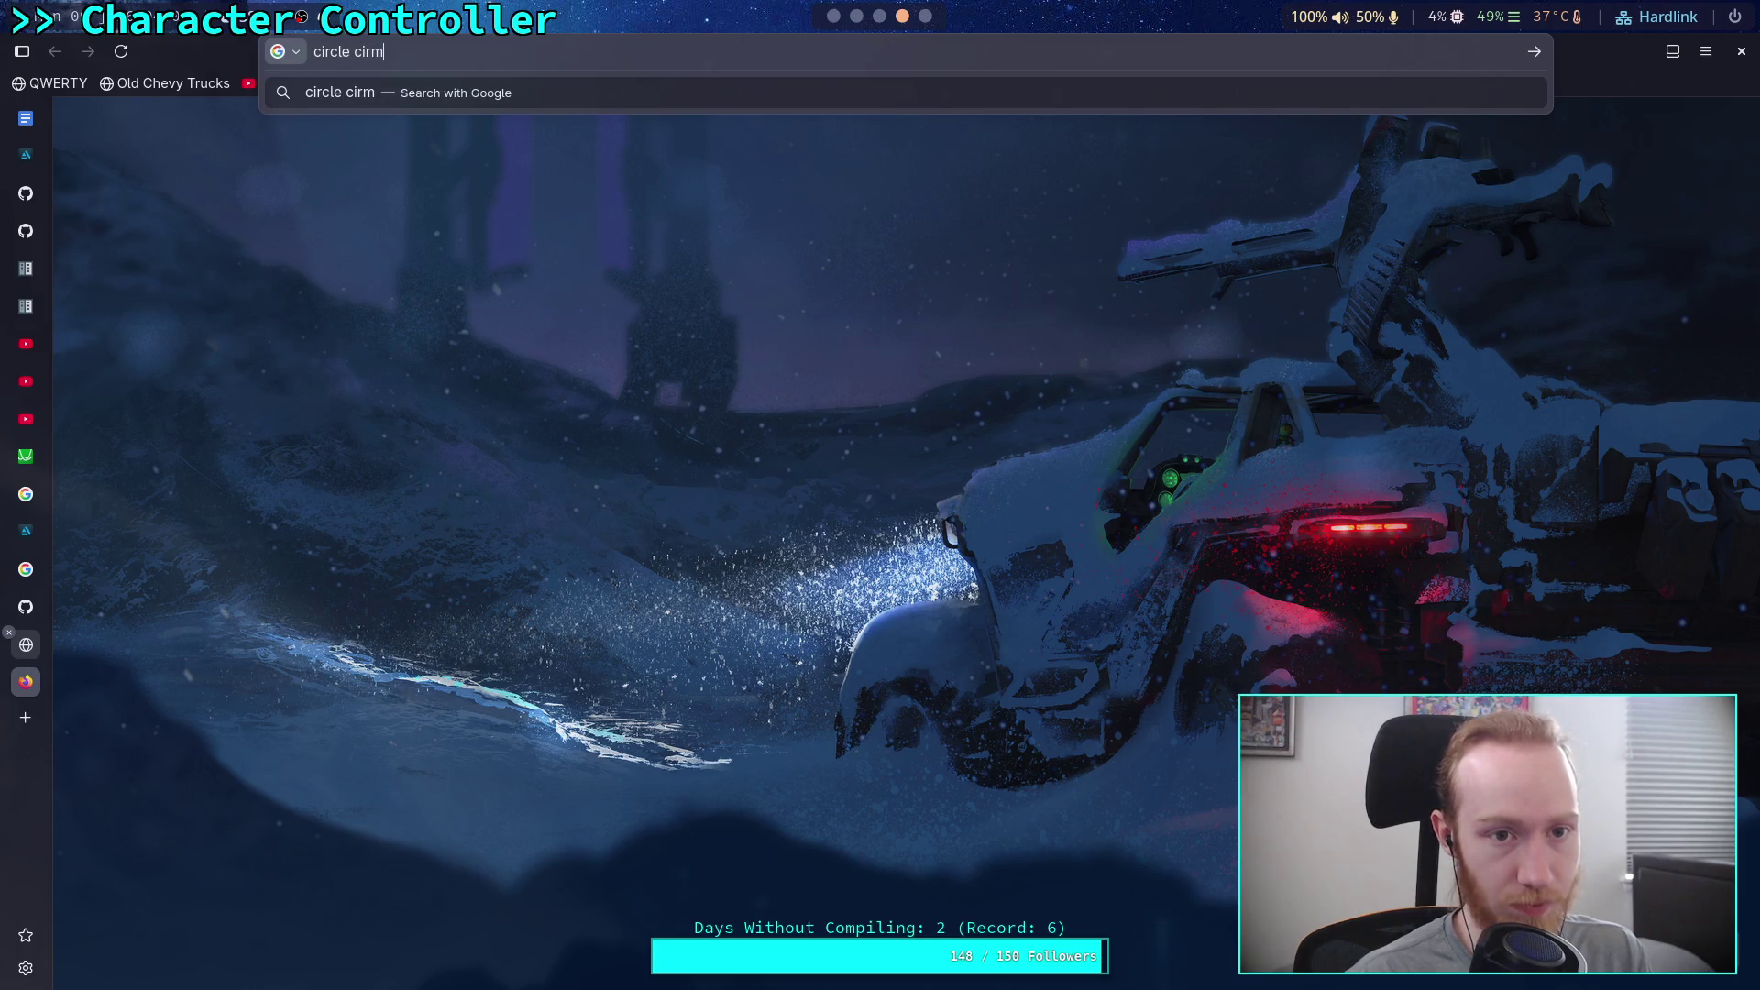
{"action": "key", "text": "BackSpace"}
{"action": "type", "text": "cumference "}
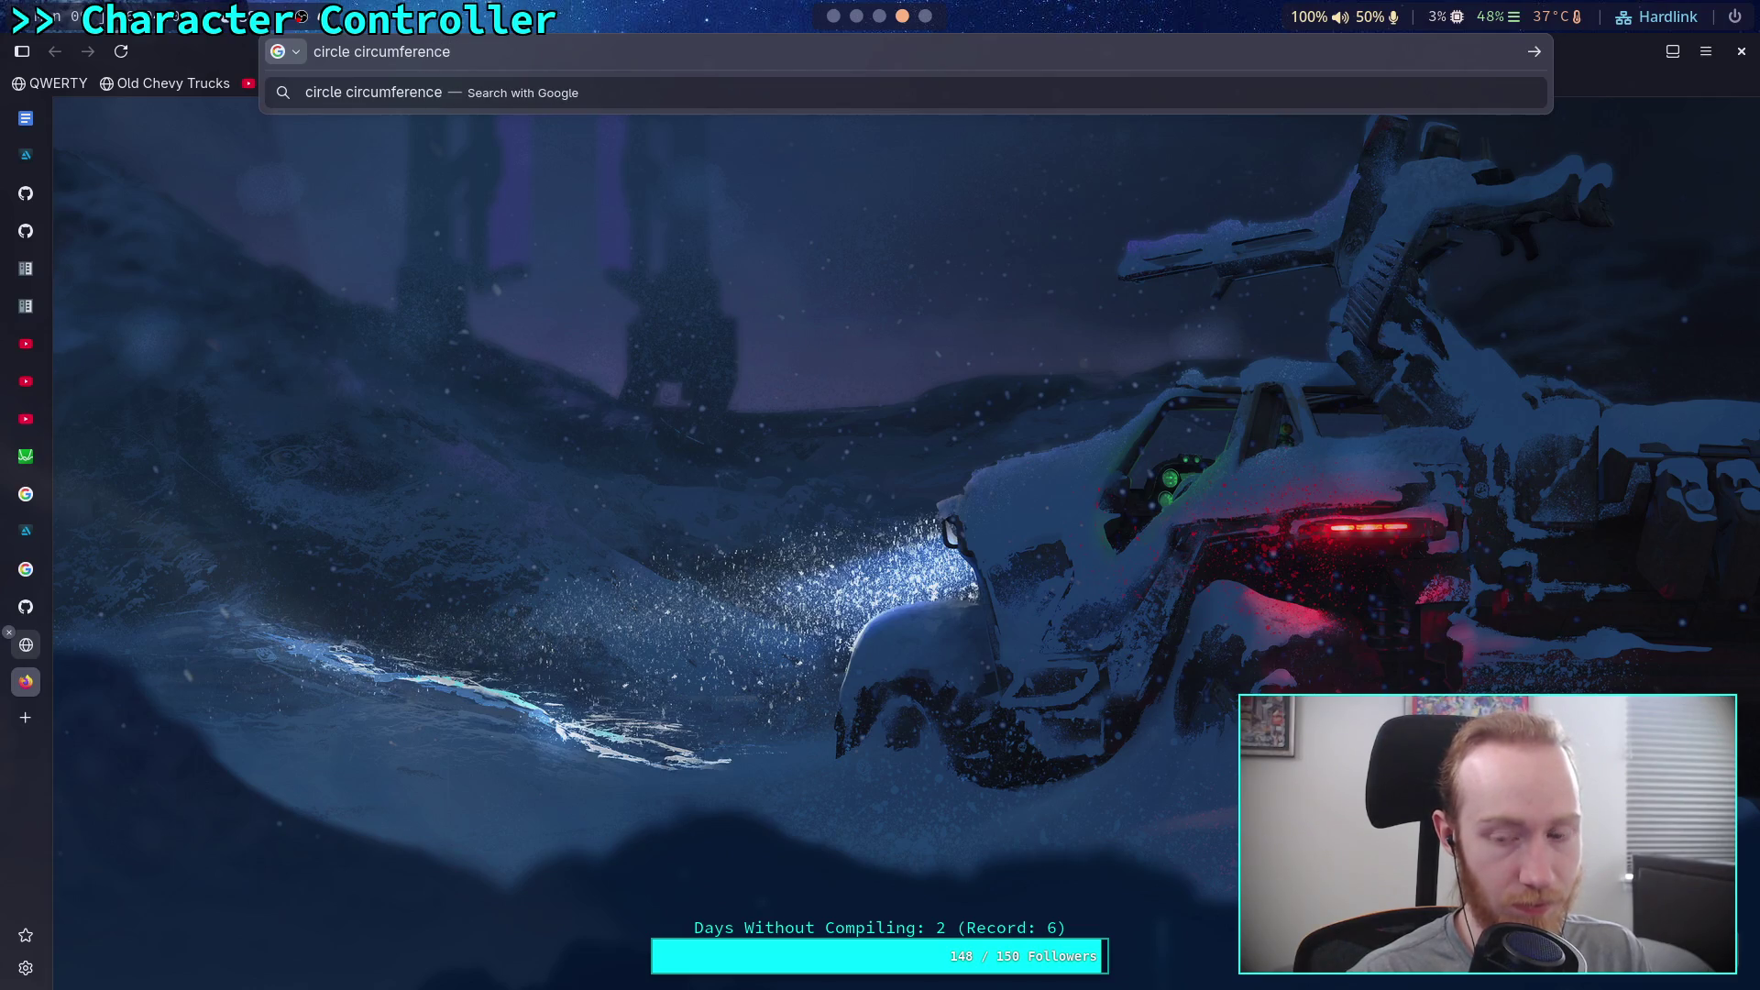
{"action": "type", "text": "formula"}
{"action": "key", "text": "Return"}
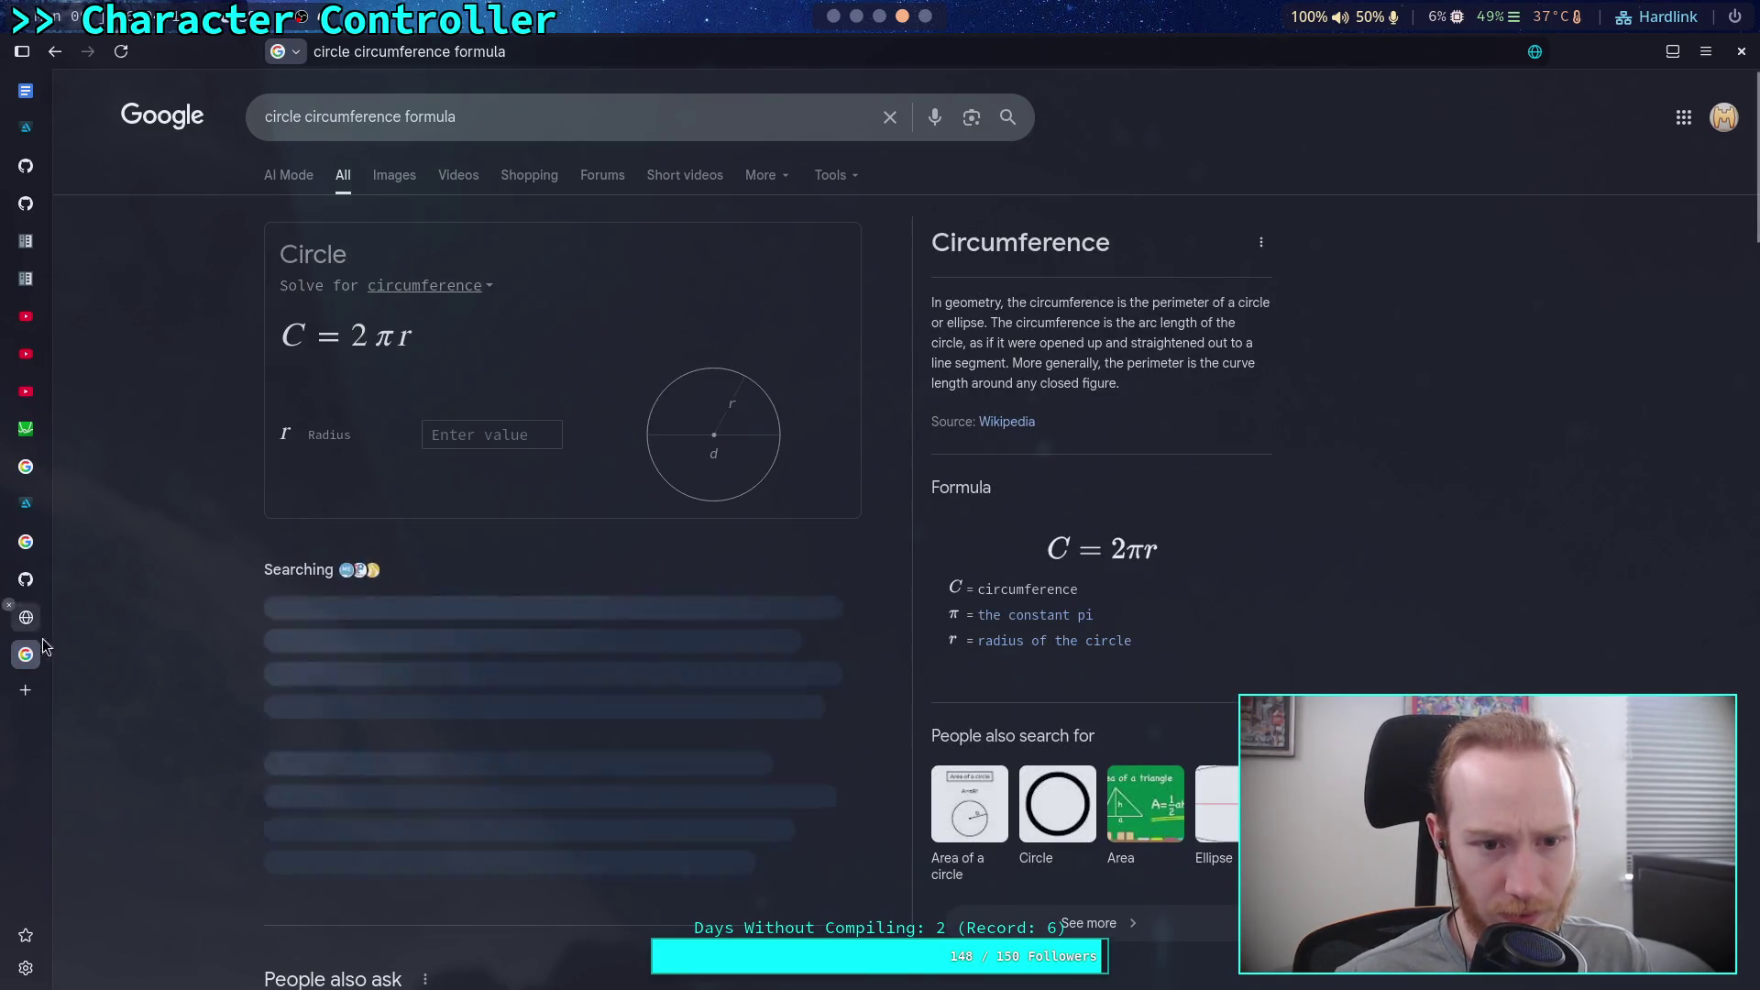
Step: Cycle through the workspaces to reach the terminal running Python
{"action": "key", "text": "ctrl+Tab"}
{"action": "left_click", "coordinate": [880, 15]}
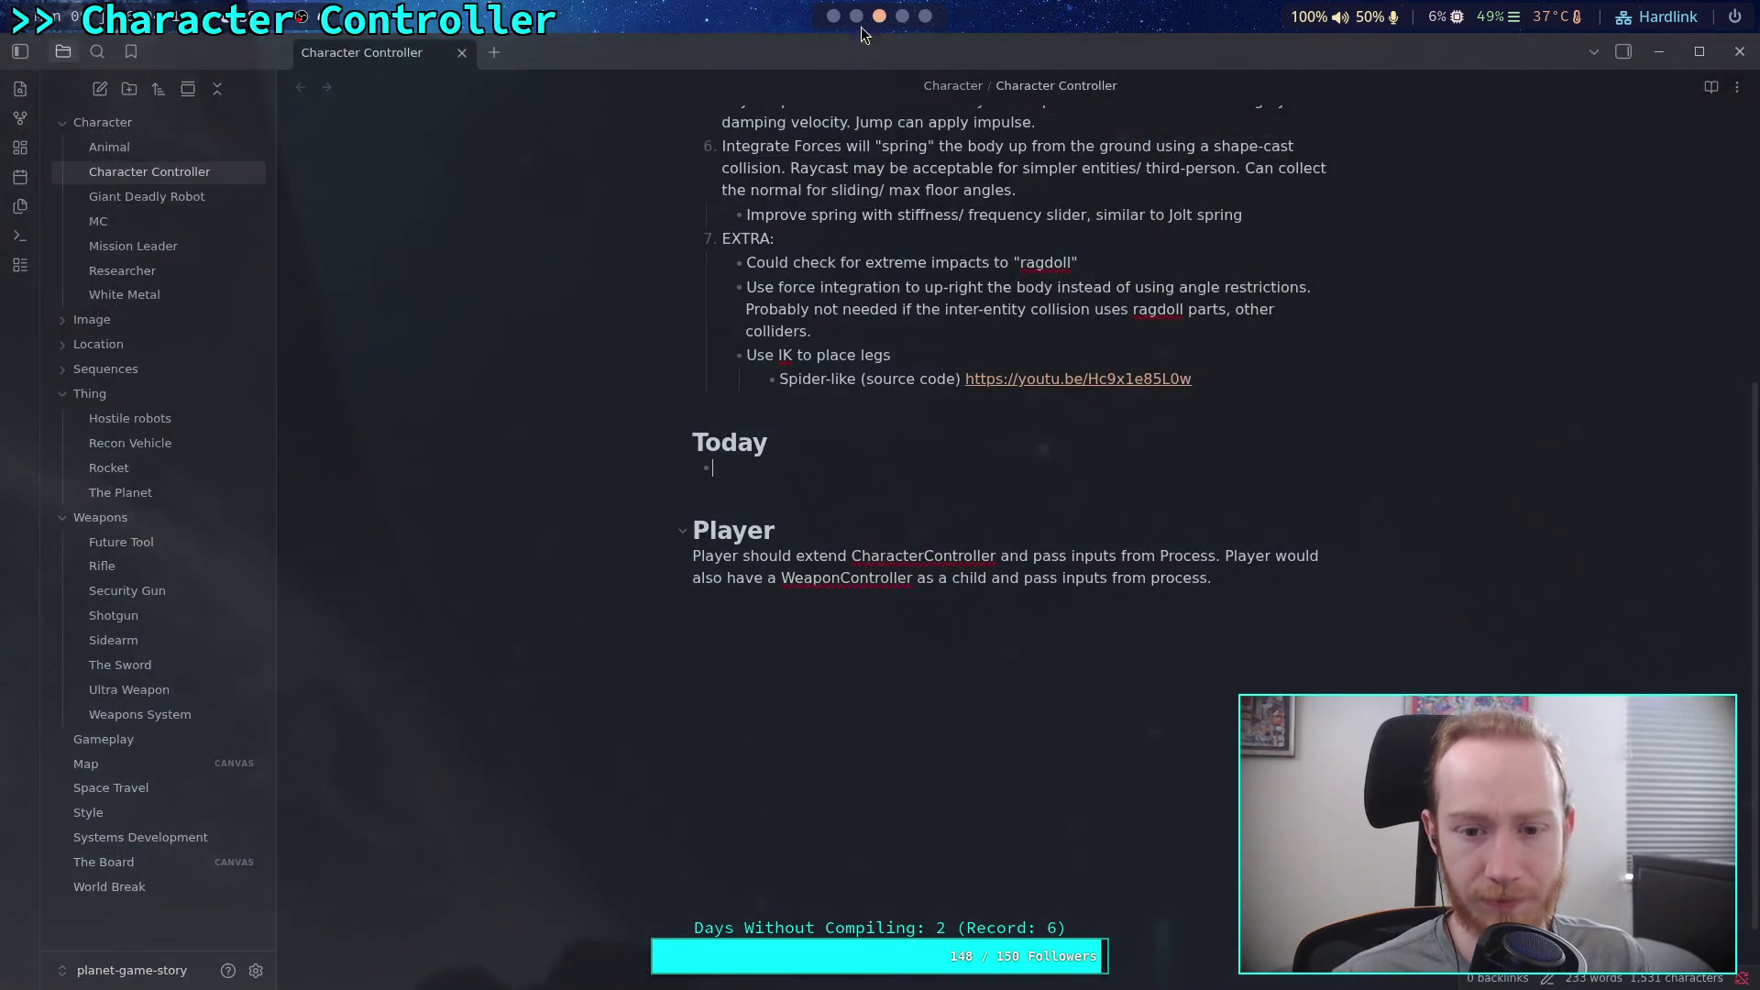
{"action": "left_click", "coordinate": [902, 16]}
{"action": "left_click", "coordinate": [833, 15]}
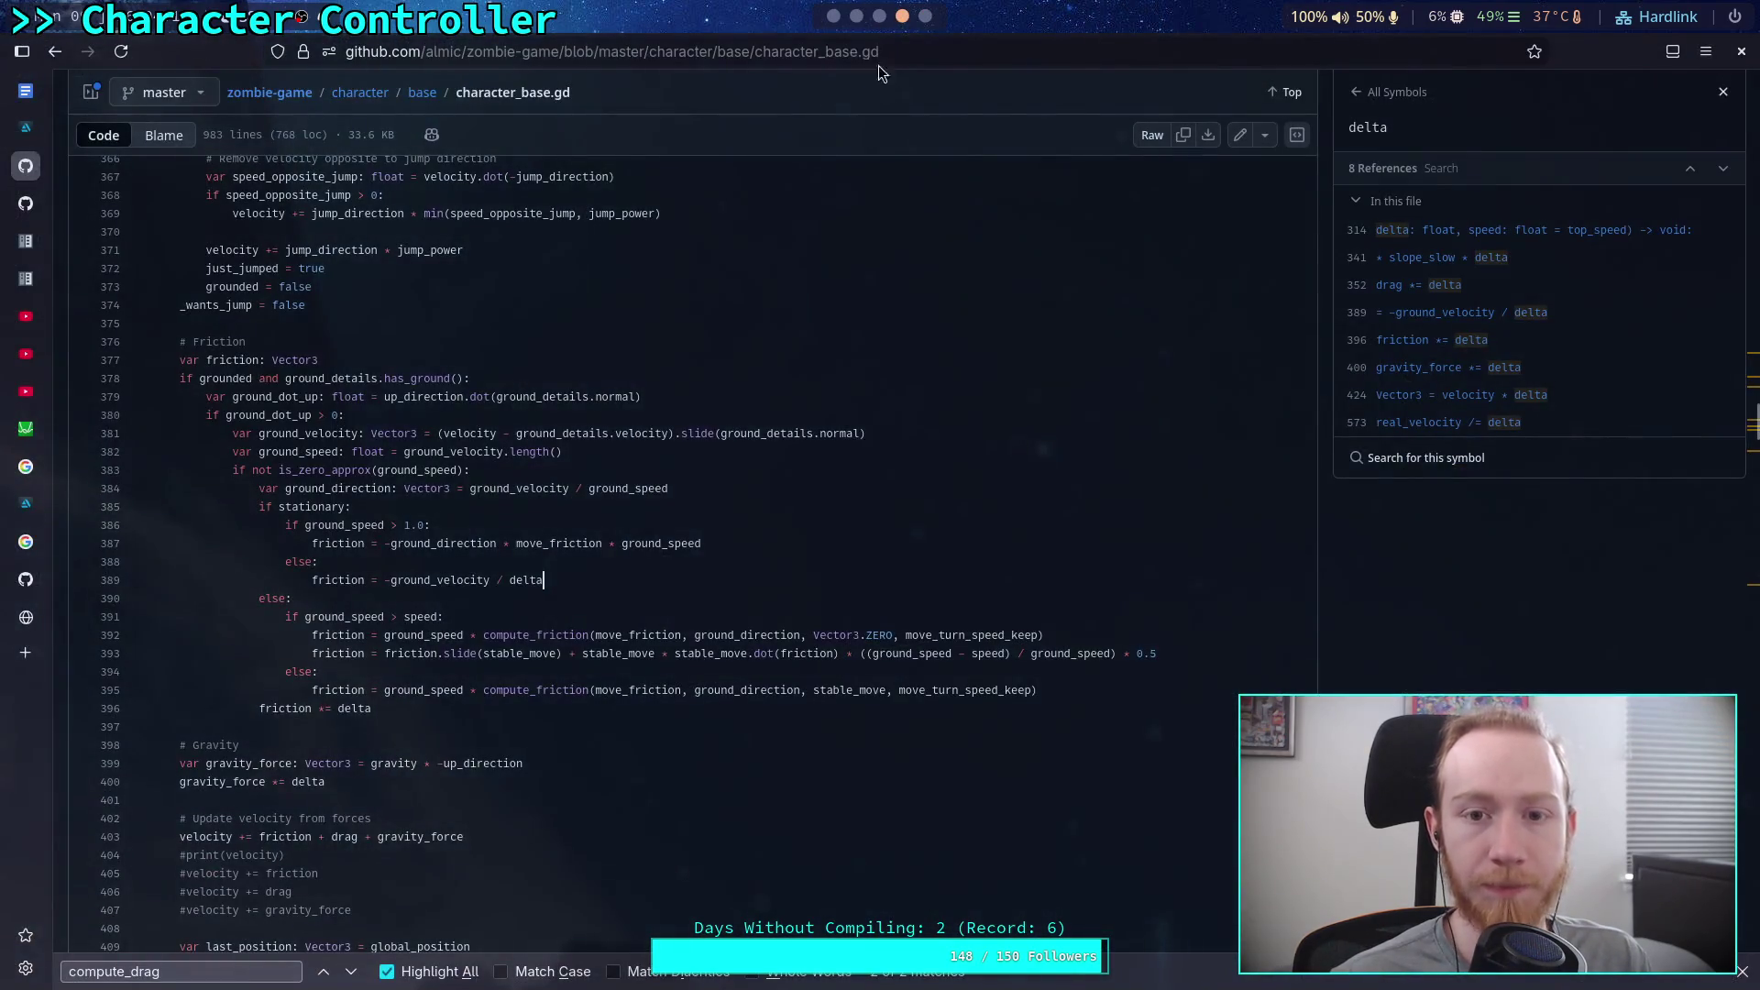
{"action": "left_click", "coordinate": [856, 16]}
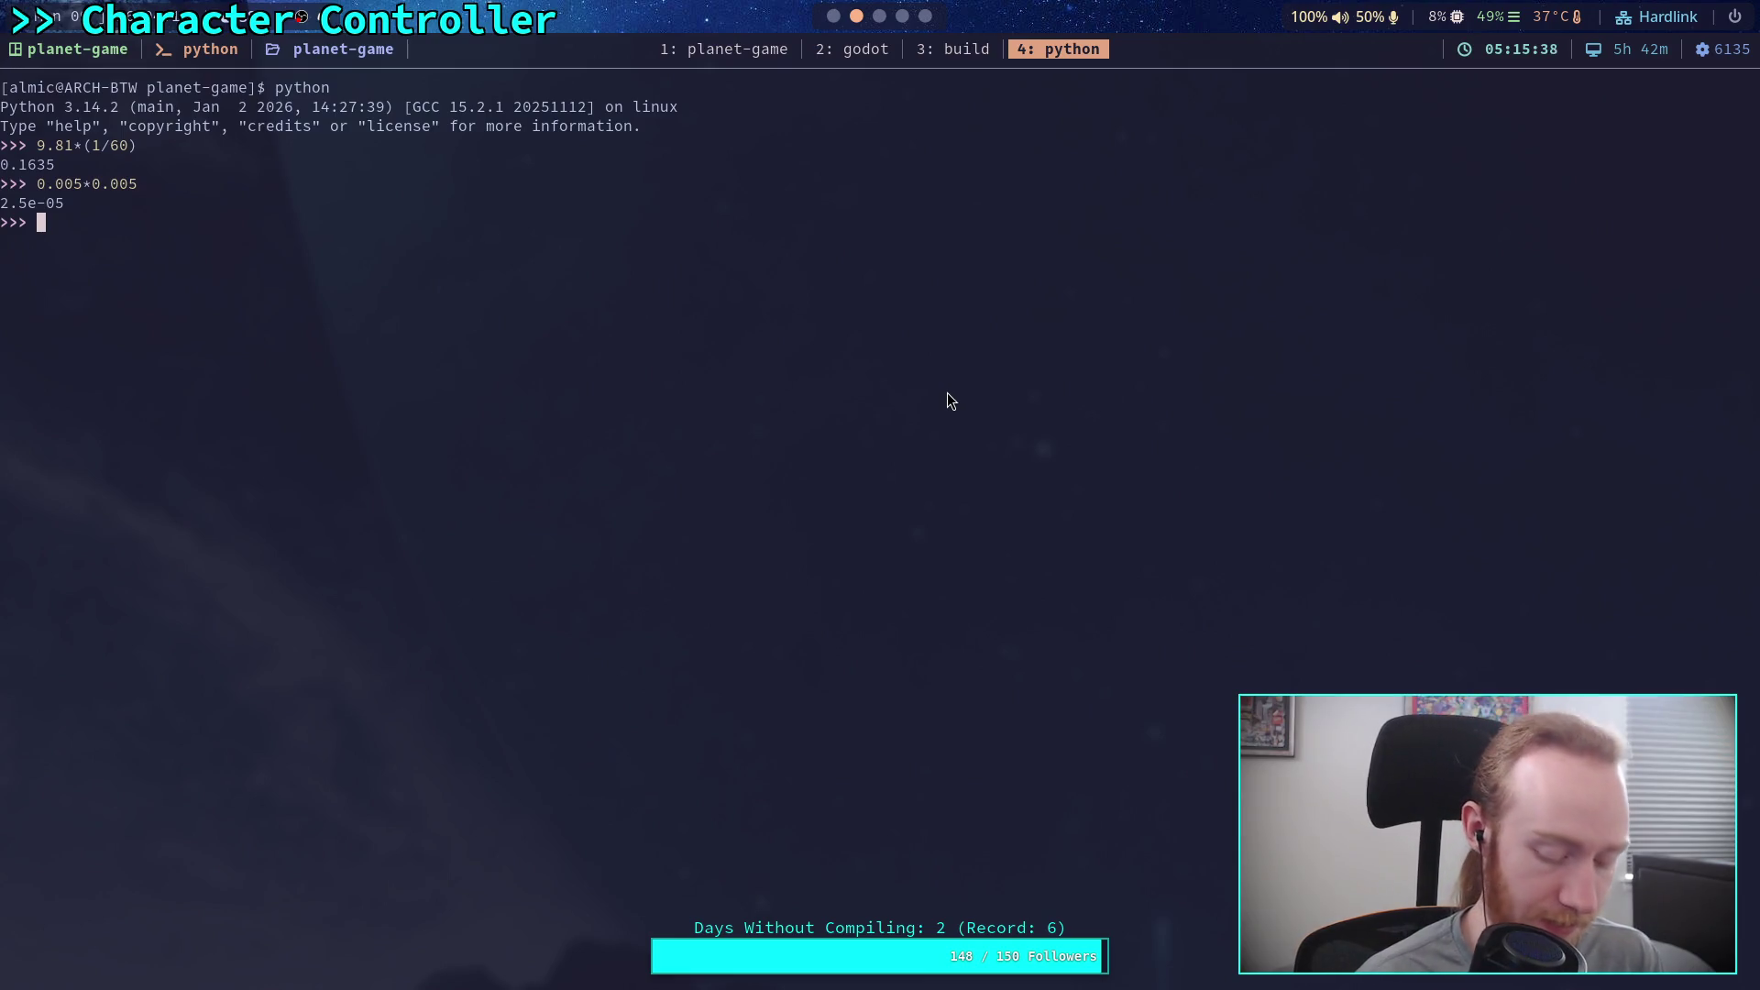
Step: Import math and evaluate .75/(2.0 * math.pi), about 0.1194
{"action": "type", "text": "import math"}
{"action": "key", "text": "Return"}
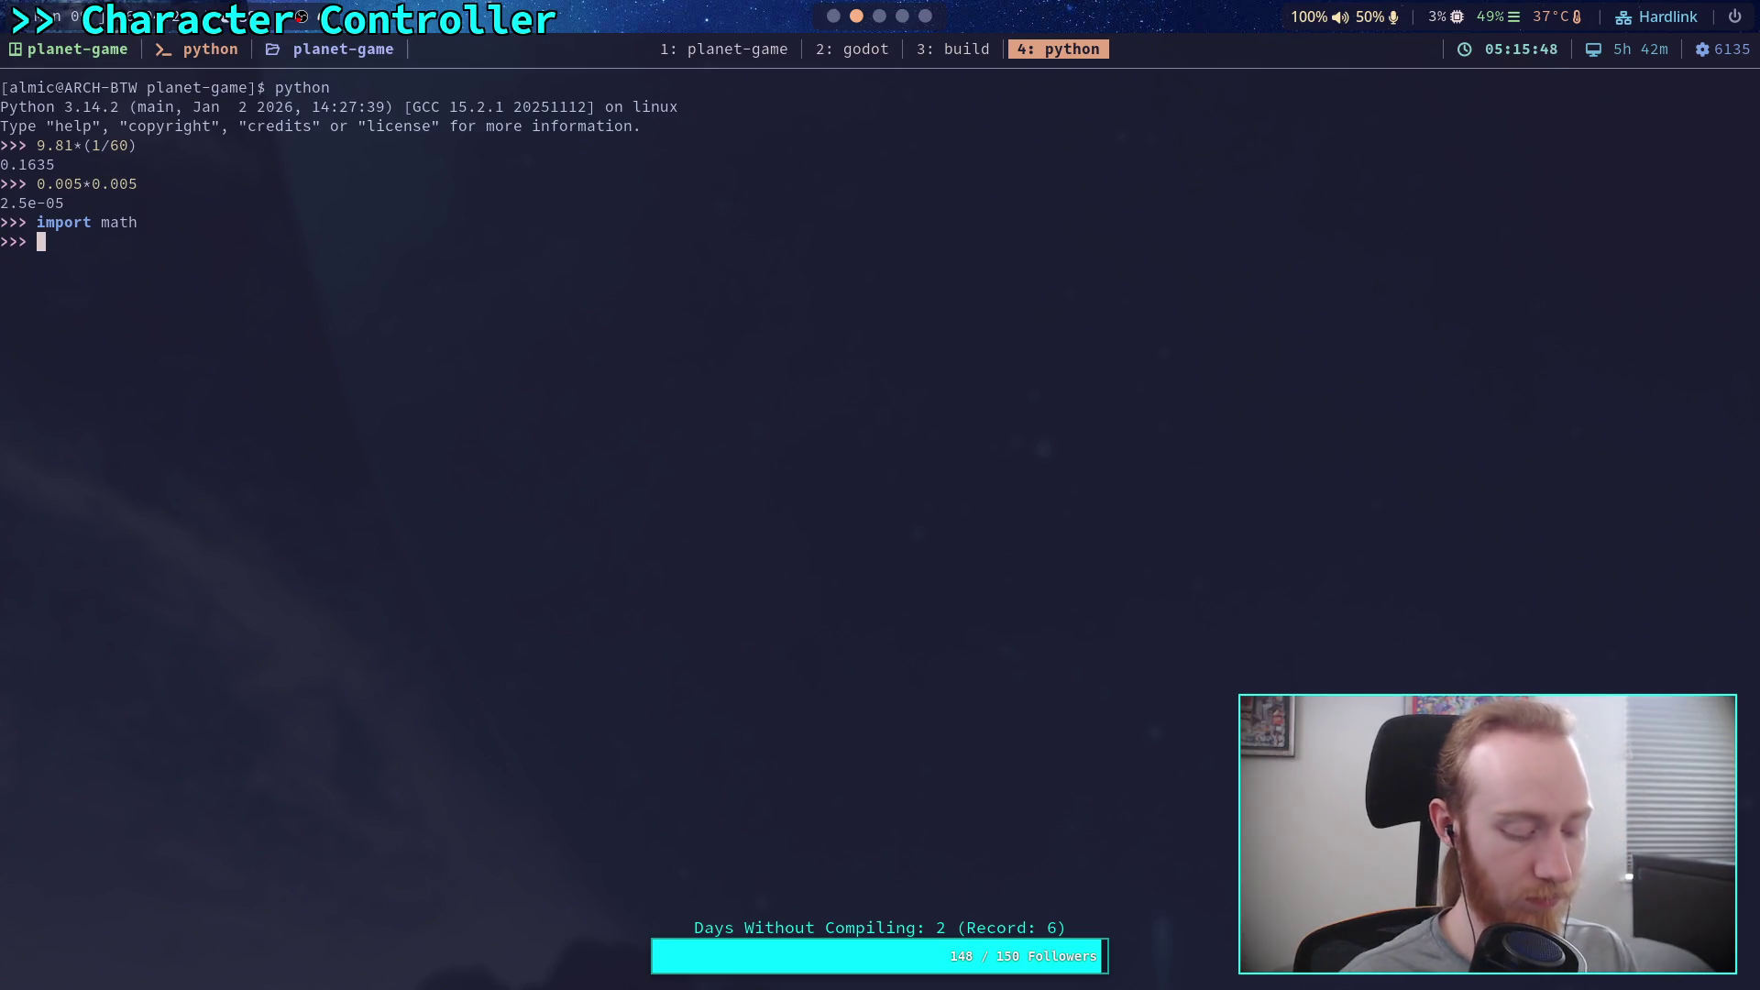
{"action": "type", "text": ".75"}
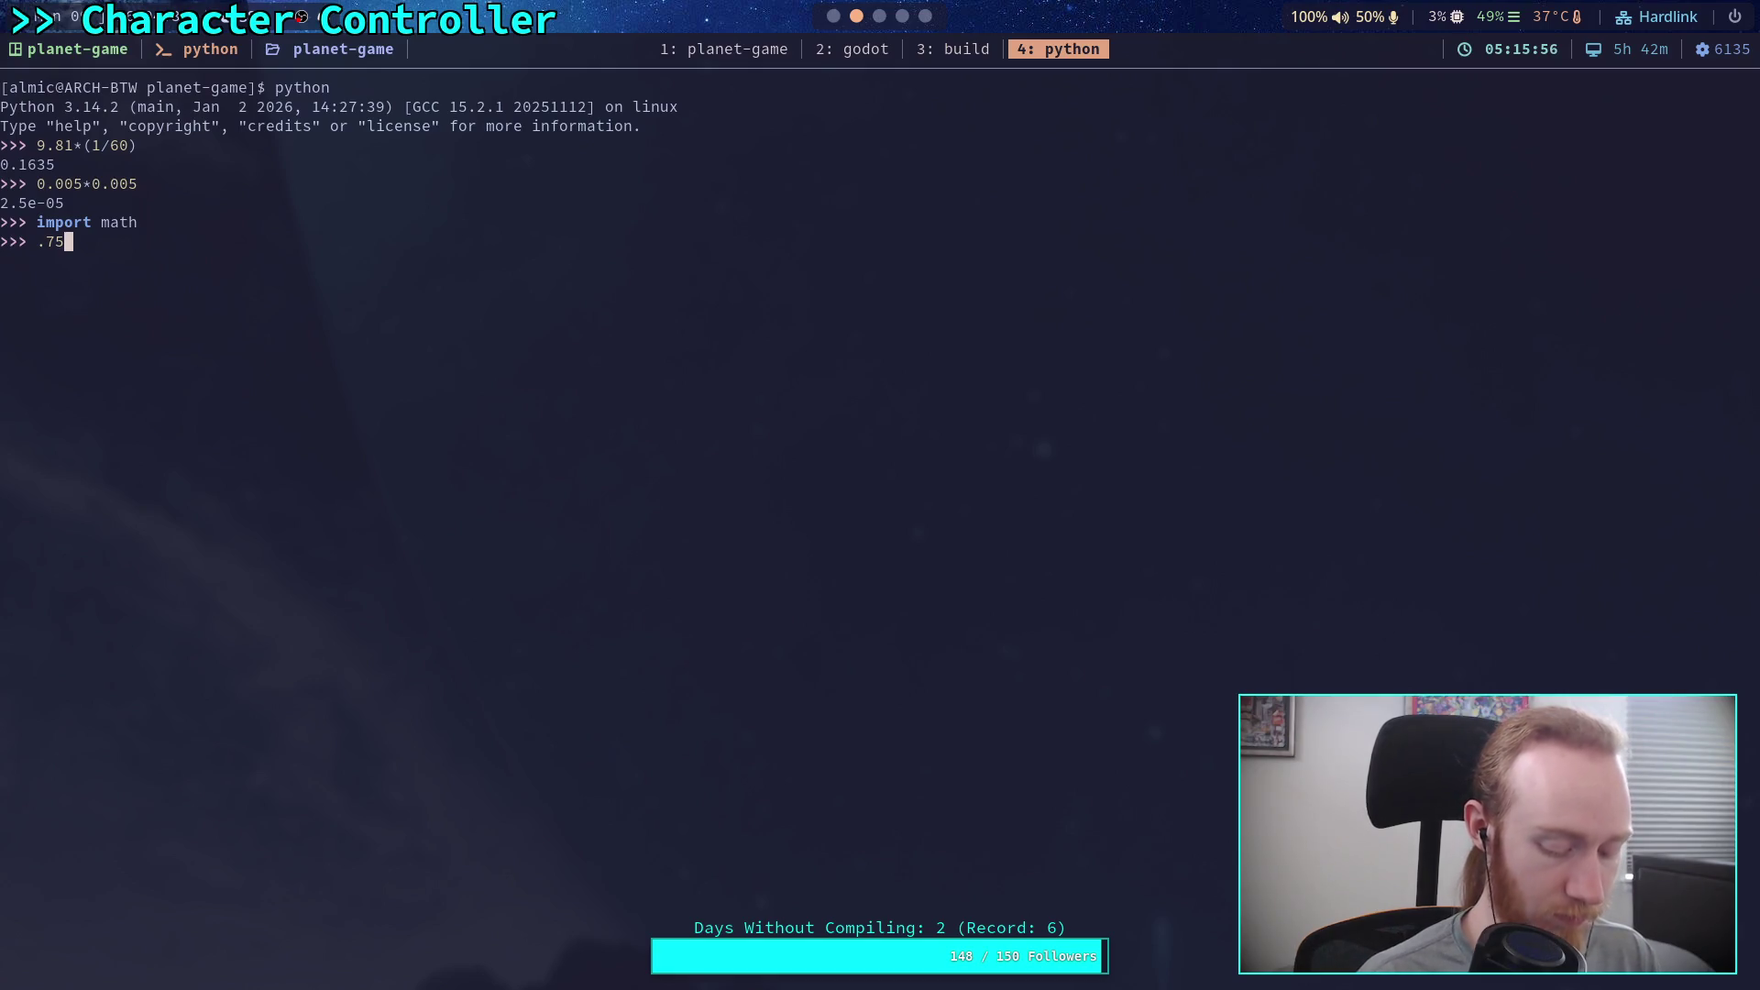
{"action": "type", "text": "/(2.0 * math."}
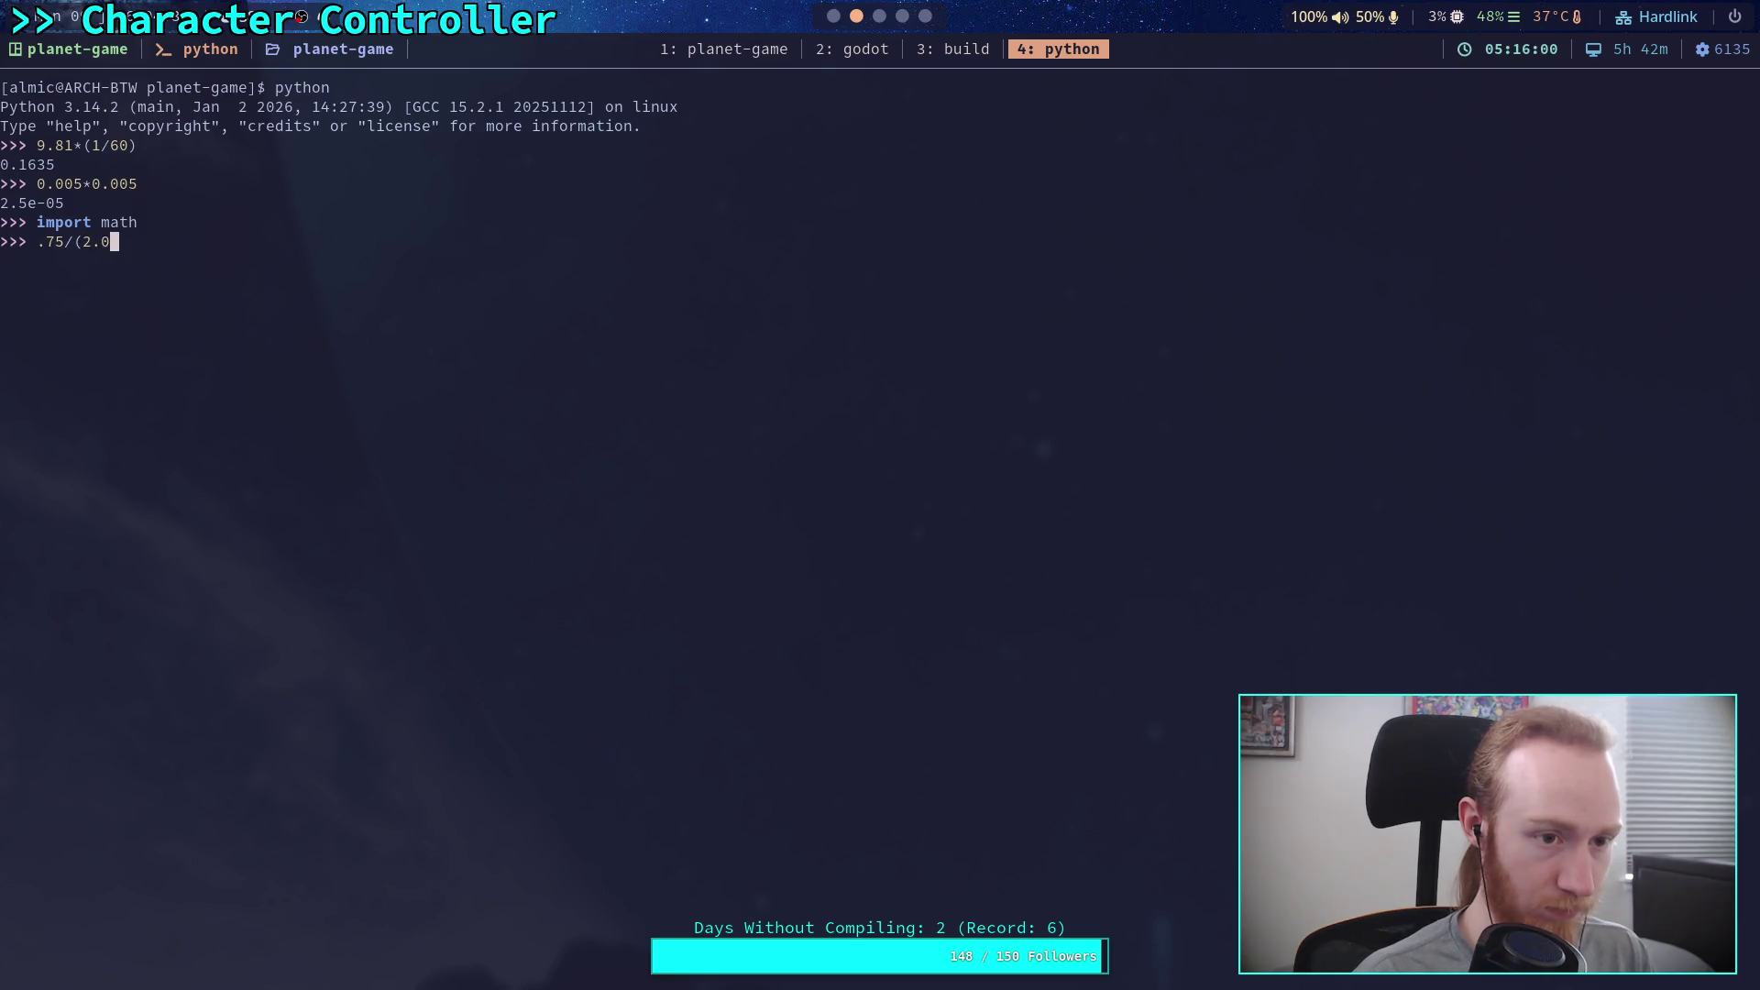
{"action": "type", "text": "pi)"}
{"action": "key", "text": "Return"}
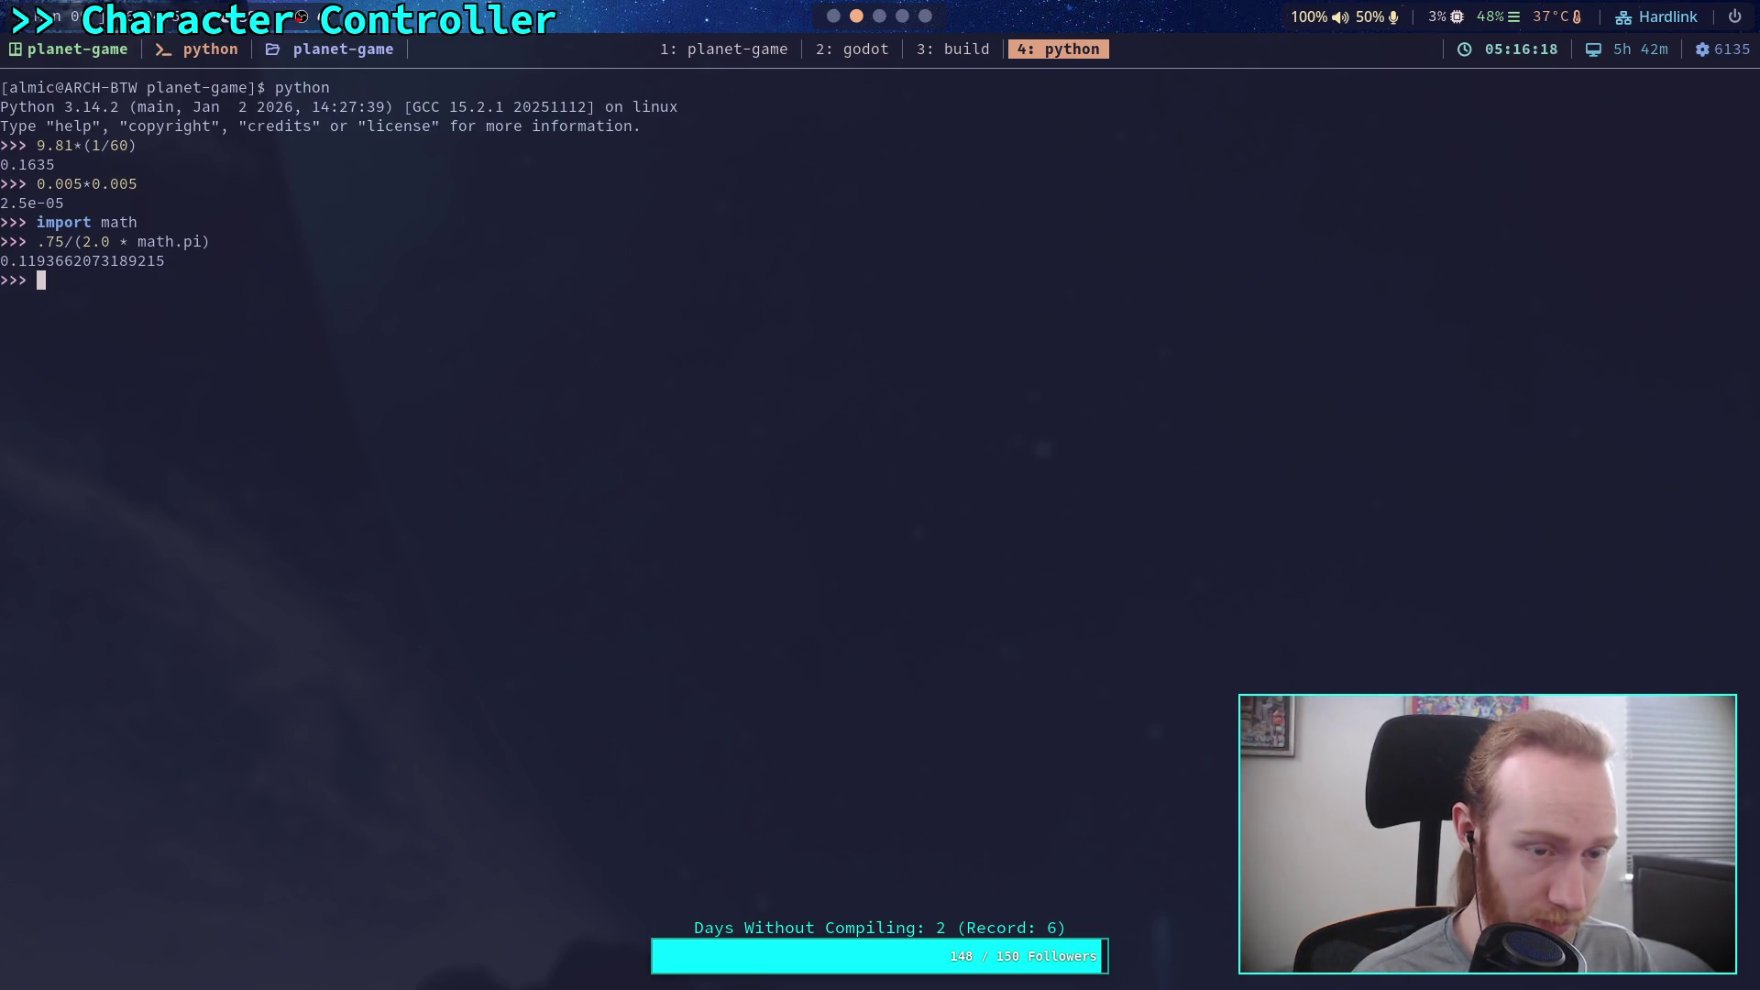
Step: Evaluate 2.0 * math.pi * (0.12 * 0.12), about 0.0905, then return to Godot
{"action": "type", "text": "2."}
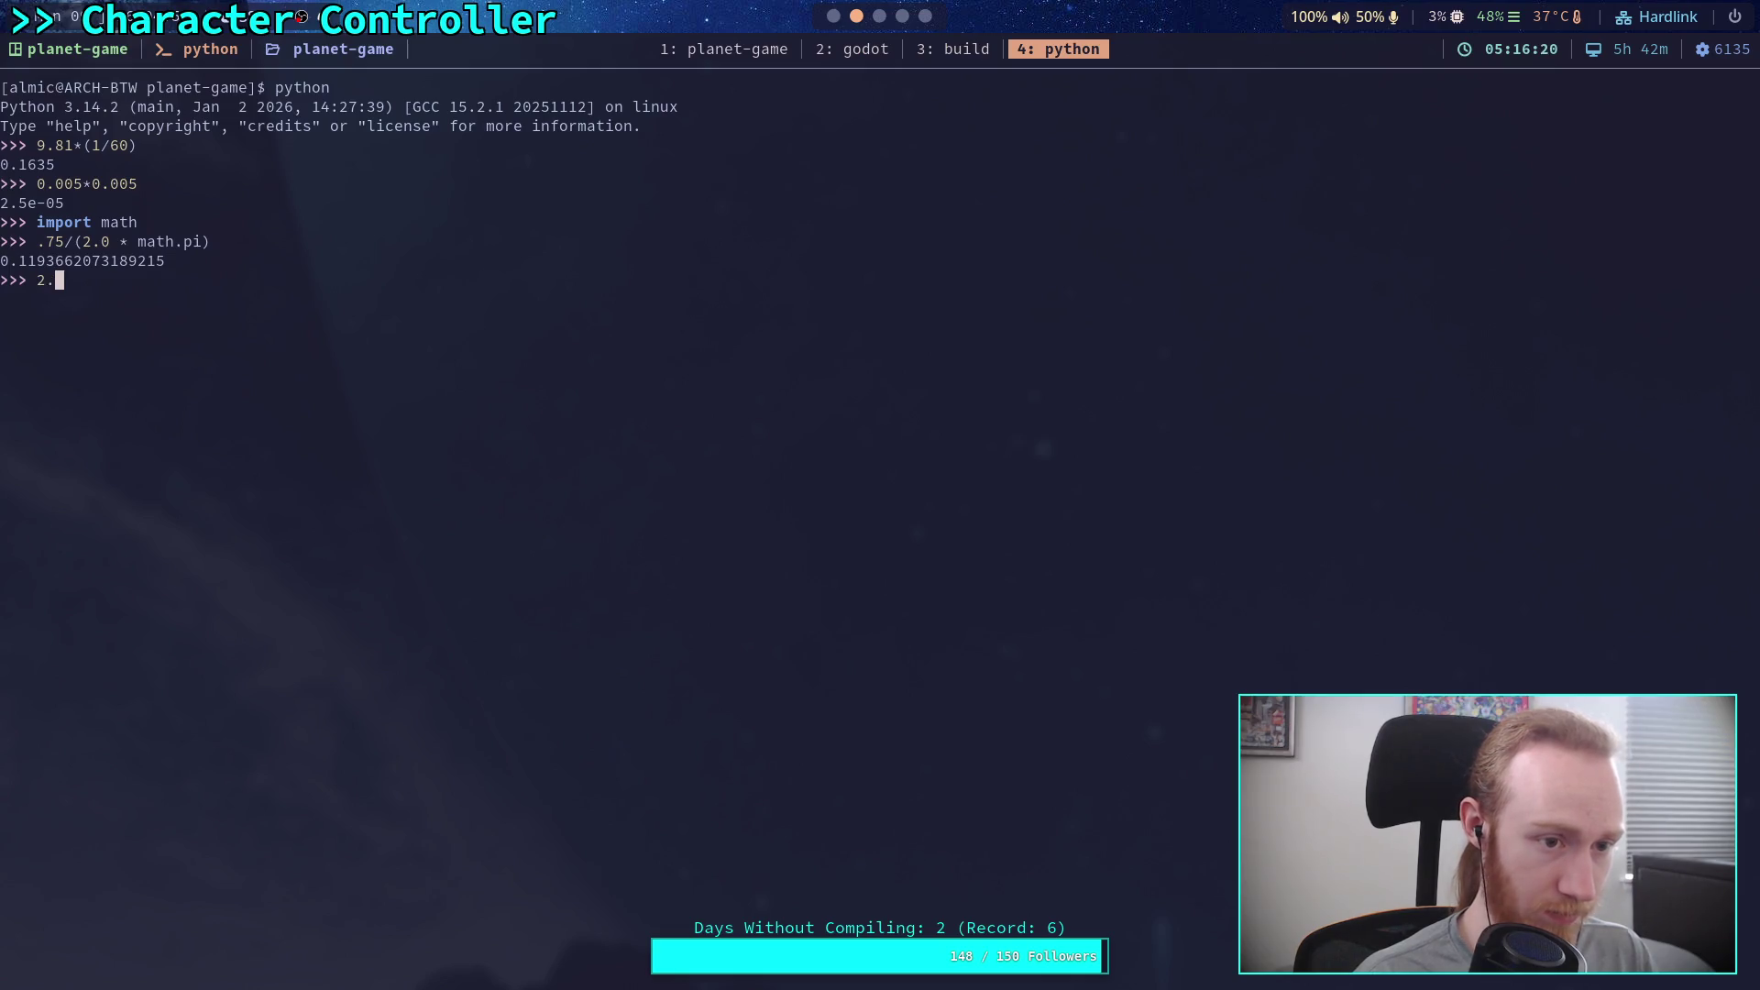
{"action": "type", "text": "0 * math.pi * "}
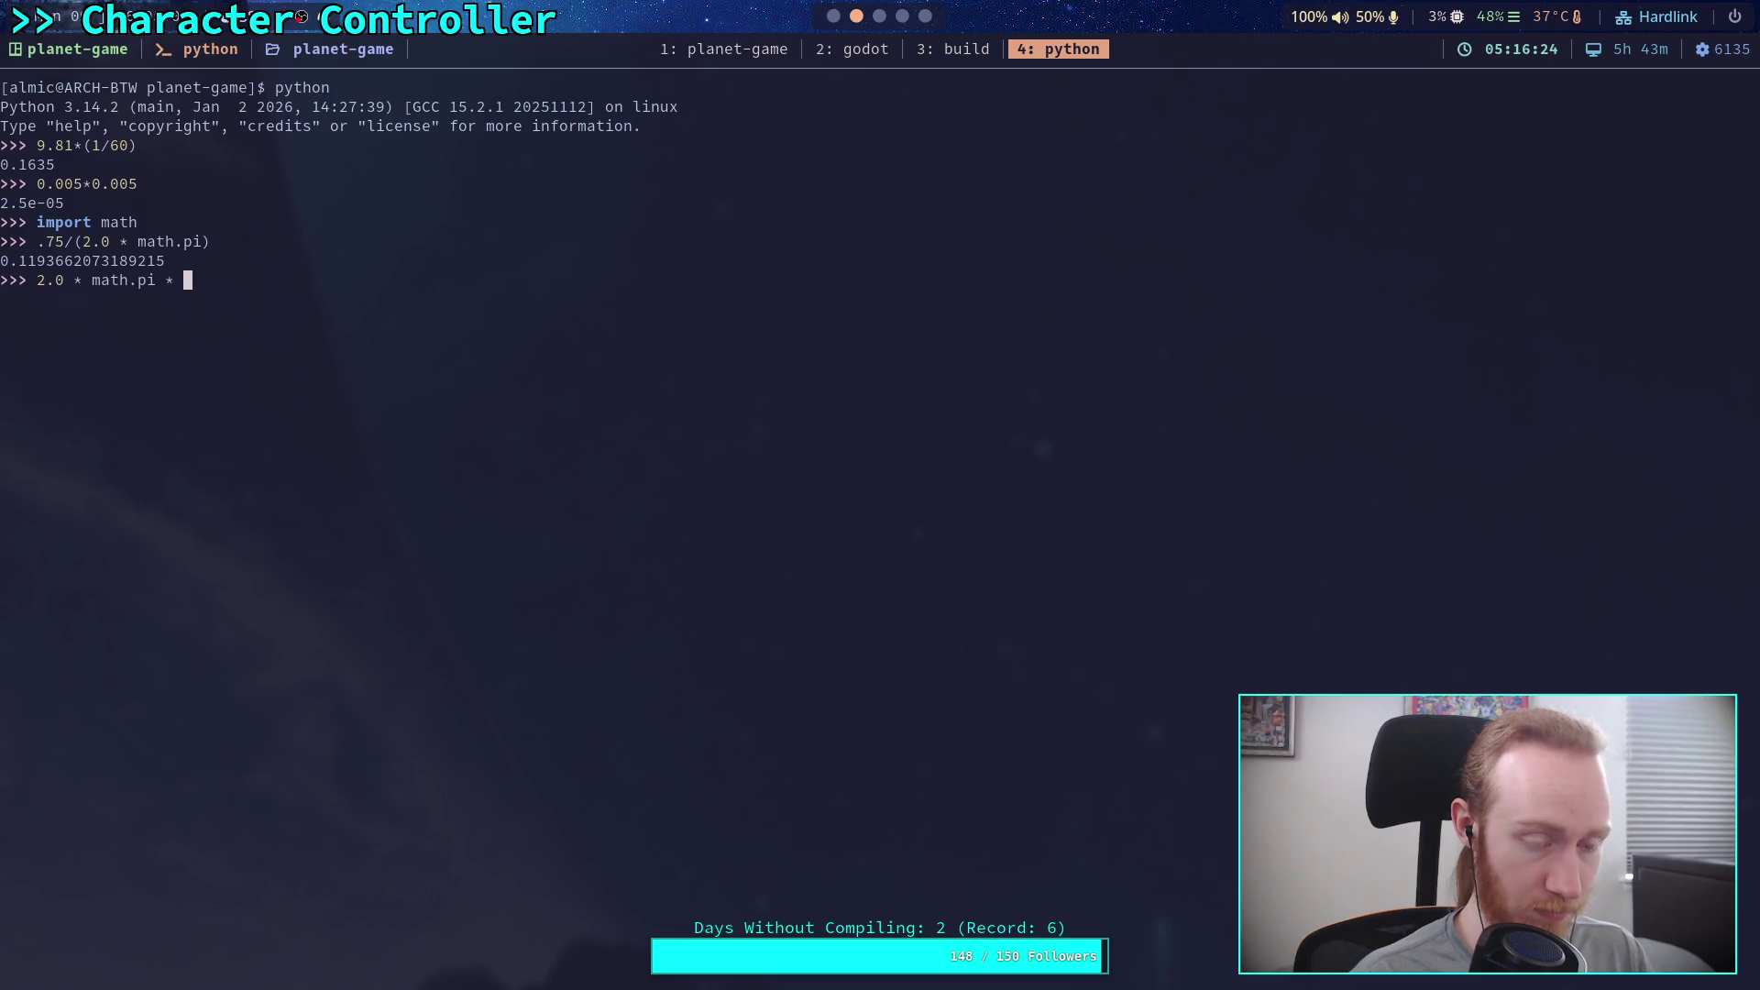
{"action": "type", "text": "(0.1"}
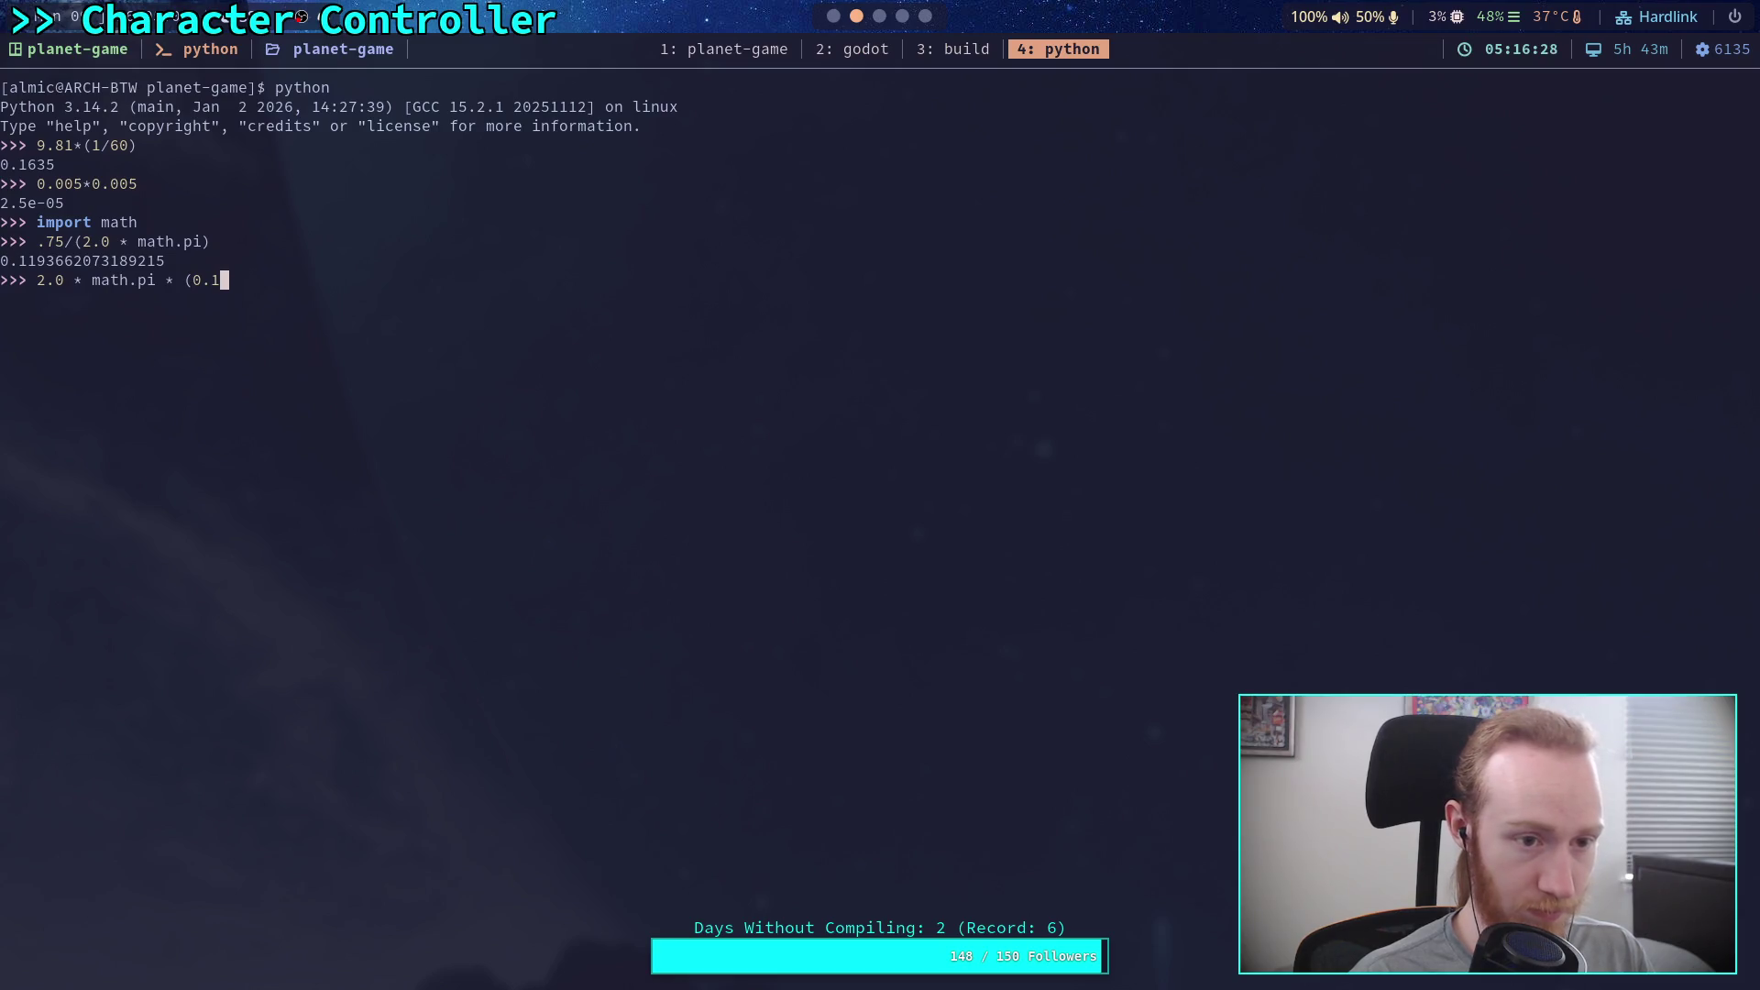
{"action": "type", "text": "2"}
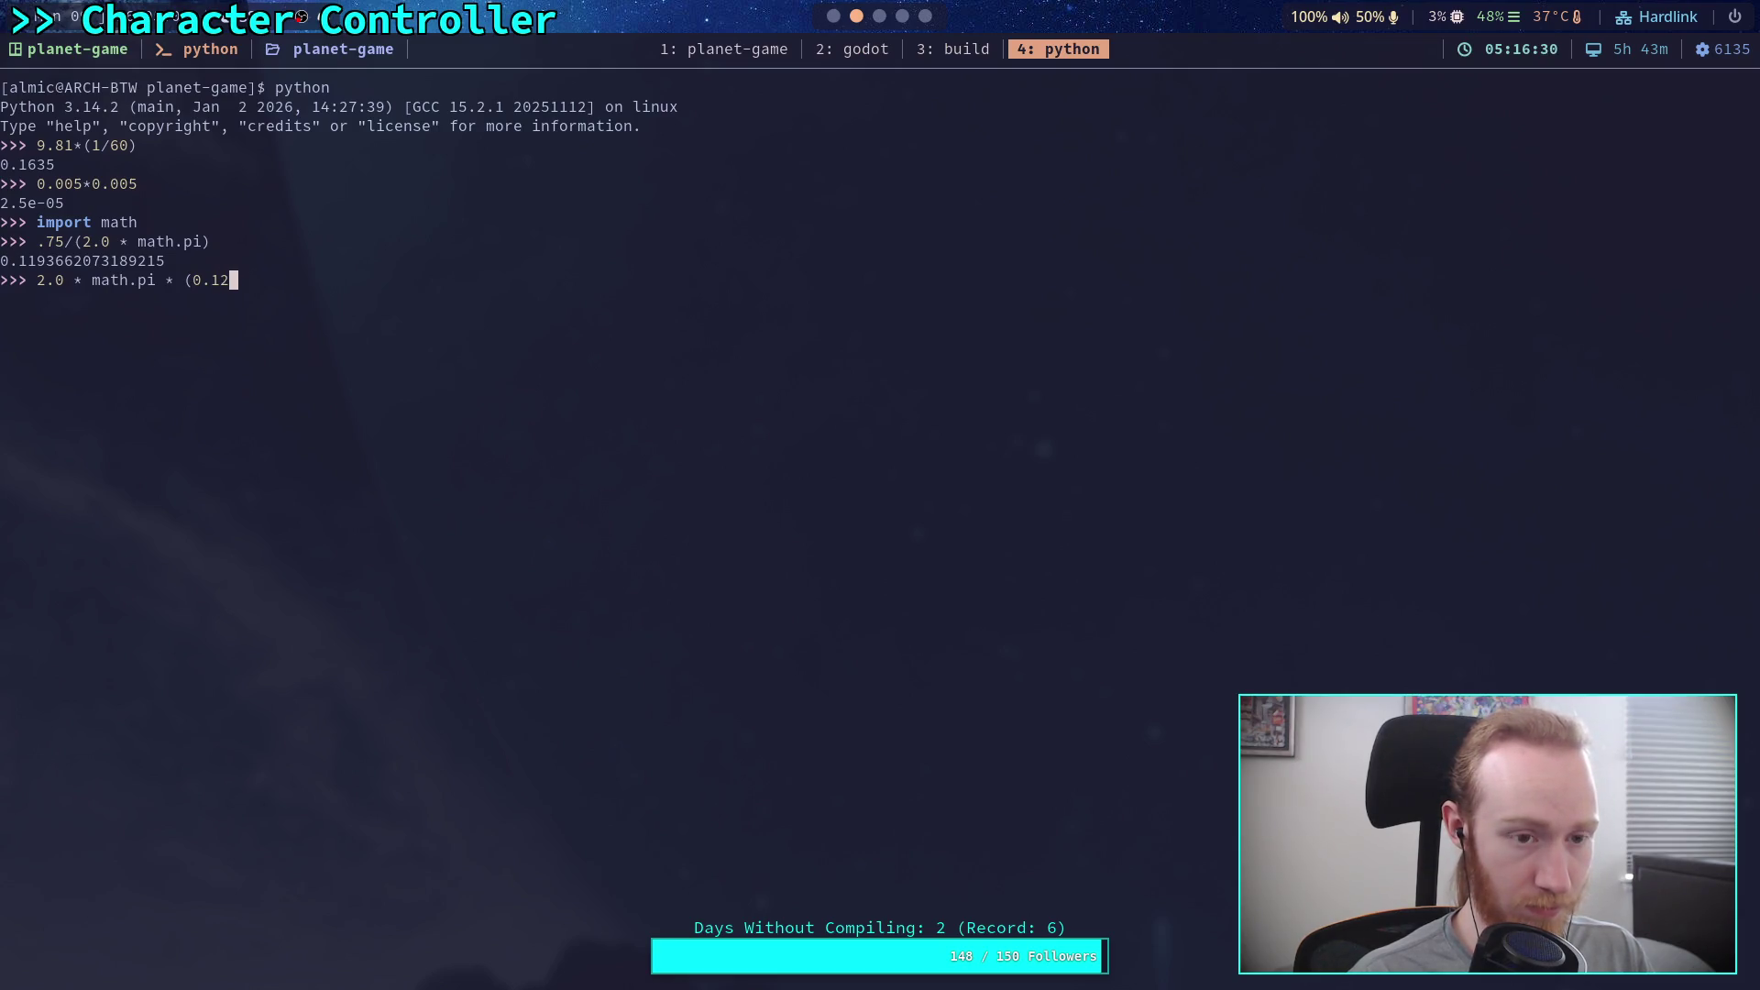
{"action": "type", "text": " *"}
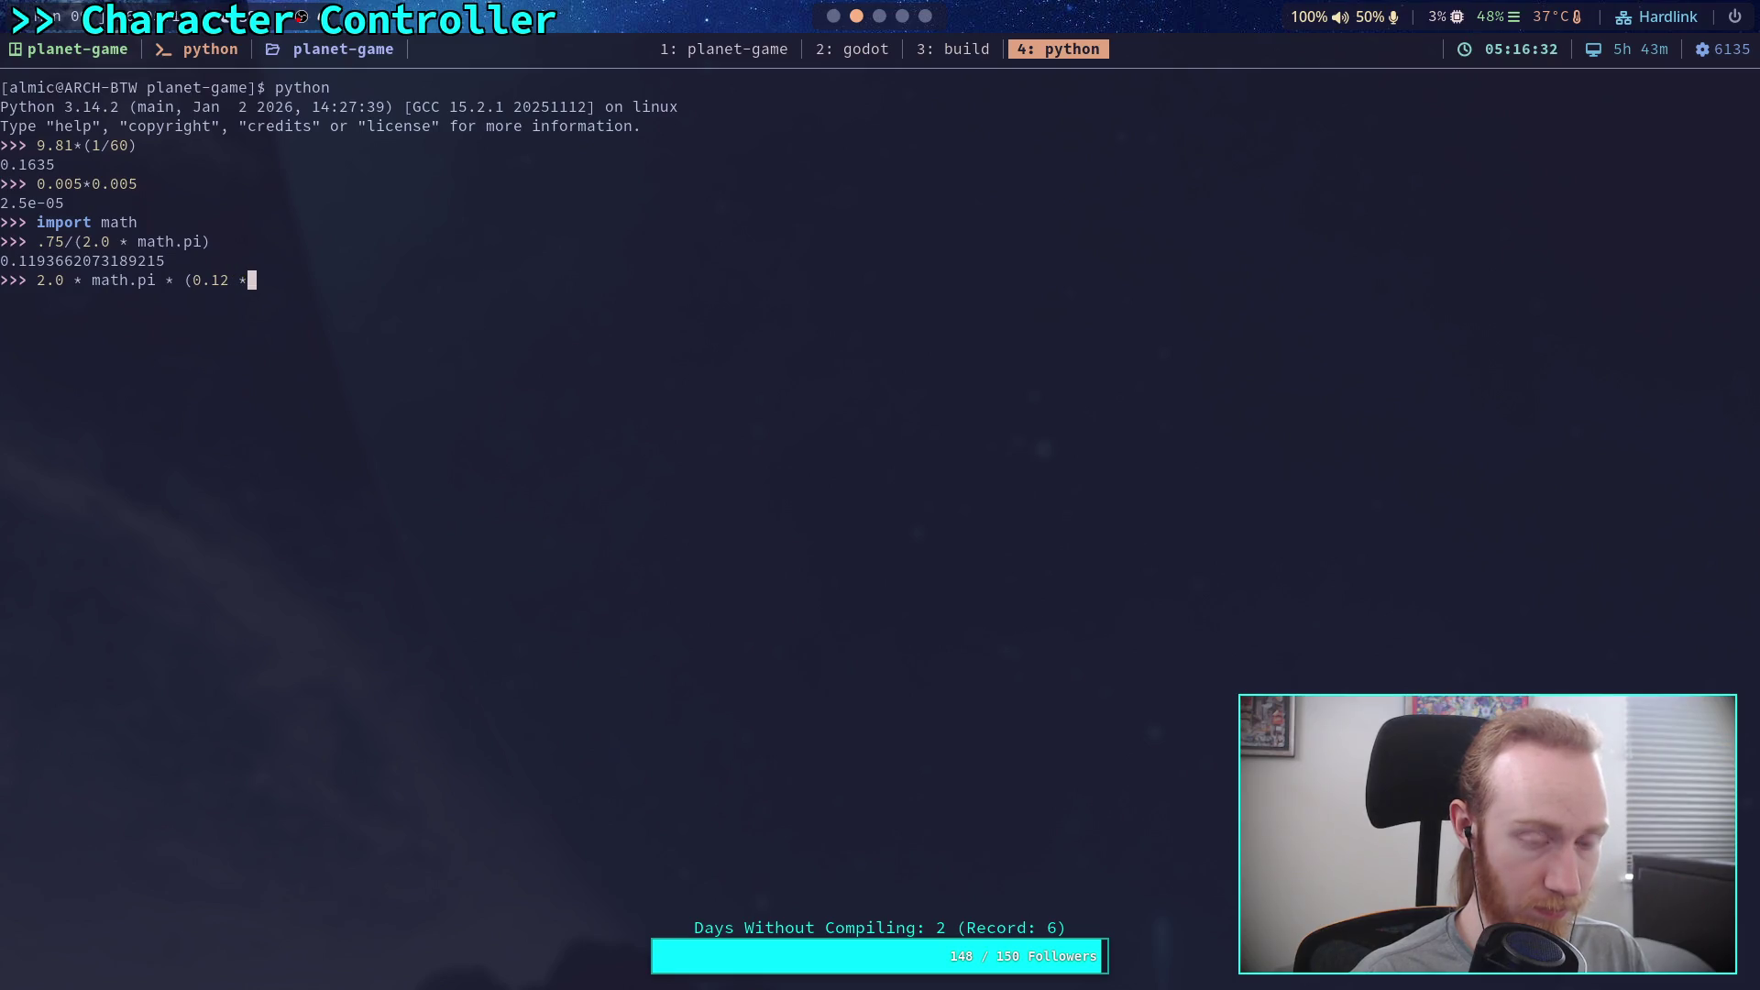
{"action": "type", "text": " 0.12)"}
{"action": "key", "text": "Return"}
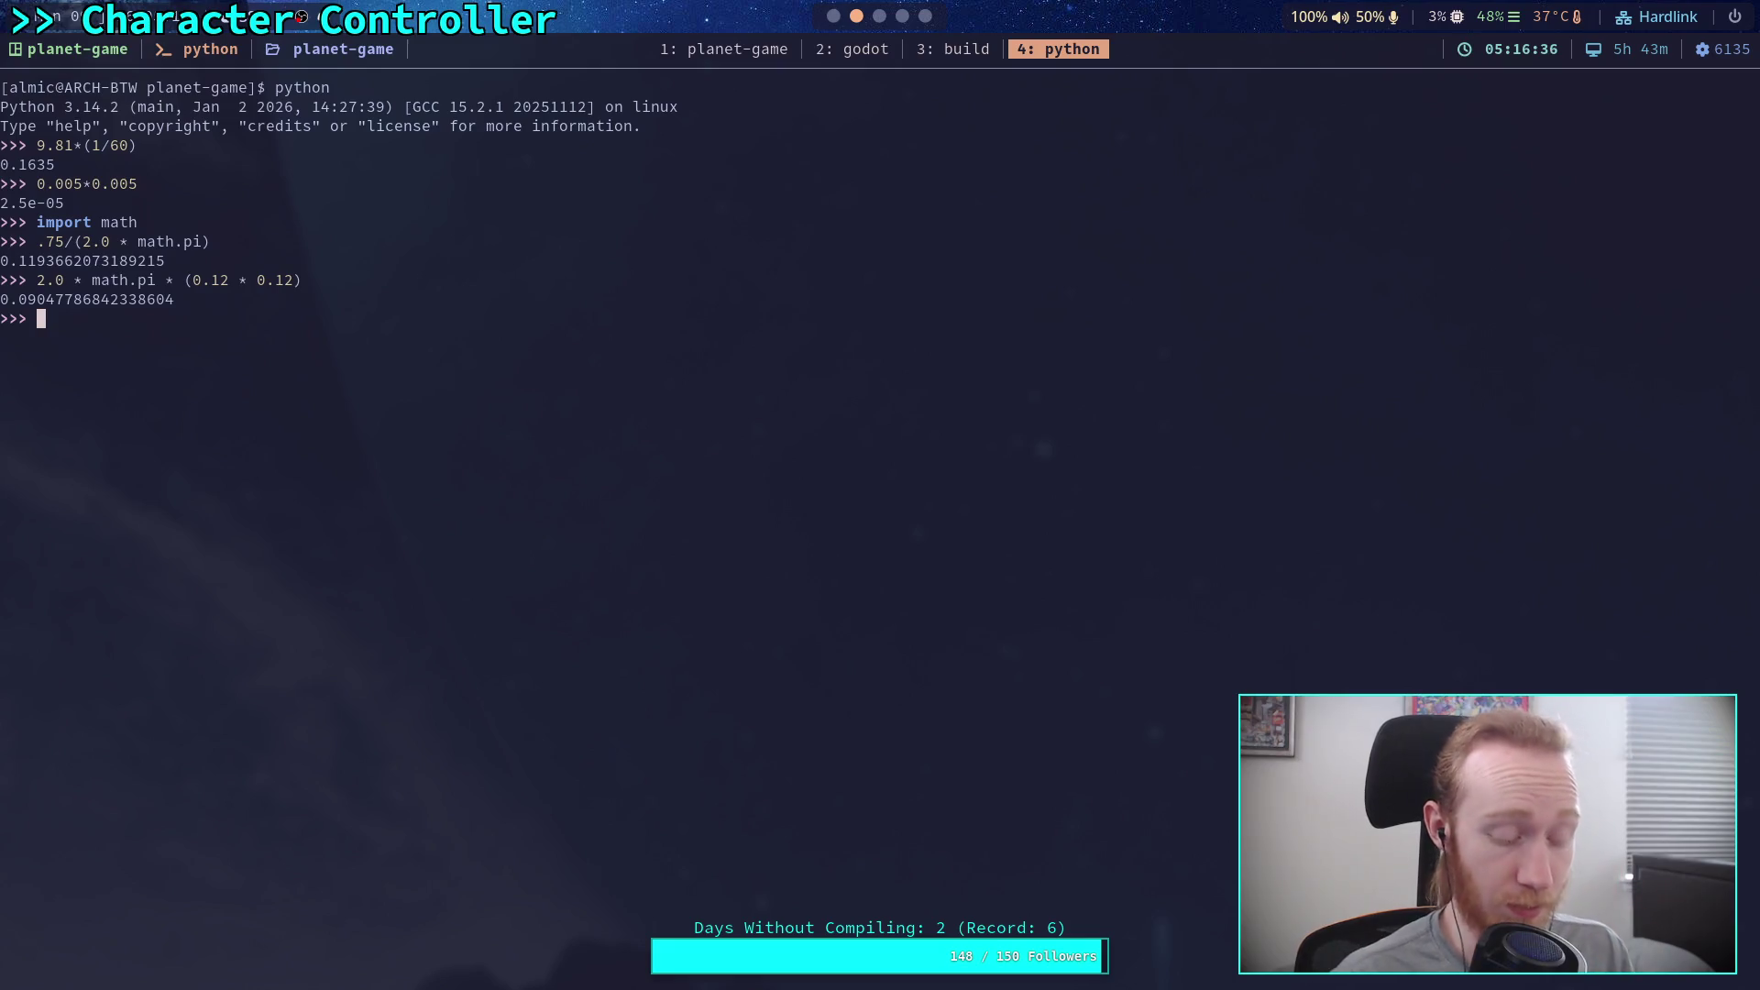
{"action": "key", "text": "super+2"}
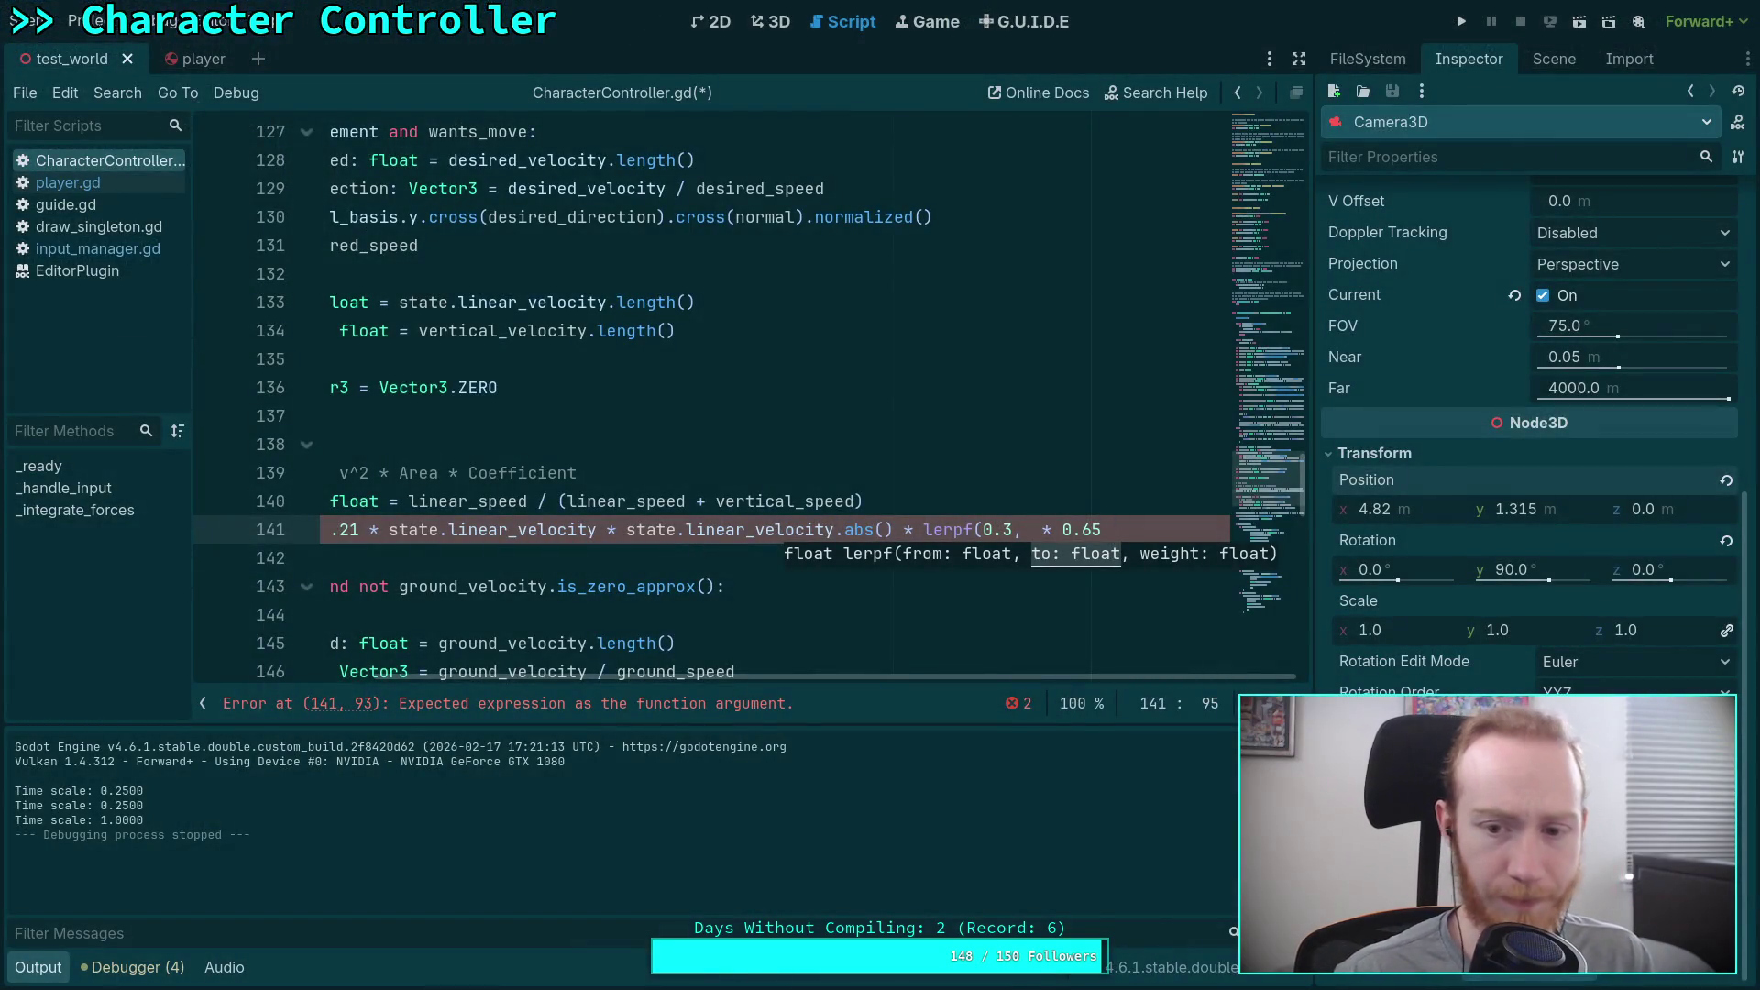
Step: Complete line 141's call as lerpf(0.3, 0.09, lateral_ratio), then return to the GitHub code
{"action": "type", "text": "0.09,"}
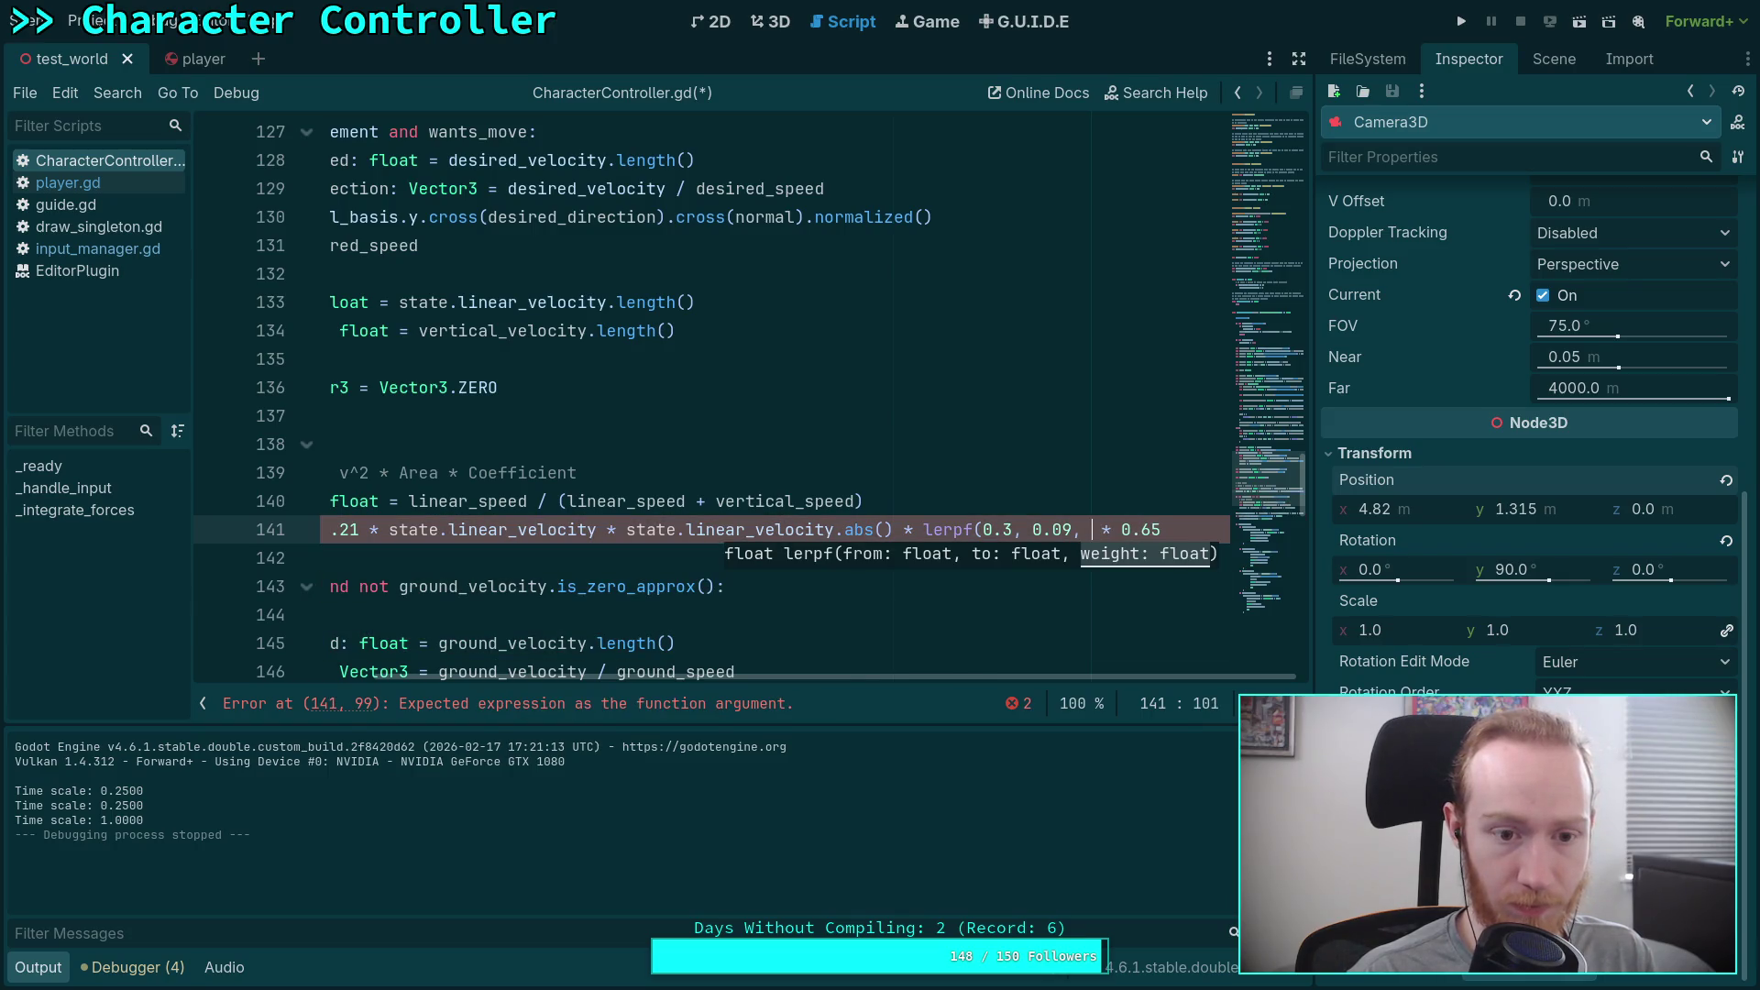
{"action": "type", "text": " la"}
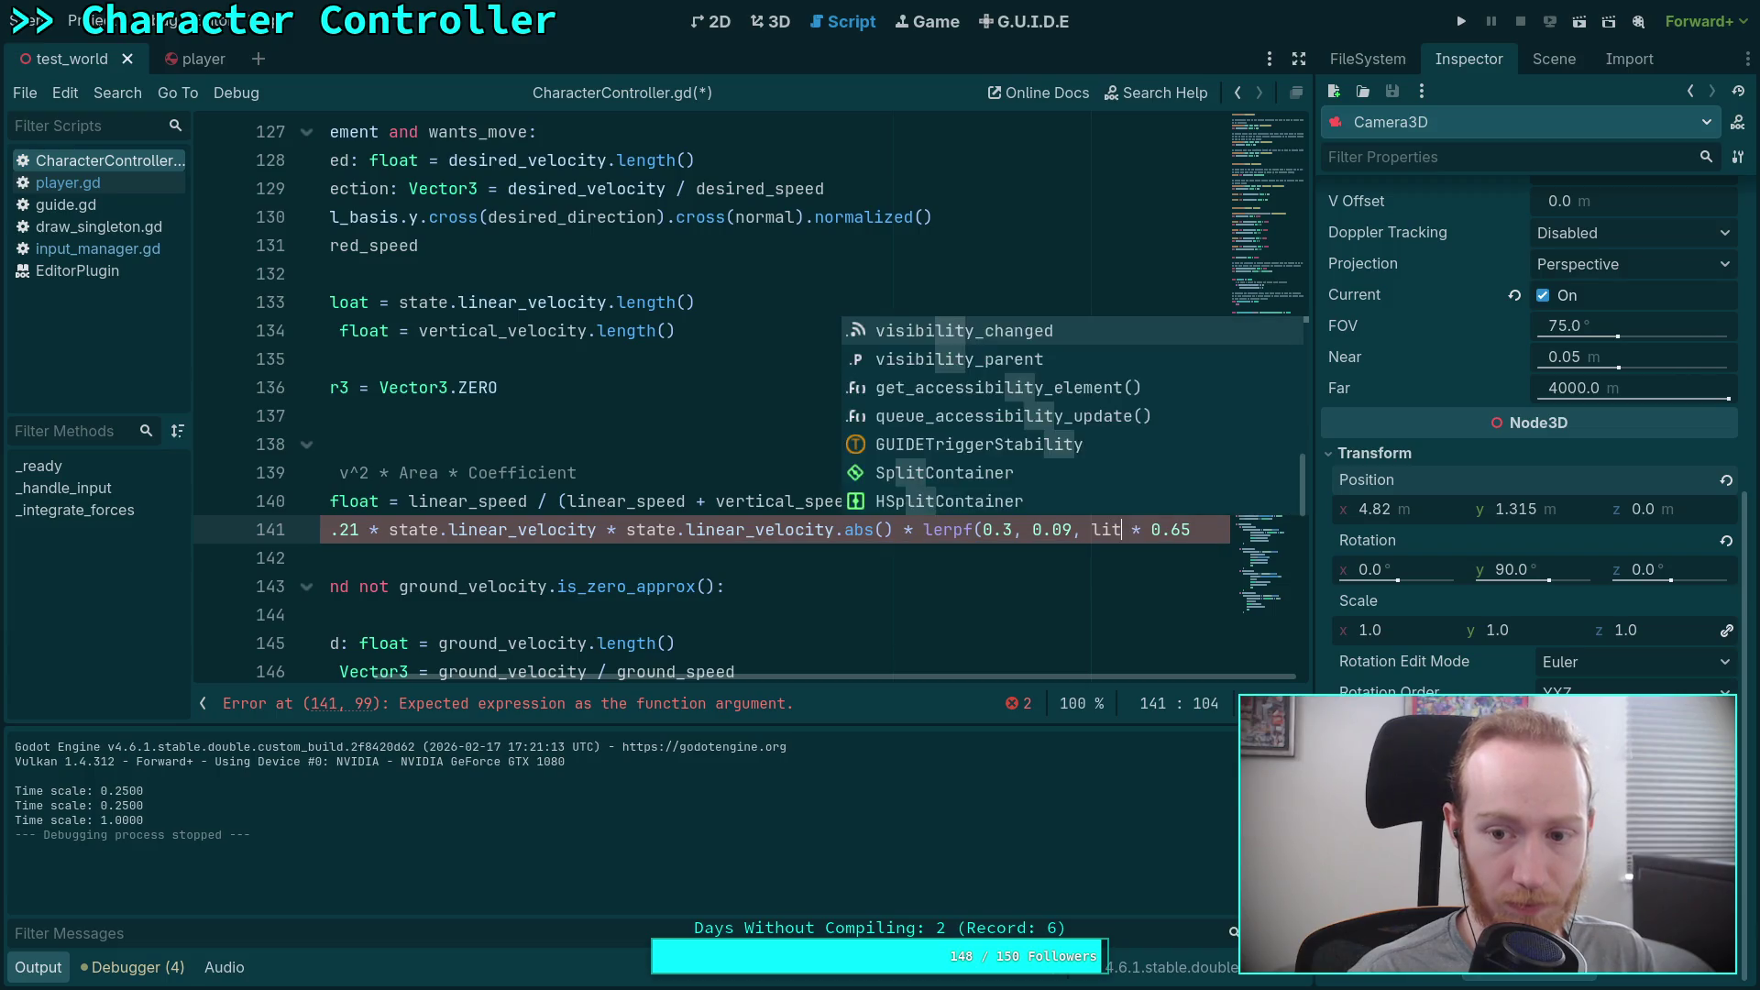
{"action": "key", "text": "Return"}
{"action": "type", "text": ")"}
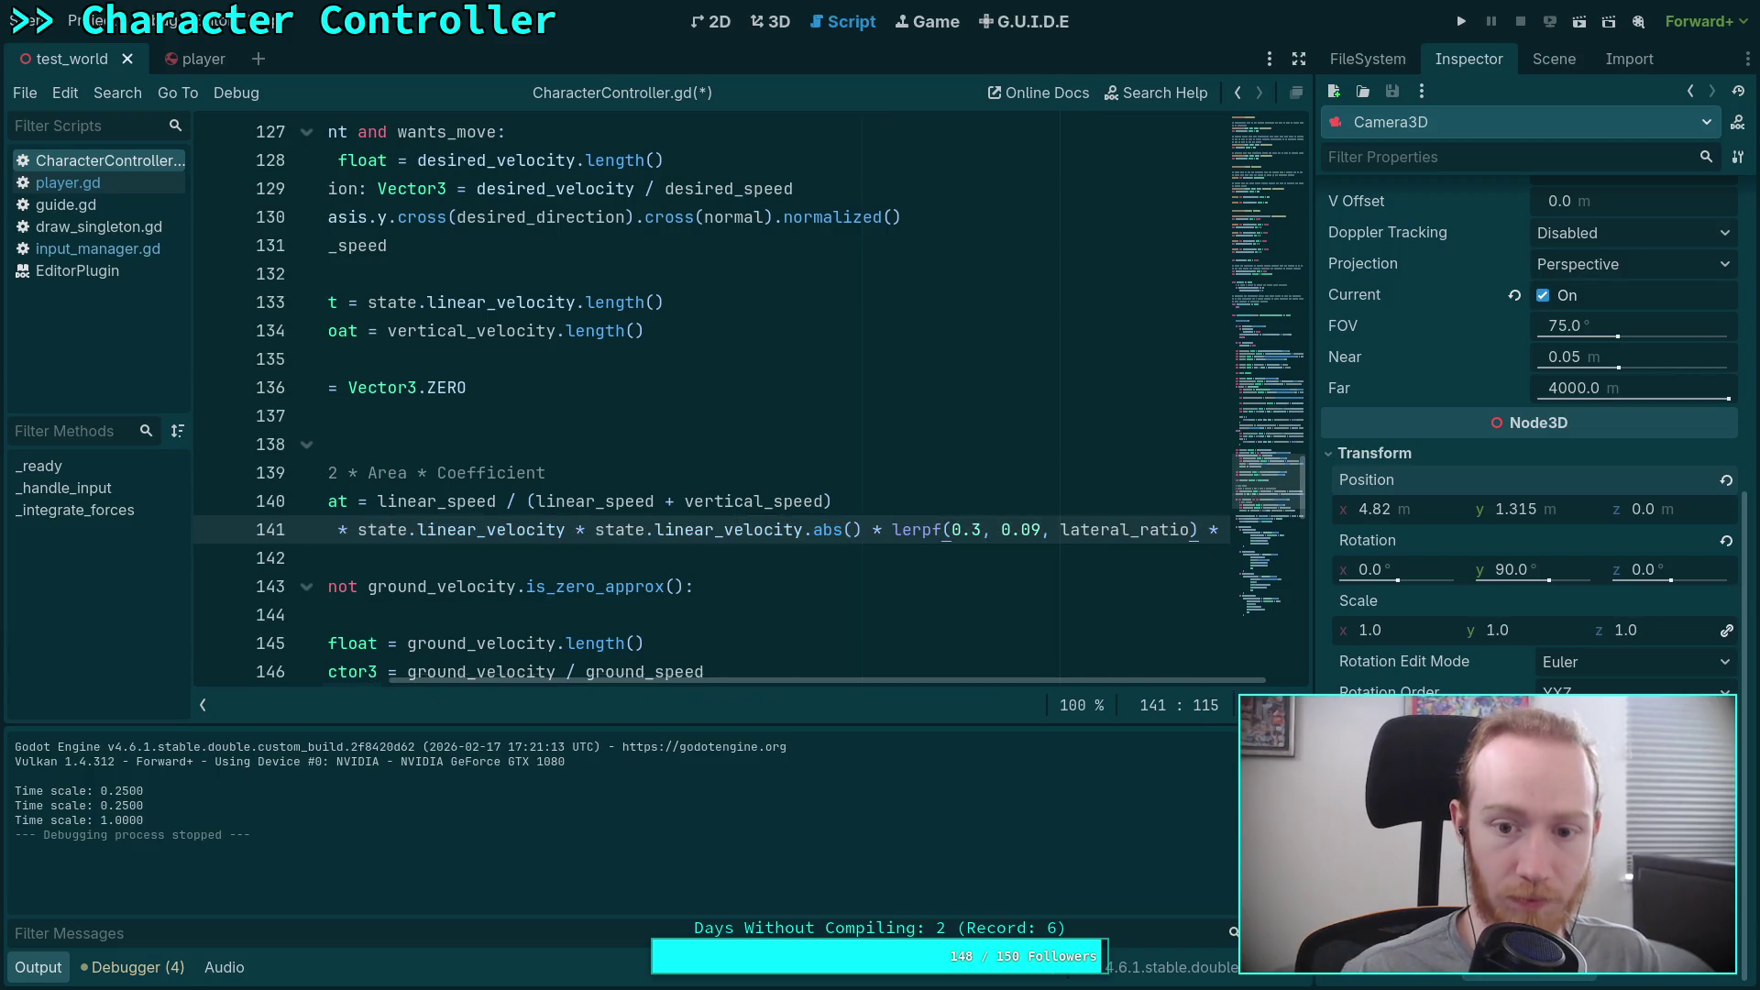
{"action": "scroll", "coordinate": [891, 678], "scroll_direction": "right", "scroll_amount": 2}
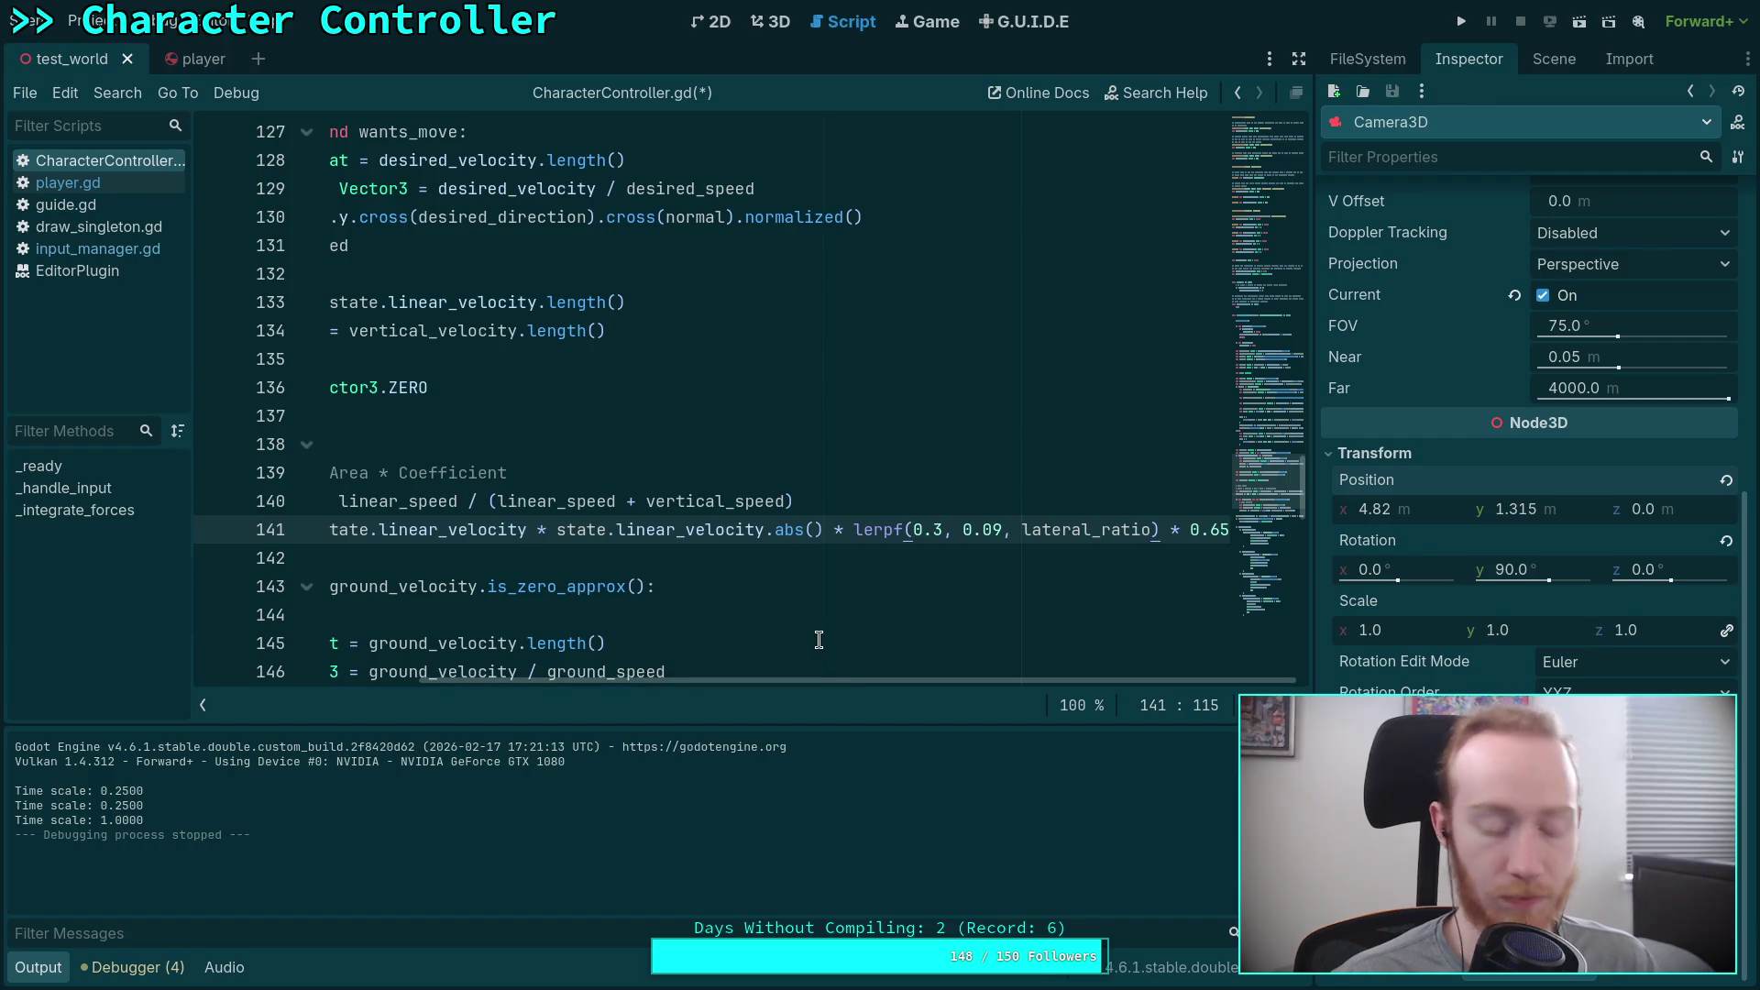
{"action": "key", "text": "alt+Tab"}
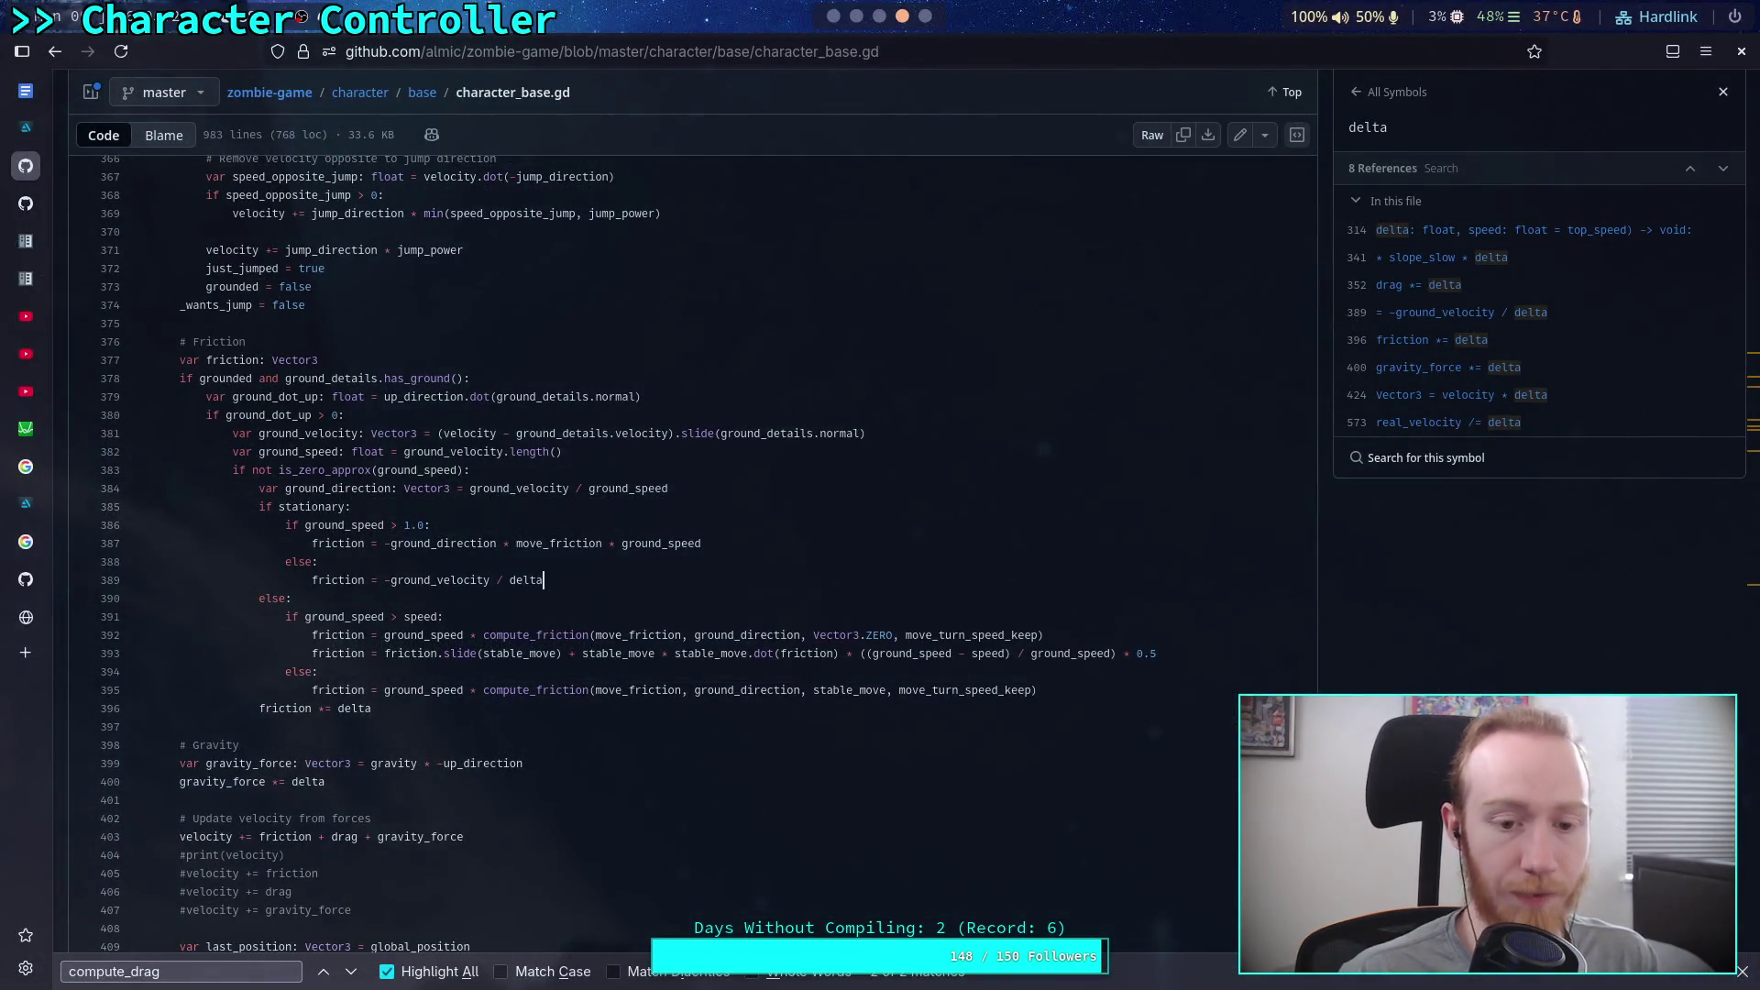
Step: Search Google for 'coefficient of drag for a capsule' and scroll the results
{"action": "mouse_move", "coordinate": [40, 618]}
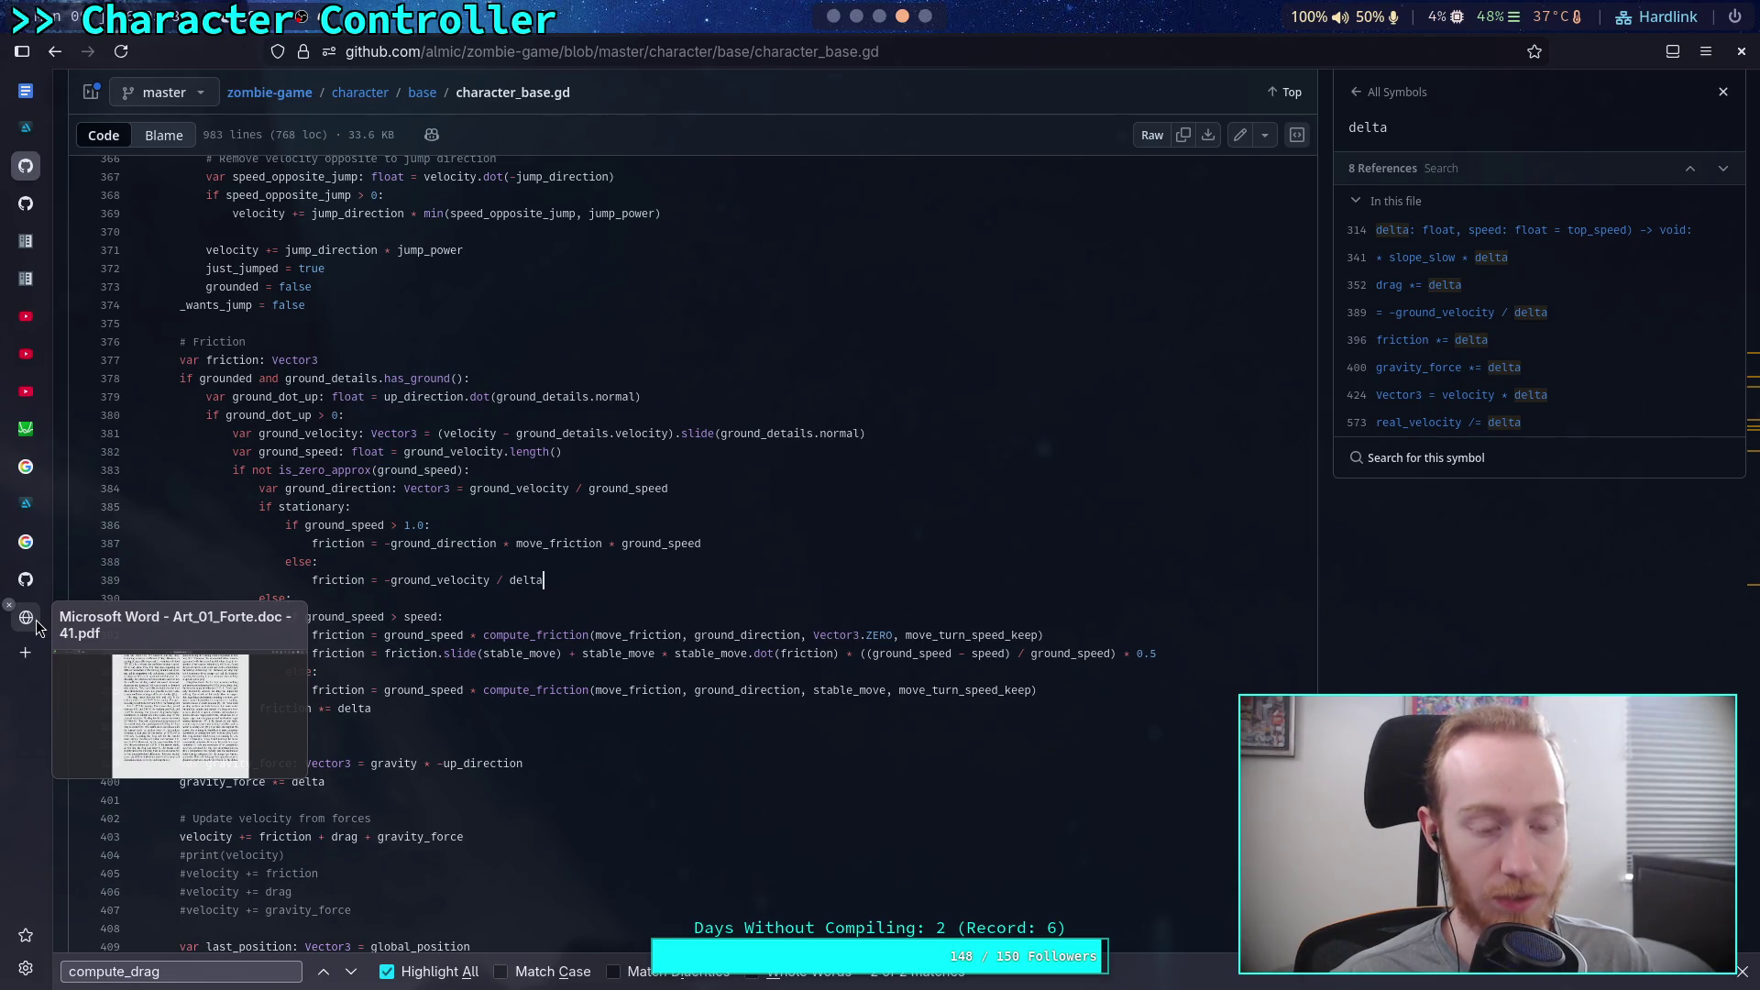
{"action": "left_click", "coordinate": [36, 620]}
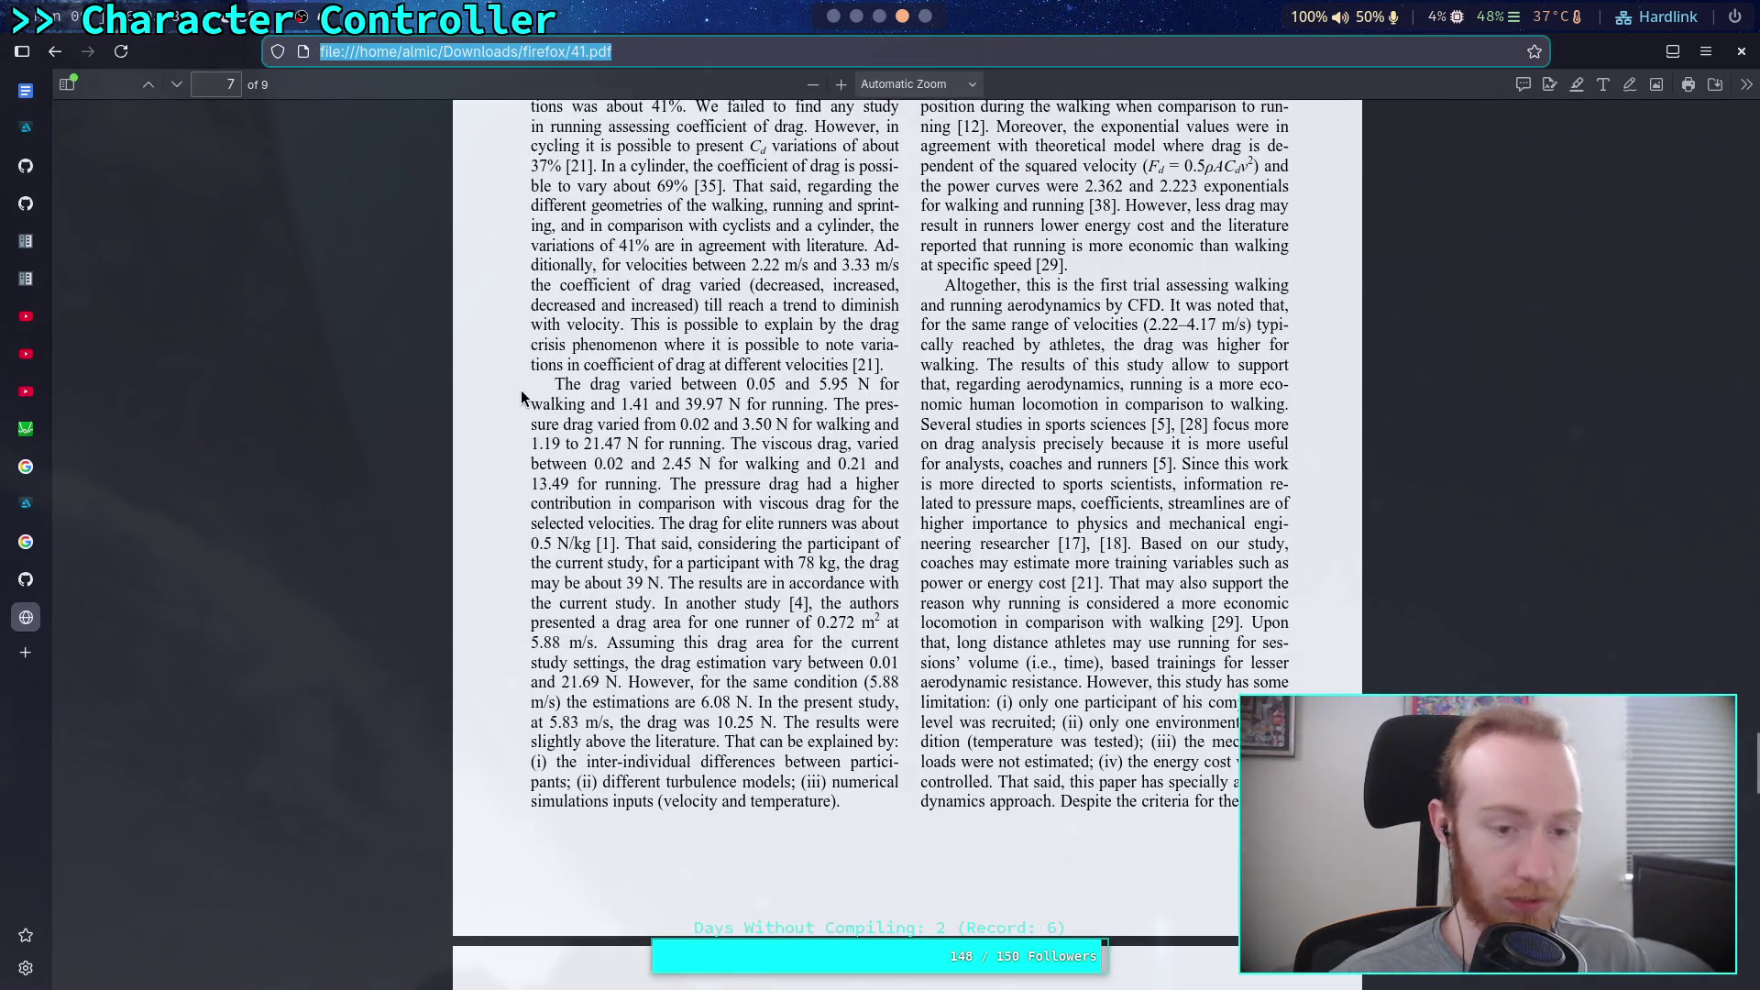
{"action": "type", "text": "coe"}
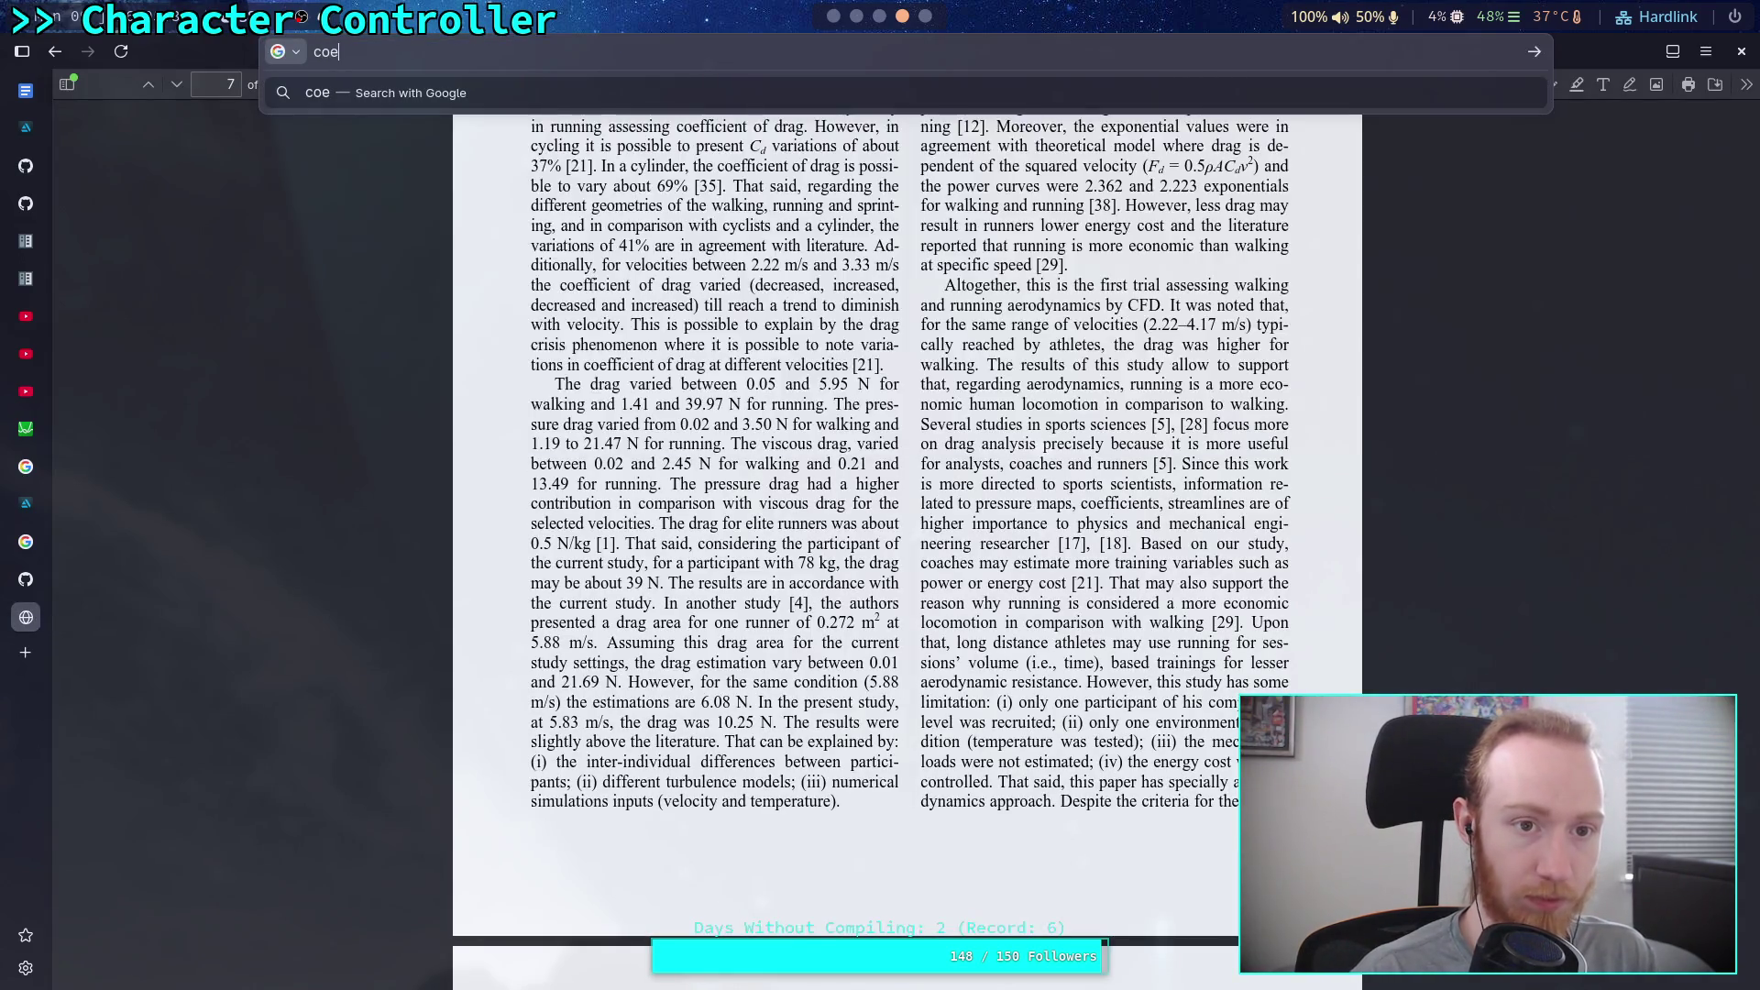
{"action": "type", "text": "fficient of "}
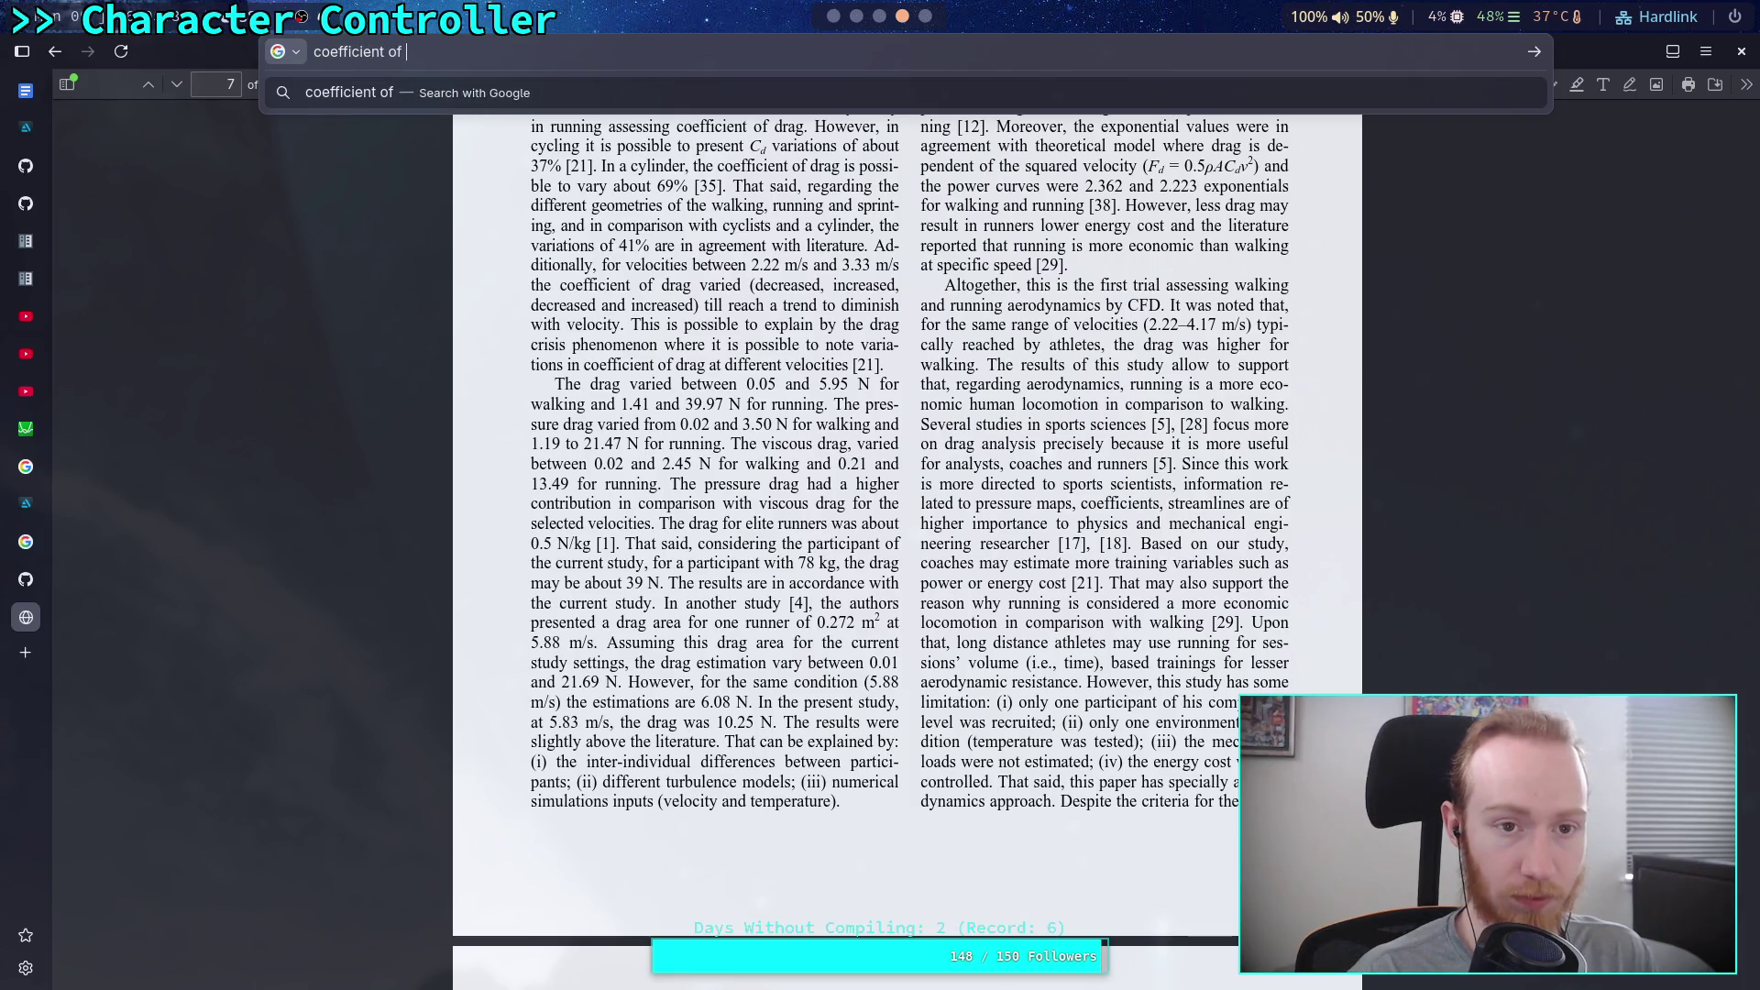
{"action": "type", "text": "drag"}
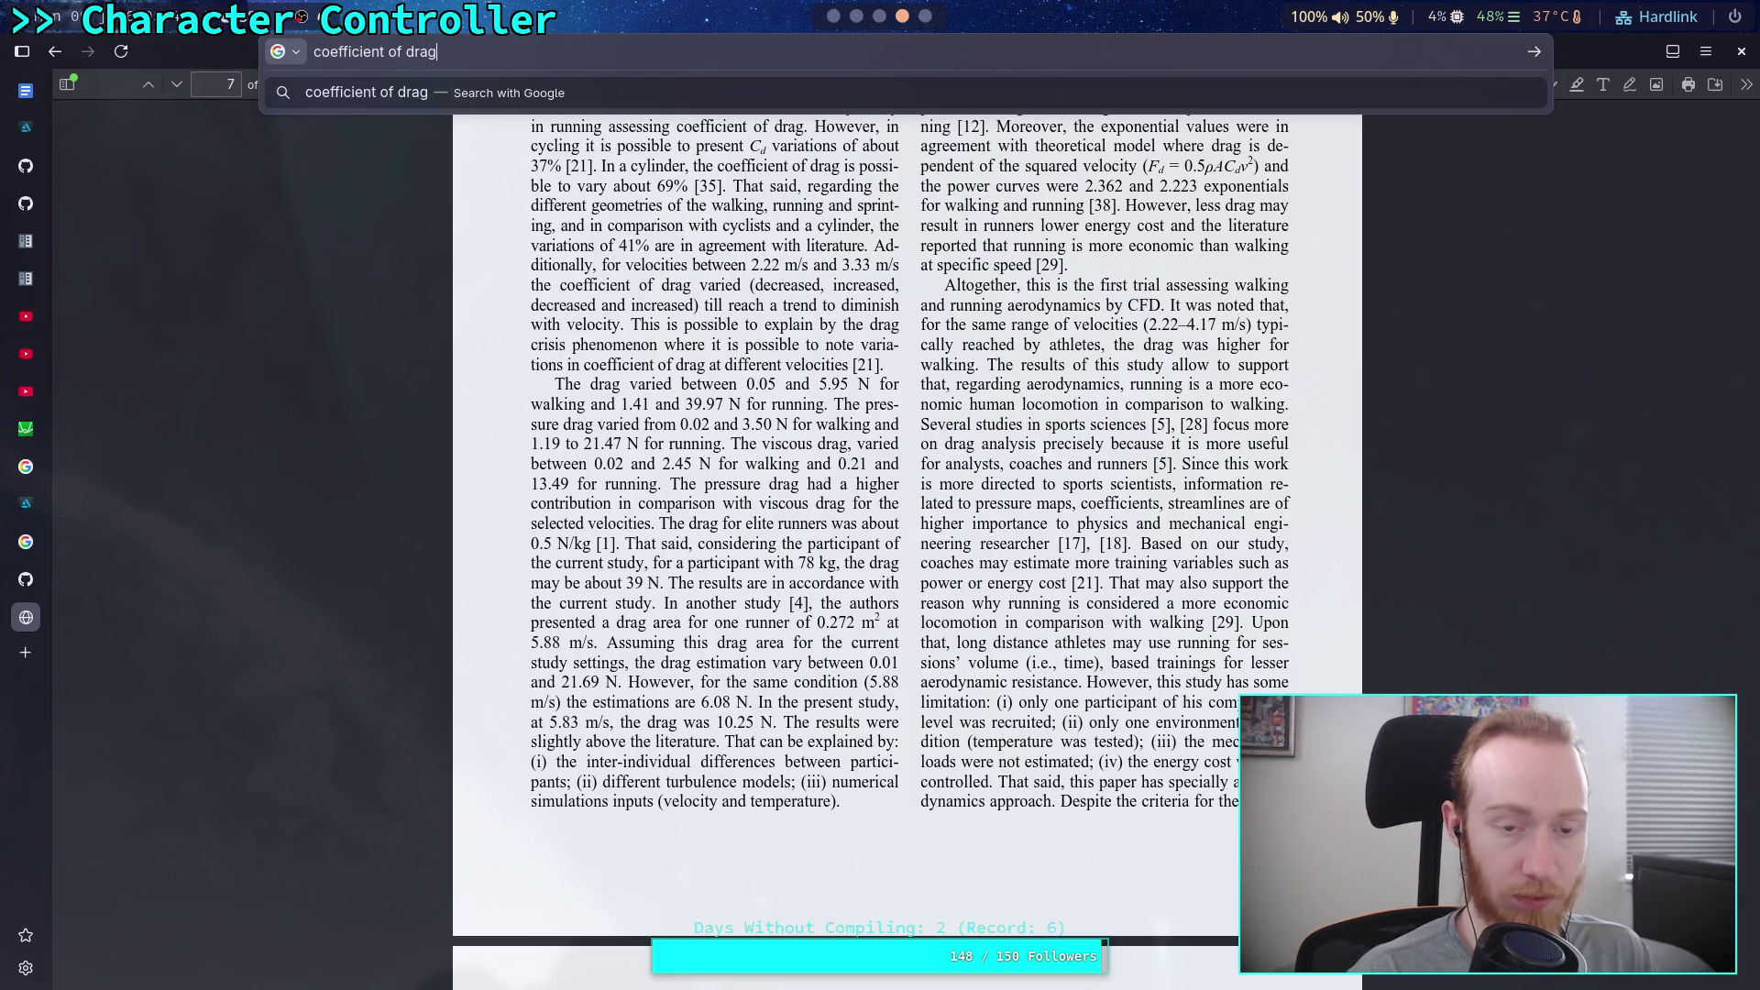
{"action": "type", "text": " for a c"}
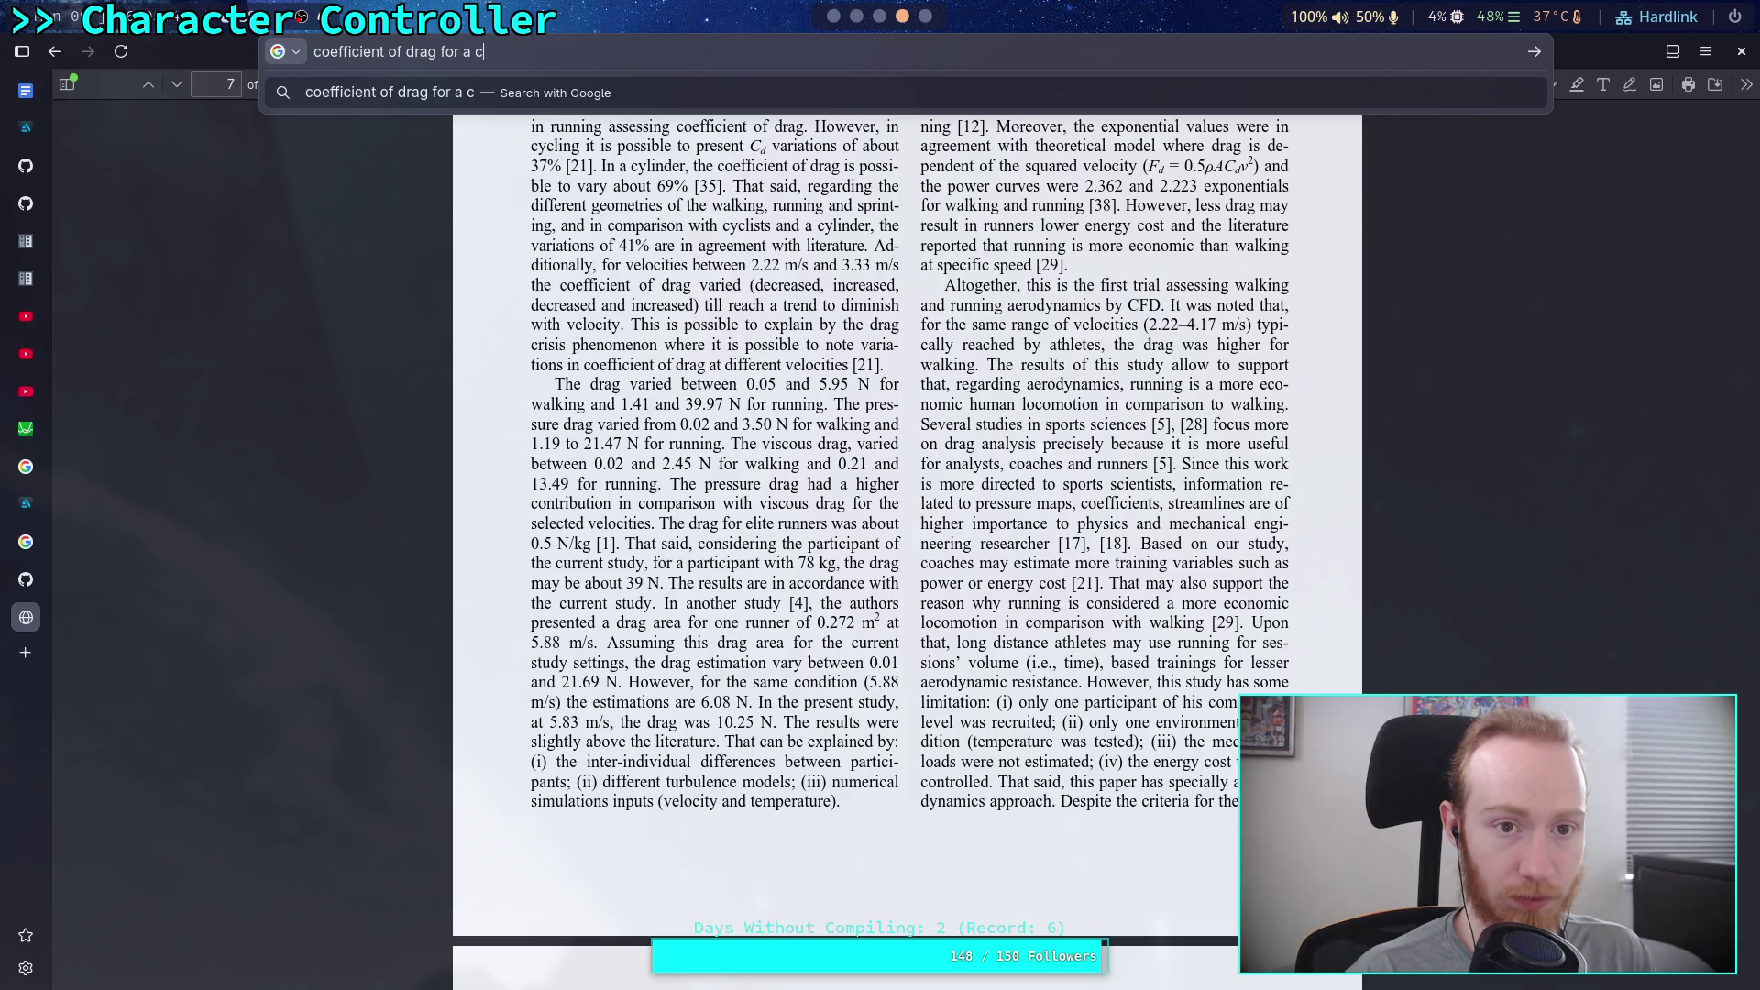
{"action": "type", "text": "apsule"}
{"action": "key", "text": "Return"}
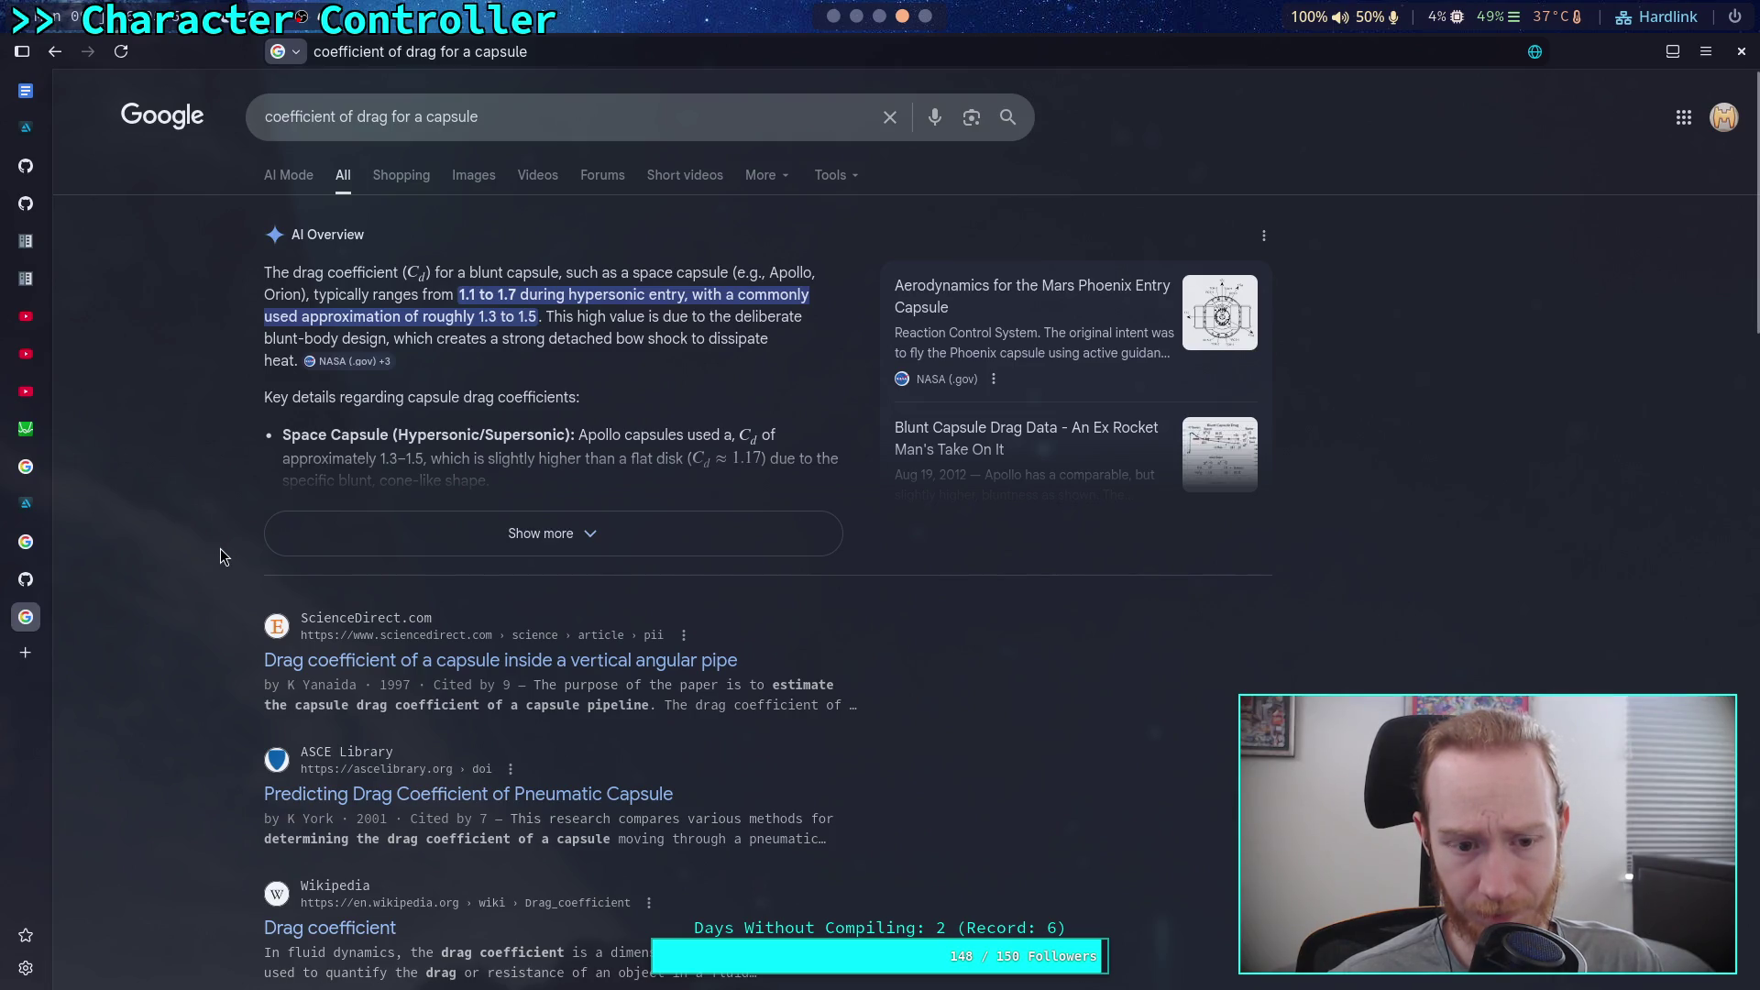
{"action": "scroll", "coordinate": [220, 548], "scroll_direction": "down", "scroll_amount": 2}
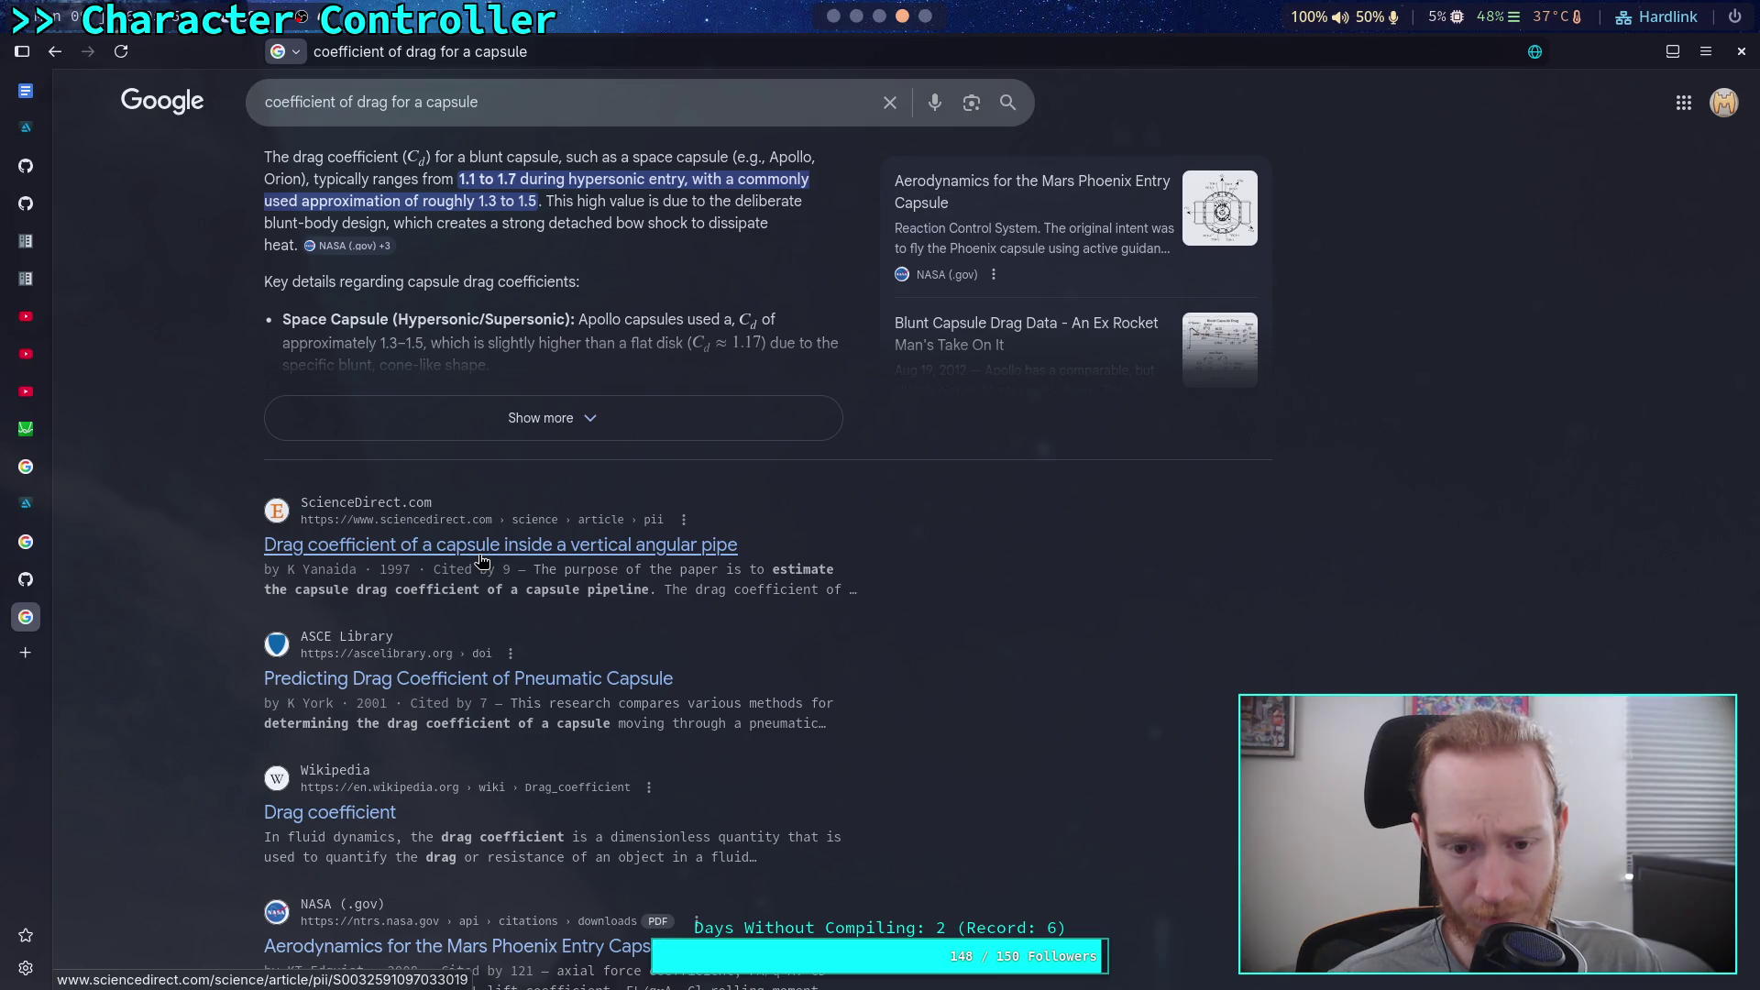
Step: Open the ScienceDirect capsule drag article and confirm cookies with functional and performance turned off
{"action": "left_click", "coordinate": [480, 556]}
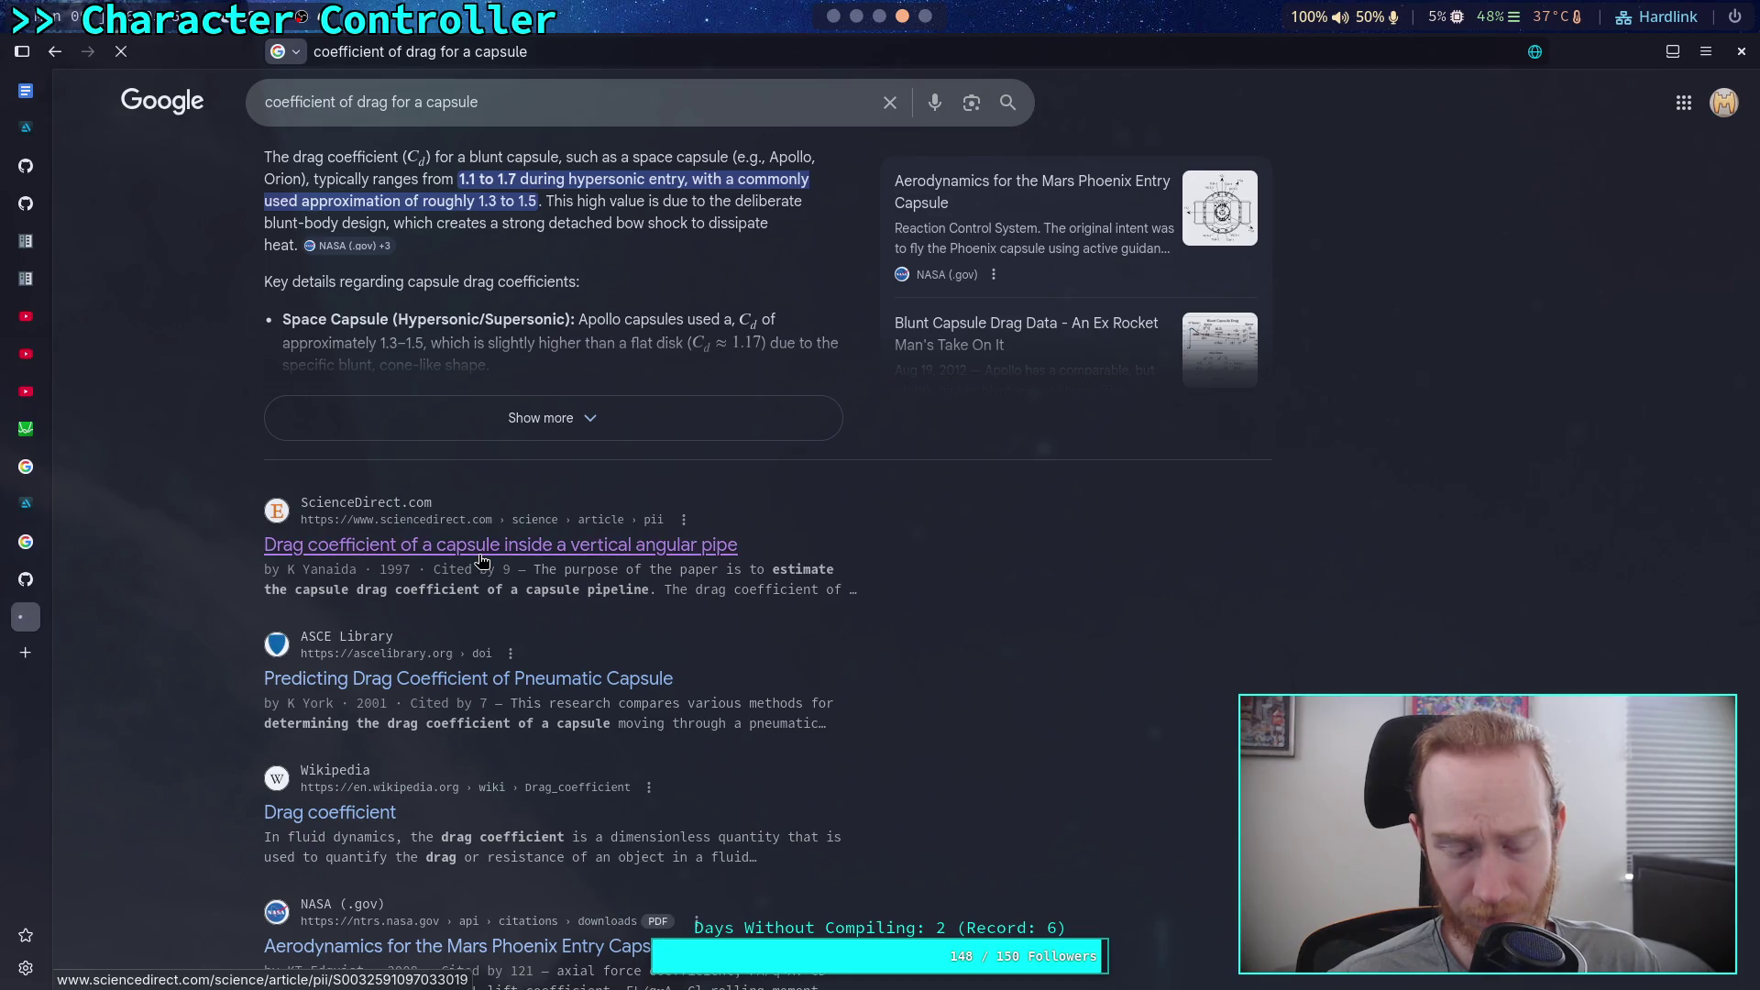
{"action": "scroll", "coordinate": [478, 555], "scroll_direction": "down", "scroll_amount": 5}
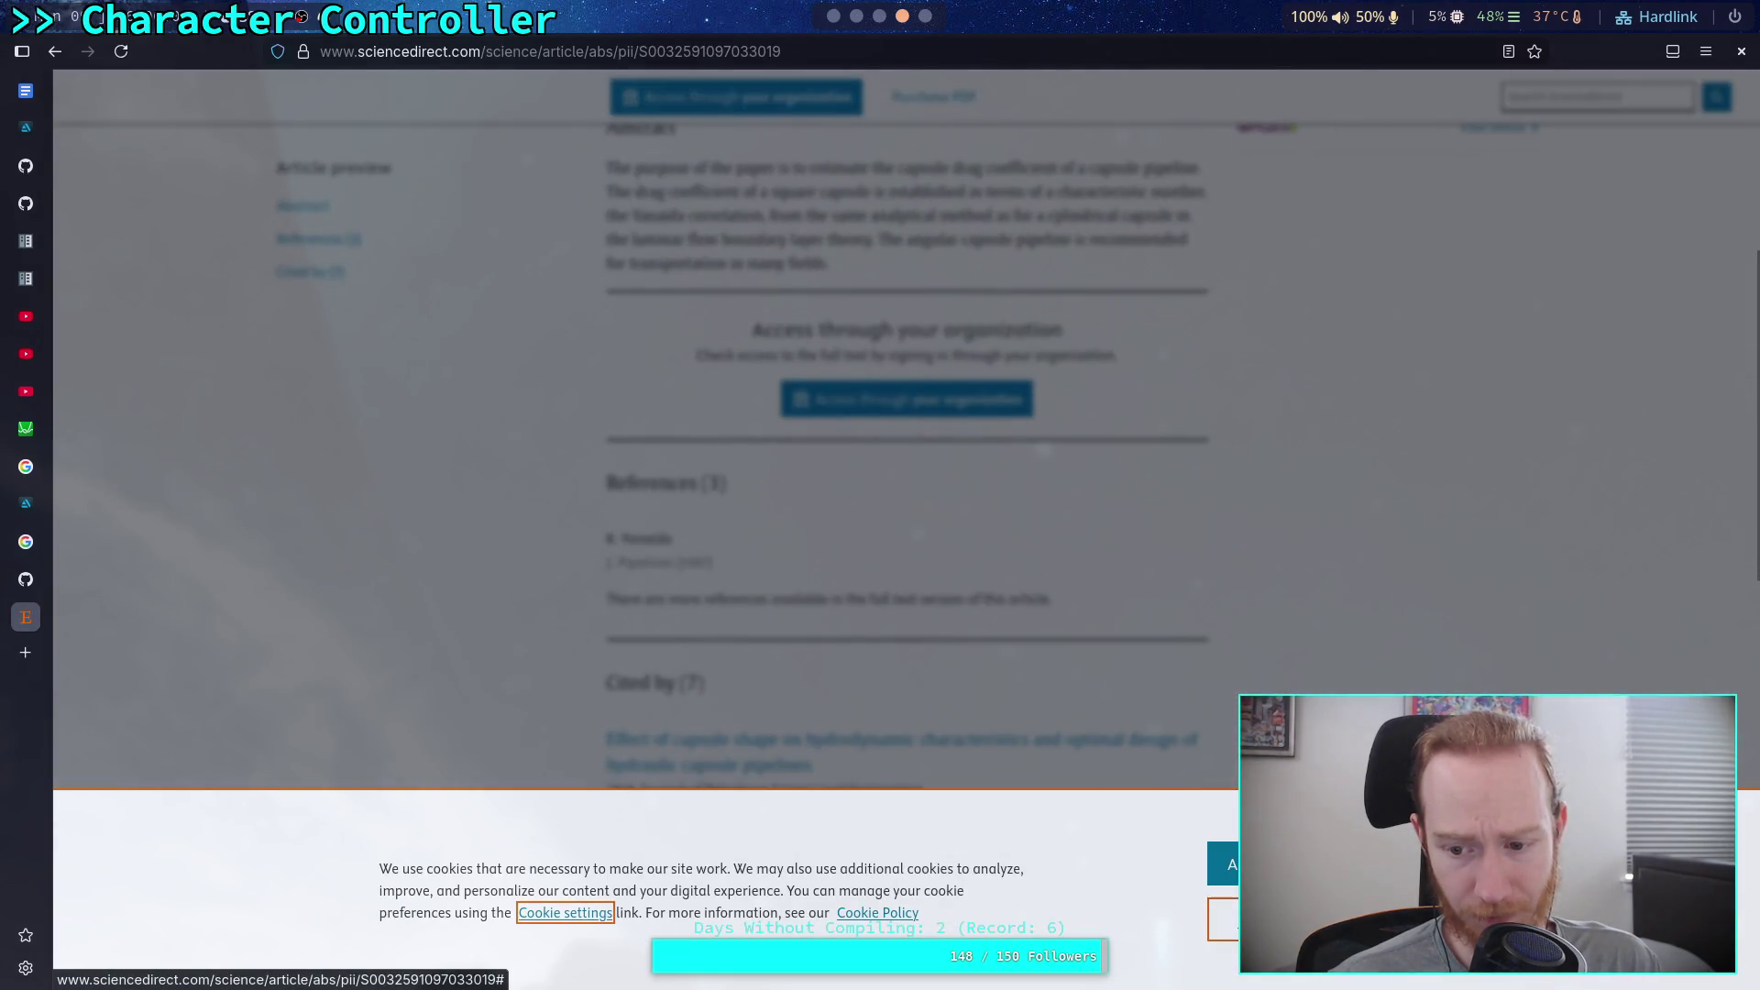
{"action": "left_click", "coordinate": [565, 913]}
{"action": "left_click", "coordinate": [1114, 584]}
{"action": "left_click", "coordinate": [1114, 625]}
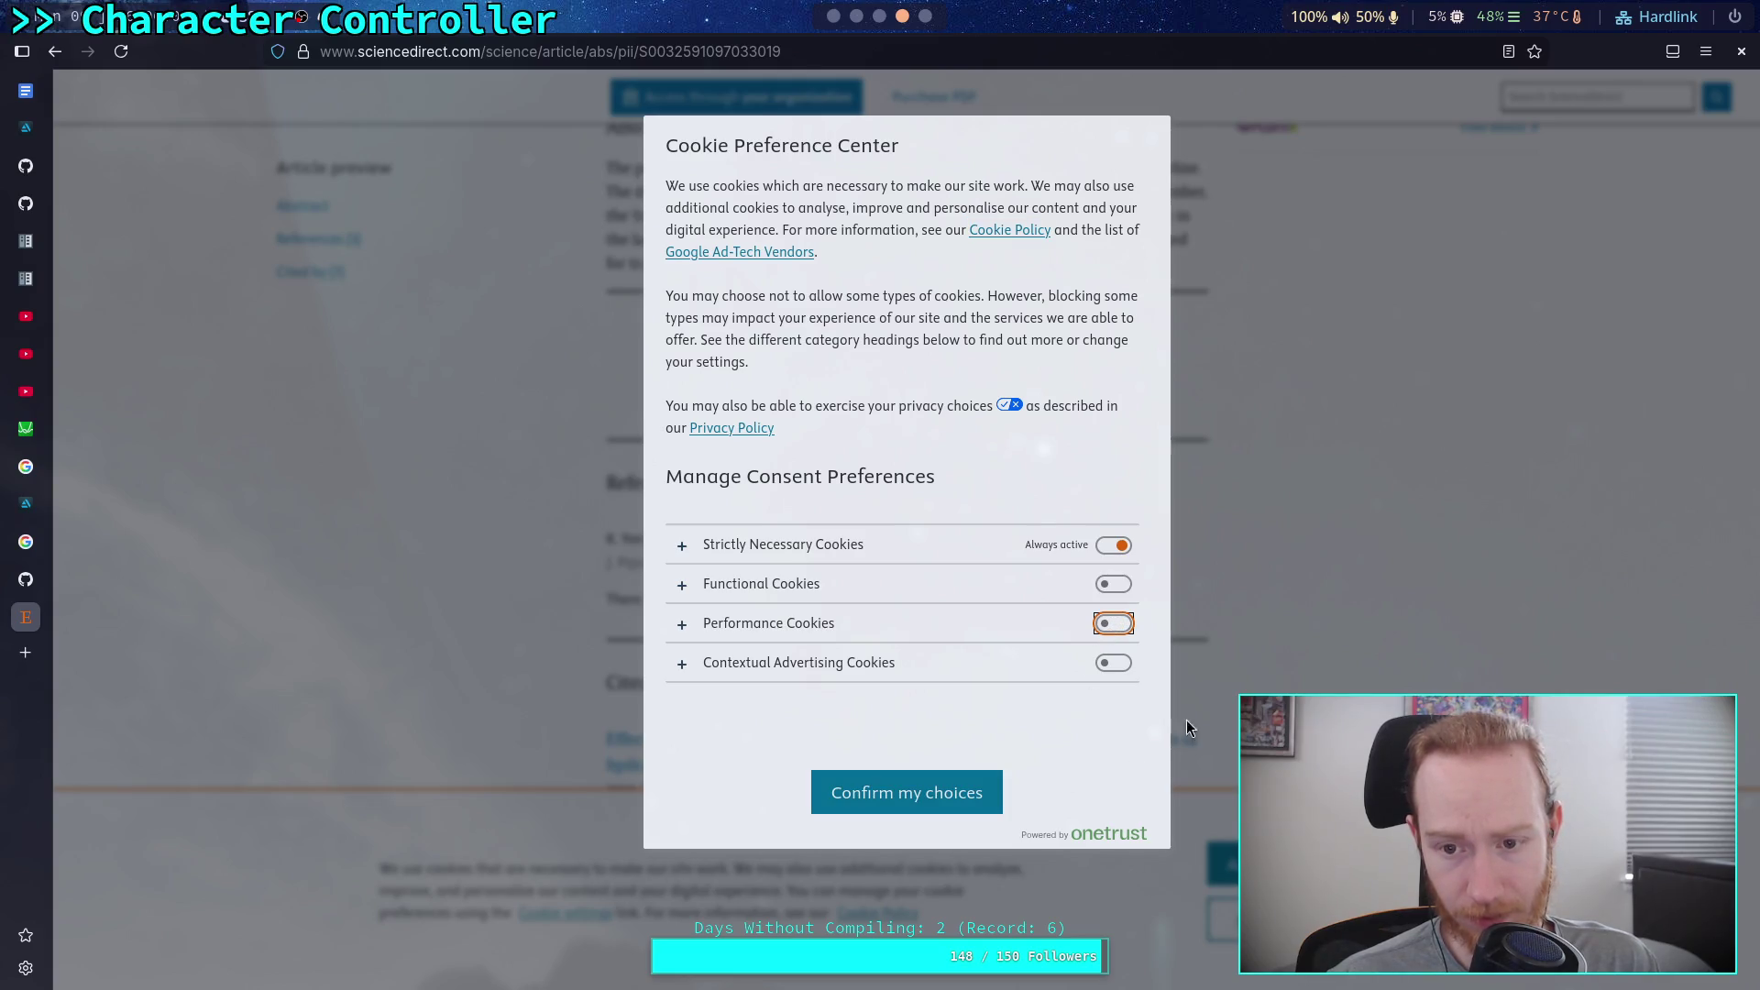
{"action": "left_click", "coordinate": [1111, 550]}
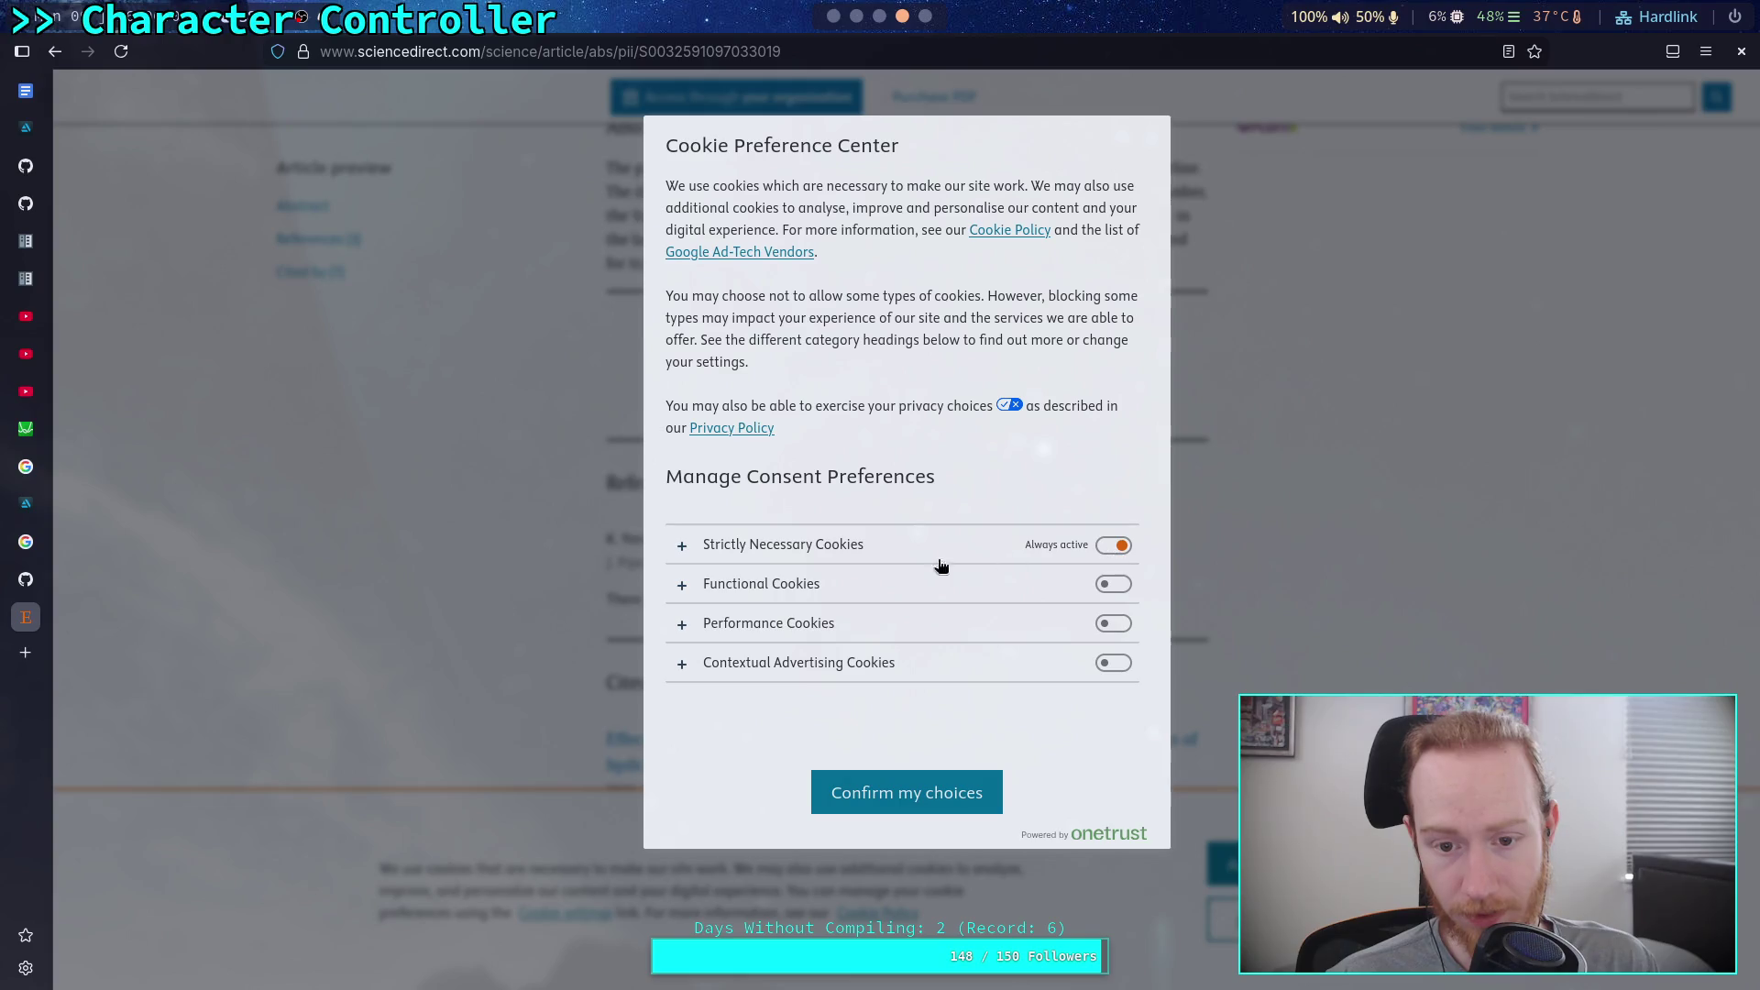
{"action": "left_click", "coordinate": [954, 800]}
Step: Skim the article, then go back to the Google capsule drag results
{"action": "scroll", "coordinate": [1128, 649], "scroll_direction": "down", "scroll_amount": 5}
{"action": "scroll", "coordinate": [1014, 651], "scroll_direction": "up", "scroll_amount": 10}
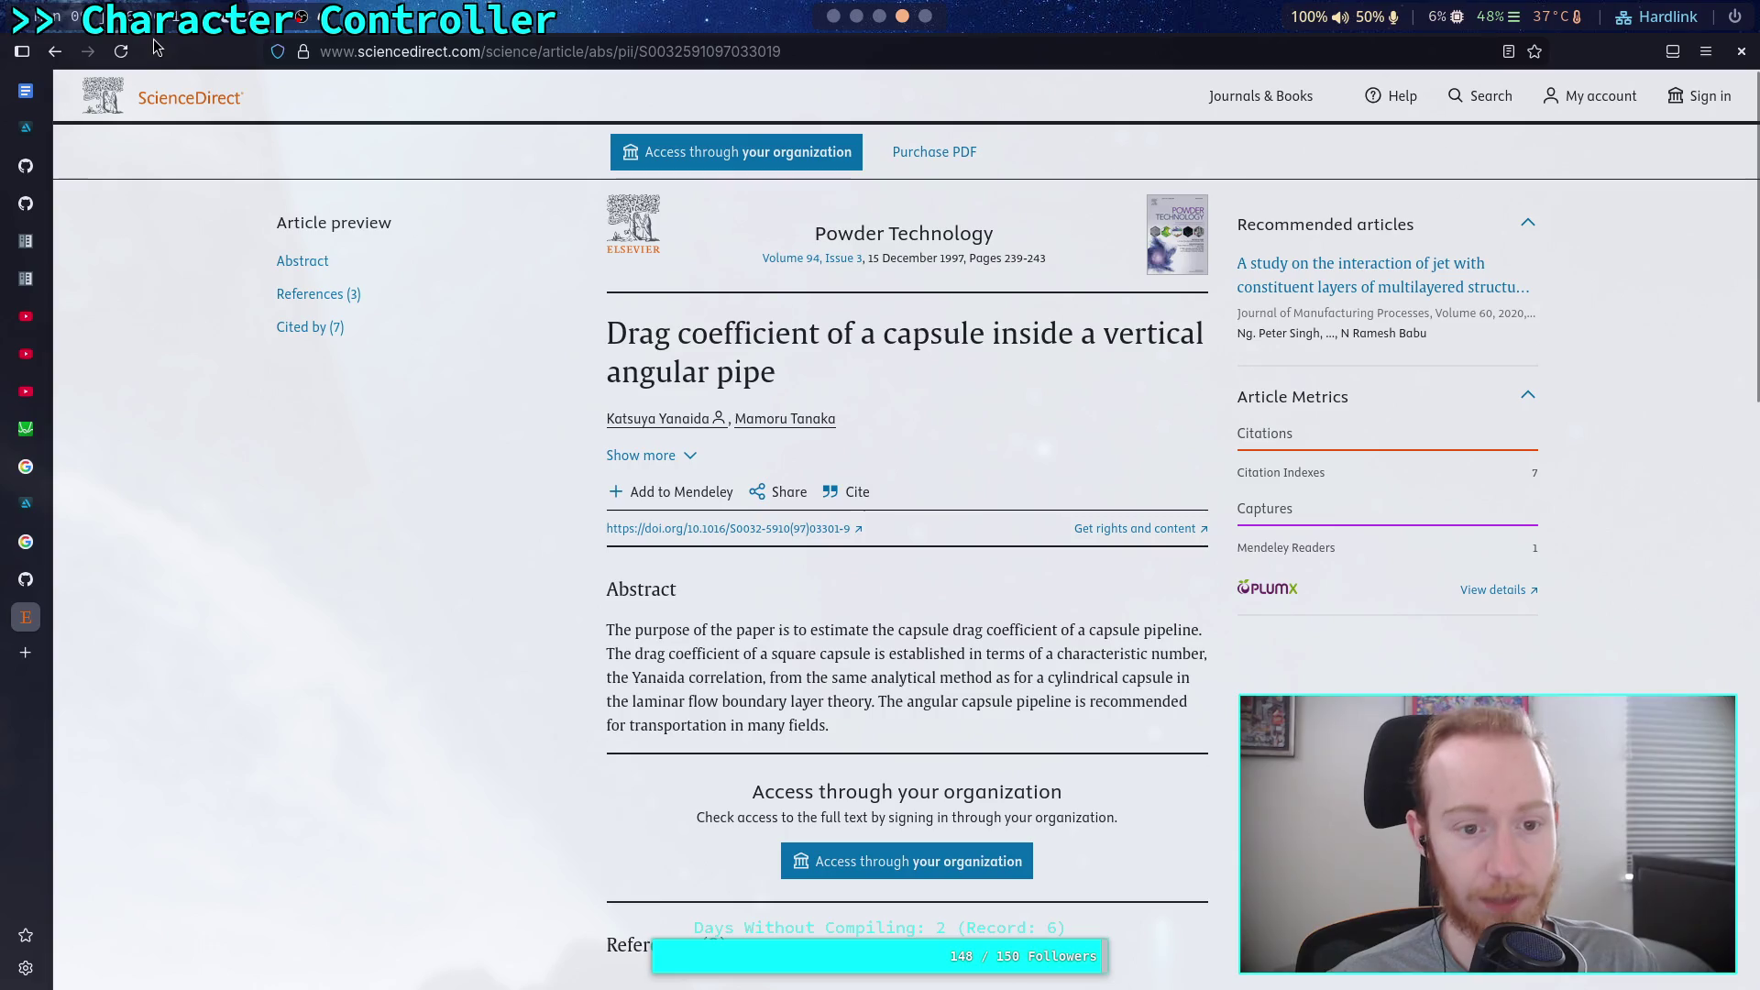
{"action": "left_click", "coordinate": [57, 52]}
{"action": "scroll", "coordinate": [169, 495], "scroll_direction": "down", "scroll_amount": 2}
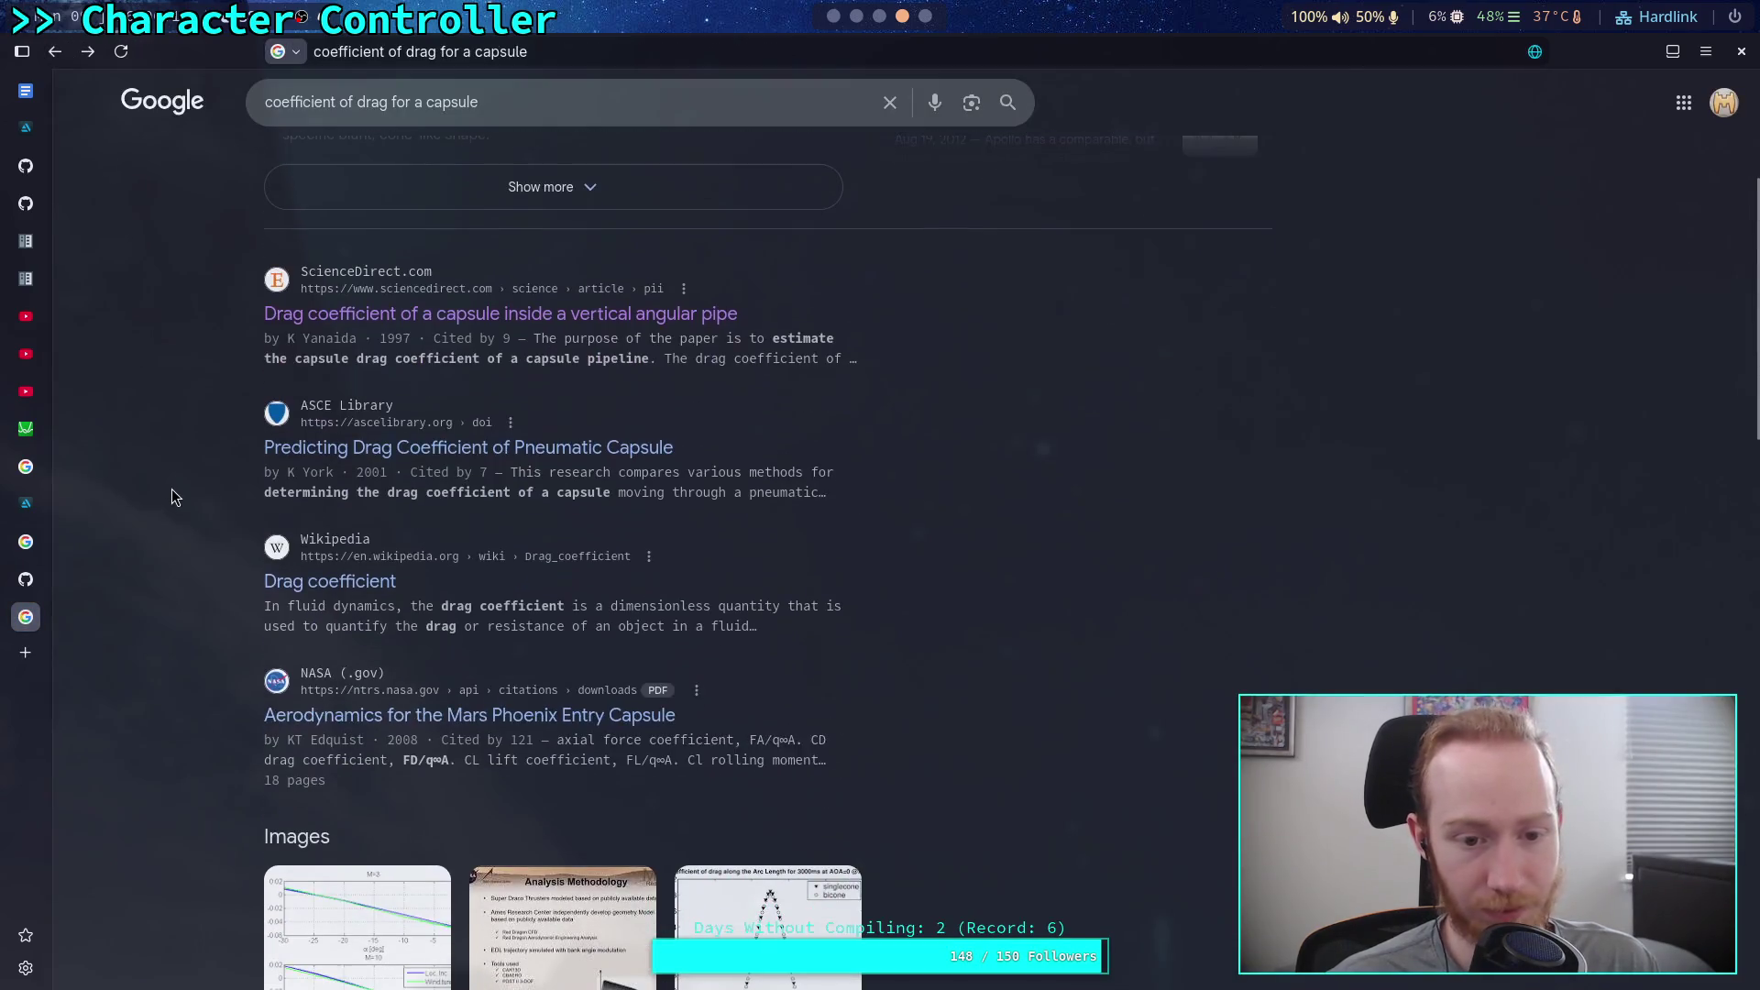
Step: Show image results for 'coefficient of drag for a capsule', then begin retyping 'a capsule' as 'a sky diver'
{"action": "scroll", "coordinate": [209, 486], "scroll_direction": "down", "scroll_amount": 3}
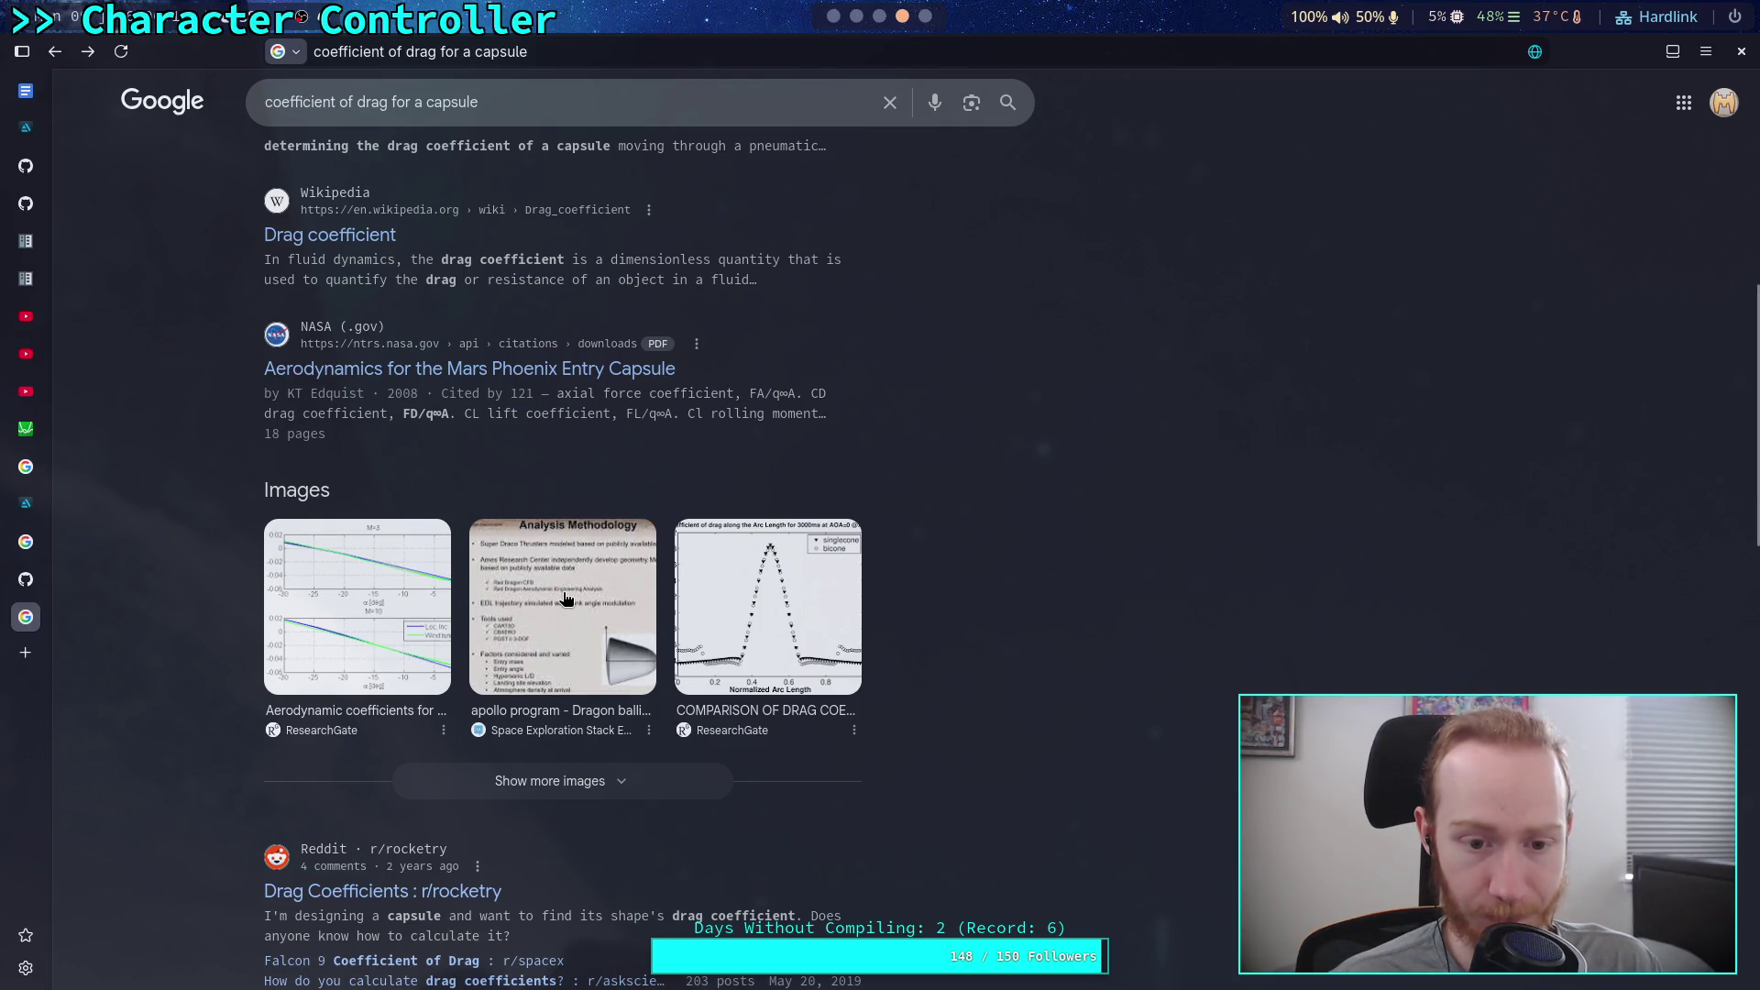
{"action": "scroll", "coordinate": [563, 598], "scroll_direction": "up", "scroll_amount": 8}
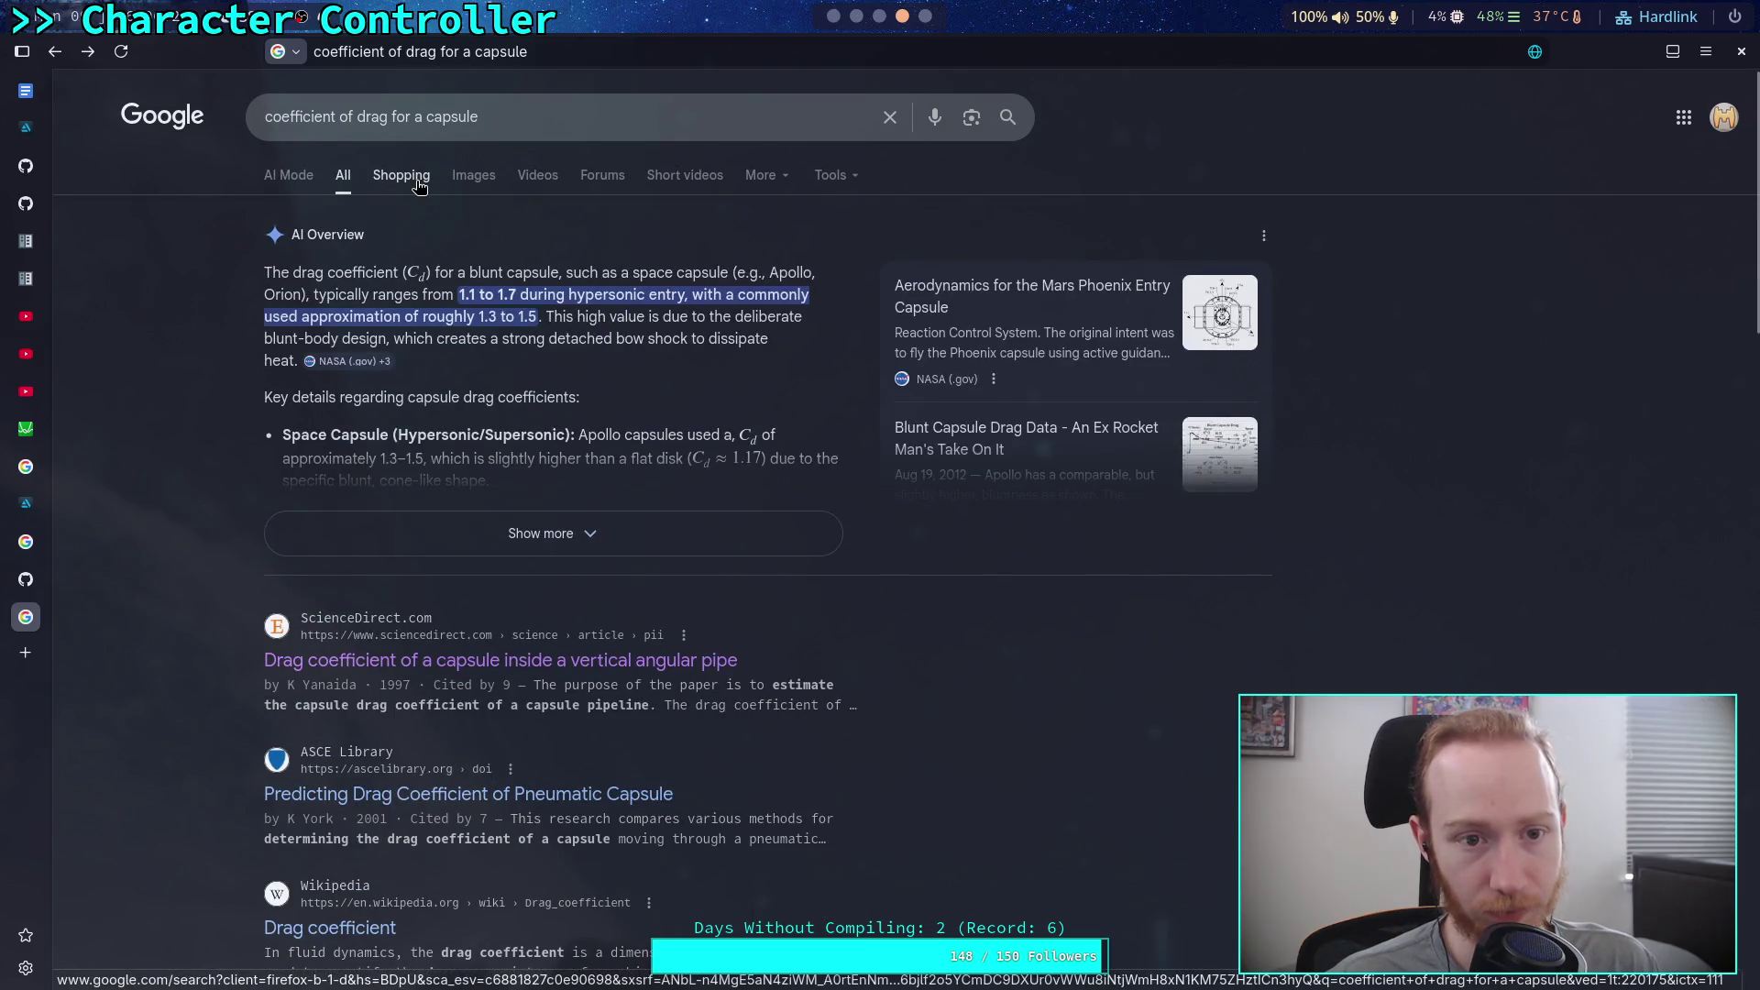
{"action": "left_click", "coordinate": [469, 177]}
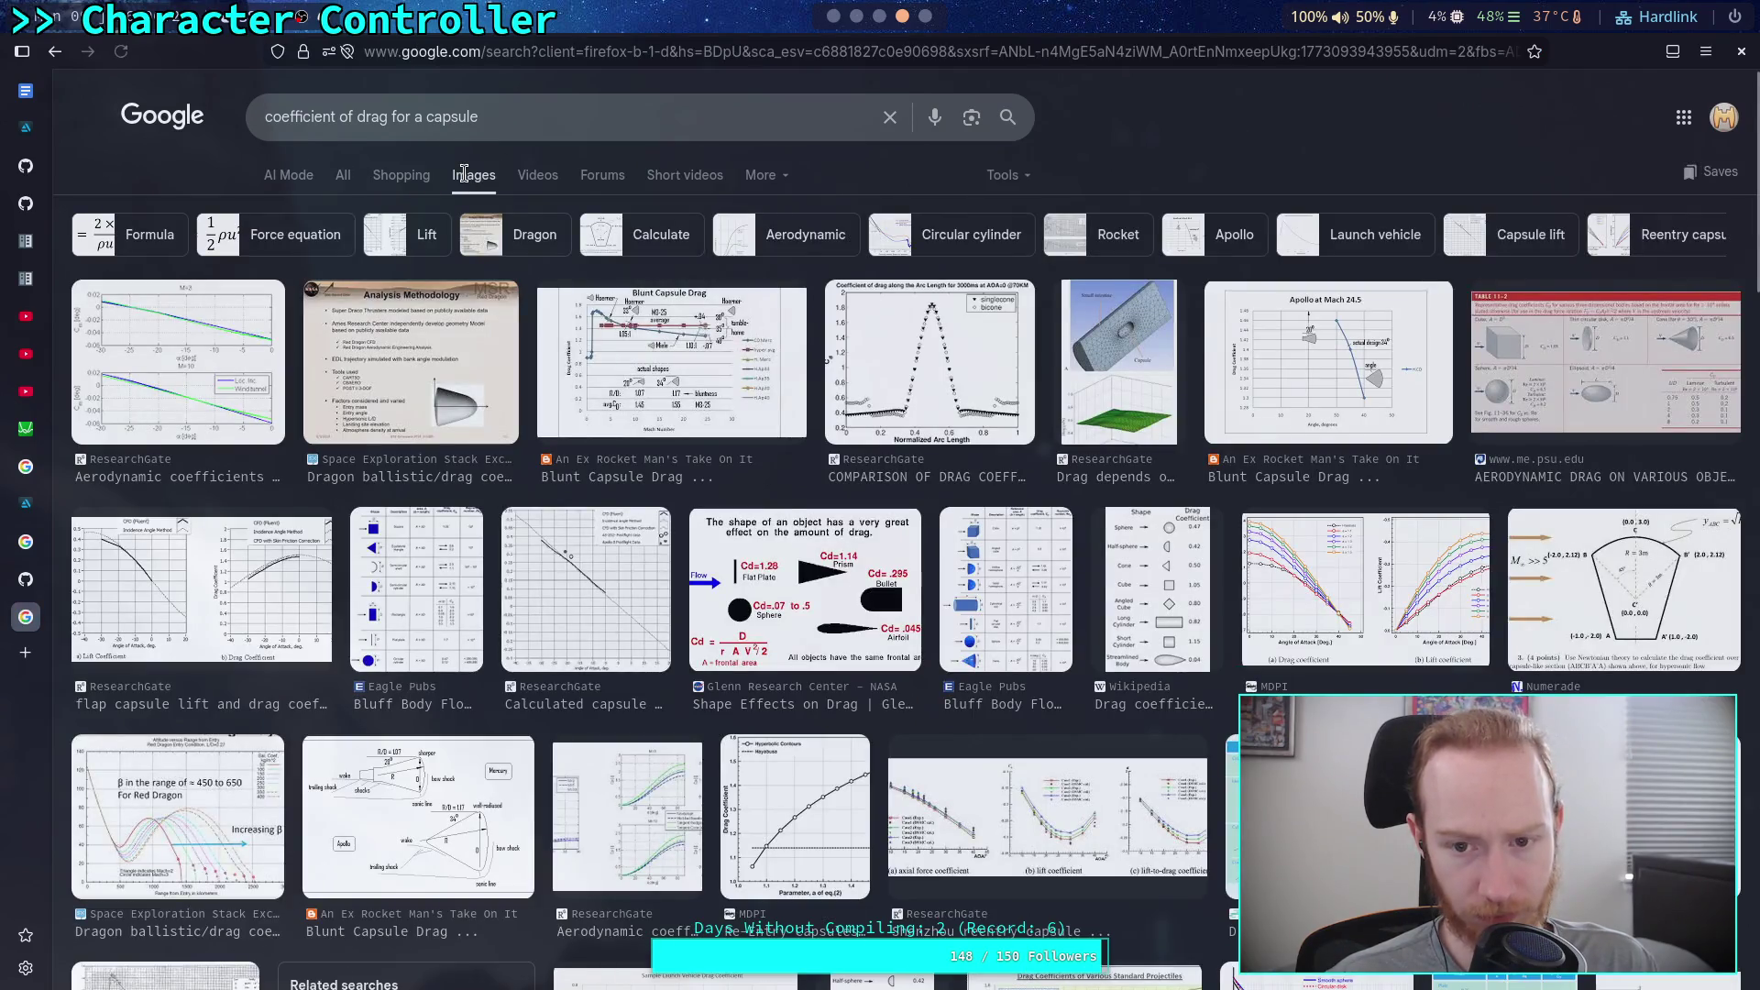
{"action": "left_click_drag", "start_coordinate": [532, 117], "coordinate": [416, 112]}
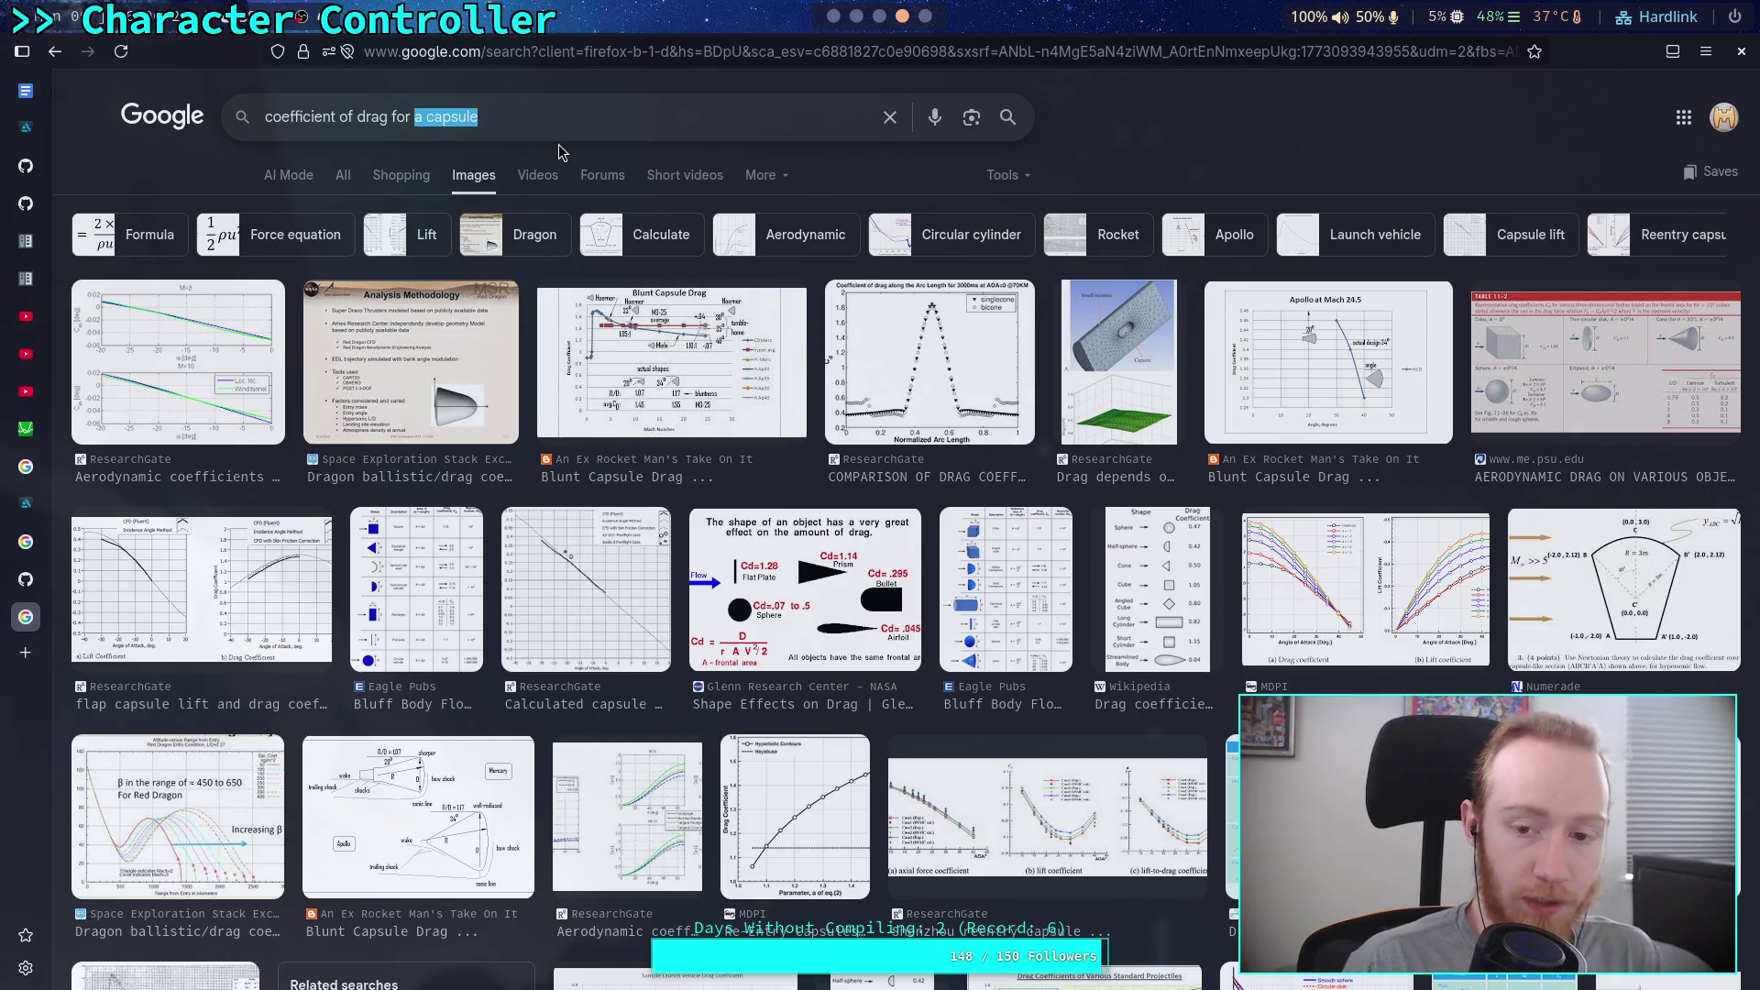
{"action": "type", "text": "a "}
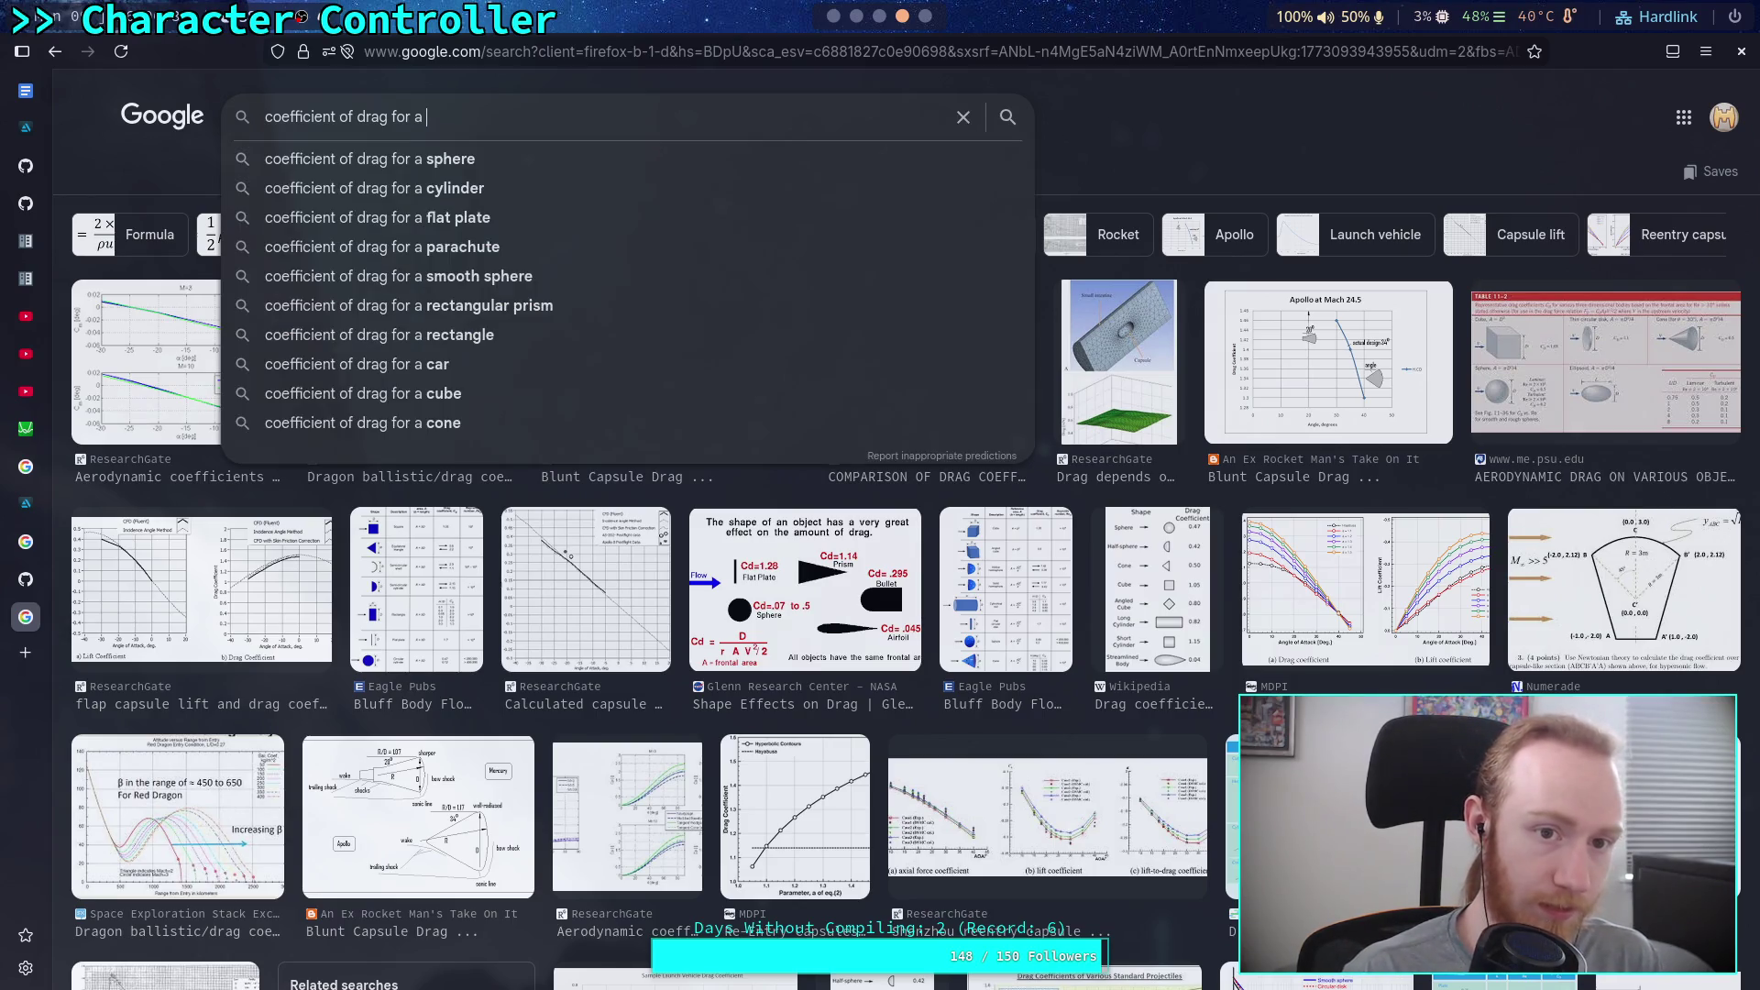
{"action": "type", "text": "sky diver"}
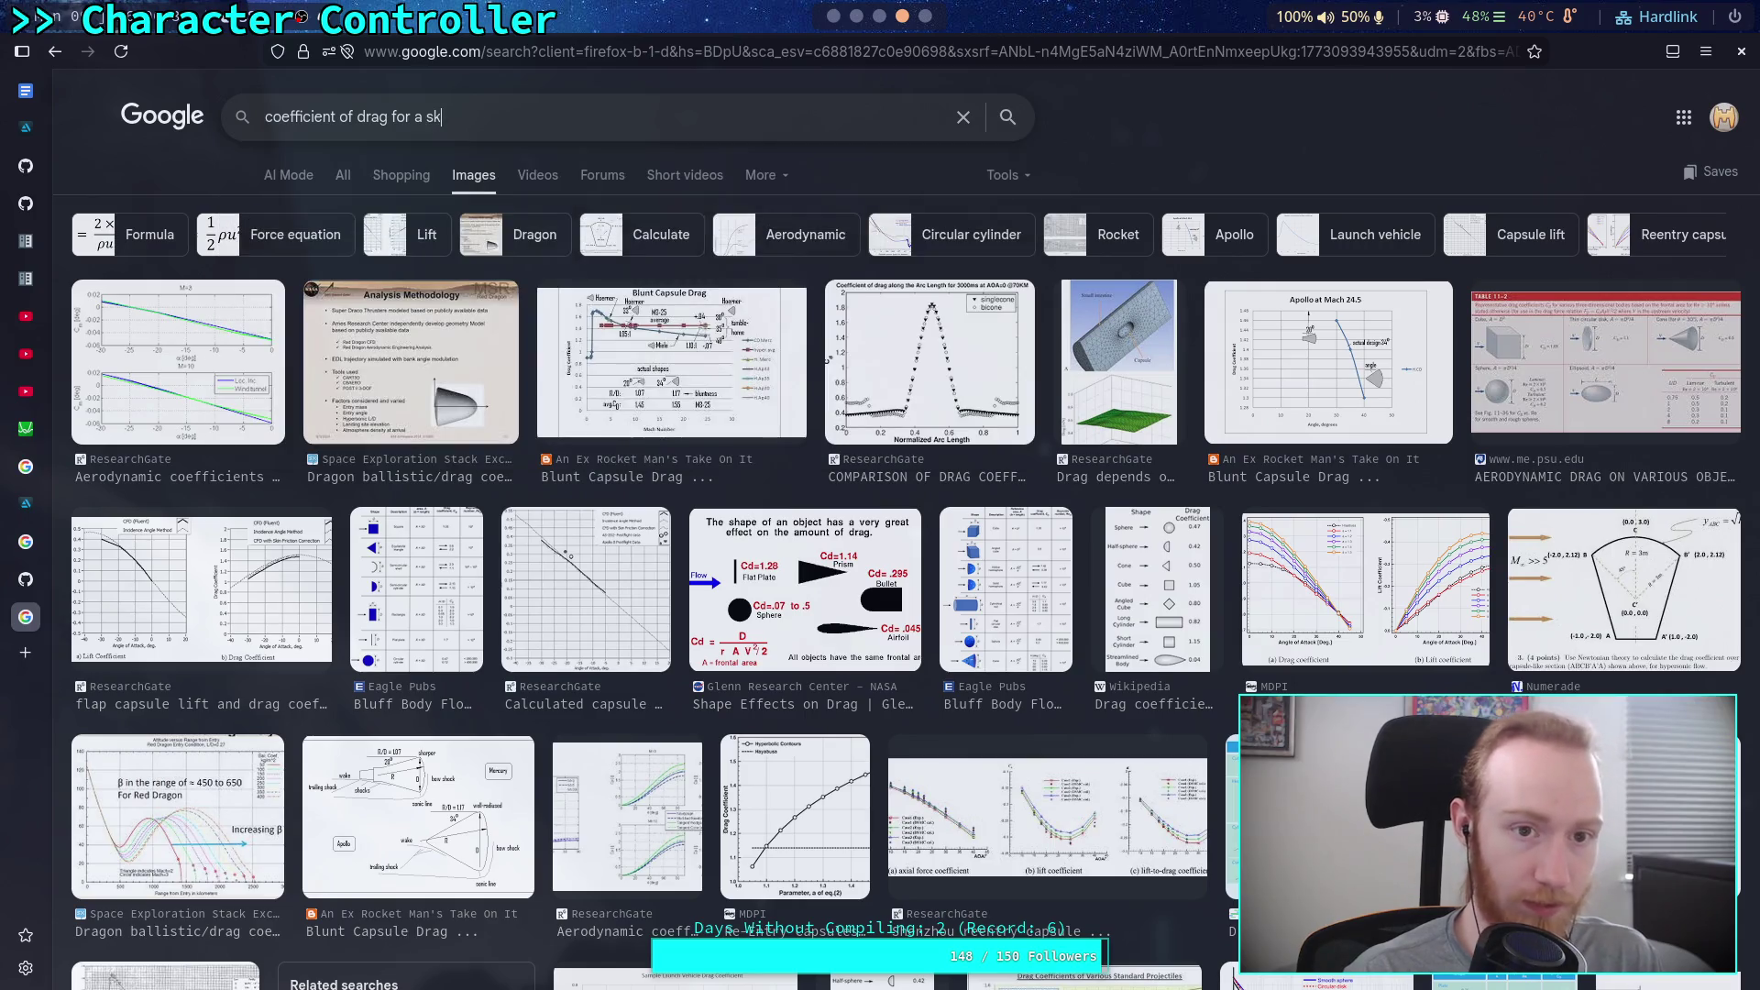
Step: Search images for 'coefficient of drag for a sky diver' and preview the SlideServe skydiving slide
{"action": "key", "text": "Return"}
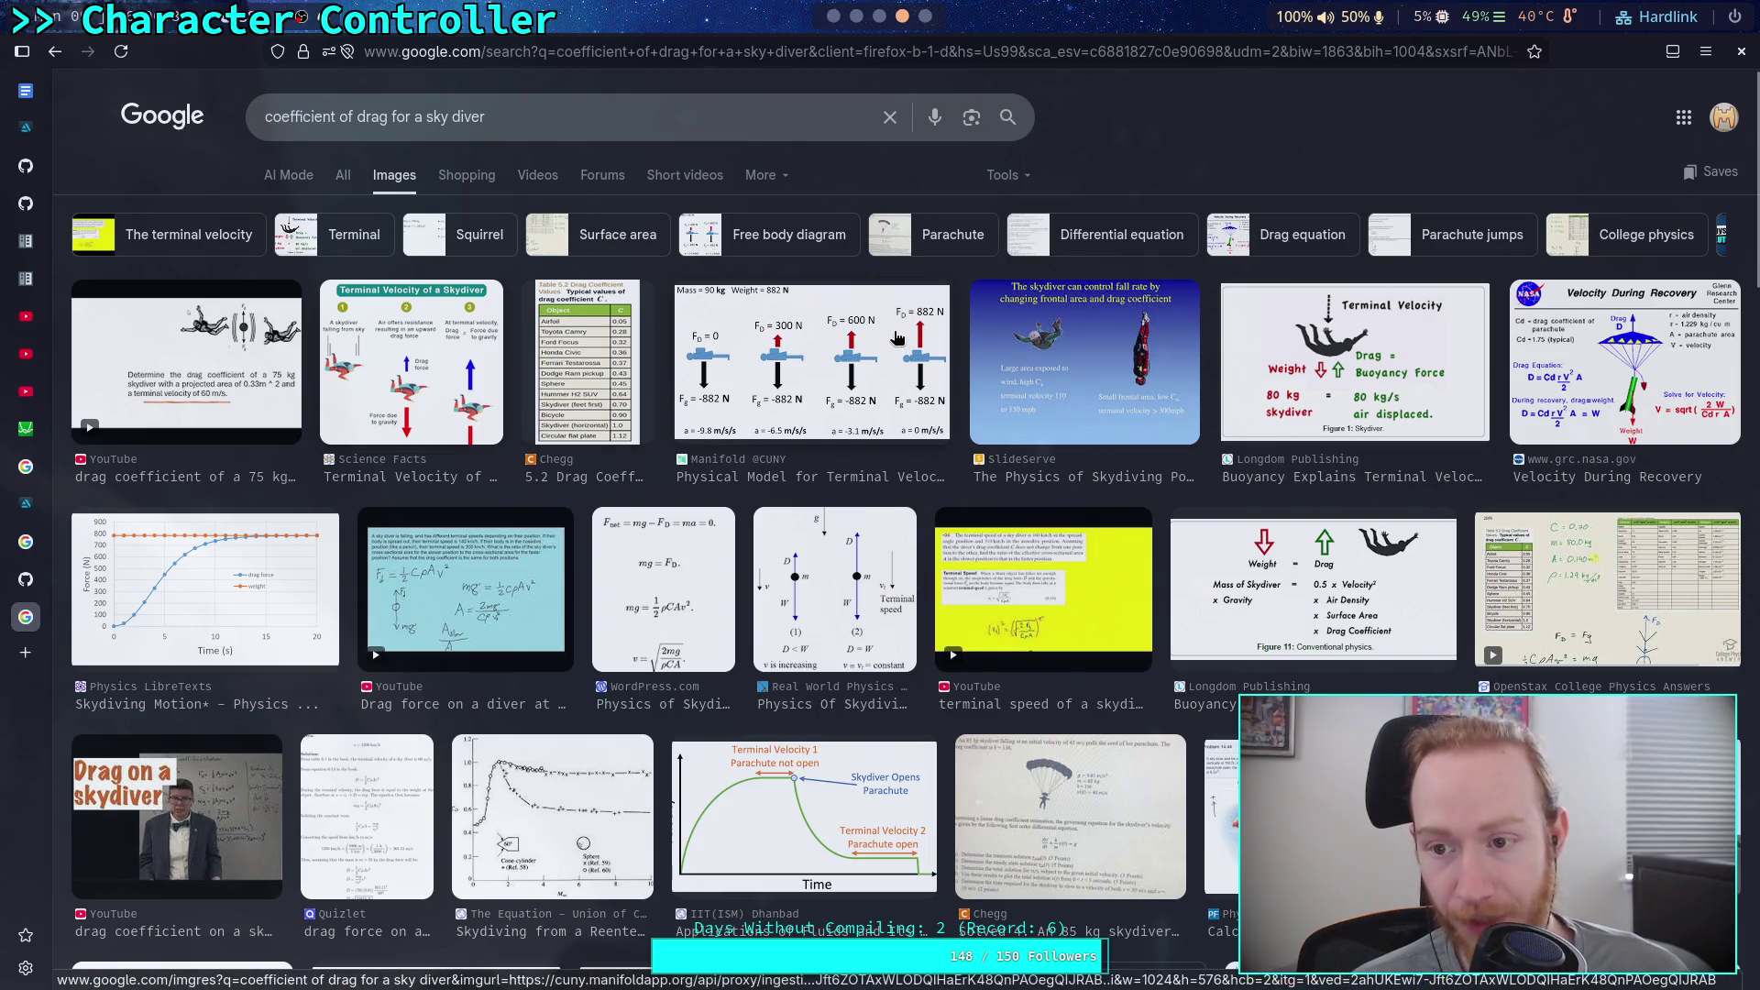
{"action": "left_click", "coordinate": [1160, 364]}
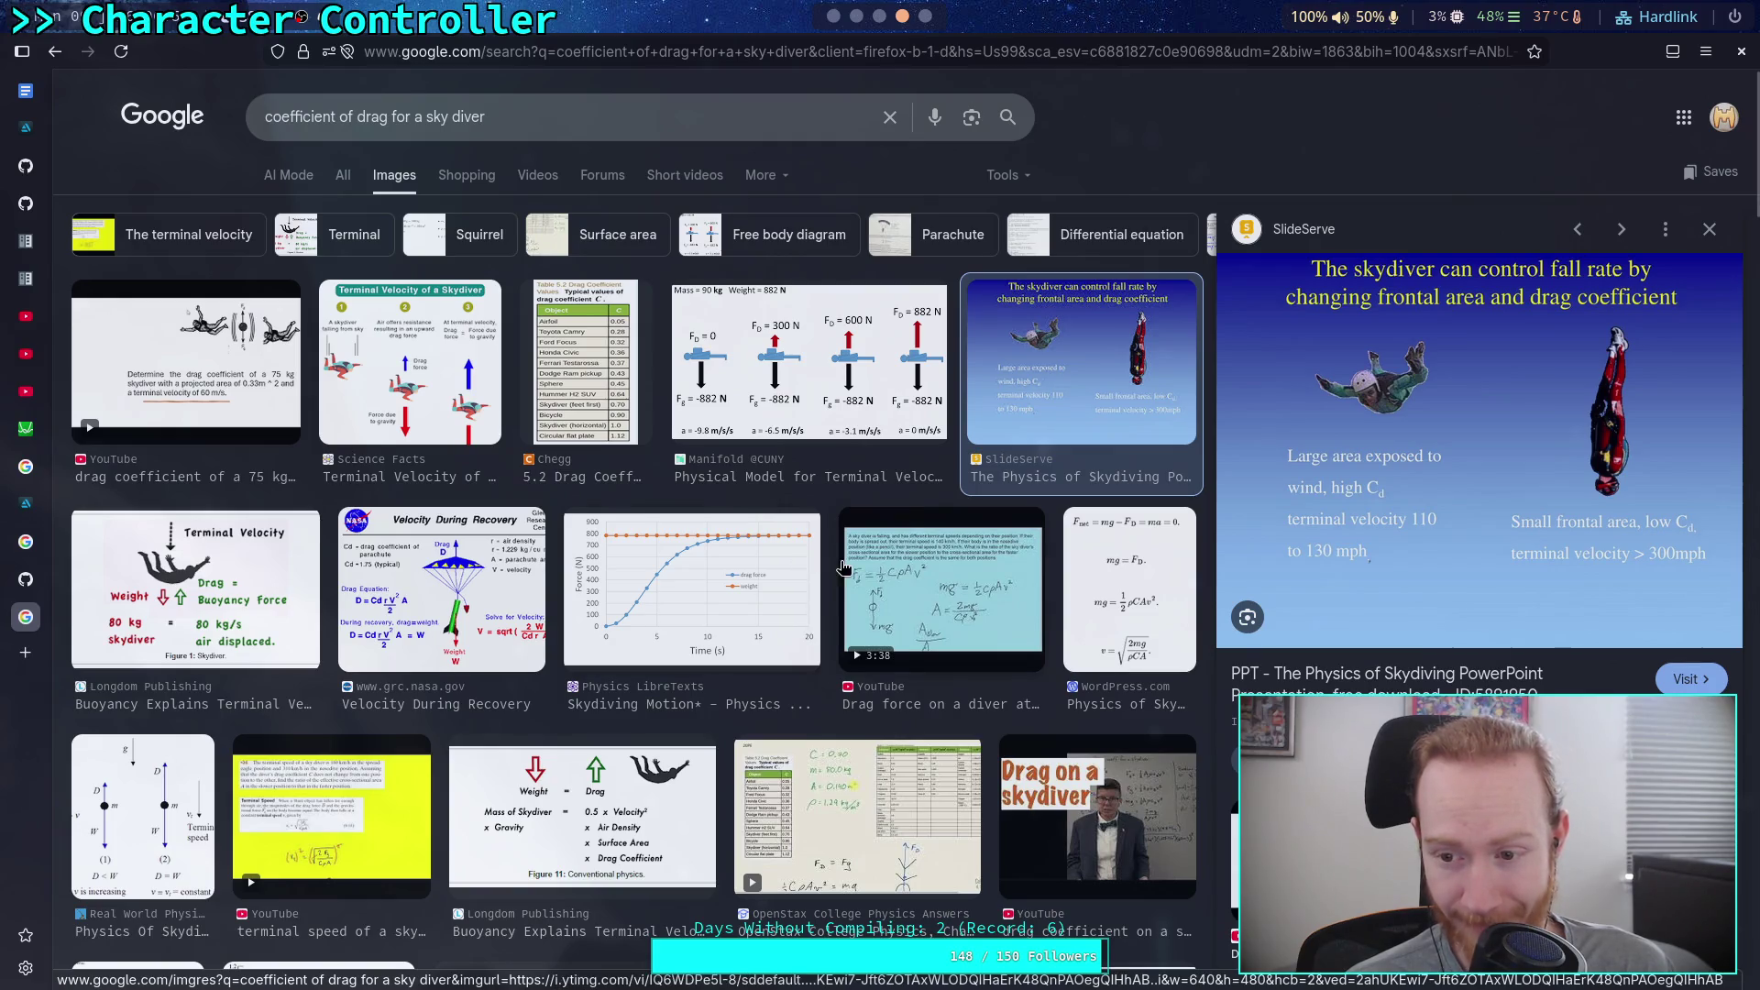
{"action": "scroll", "coordinate": [885, 565], "scroll_direction": "down", "scroll_amount": 3}
{"action": "scroll", "coordinate": [888, 566], "scroll_direction": "down", "scroll_amount": 2}
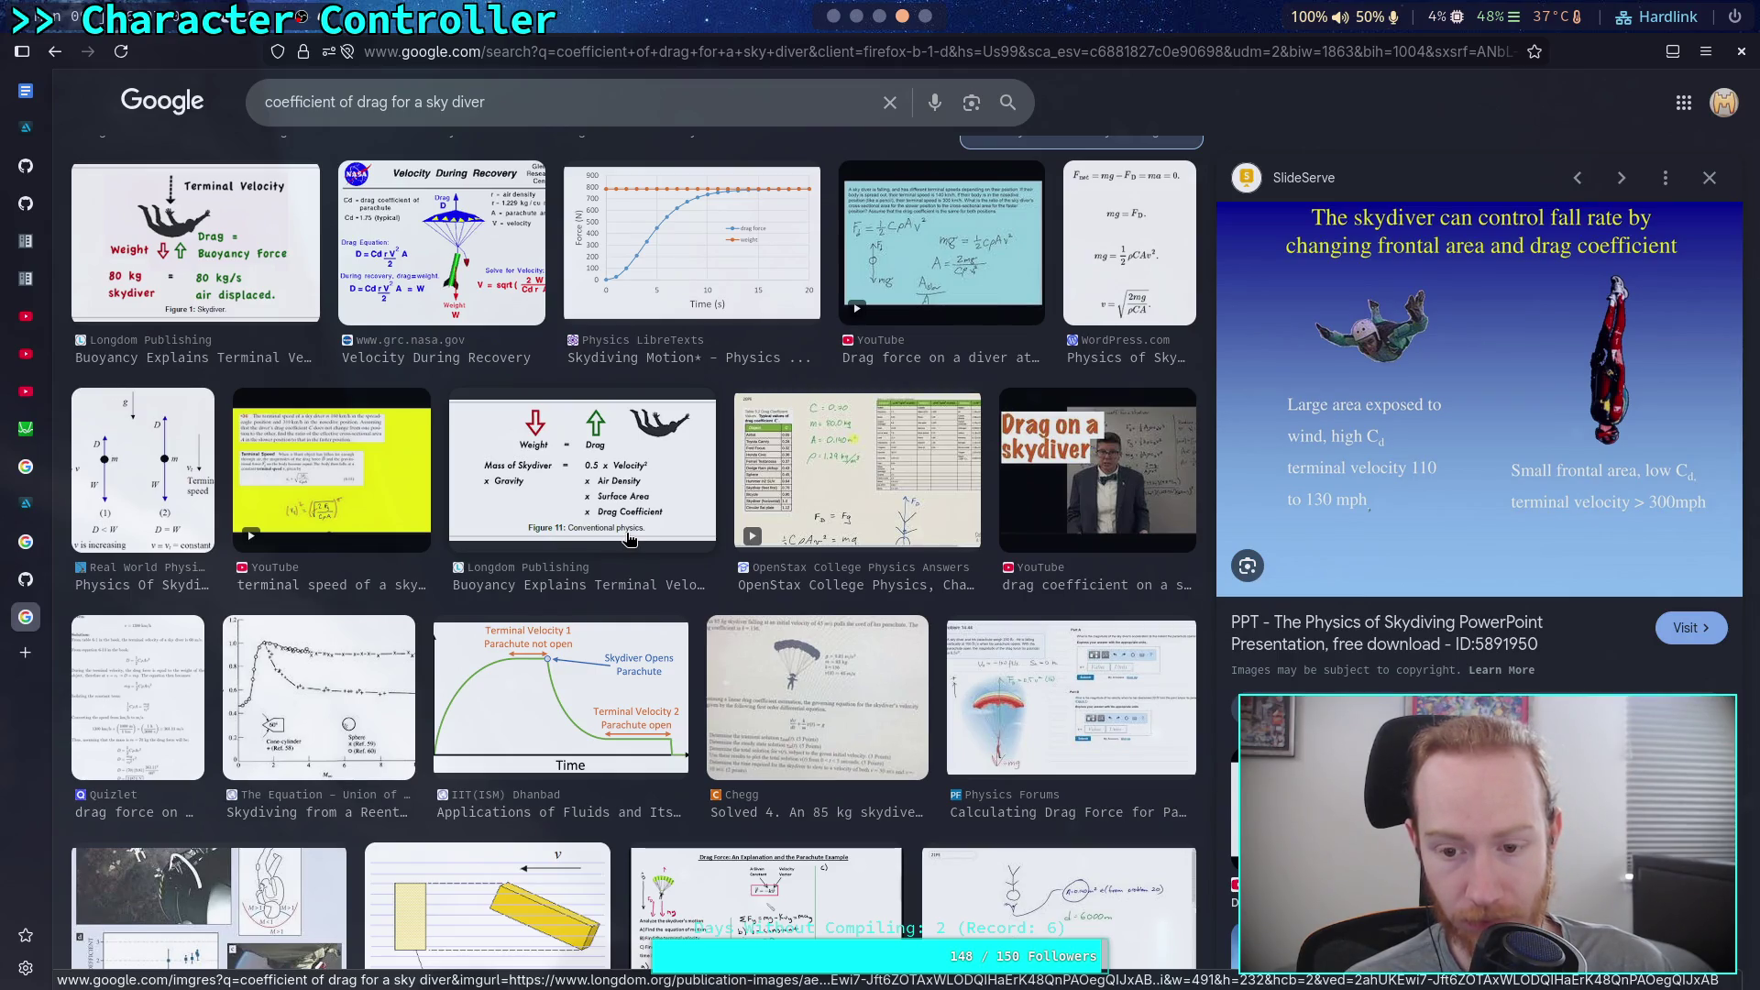
{"action": "scroll", "coordinate": [629, 539], "scroll_direction": "up", "scroll_amount": 2}
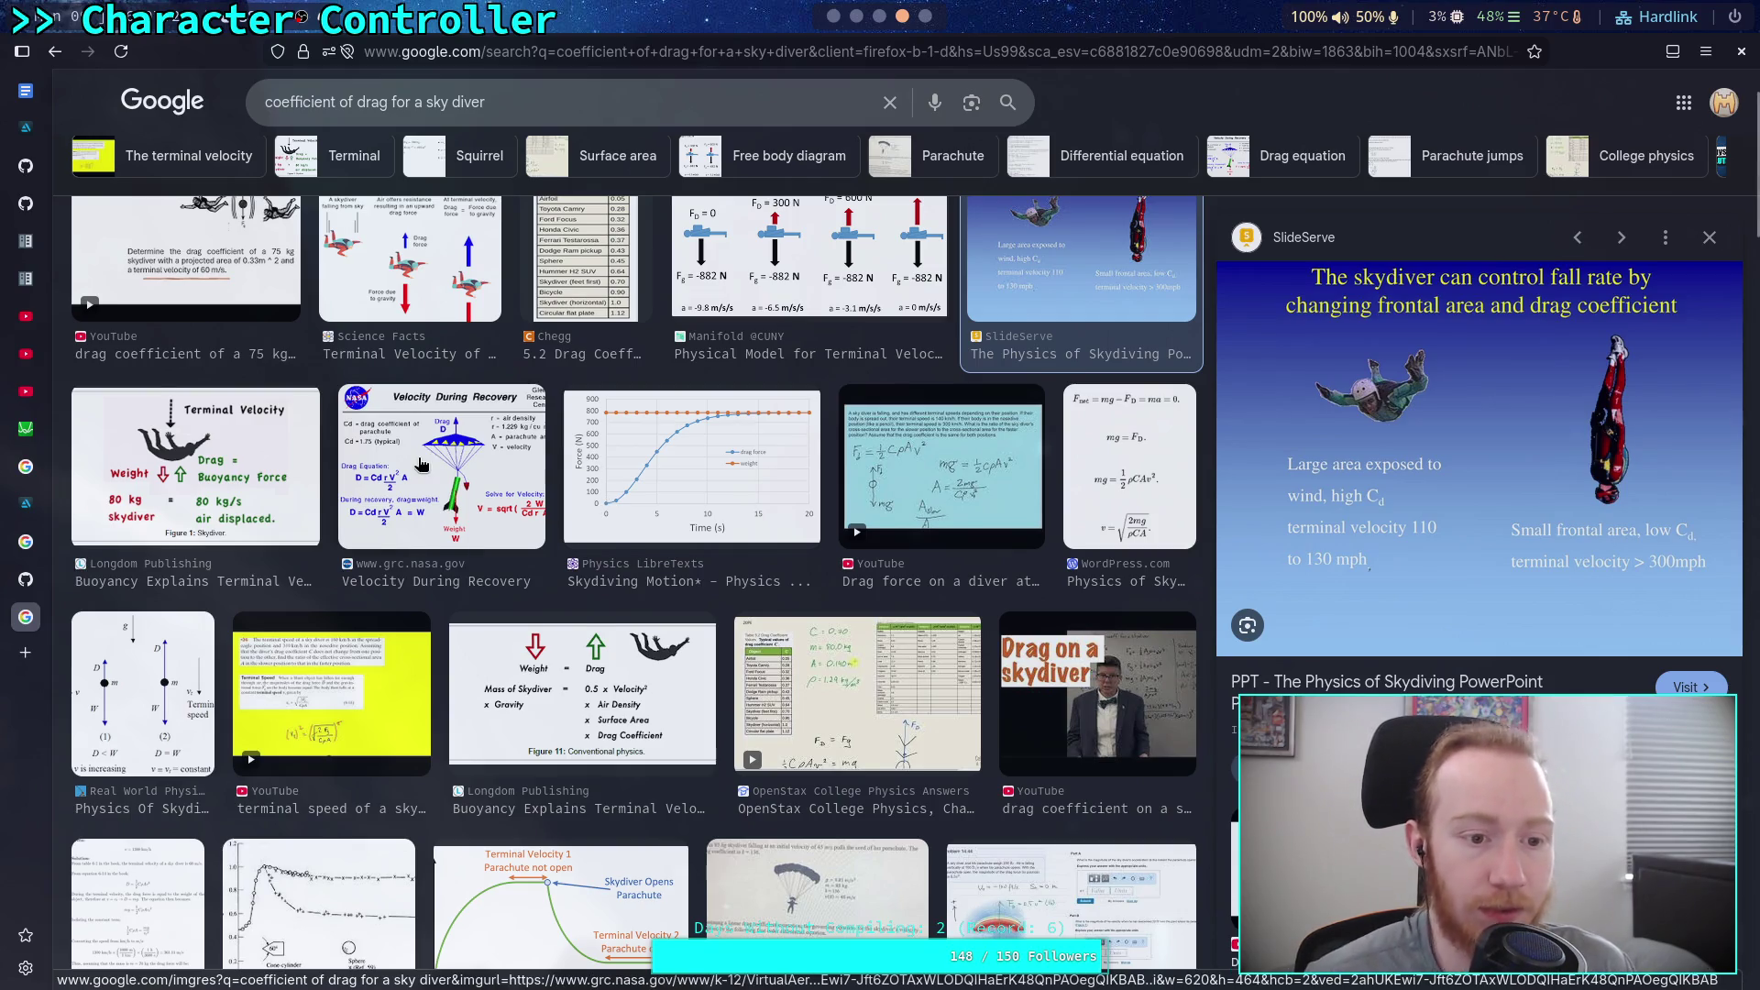
{"action": "scroll", "coordinate": [607, 505], "scroll_direction": "up", "scroll_amount": 2}
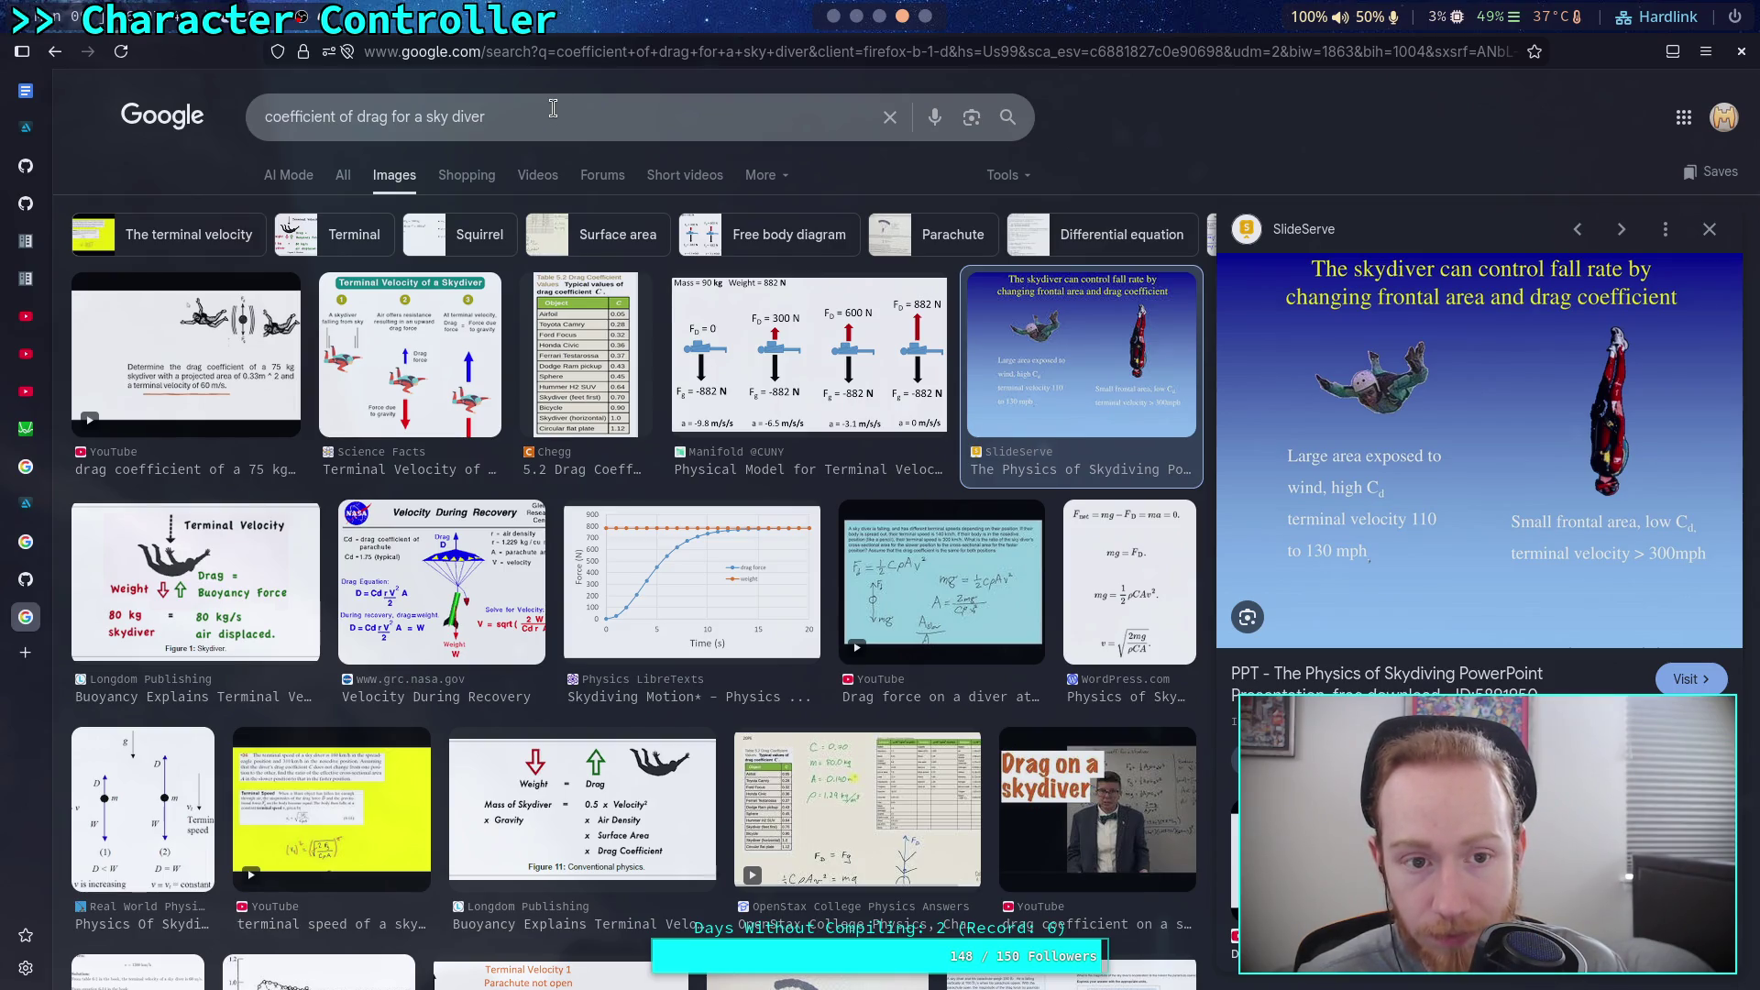
{"action": "triple_click", "coordinate": [553, 108]}
Step: Use Google's 'mph to ms' converter to turn 300 mph into 134.112 m/s
{"action": "type", "text": "mp"}
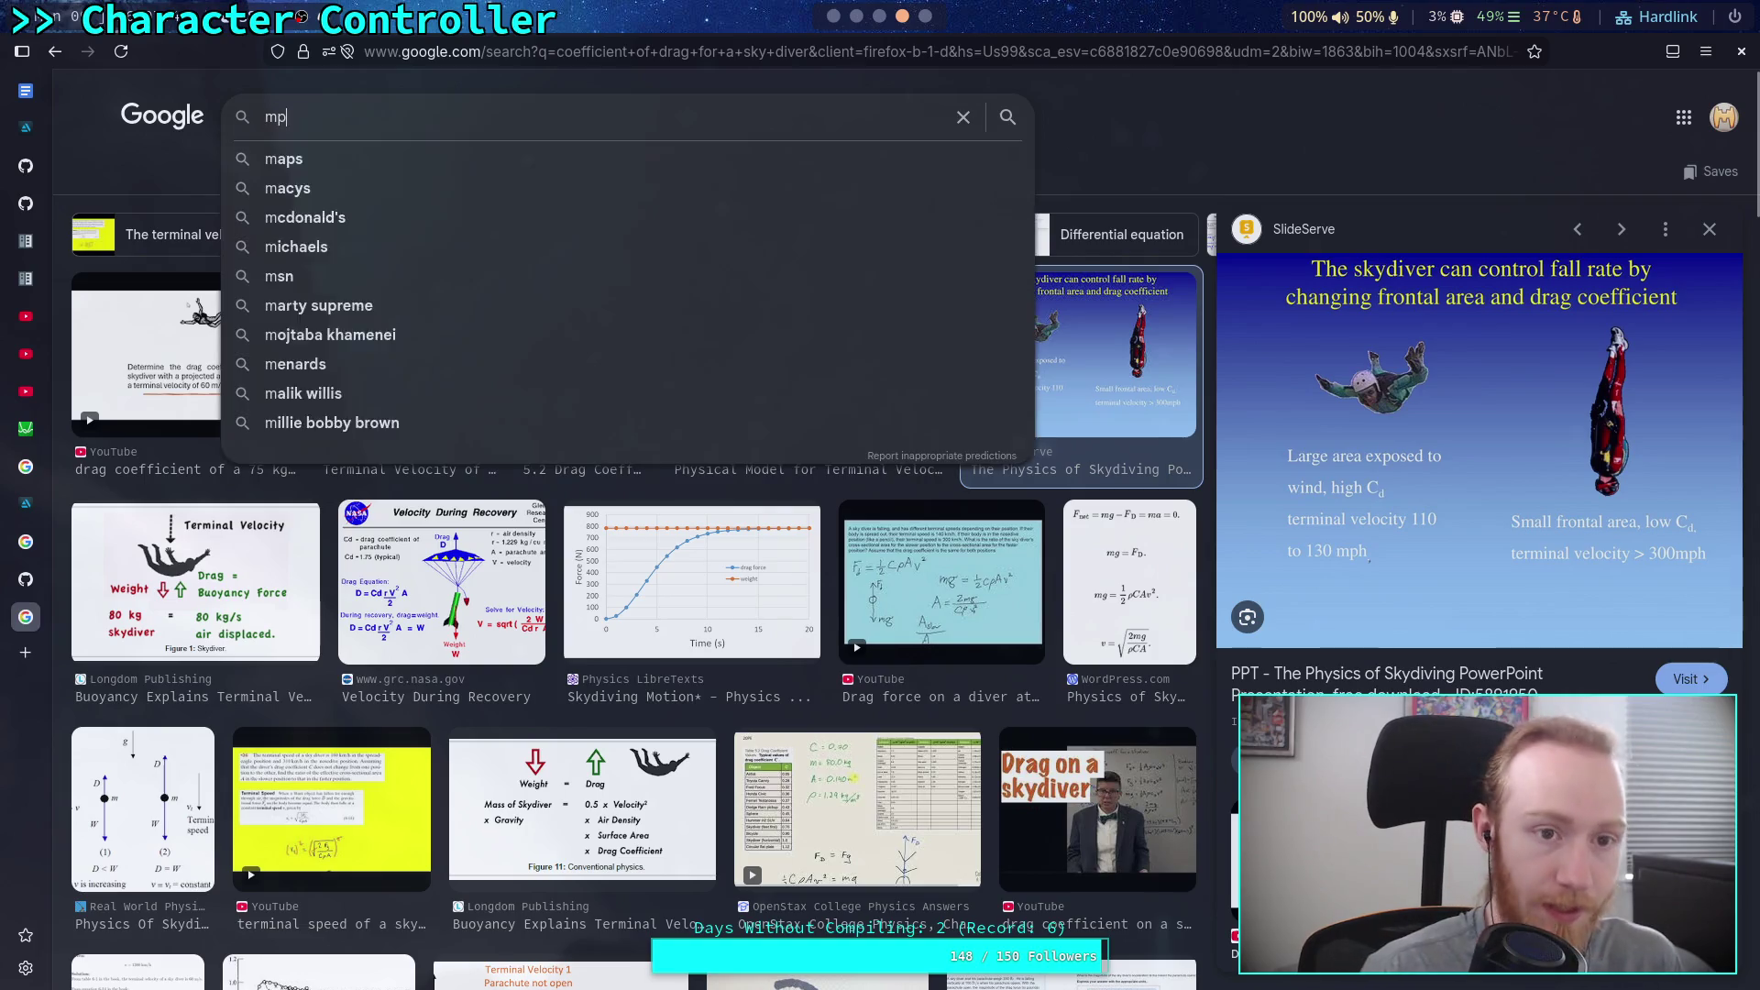
{"action": "type", "text": "h to "}
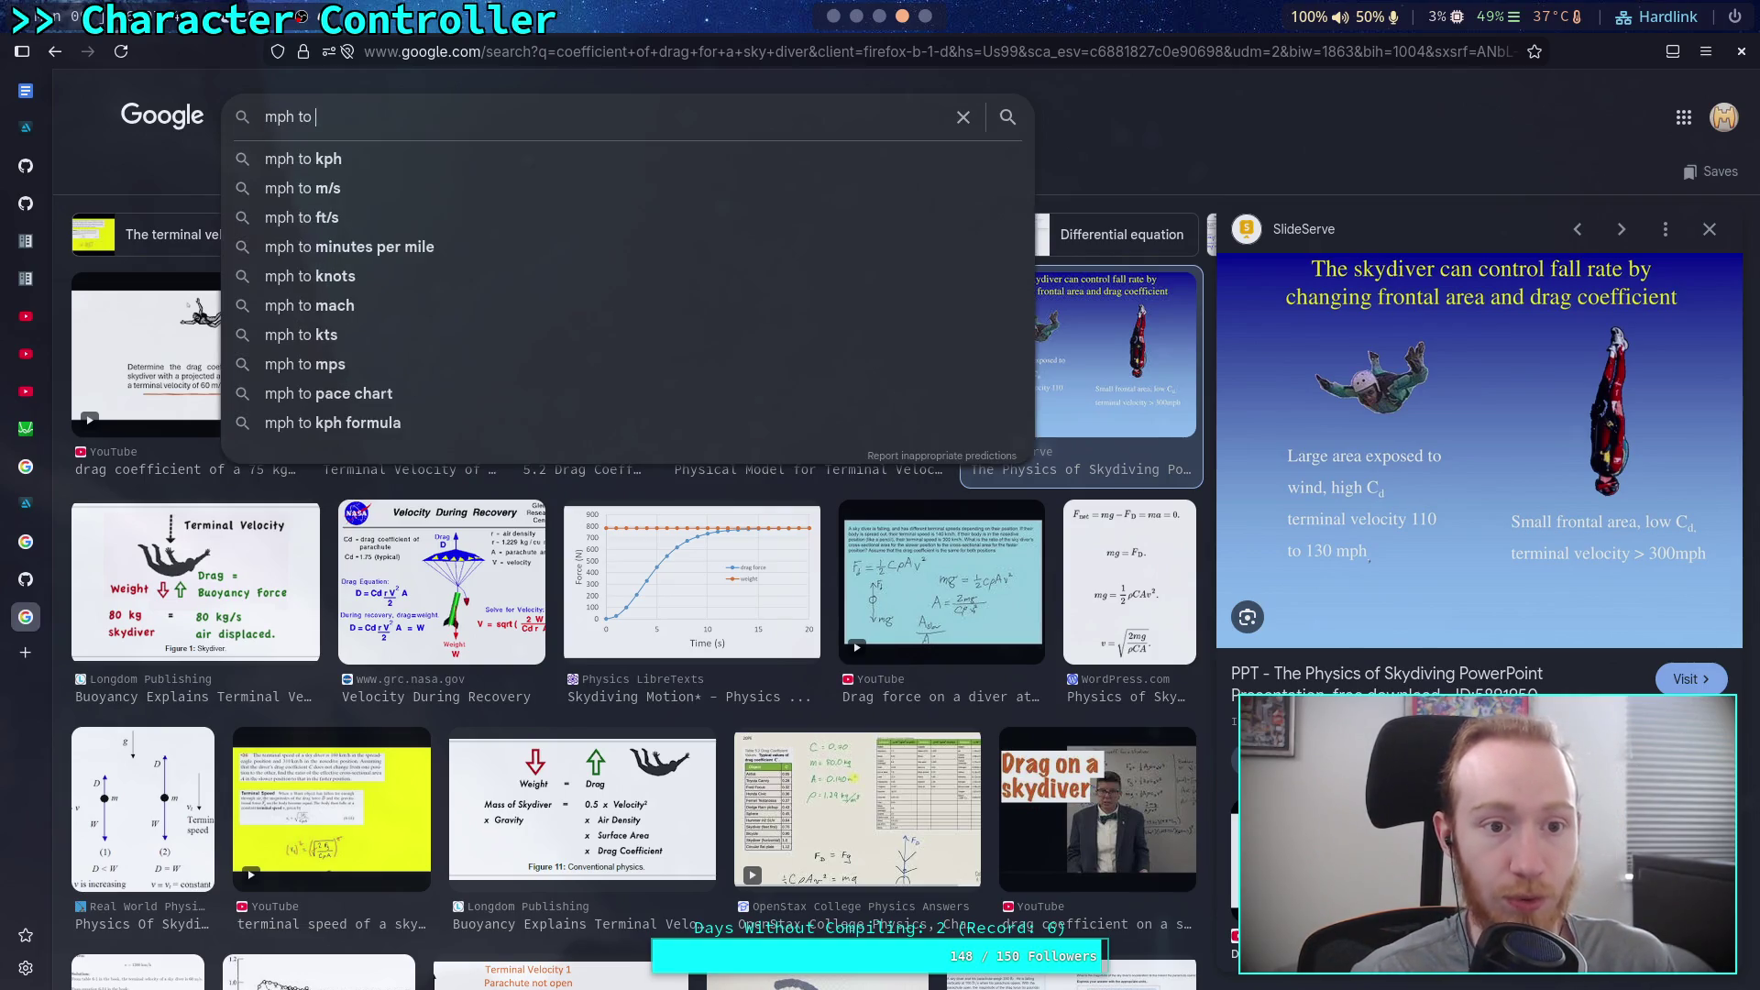
{"action": "type", "text": "ms"}
{"action": "key", "text": "Return"}
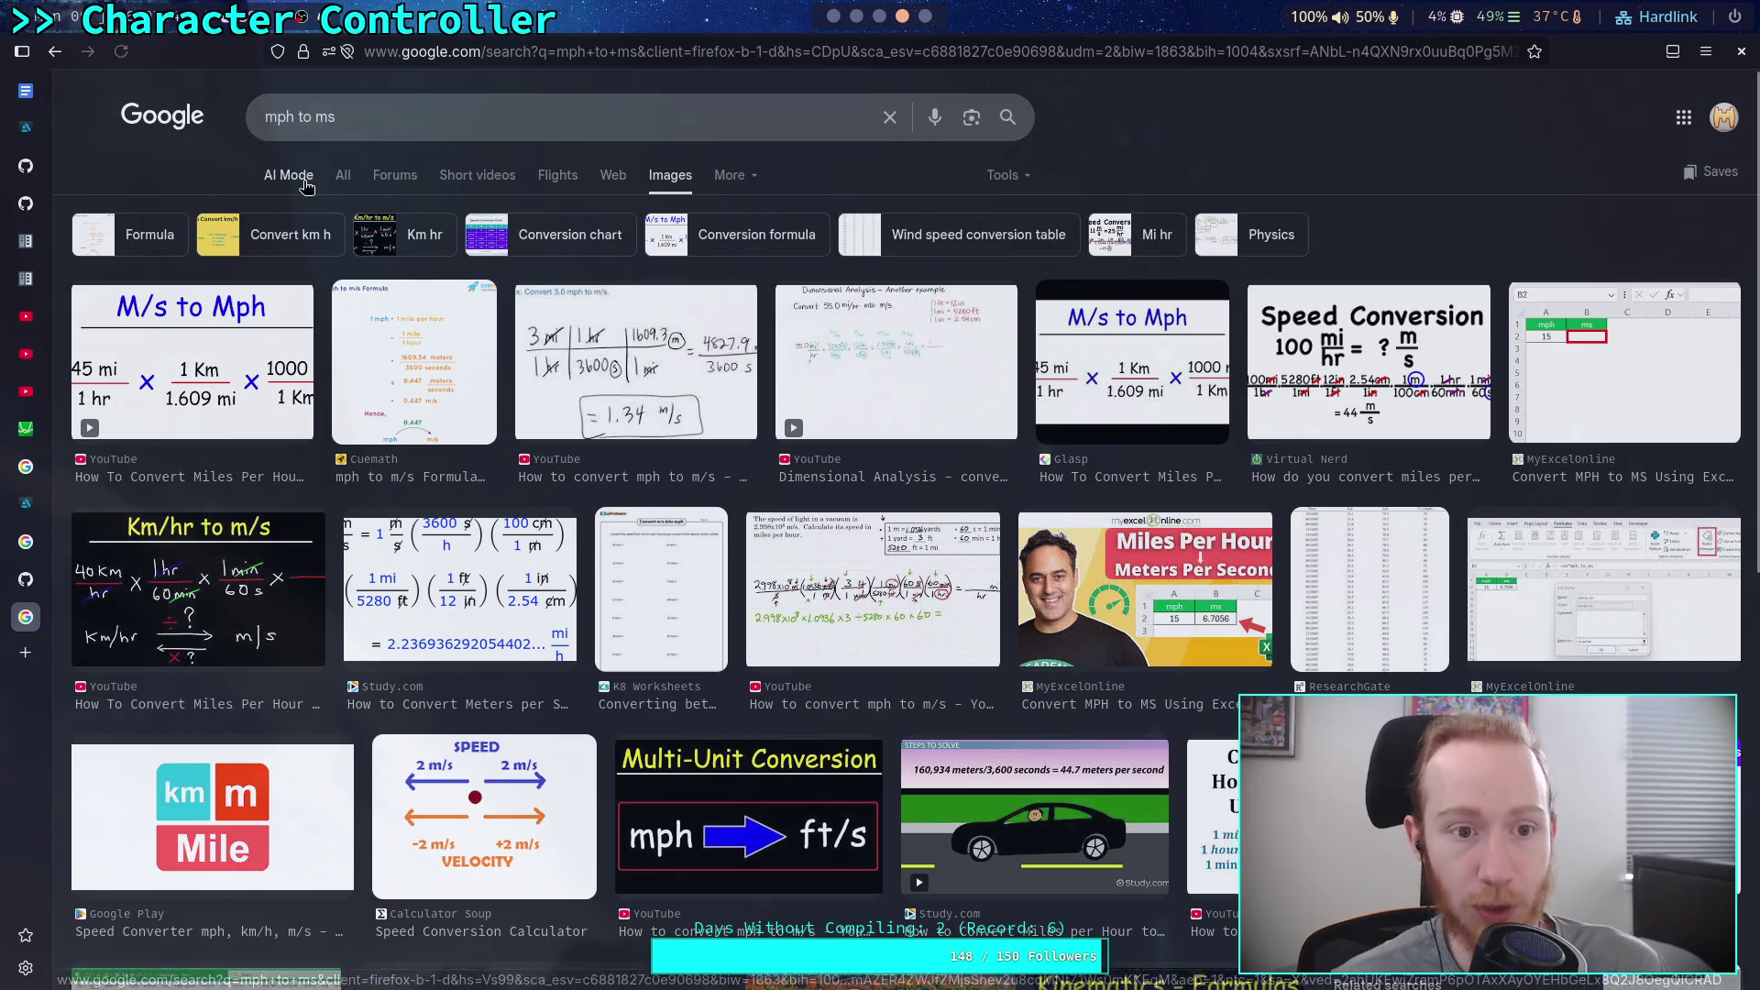
{"action": "left_click", "coordinate": [298, 177]}
{"action": "left_click", "coordinate": [403, 295]}
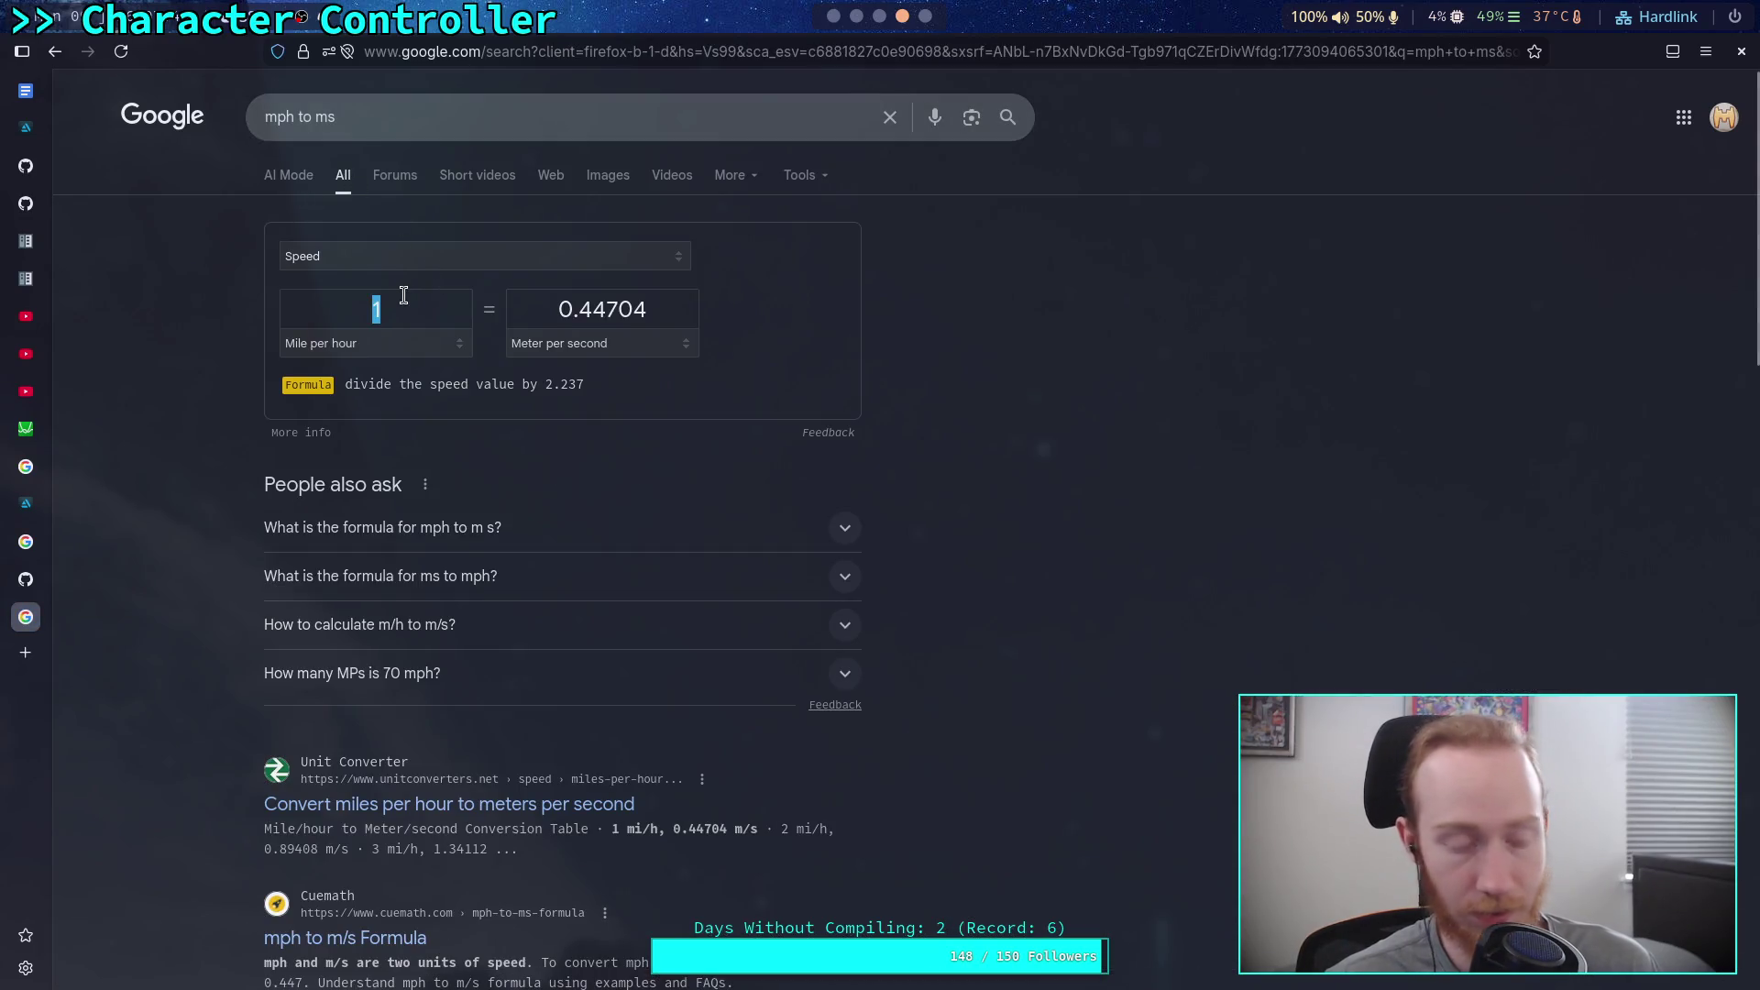
{"action": "type", "text": "300"}
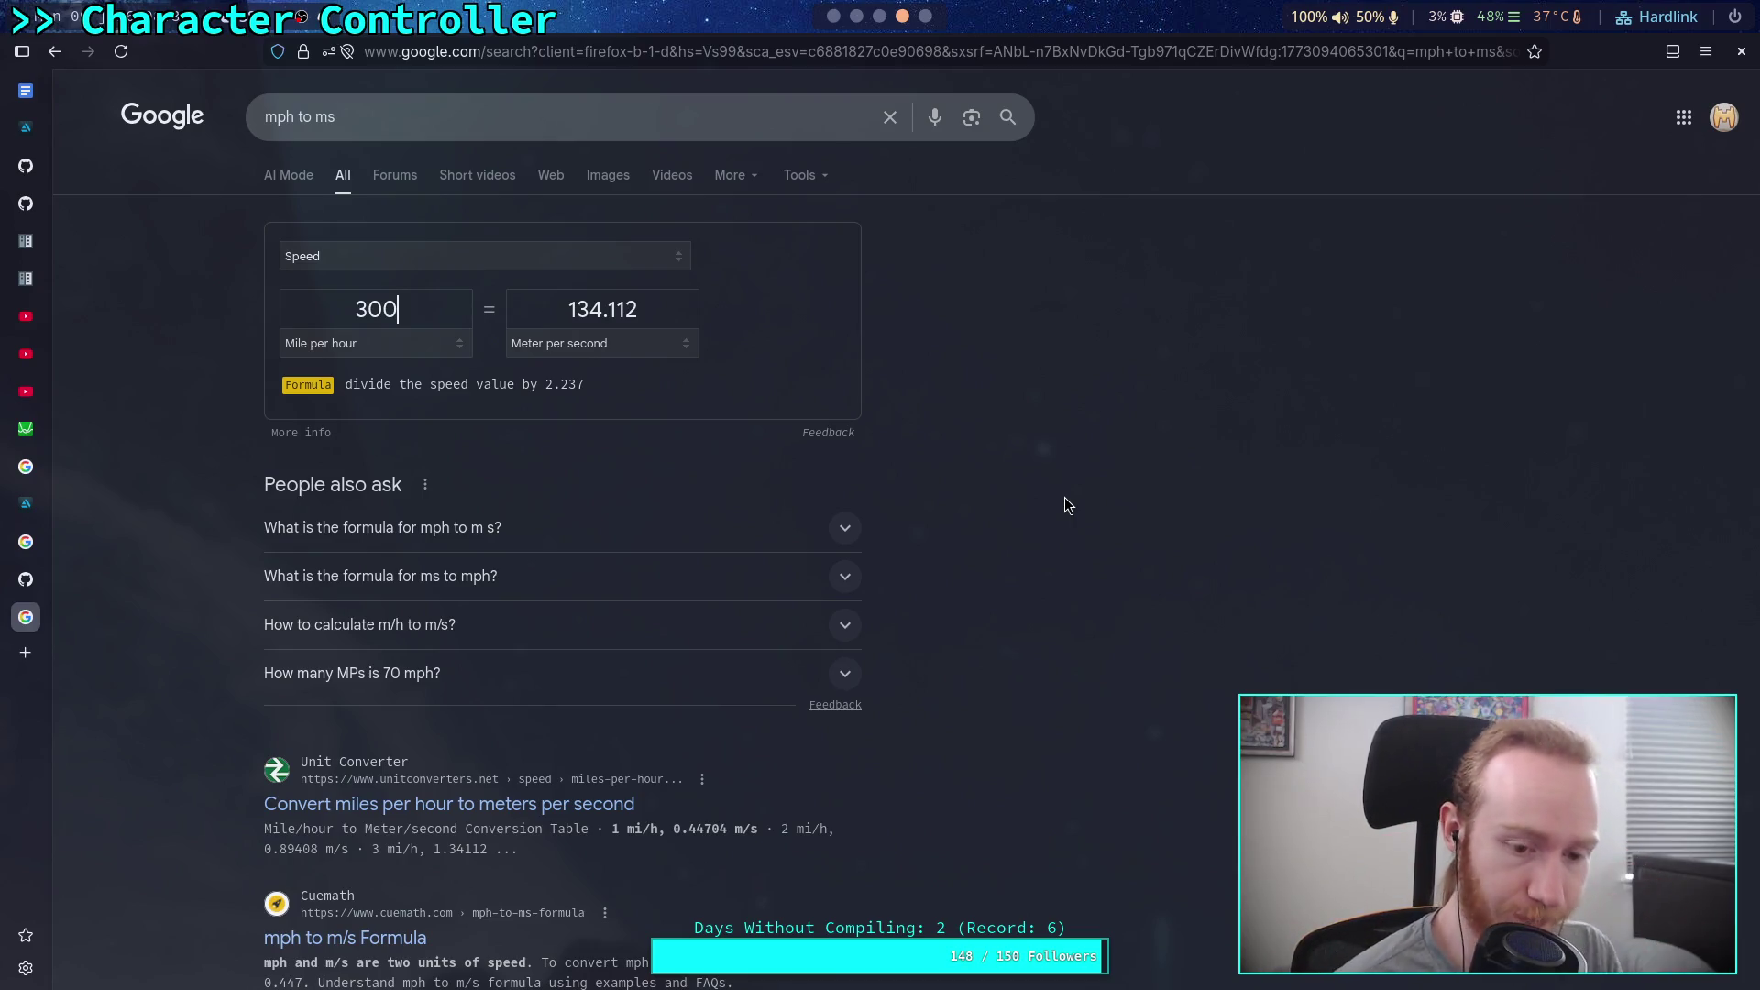
{"action": "key", "text": "alt+Tab"}
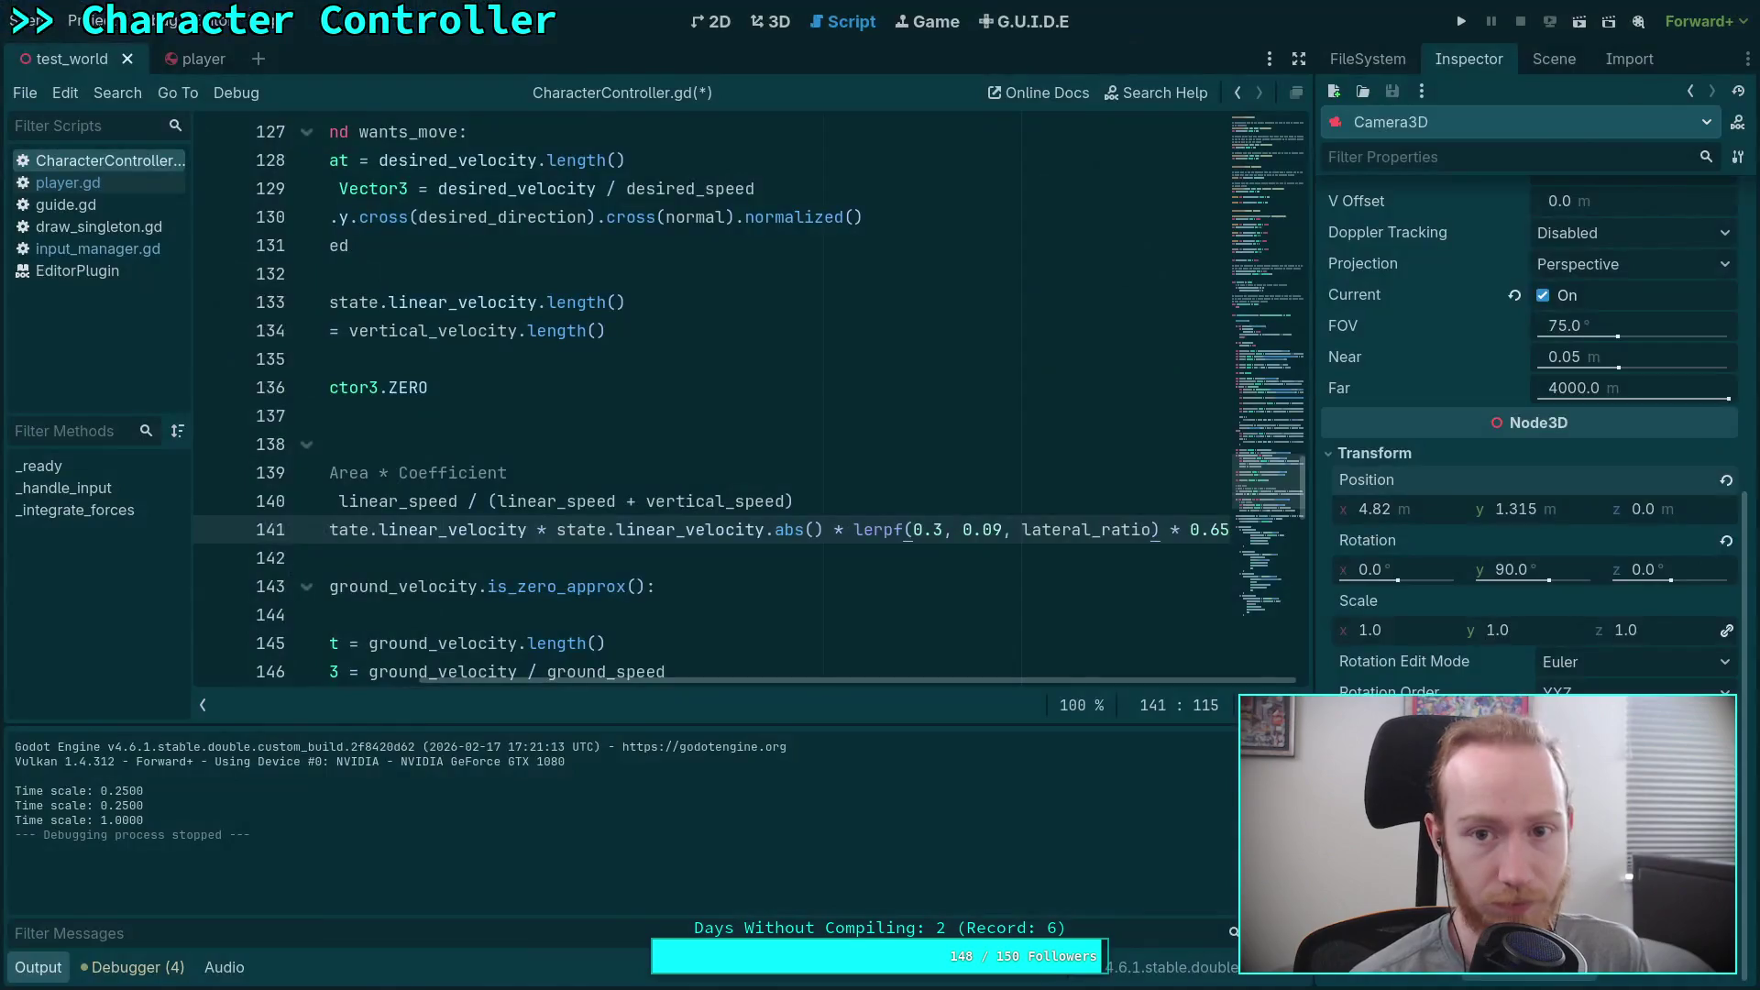
Step: Jot 135 in the Python REPL, then select the 0.65 value on line 141 in Godot
{"action": "key", "text": "alt+Tab"}
{"action": "key", "text": "alt+Tab"}
{"action": "key", "text": "alt+Tab"}
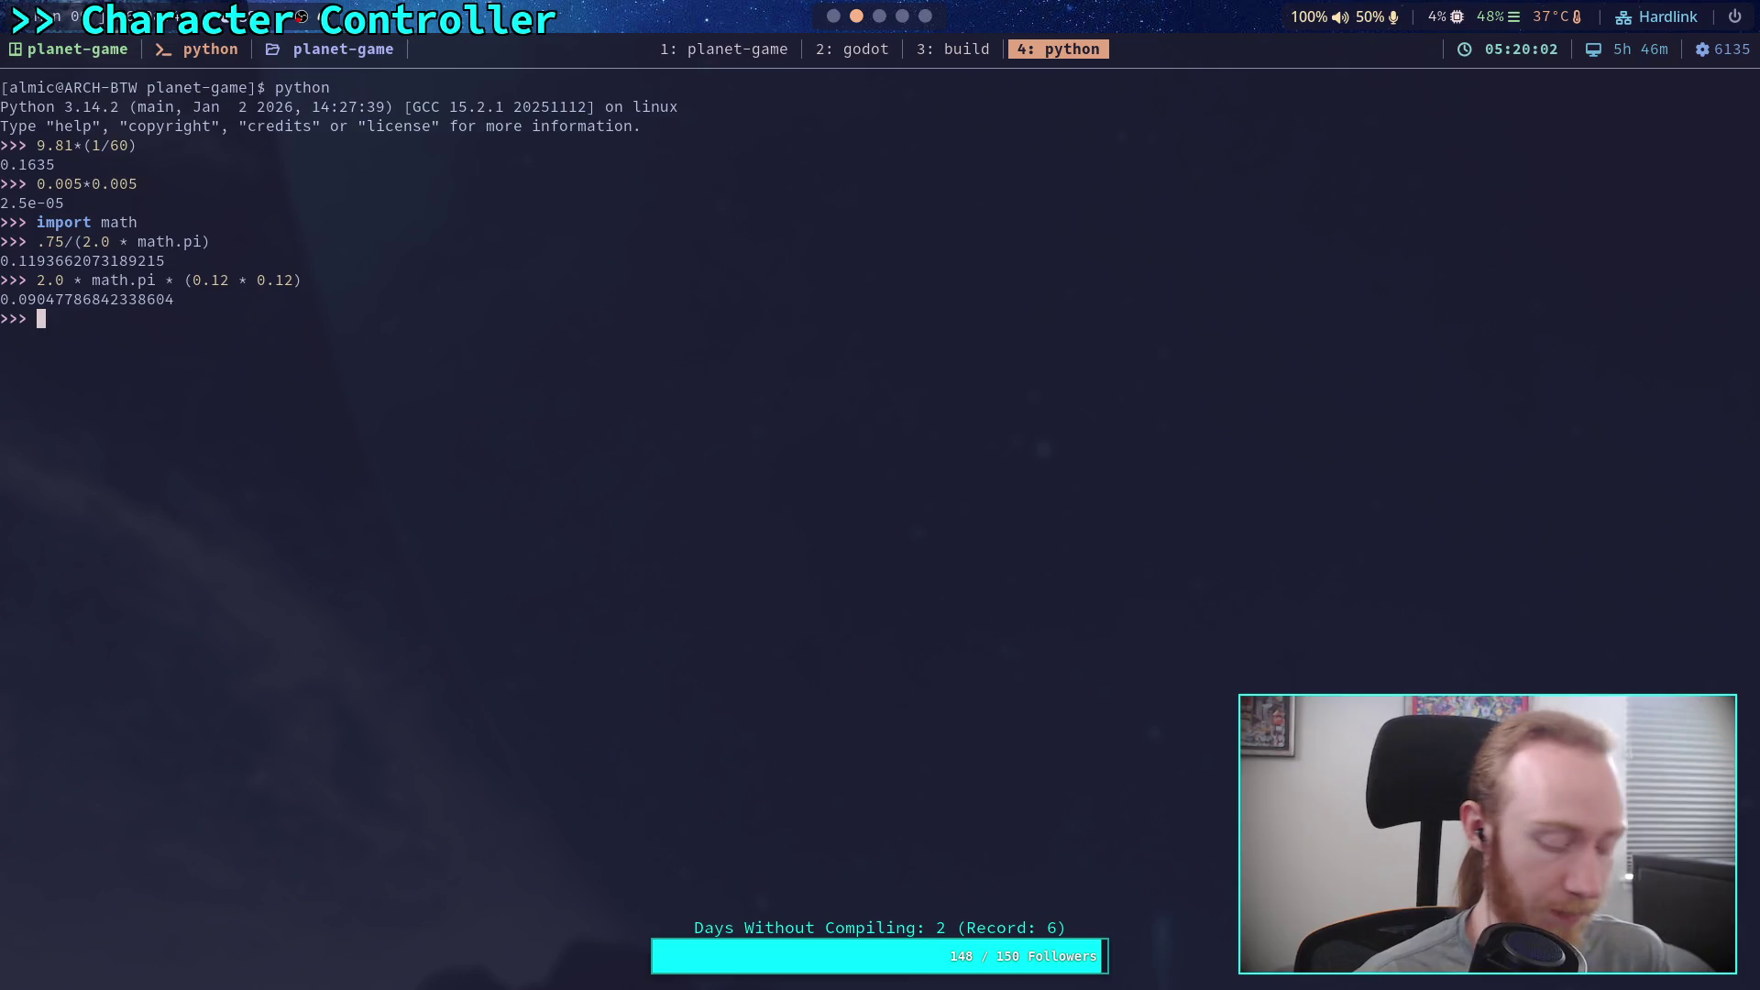
{"action": "type", "text": "135"}
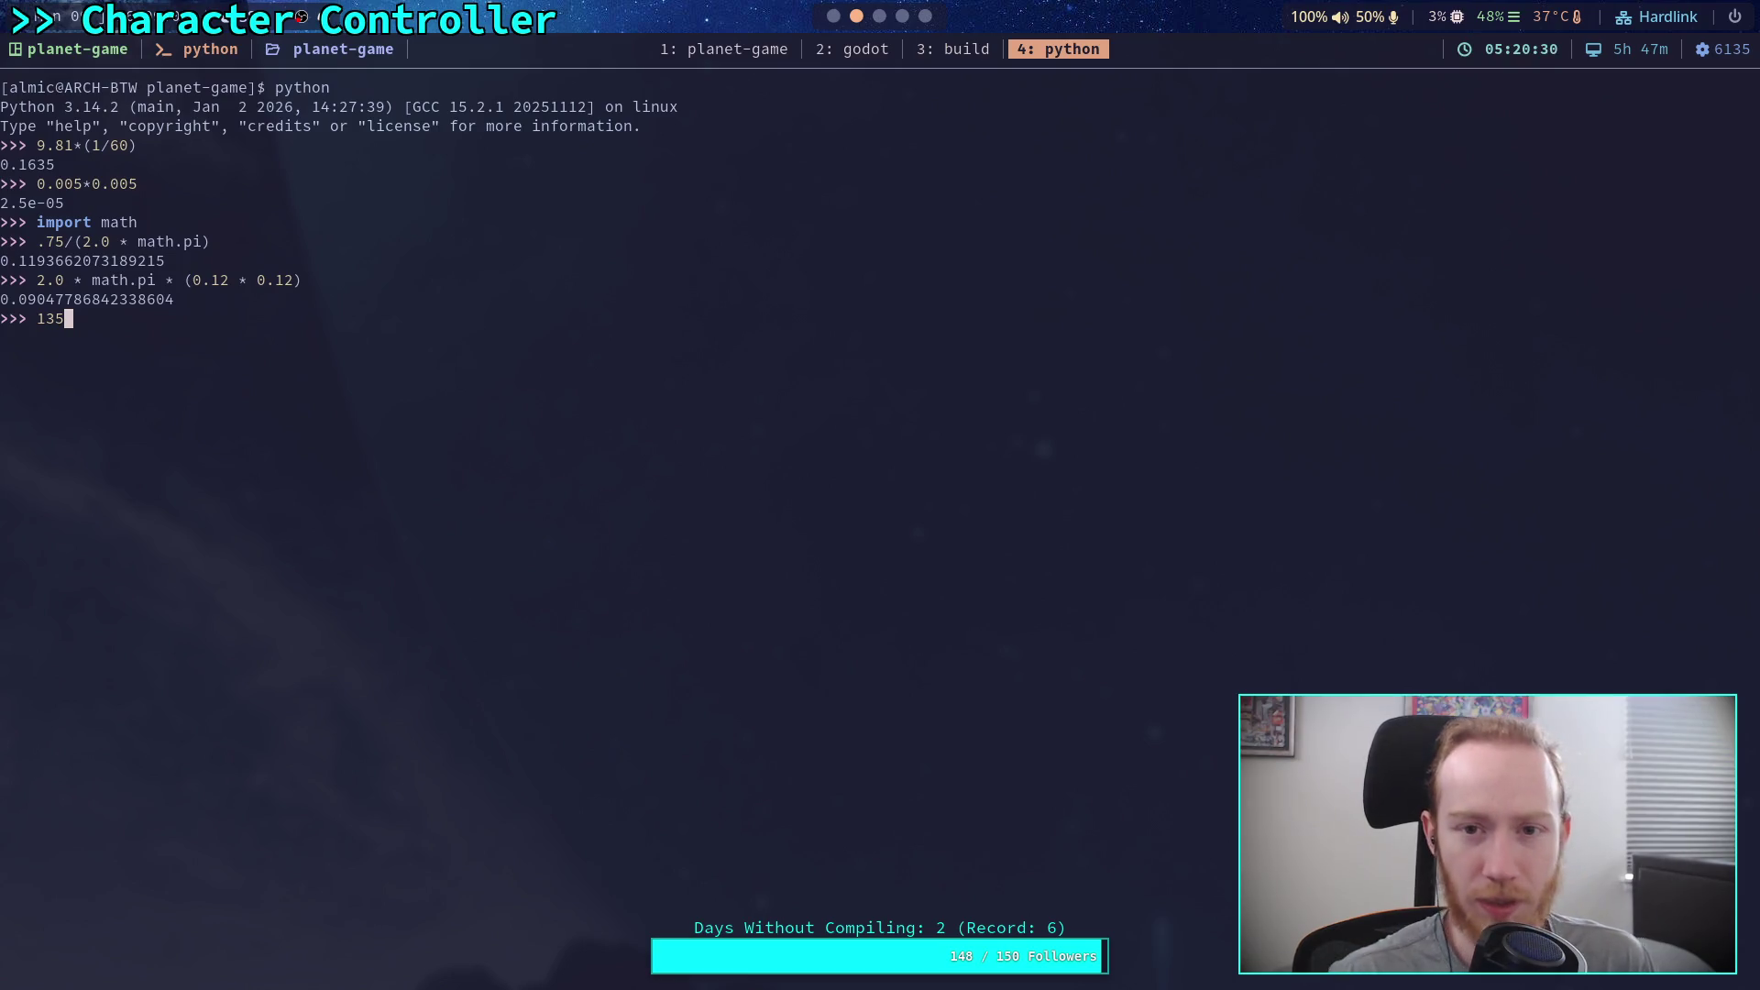
{"action": "key", "text": "super+2"}
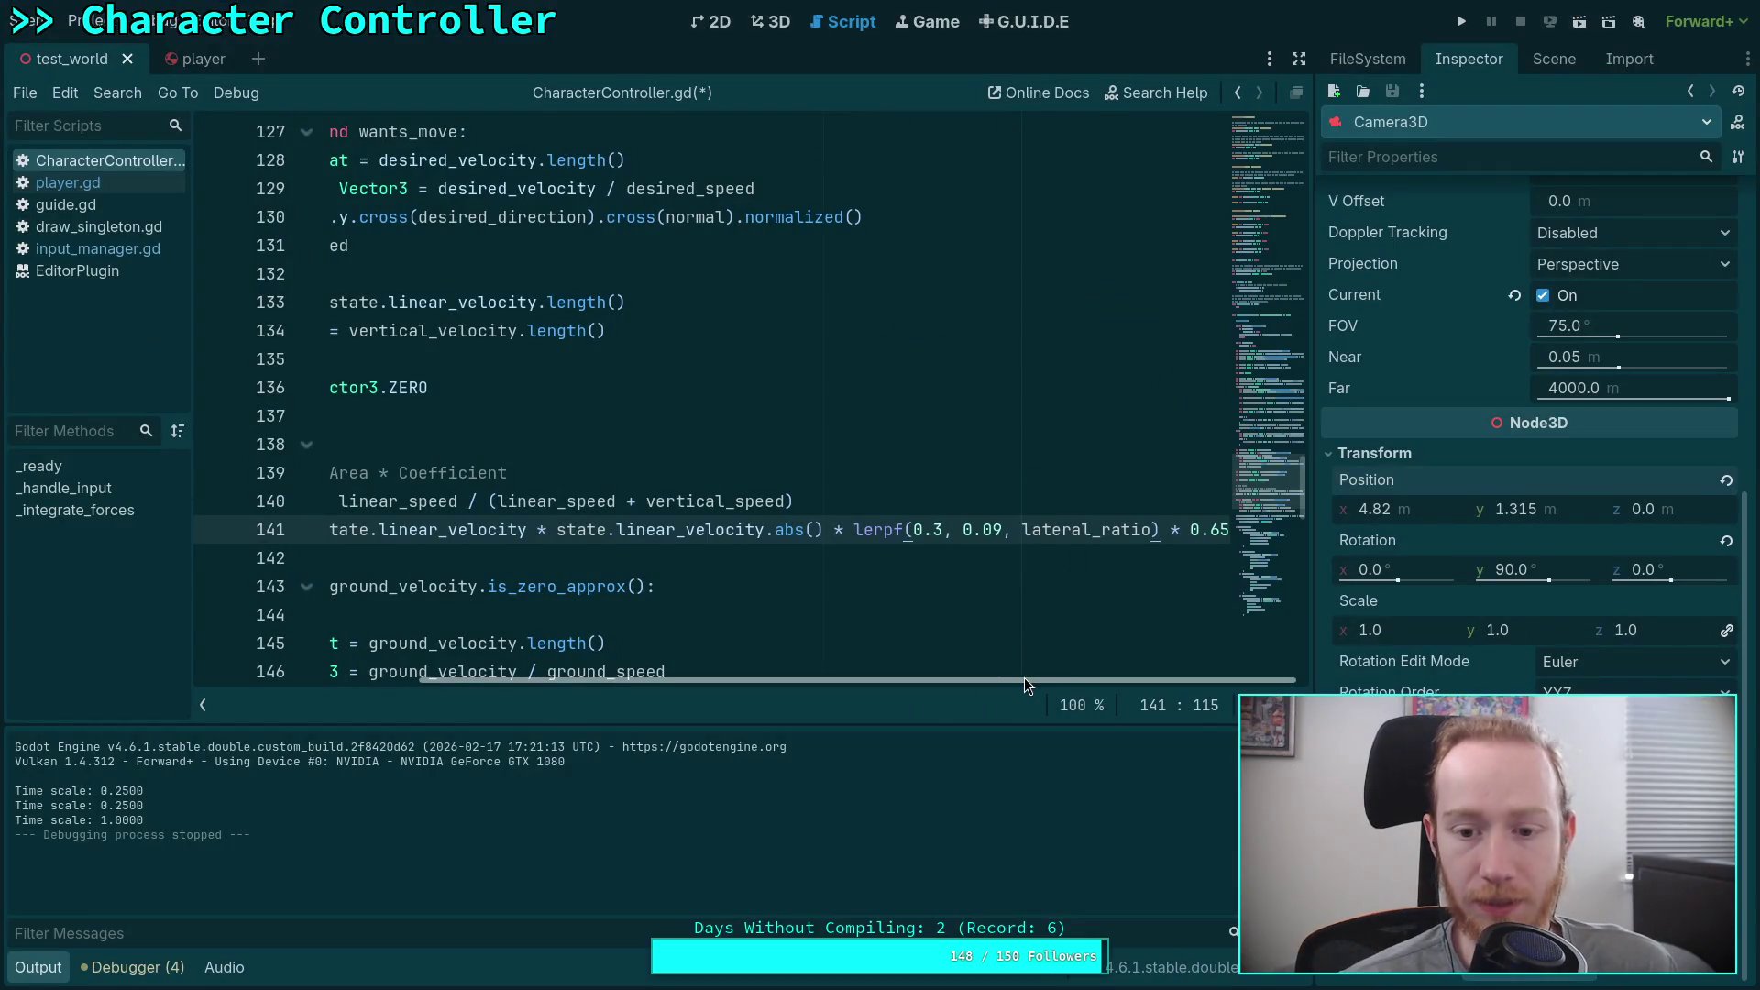
{"action": "double_click", "coordinate": [1196, 531]}
{"action": "key", "text": "shift+End"}
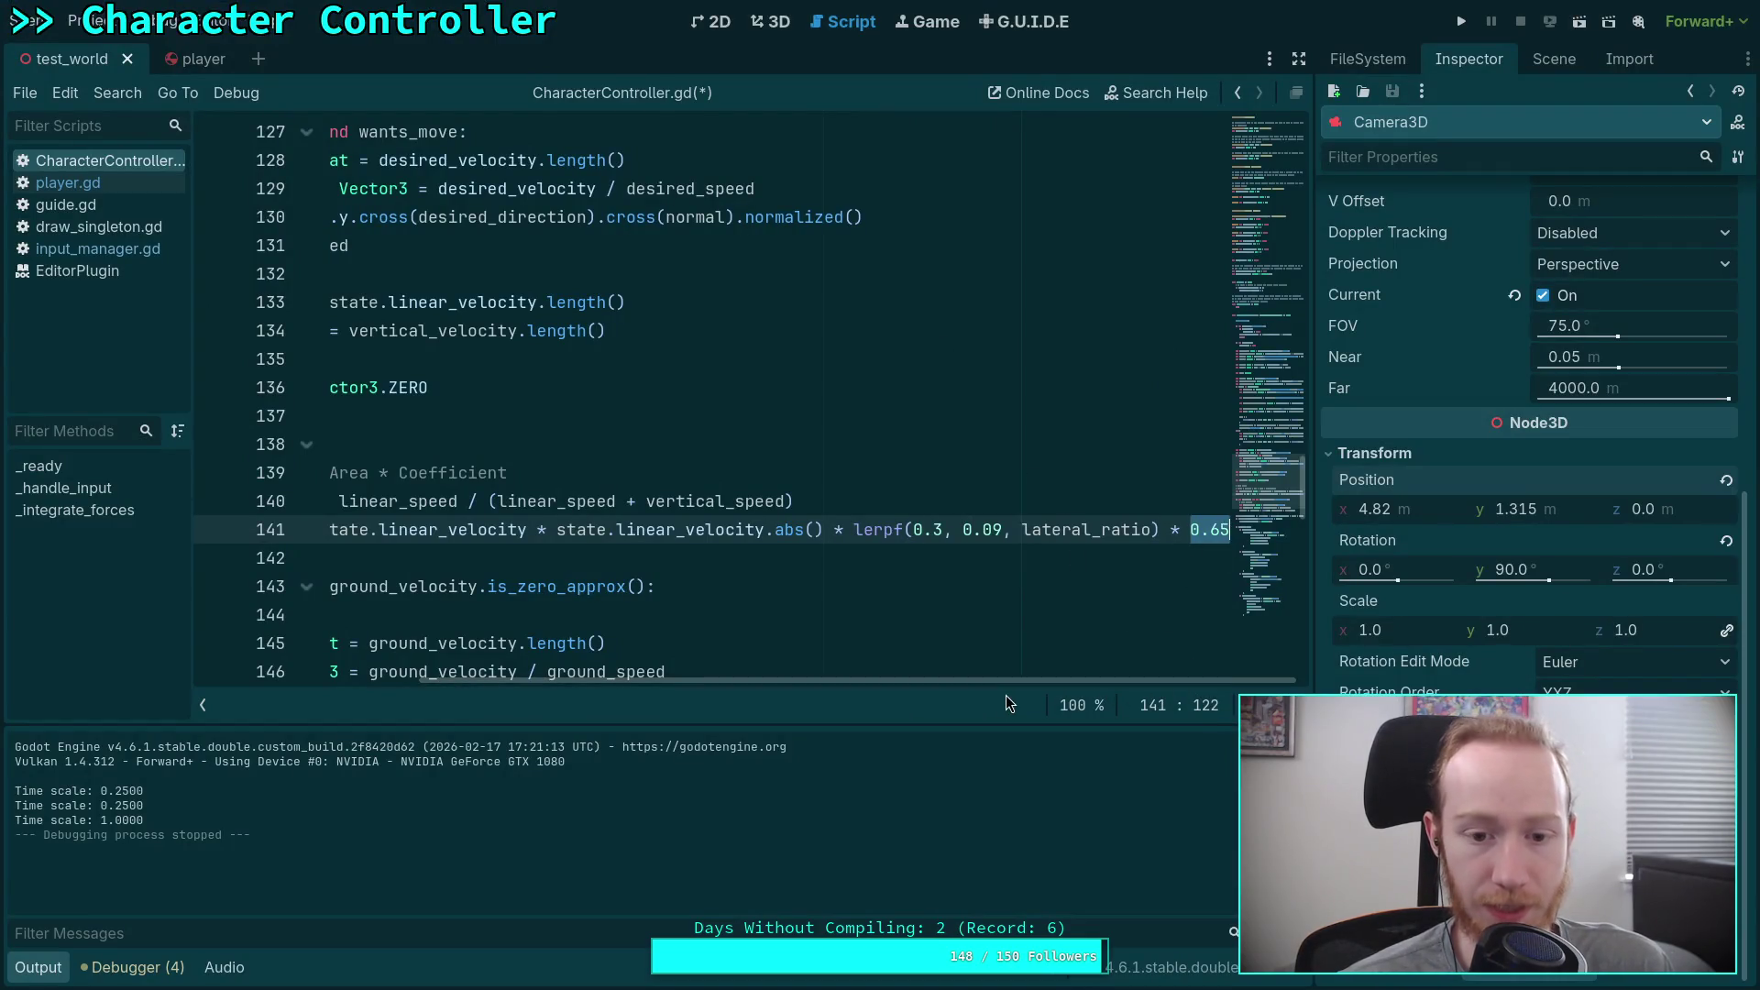
{"action": "left_click_drag", "start_coordinate": [976, 683], "coordinate": [747, 683]}
Step: Open a parenthesis before 0.5 on line 141 and move the drag expression onto indented line 142
{"action": "left_click", "coordinate": [478, 529]}
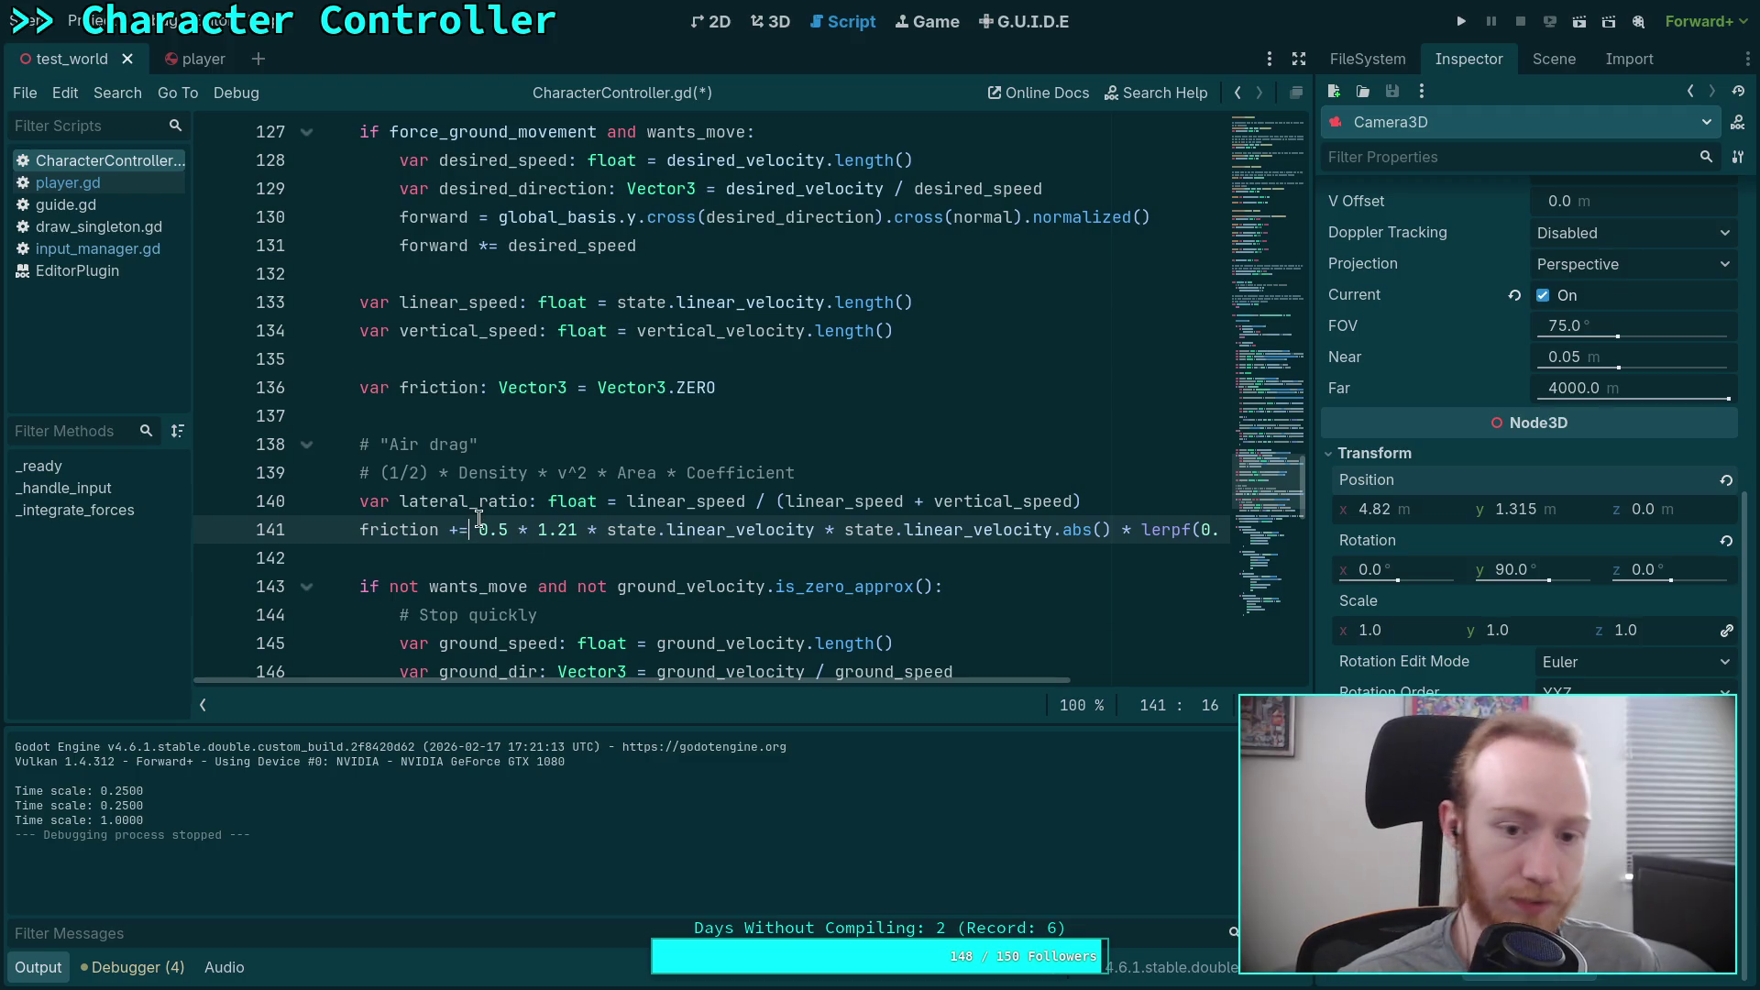
{"action": "type", "text": "(acc"}
{"action": "key", "text": "Tab"}
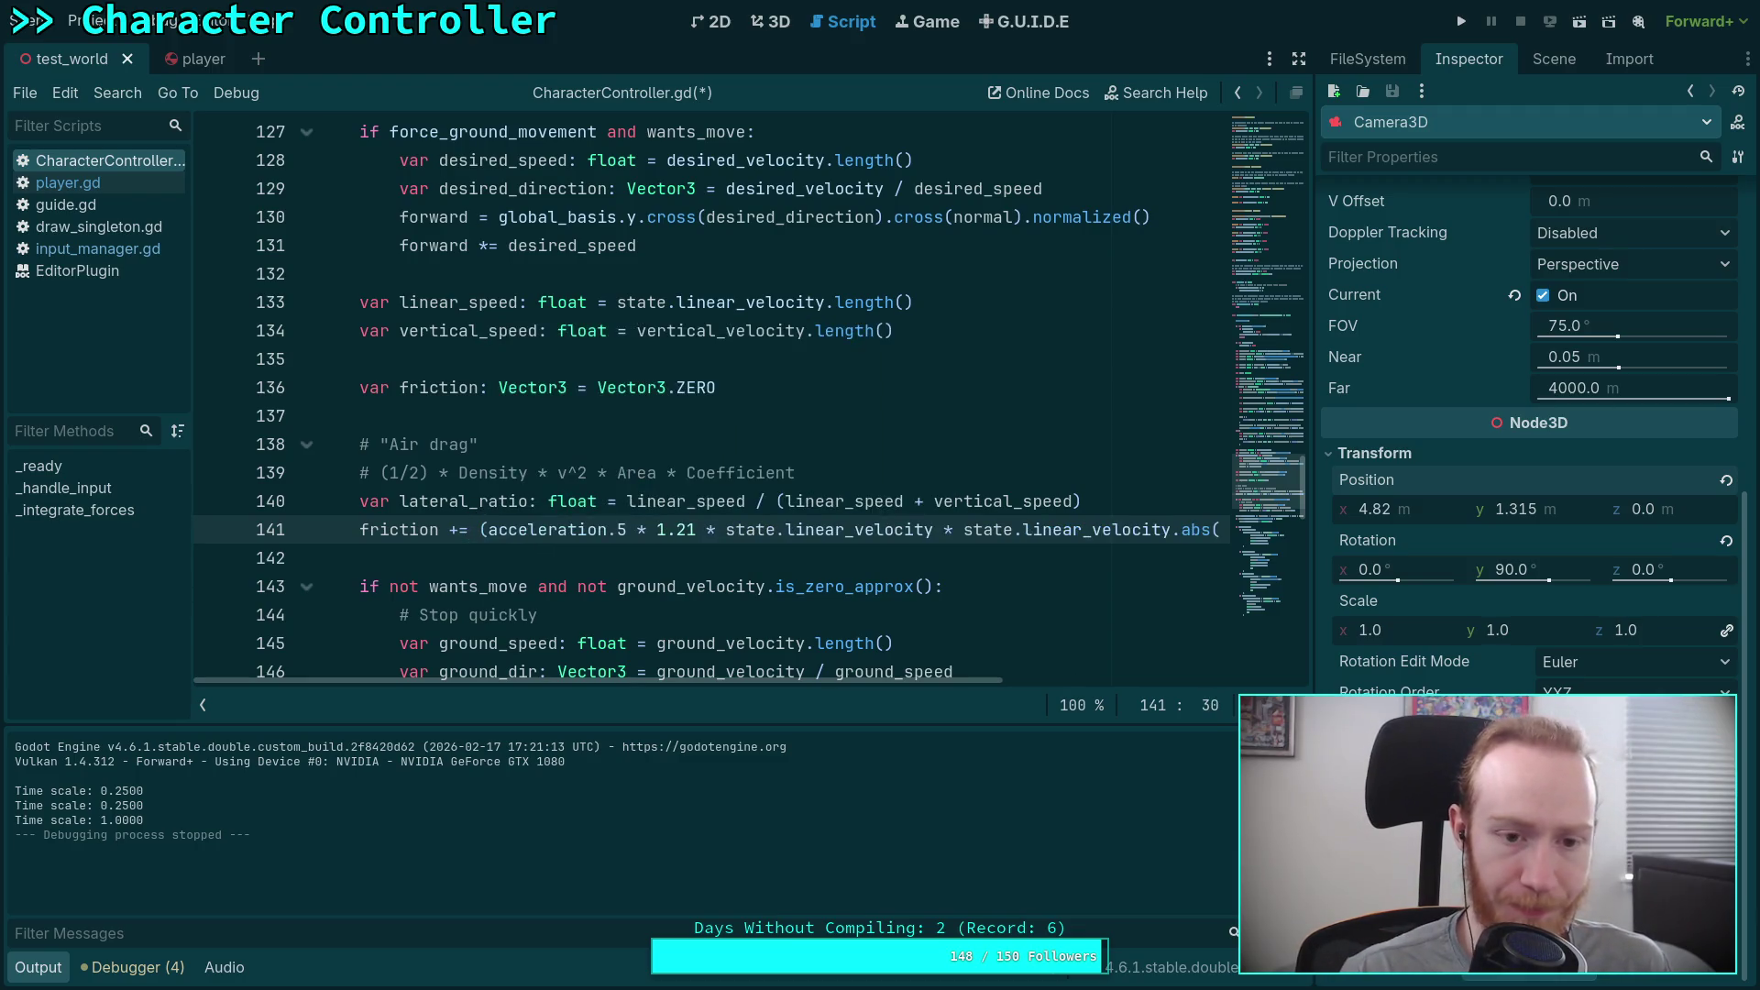
{"action": "key", "text": "ctrl+z"}
{"action": "key", "text": "ctrl+z"}
{"action": "key", "text": "ctrl+z"}
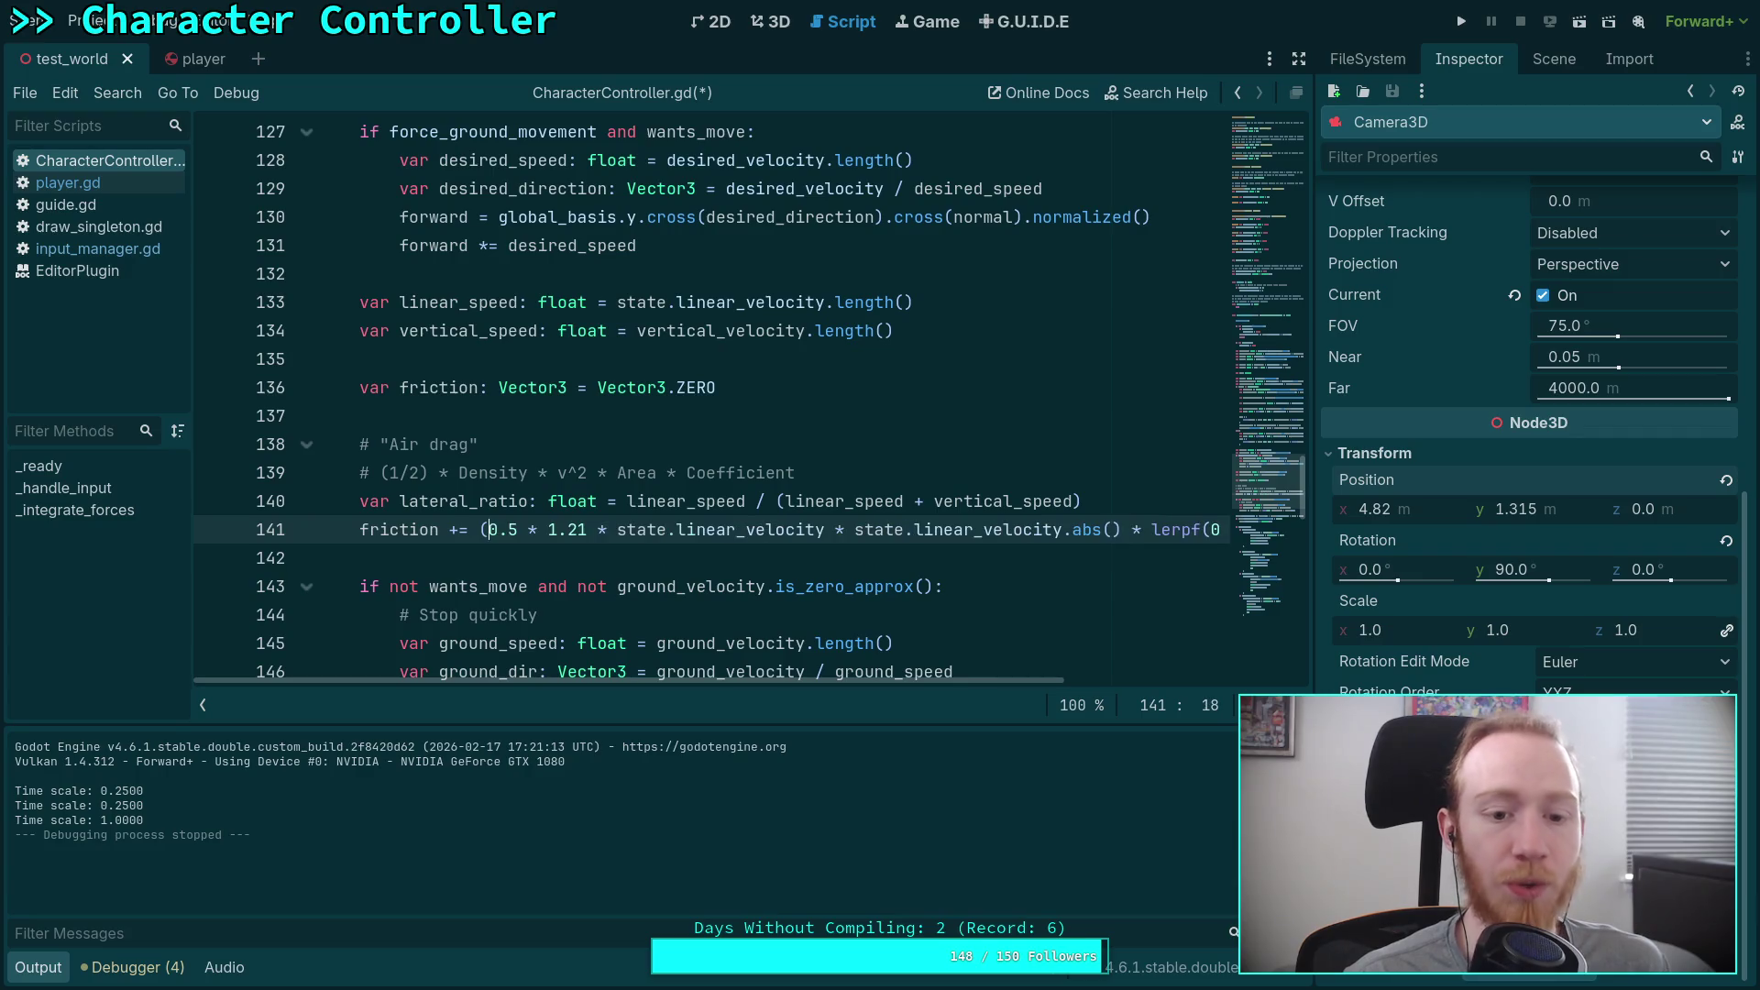
{"action": "key", "text": "Return"}
{"action": "key", "text": "Tab"}
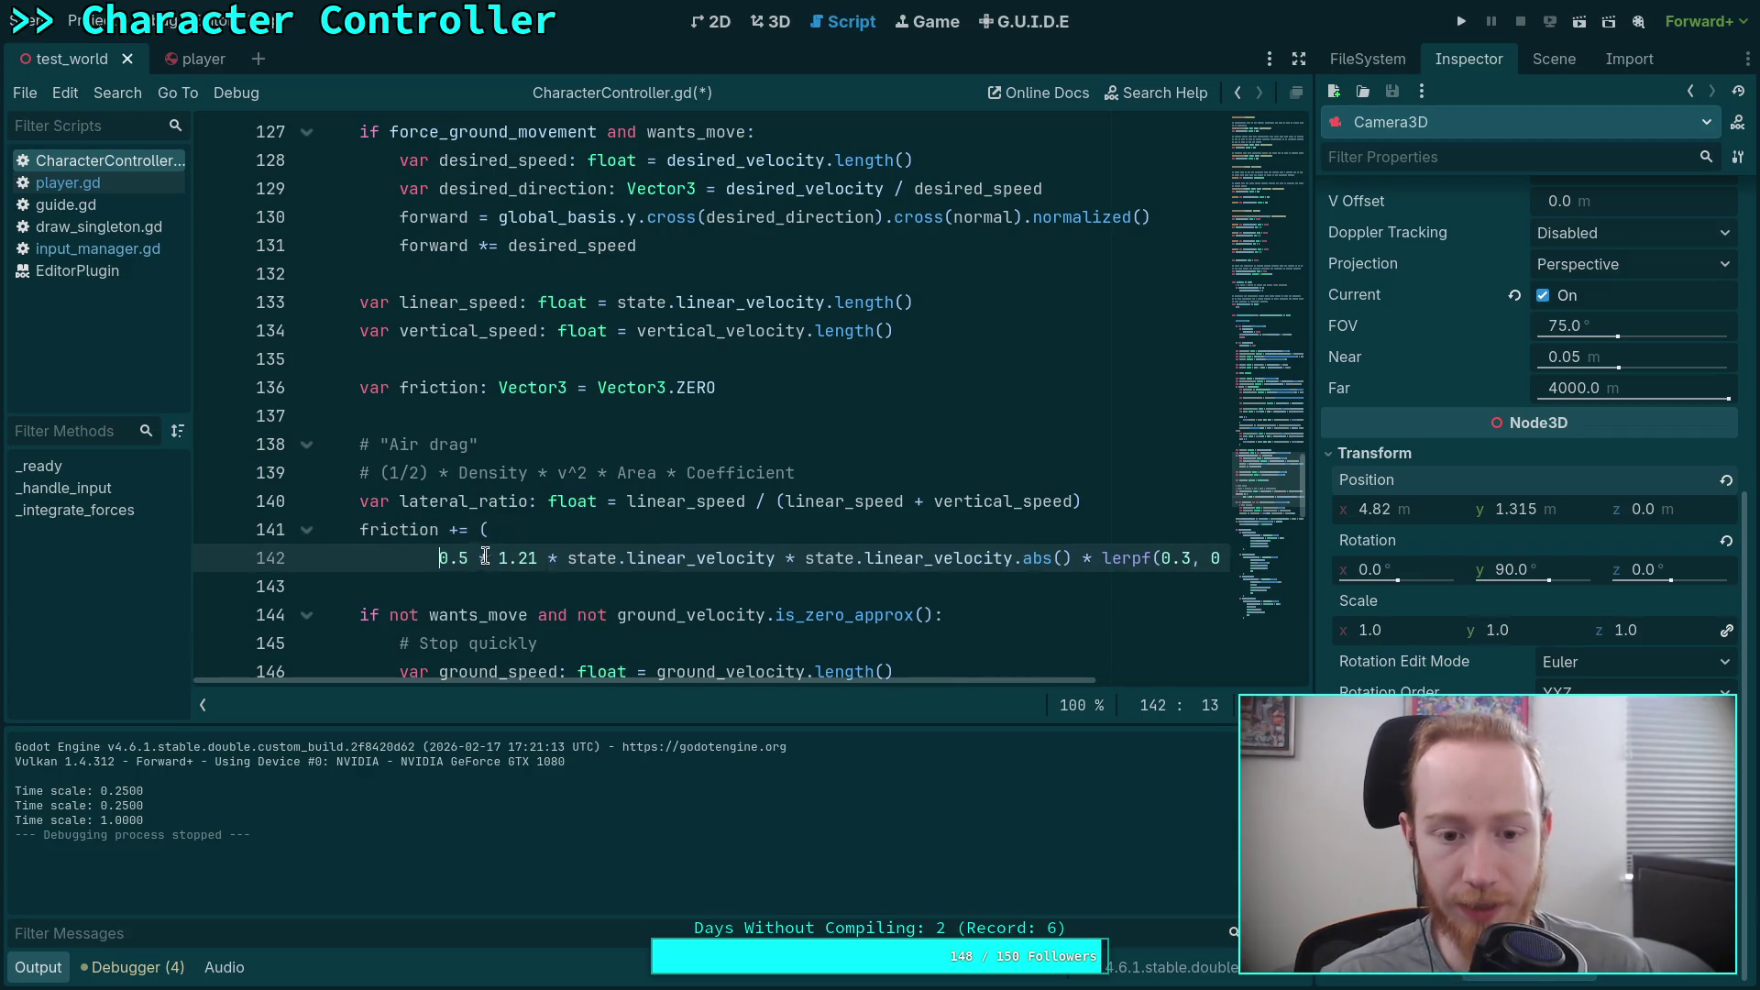
Step: Break the air-drag expression so each factor sits on its own line, 142–145
{"action": "left_click", "coordinate": [549, 558]}
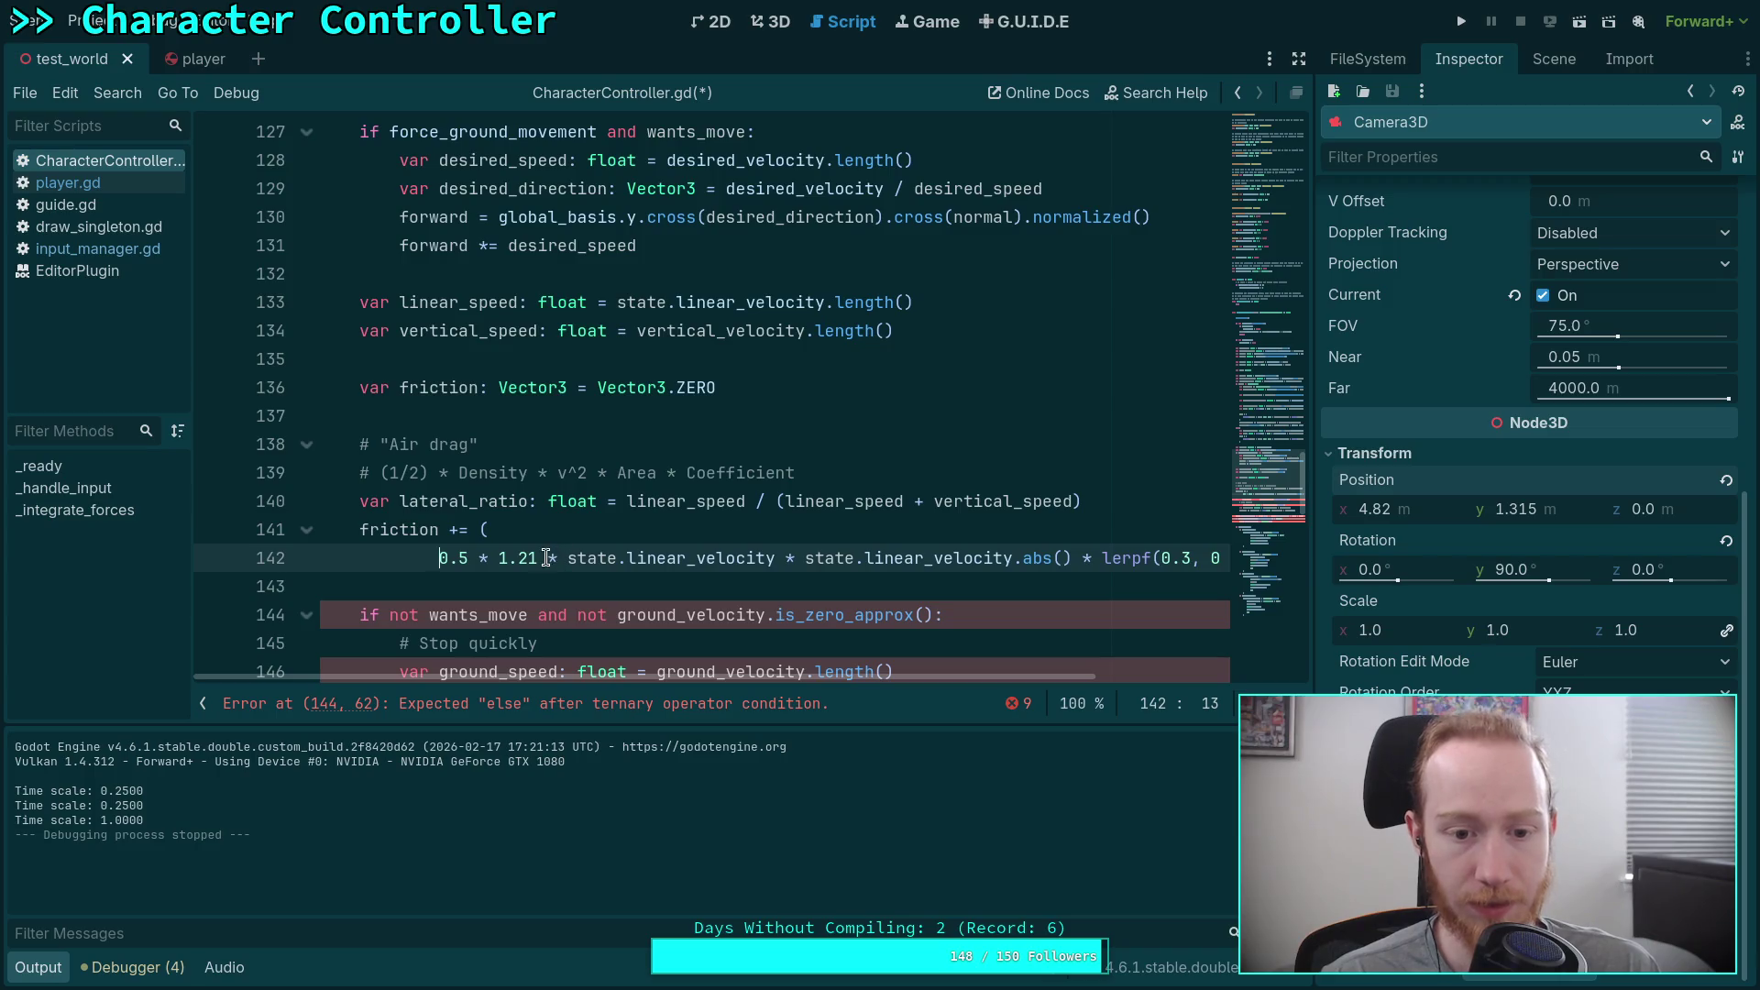
{"action": "left_click", "coordinate": [566, 559]}
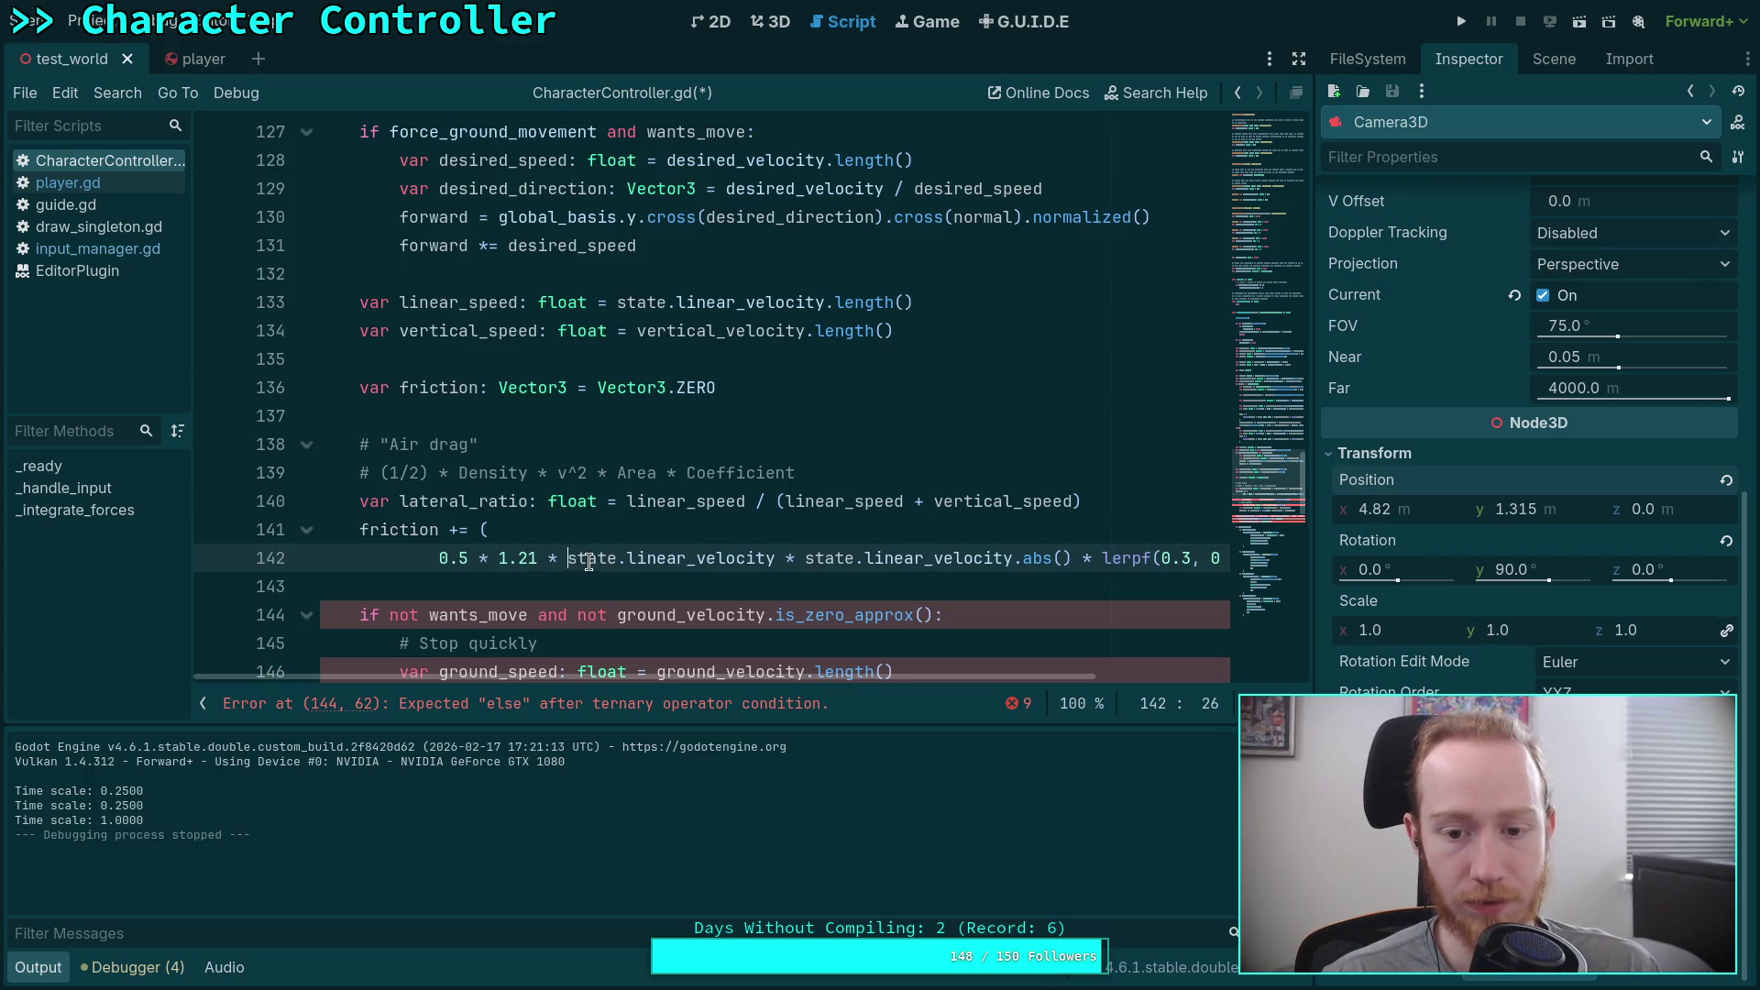
{"action": "key", "text": "Return"}
{"action": "left_click", "coordinate": [953, 587]}
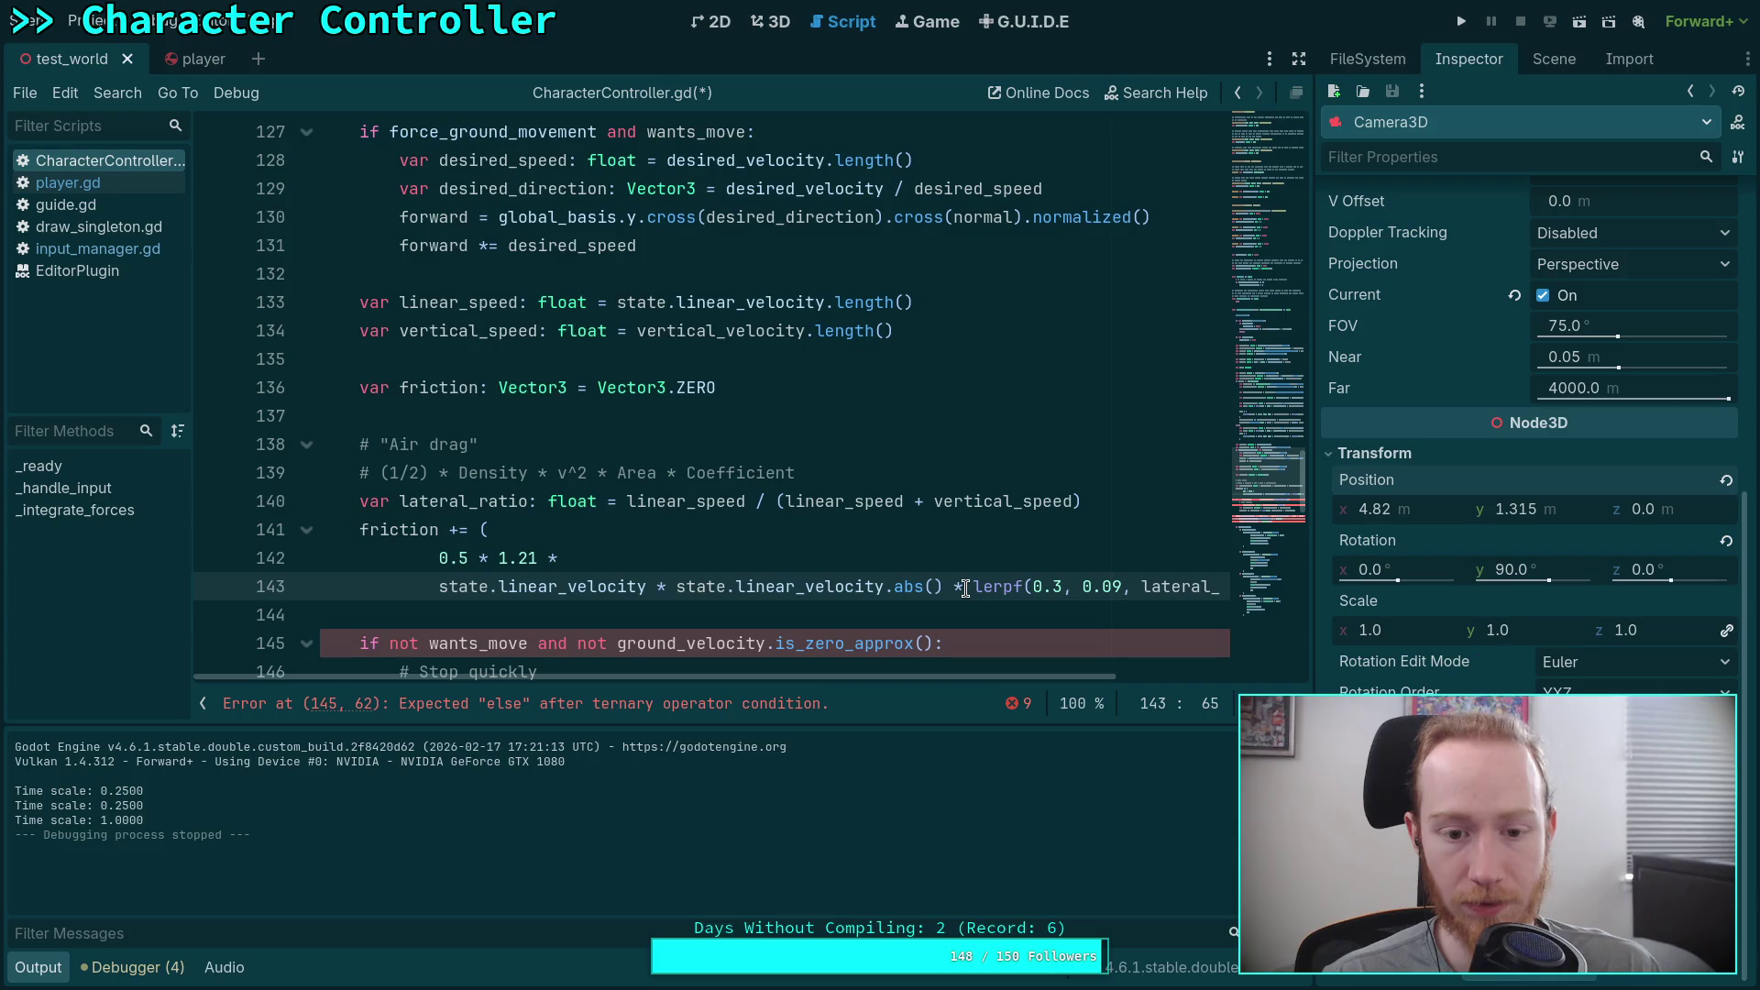
{"action": "key", "text": "Return"}
{"action": "left_click", "coordinate": [541, 558]}
{"action": "key", "text": "Return"}
{"action": "left_click_drag", "start_coordinate": [439, 613], "coordinate": [455, 588]}
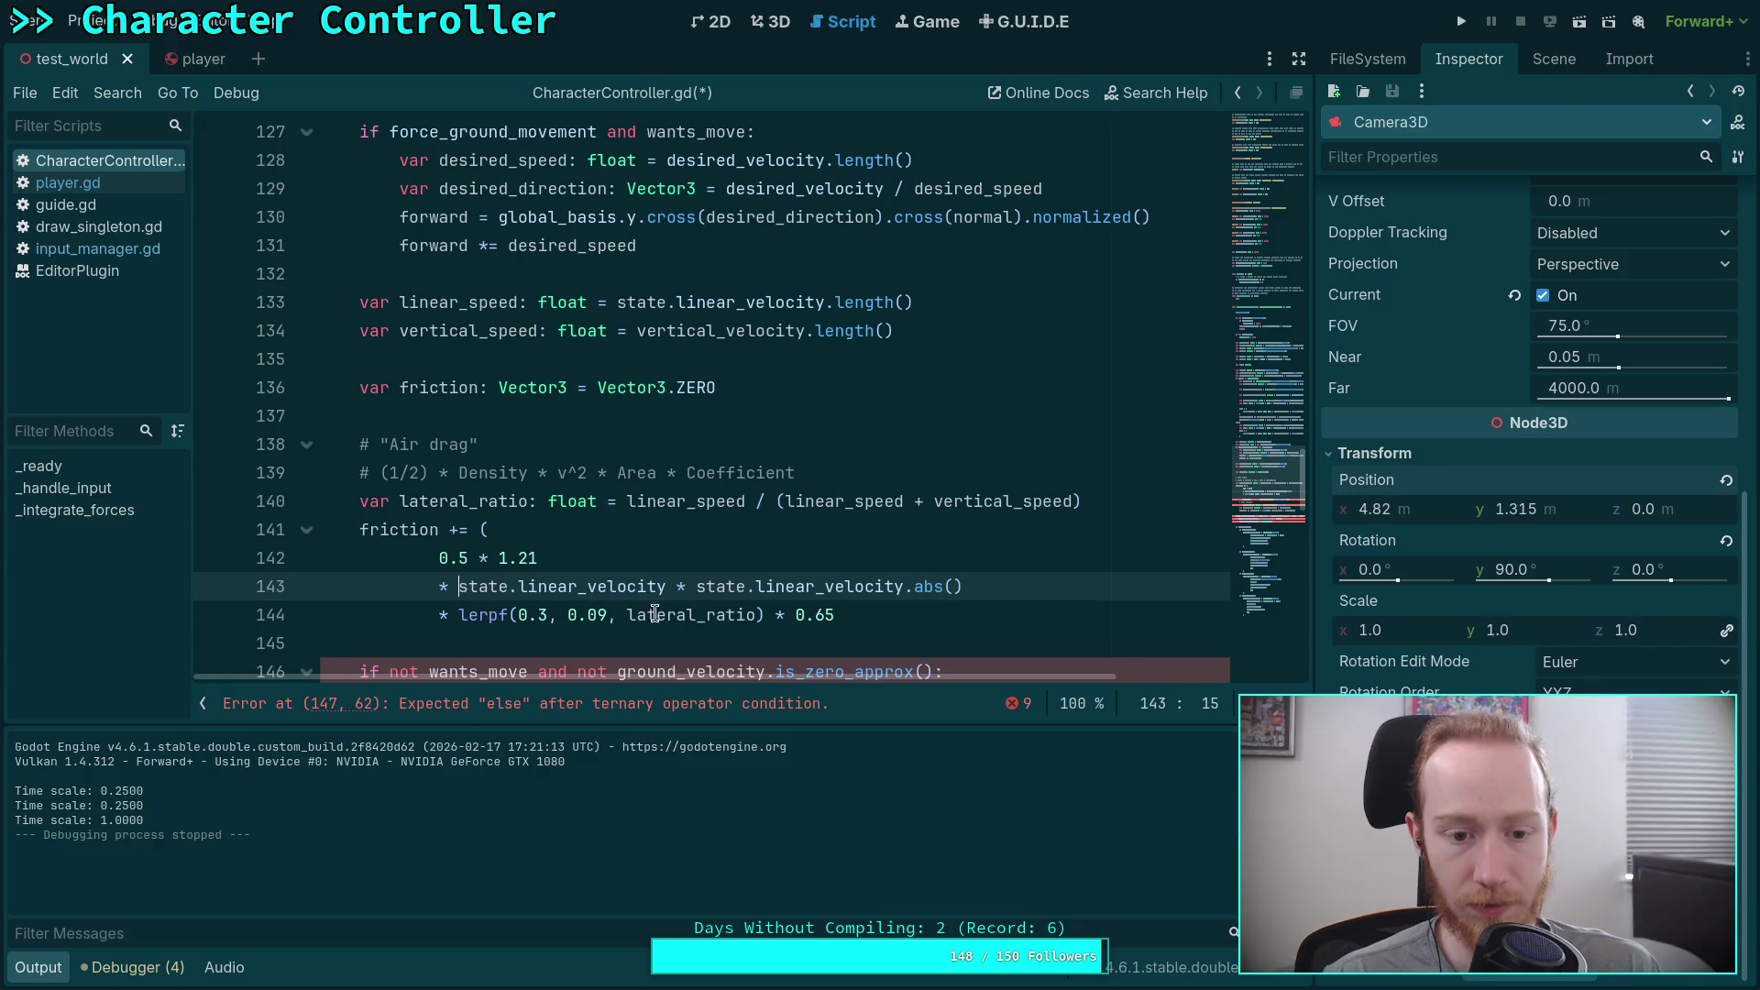
{"action": "left_click", "coordinate": [770, 615]}
{"action": "key", "text": "Return"}
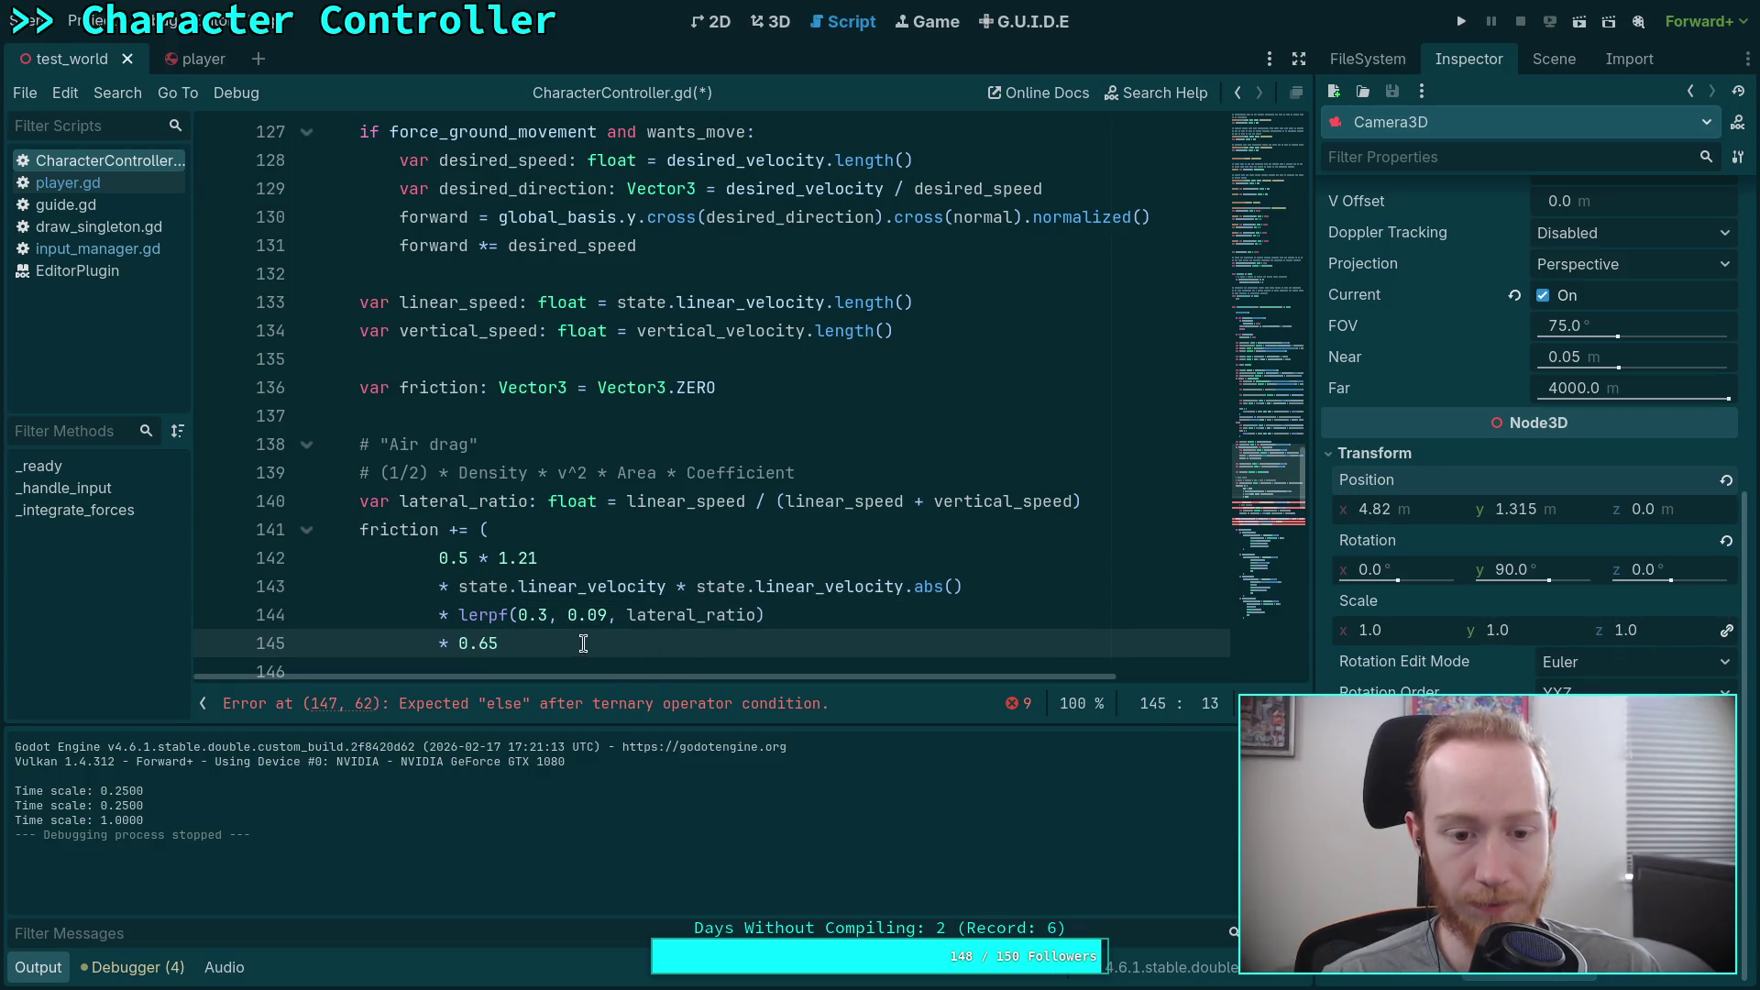
{"action": "scroll", "coordinate": [606, 486], "scroll_direction": "down", "scroll_amount": 2}
Step: Add a closing parenthesis after the 0.65 line and type 'lerpf(' before 0.65
{"action": "left_click", "coordinate": [606, 482]}
{"action": "key", "text": "Return"}
{"action": "type", "text": ")"}
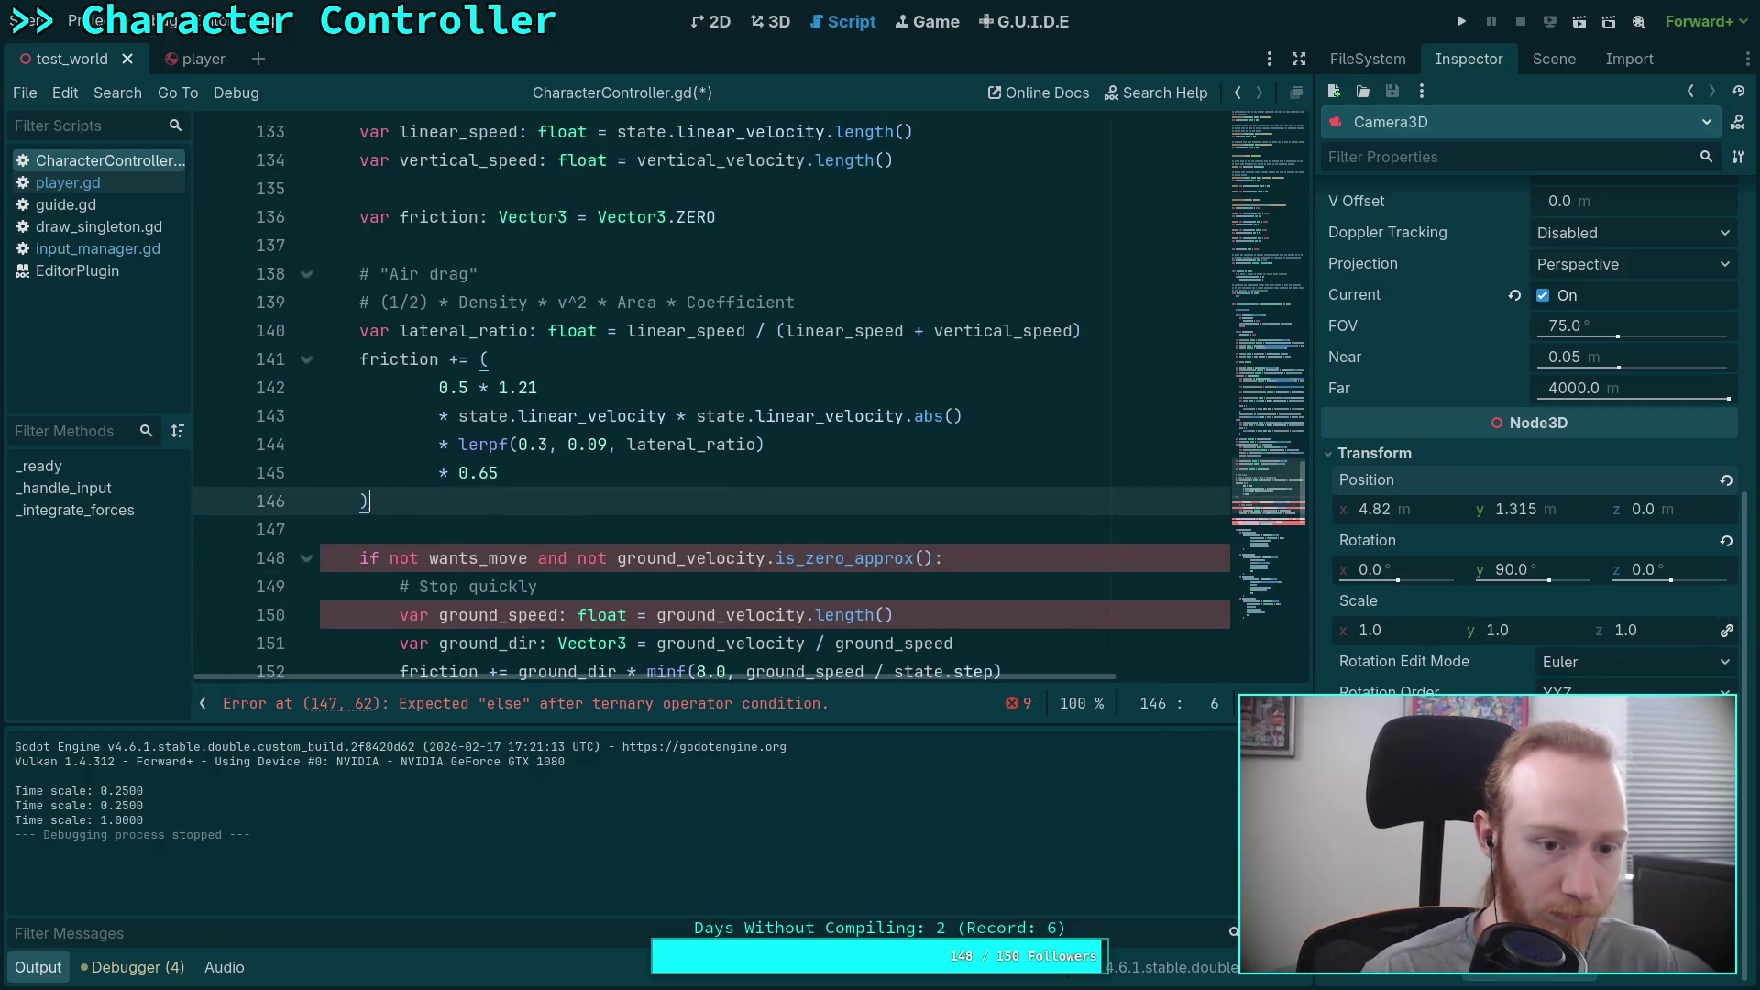
{"action": "left_click", "coordinate": [454, 474]}
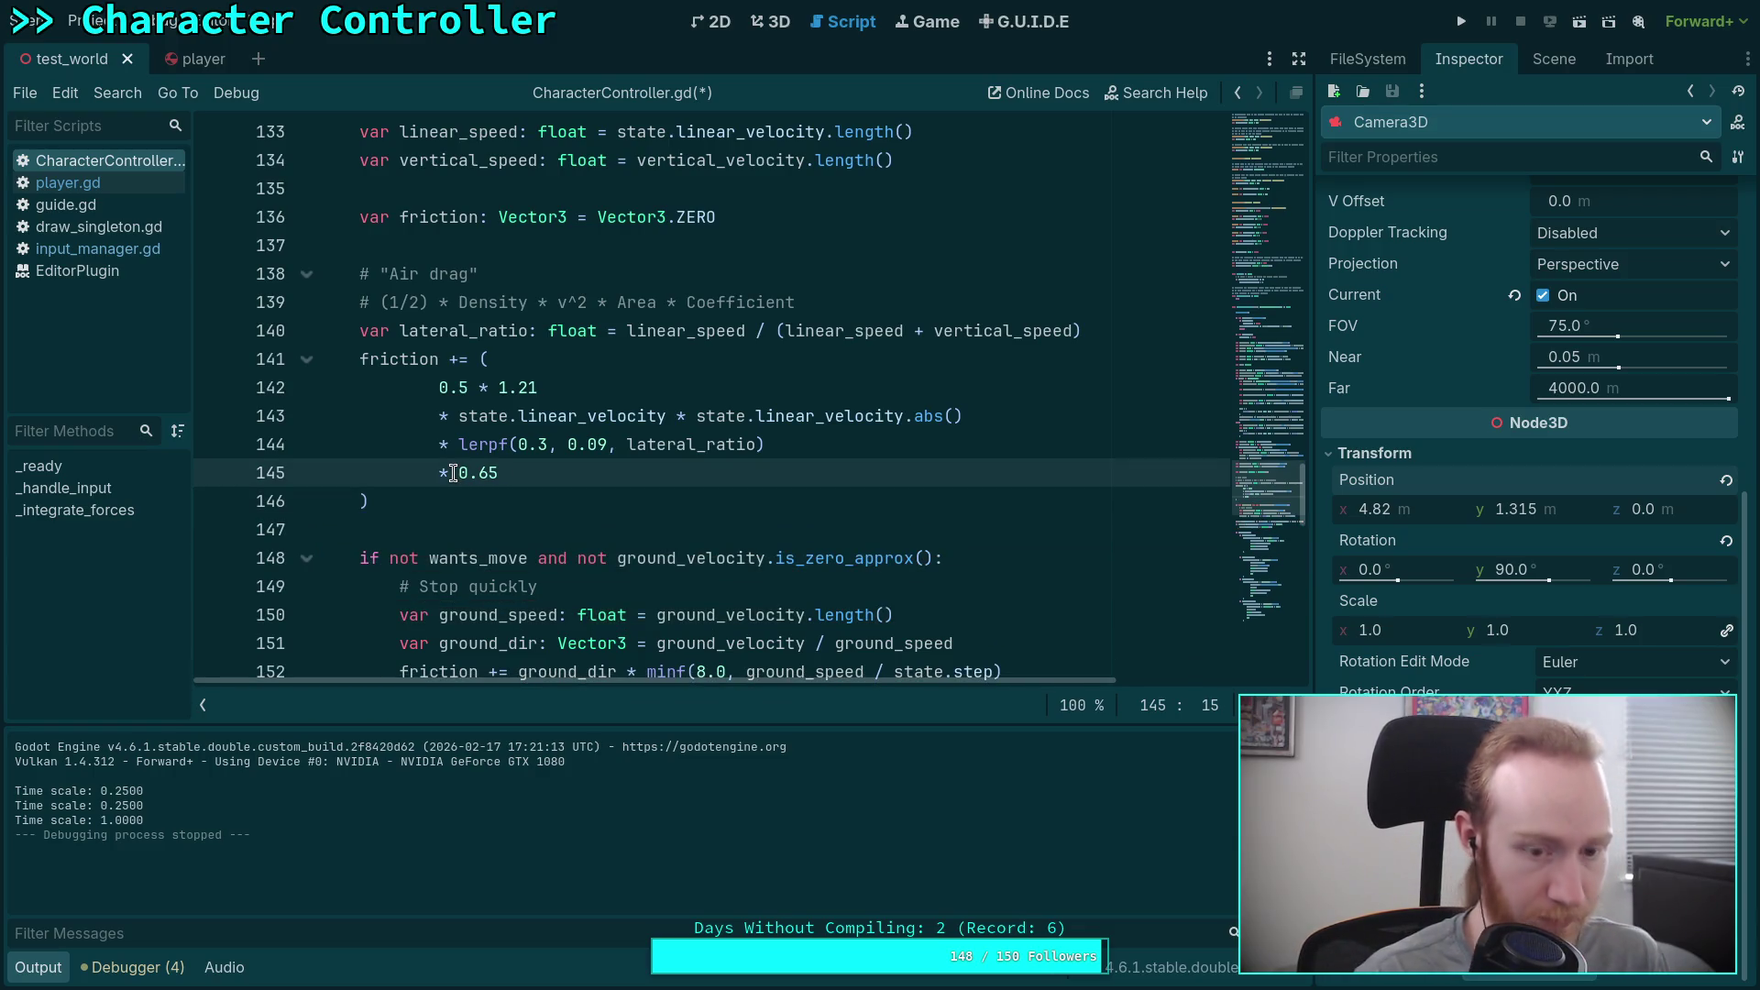
{"action": "type", "text": "lerf]"}
{"action": "key", "text": "BackSpace"}
{"action": "key", "text": "BackSpace"}
{"action": "type", "text": "pf("}
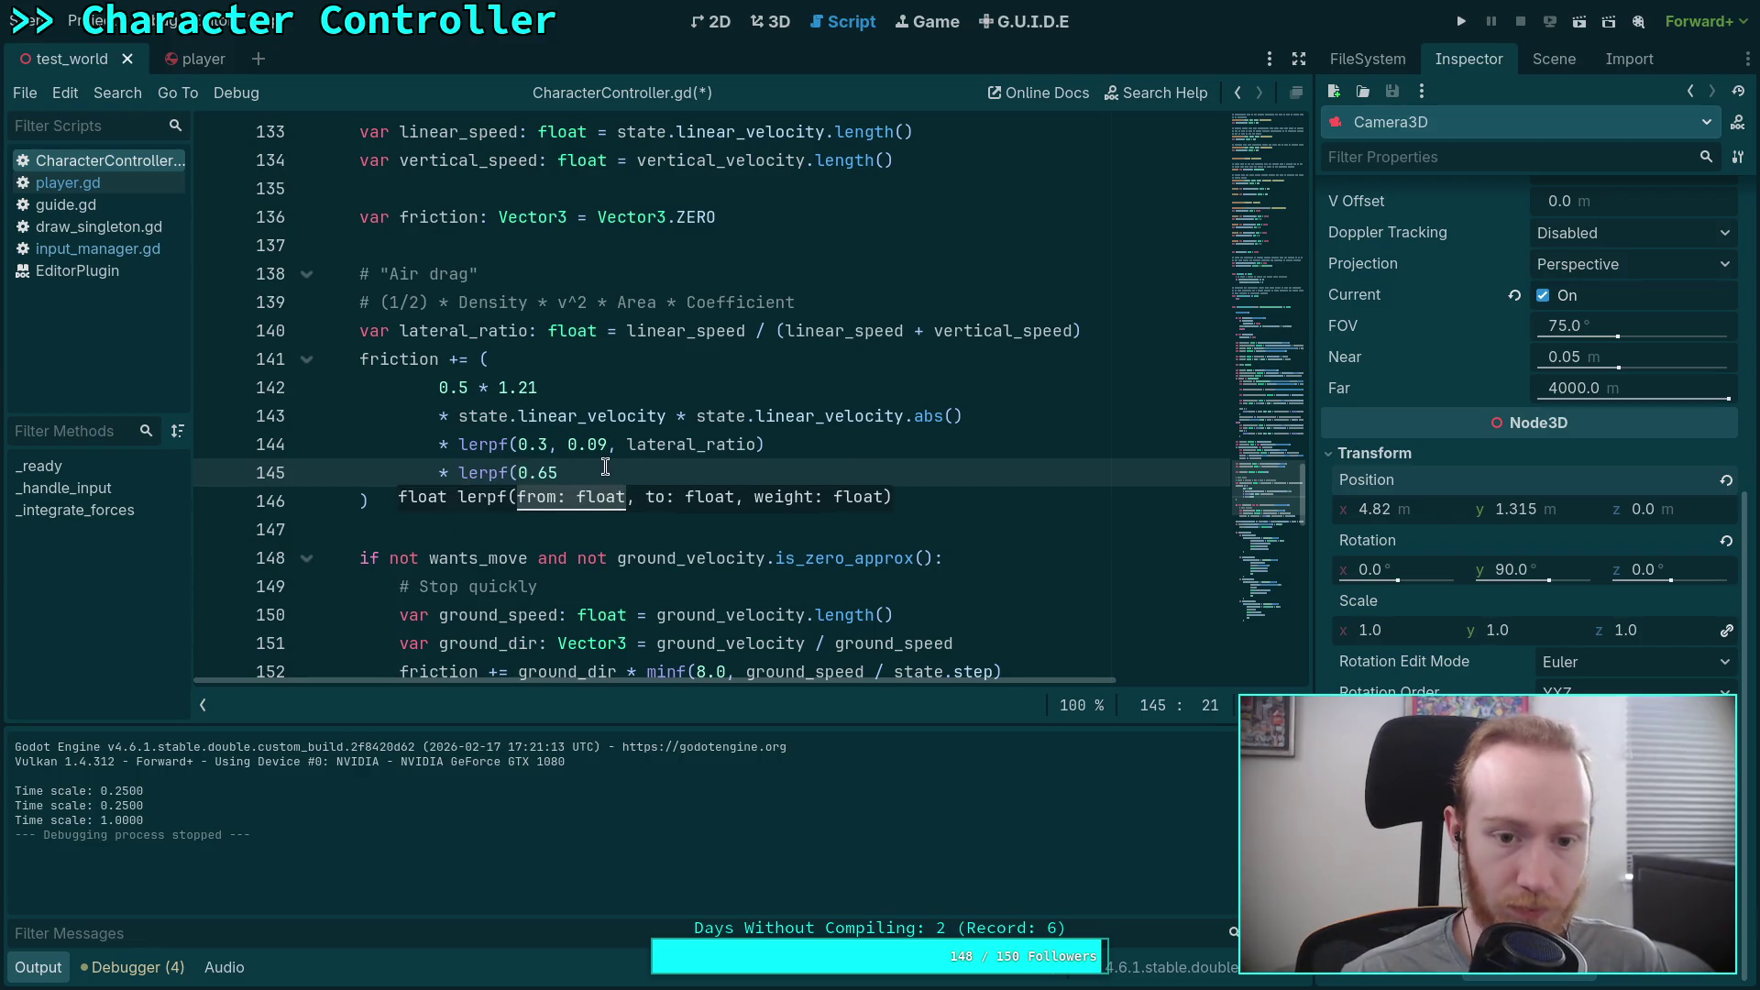
Step: Complete line 145 as '* lerpf(0.65, 0.0, lateral_ratio)'
{"action": "key", "text": "End"}
{"action": "type", "text": ", "}
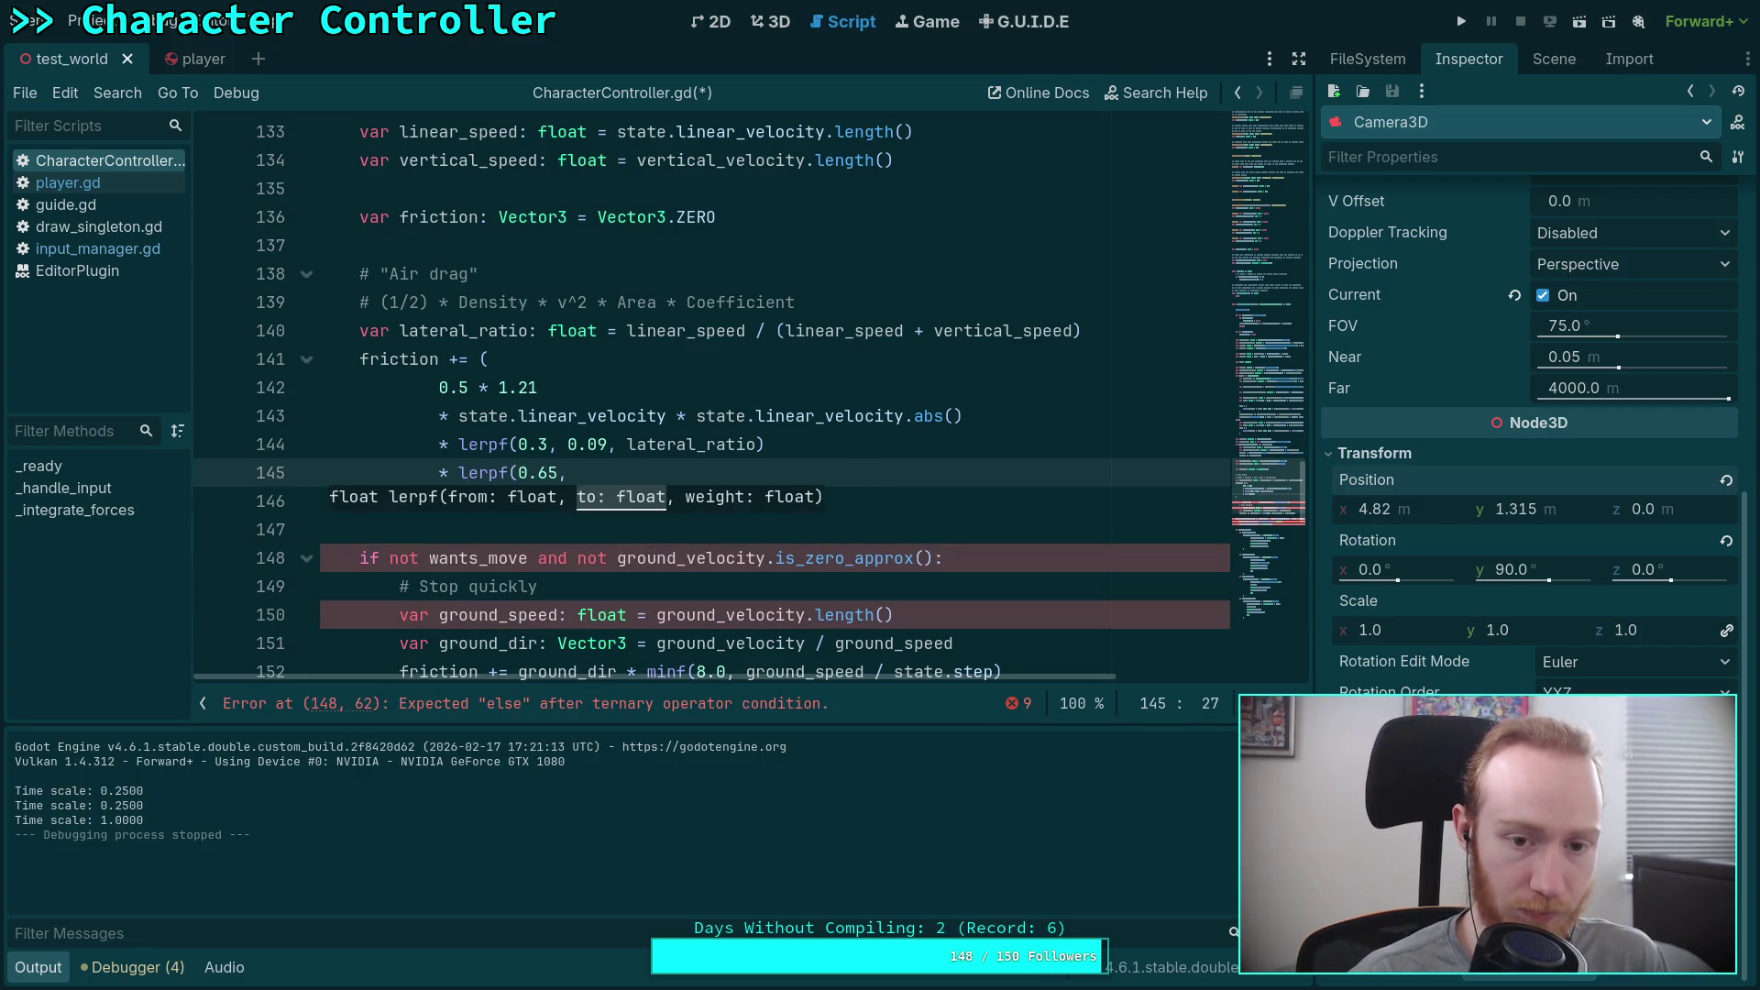
{"action": "type", "text": "0.0, lateral_ration"}
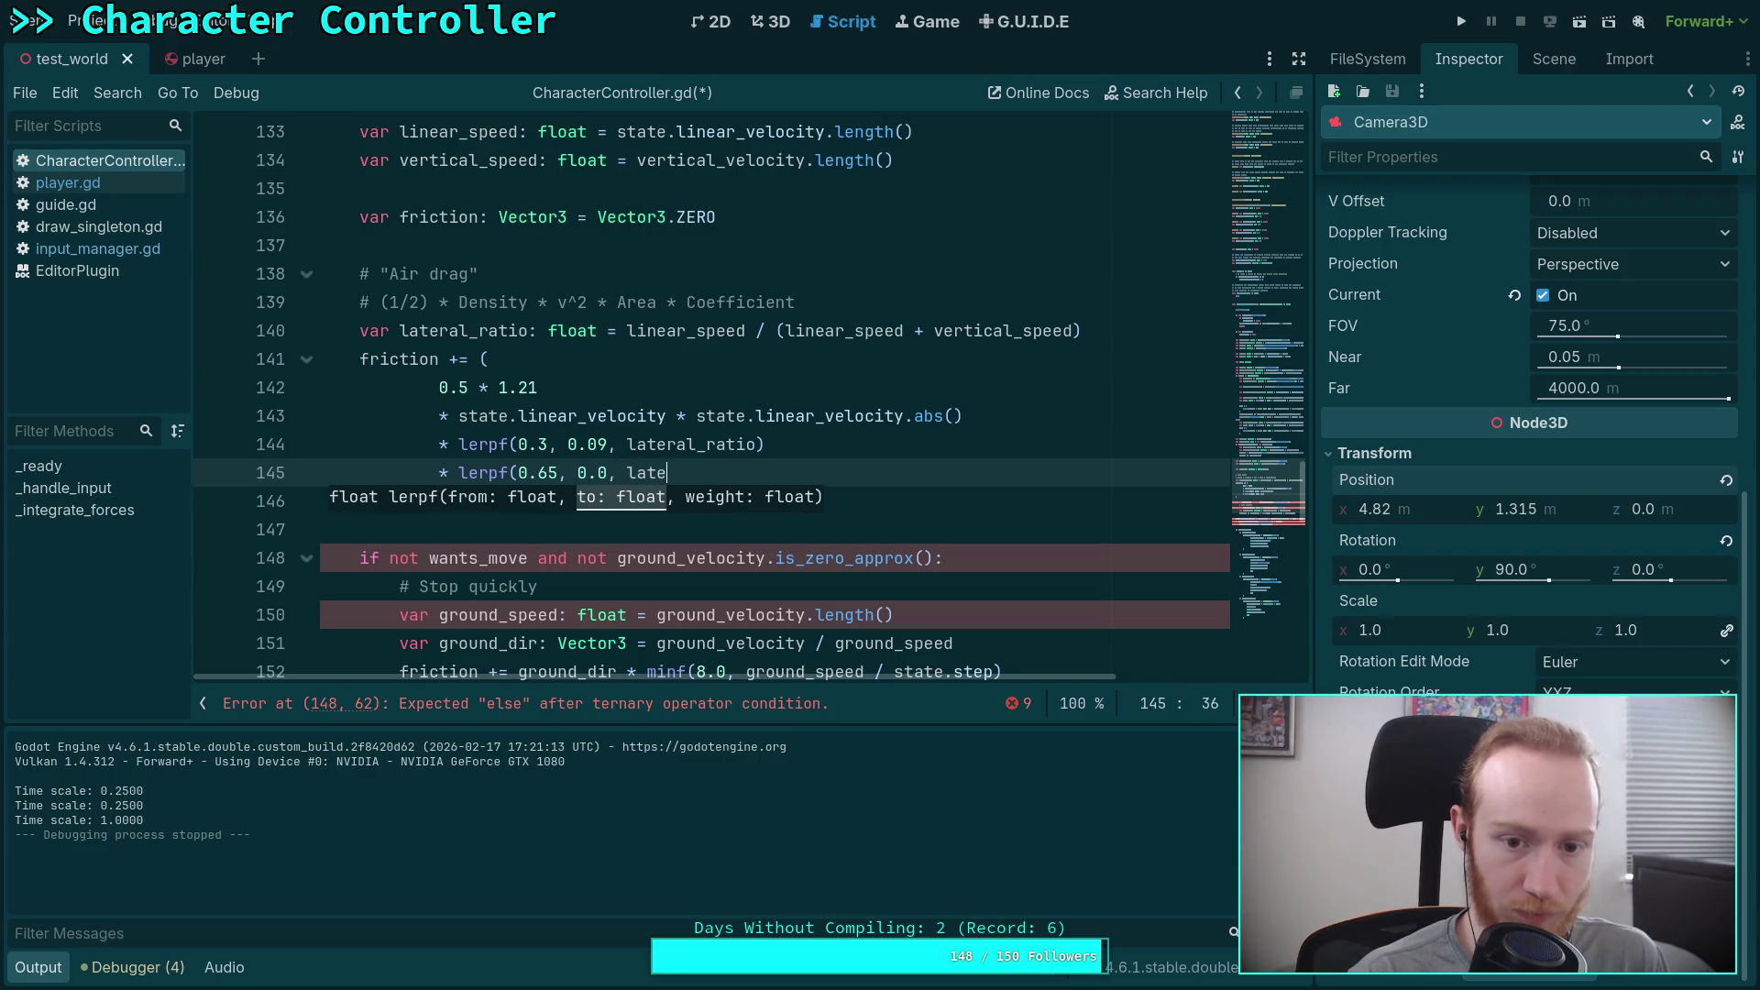
{"action": "key", "text": "BackSpace"}
{"action": "type", "text": ")"}
{"action": "left_click", "coordinate": [567, 516]}
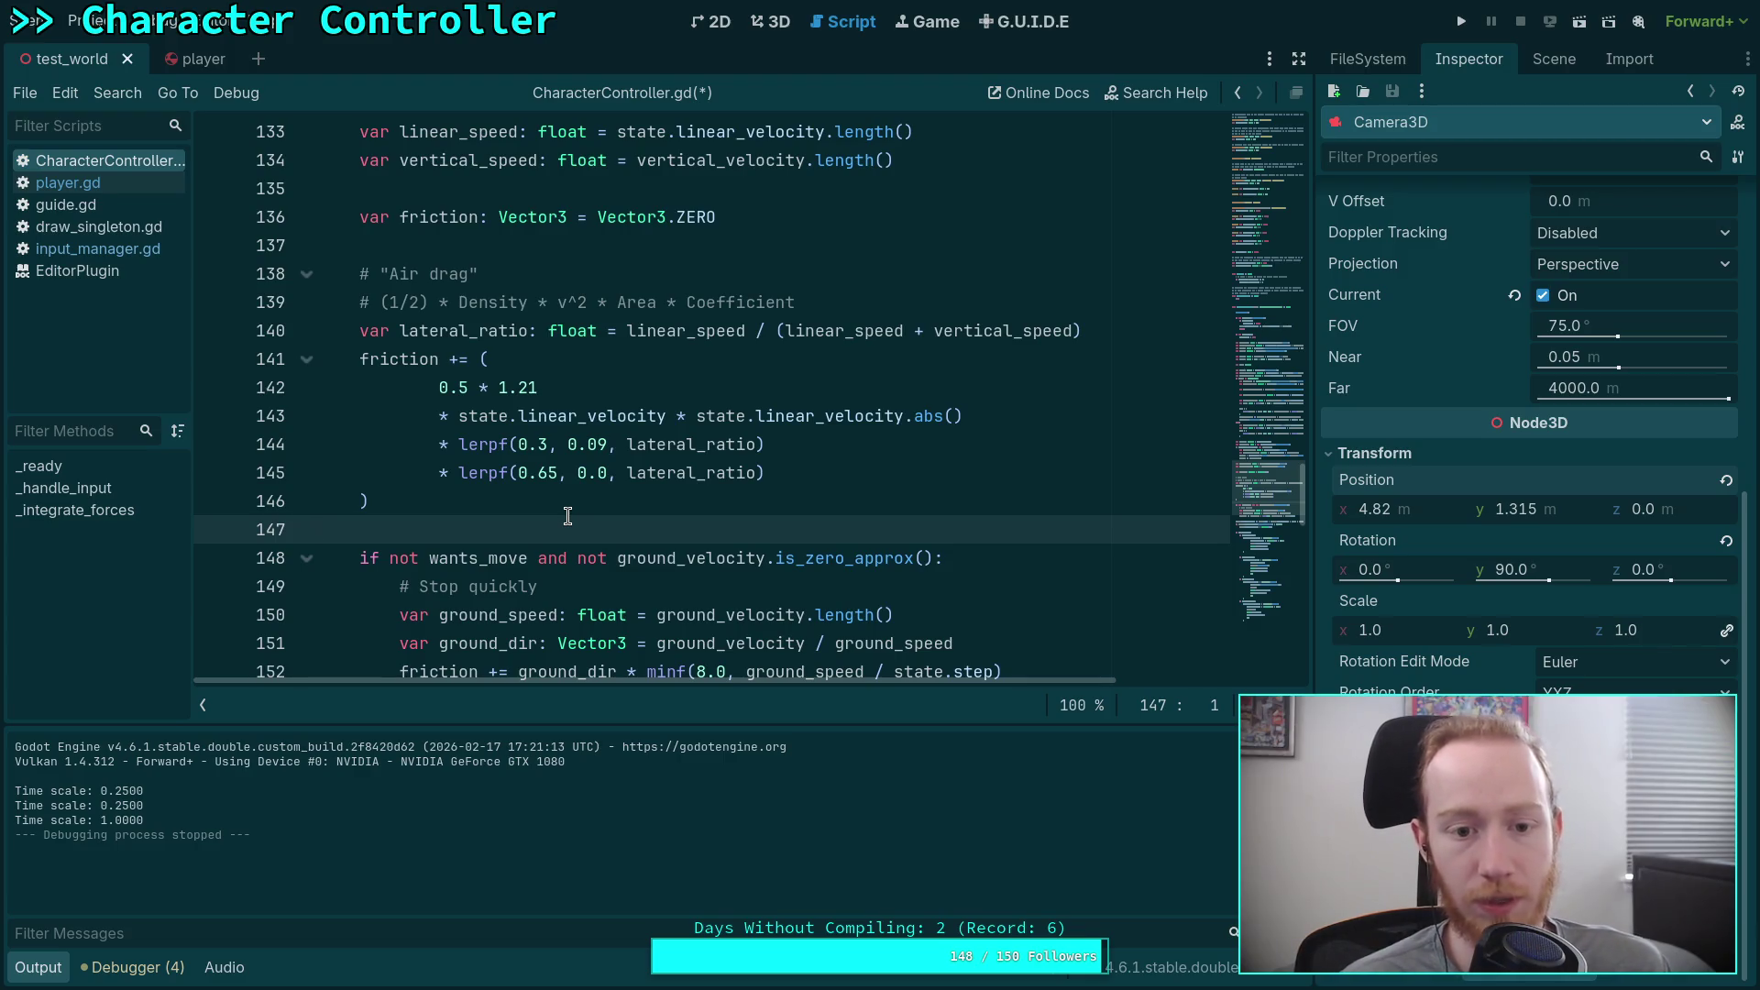
Step: Move to the end of line 143, then switch to the Character Controller note
{"action": "left_click_drag", "start_coordinate": [448, 417], "coordinate": [904, 418]}
{"action": "left_click", "coordinate": [1042, 407]}
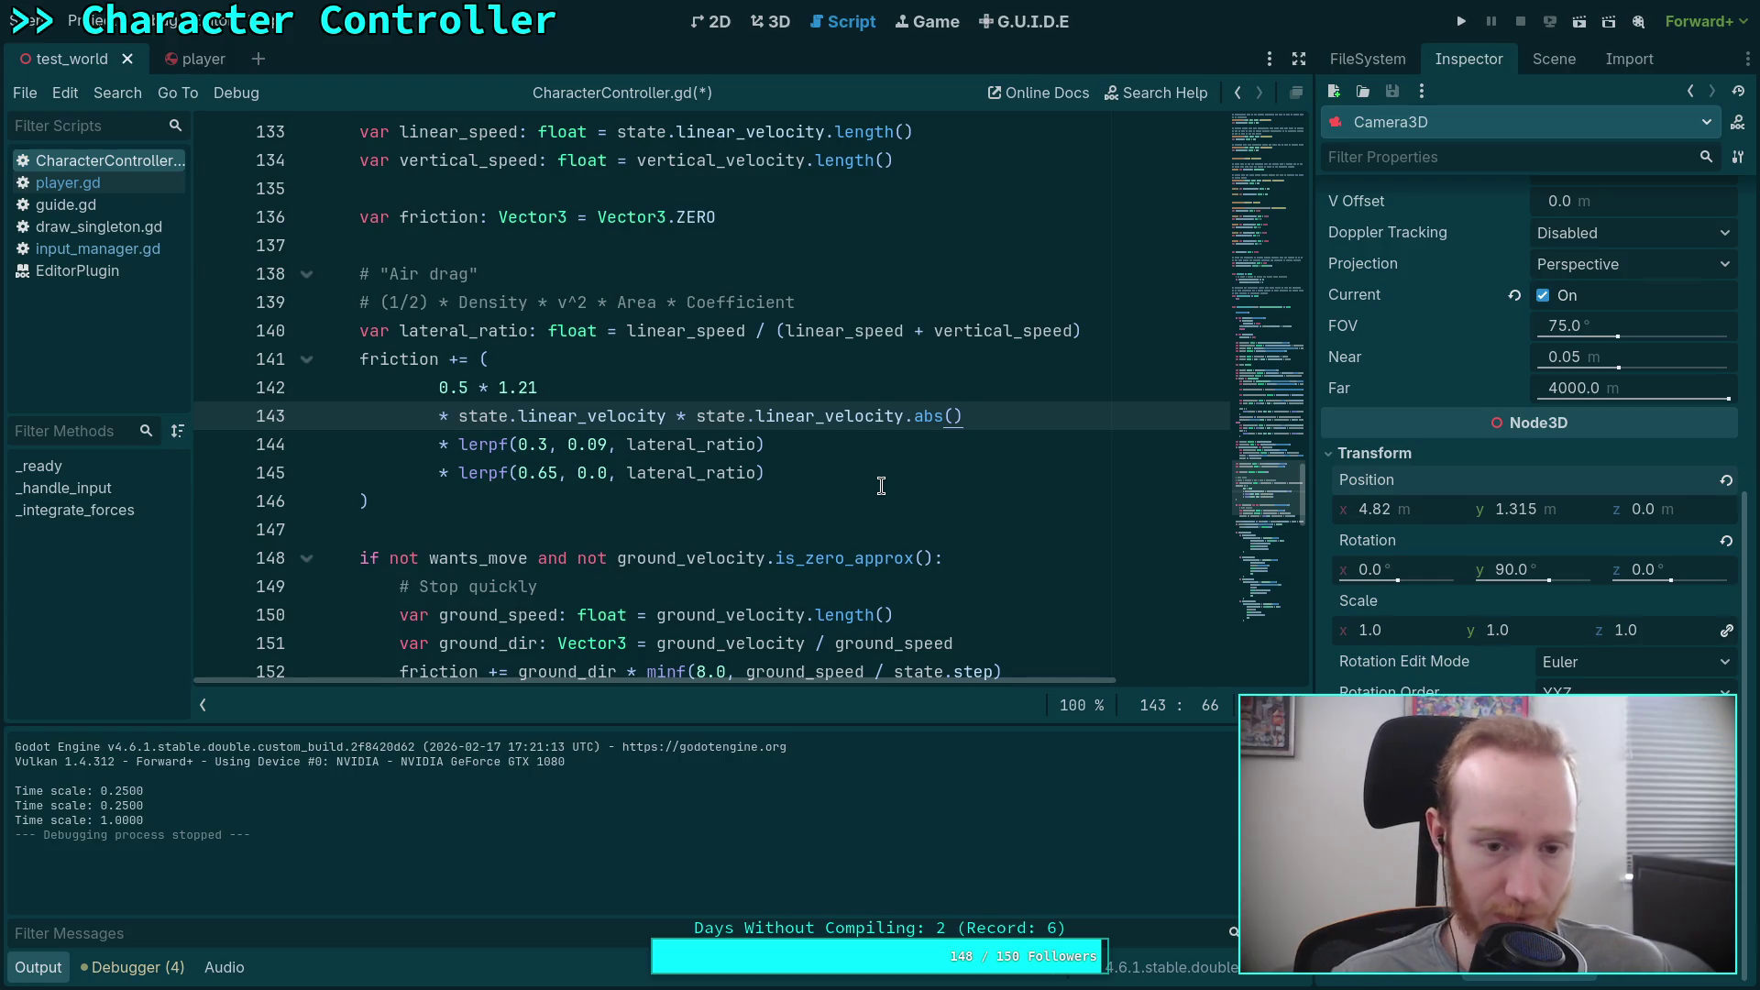
{"action": "key", "text": "super+3"}
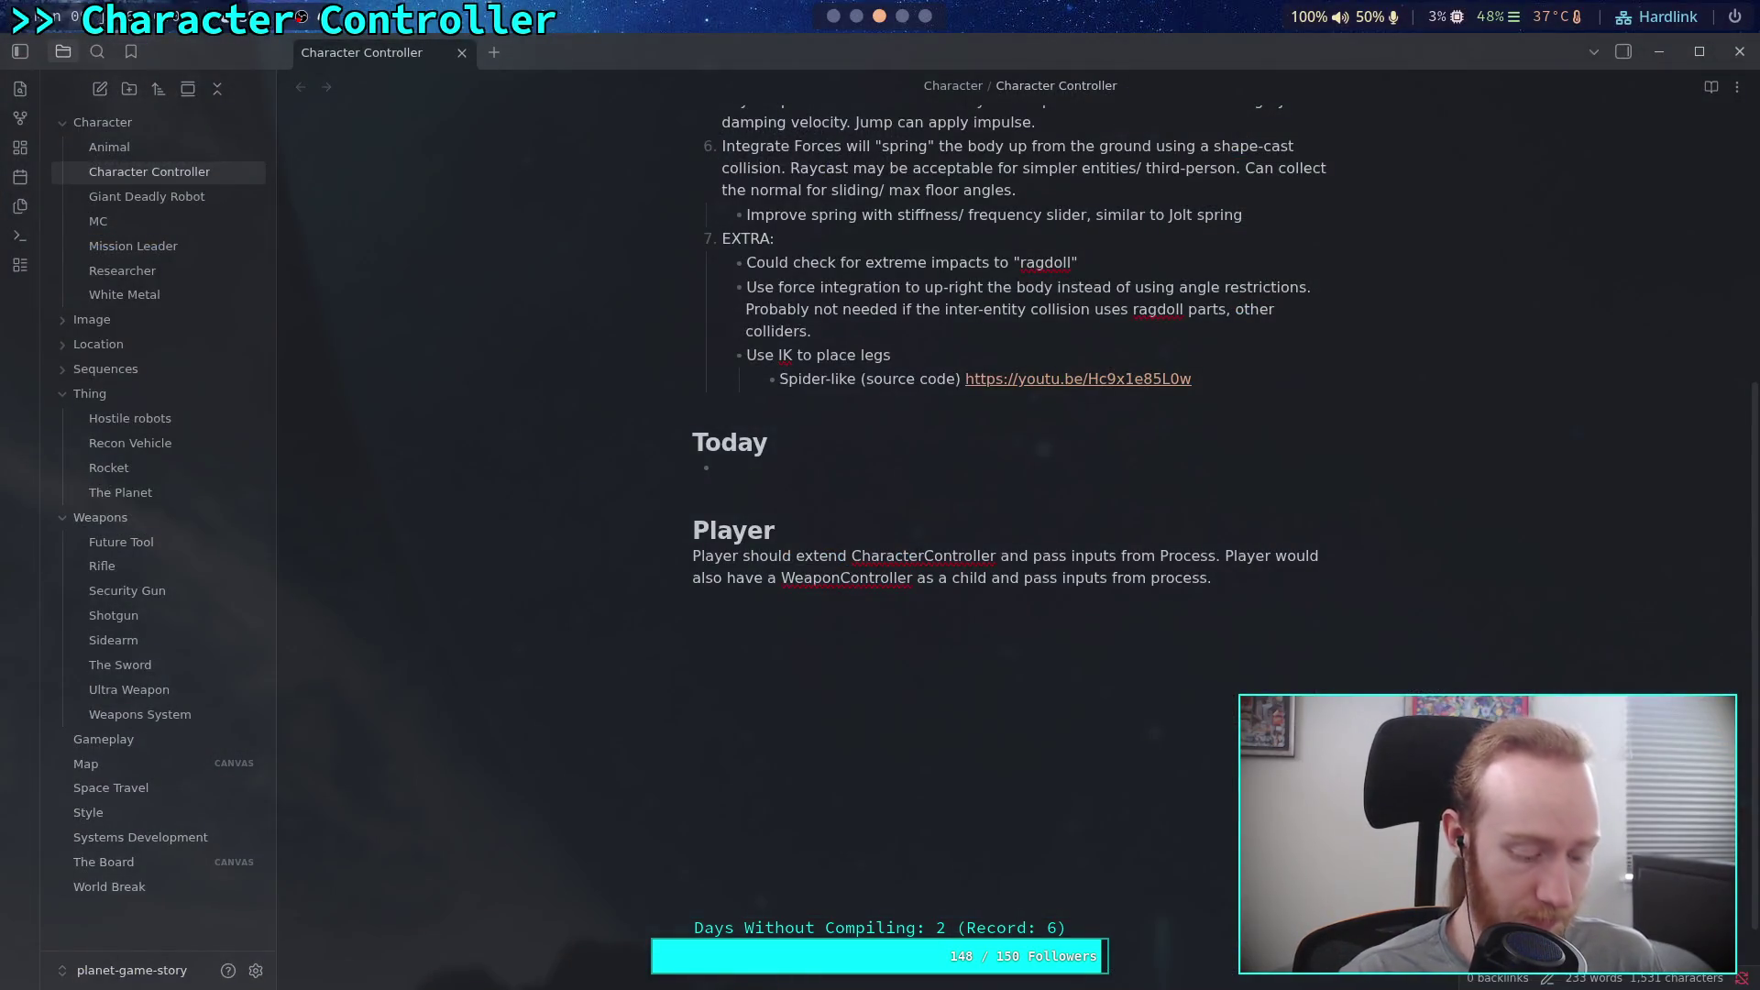
Step: Replace the leftover 135 in the Python REPL with '"135m/s = 0.5 * 1.21'
{"action": "key", "text": "super+1"}
{"action": "key", "text": "super+2"}
{"action": "key", "text": "BackSpace"}
{"action": "key", "text": "BackSpace"}
{"action": "key", "text": "BackSpace"}
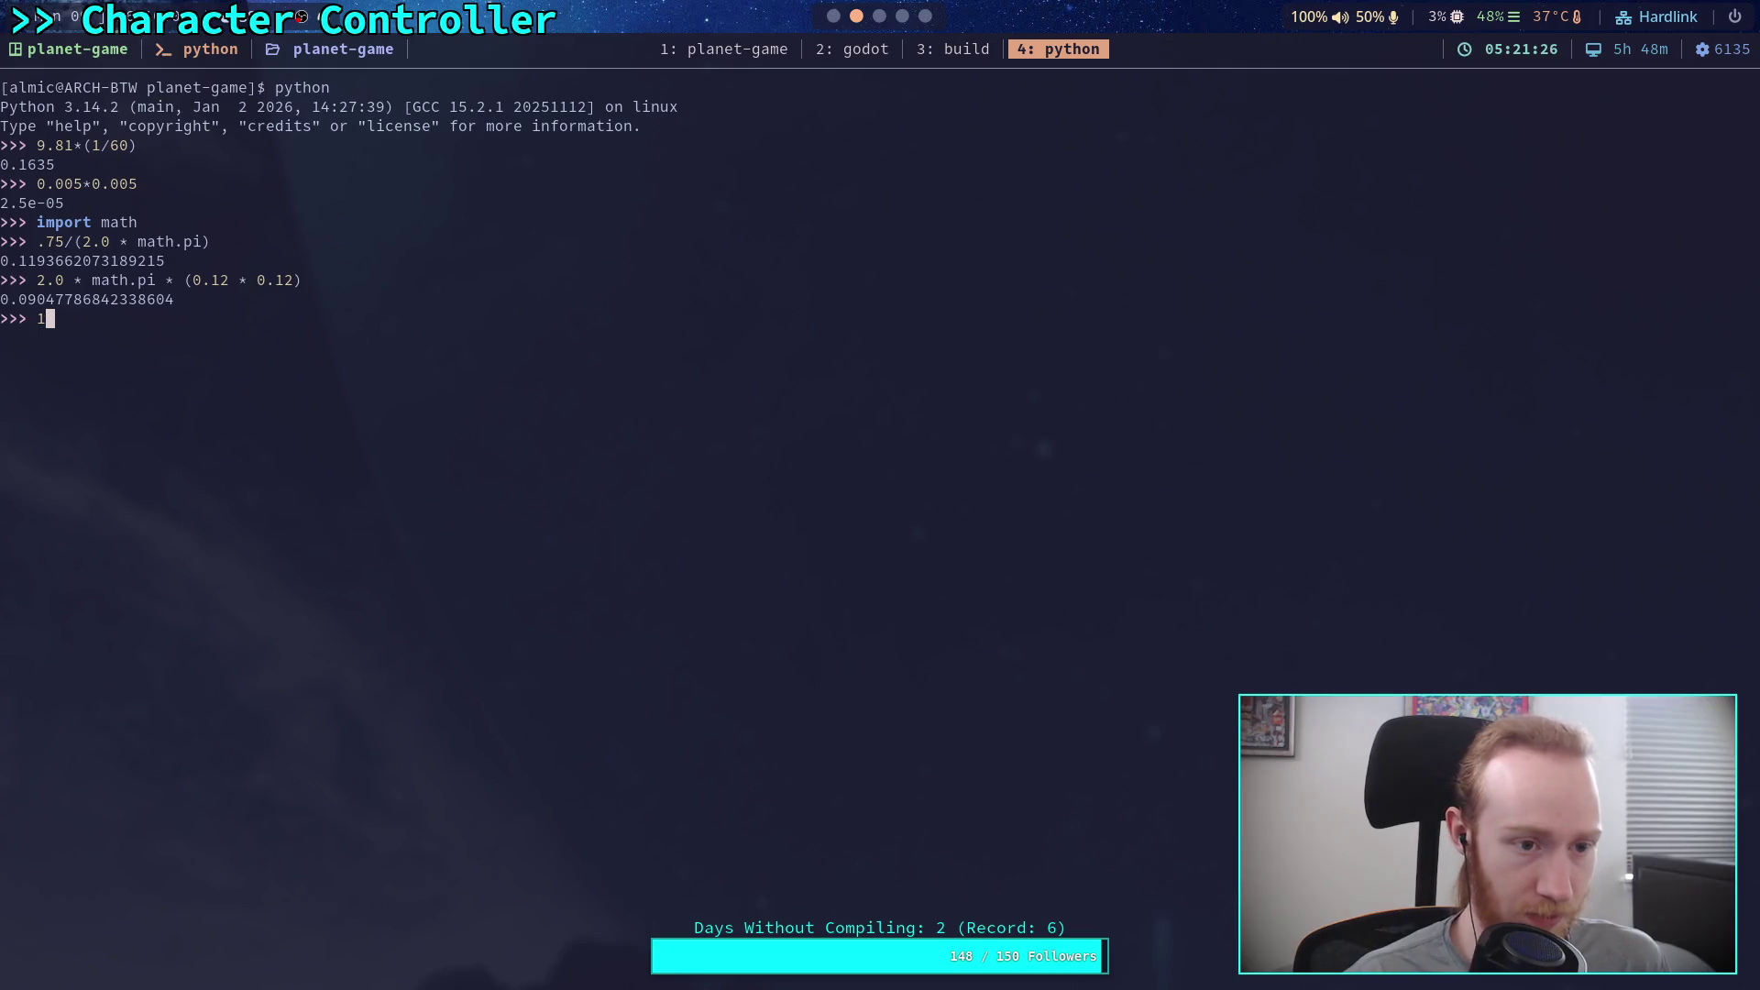
{"action": "type", "text": "\"135mw"}
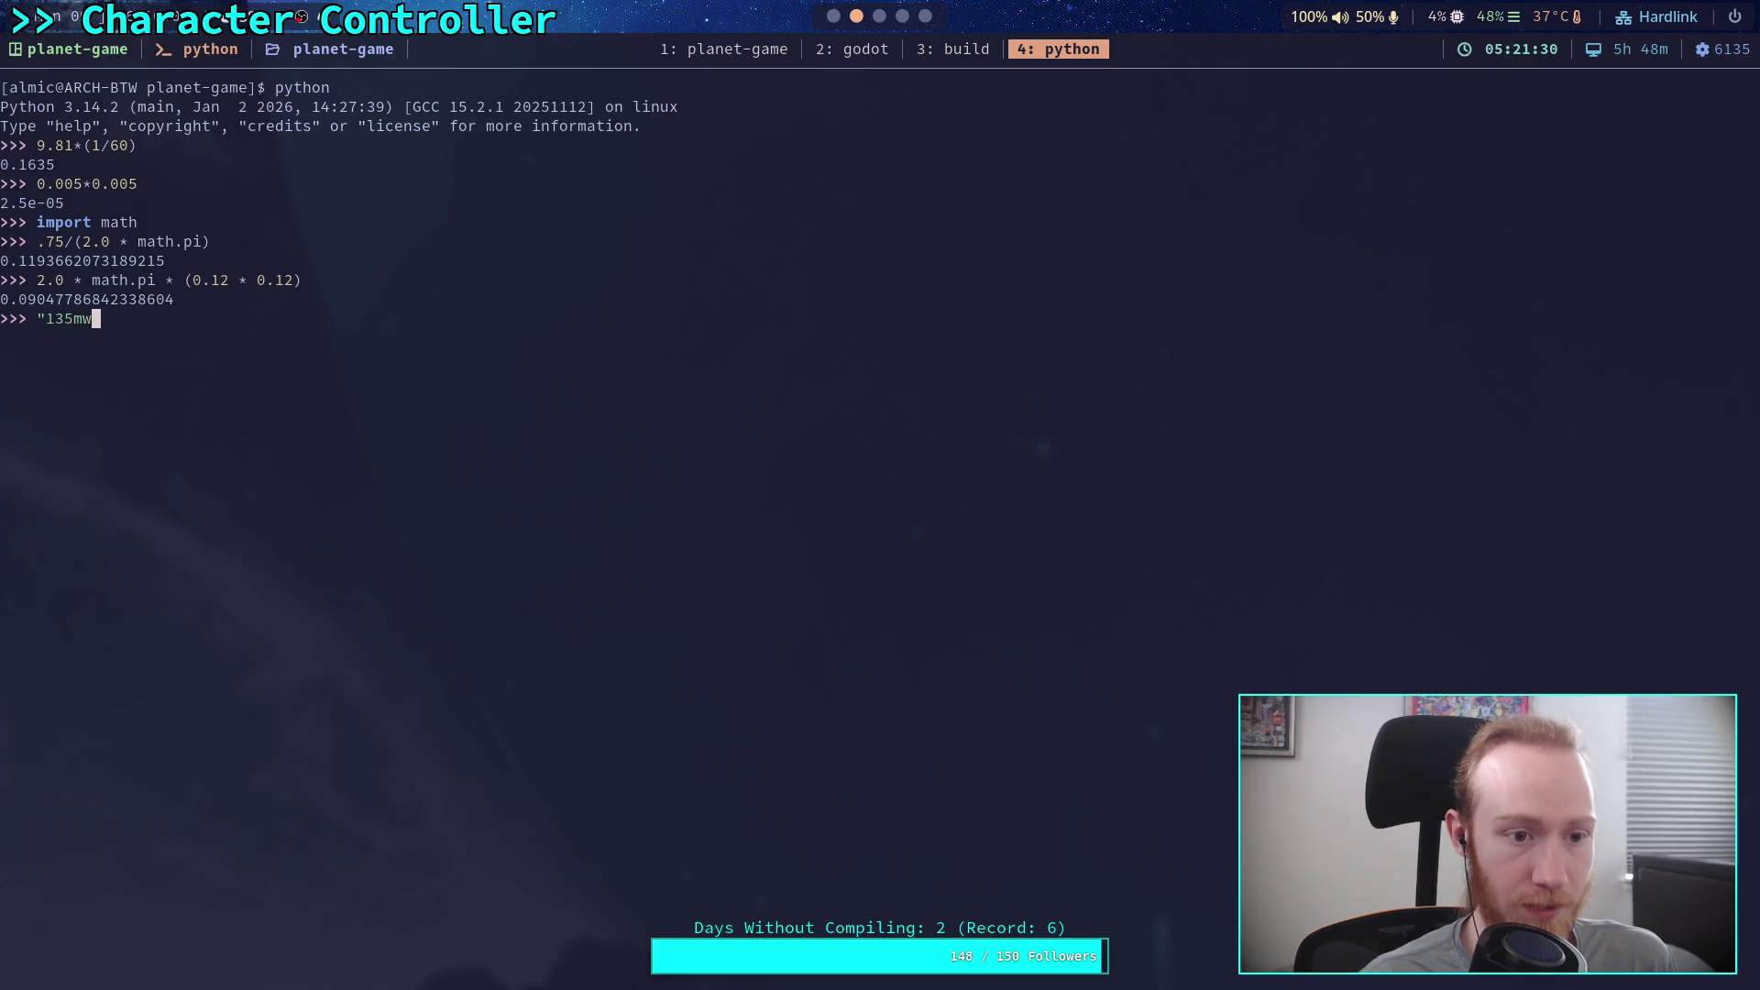
{"action": "key", "text": "BackSpace"}
{"action": "type", "text": "/ss"}
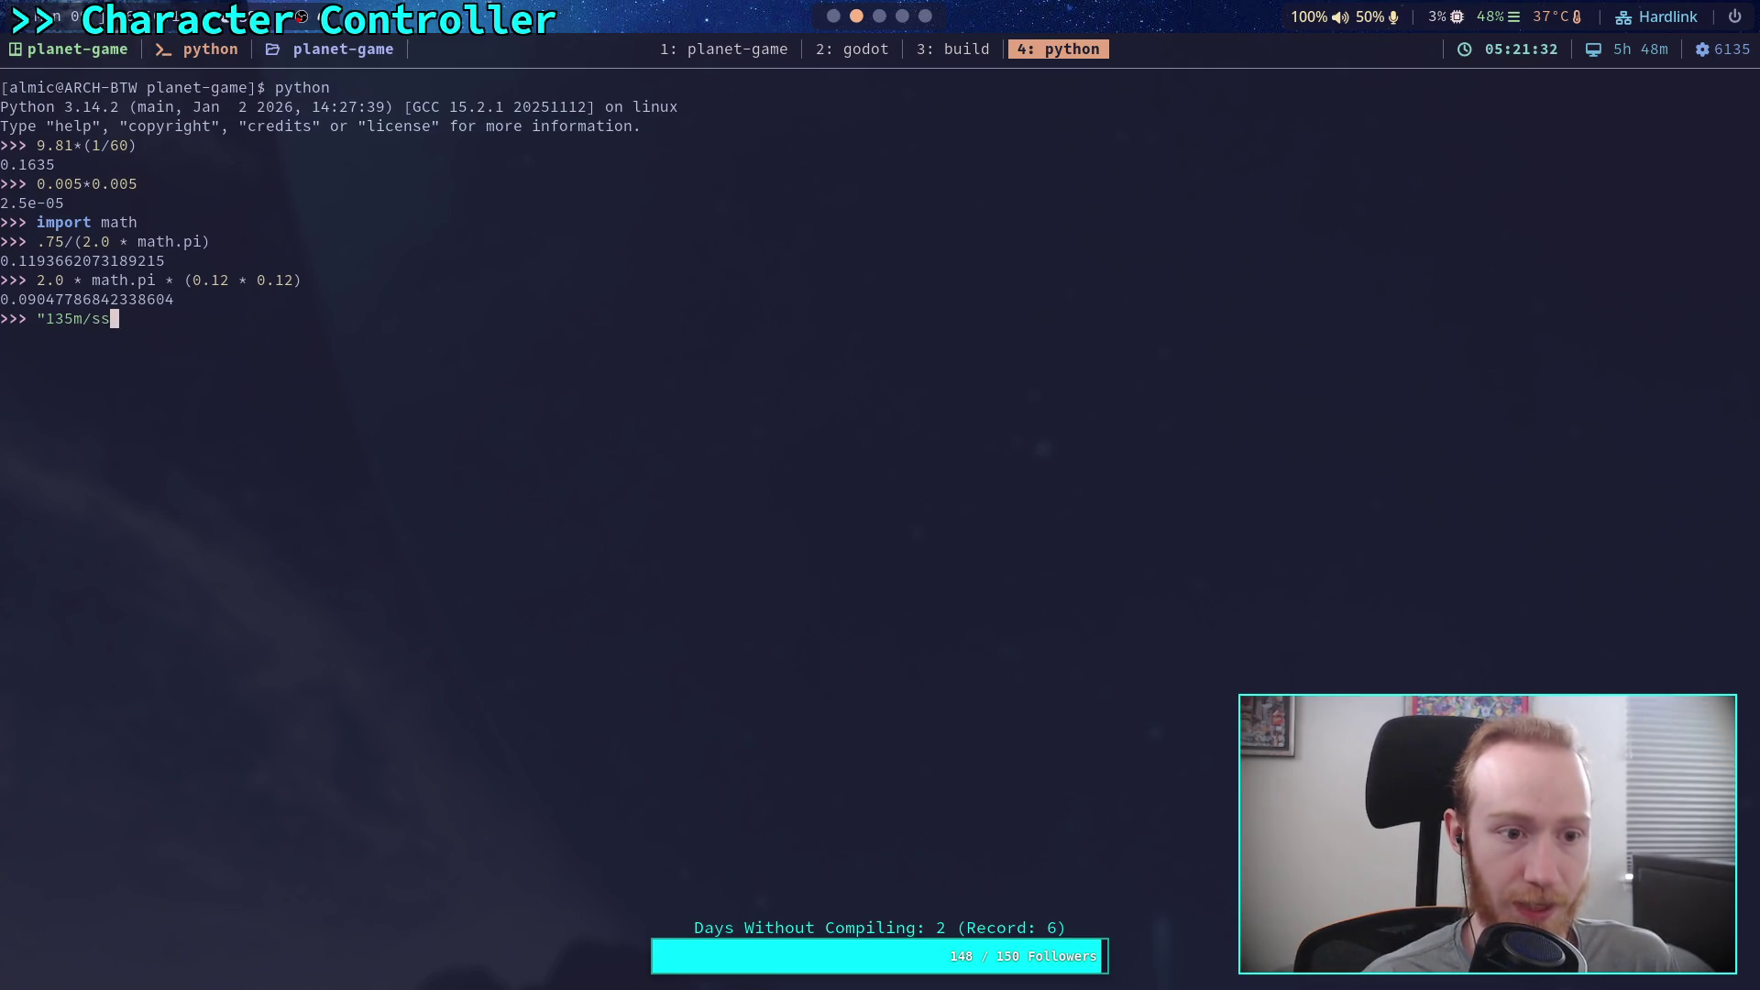
{"action": "key", "text": "BackSpace"}
{"action": "type", "text": " = "}
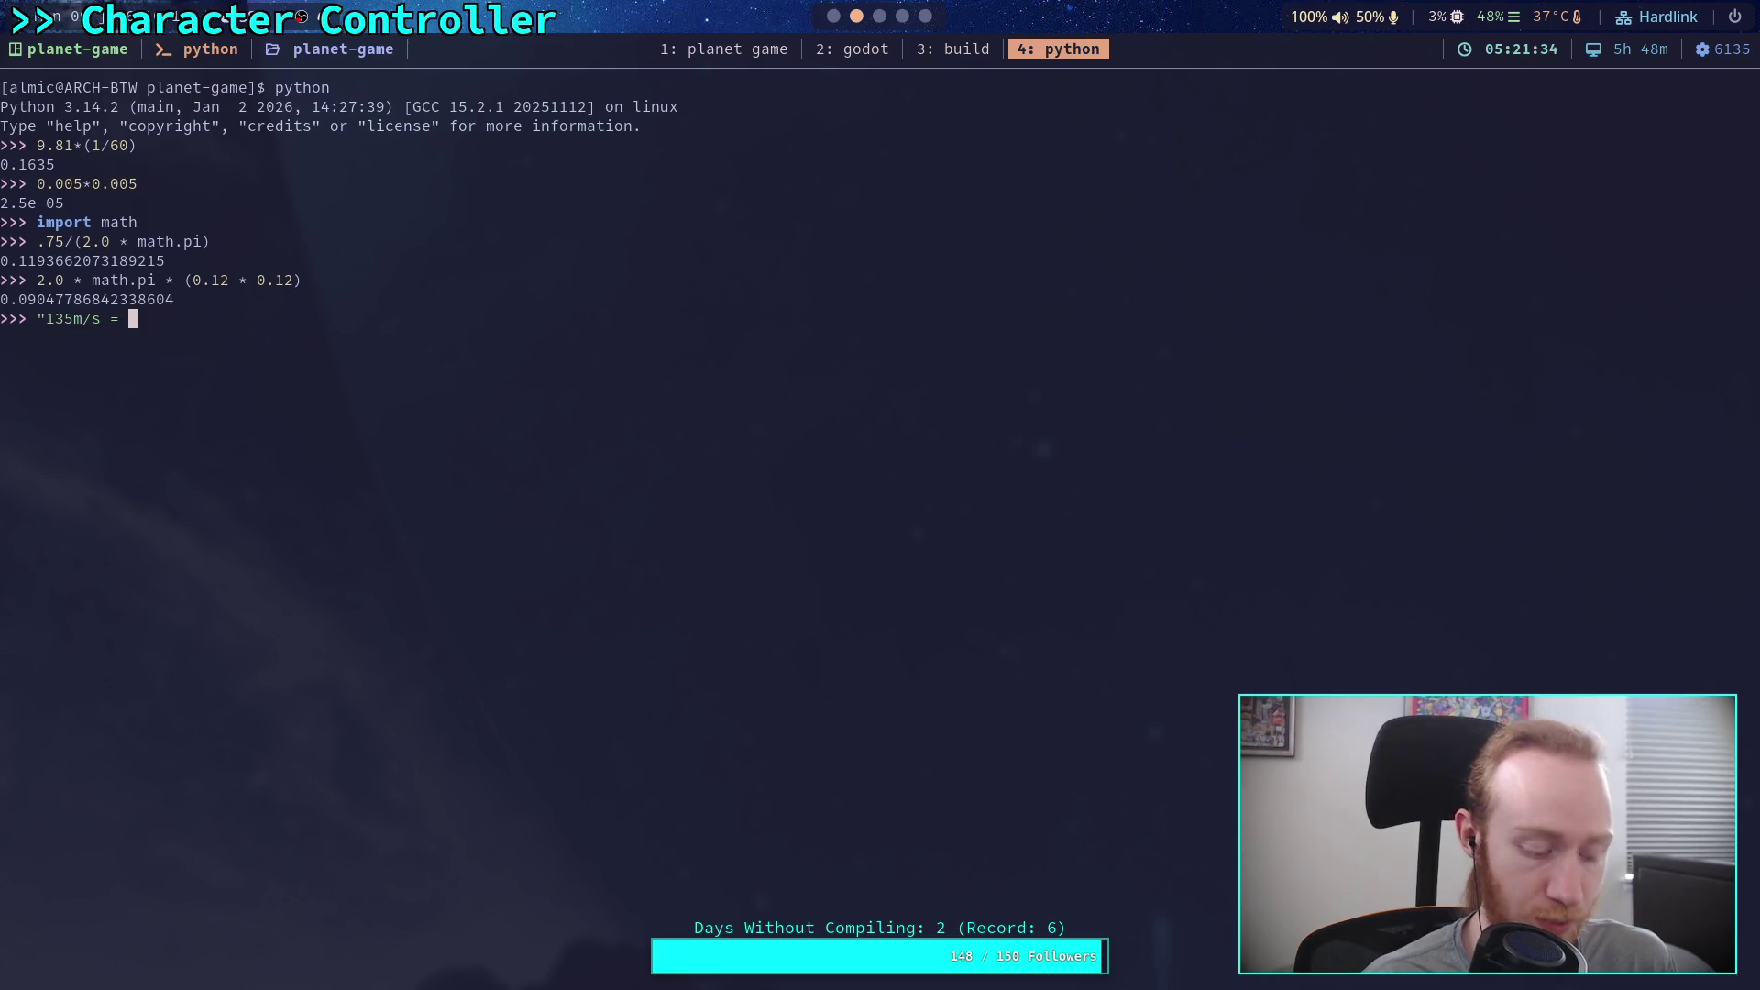
{"action": "type", "text": "0.5 * ."}
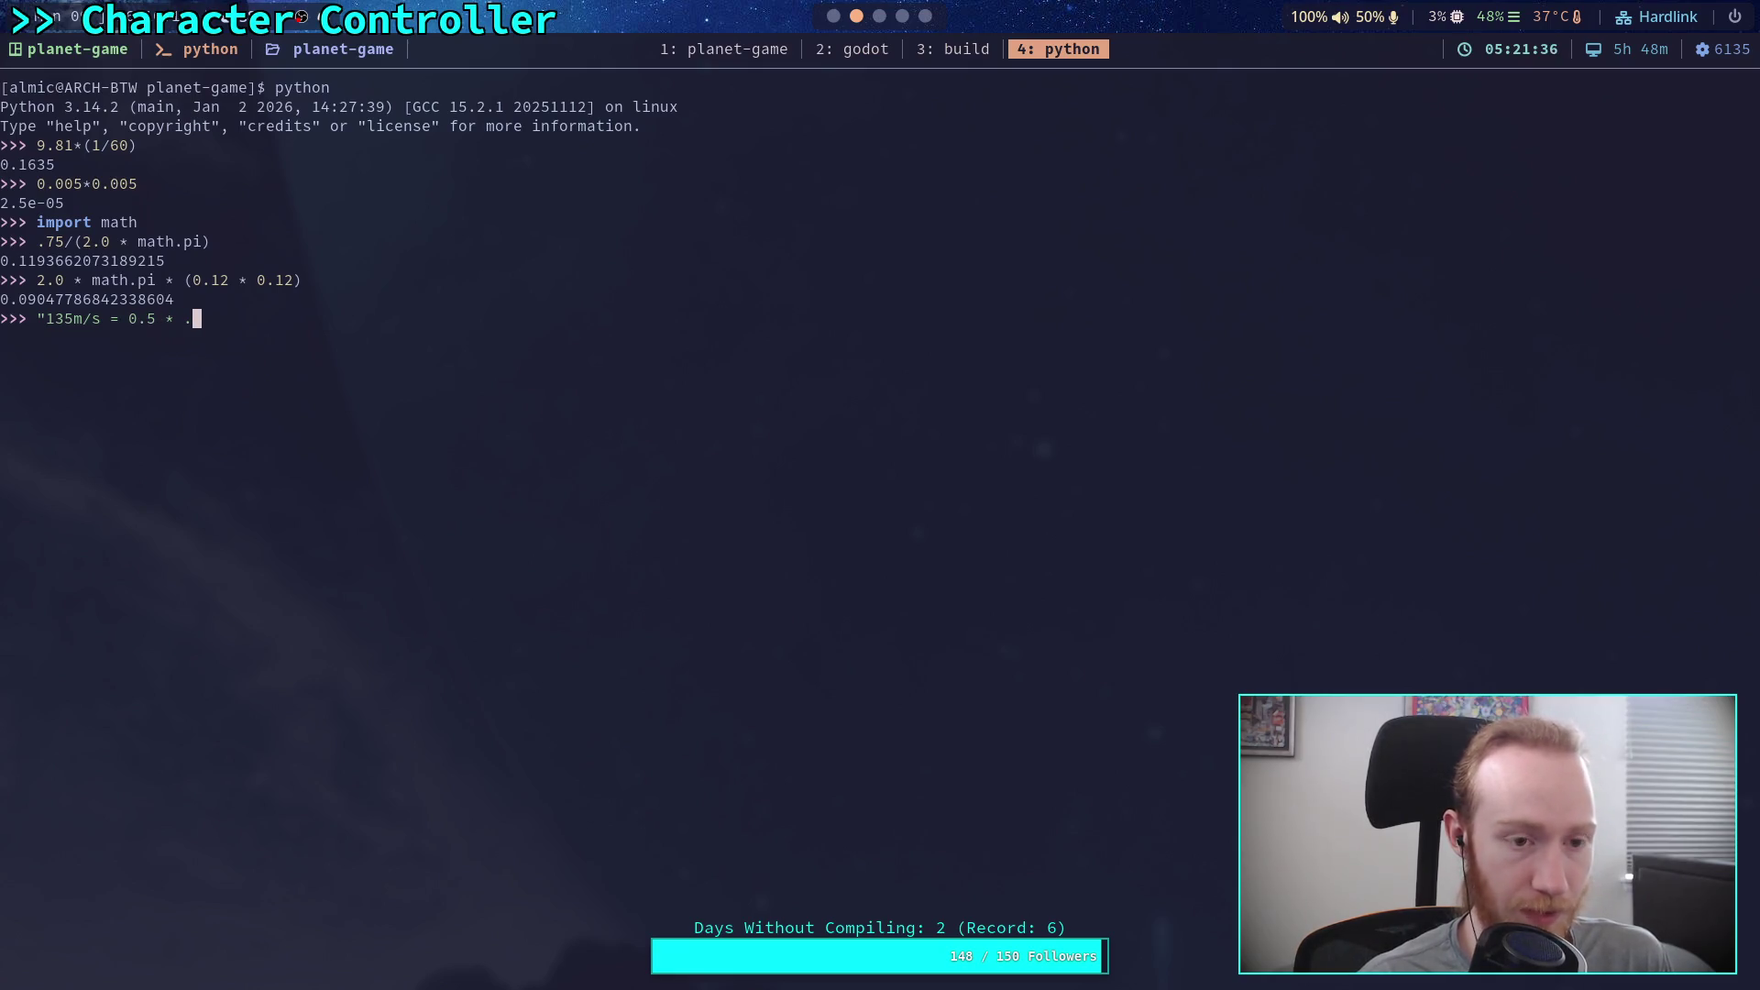
{"action": "key", "text": "BackSpace"}
{"action": "type", "text": "1.21"}
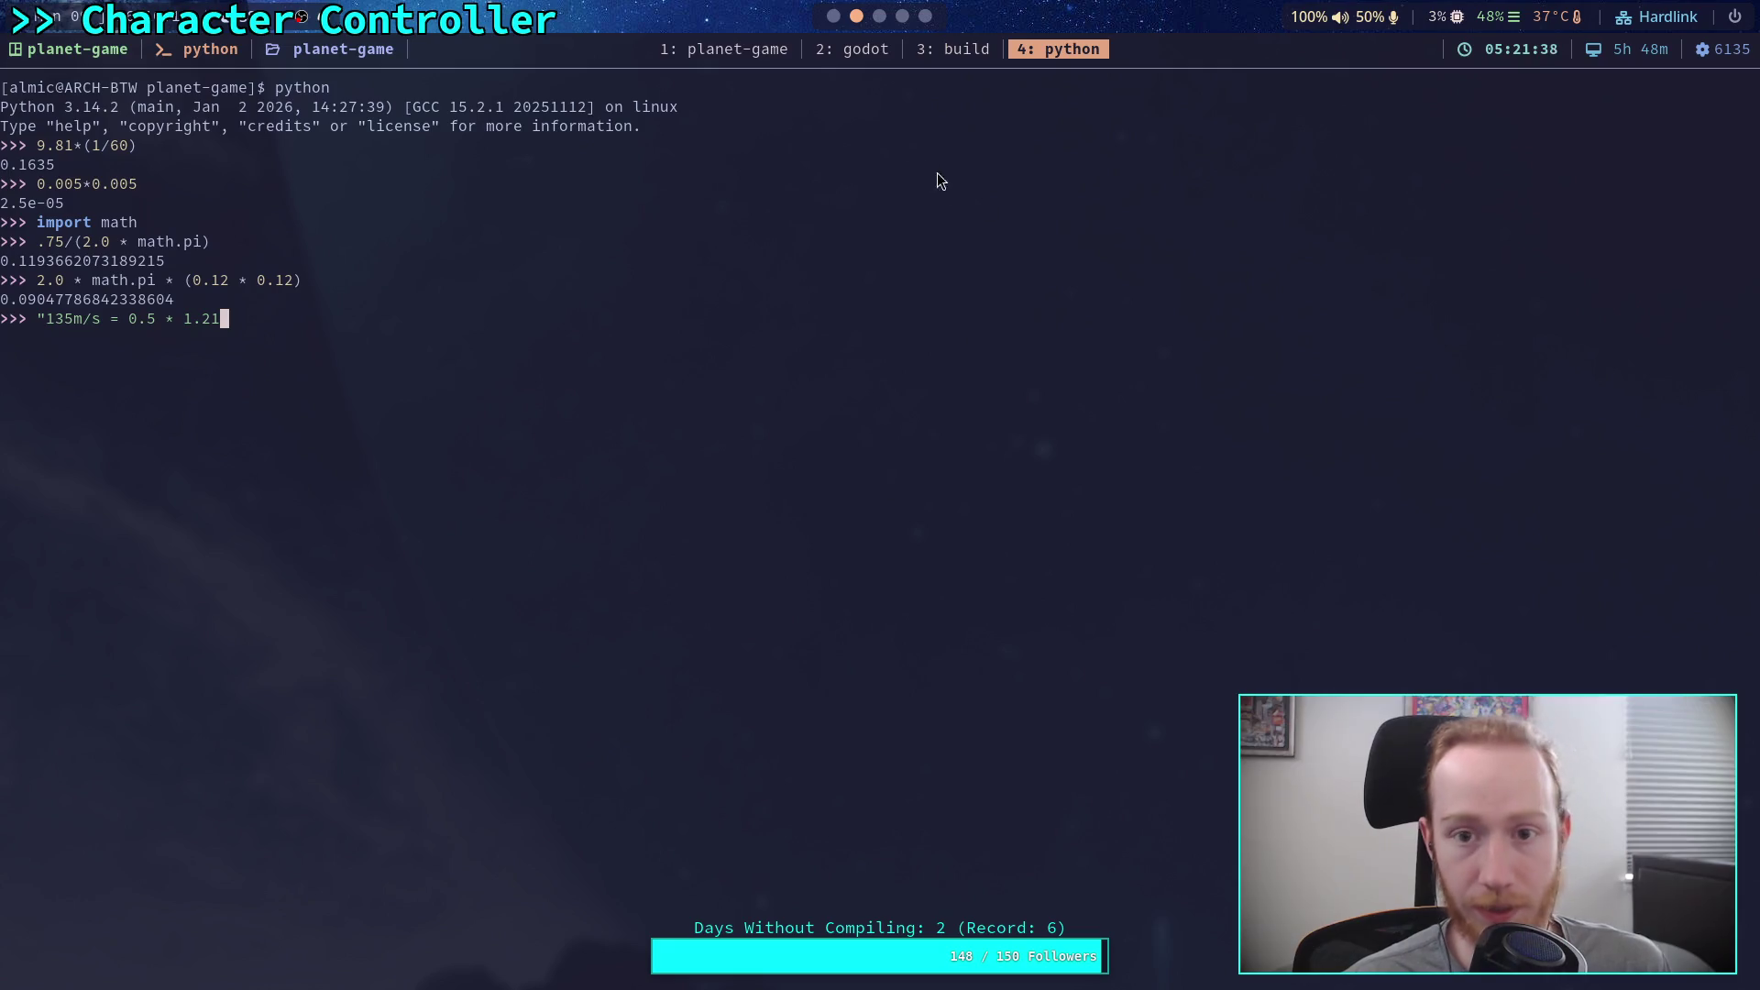
Step: Check Google's mph-to-m/s conversion result, then return to the Python terminal
{"action": "key", "text": "super+2"}
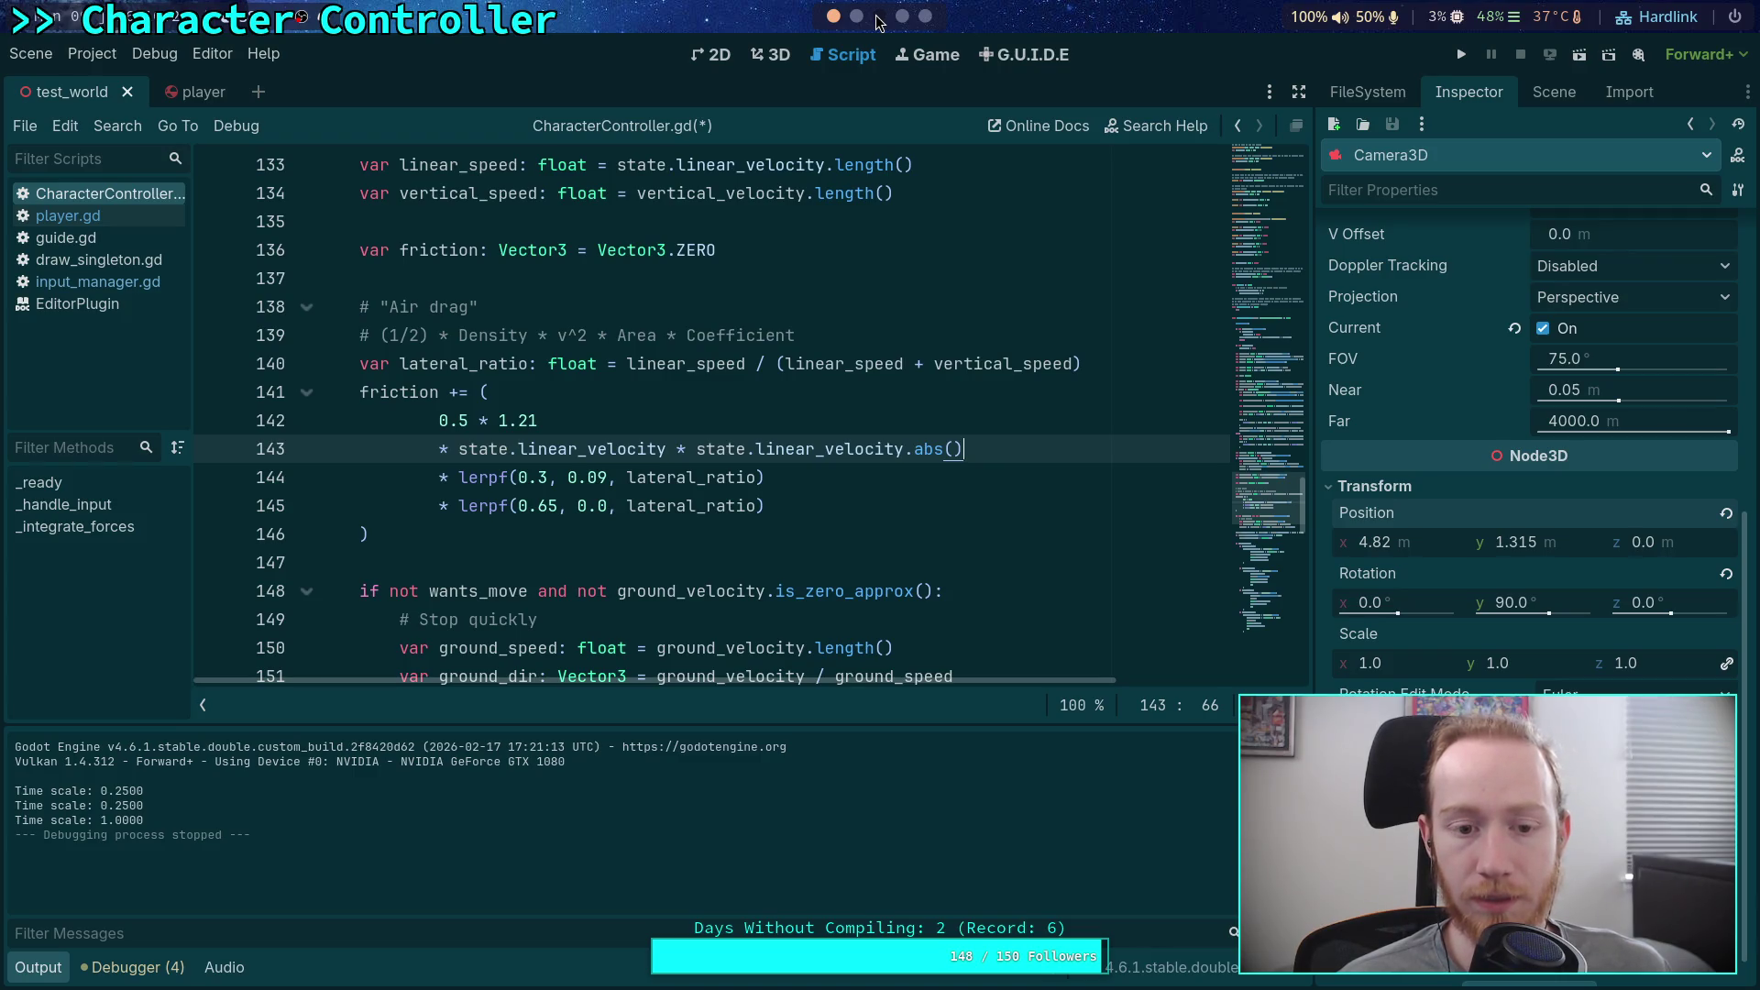
{"action": "left_click", "coordinate": [878, 16]}
{"action": "left_click", "coordinate": [902, 17]}
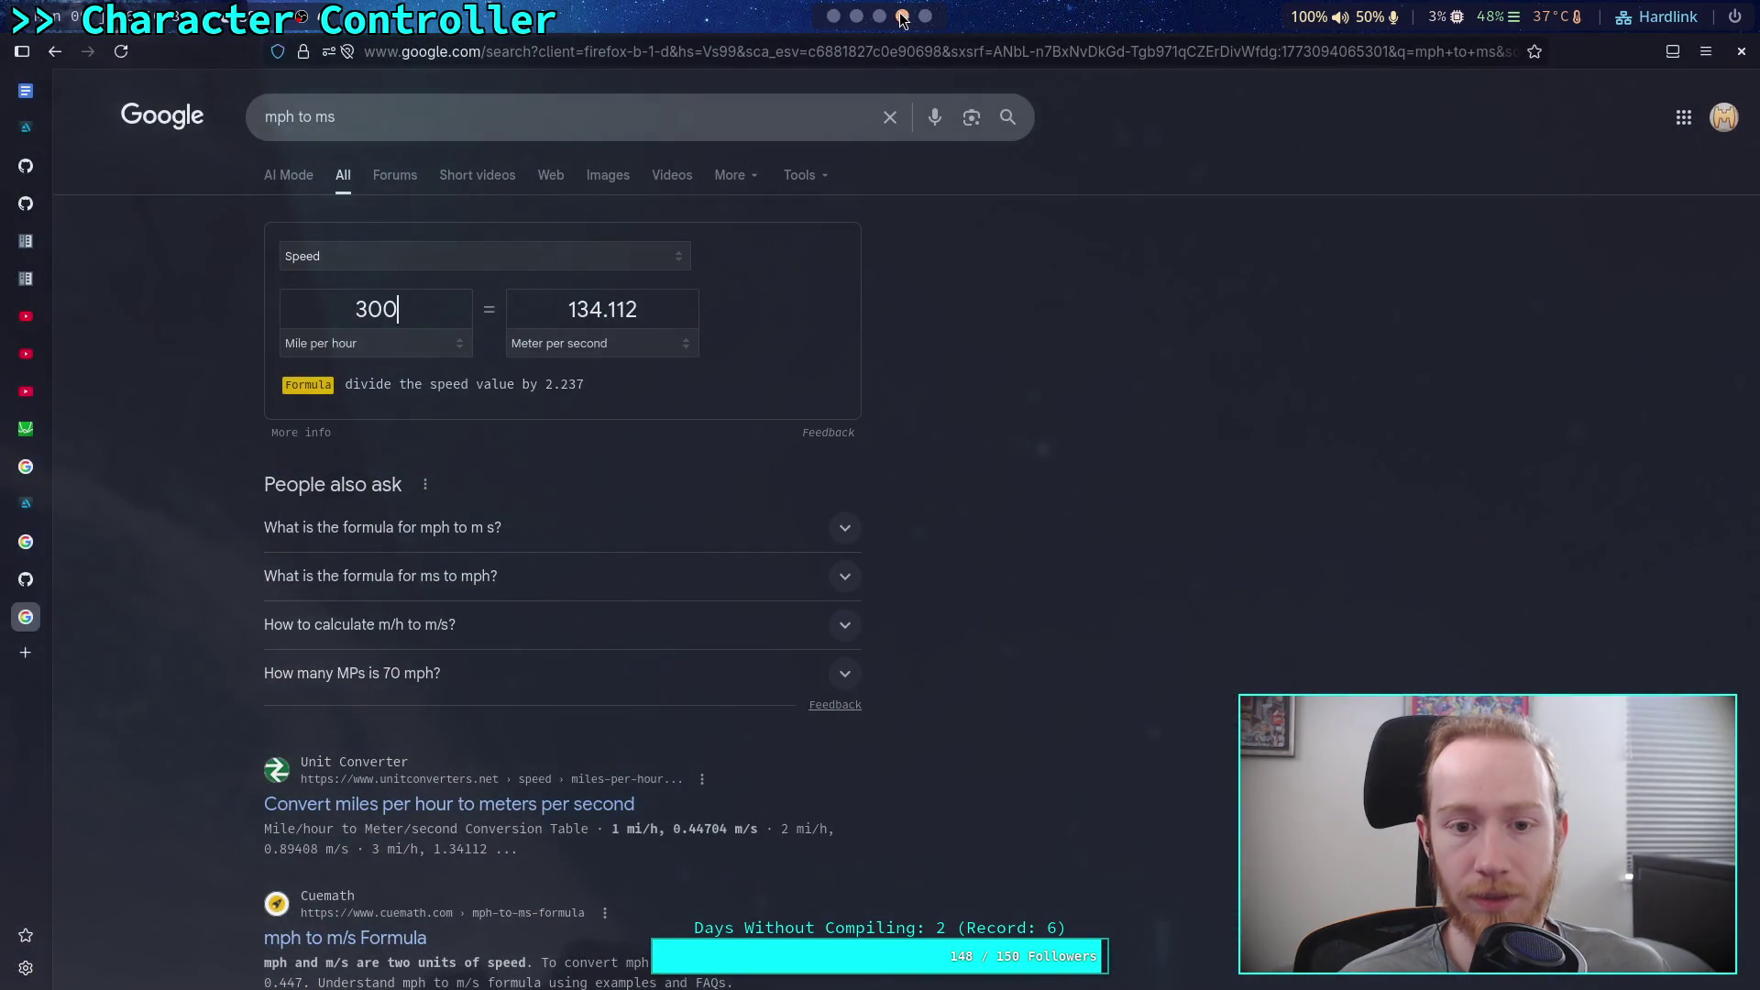
{"action": "left_click", "coordinate": [851, 17]}
{"action": "left_click", "coordinate": [834, 17]}
{"action": "left_click", "coordinate": [856, 16]}
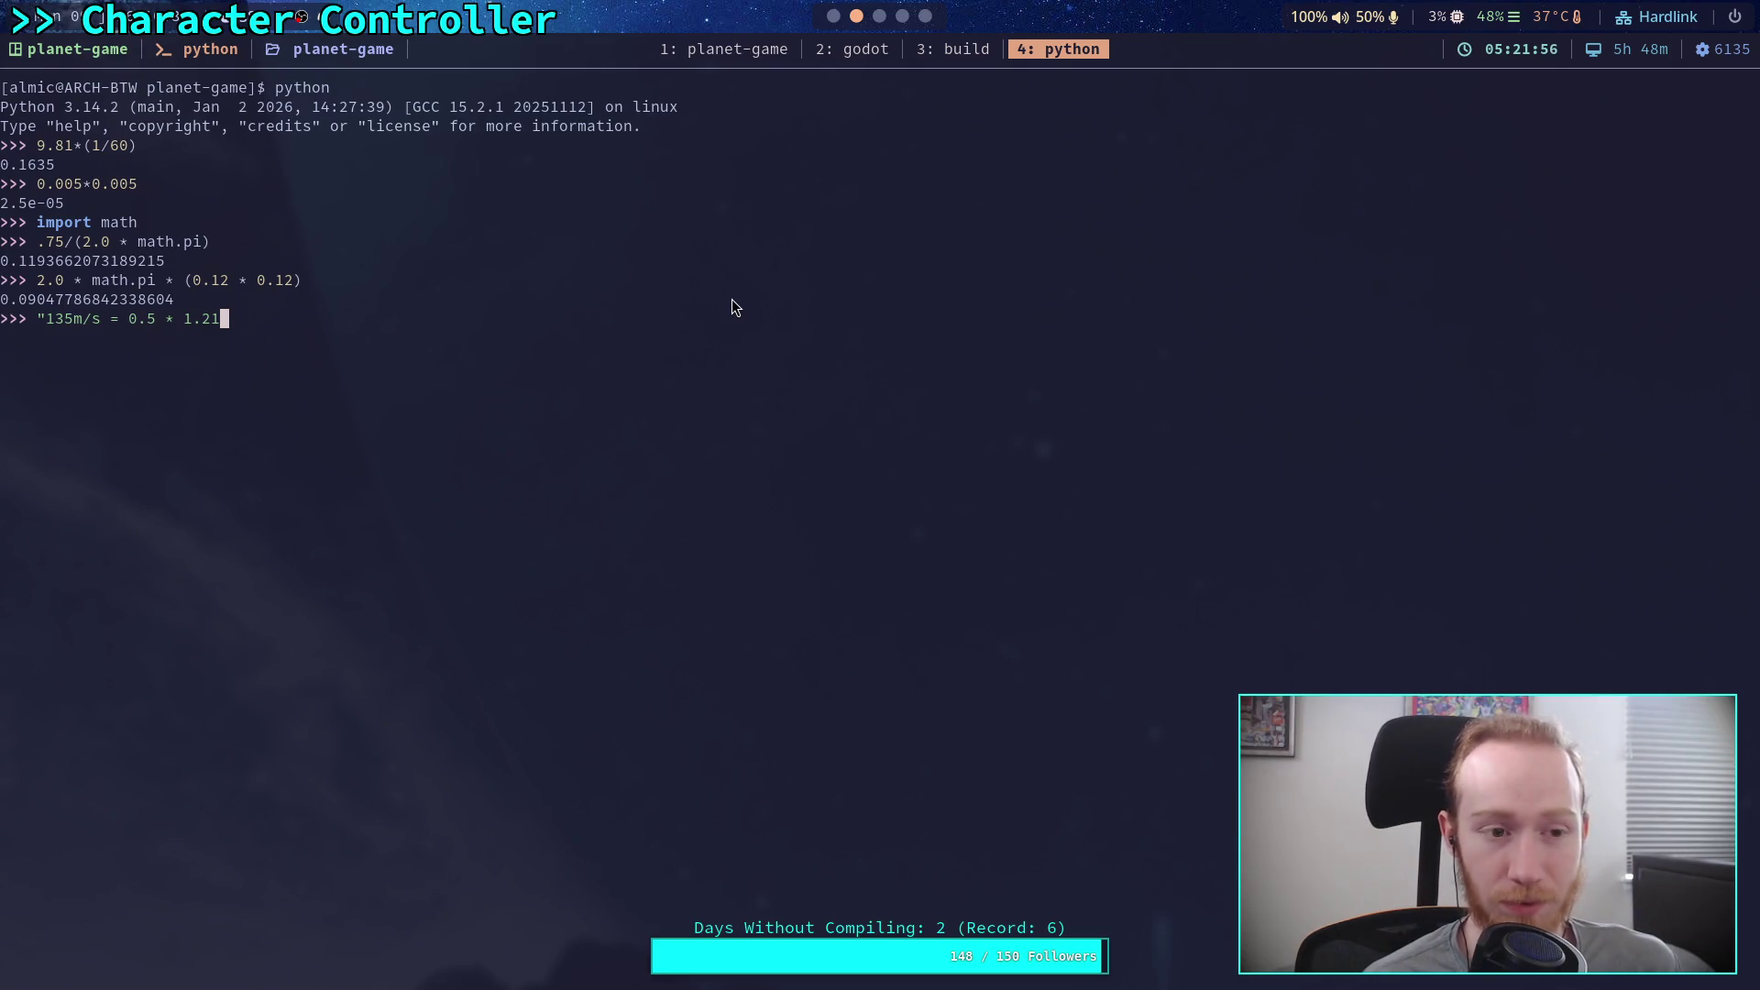
Step: Append '* 135 * 135' and replace the 135m/s speed with 9.81 on the equation's left side
{"action": "type", "text": "* 135"}
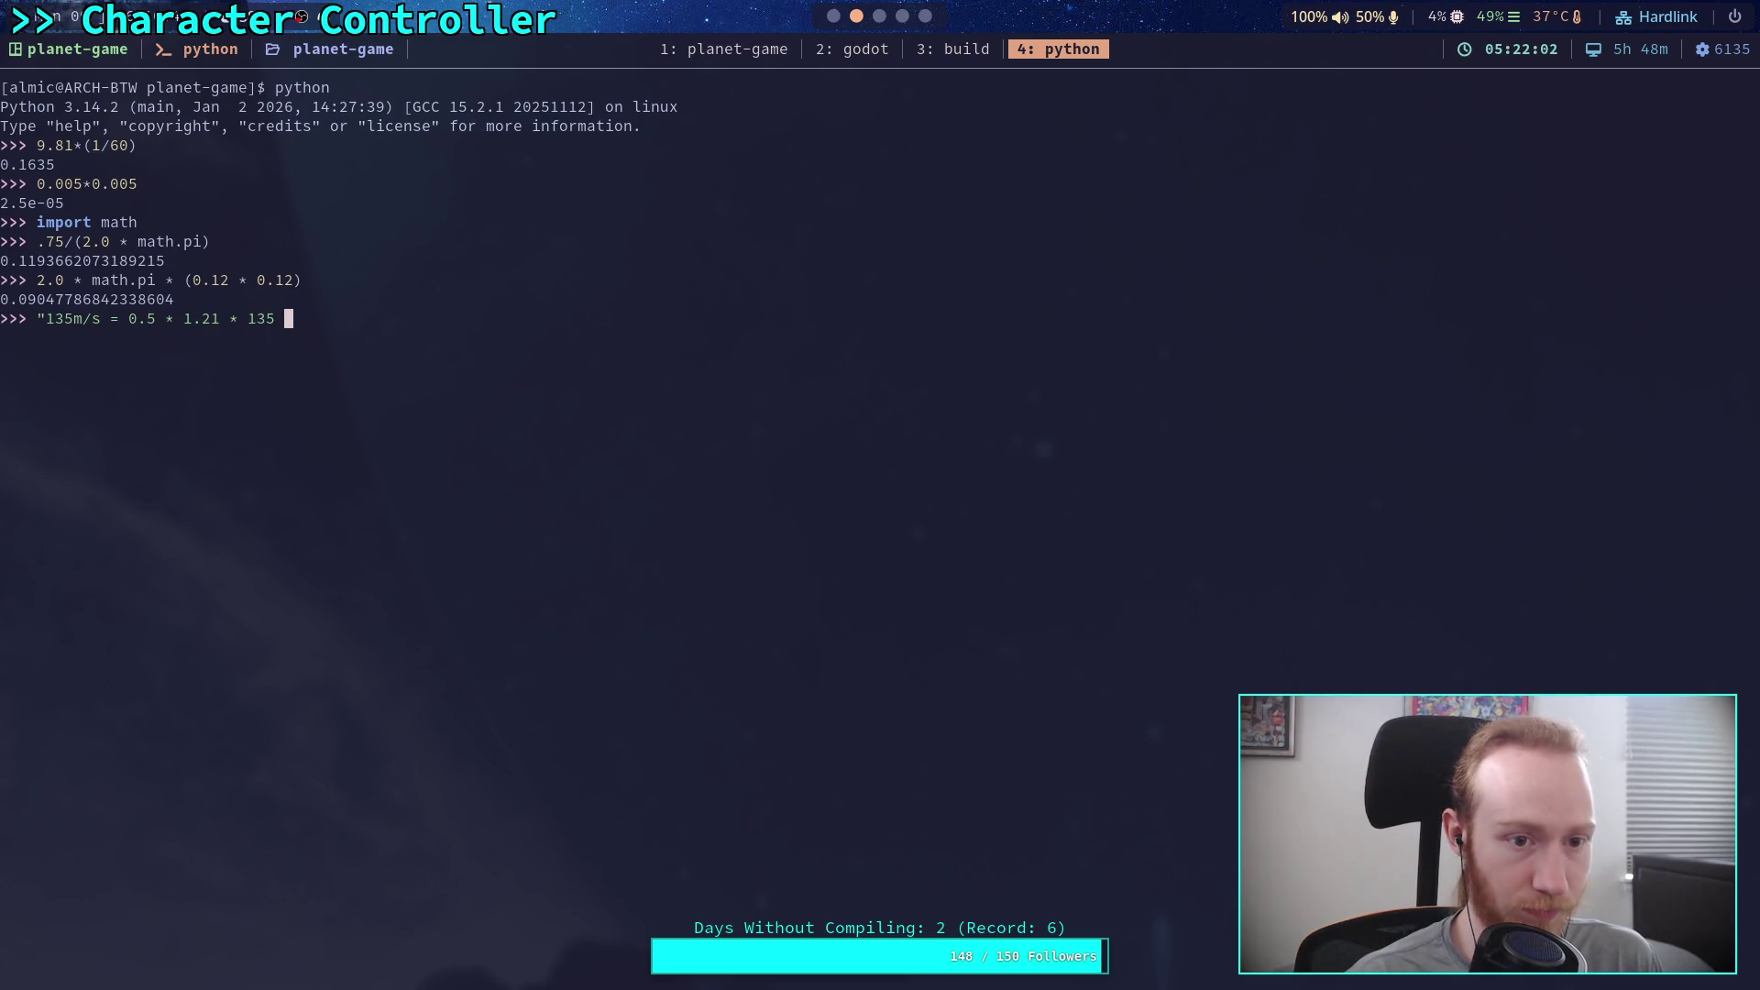
{"action": "type", "text": " * 135"}
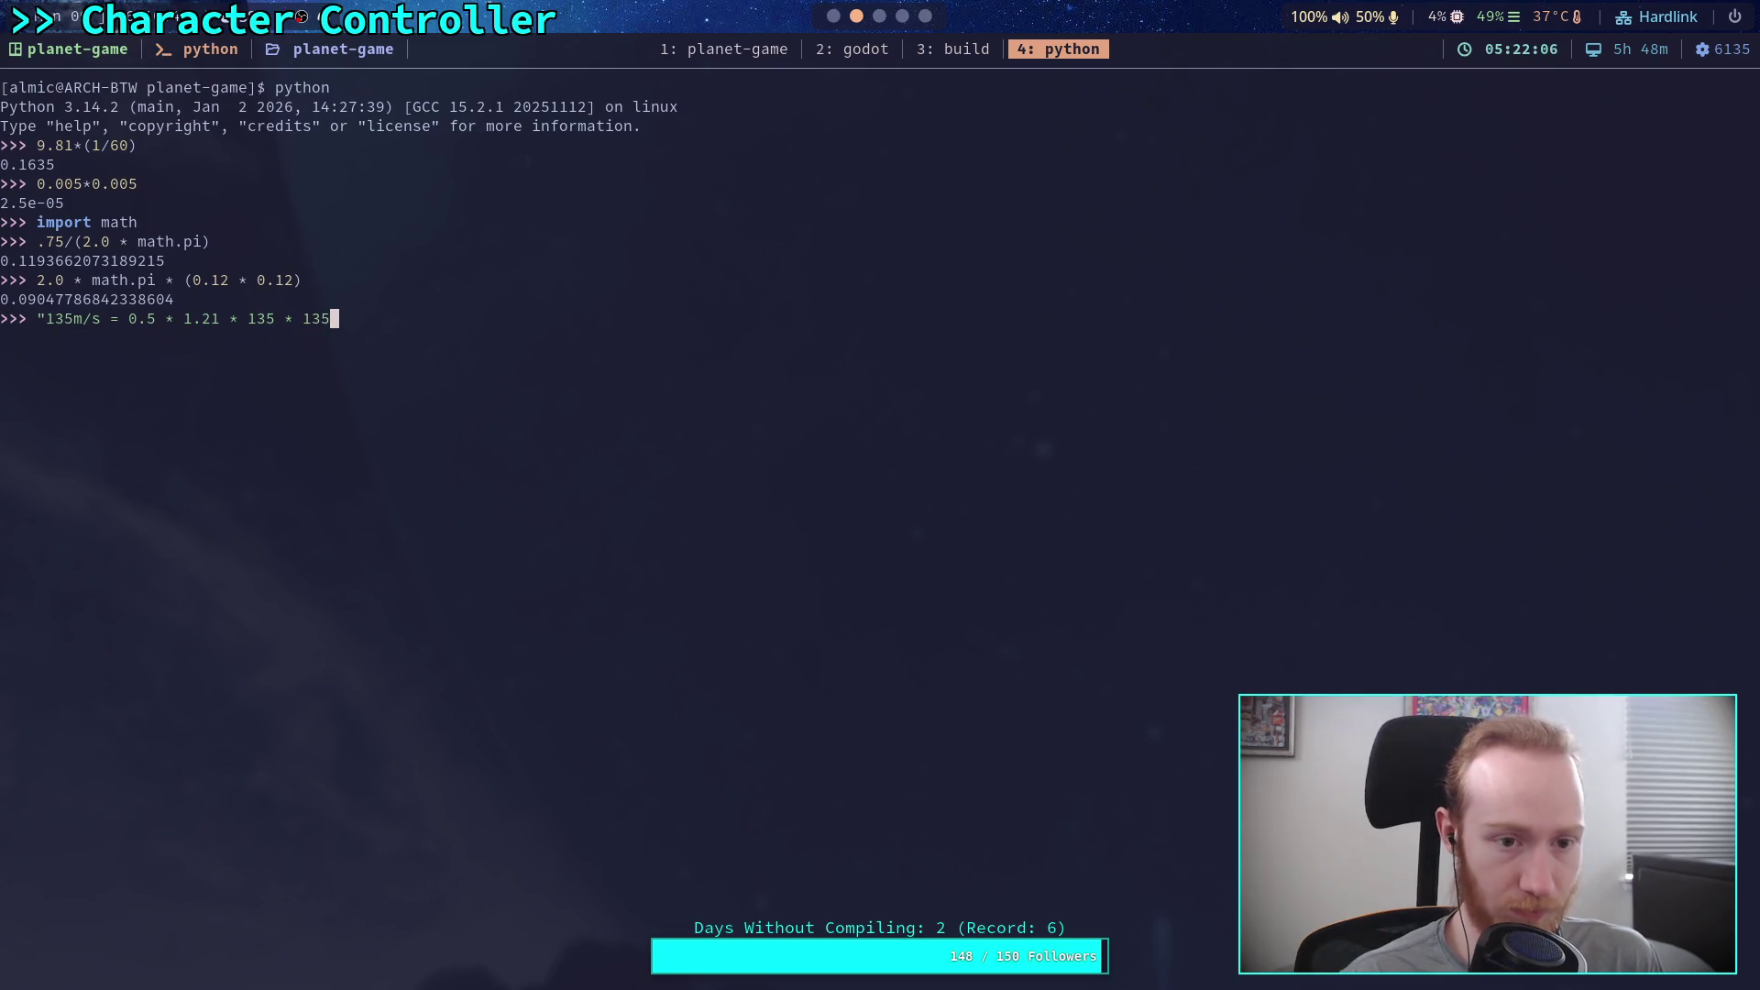
{"action": "key", "text": "Left"}
{"action": "key", "text": "Left"}
{"action": "key", "text": "Left"}
{"action": "key", "text": "BackSpace"}
{"action": "key", "text": "BackSpace"}
{"action": "key", "text": "BackSpace"}
{"action": "type", "text": "9.81"}
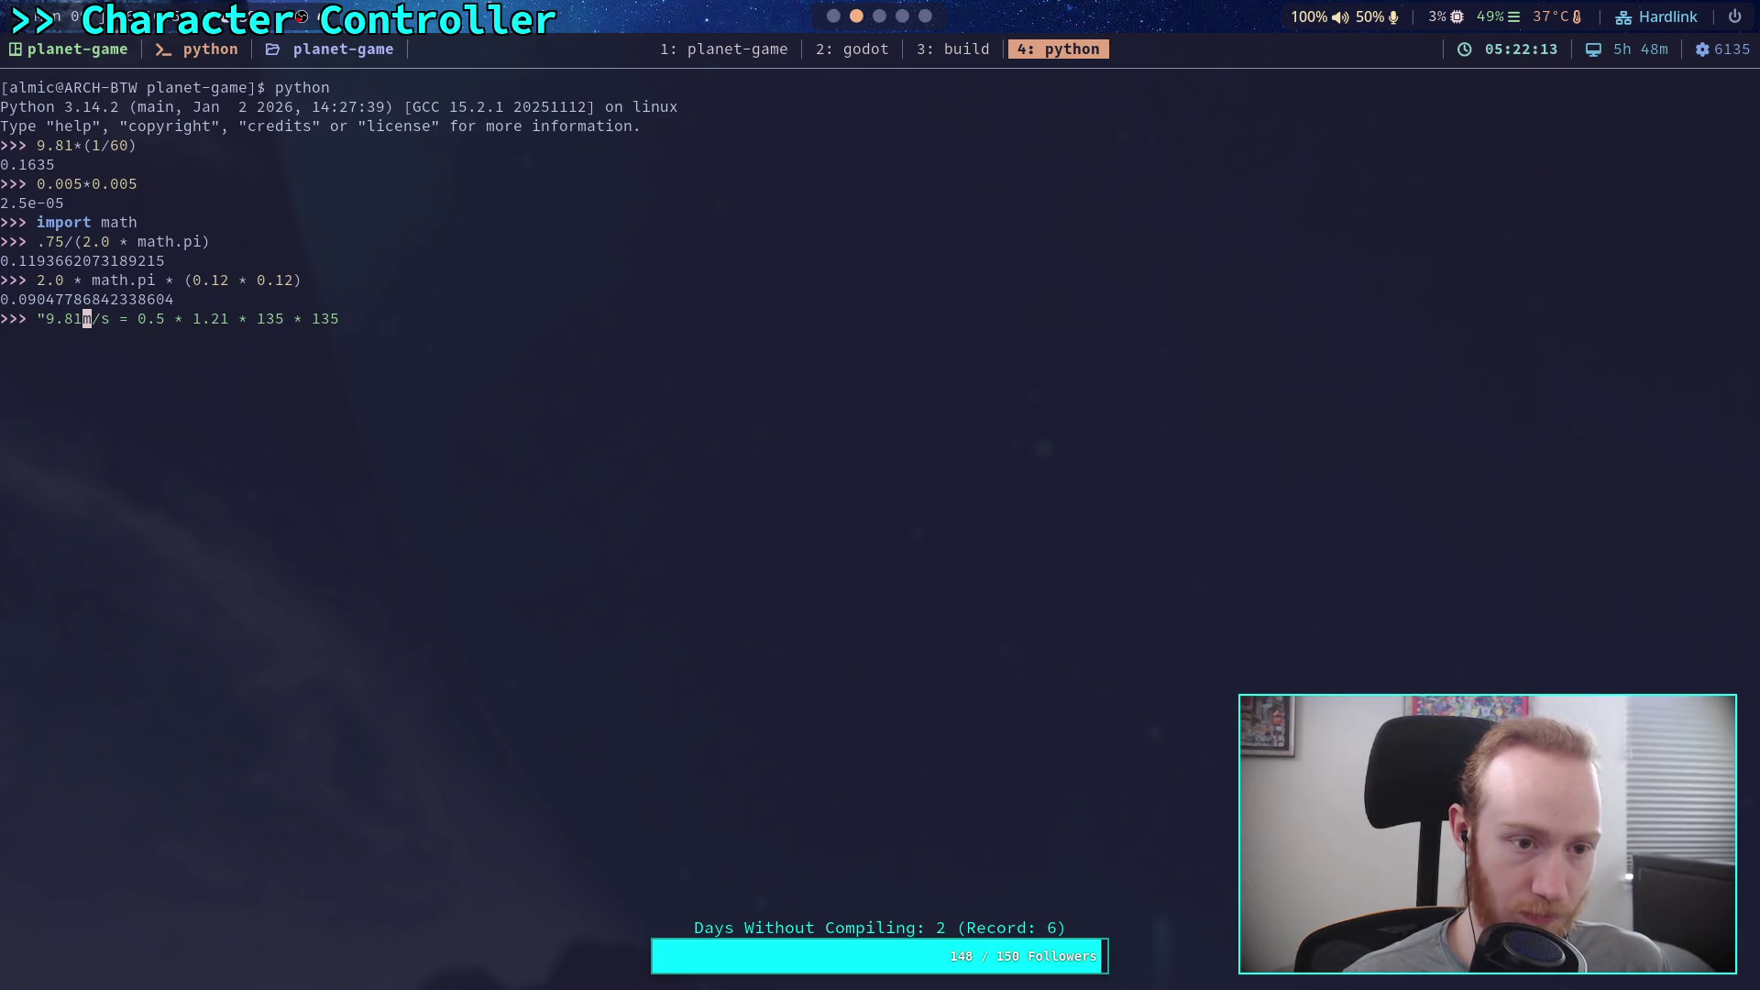
{"action": "key", "text": "Delete"}
{"action": "key", "text": "Delete"}
{"action": "key", "text": "Delete"}
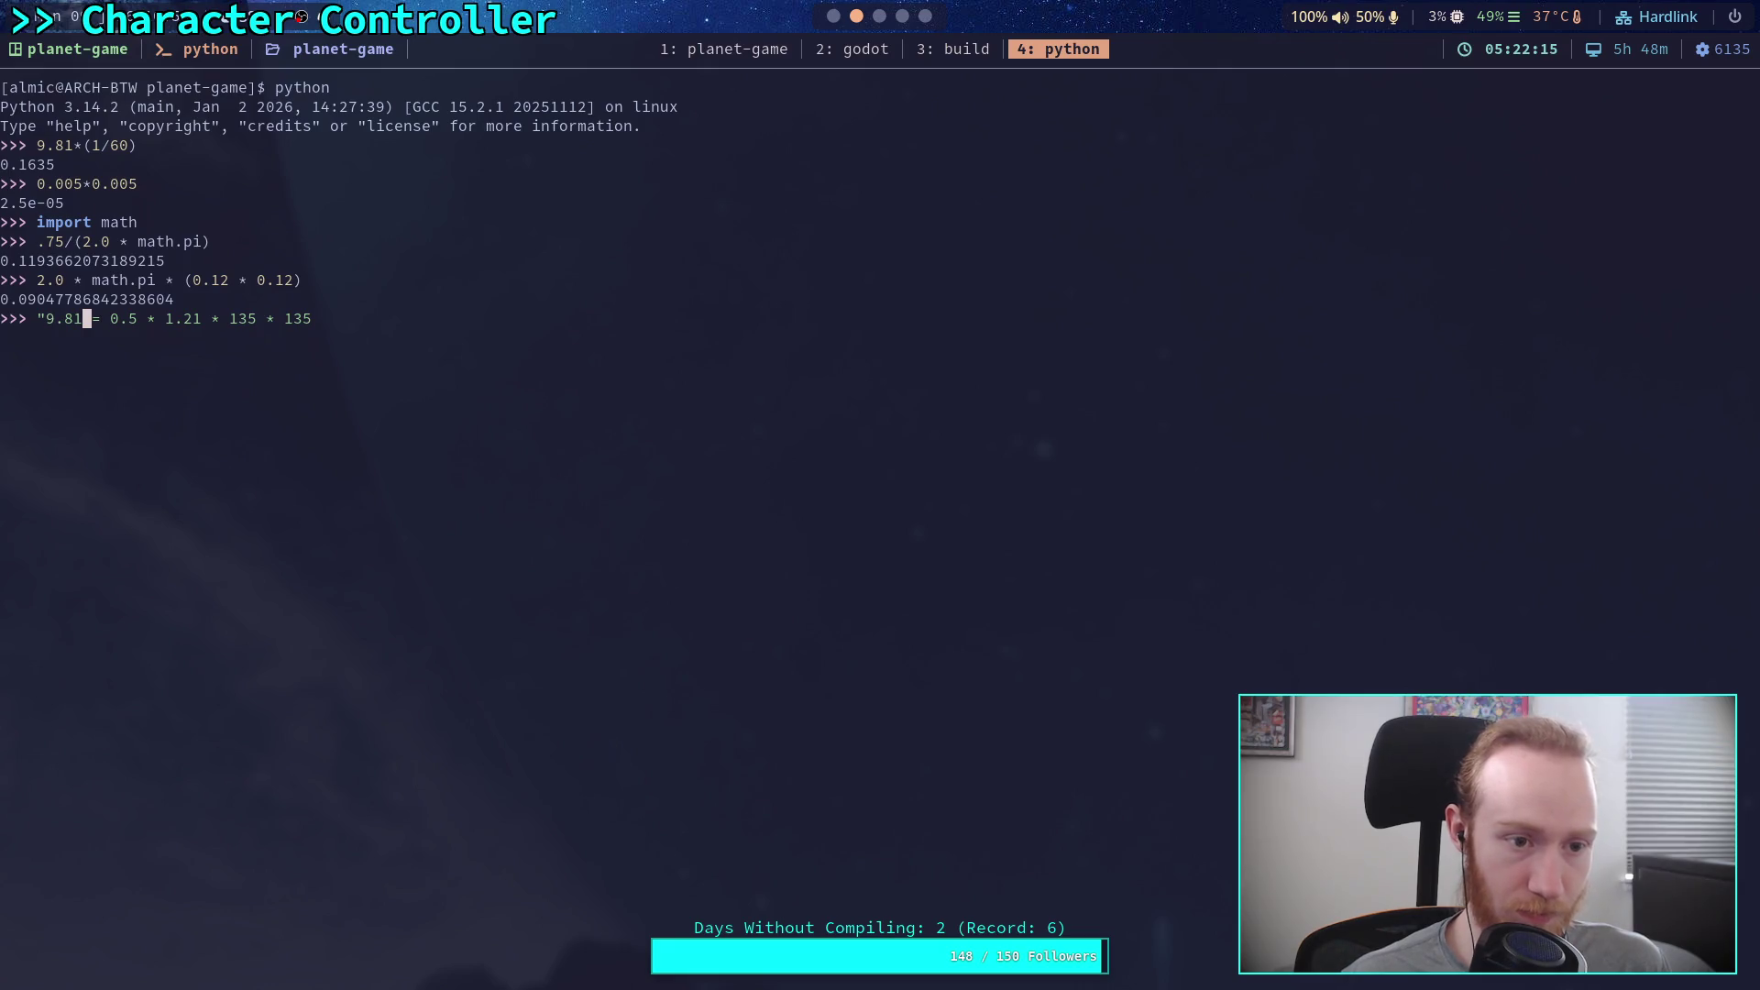
{"action": "key", "text": "Right"}
{"action": "key", "text": "Right"}
{"action": "key", "text": "Right"}
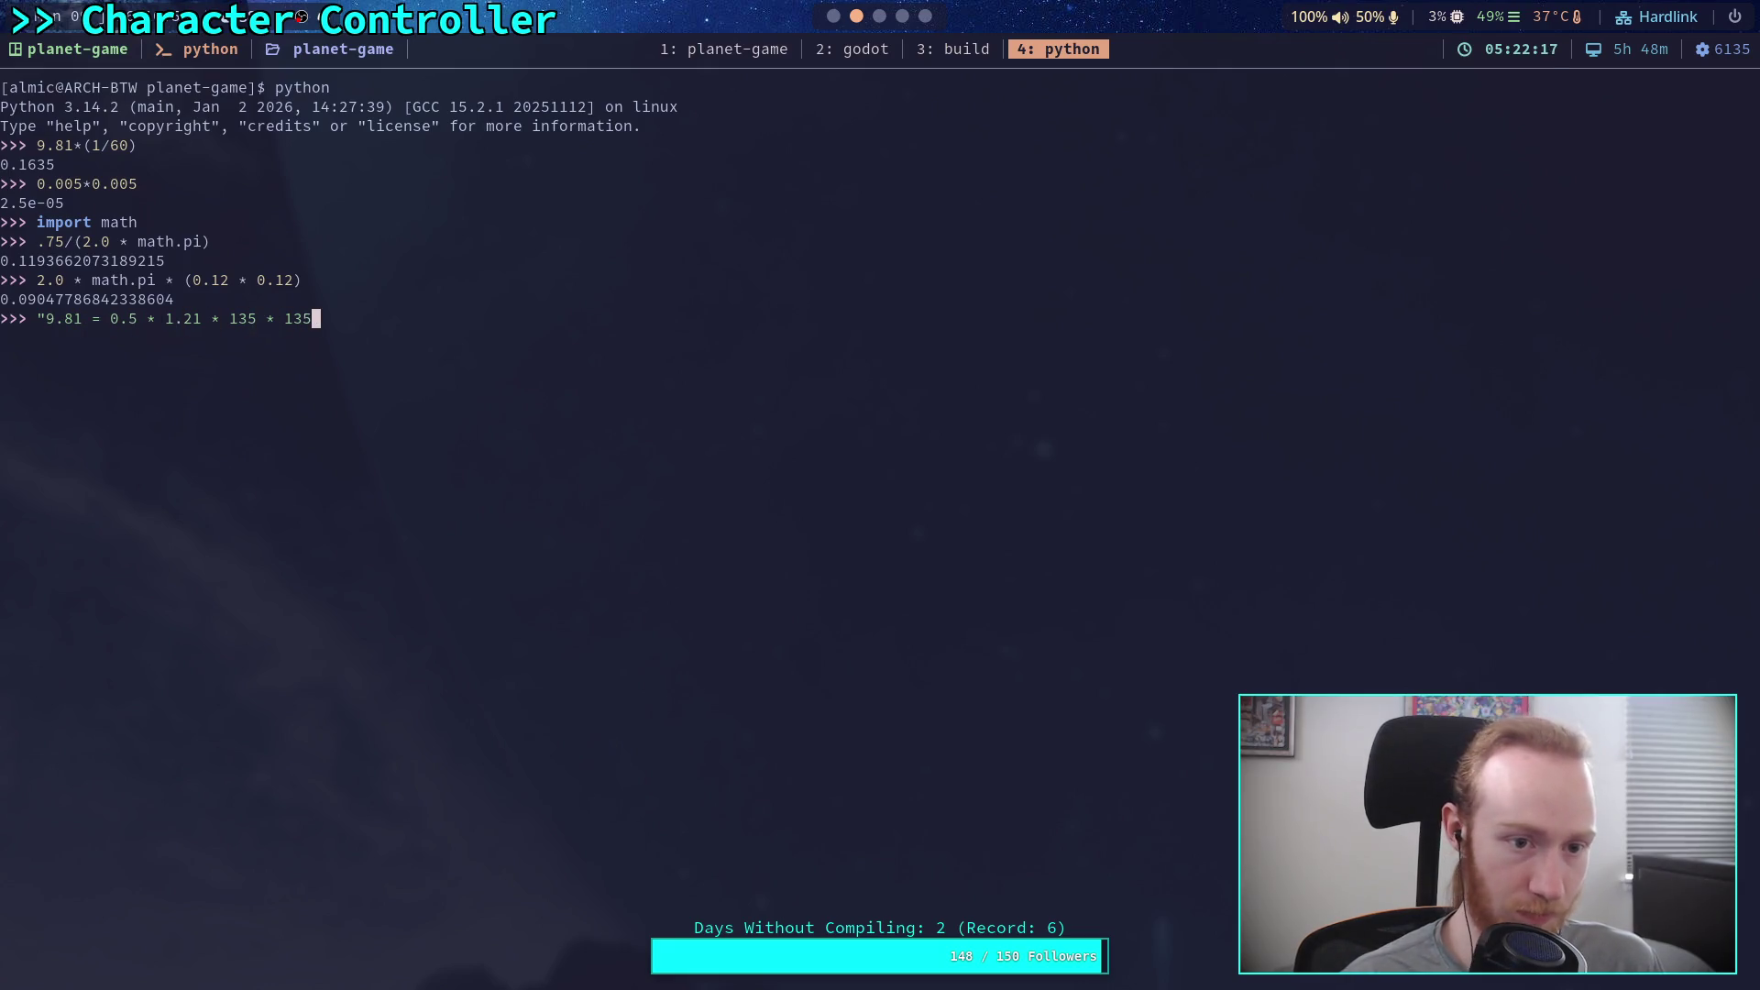
{"action": "type", "text": "*"}
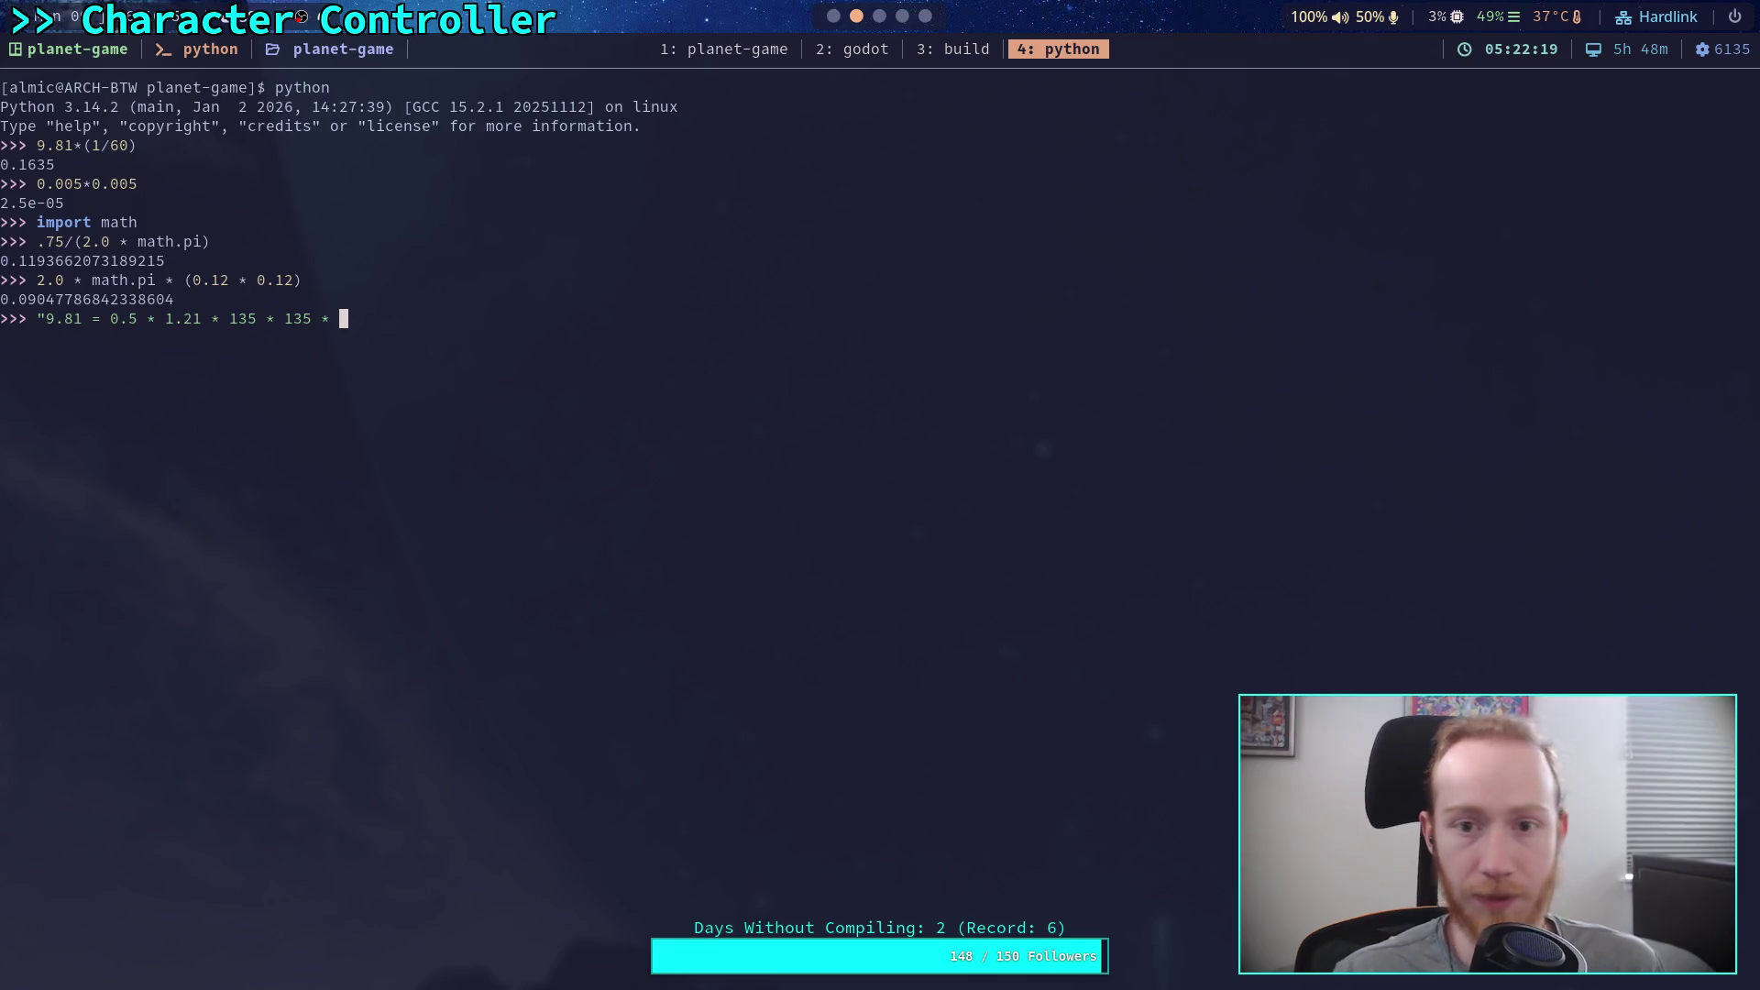
Step: After a quick look at Godot, finish the equation string with '0.09 * A'
{"action": "left_click", "coordinate": [845, 51]}
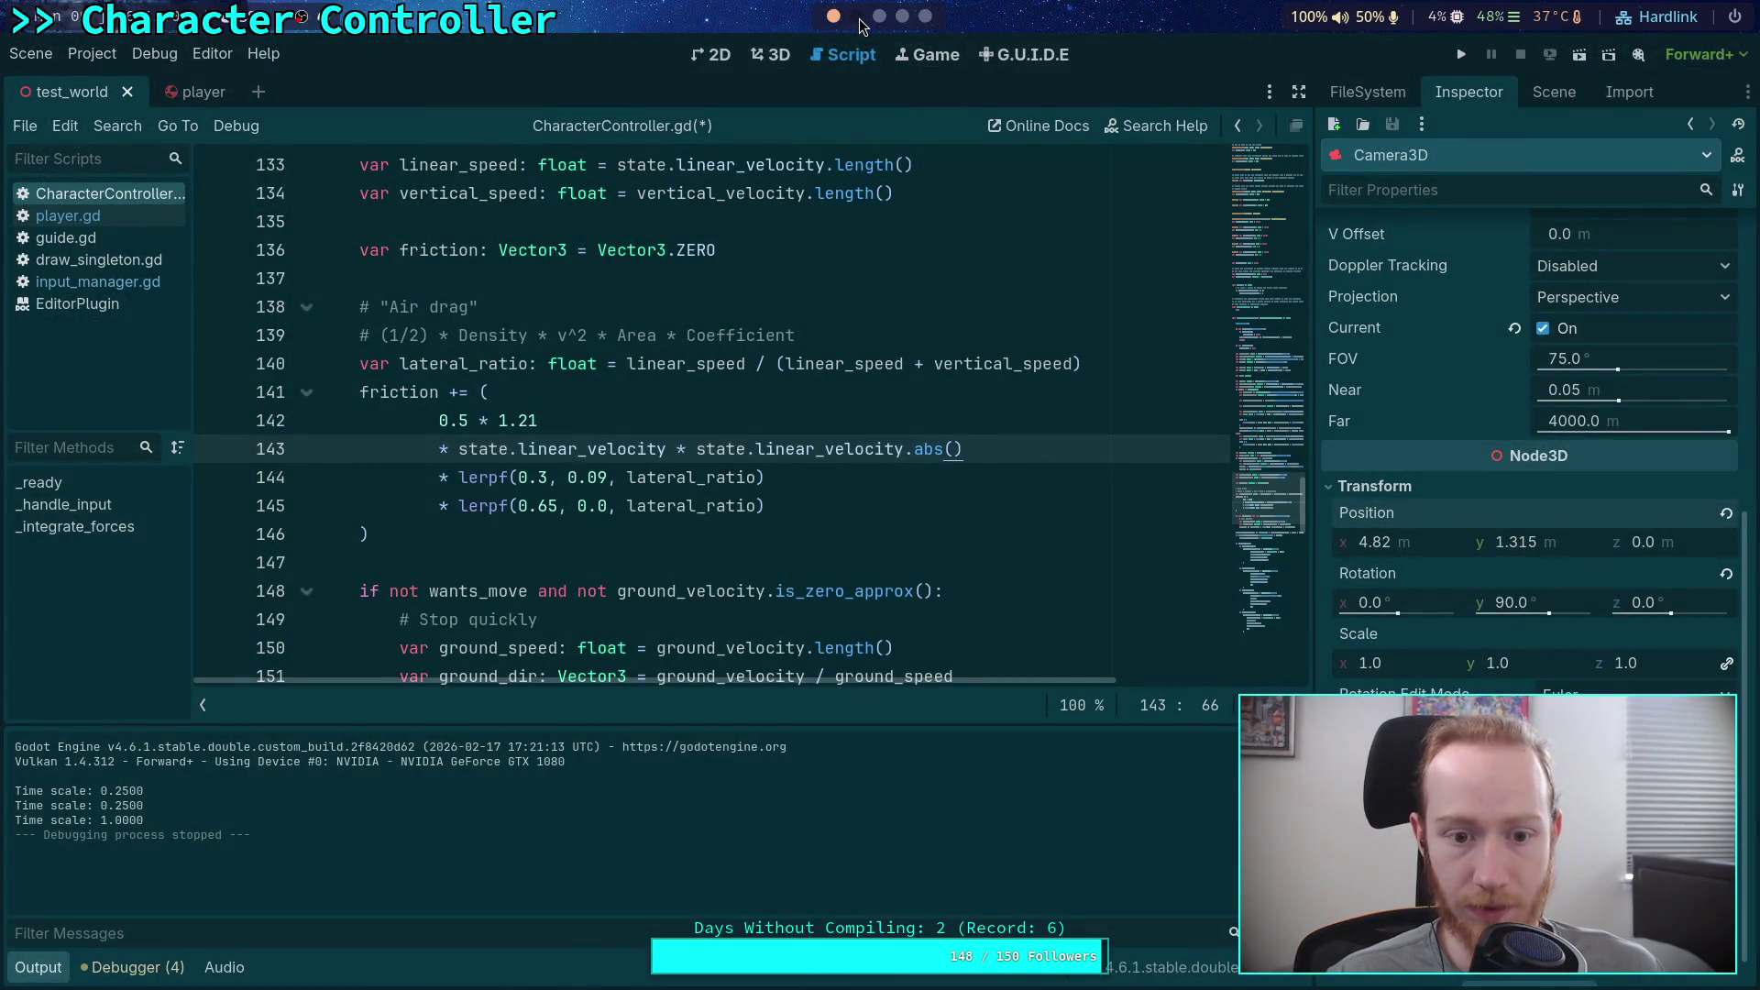
{"action": "left_click", "coordinate": [859, 17]}
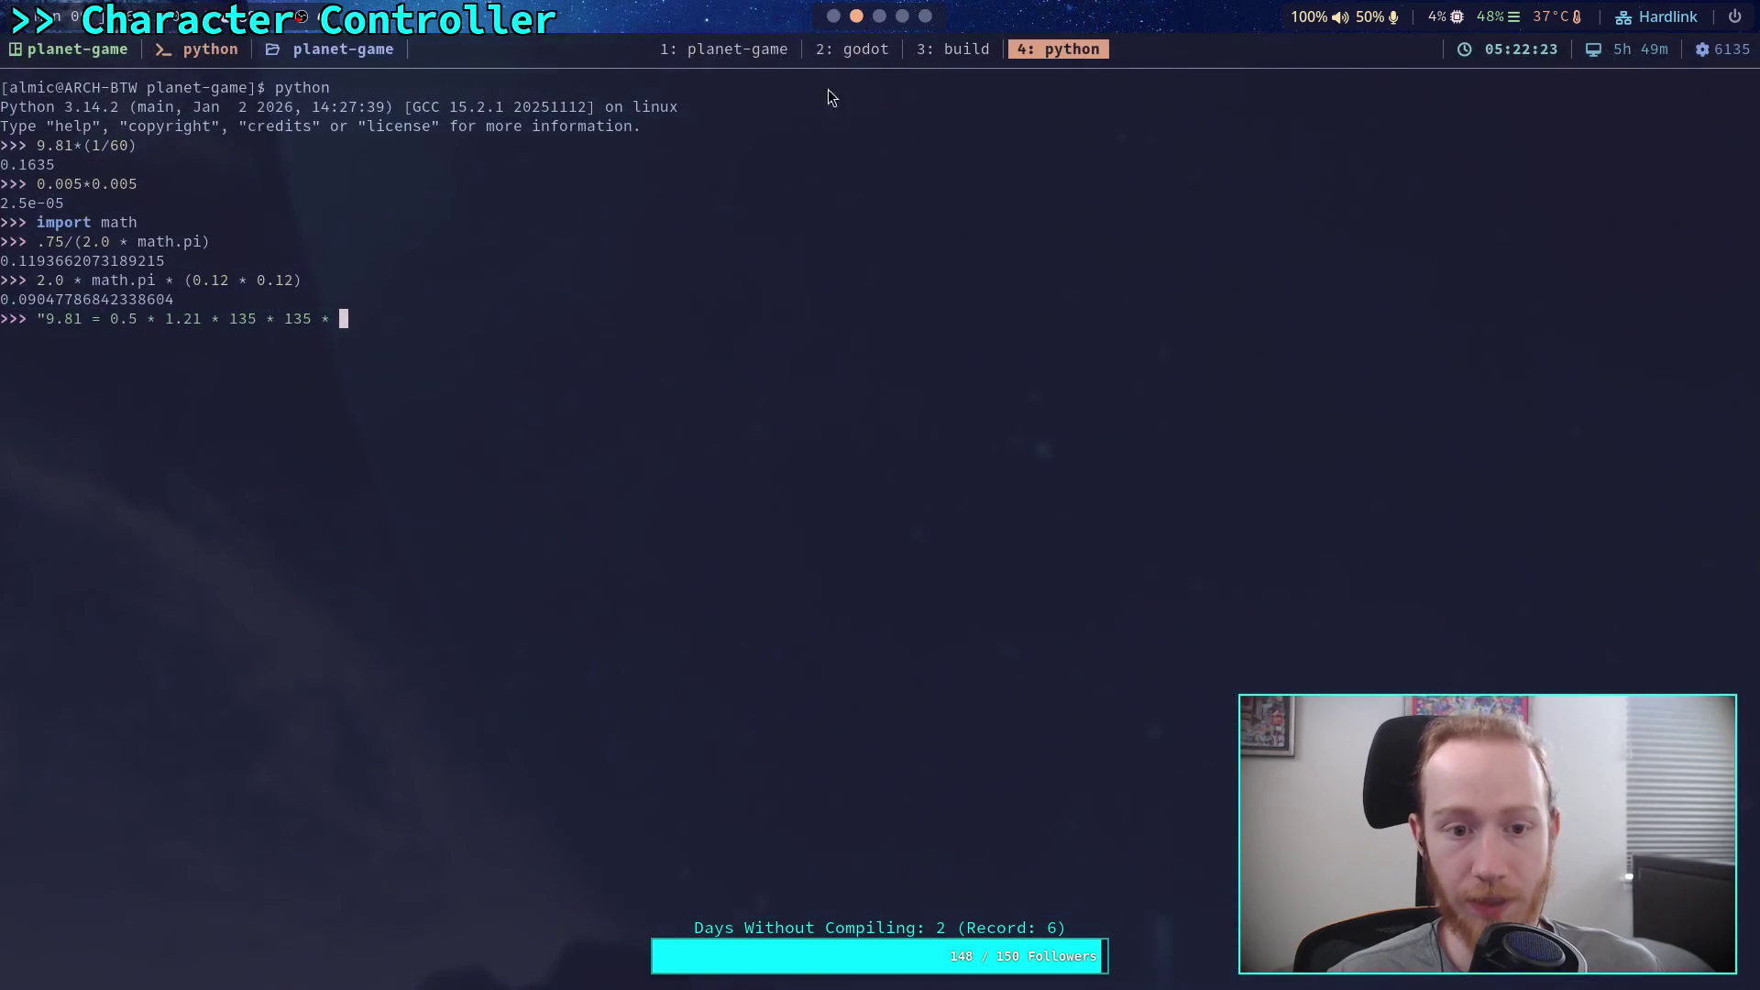
{"action": "type", "text": "0.09"}
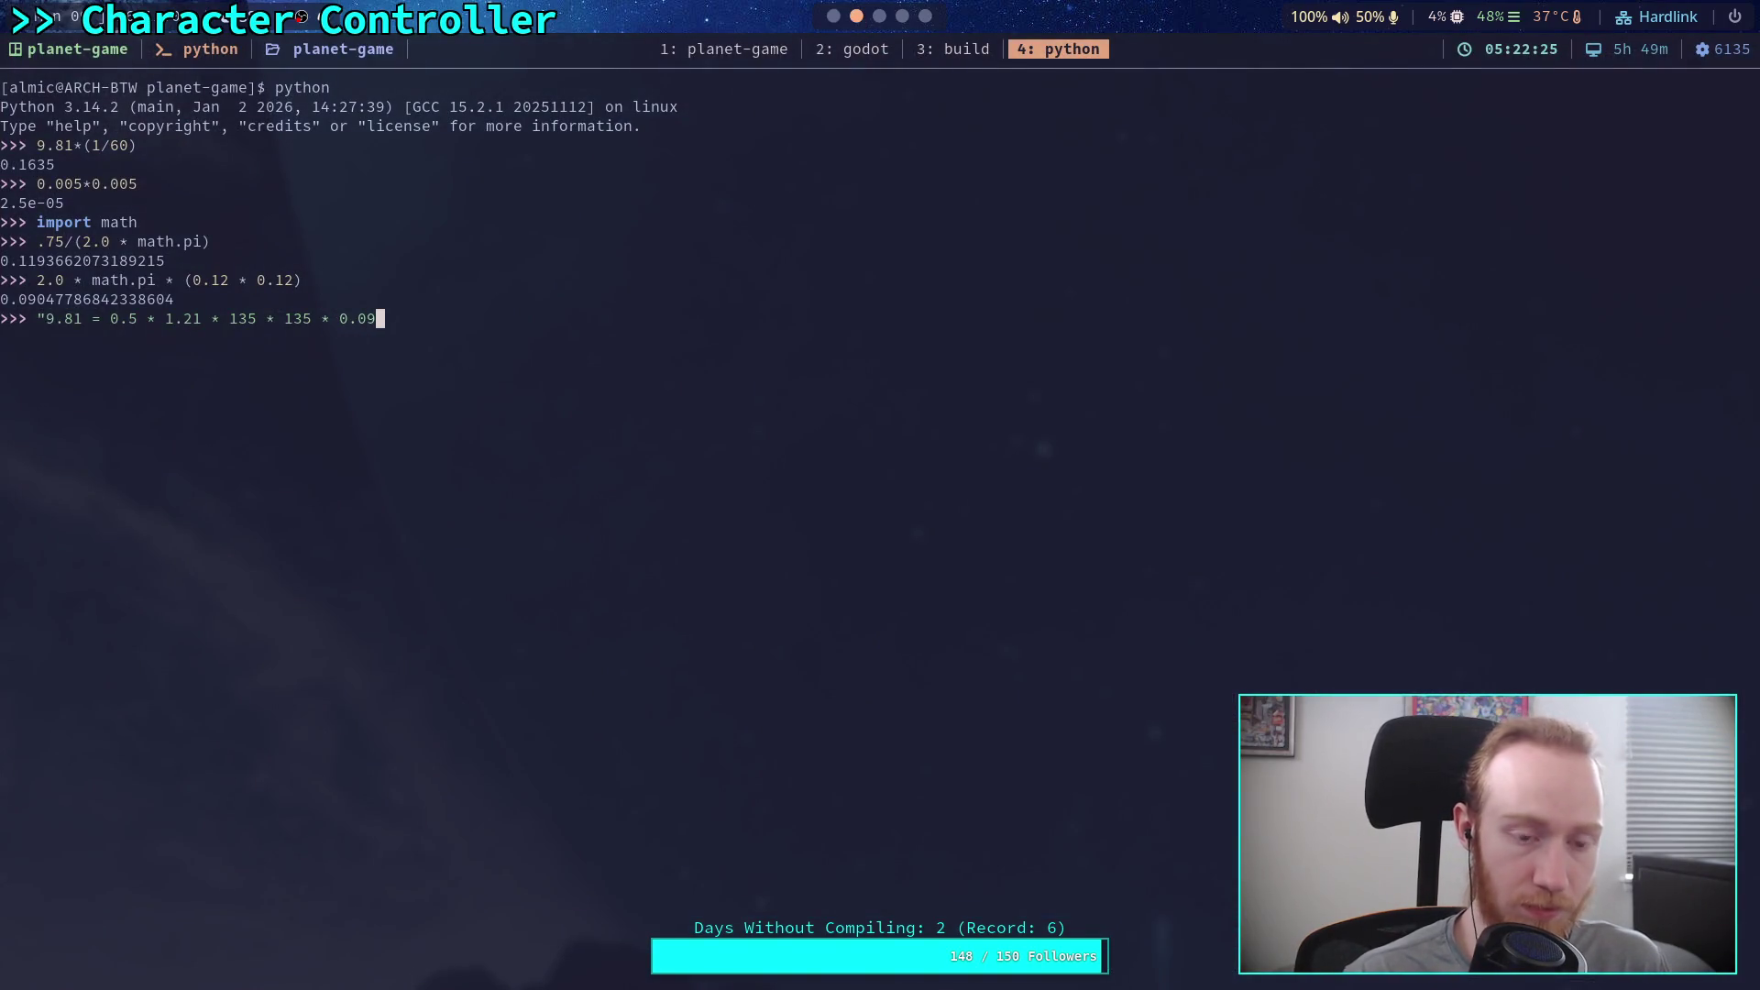
{"action": "type", "text": " * "}
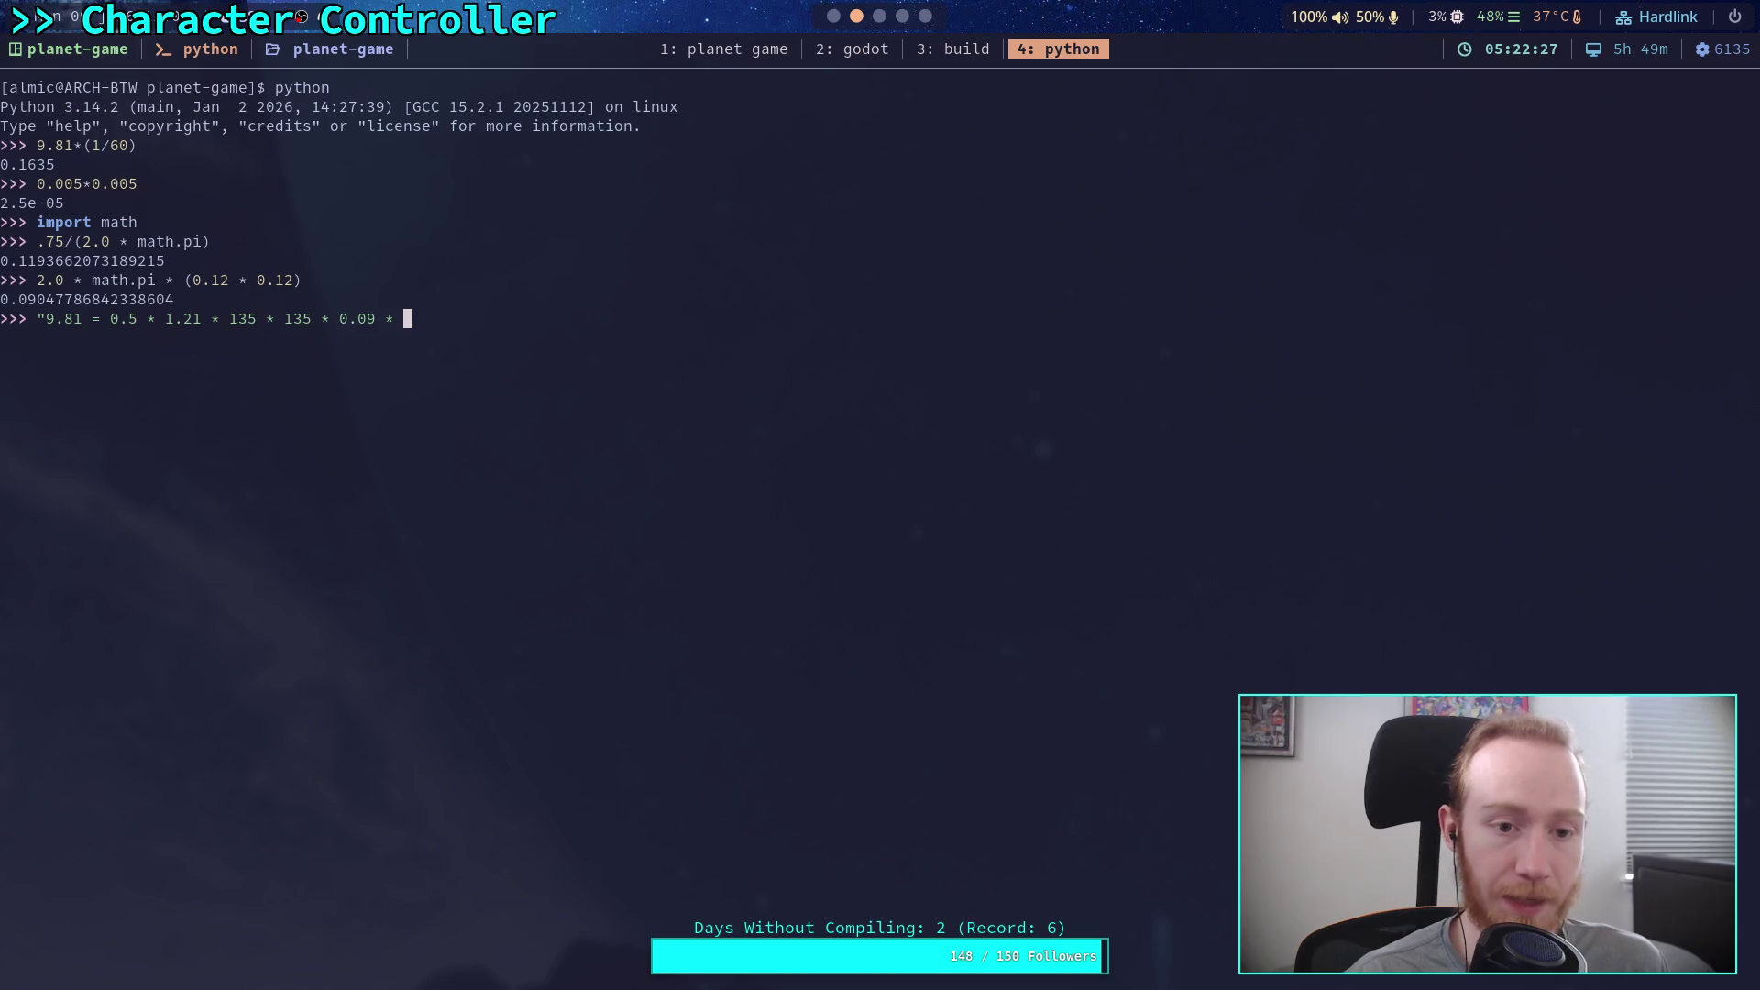
{"action": "type", "text": "A"}
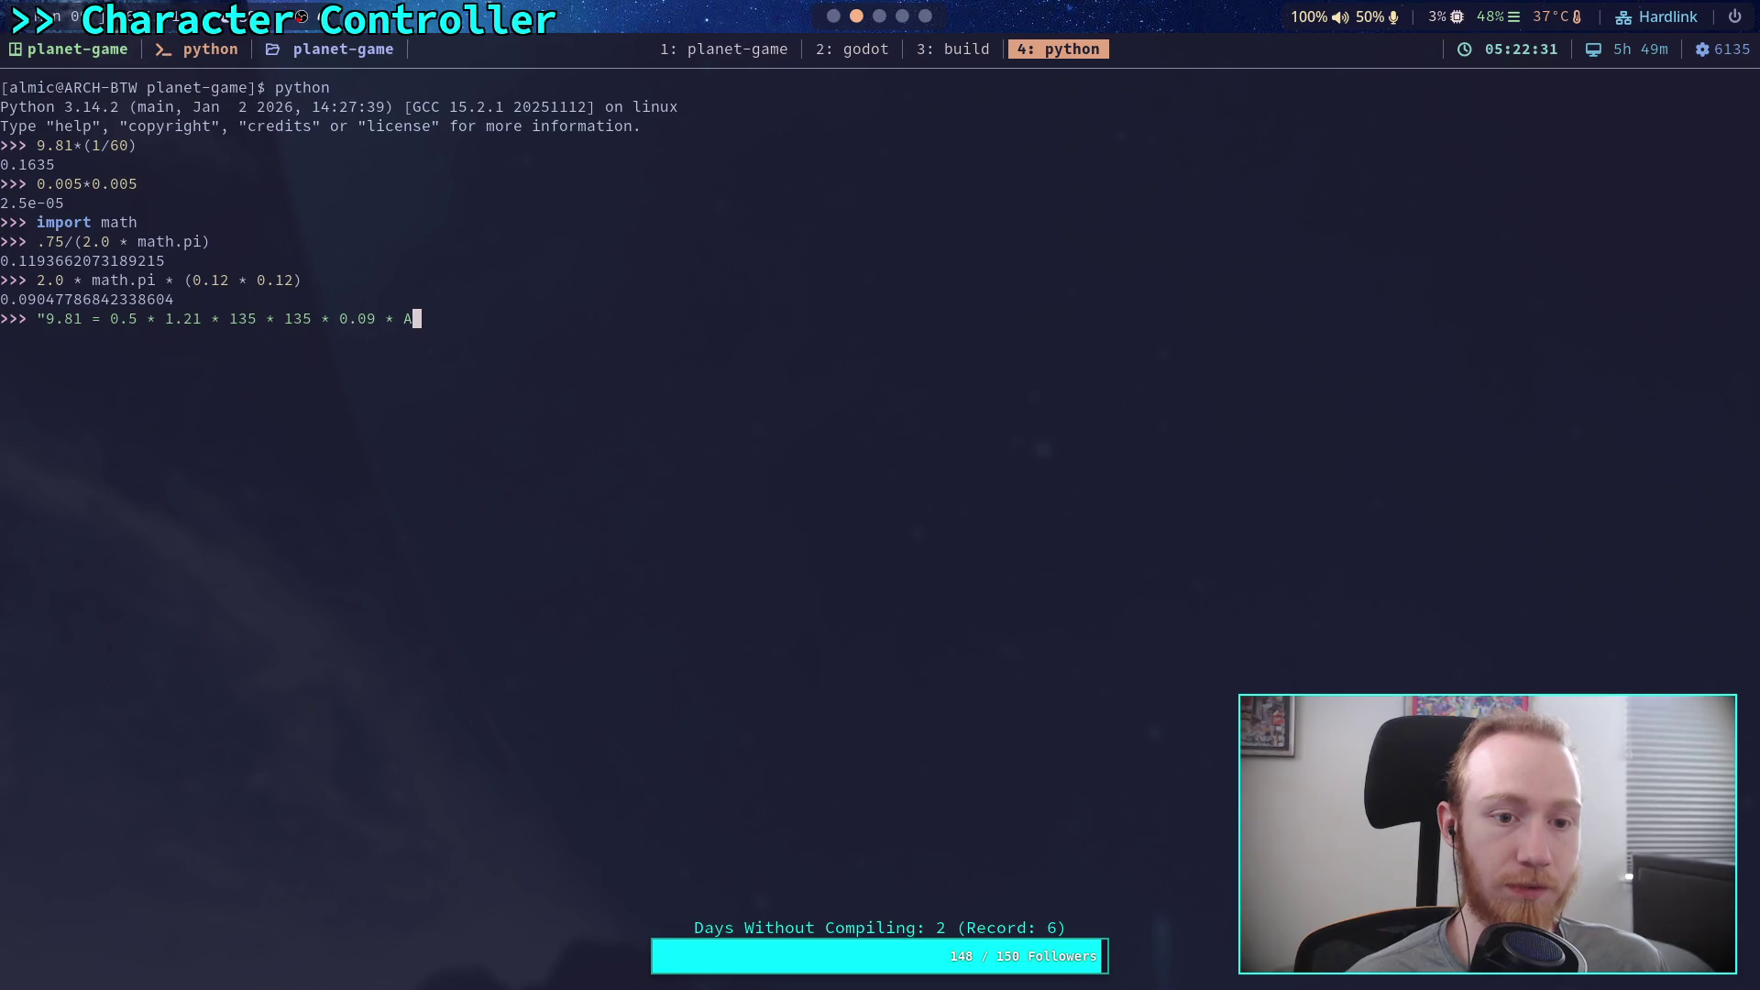
{"action": "left_click", "coordinate": [896, 16]}
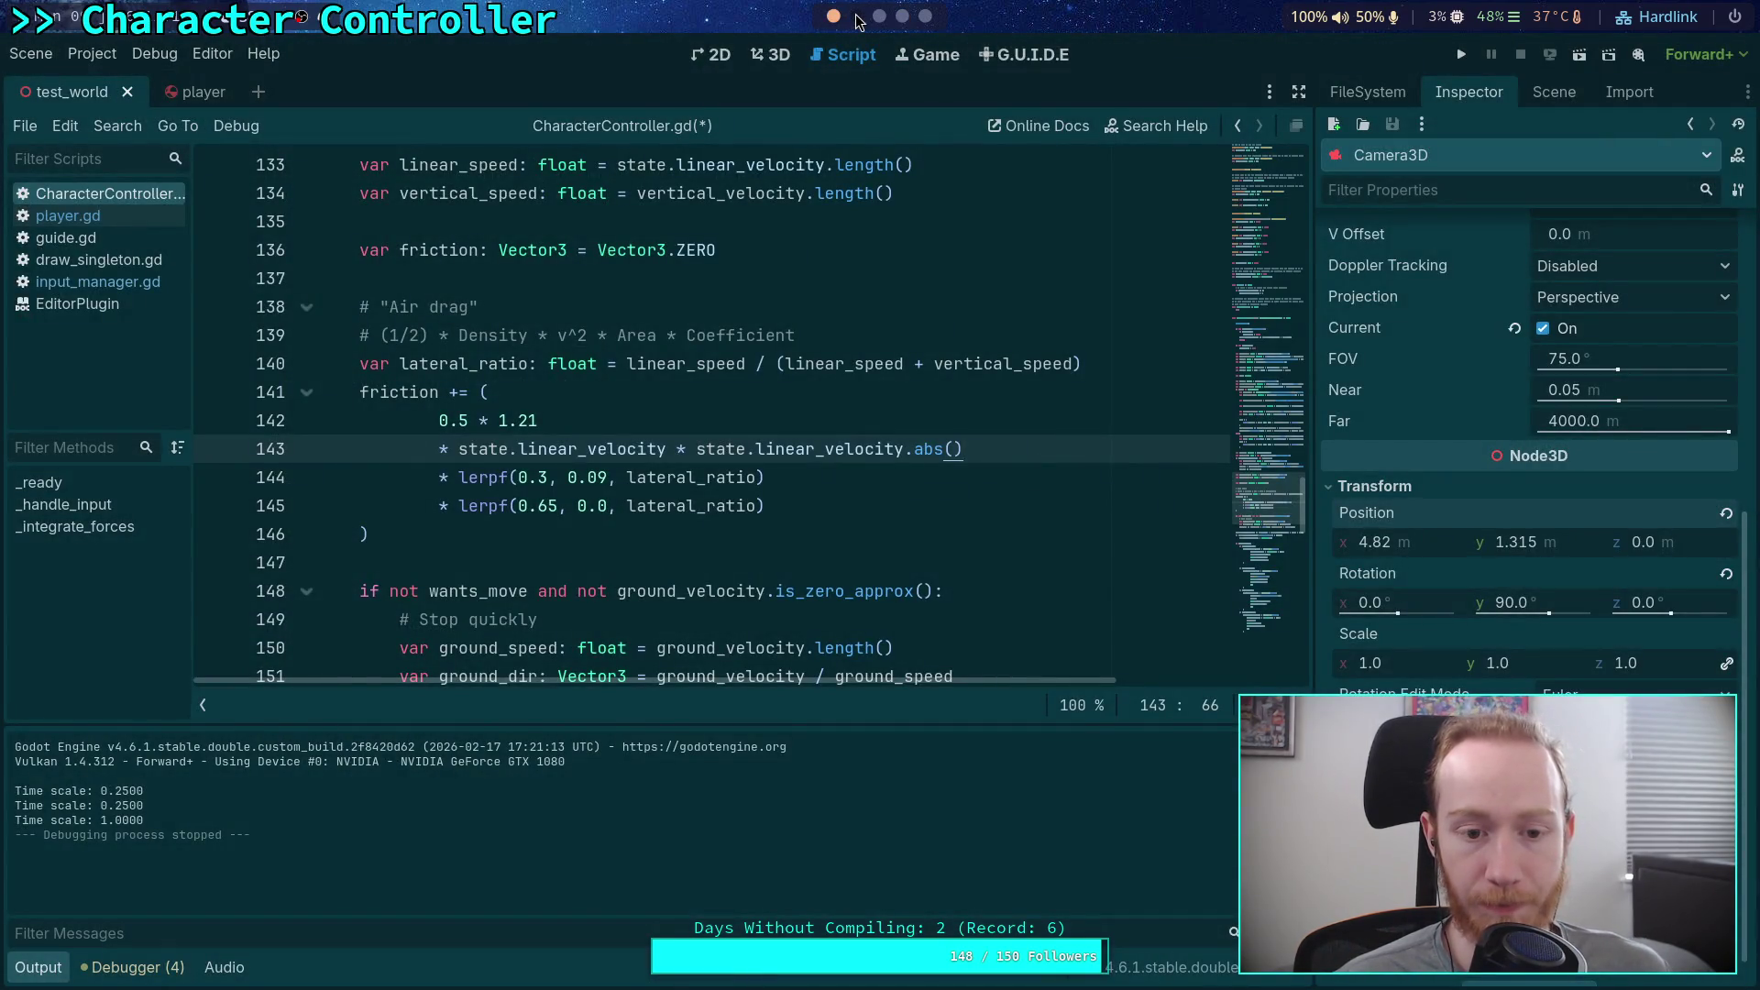
Step: Select the '0.65, 0.0' lerpf coefficients on line 145 of CharacterController.gd
{"action": "left_click", "coordinate": [530, 469]}
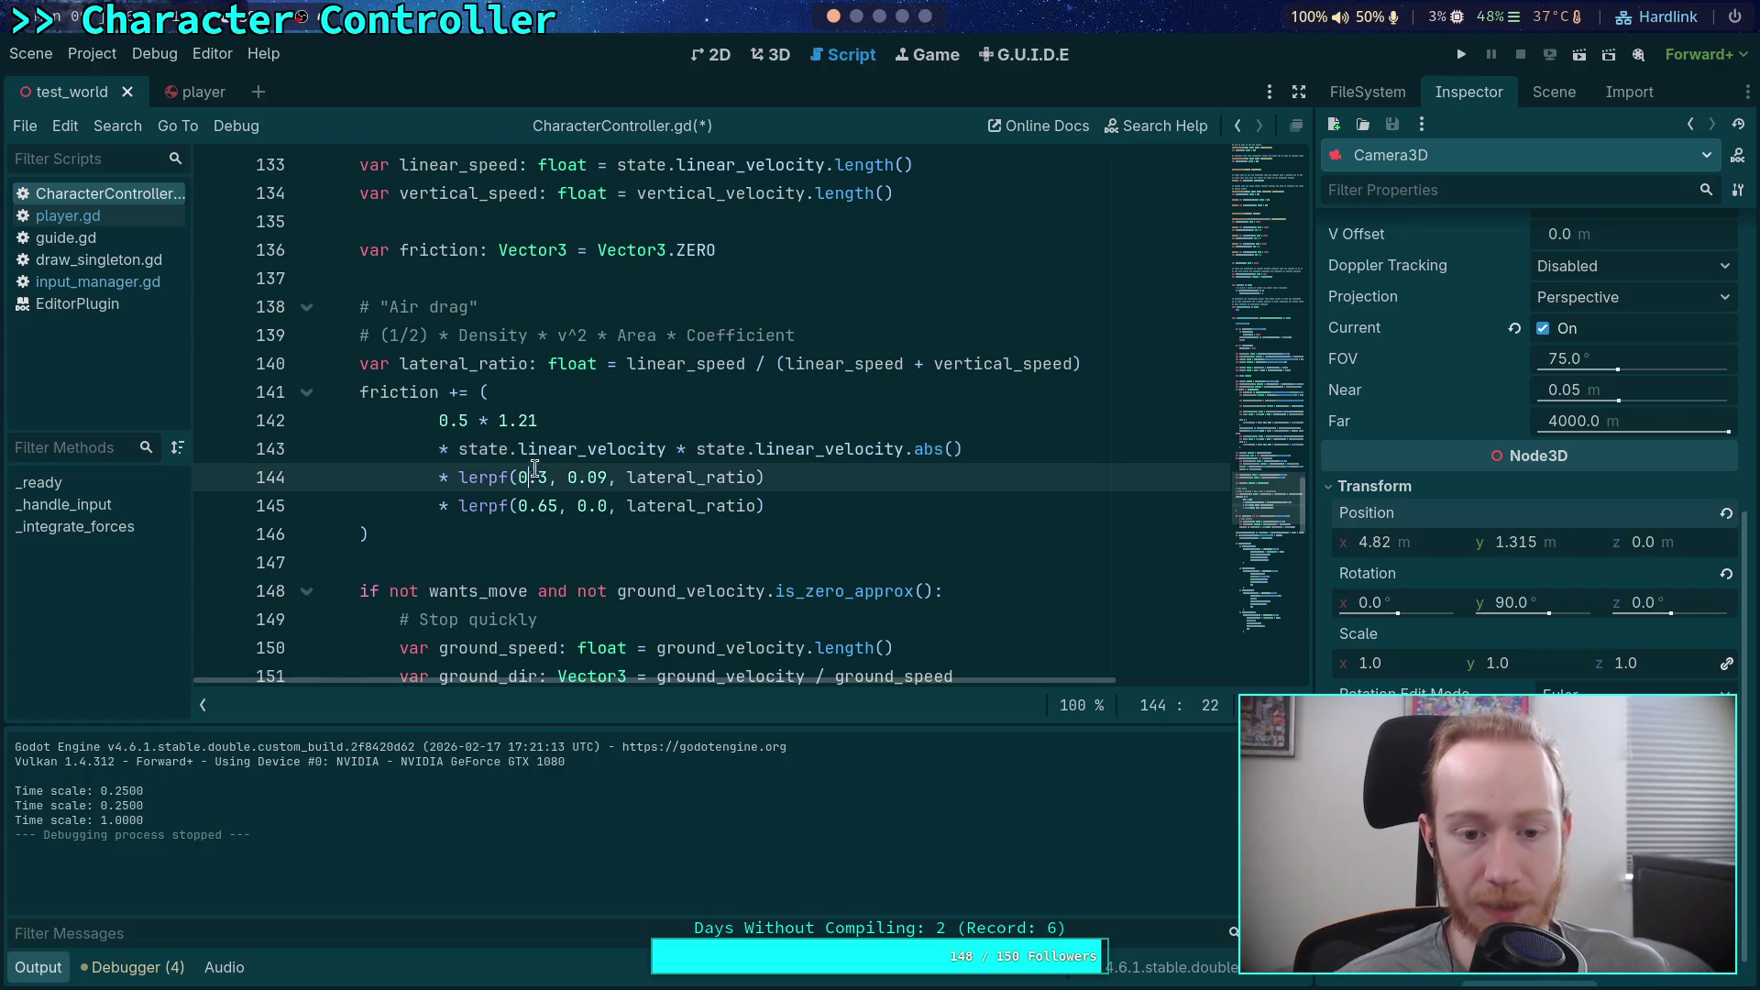
{"action": "left_click", "coordinate": [560, 496]}
{"action": "left_click_drag", "start_coordinate": [528, 505], "coordinate": [608, 505]}
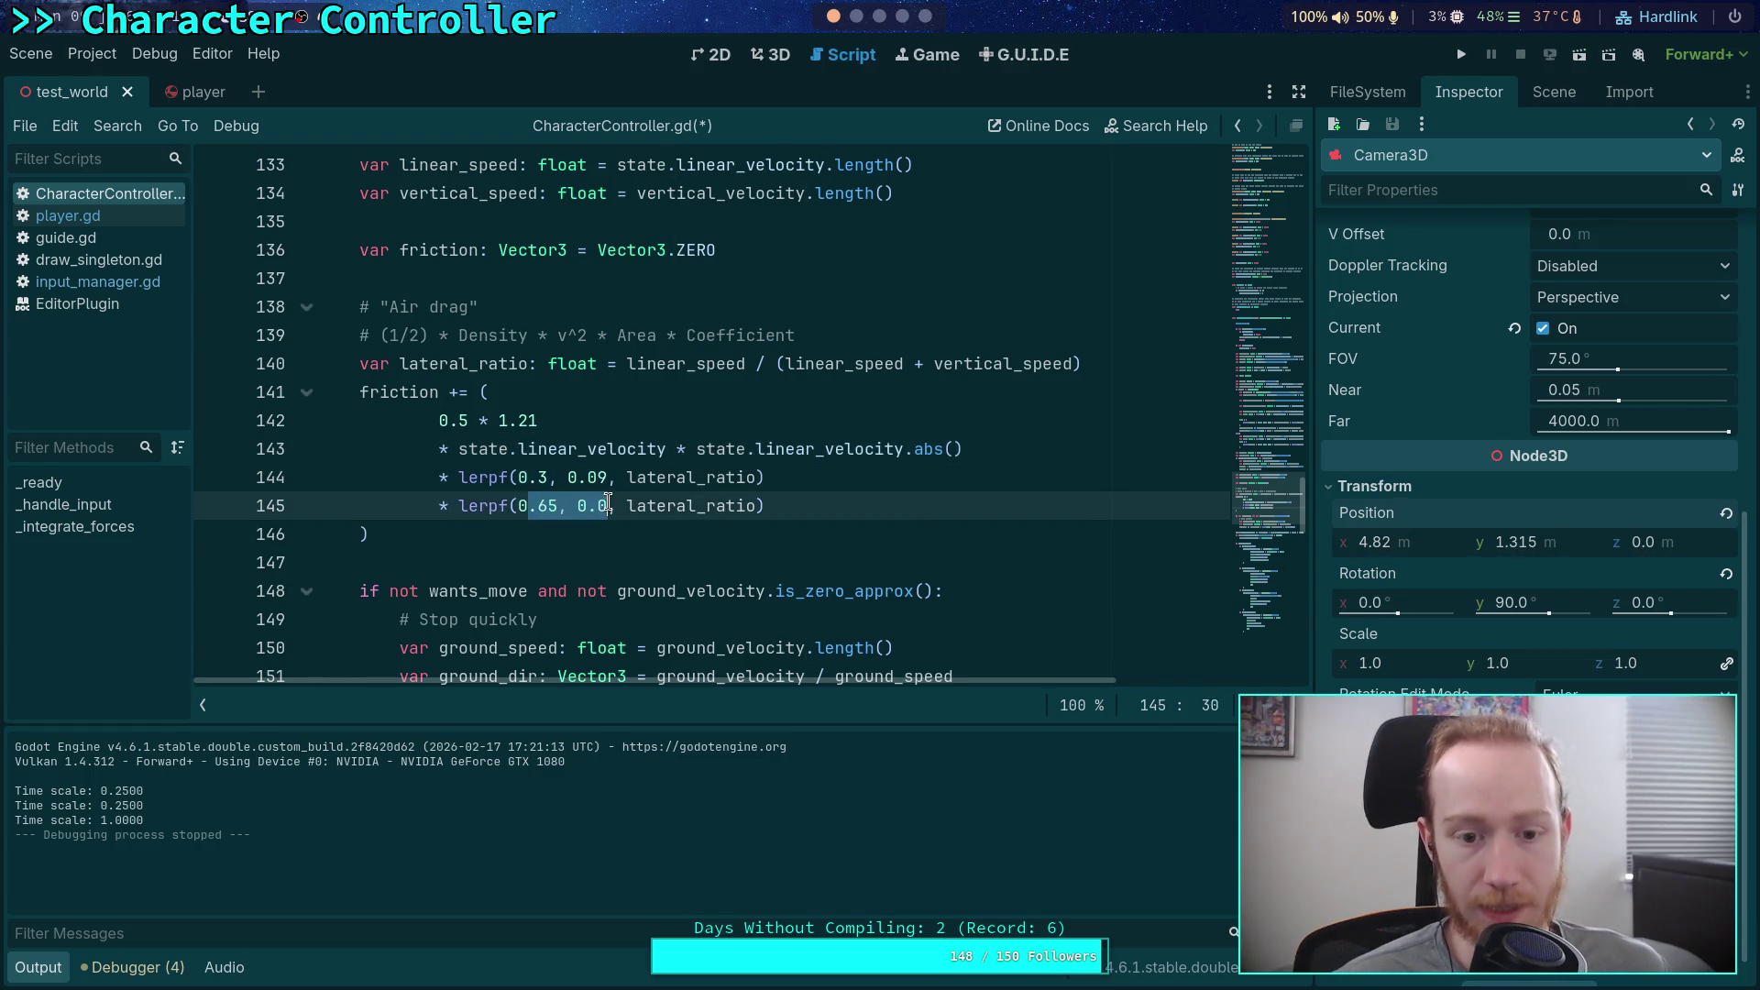
{"action": "left_click", "coordinate": [857, 15]}
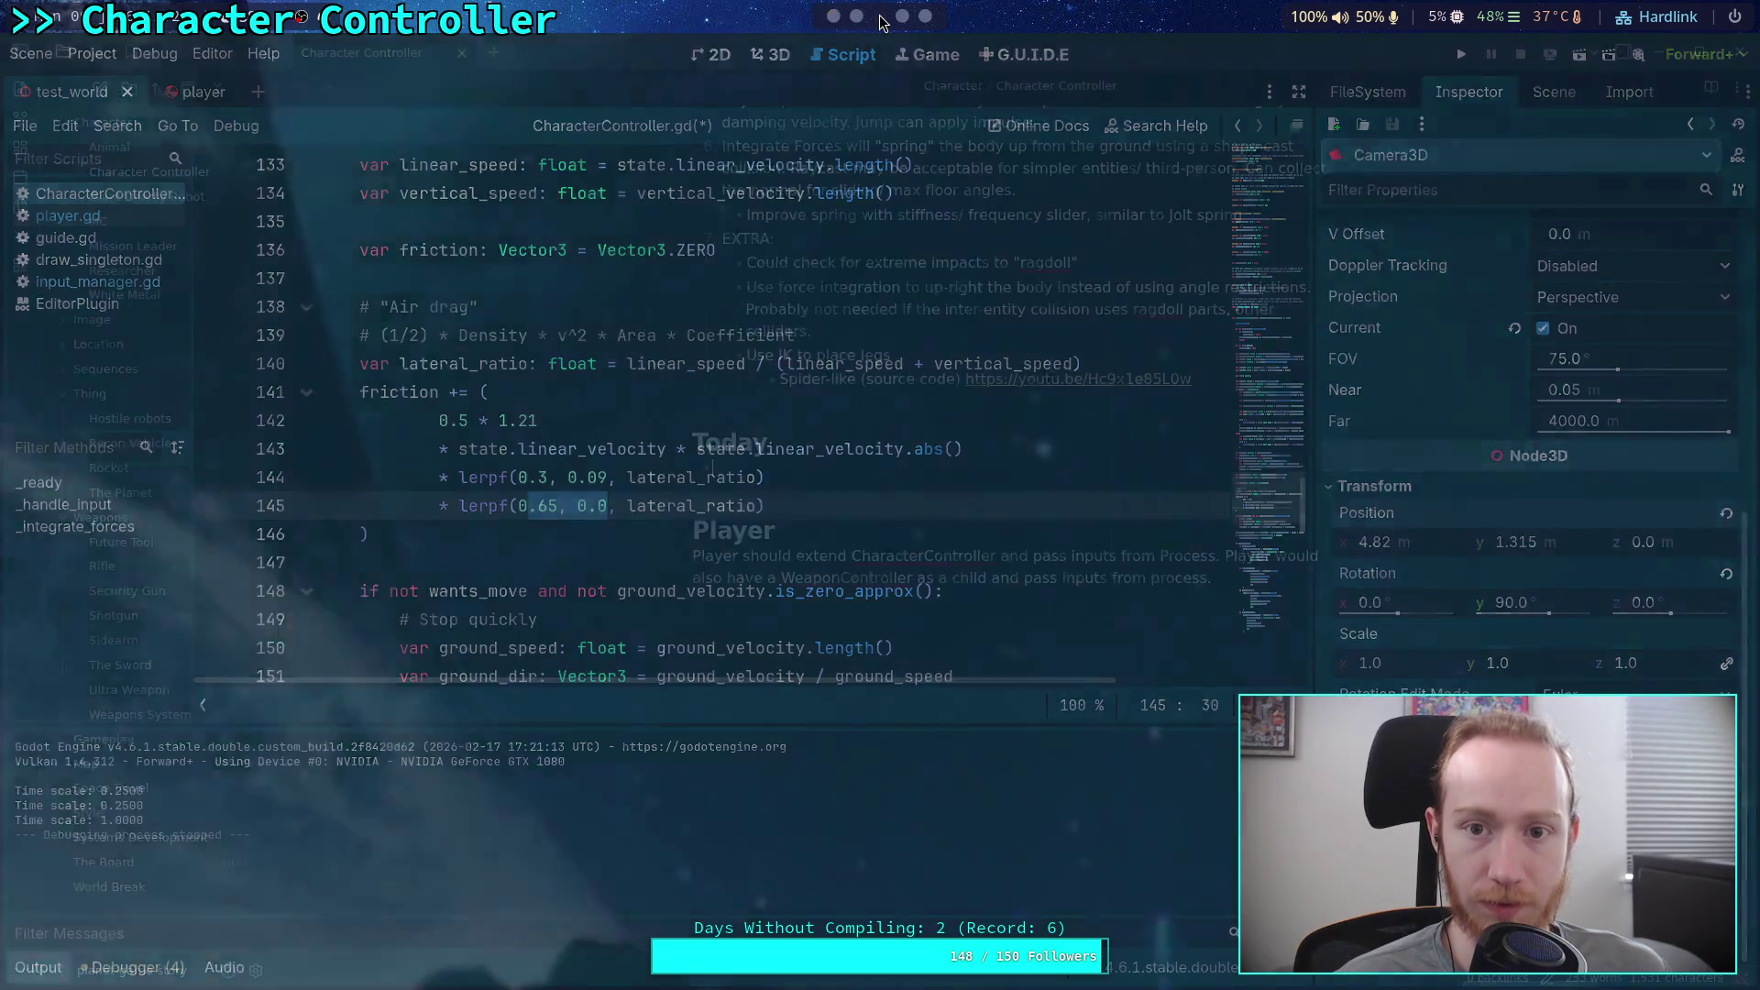
Step: End the equation string with C, run it, and evaluate 0.5*1.21*135*135*0.09 ≈ 992.35
{"action": "key", "text": "BackSpace"}
{"action": "key", "text": "BackSpace"}
{"action": "type", "text": "C\""}
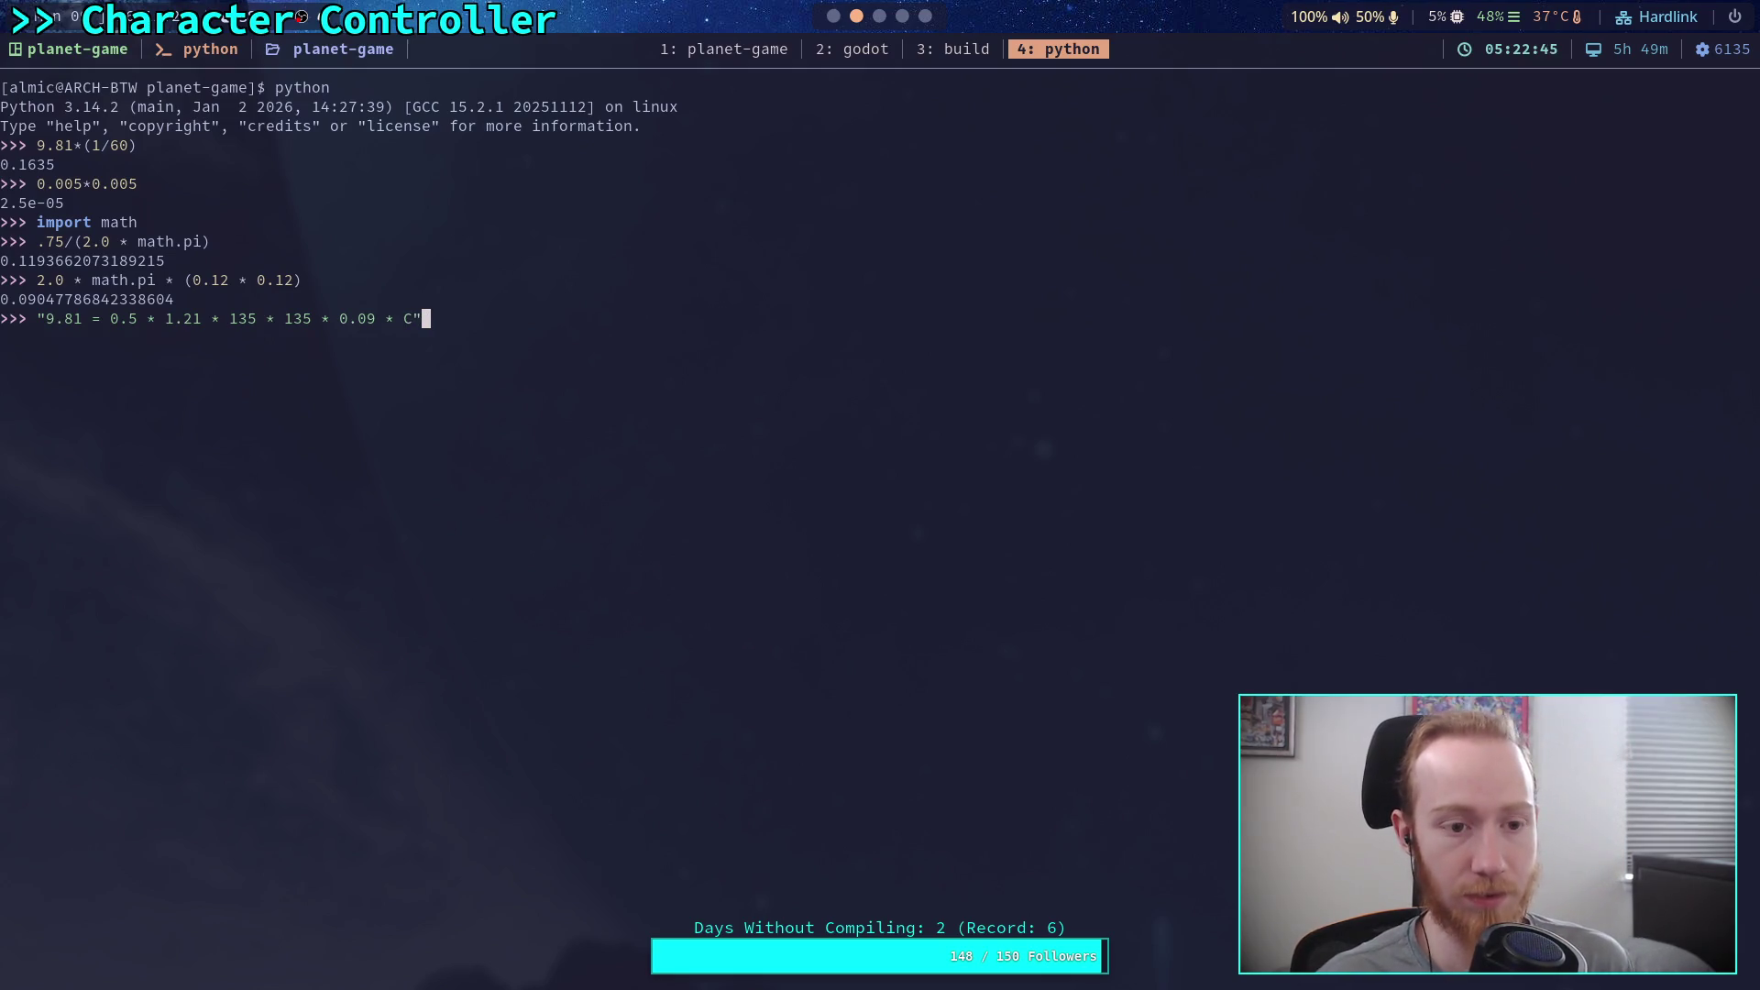
{"action": "key", "text": "Return"}
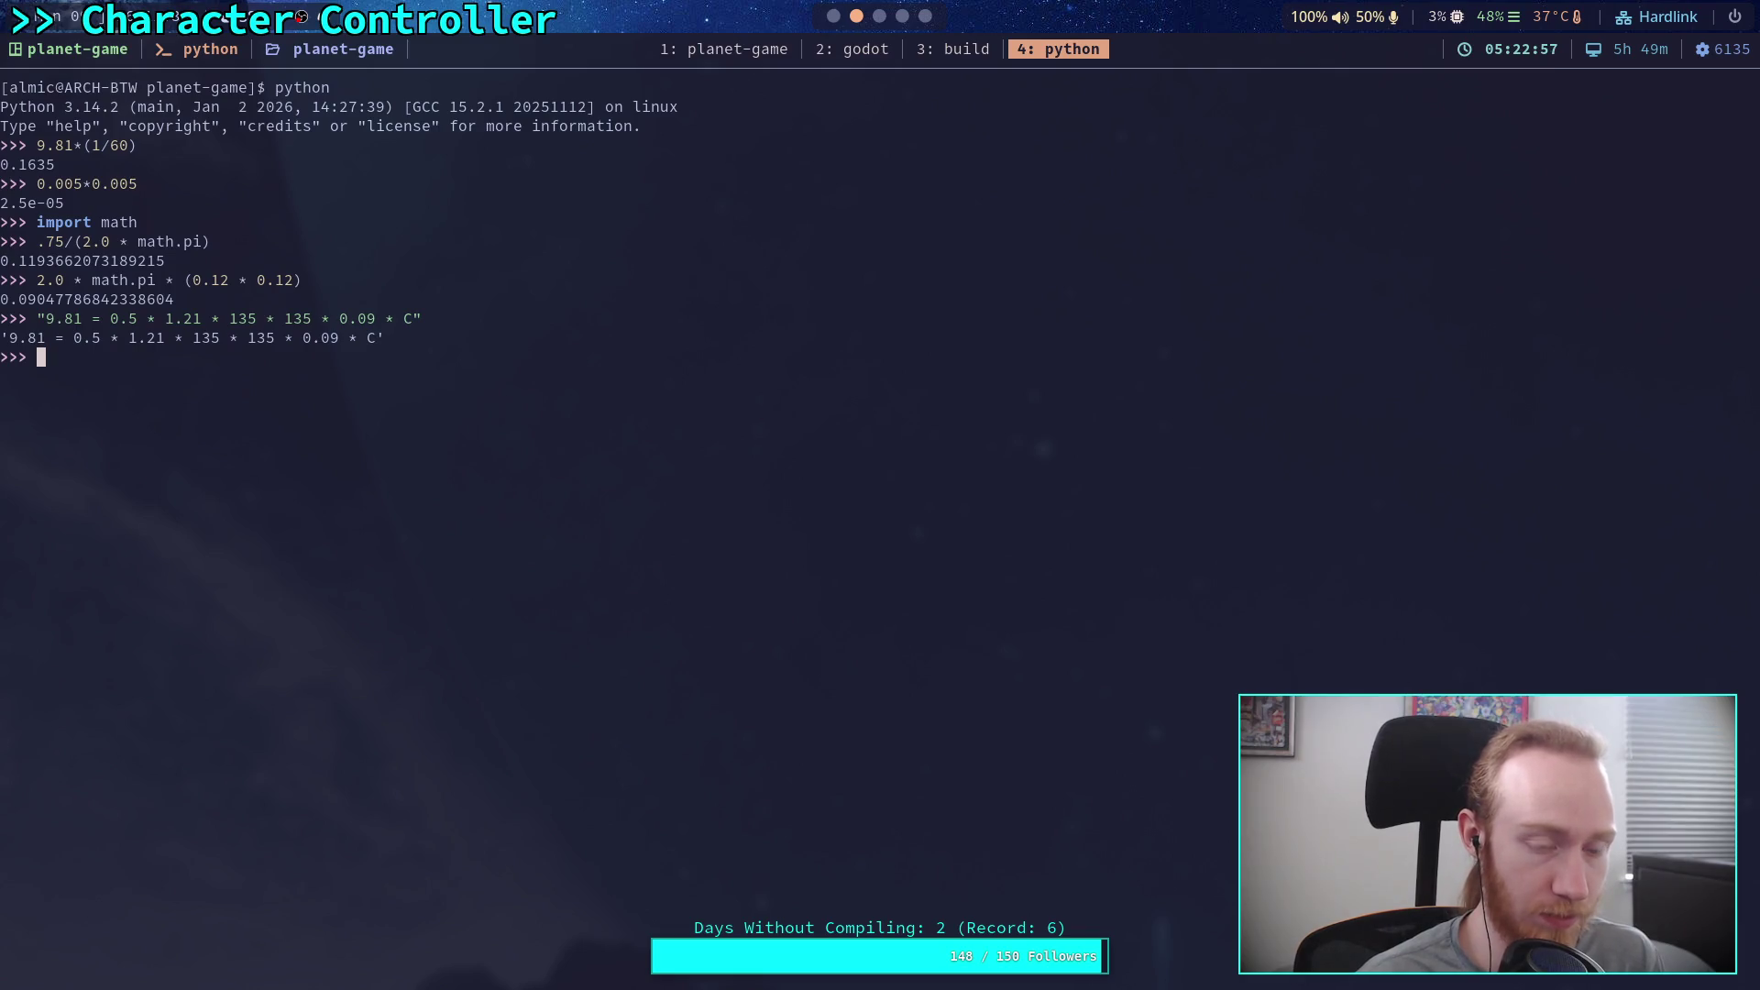
{"action": "type", "text": "0.6"}
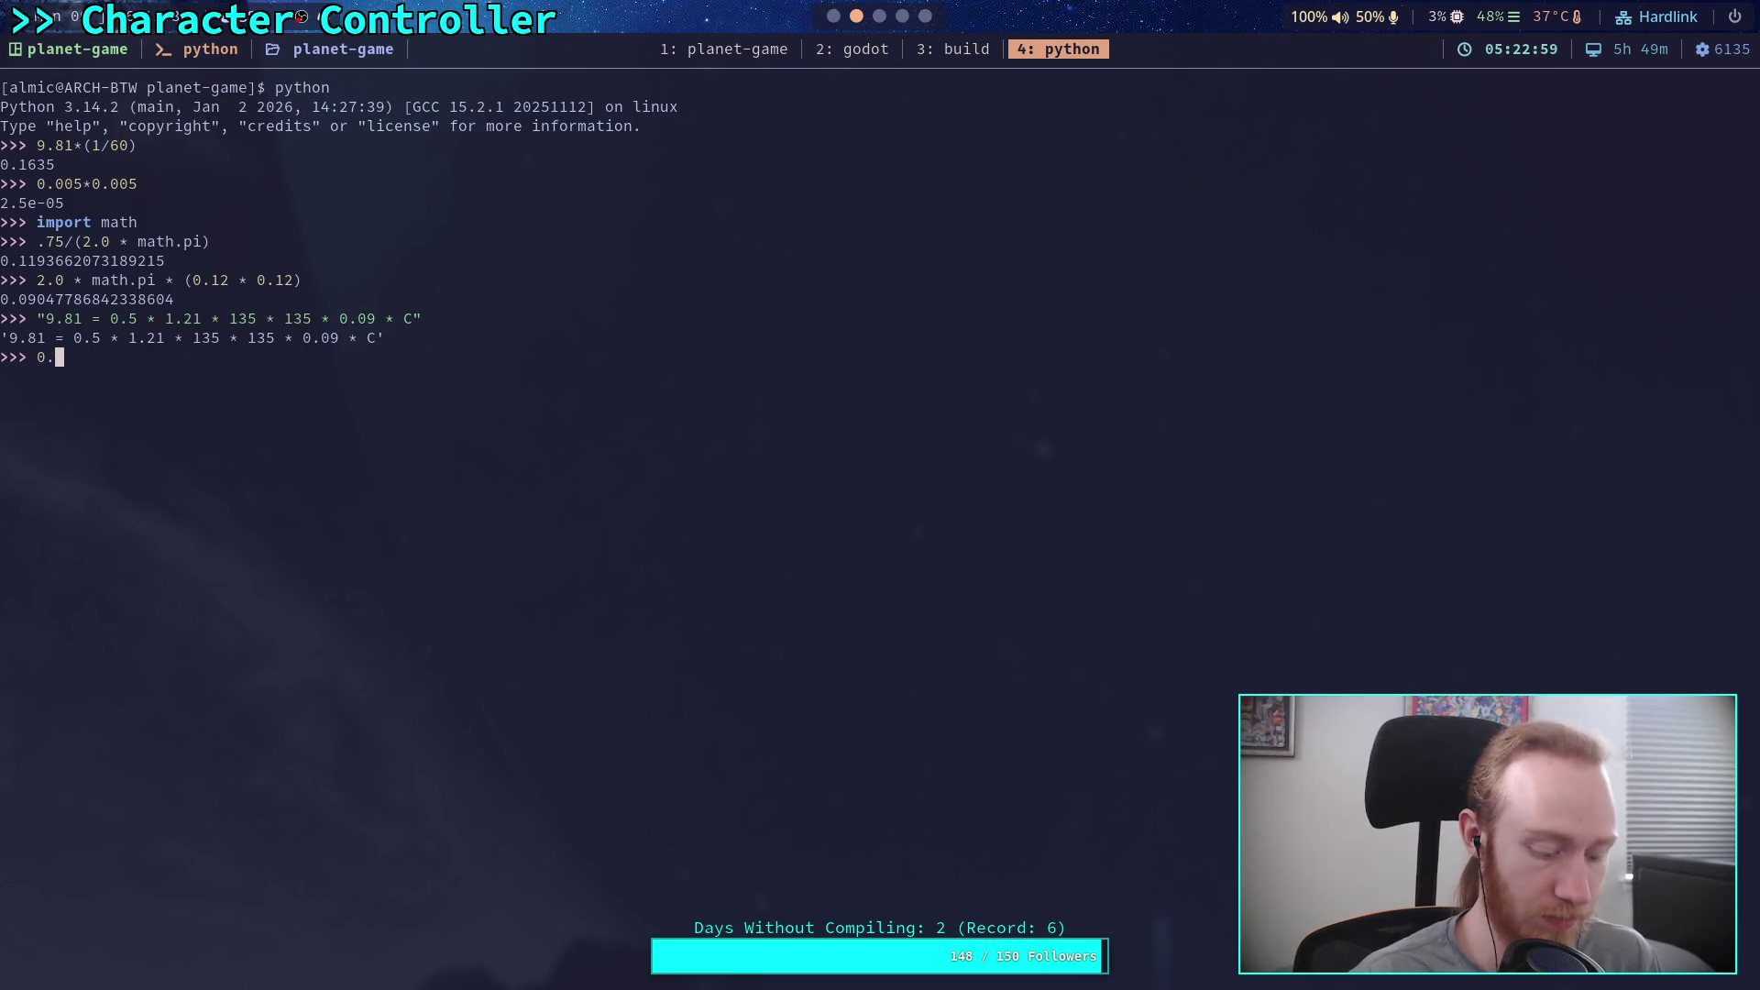
{"action": "key", "text": "BackSpace"}
{"action": "type", "text": "5"}
{"action": "type", "text": "*1.21"}
{"action": "type", "text": "*12"}
{"action": "key", "text": "BackSpace"}
{"action": "type", "text": "5*13"}
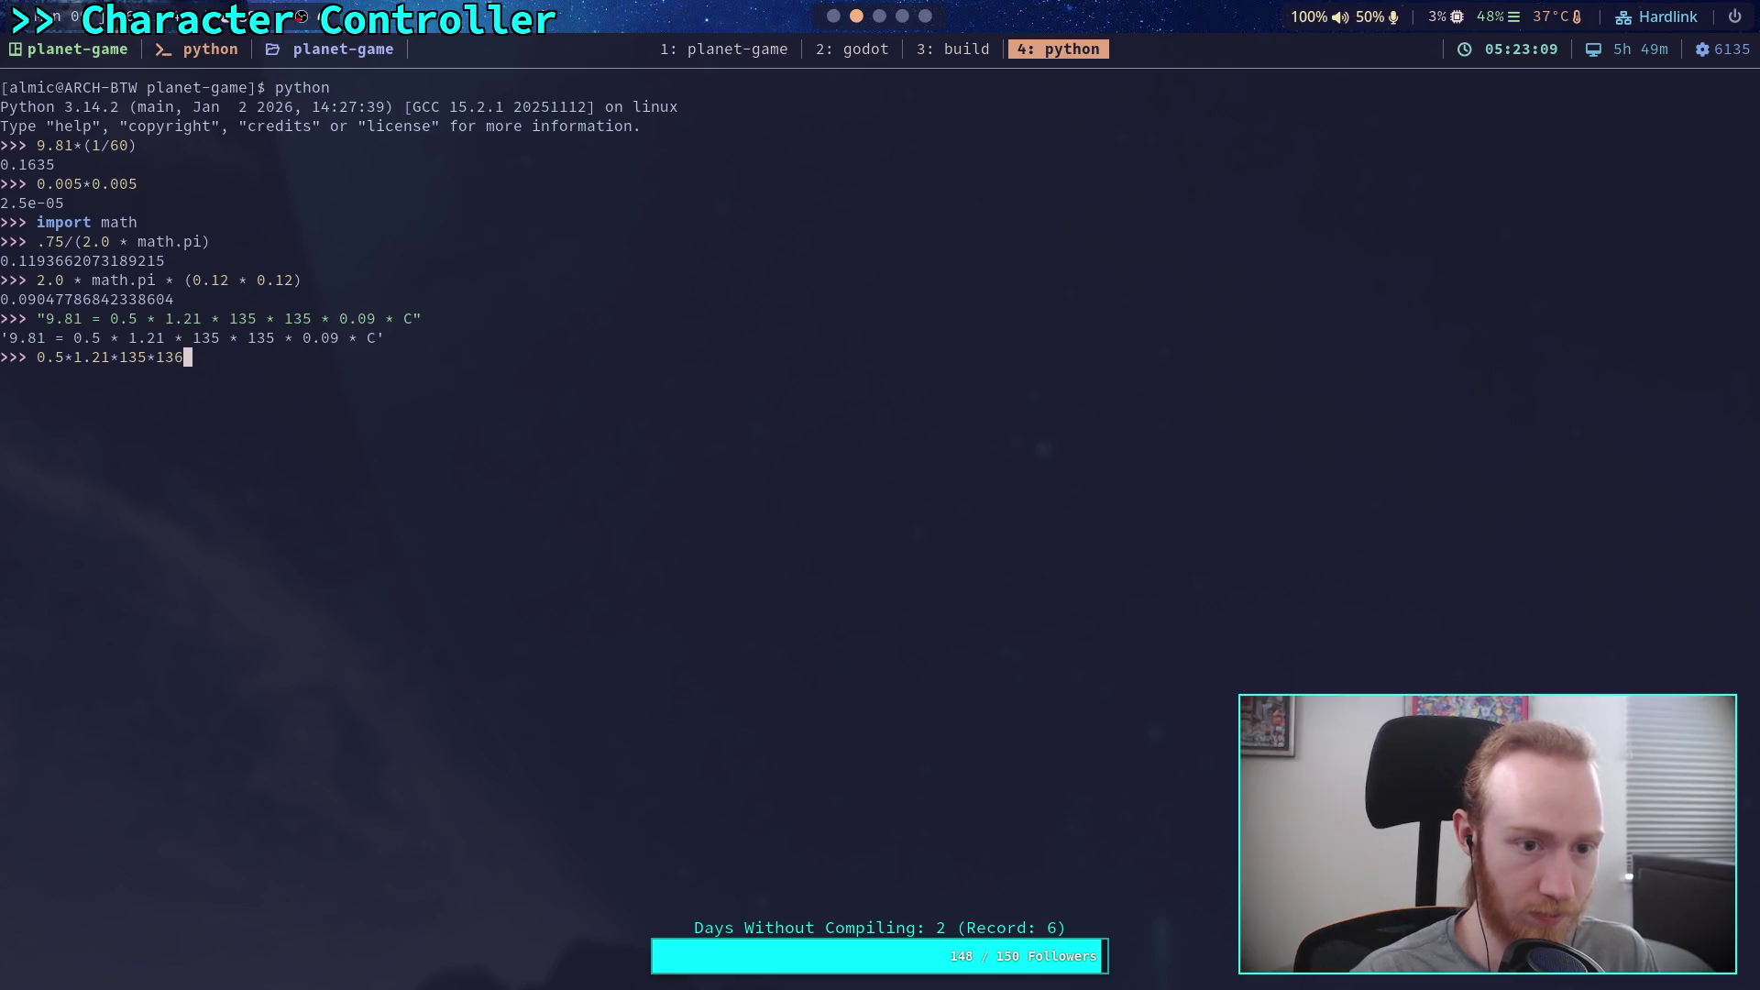
{"action": "type", "text": "5*0.09"}
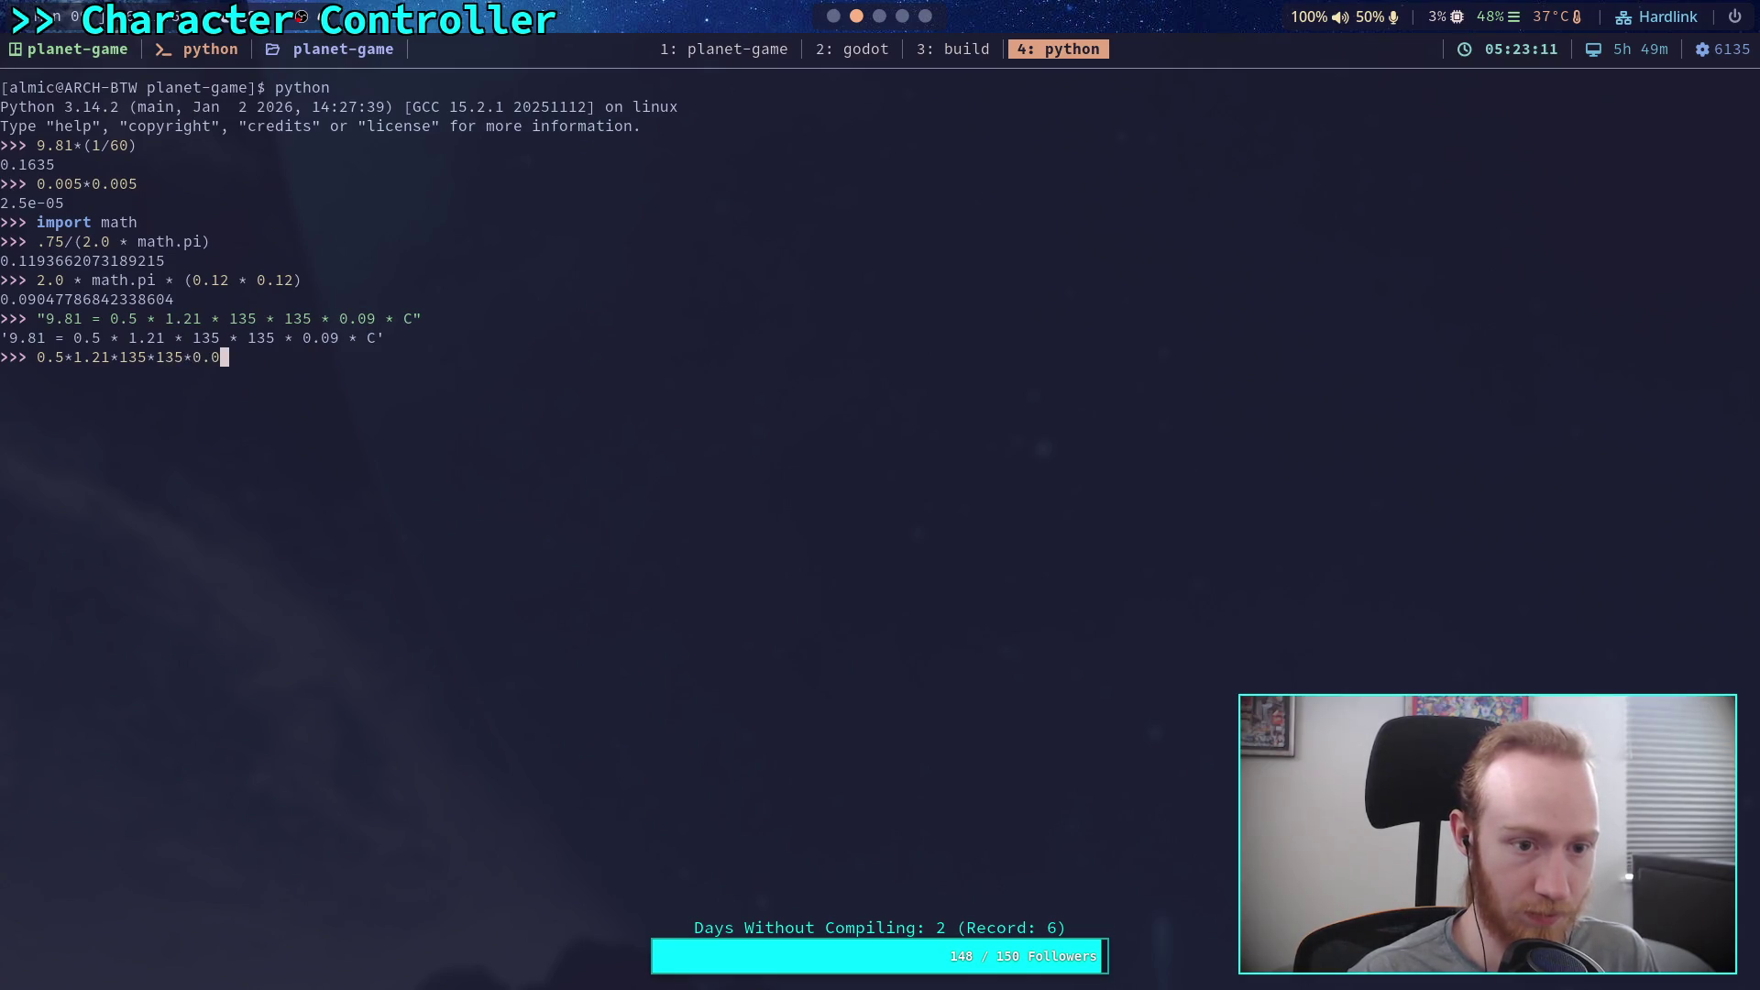
{"action": "key", "text": "Return"}
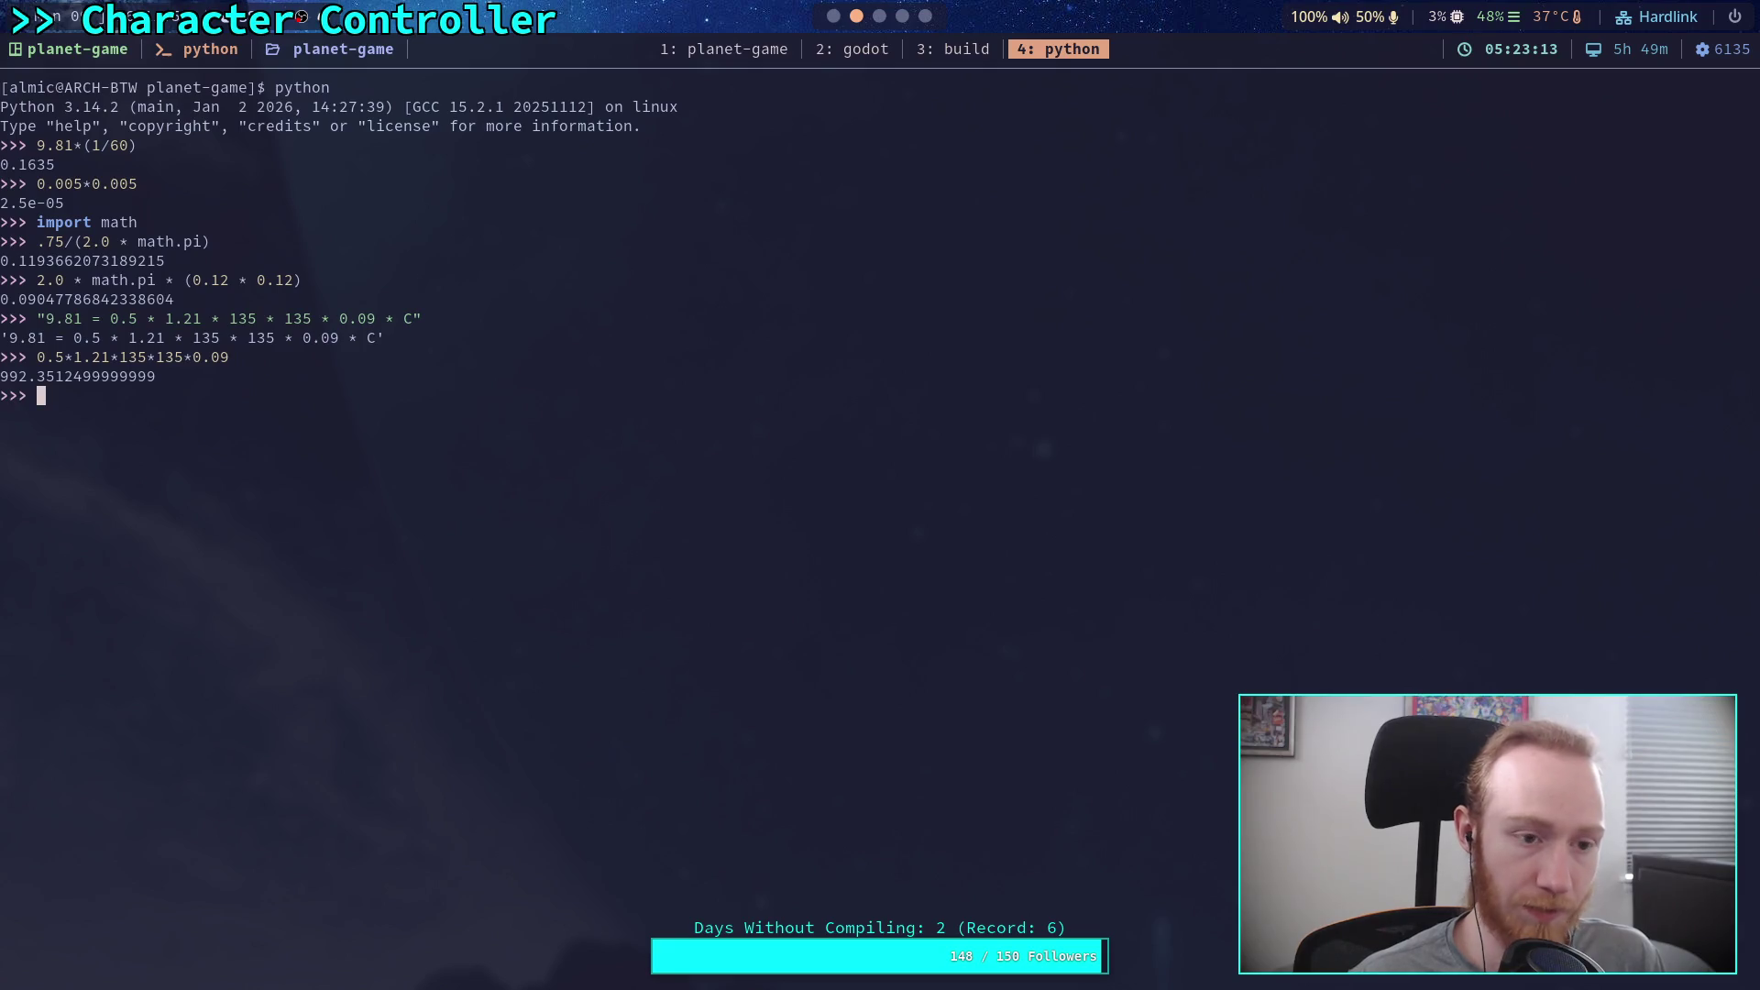
Step: Compute 9.81/992.34 to get the drag coefficient ≈ 0.00989
{"action": "type", "text": "9.8"}
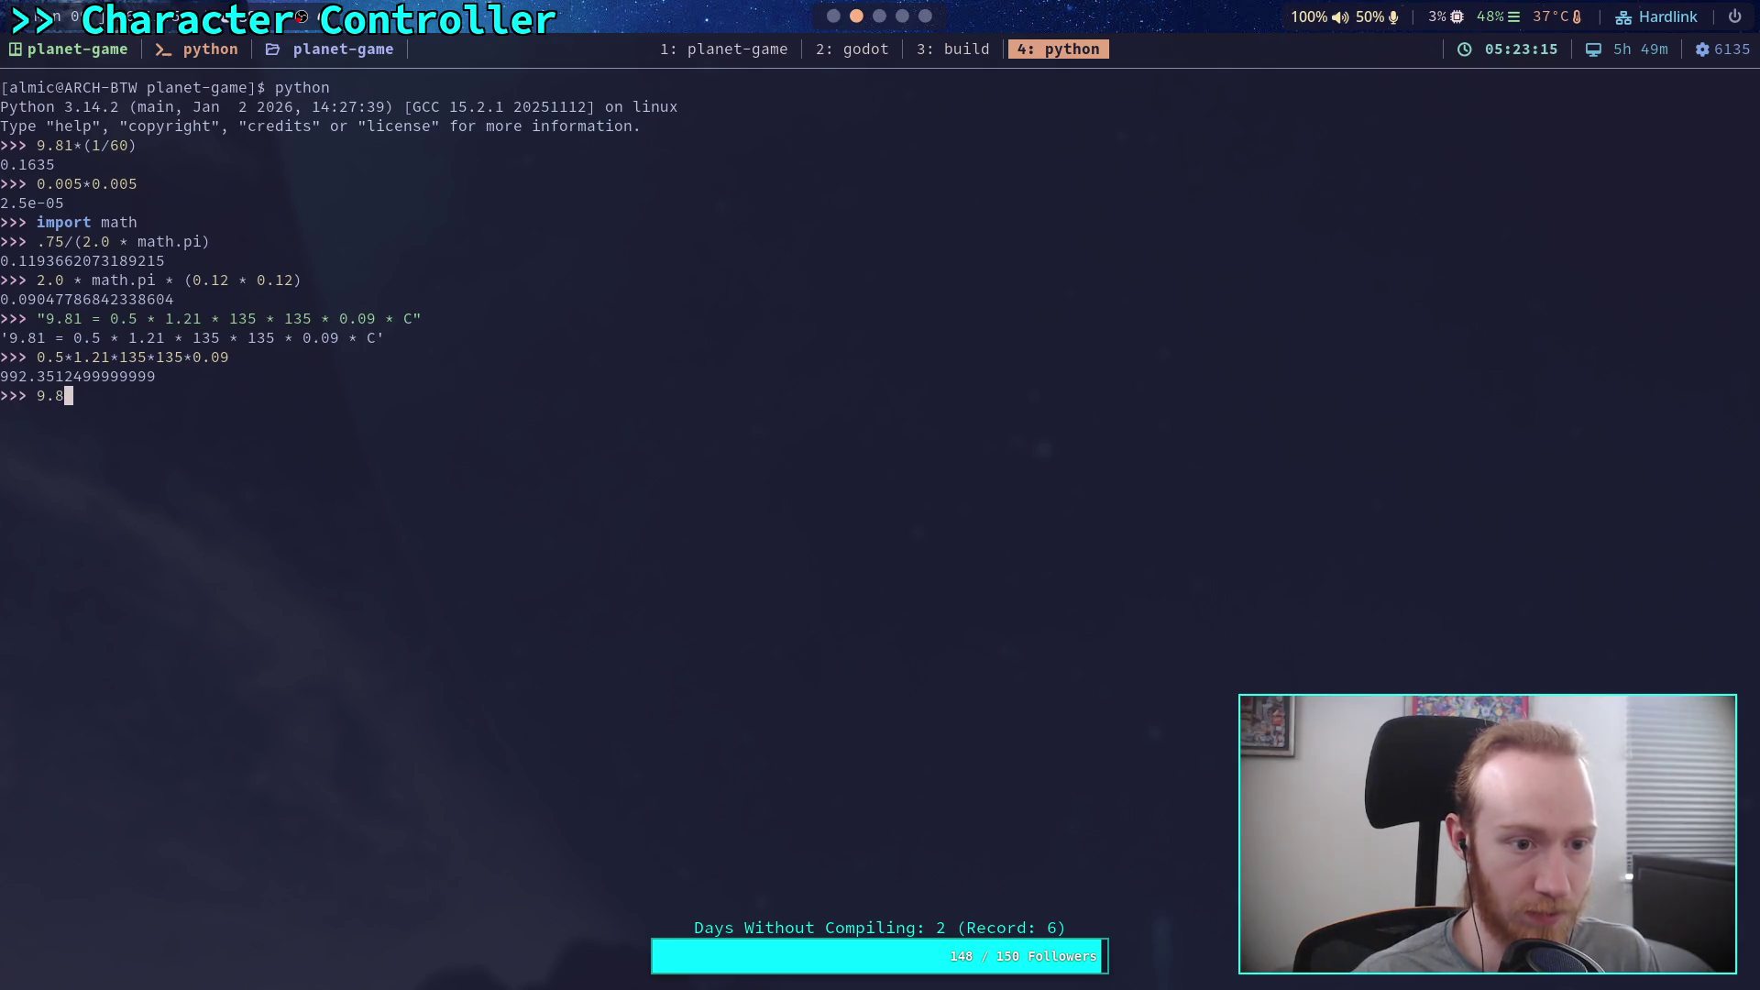
{"action": "type", "text": "1/99"}
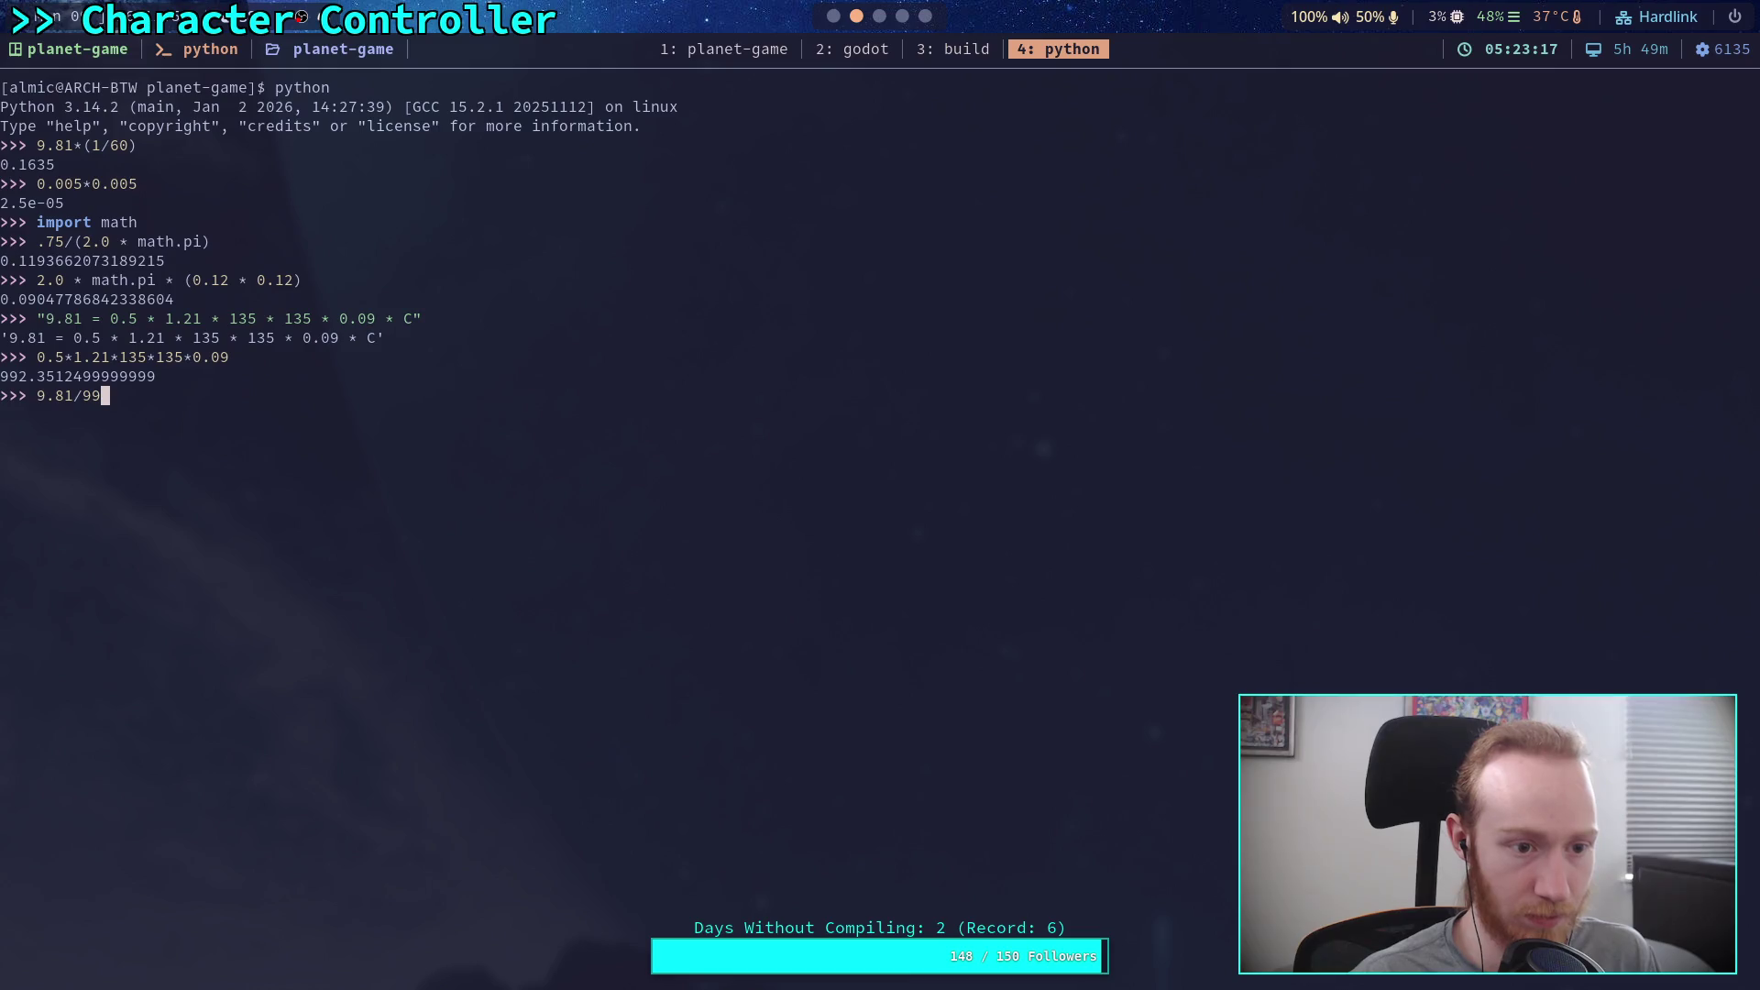
{"action": "type", "text": "2.34"}
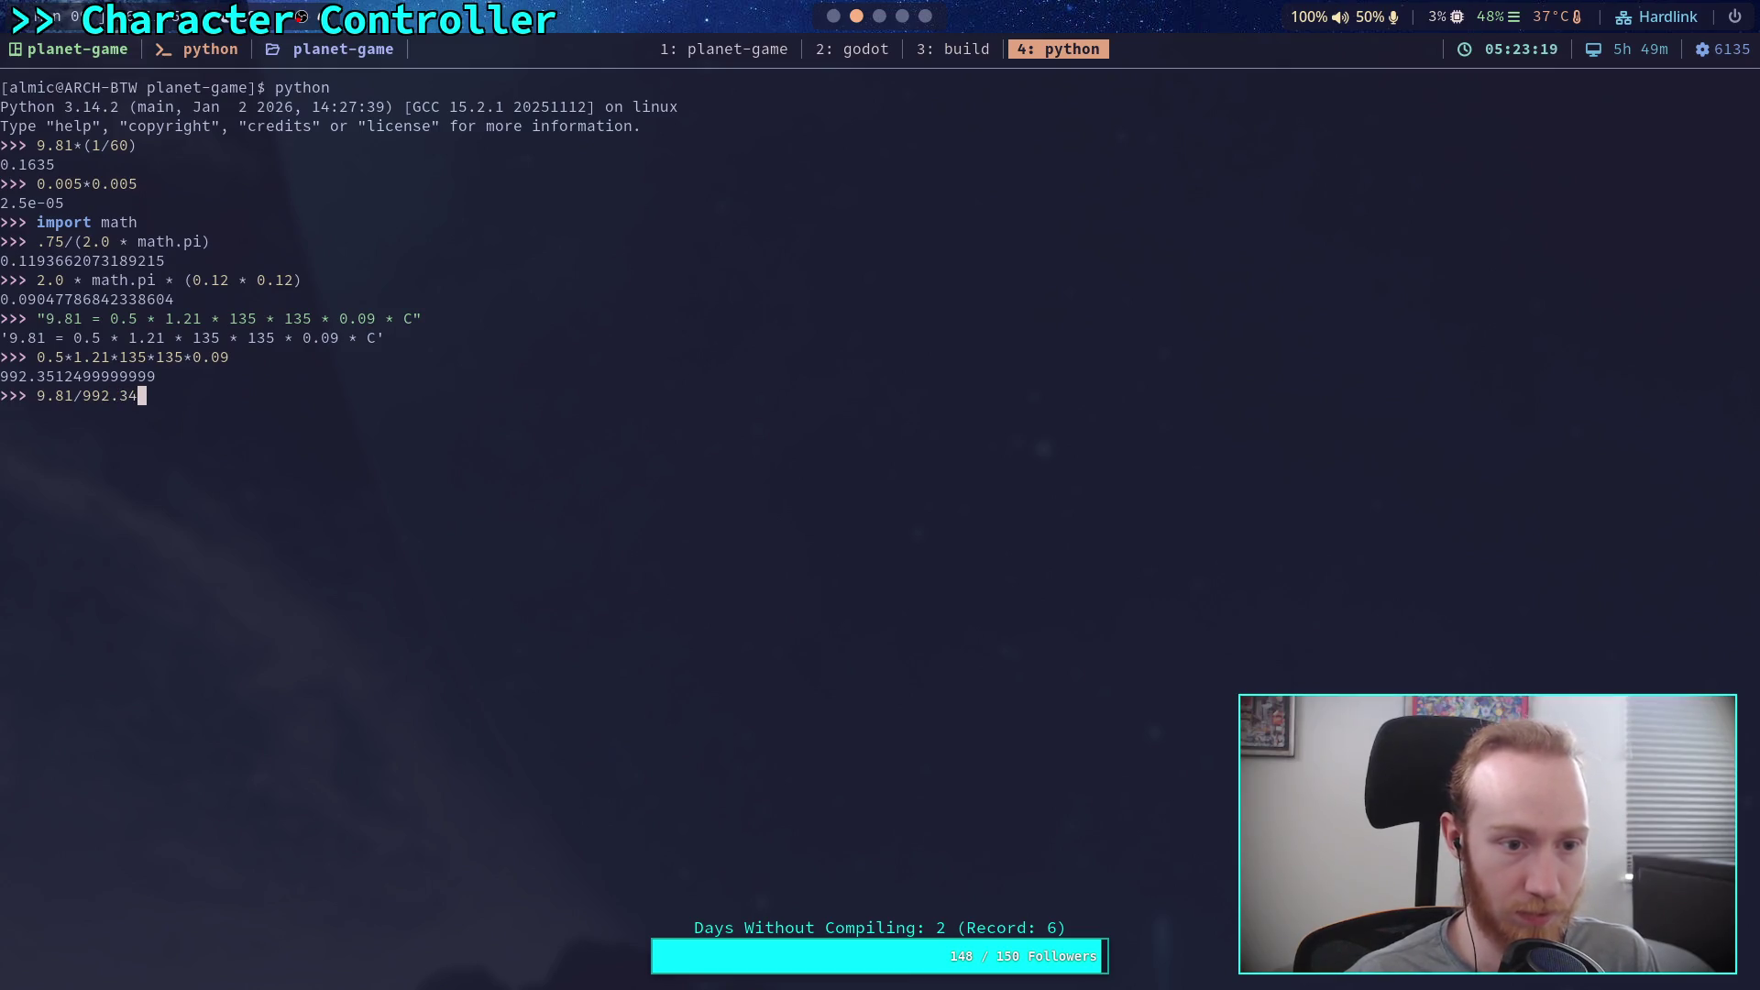
{"action": "type", "text": "5"}
{"action": "key", "text": "Return"}
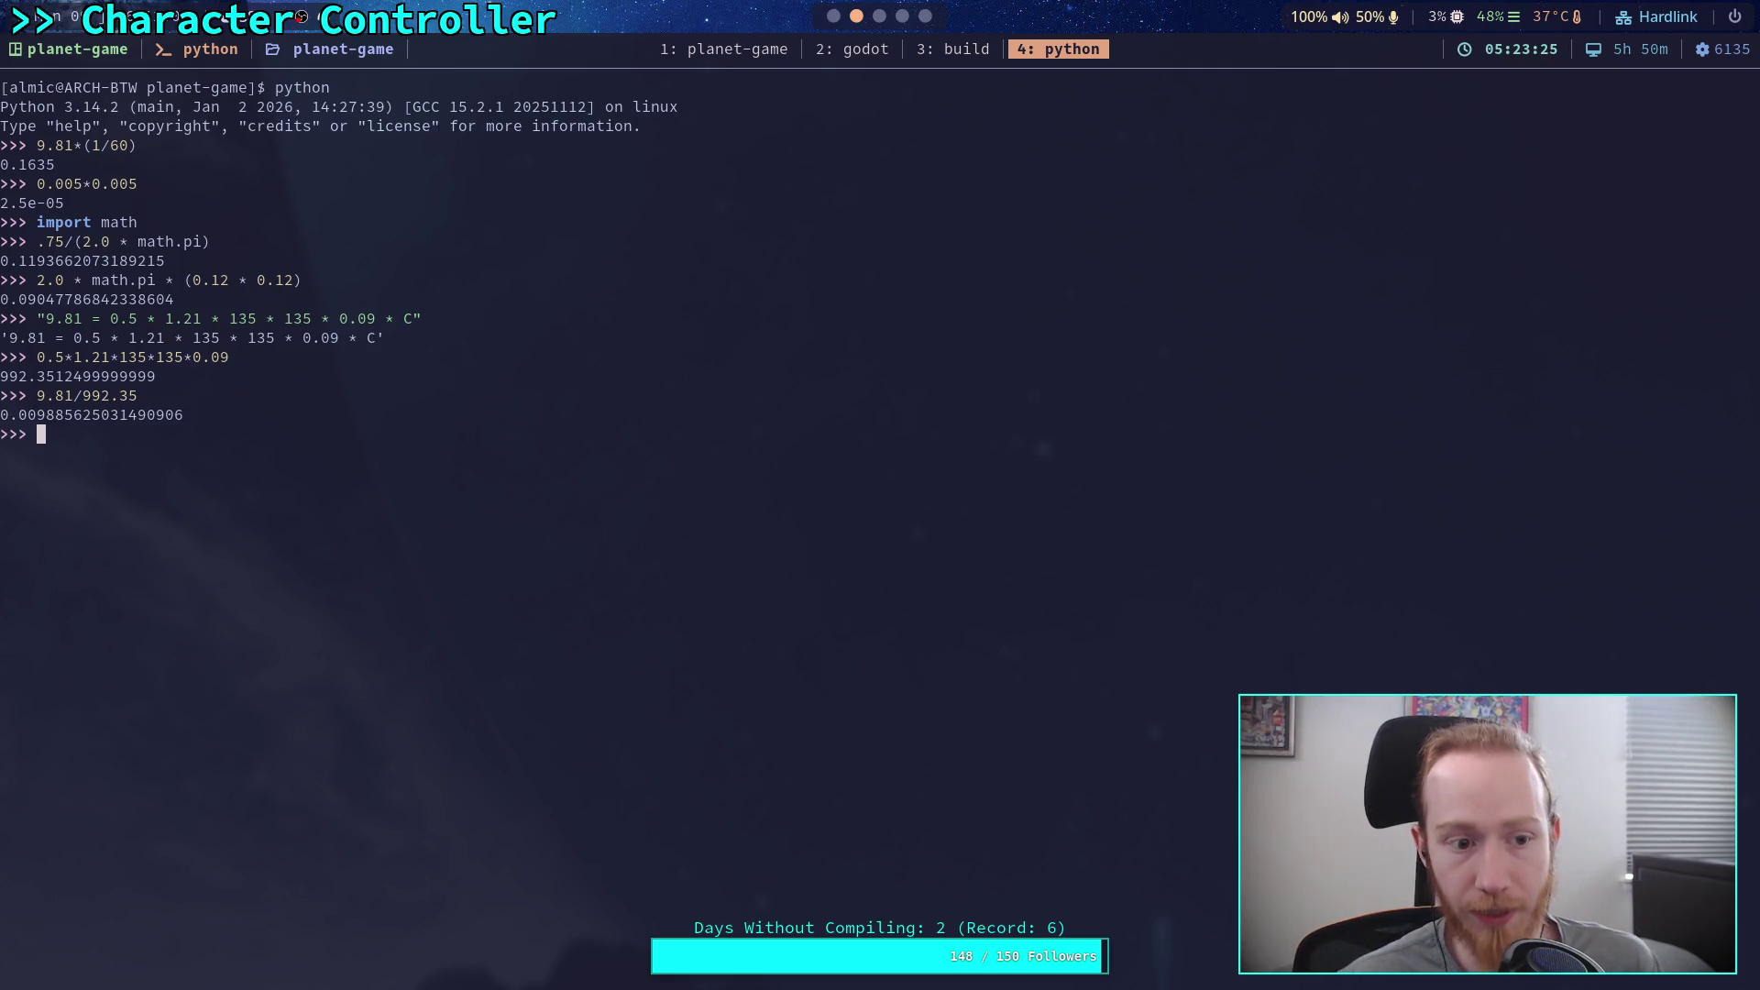
{"action": "left_click", "coordinate": [833, 16]}
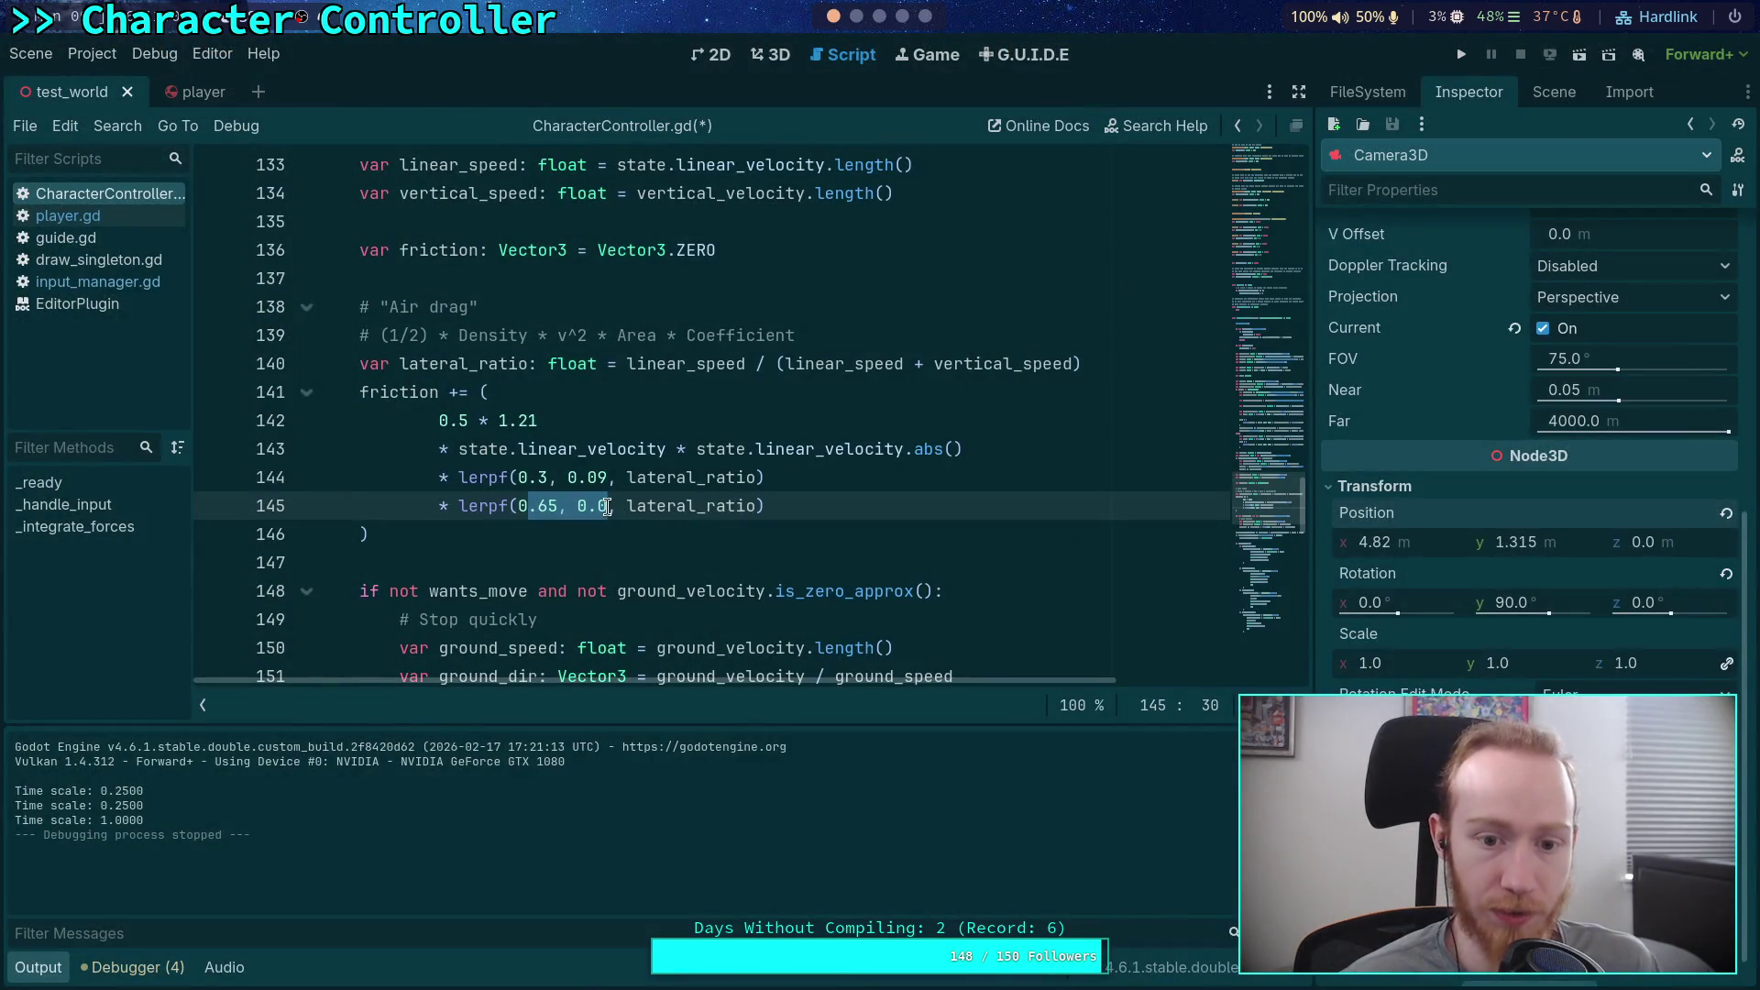
Step: Change the second lerpf's end value from 0.0 to 0.01 on line 145 and save
{"action": "type", "text": "1"}
{"action": "left_click", "coordinate": [878, 505]}
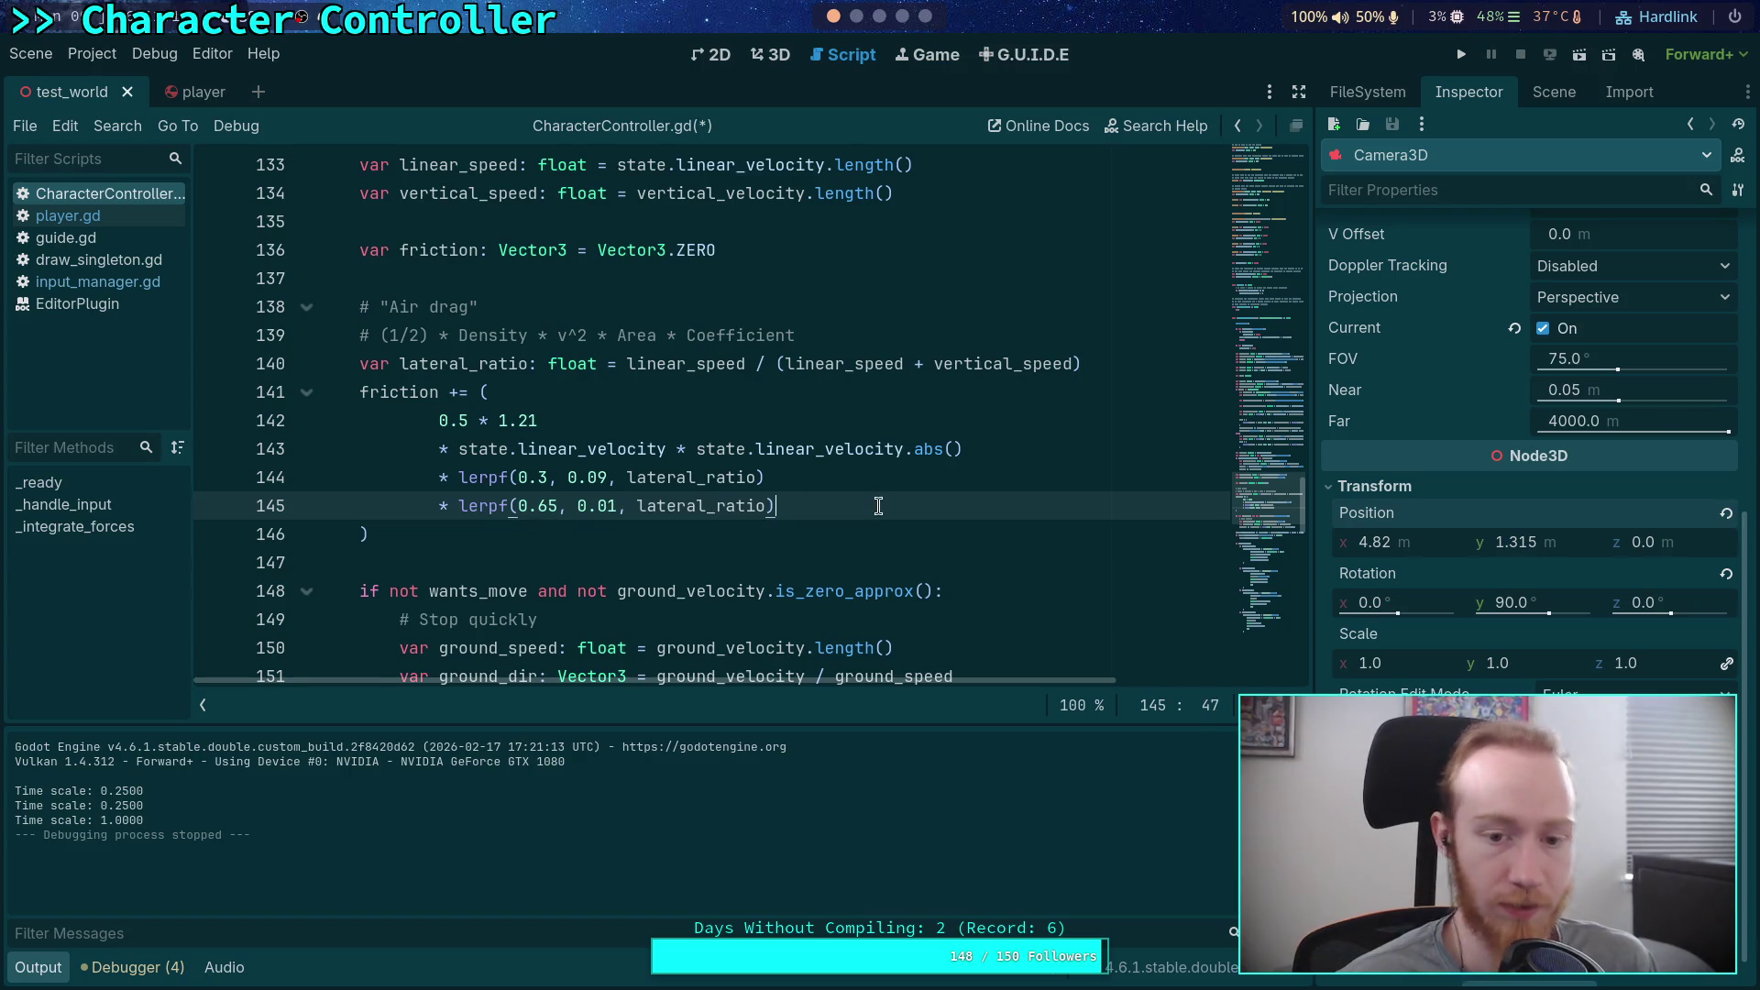
{"action": "key", "text": "ctrl+s"}
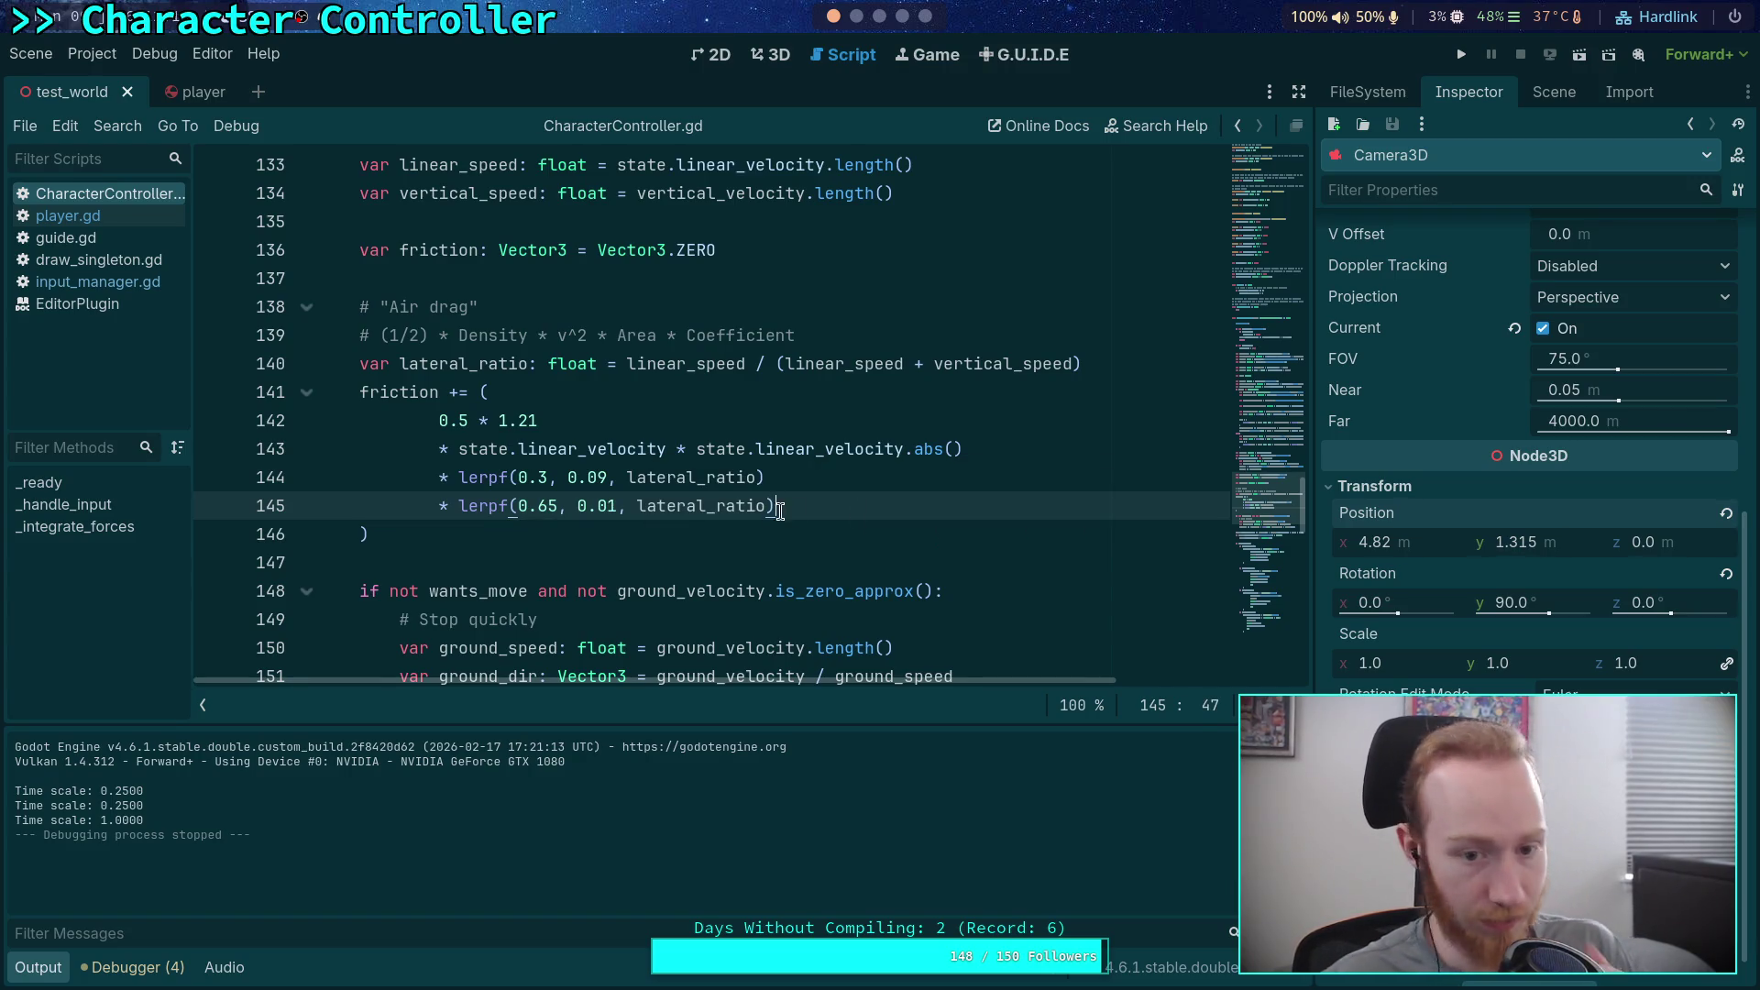
Step: Insert an extra 0.3 argument after 0.09 in the first lerpf on line 144
{"action": "mouse_move", "coordinate": [694, 503]}
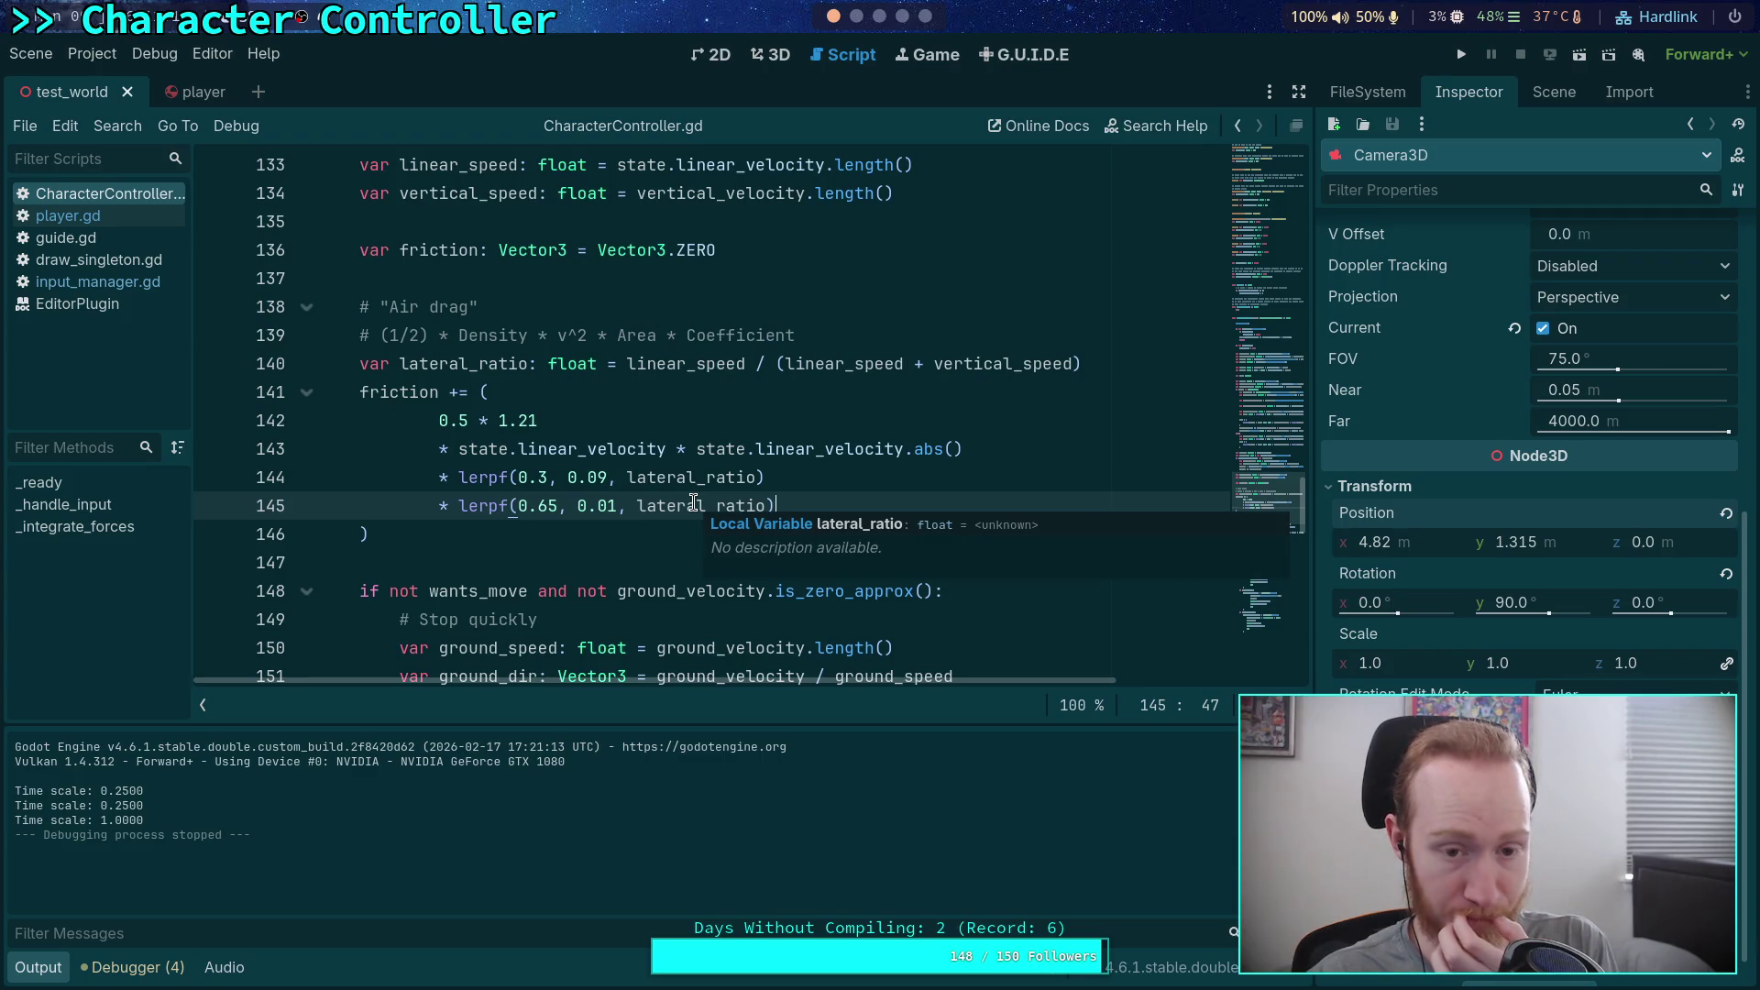
{"action": "mouse_move", "coordinate": [654, 366]}
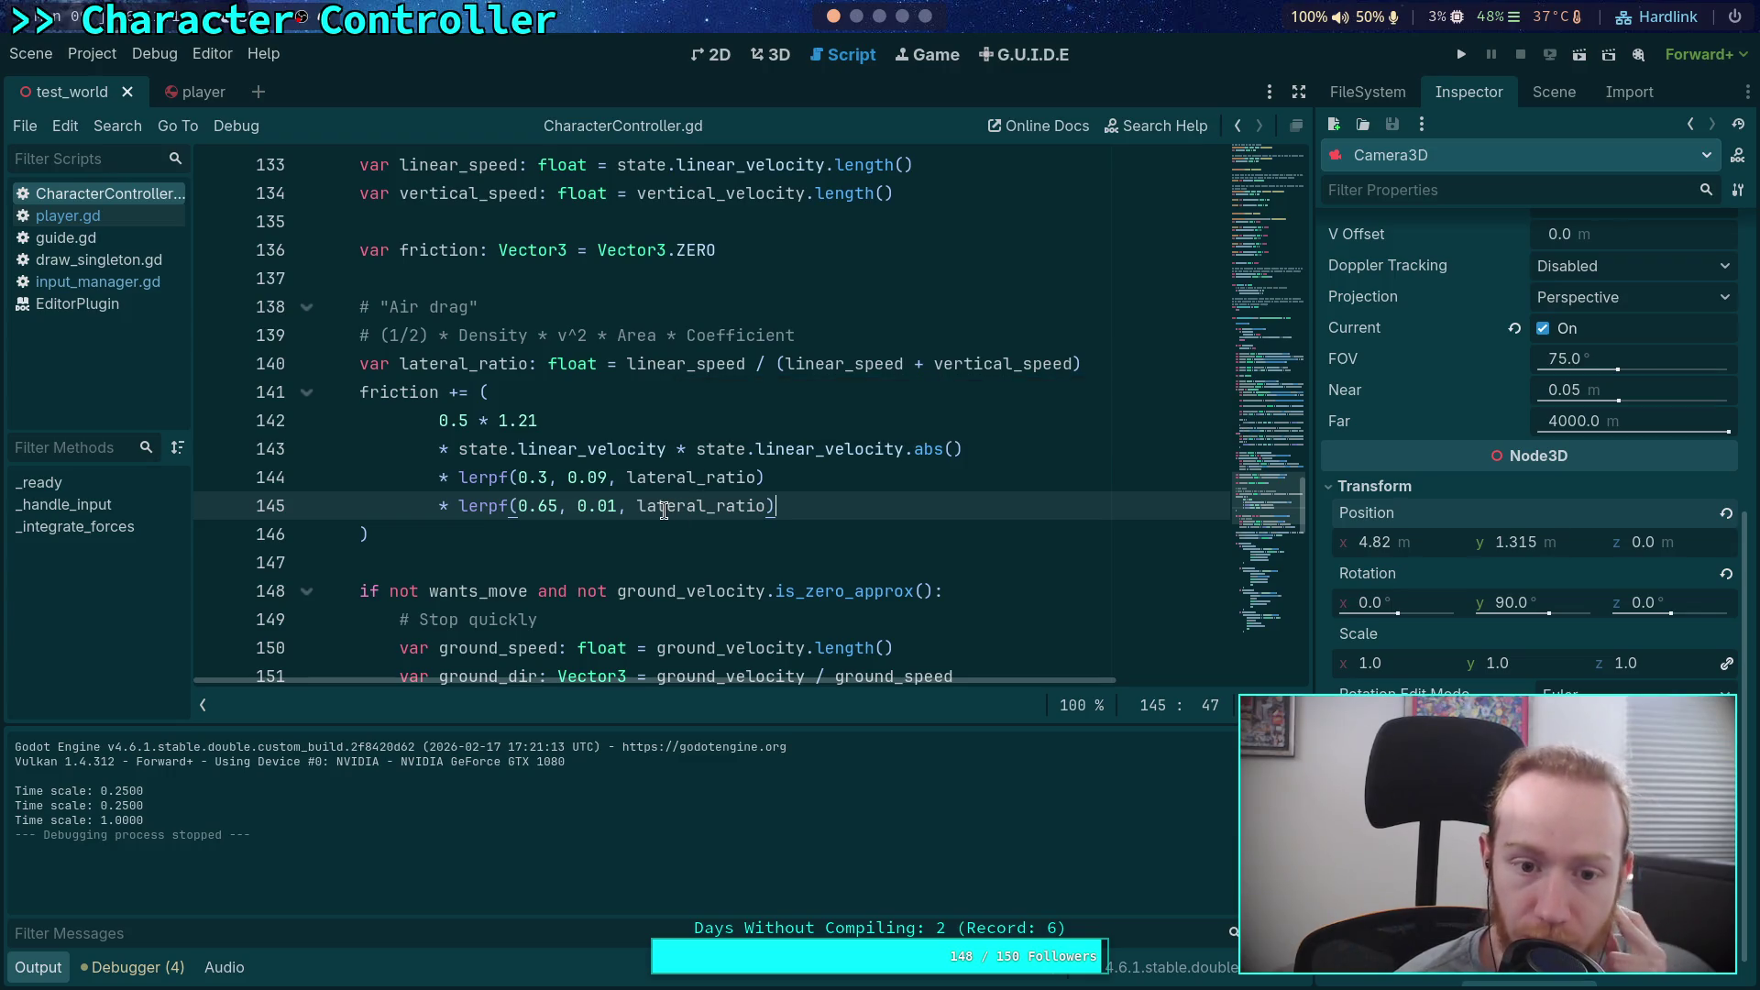
{"action": "mouse_move", "coordinate": [639, 501]}
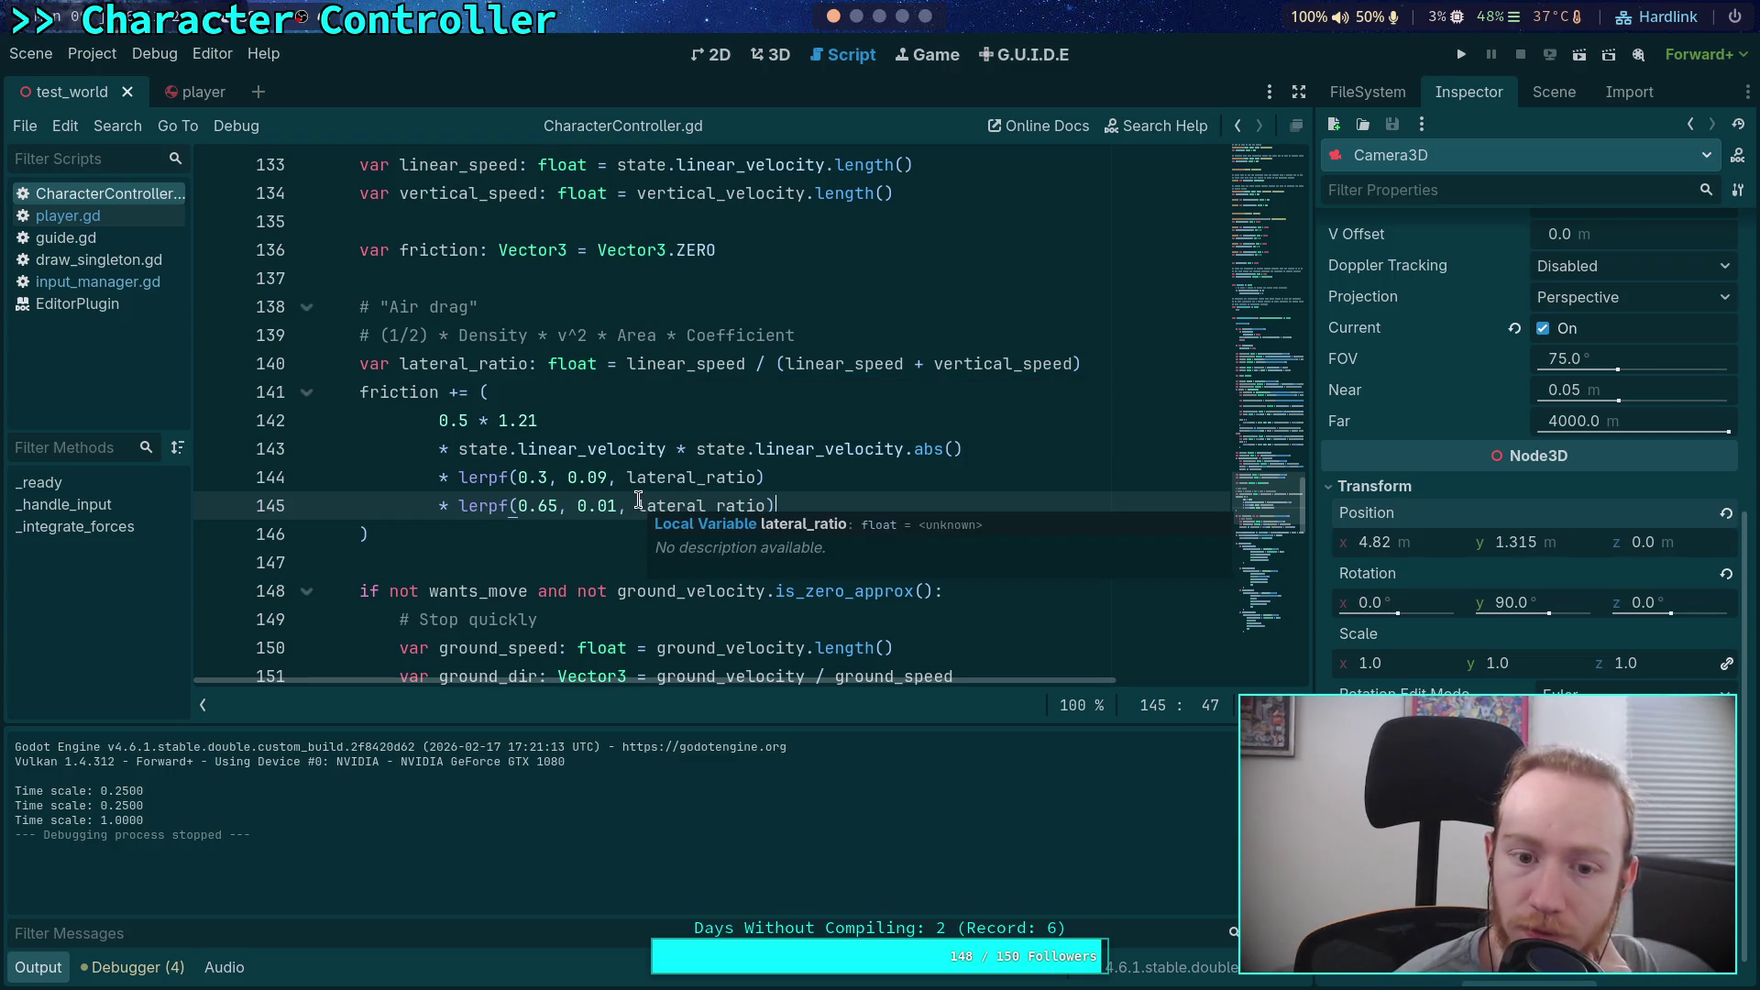
{"action": "left_click_drag", "start_coordinate": [518, 477], "coordinate": [561, 473]}
{"action": "left_click", "coordinate": [620, 475]}
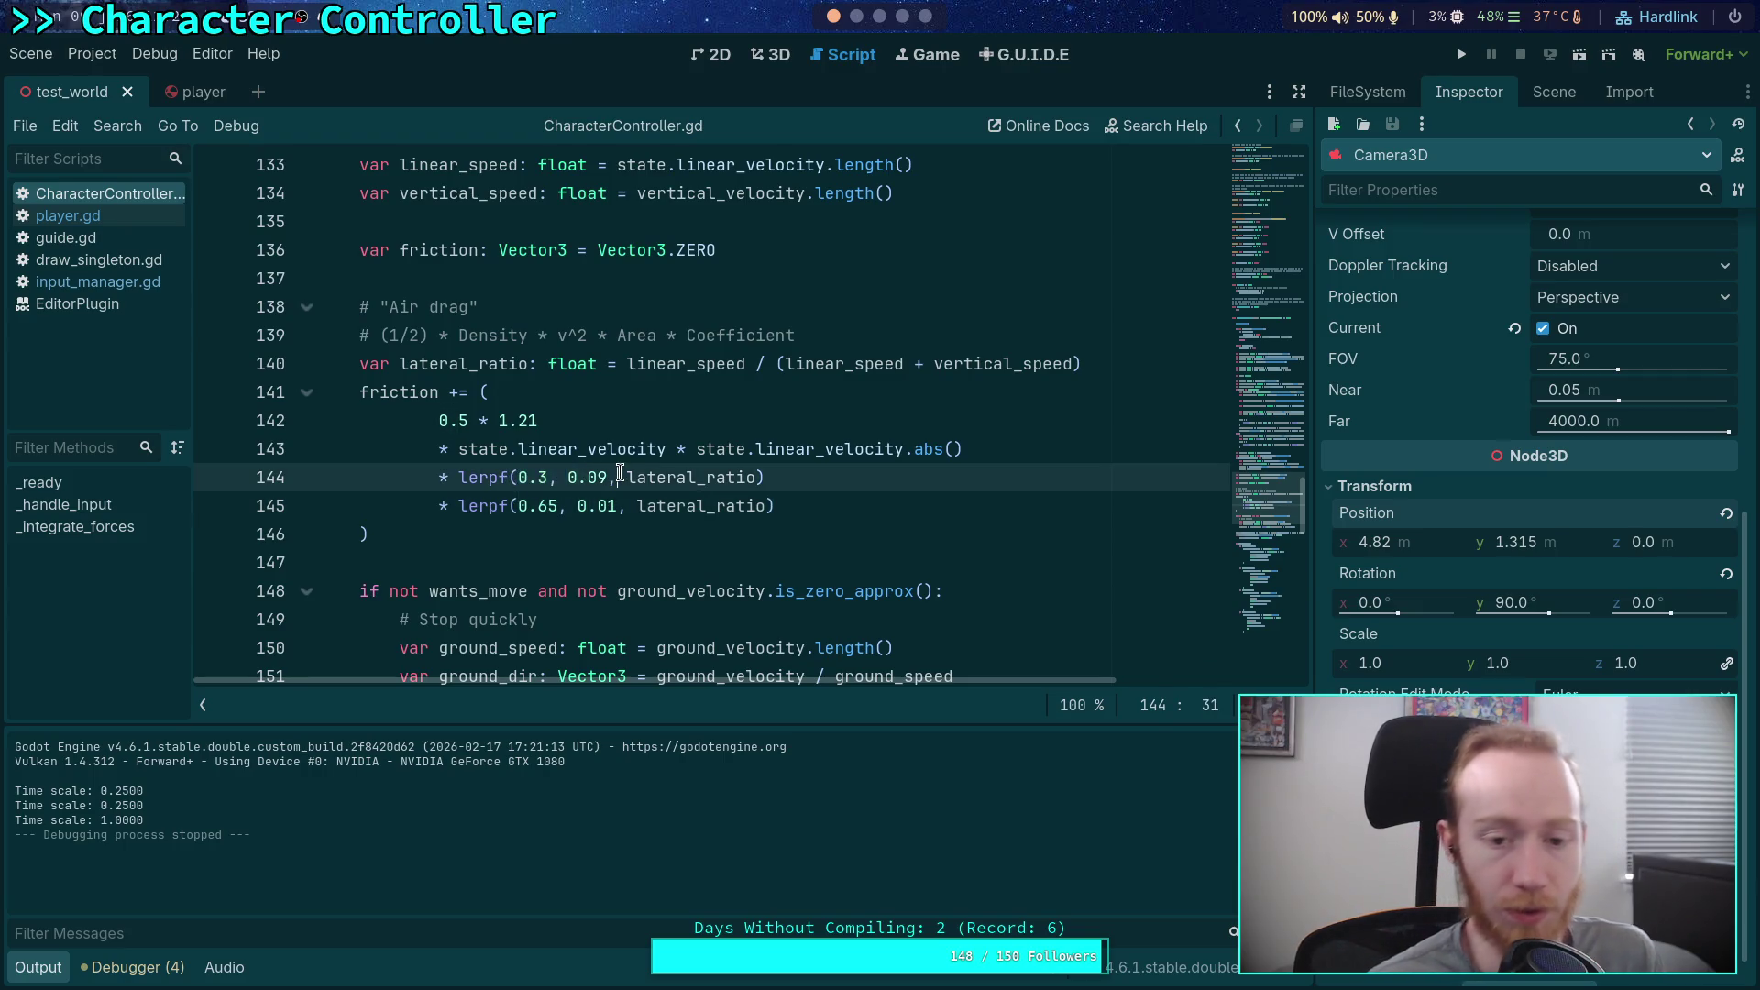
{"action": "type", "text": "0.3,"}
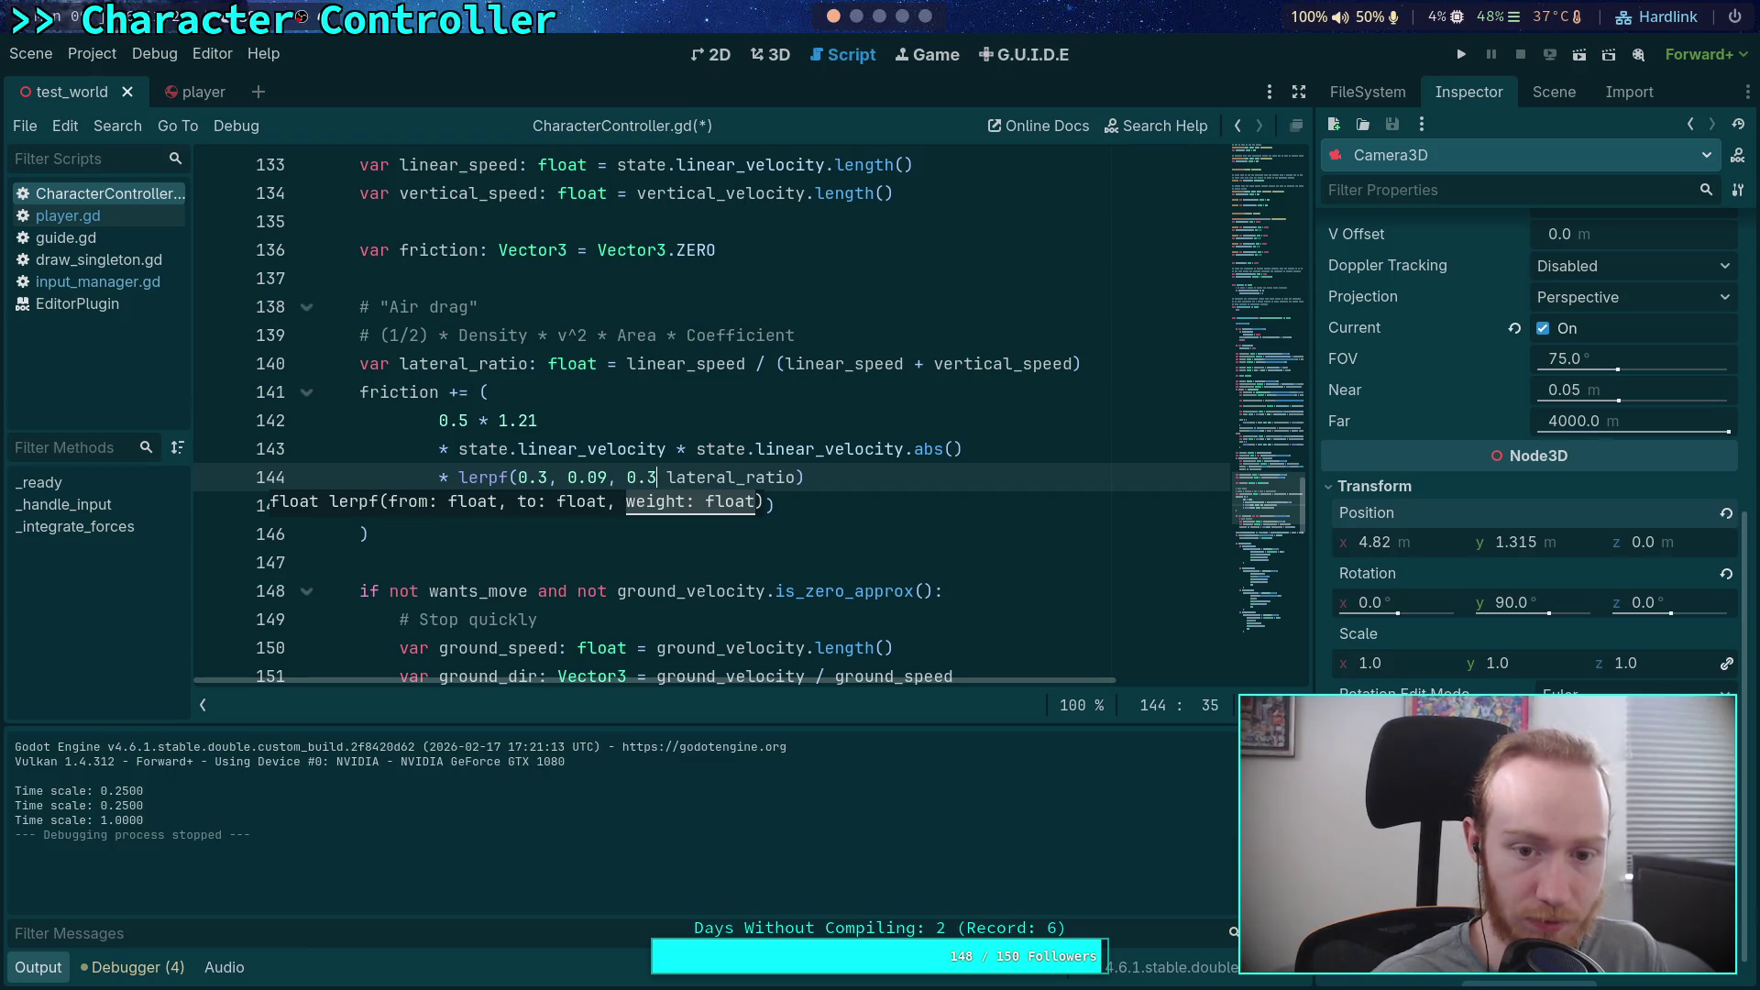
{"action": "left_click_drag", "start_coordinate": [563, 477], "coordinate": [518, 476]}
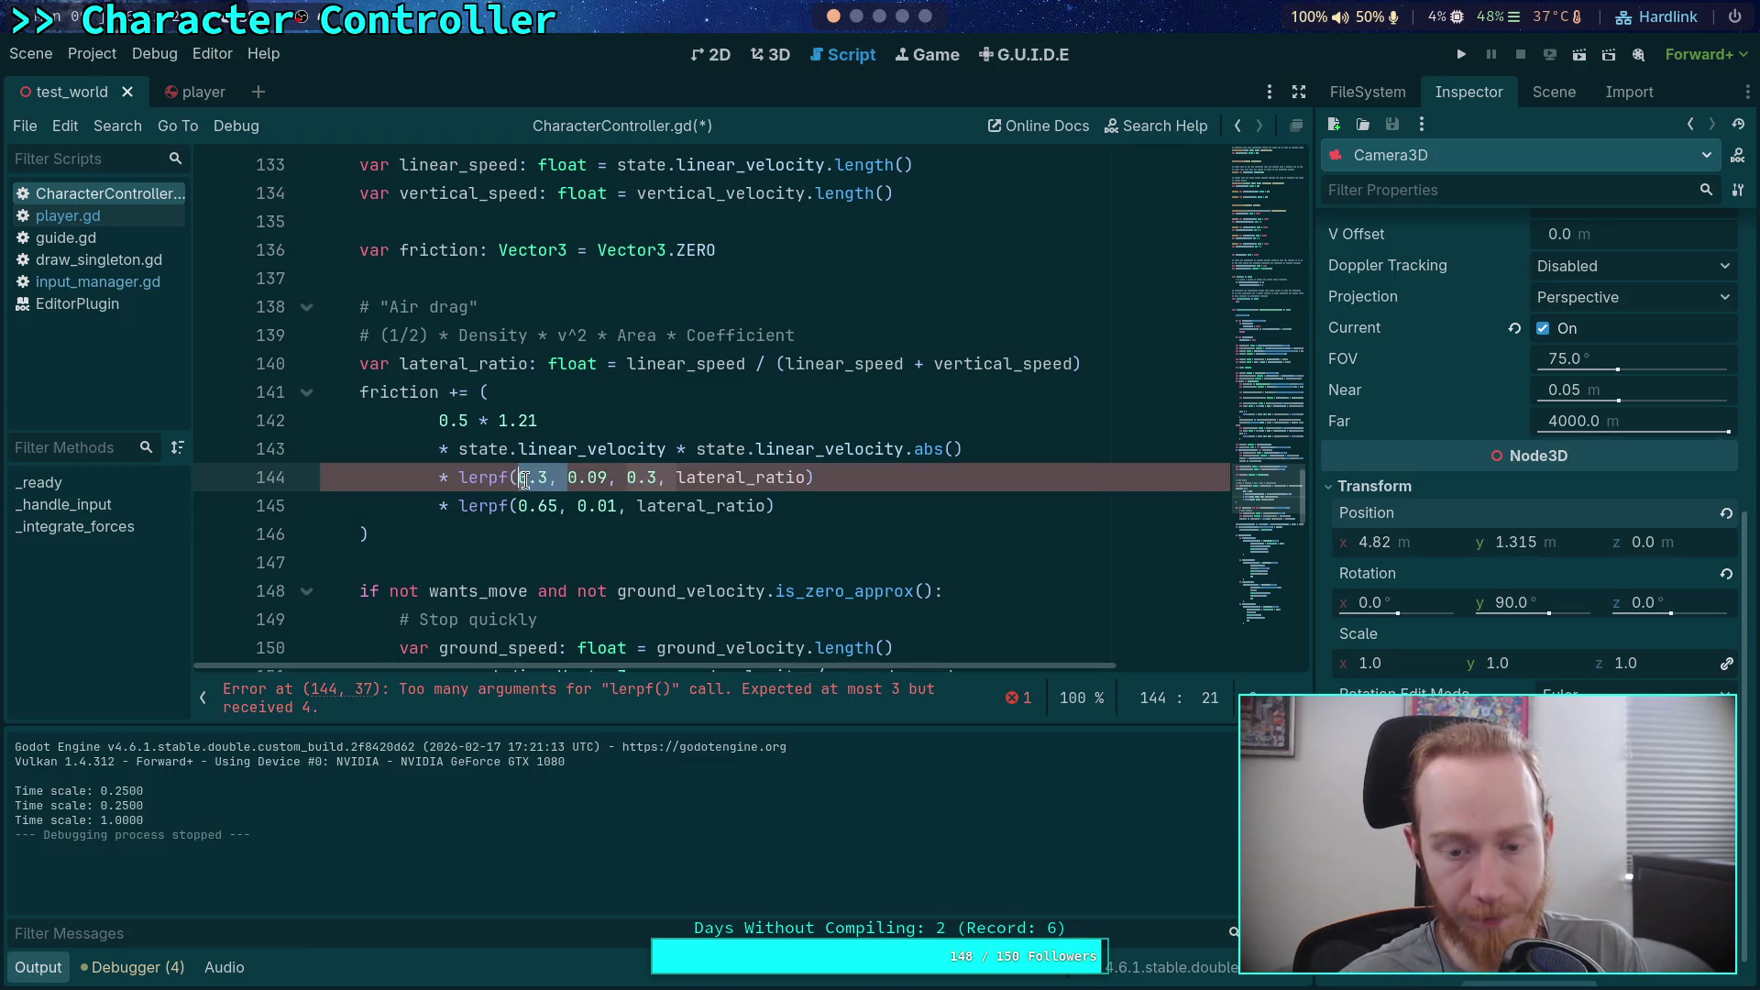
Step: Check where linear_speed is used and defined, then add a new line after lateral_ratio
{"action": "double_click", "coordinate": [645, 364]}
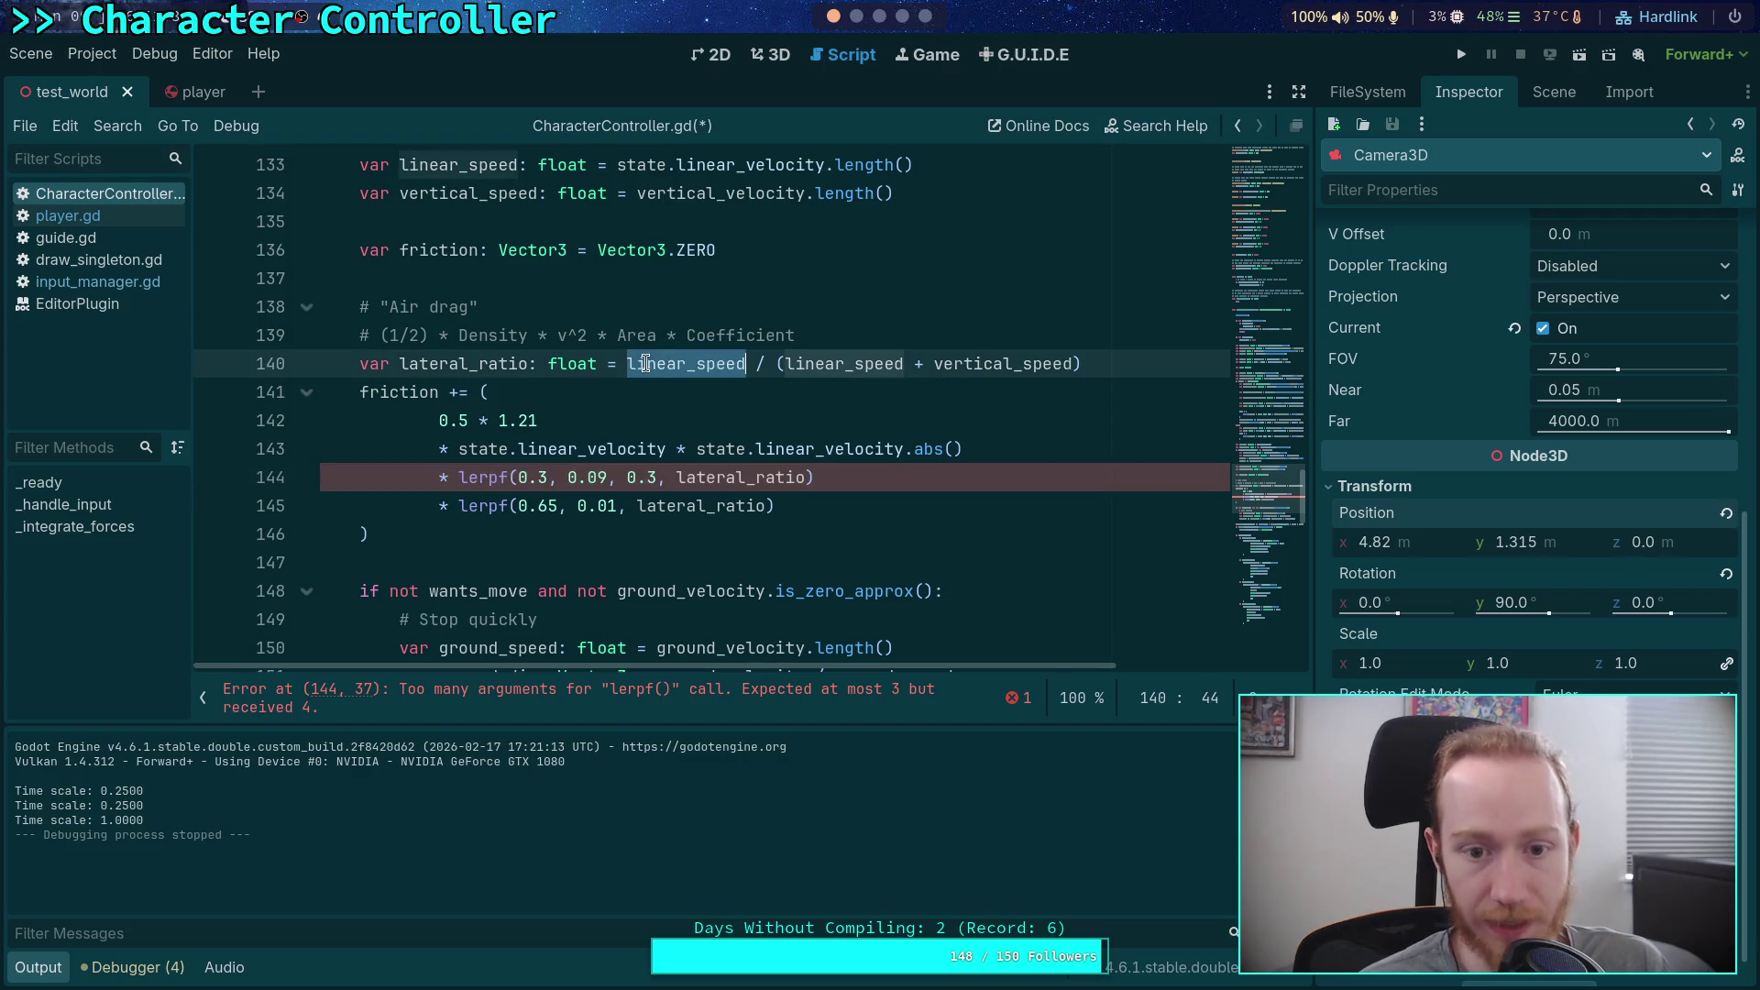
{"action": "scroll", "coordinate": [664, 392], "scroll_direction": "up", "scroll_amount": 1}
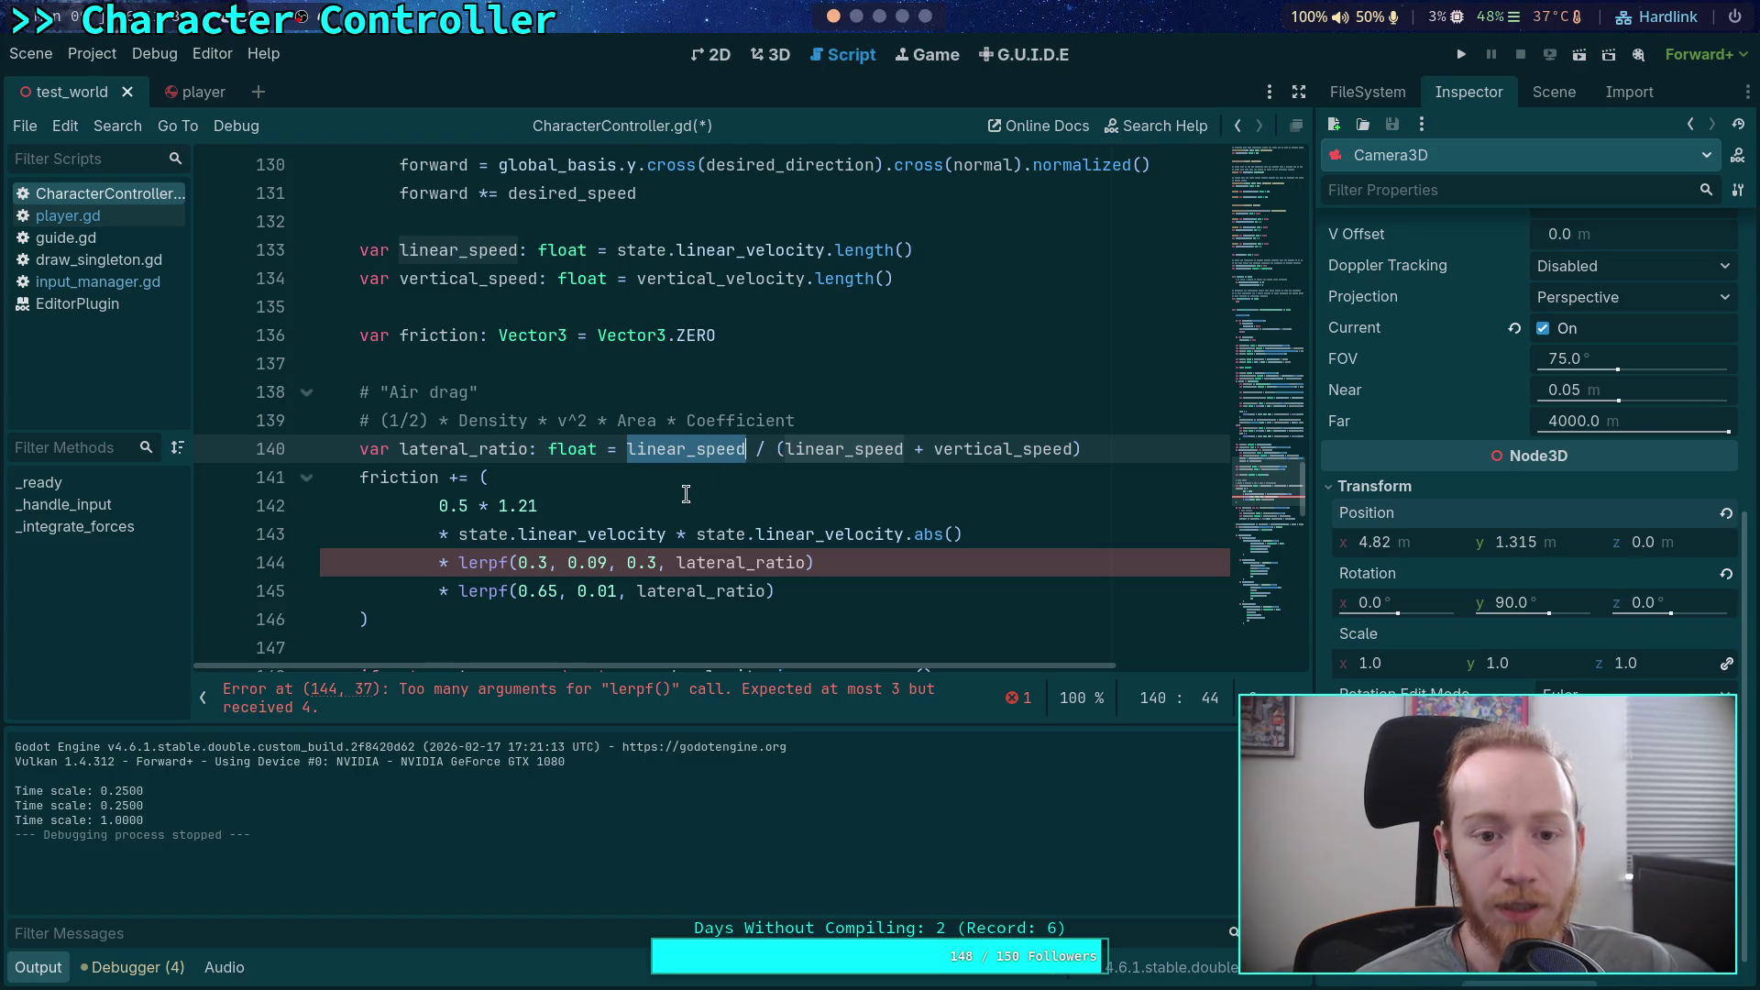
{"action": "left_click", "coordinate": [602, 505]}
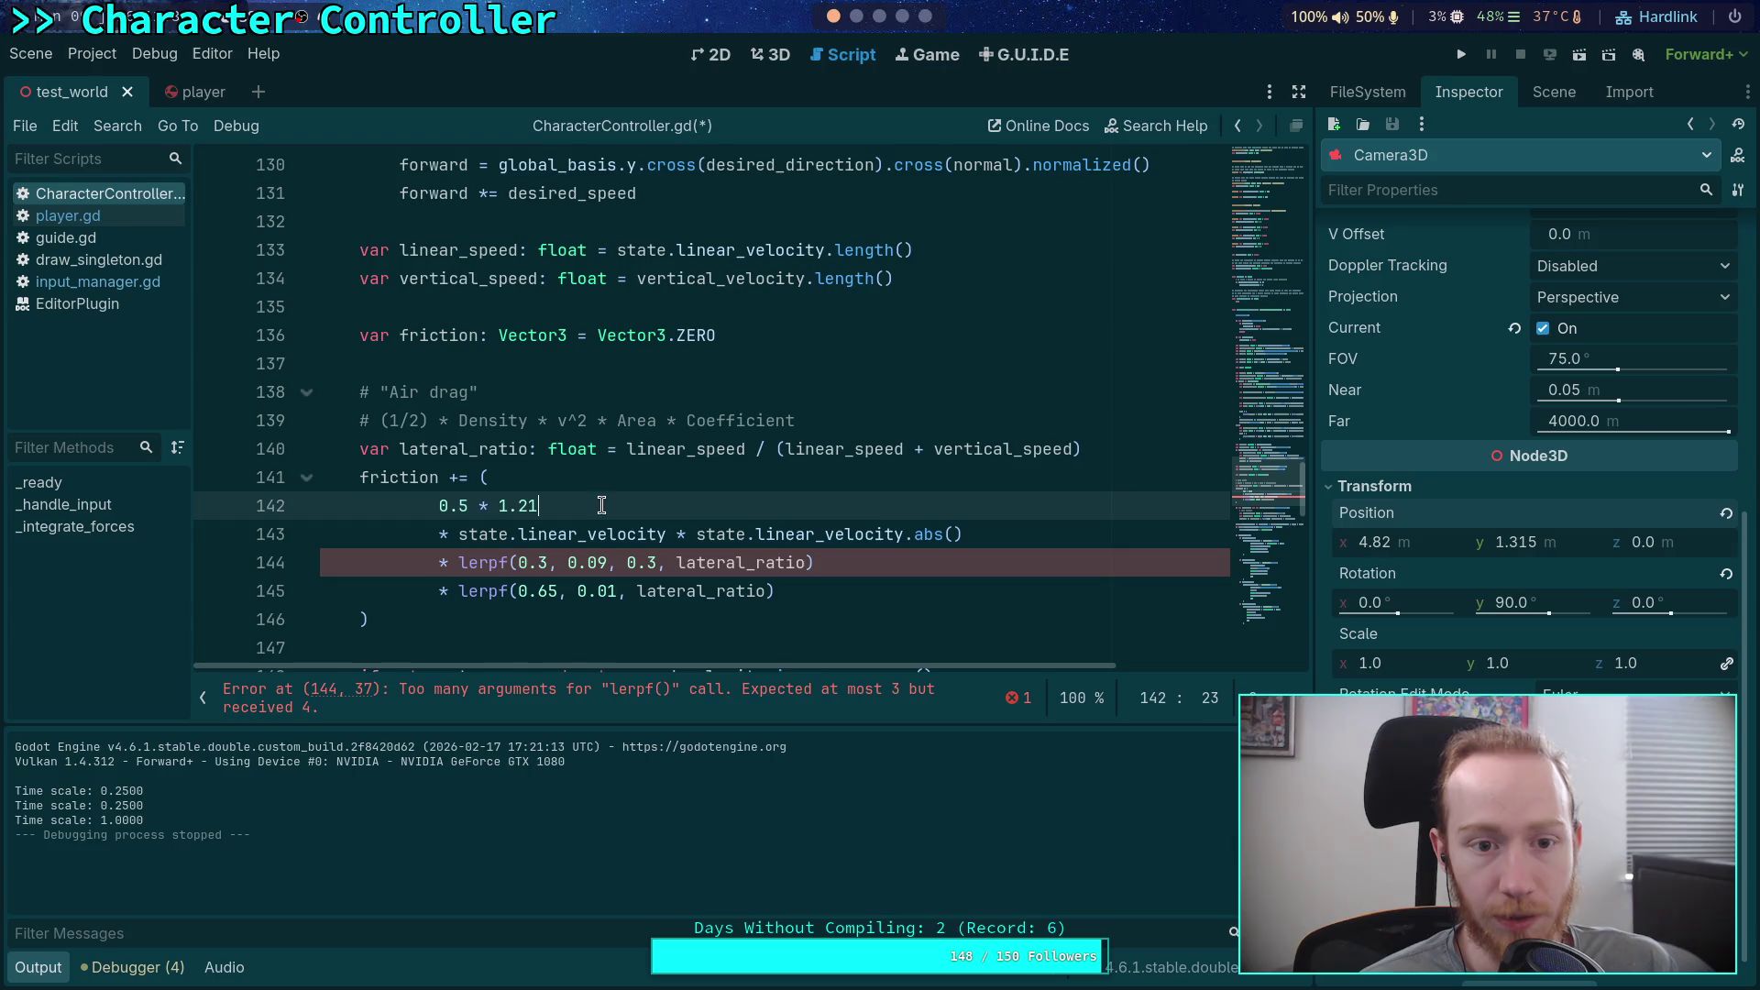
{"action": "double_click", "coordinate": [491, 248]}
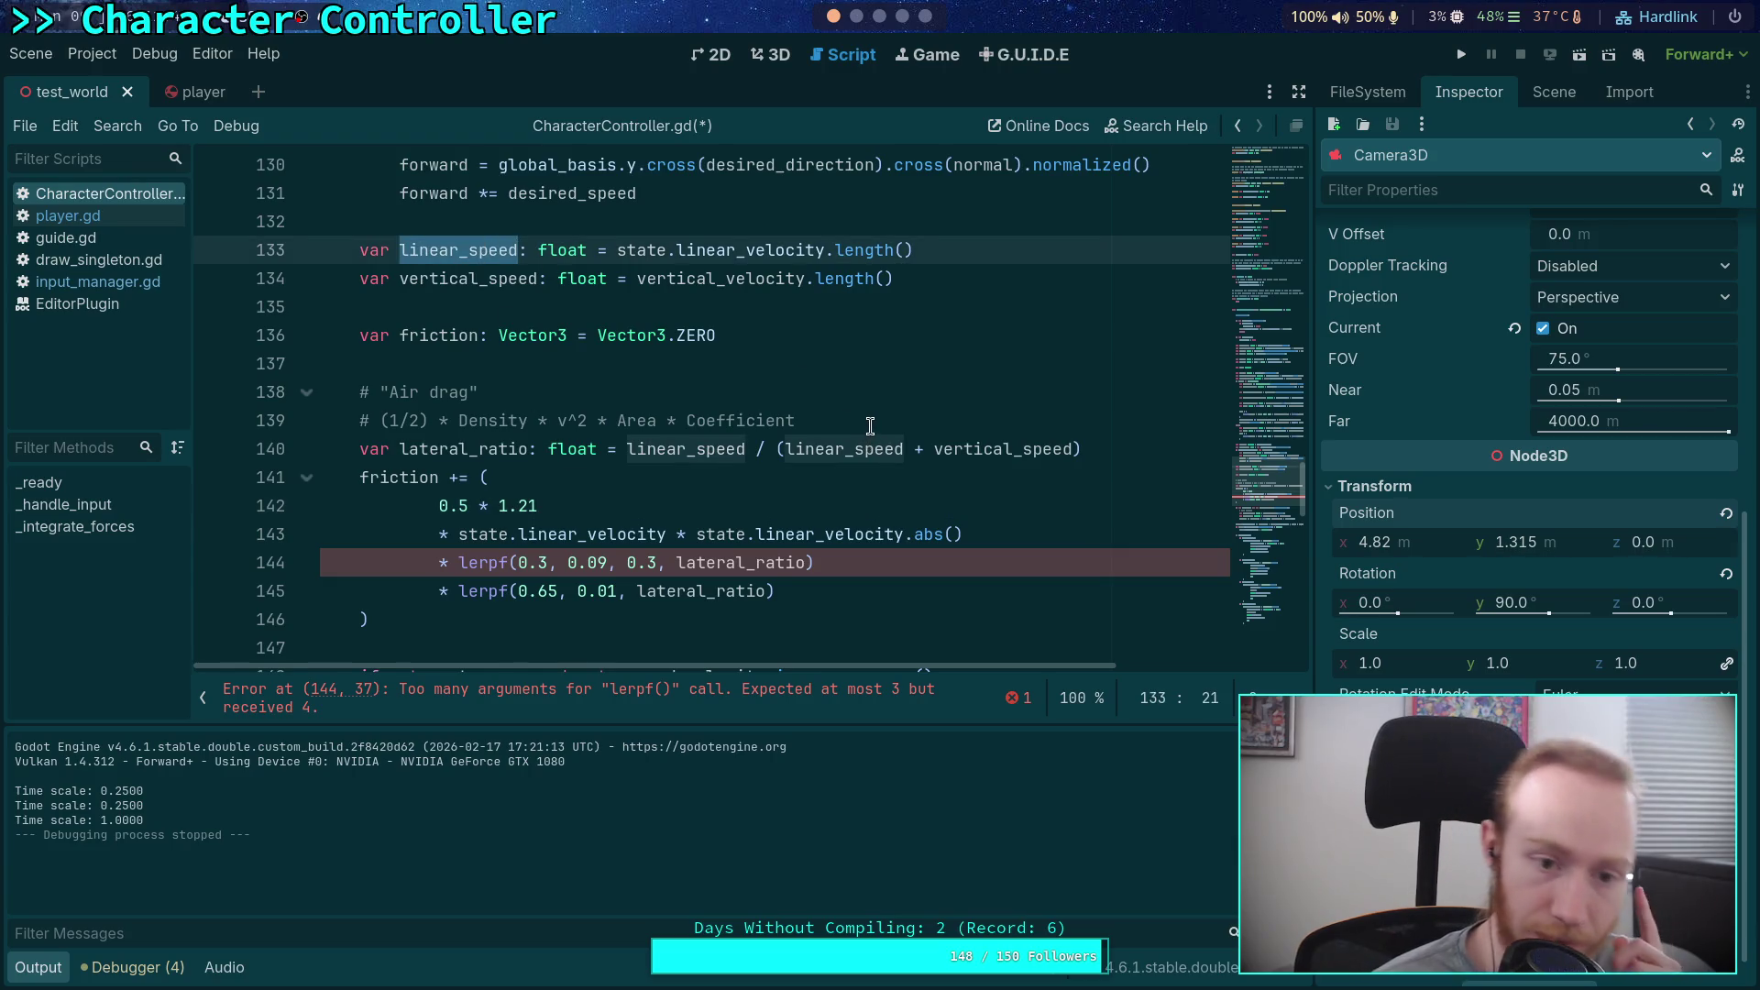
{"action": "left_click", "coordinate": [1120, 448]}
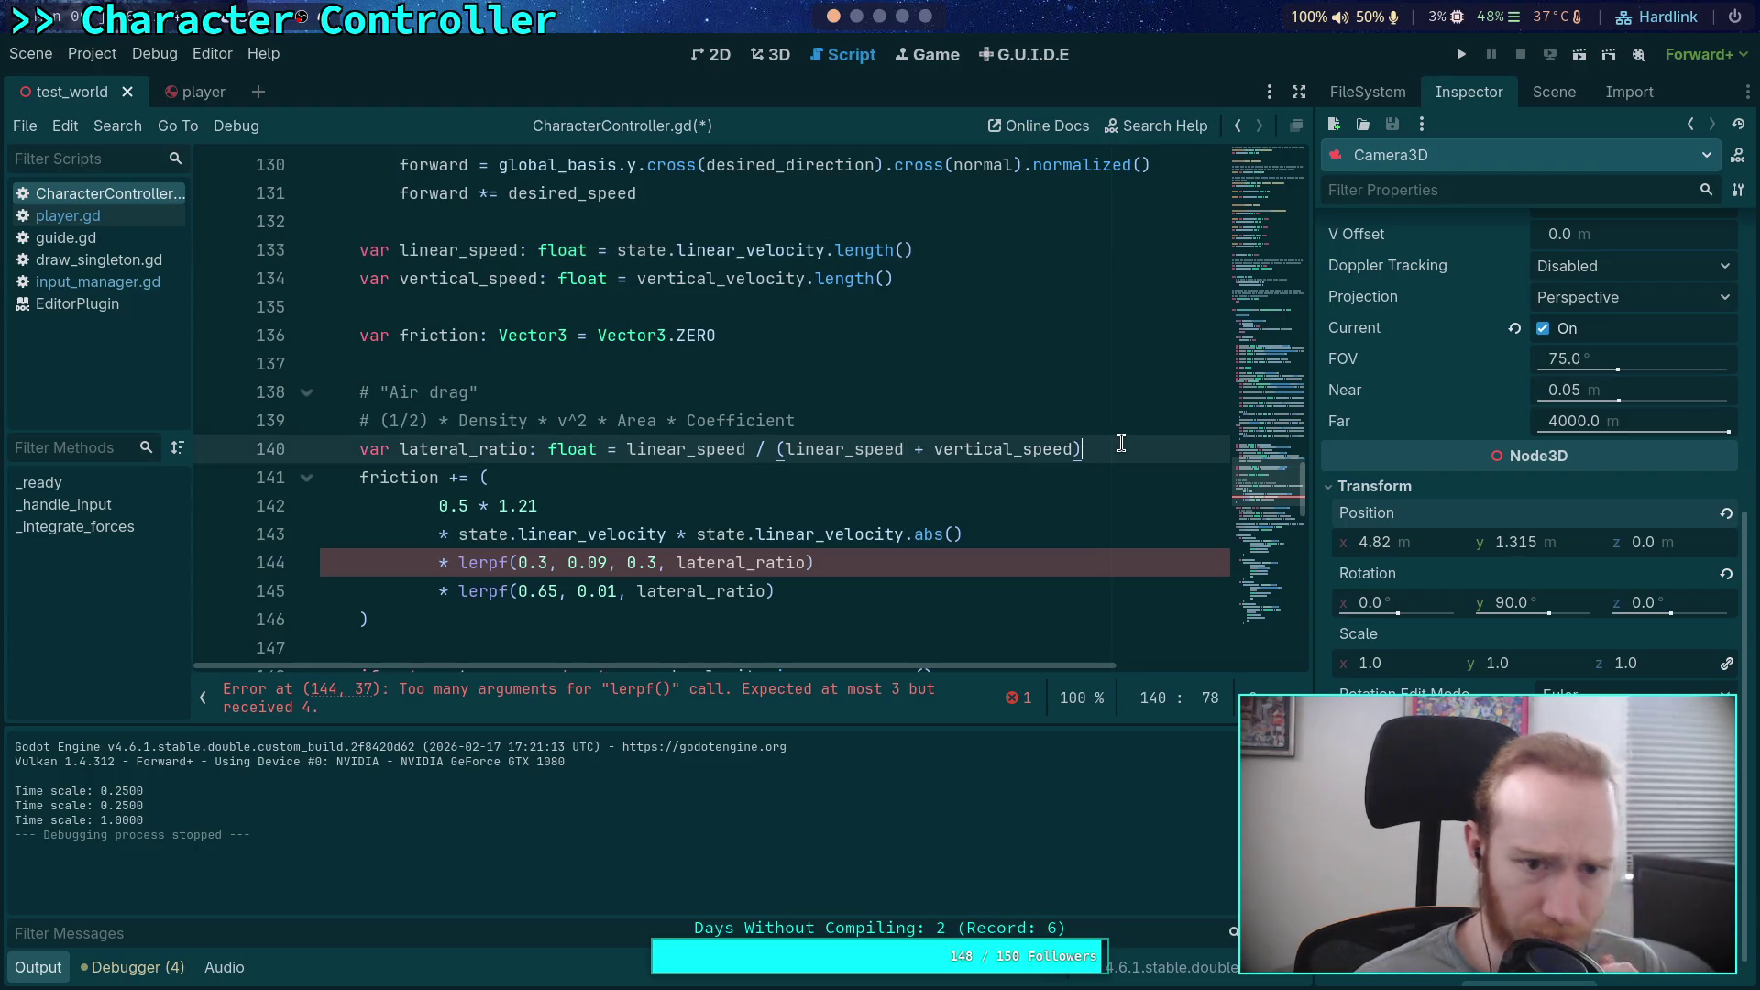
{"action": "key", "text": "Return"}
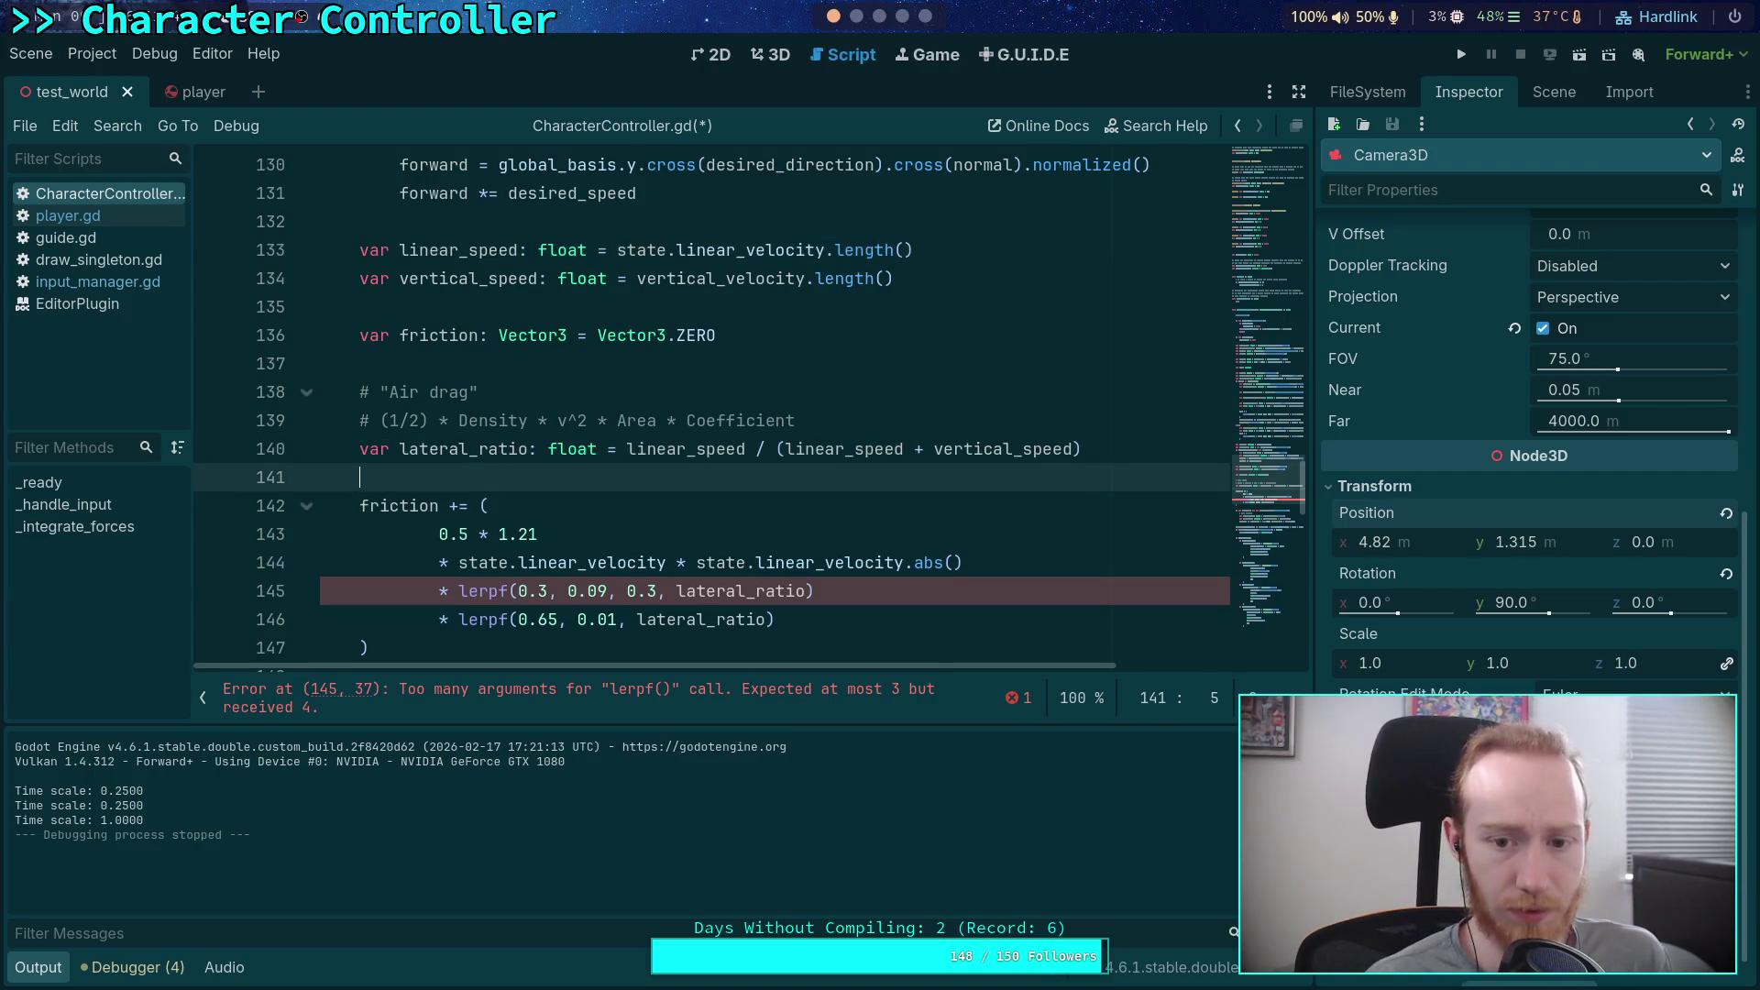
Step: Add the guard 'if not is_zero_approx(linear_speed + vertical_speed):' below the drag comment
{"action": "key", "text": "BackSpace"}
{"action": "left_click", "coordinate": [796, 420]}
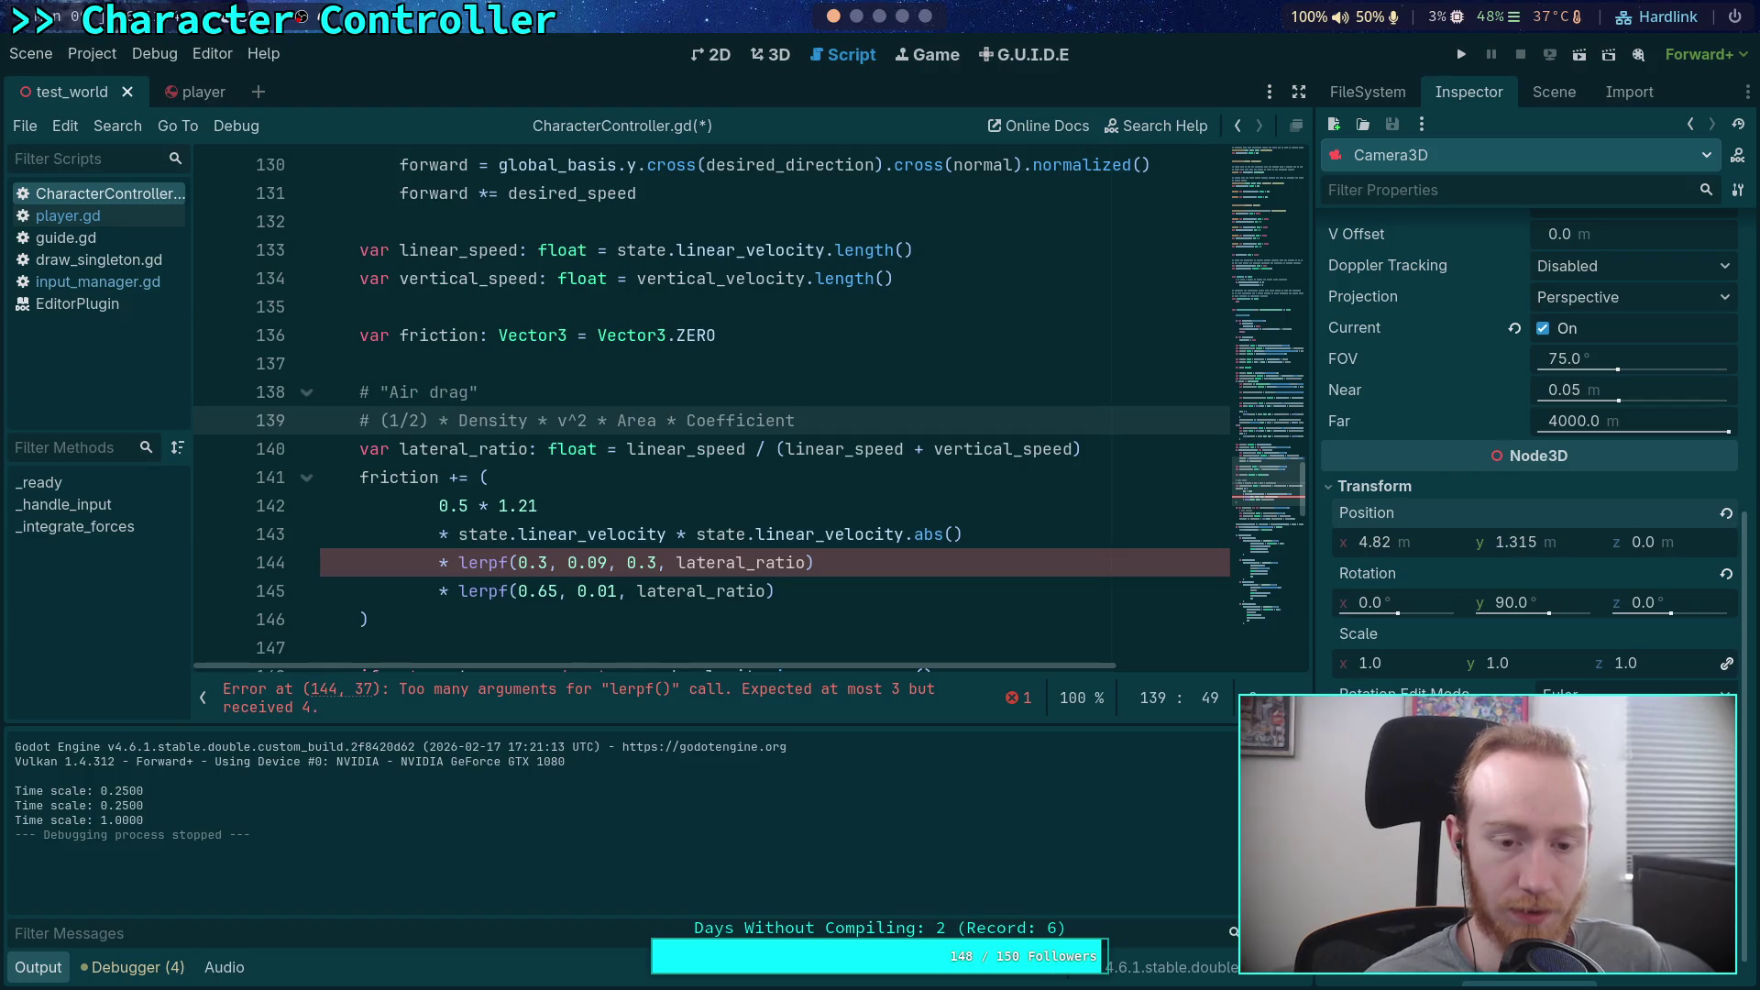
{"action": "key", "text": "Return"}
{"action": "type", "text": "if linear"}
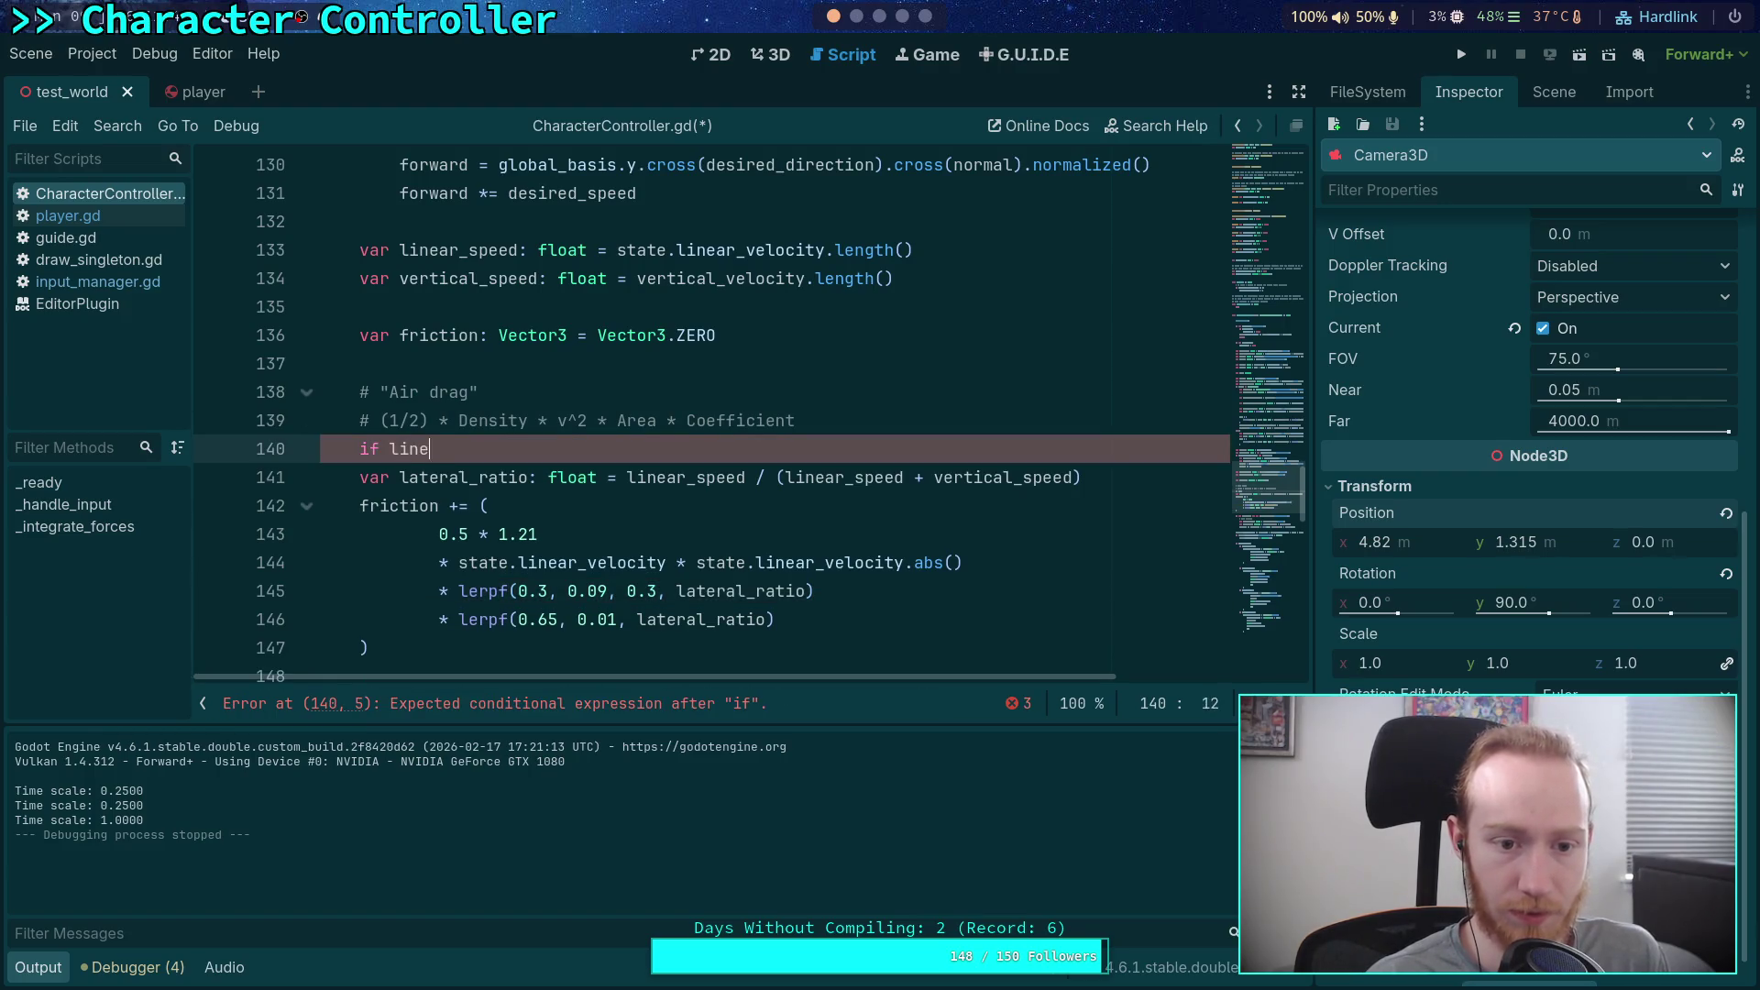
{"action": "key", "text": "BackSpace"}
{"action": "key", "text": "BackSpace"}
{"action": "key", "text": "BackSpace"}
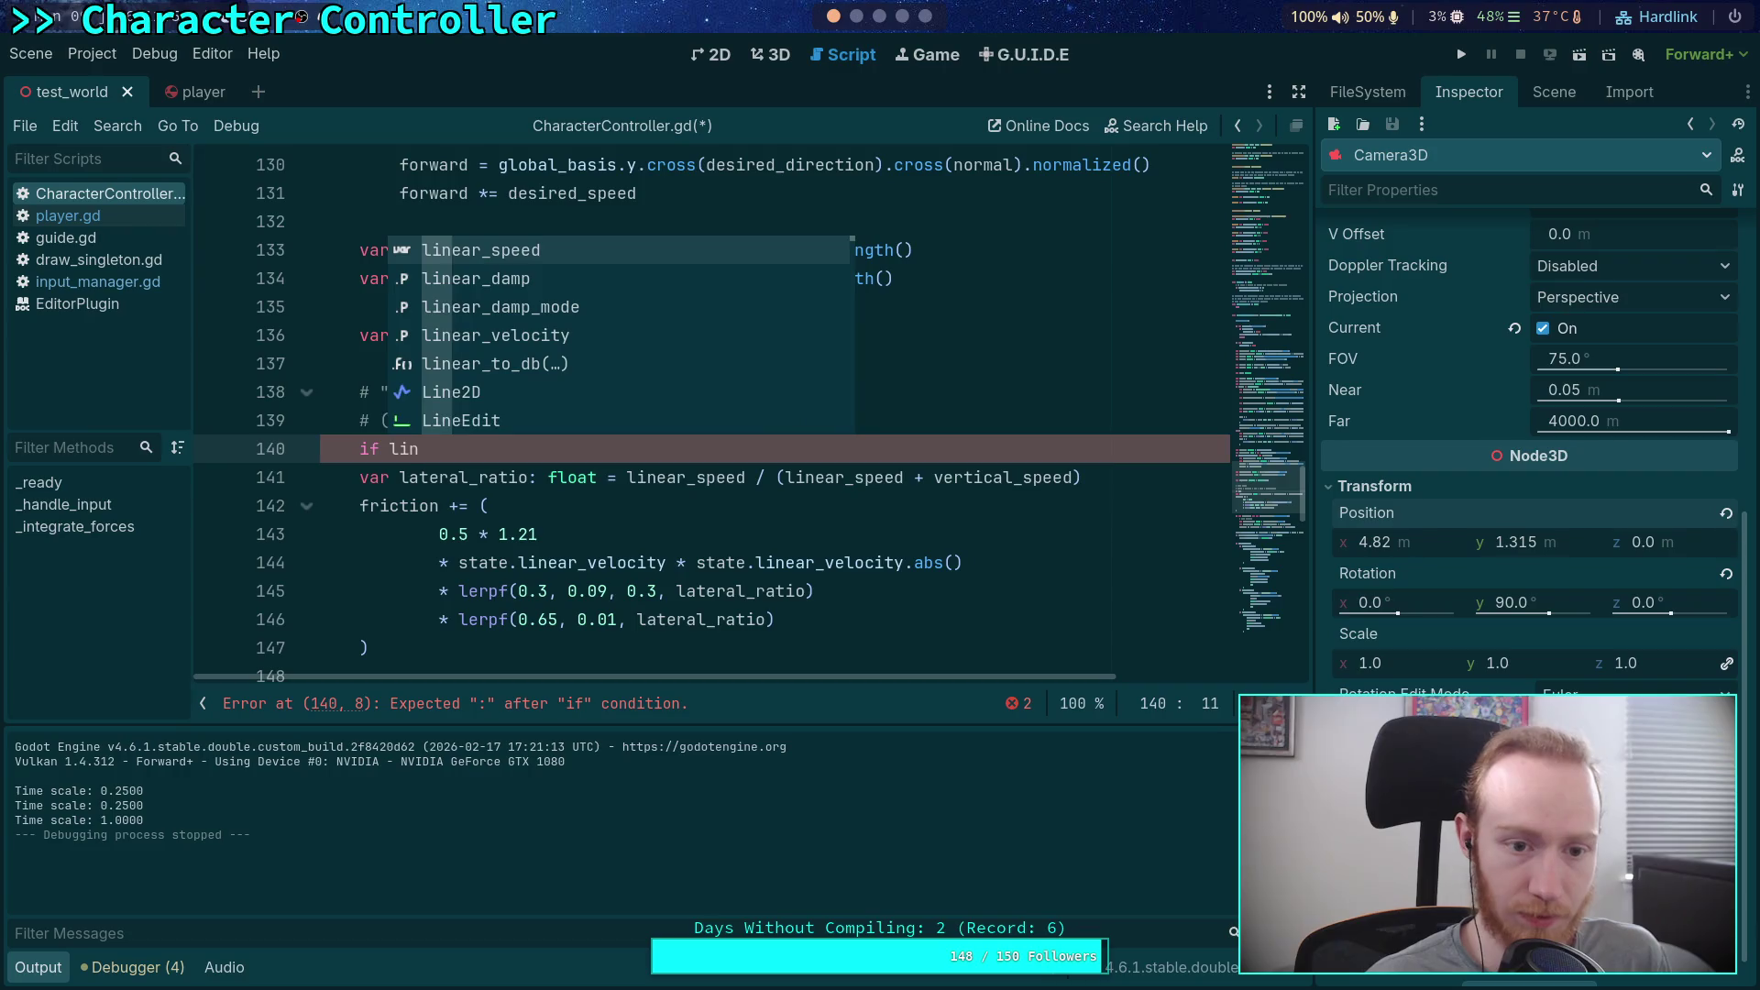
{"action": "type", "text": "not is_ze"}
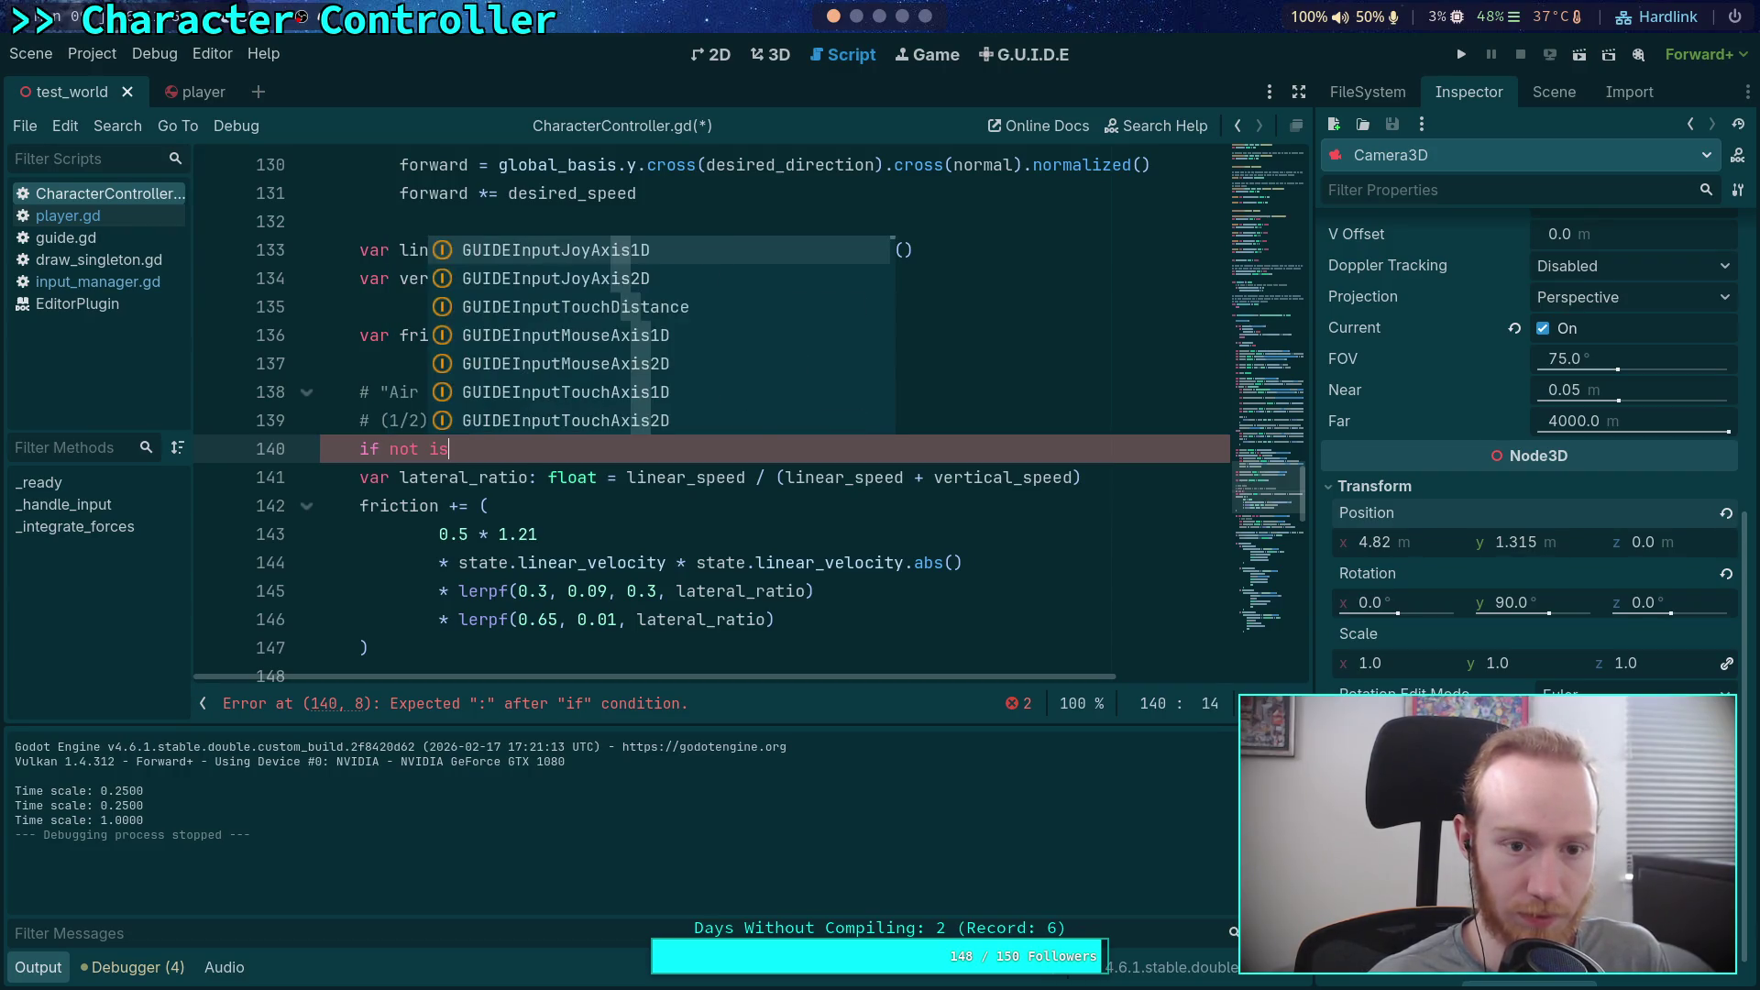
{"action": "key", "text": "Return"}
{"action": "type", "text": "linear"}
{"action": "key", "text": "Return"}
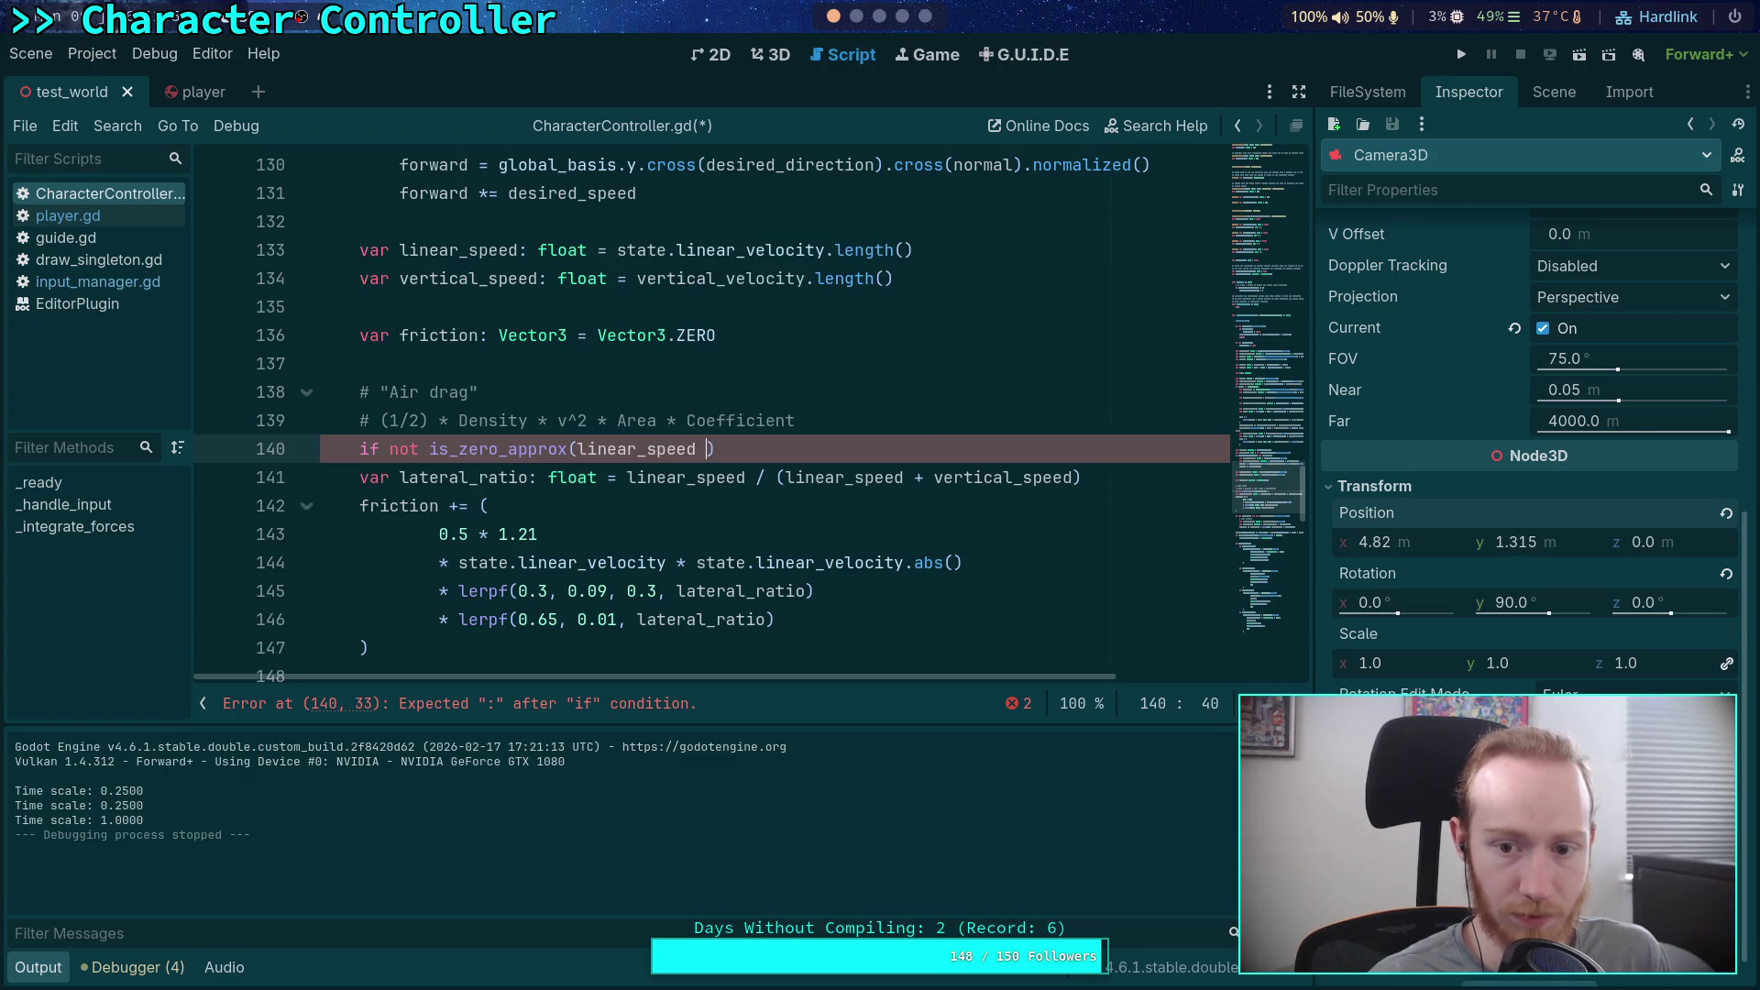
{"action": "type", "text": "+ vert"}
{"action": "key", "text": "Return"}
{"action": "type", "text": ")"}
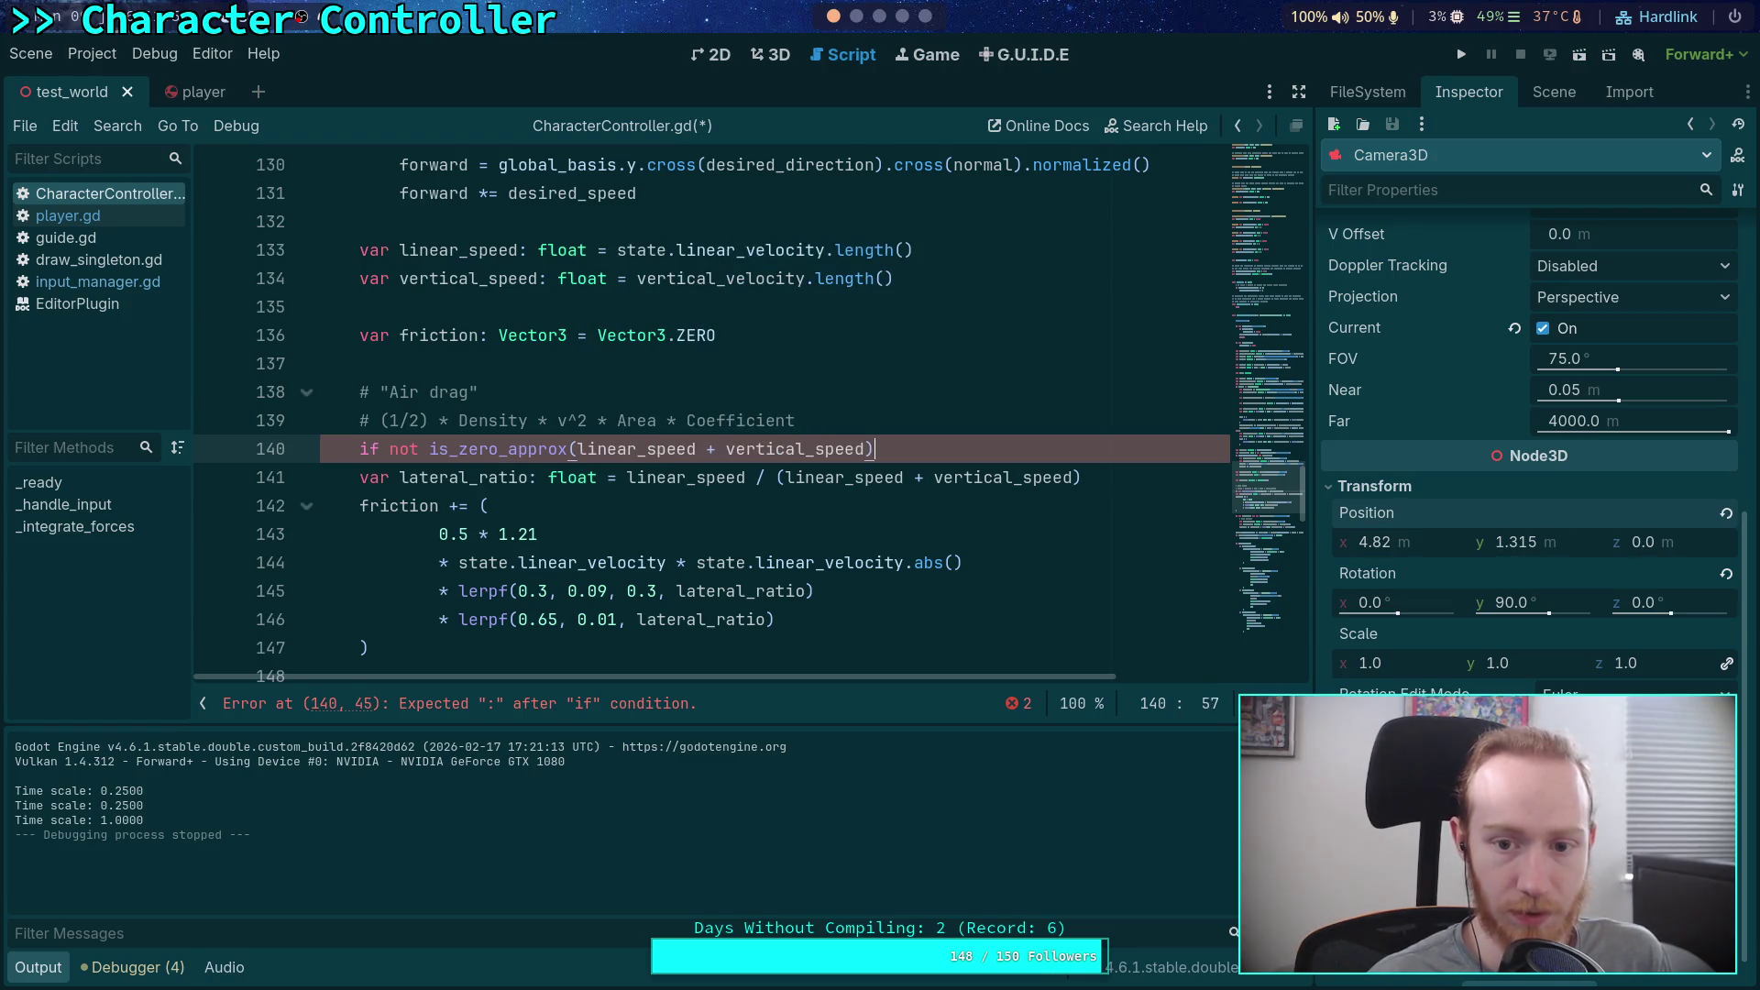
Step: Indent the drag block under the guard and remove the surplus 0.3 argument from the first lerpf
{"action": "left_click_drag", "start_coordinate": [431, 476], "coordinate": [429, 651]}
{"action": "key", "text": "Tab"}
{"action": "left_click", "coordinate": [568, 535]}
{"action": "scroll", "coordinate": [612, 520], "scroll_direction": "down", "scroll_amount": 1}
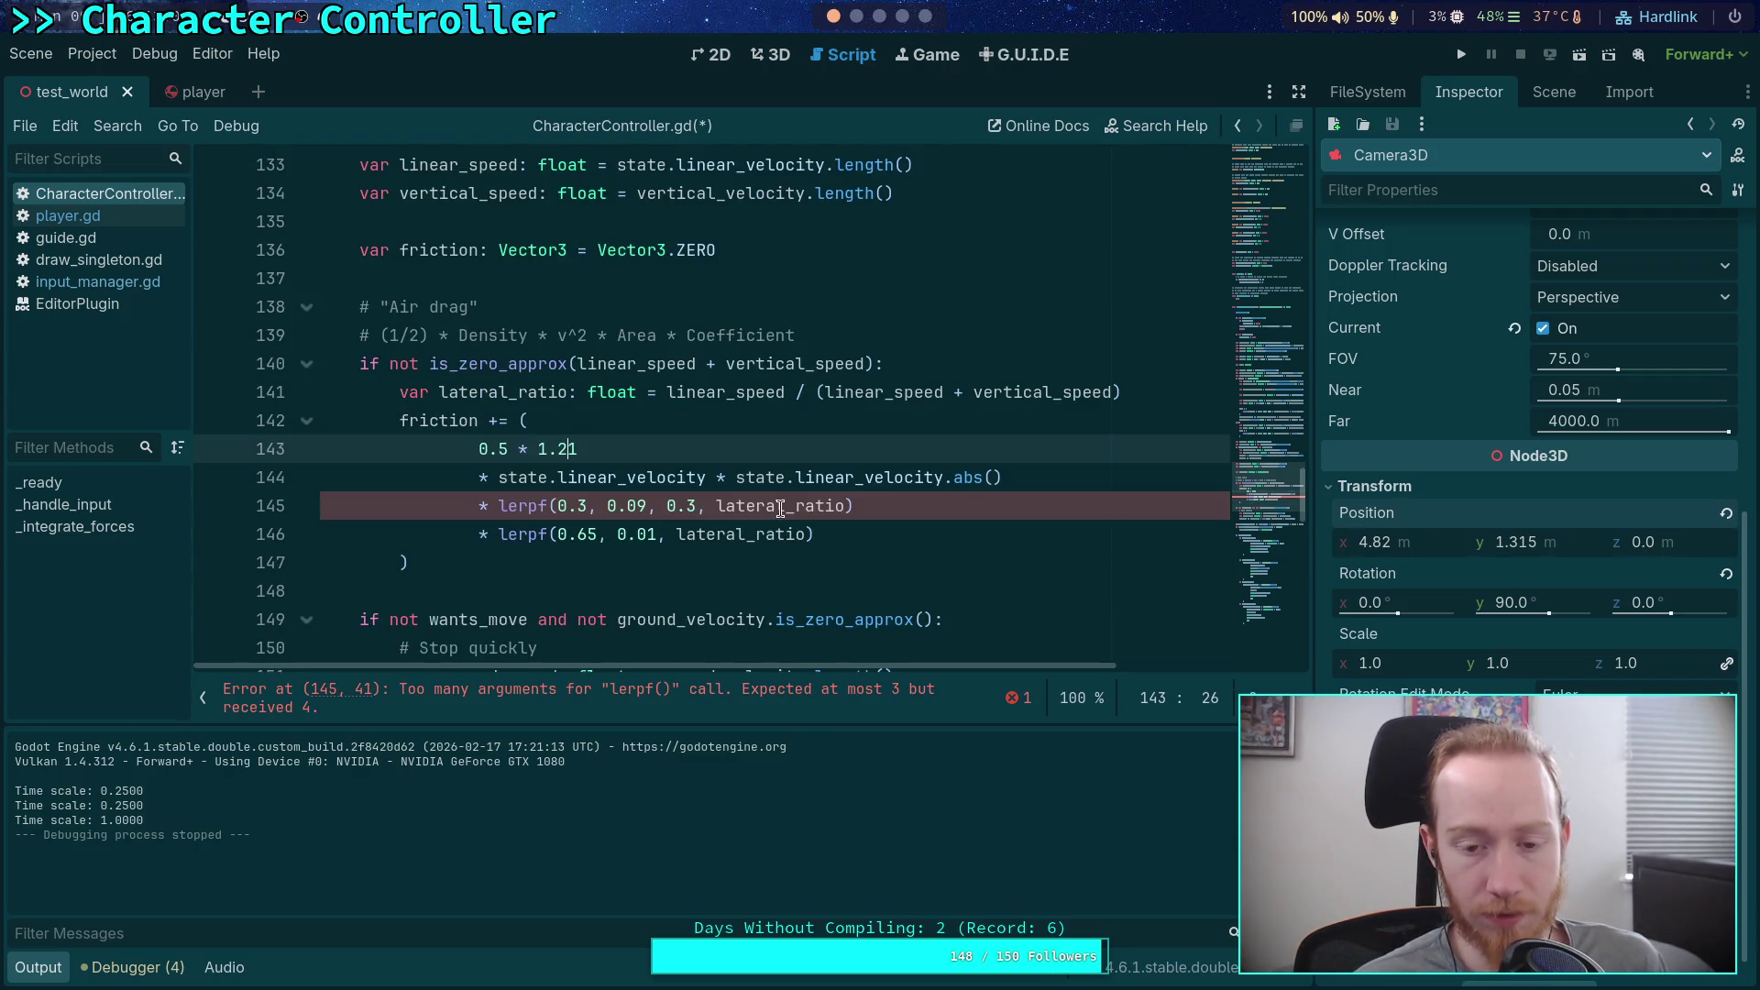
{"action": "mouse_move", "coordinate": [666, 506]}
{"action": "left_mouse_down"}
{"action": "mouse_move", "coordinate": [718, 506]}
{"action": "mouse_move", "coordinate": [555, 506]}
{"action": "left_mouse_up"}
{"action": "left_click", "coordinate": [613, 506]}
{"action": "key", "text": "BackSpace"}
{"action": "left_click", "coordinate": [684, 506]}
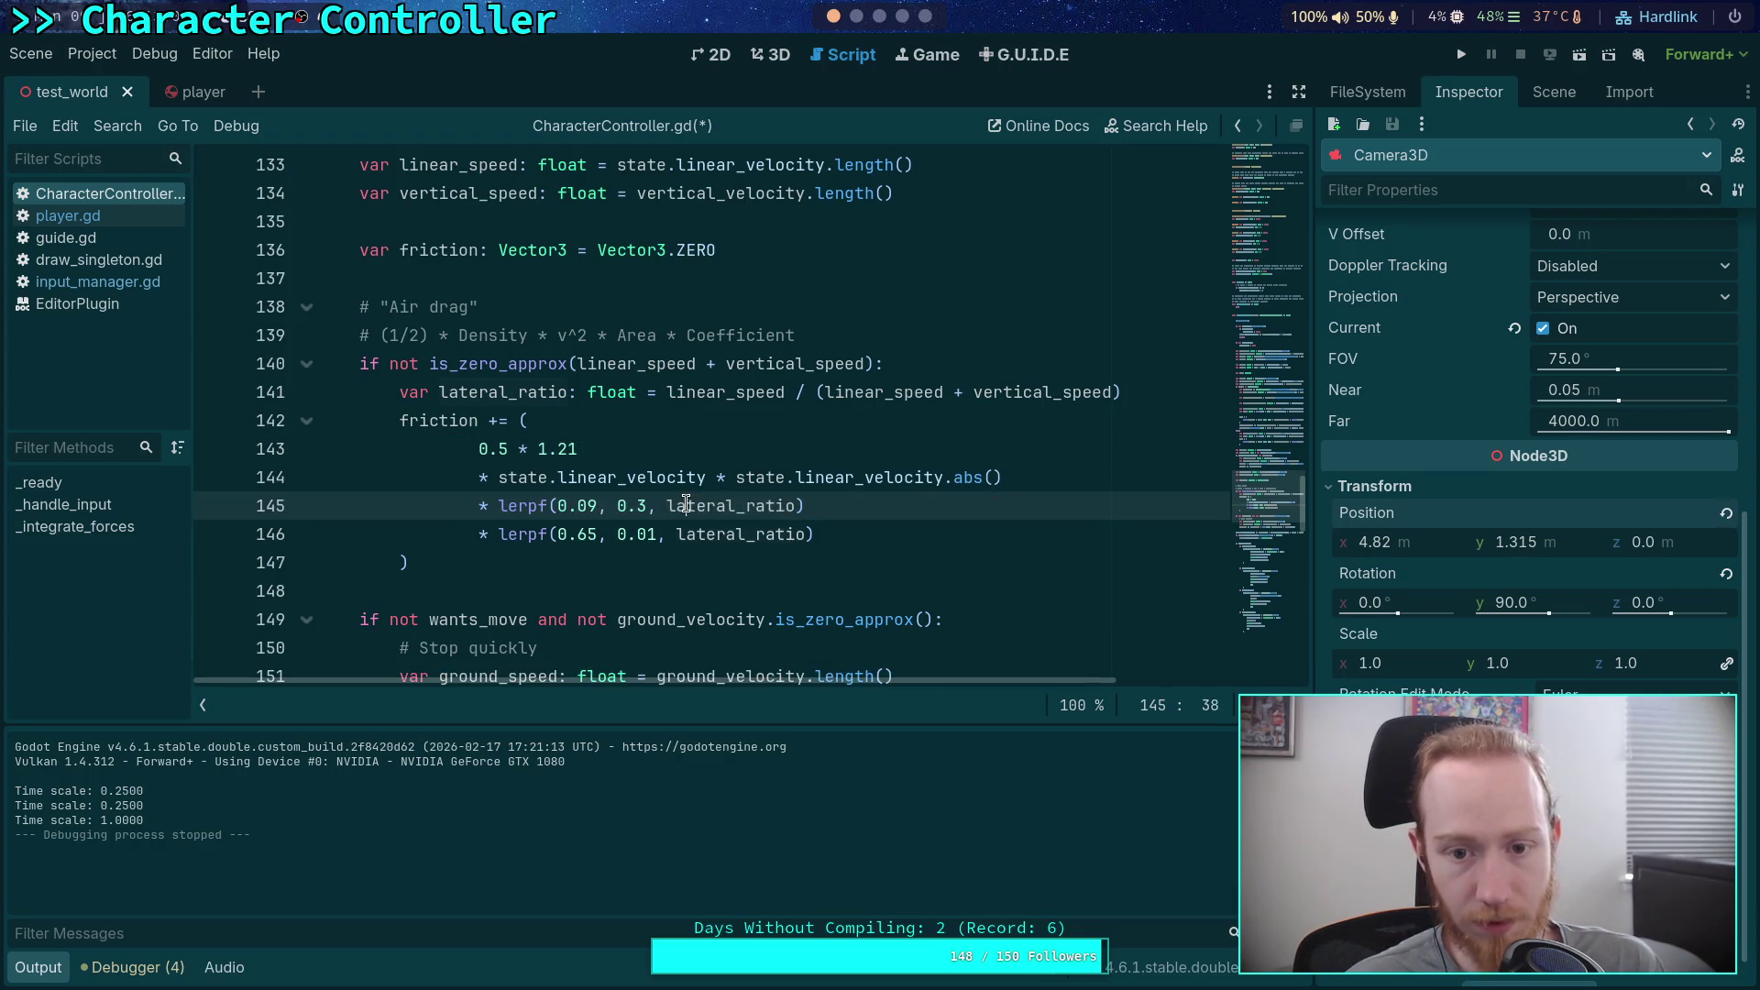
{"action": "double_click", "coordinate": [686, 505]}
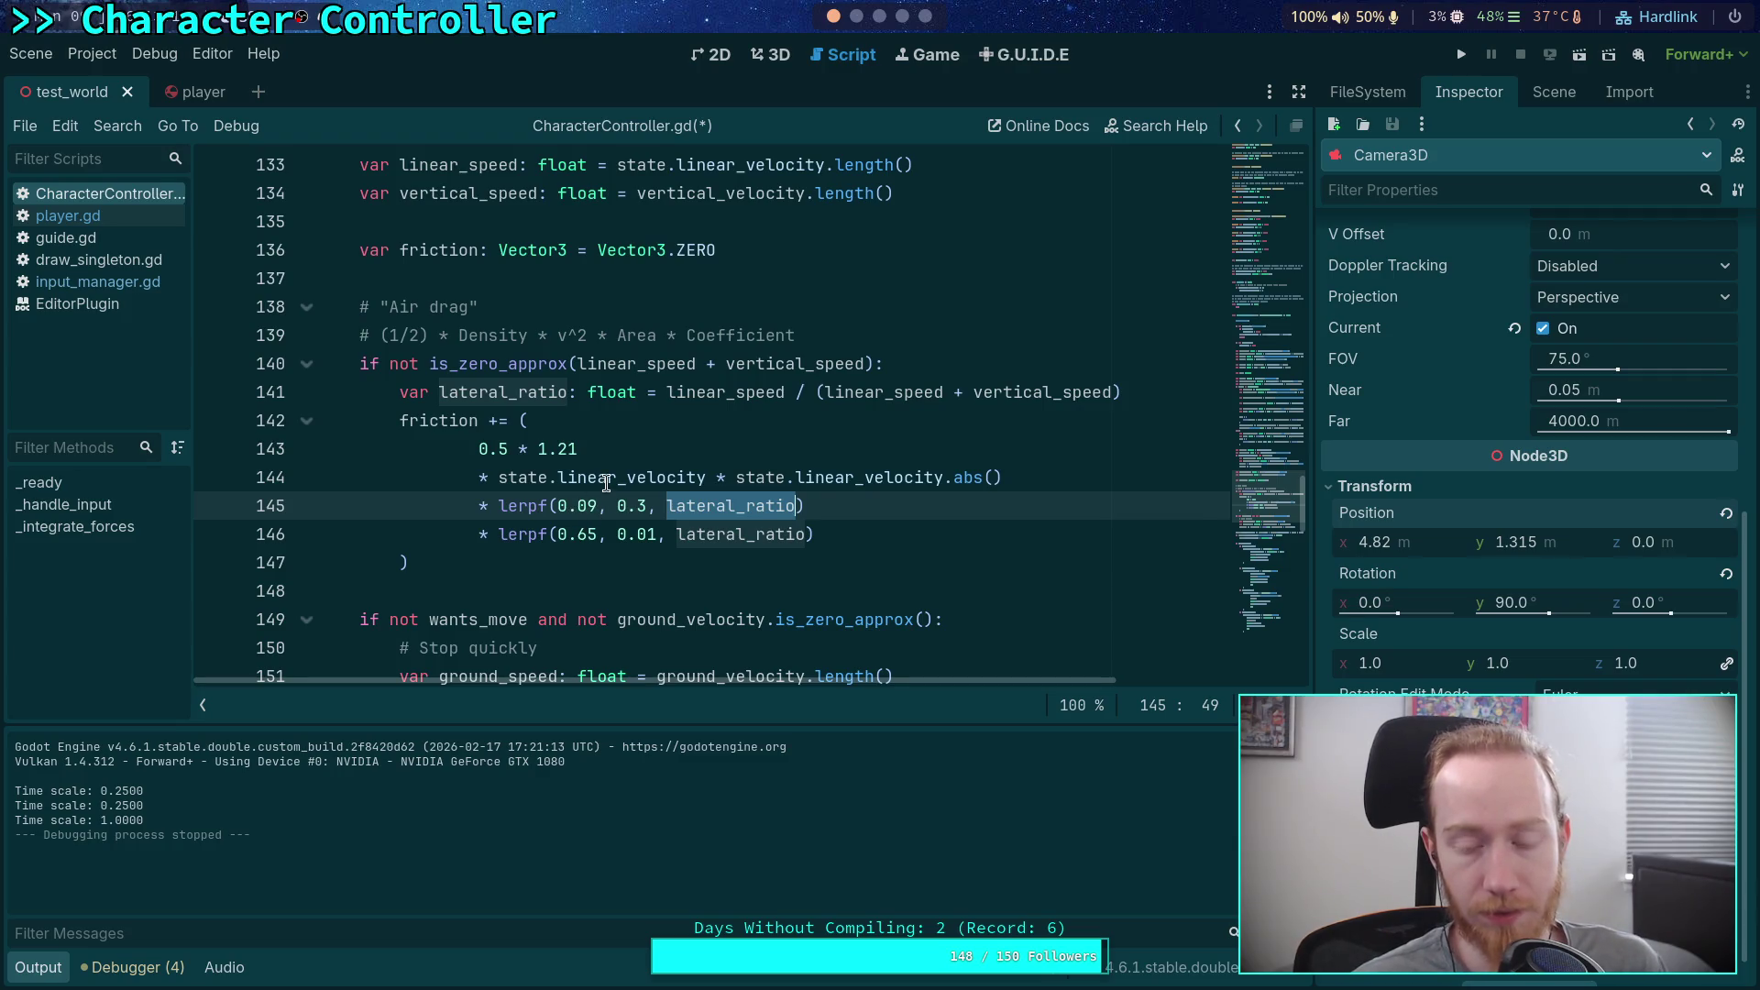
{"action": "left_click", "coordinate": [665, 392]}
Step: Wrap the lateral_ratio expression in clampf(..., 0.0, 1.0)
{"action": "type", "text": "clampf("}
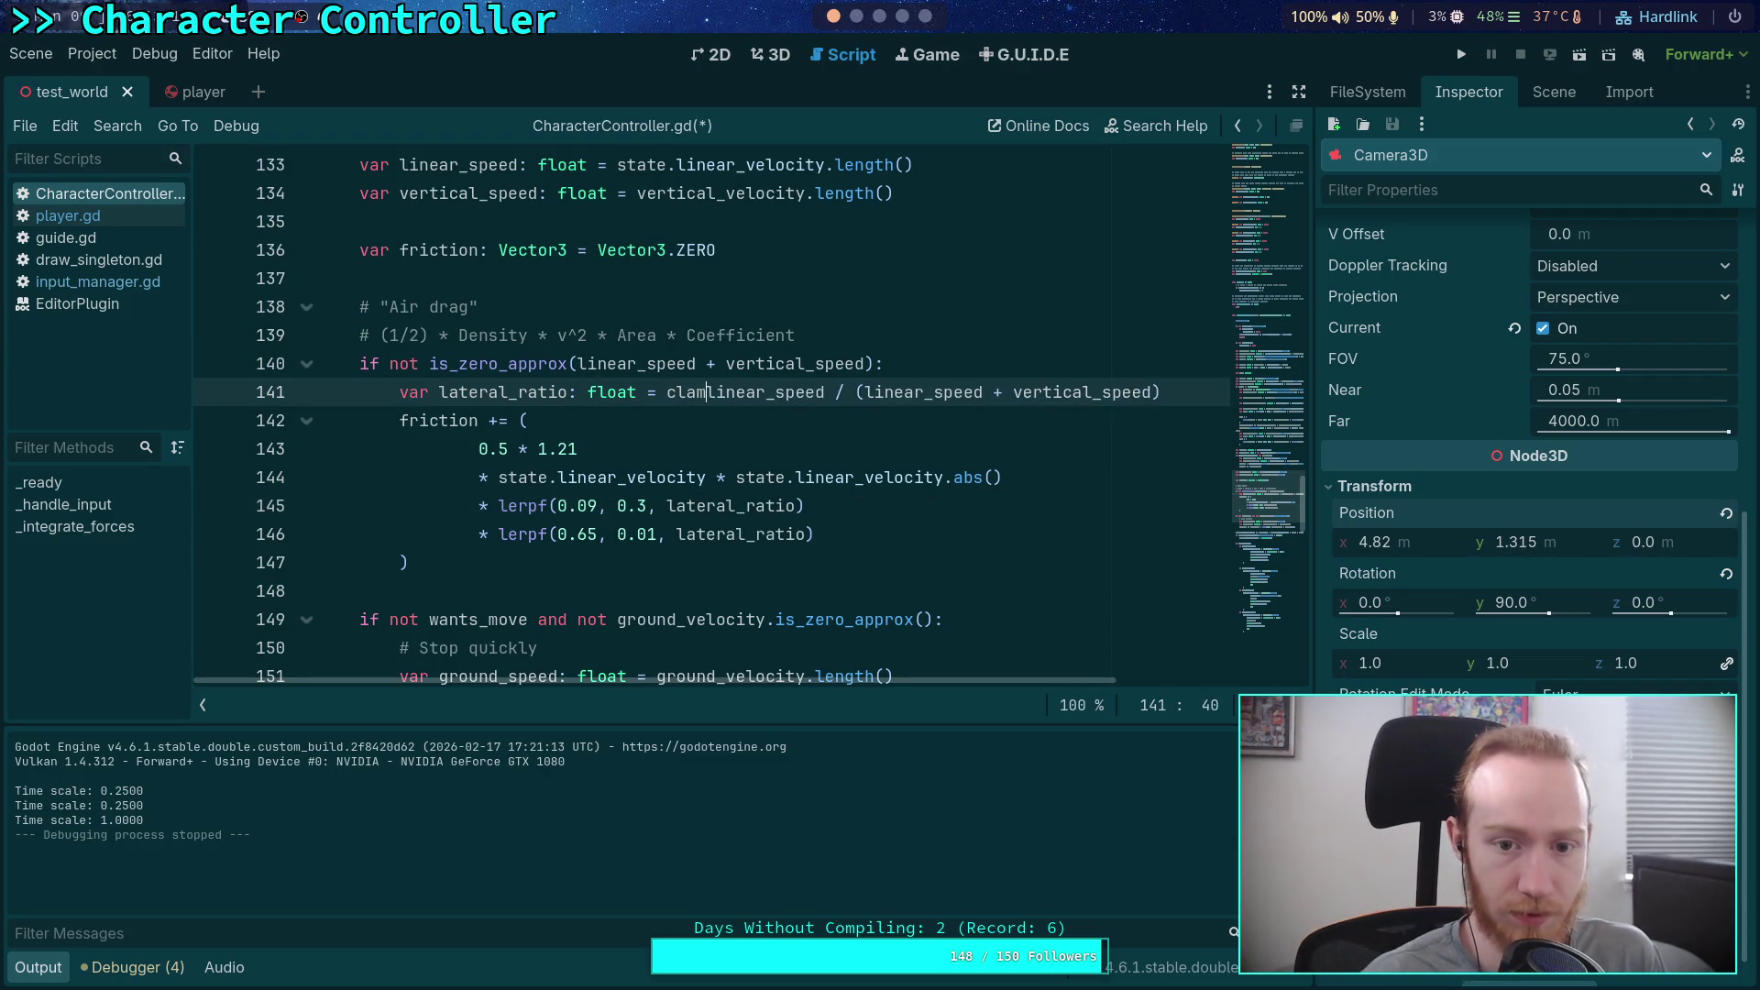
{"action": "key", "text": "End"}
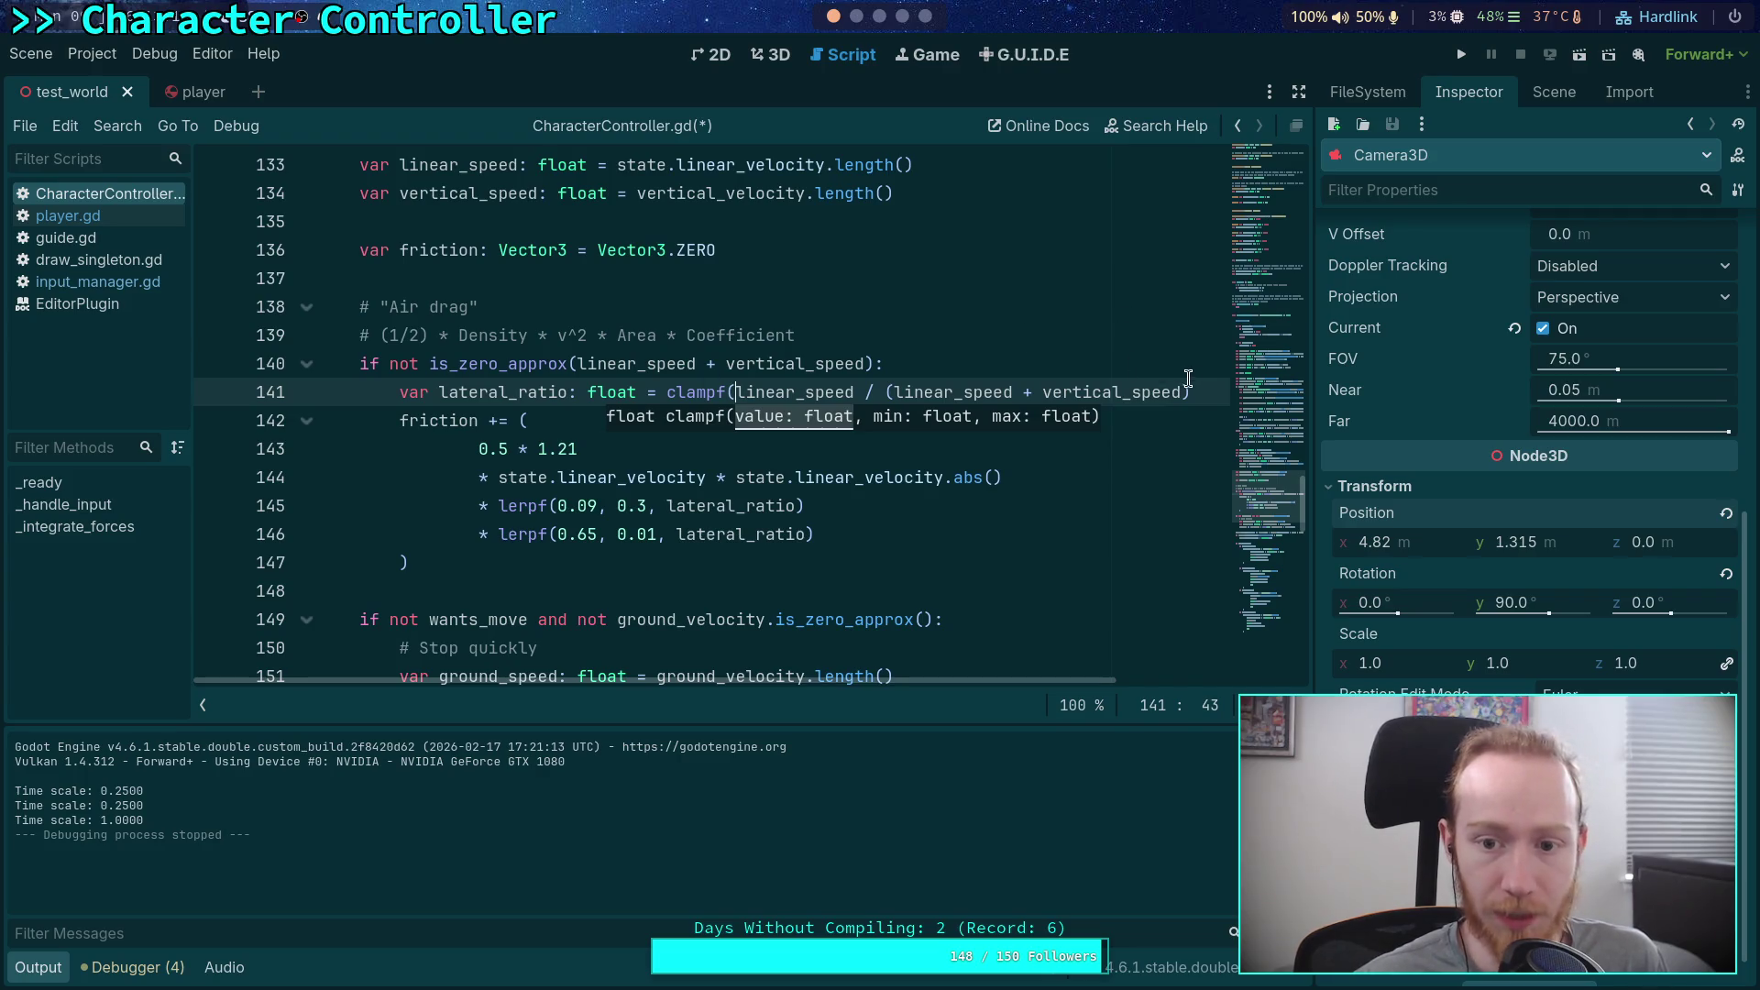
{"action": "type", "text": ", 0.0, 1.0)"}
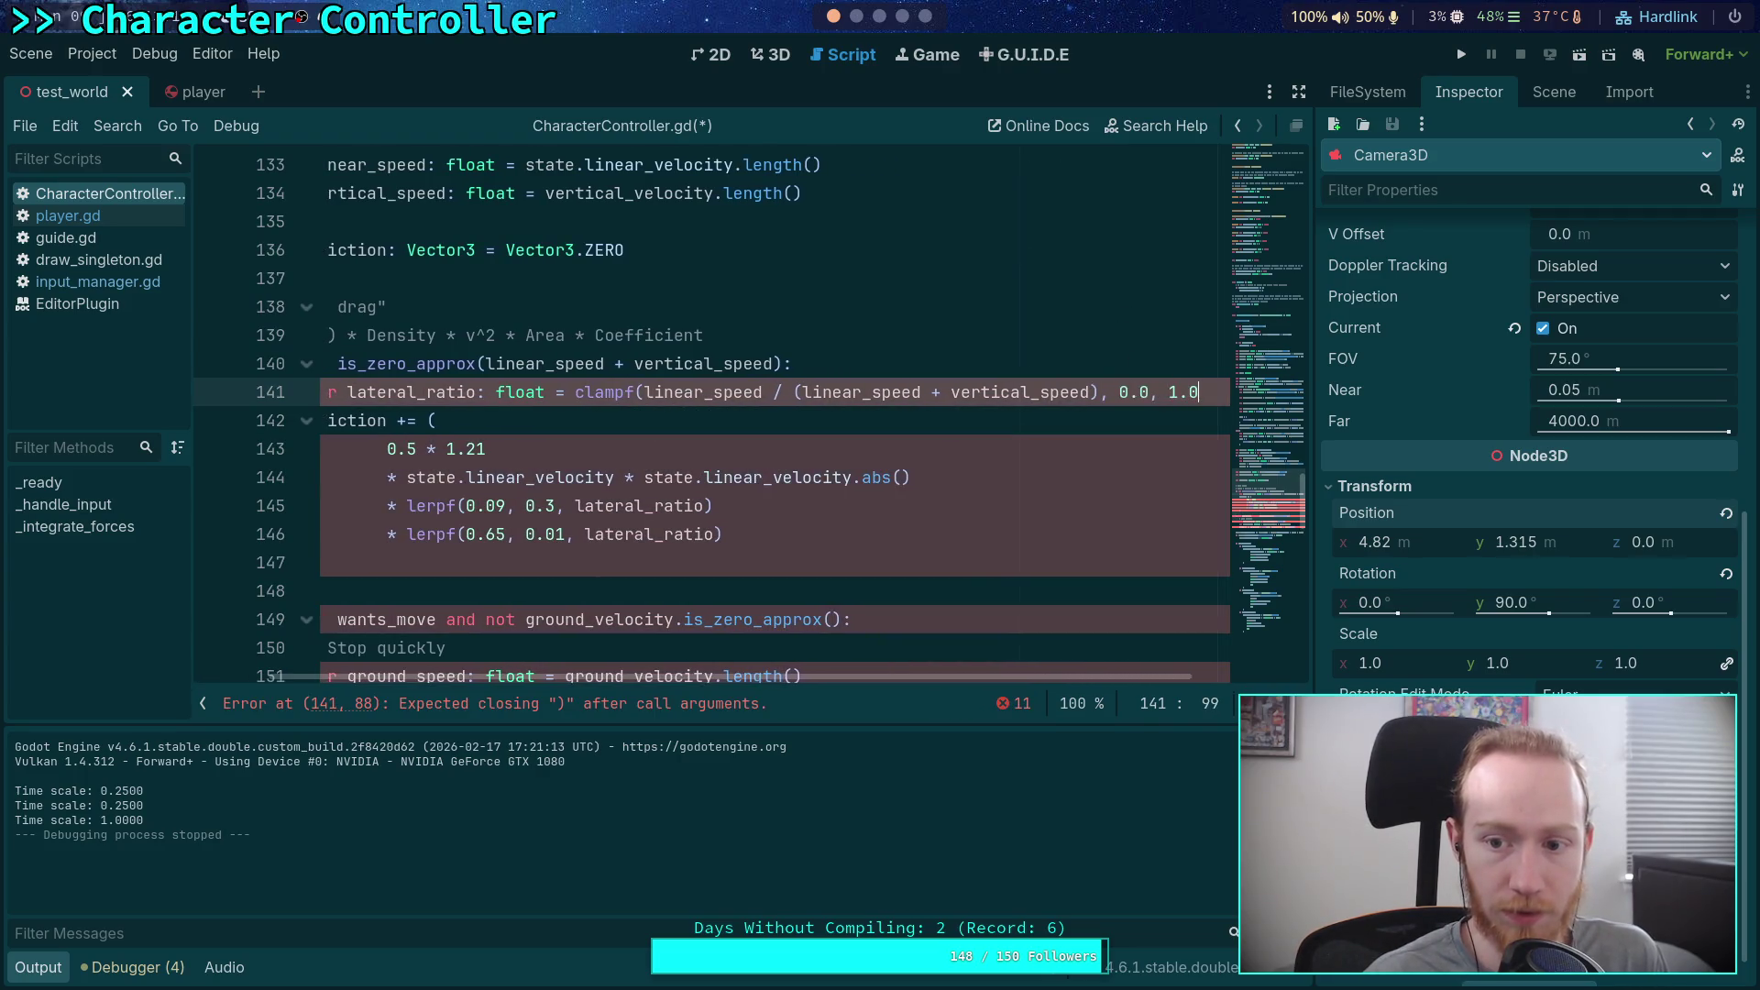
Step: Change the second drag factor to lerpf(0.01, 0.65, lateral_ratio)
{"action": "mouse_move", "coordinate": [950, 684]}
{"action": "left_mouse_down"}
{"action": "mouse_move", "coordinate": [596, 535]}
{"action": "mouse_move", "coordinate": [616, 536]}
{"action": "left_mouse_up"}
{"action": "left_click", "coordinate": [670, 534]}
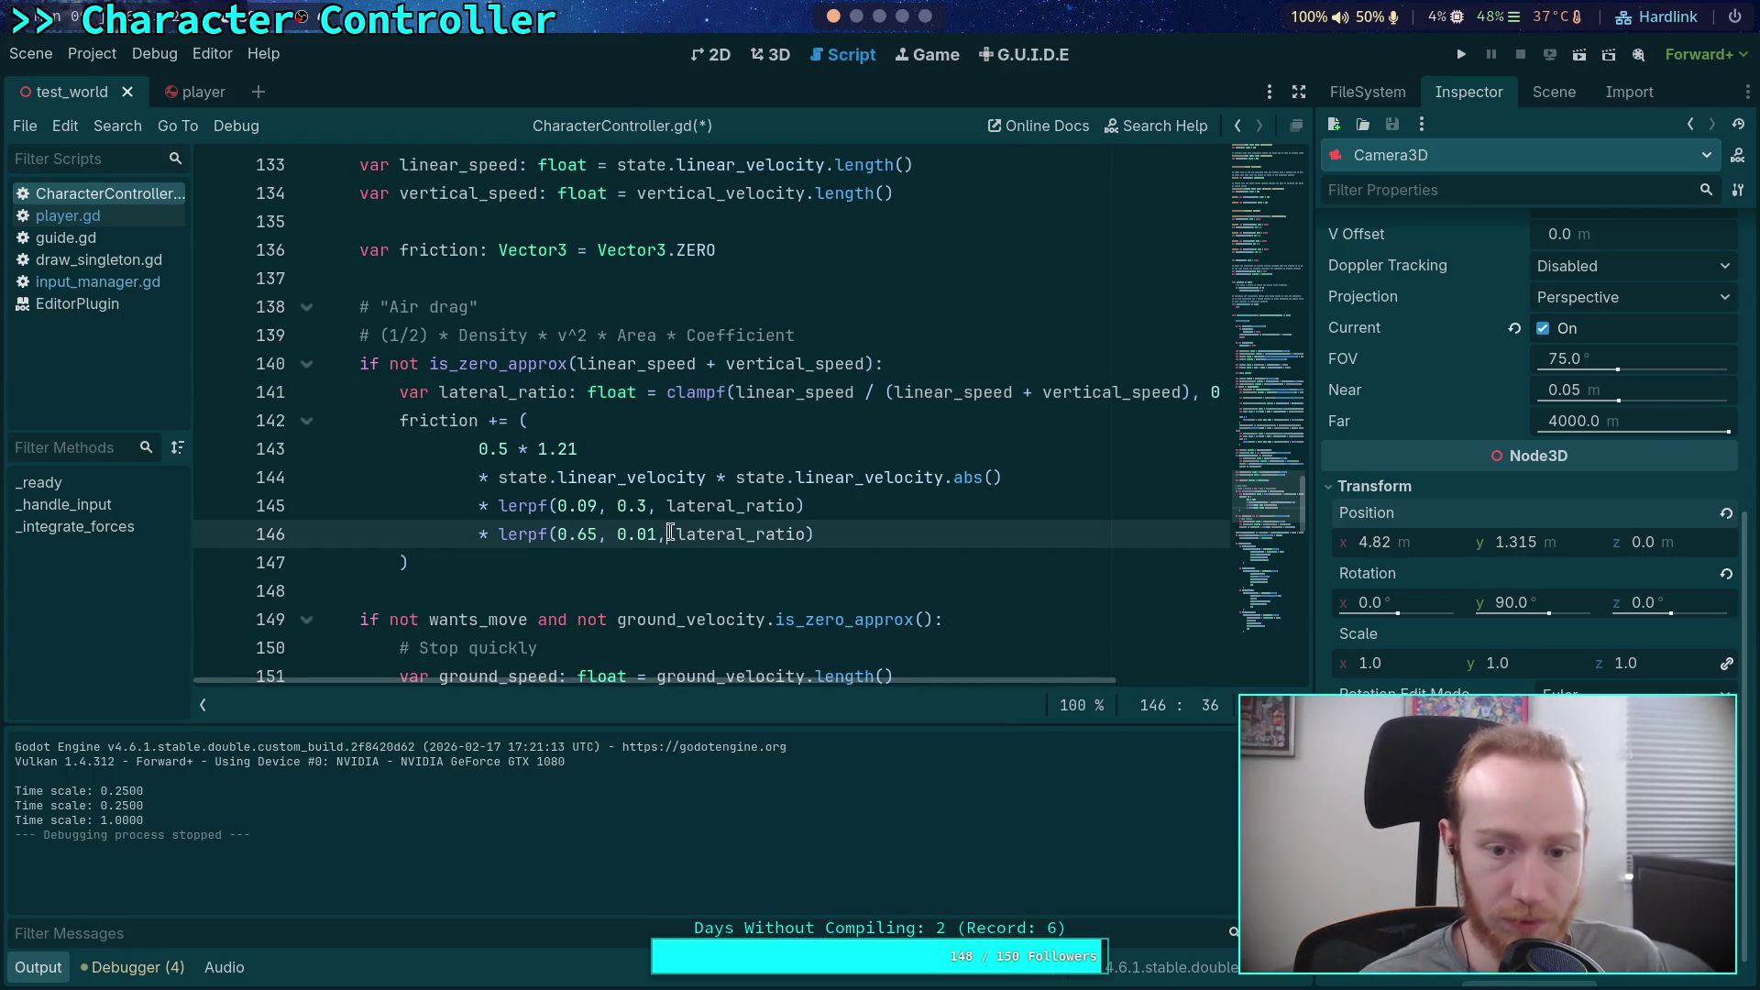
{"action": "type", "text": "0.65 "}
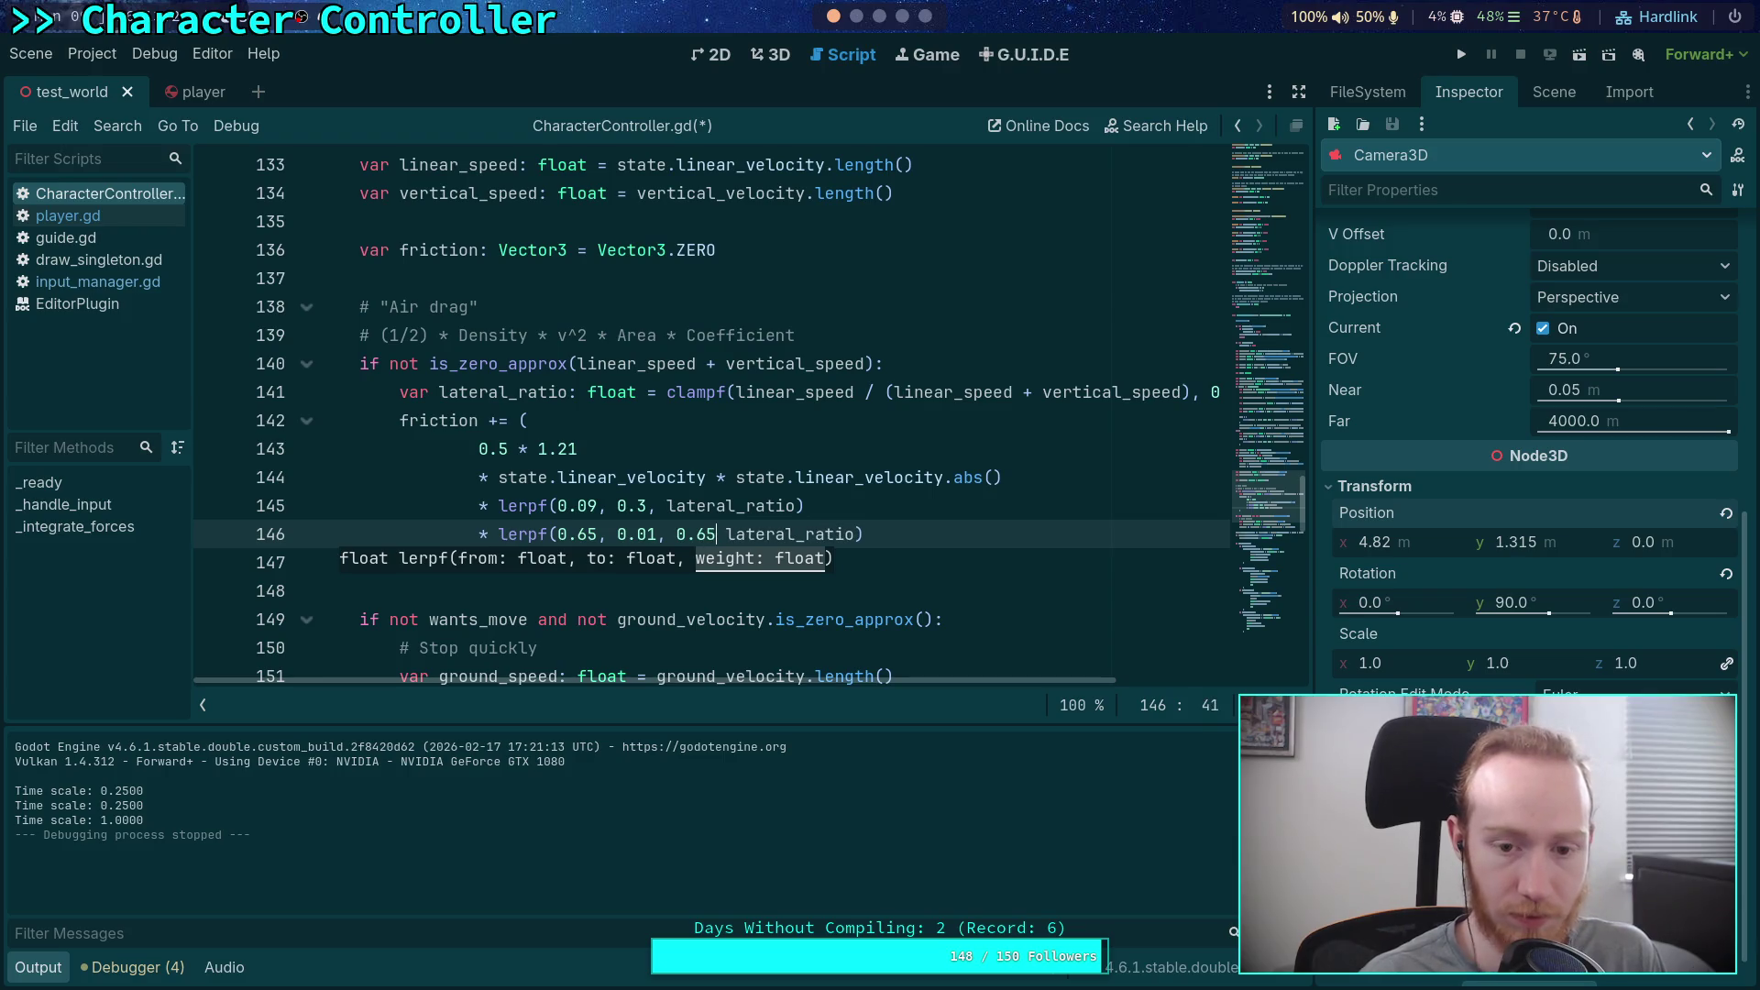
{"action": "type", "text": ","}
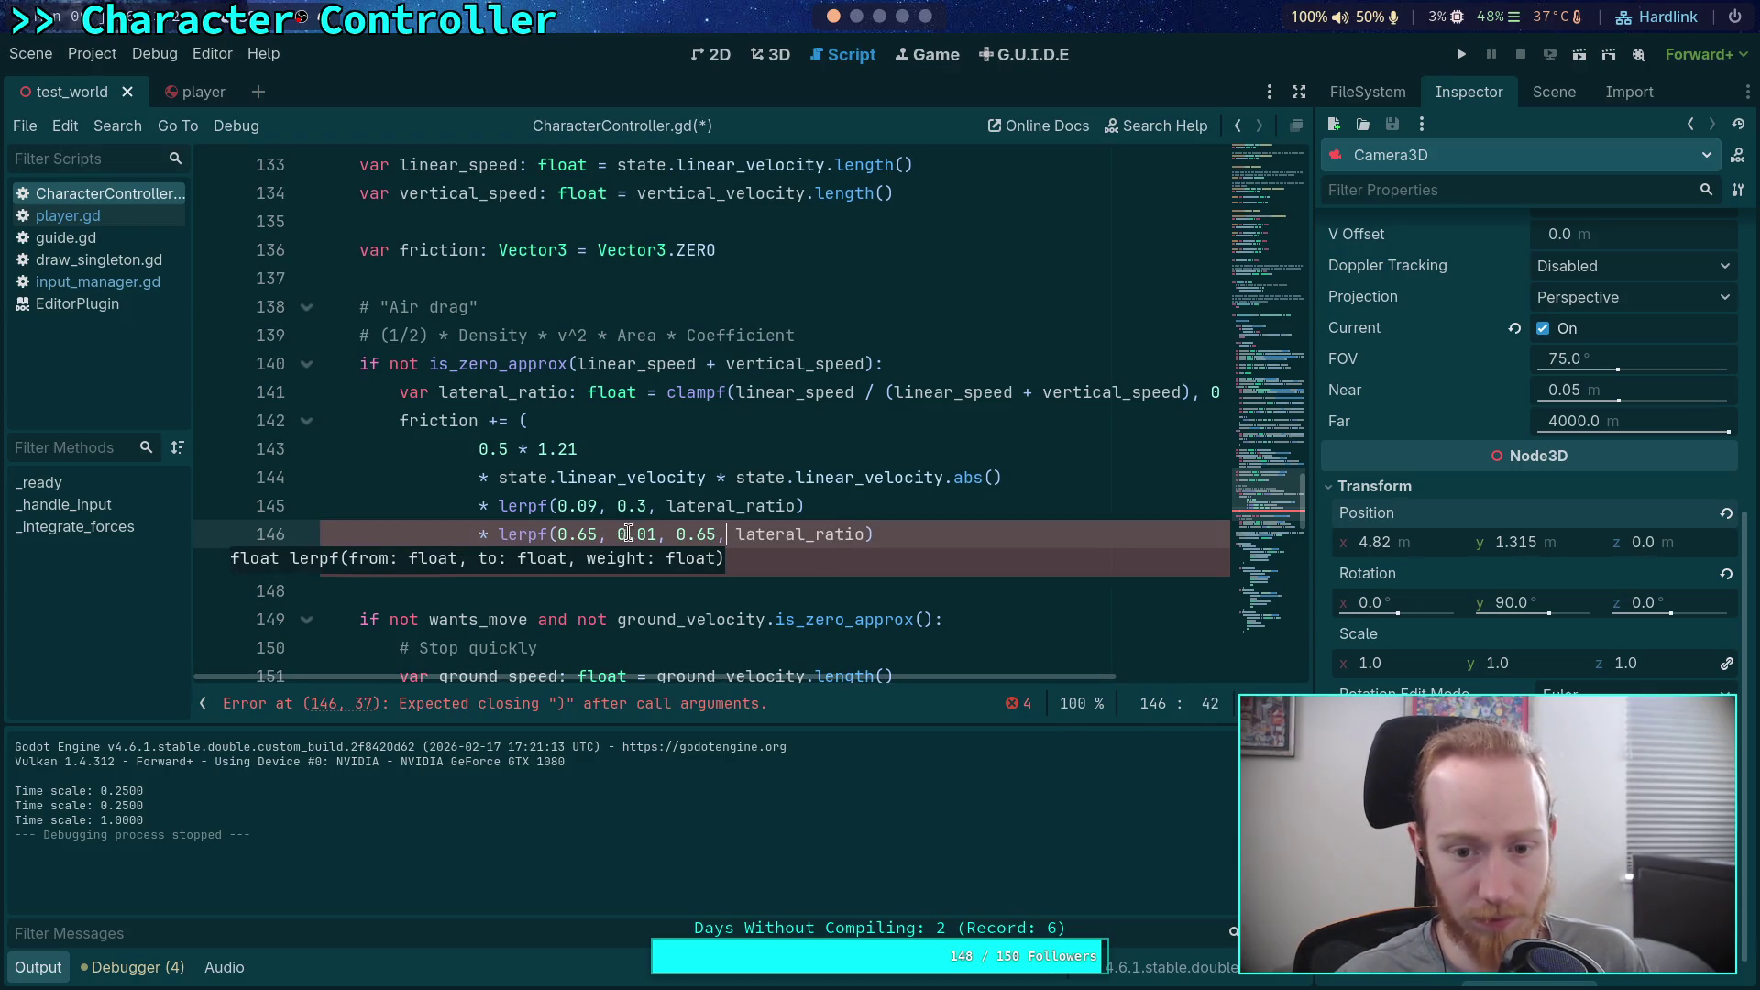
{"action": "left_click_drag", "start_coordinate": [616, 534], "coordinate": [559, 532]}
{"action": "key", "text": "BackSpace"}
Step: Save CharacterController.gd and run the game with F5
{"action": "key", "text": "ctrl+s"}
{"action": "scroll", "coordinate": [1008, 365], "scroll_direction": "down", "scroll_amount": 1}
{"action": "key", "text": "F5"}
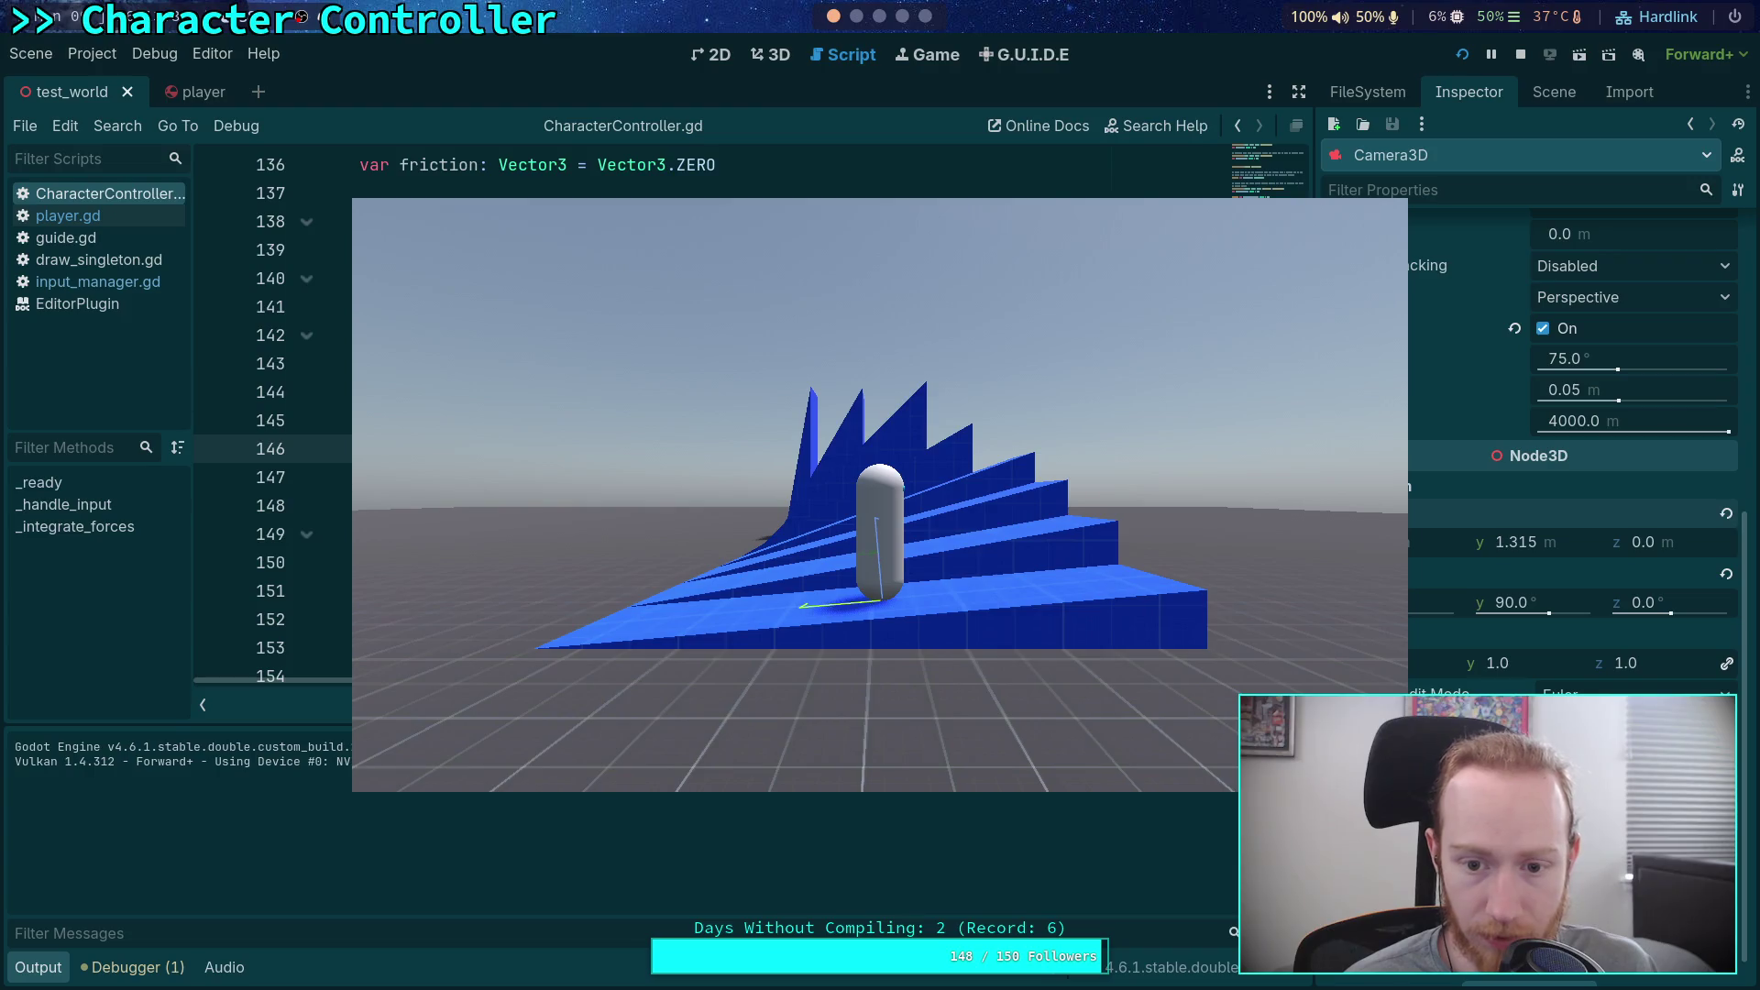
Step: Drive the character onto the blue ramps, toggling time scale between 0.25 and 1.0, then stop the game
{"action": "key", "text": "a"}
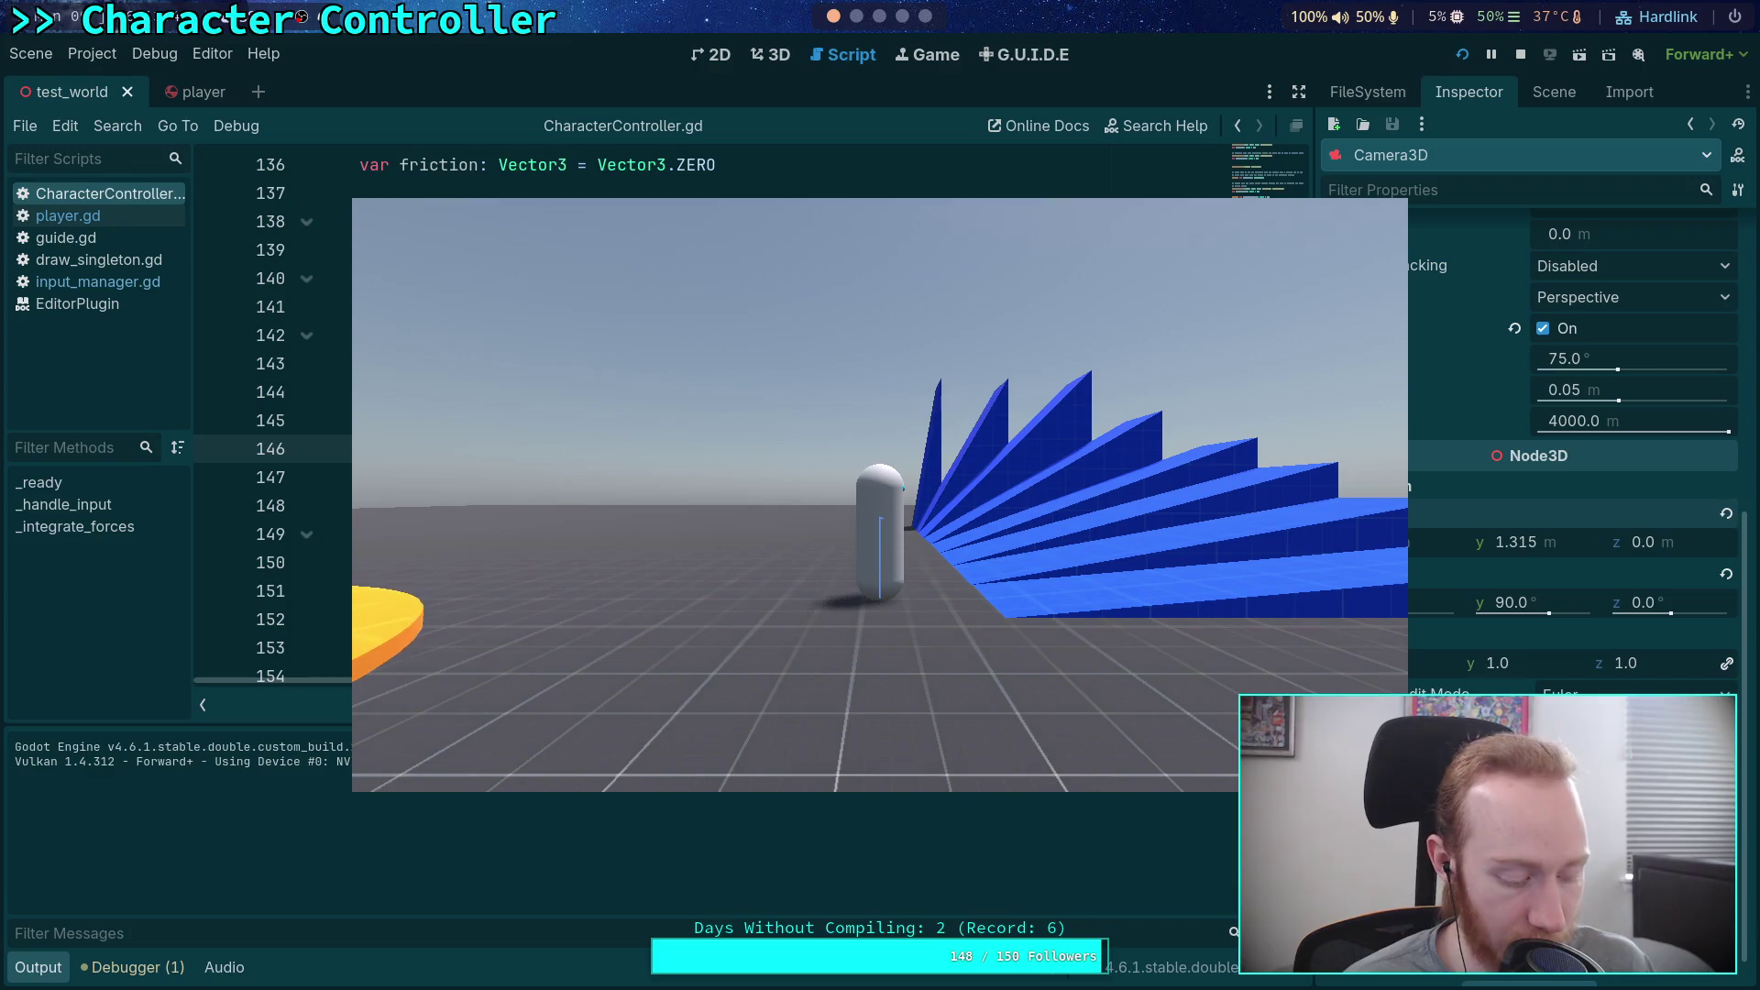
{"action": "key", "text": "minus"}
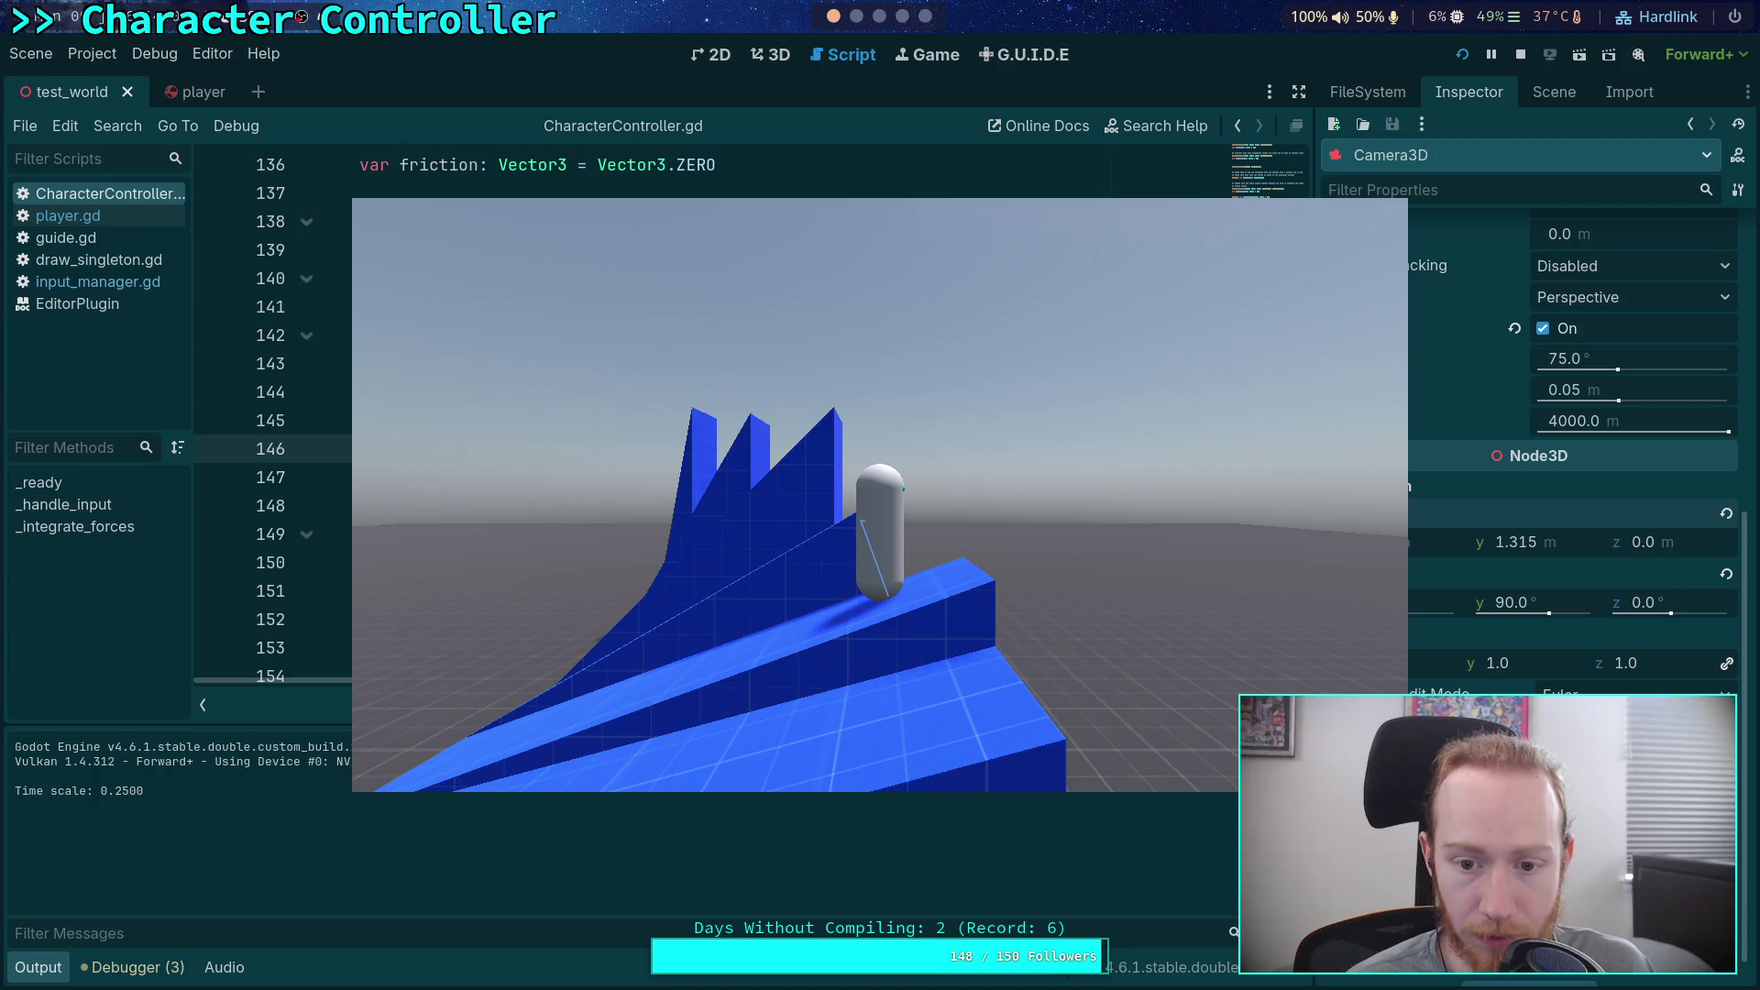
{"action": "key", "text": "t"}
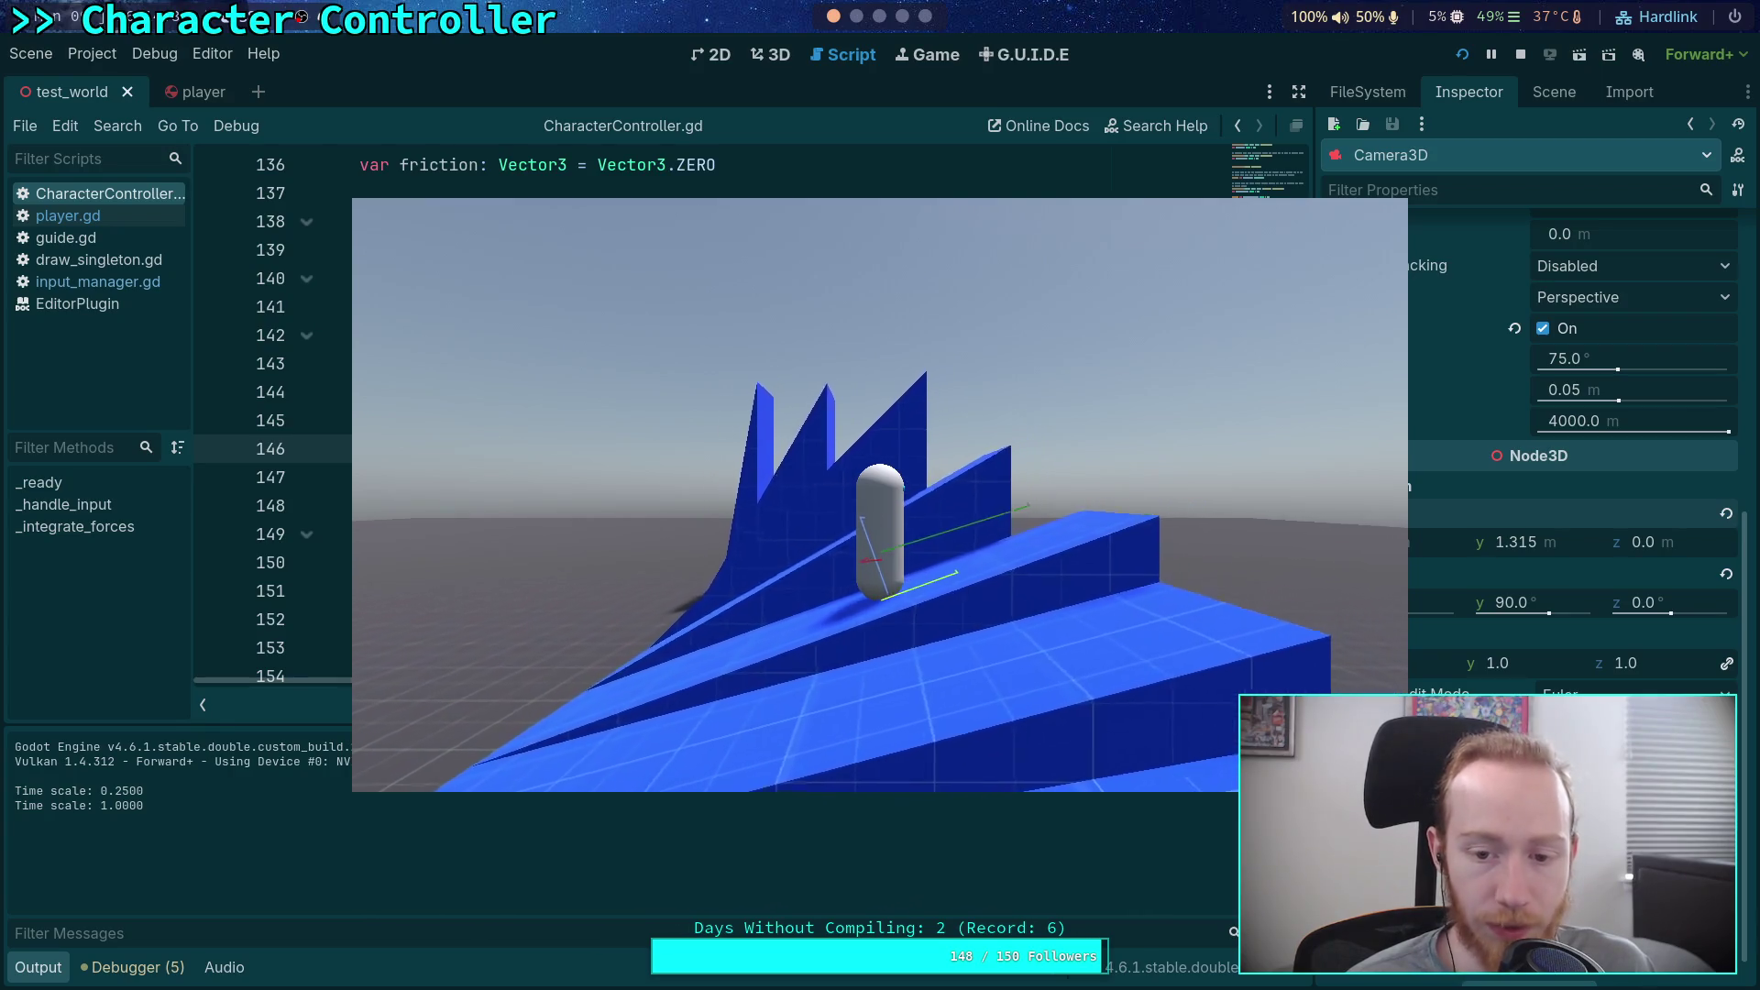
{"action": "key", "text": "t"}
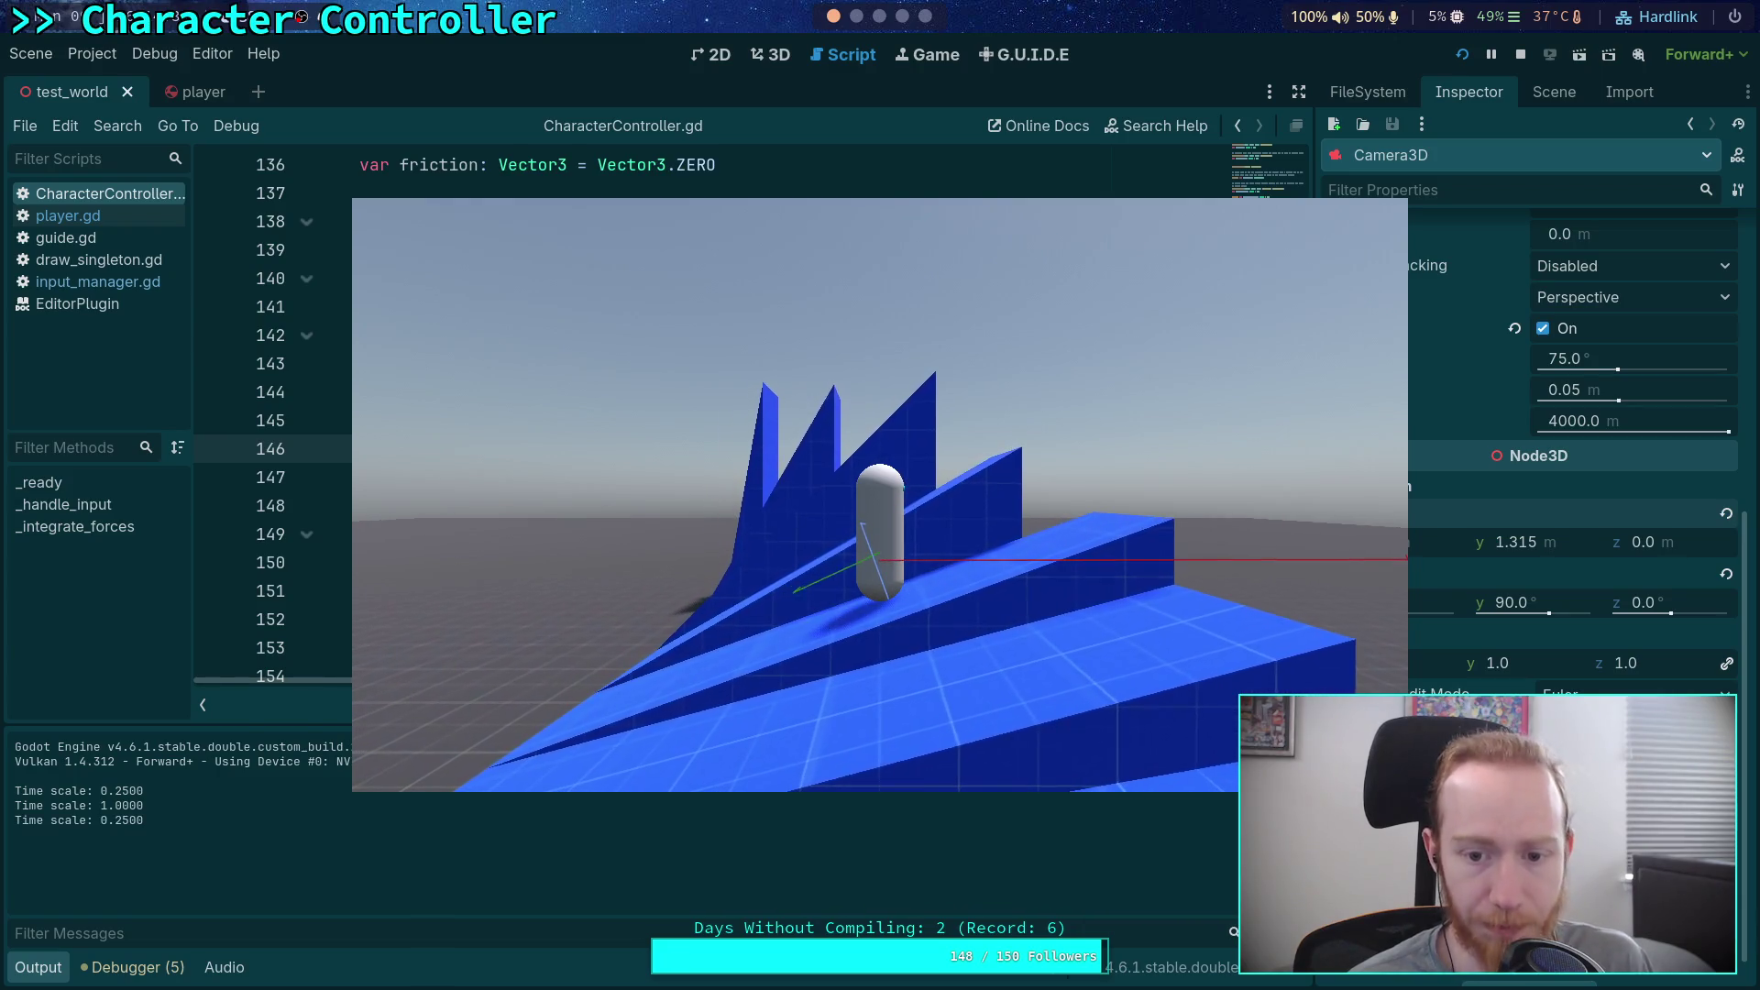
{"action": "left_click", "coordinate": [1521, 54]}
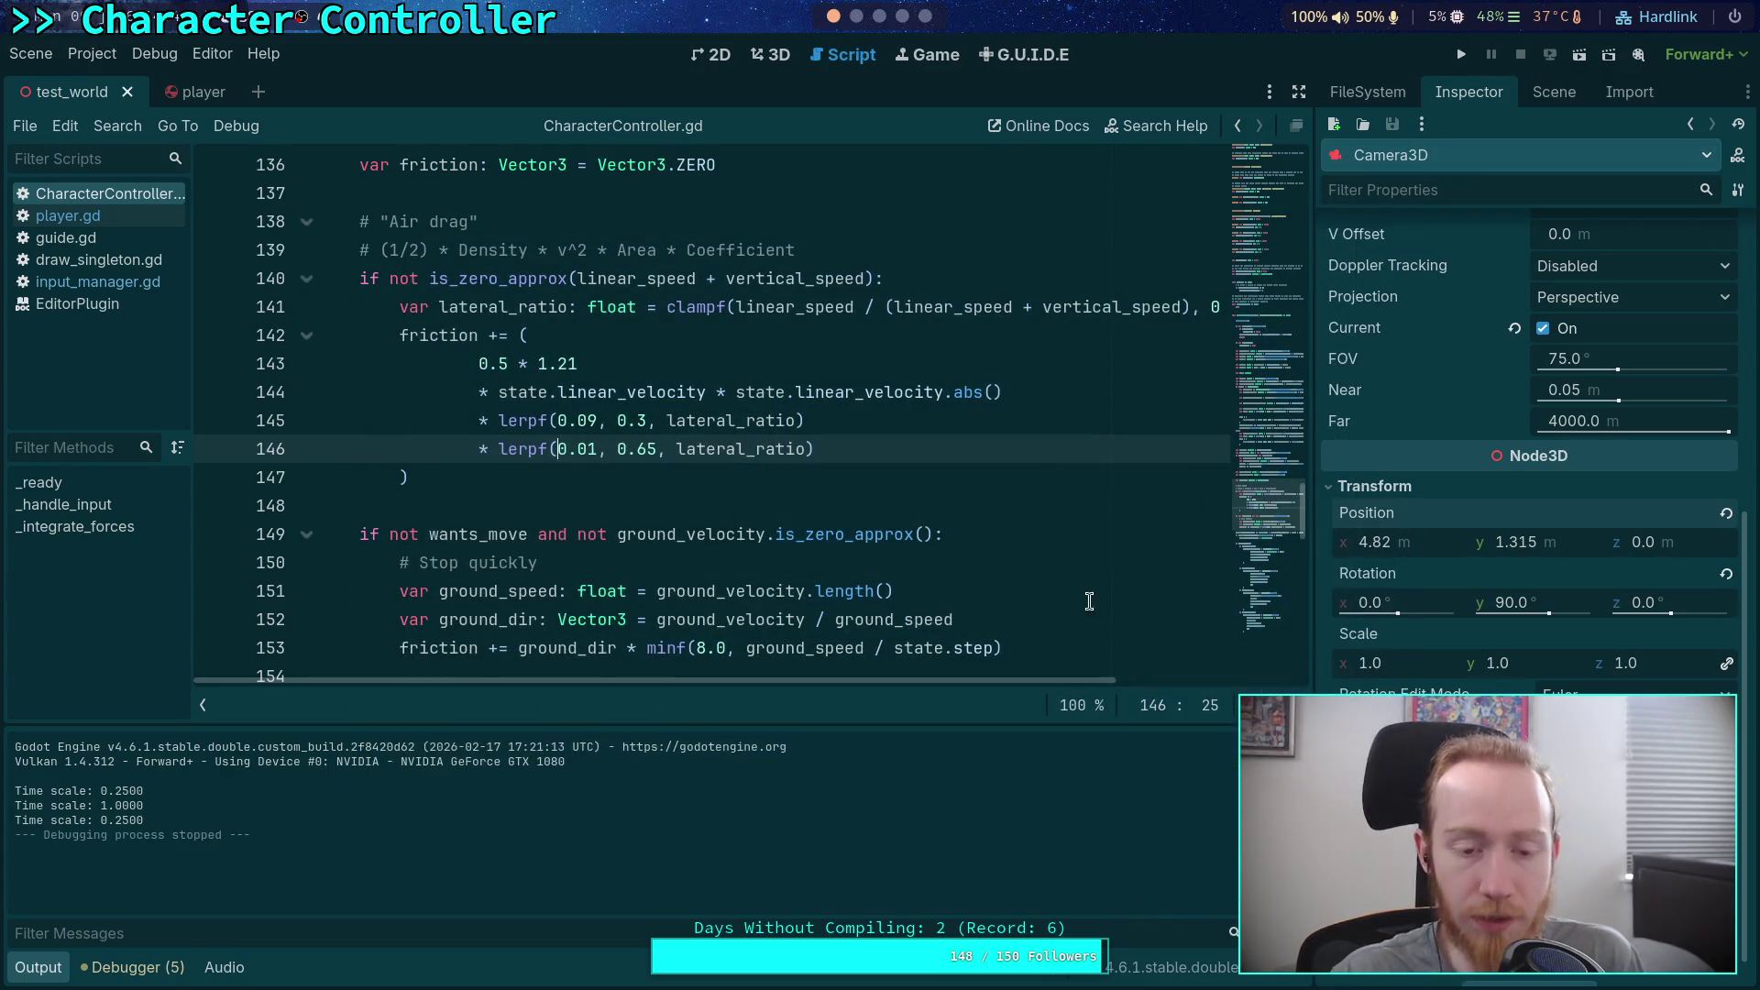
Step: Hide the output log, review the air-drag code, and switch to the player scene
{"action": "left_click", "coordinate": [745, 505]}
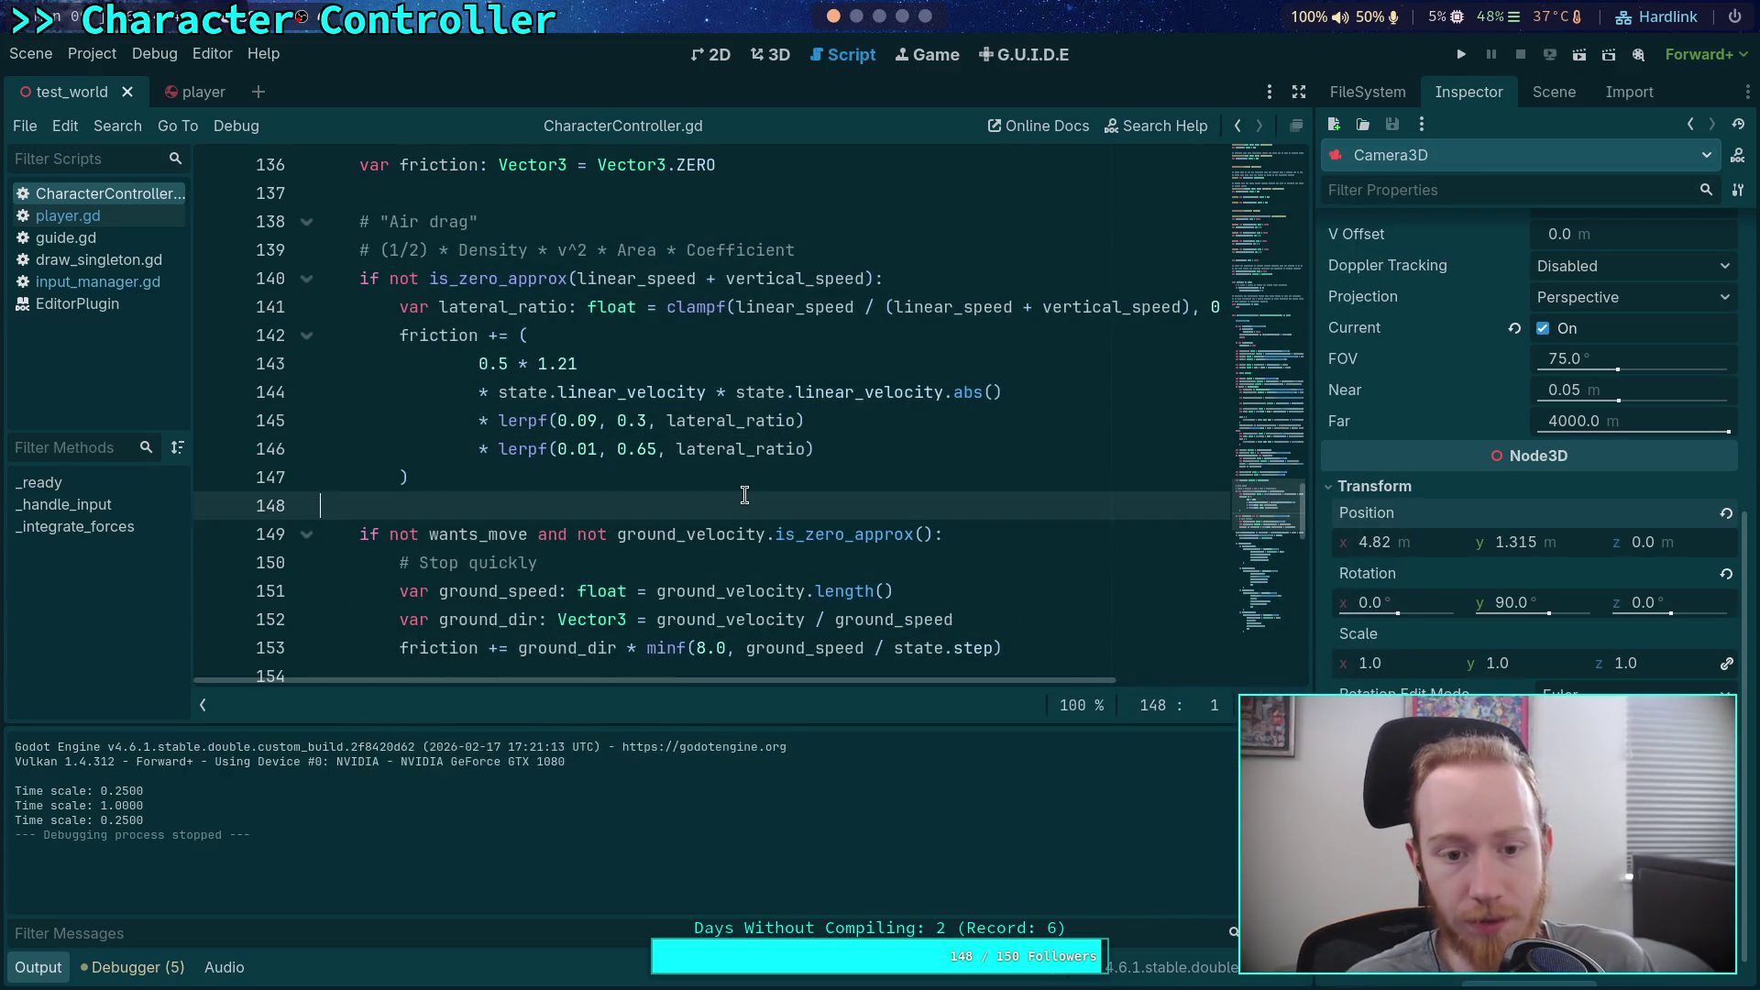
{"action": "left_click", "coordinate": [38, 967]}
{"action": "scroll", "coordinate": [557, 598], "scroll_direction": "up", "scroll_amount": 1}
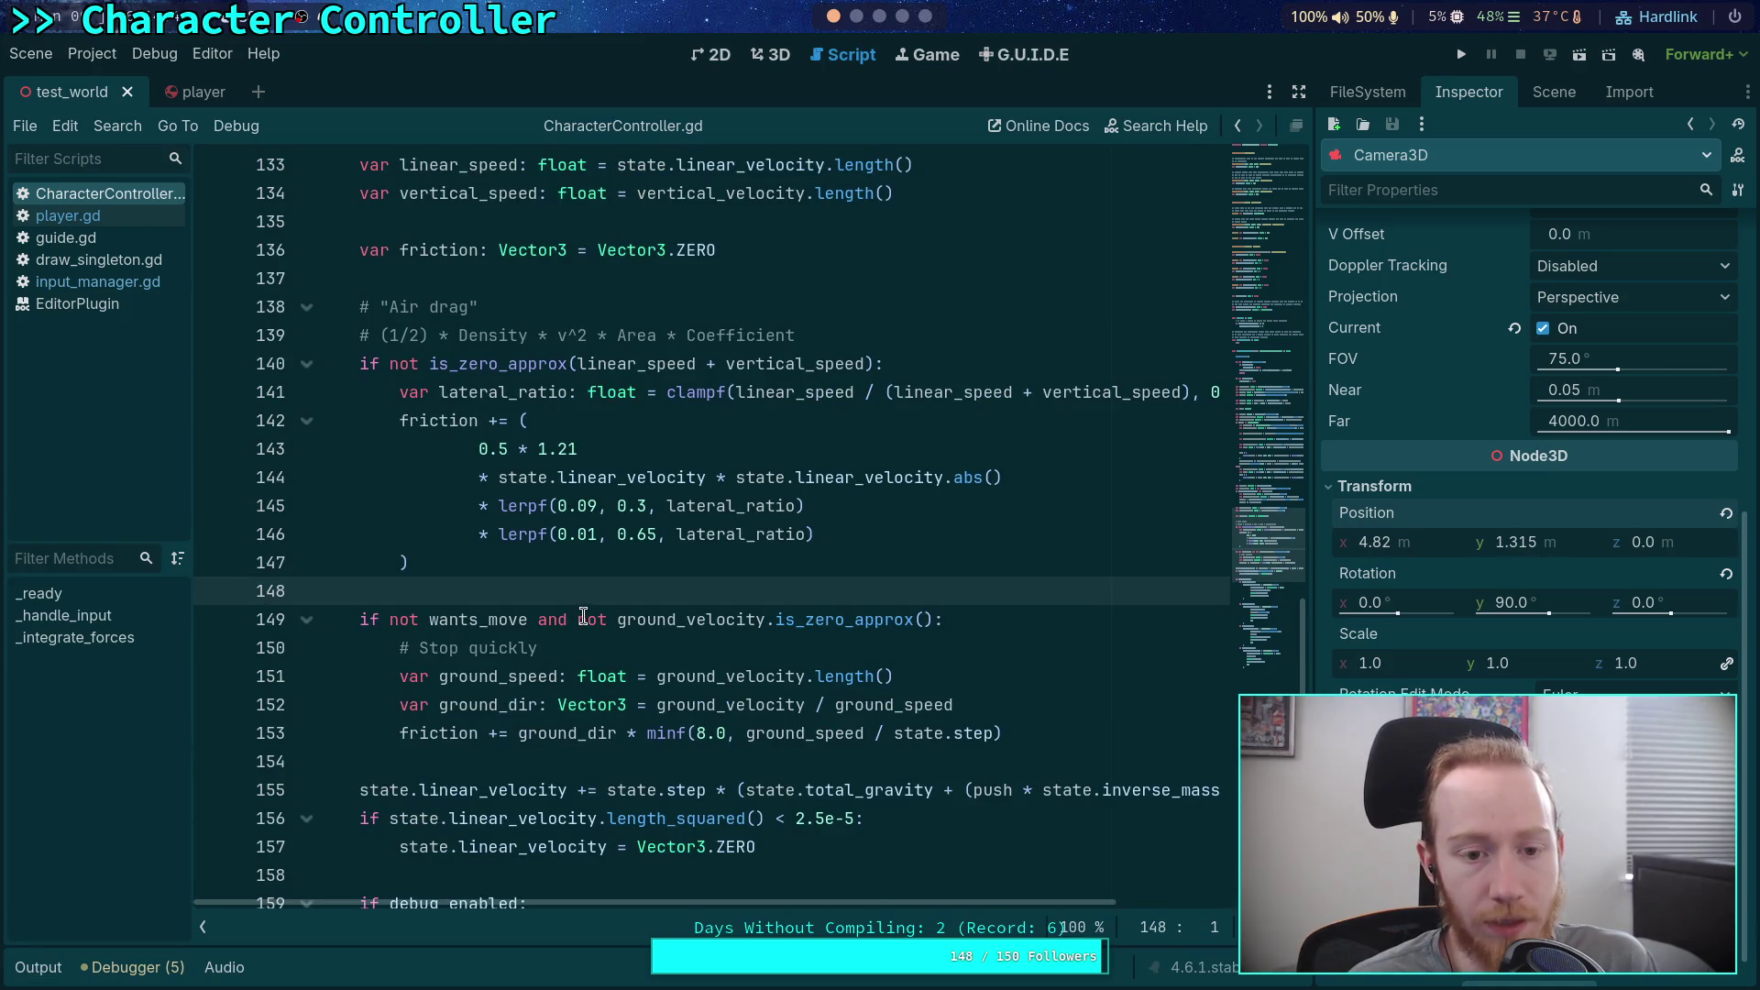
{"action": "scroll", "coordinate": [585, 610], "scroll_direction": "up", "scroll_amount": 1}
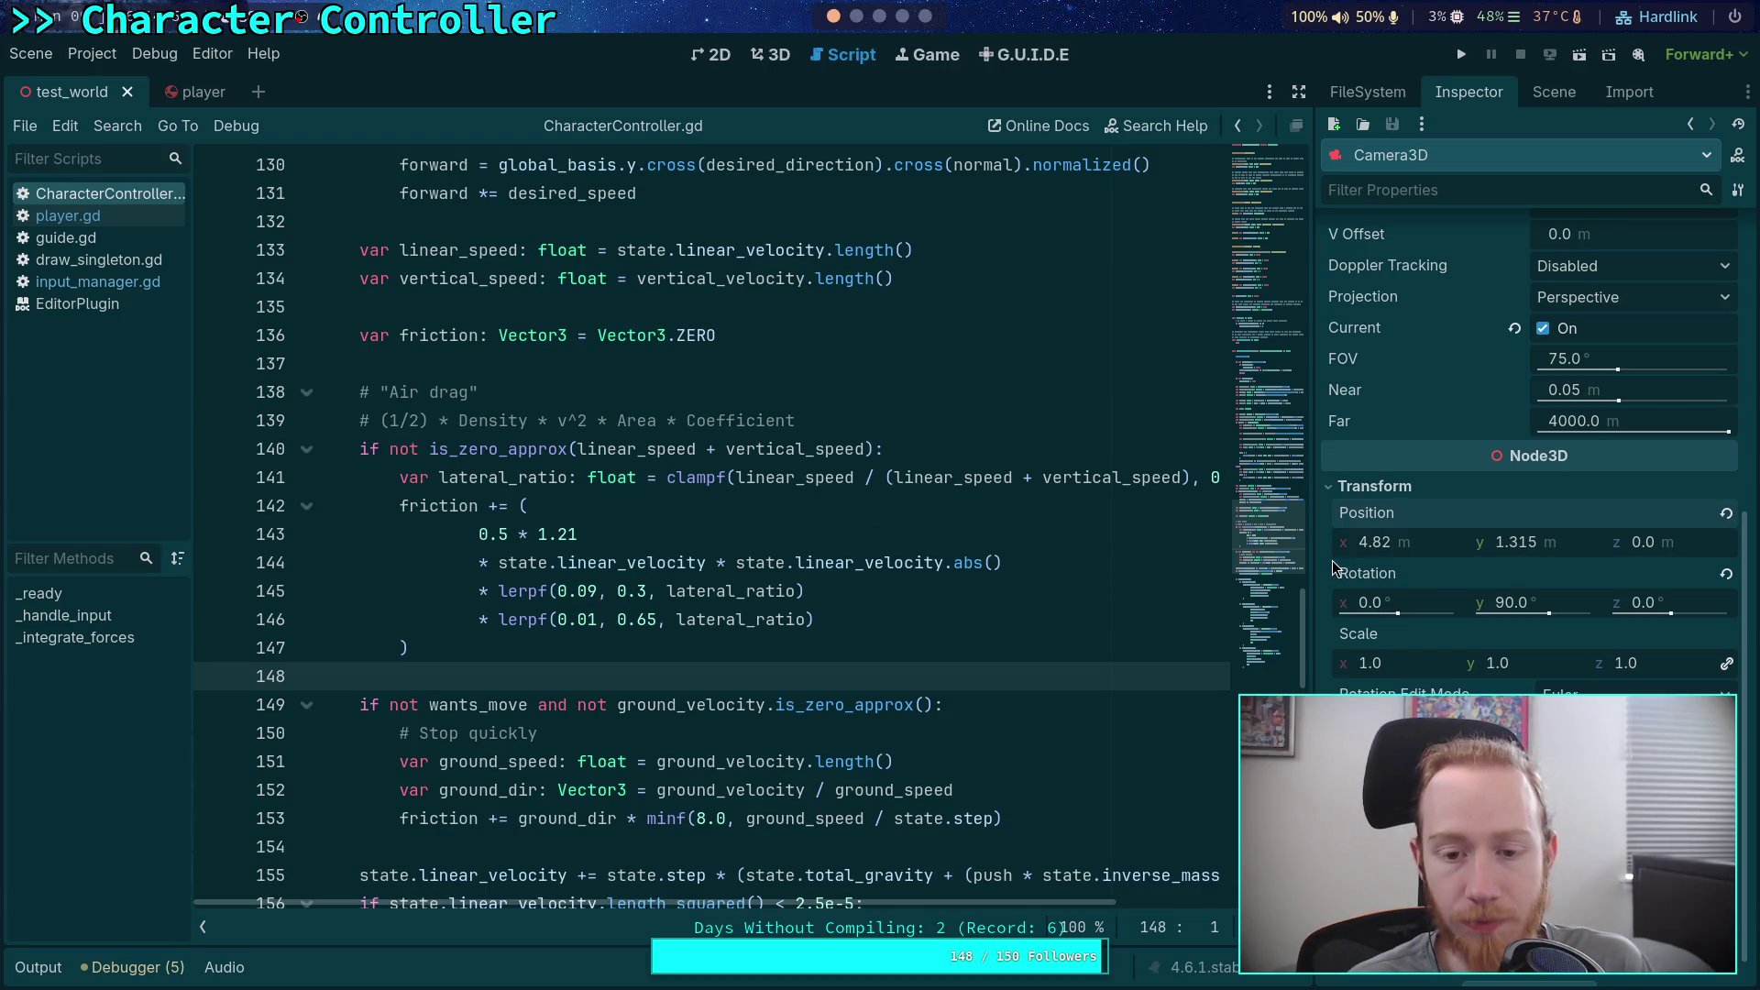
{"action": "scroll", "coordinate": [1334, 568], "scroll_direction": "up", "scroll_amount": 6}
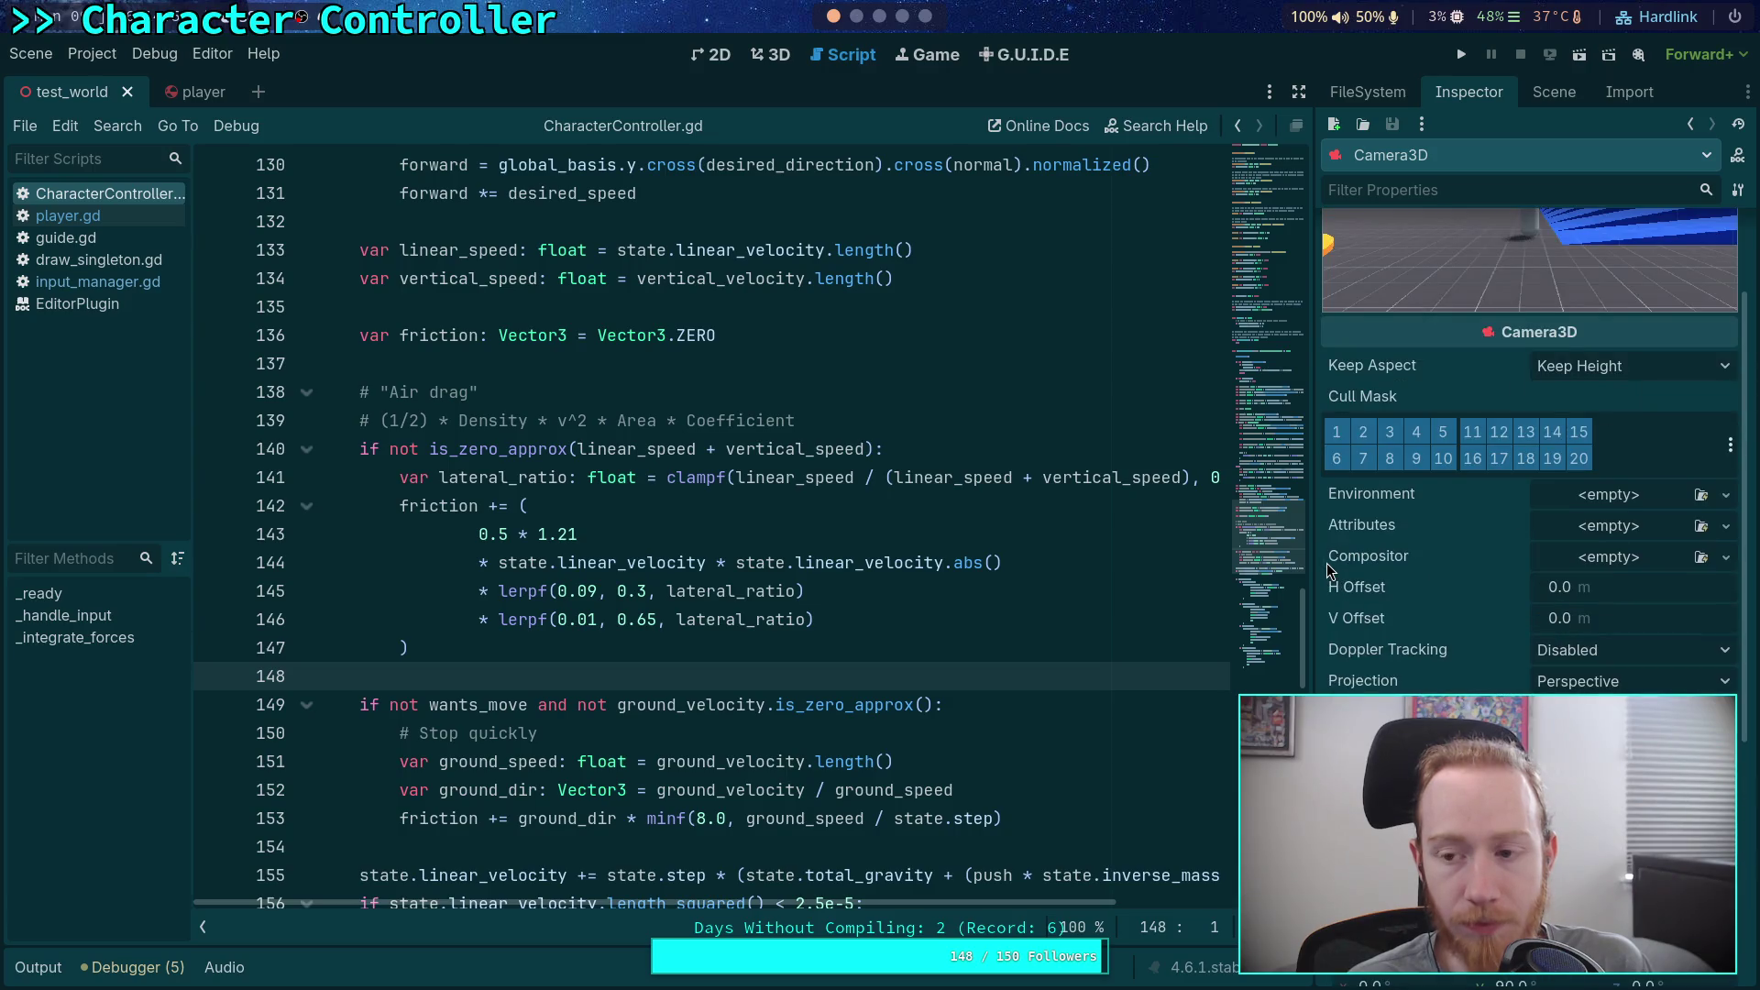
{"action": "scroll", "coordinate": [1331, 569], "scroll_direction": "down", "scroll_amount": 5}
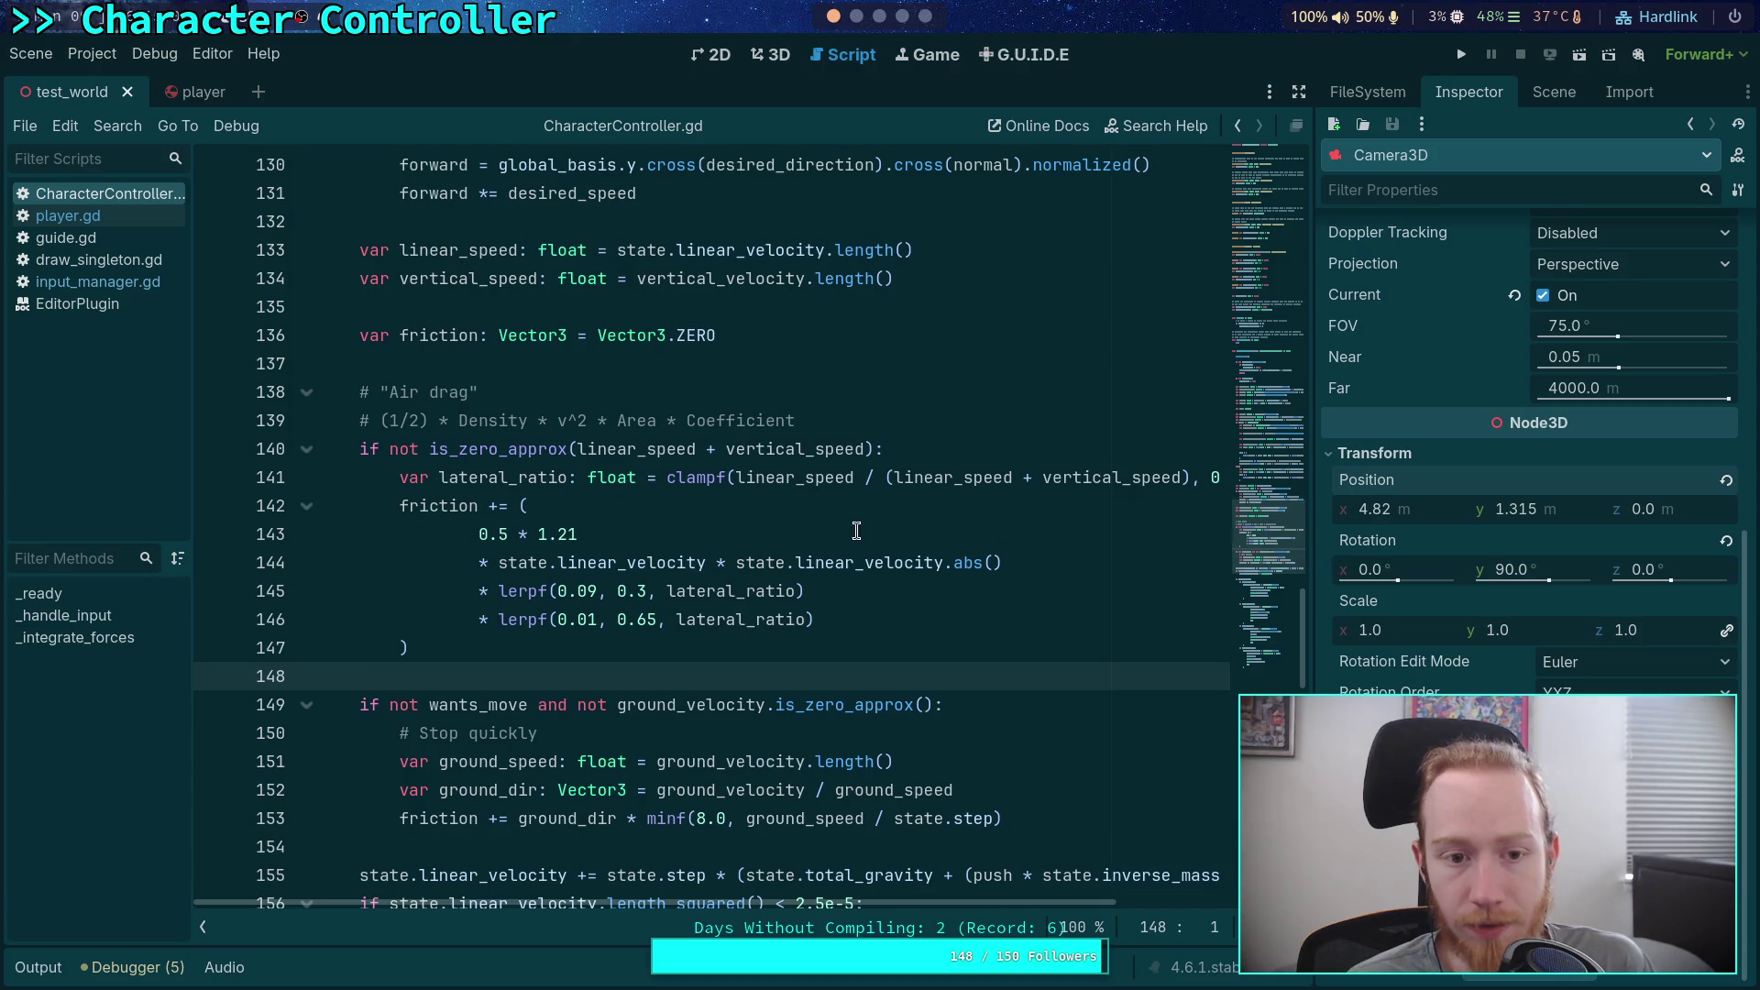
{"action": "scroll", "coordinate": [831, 510], "scroll_direction": "up", "scroll_amount": 3}
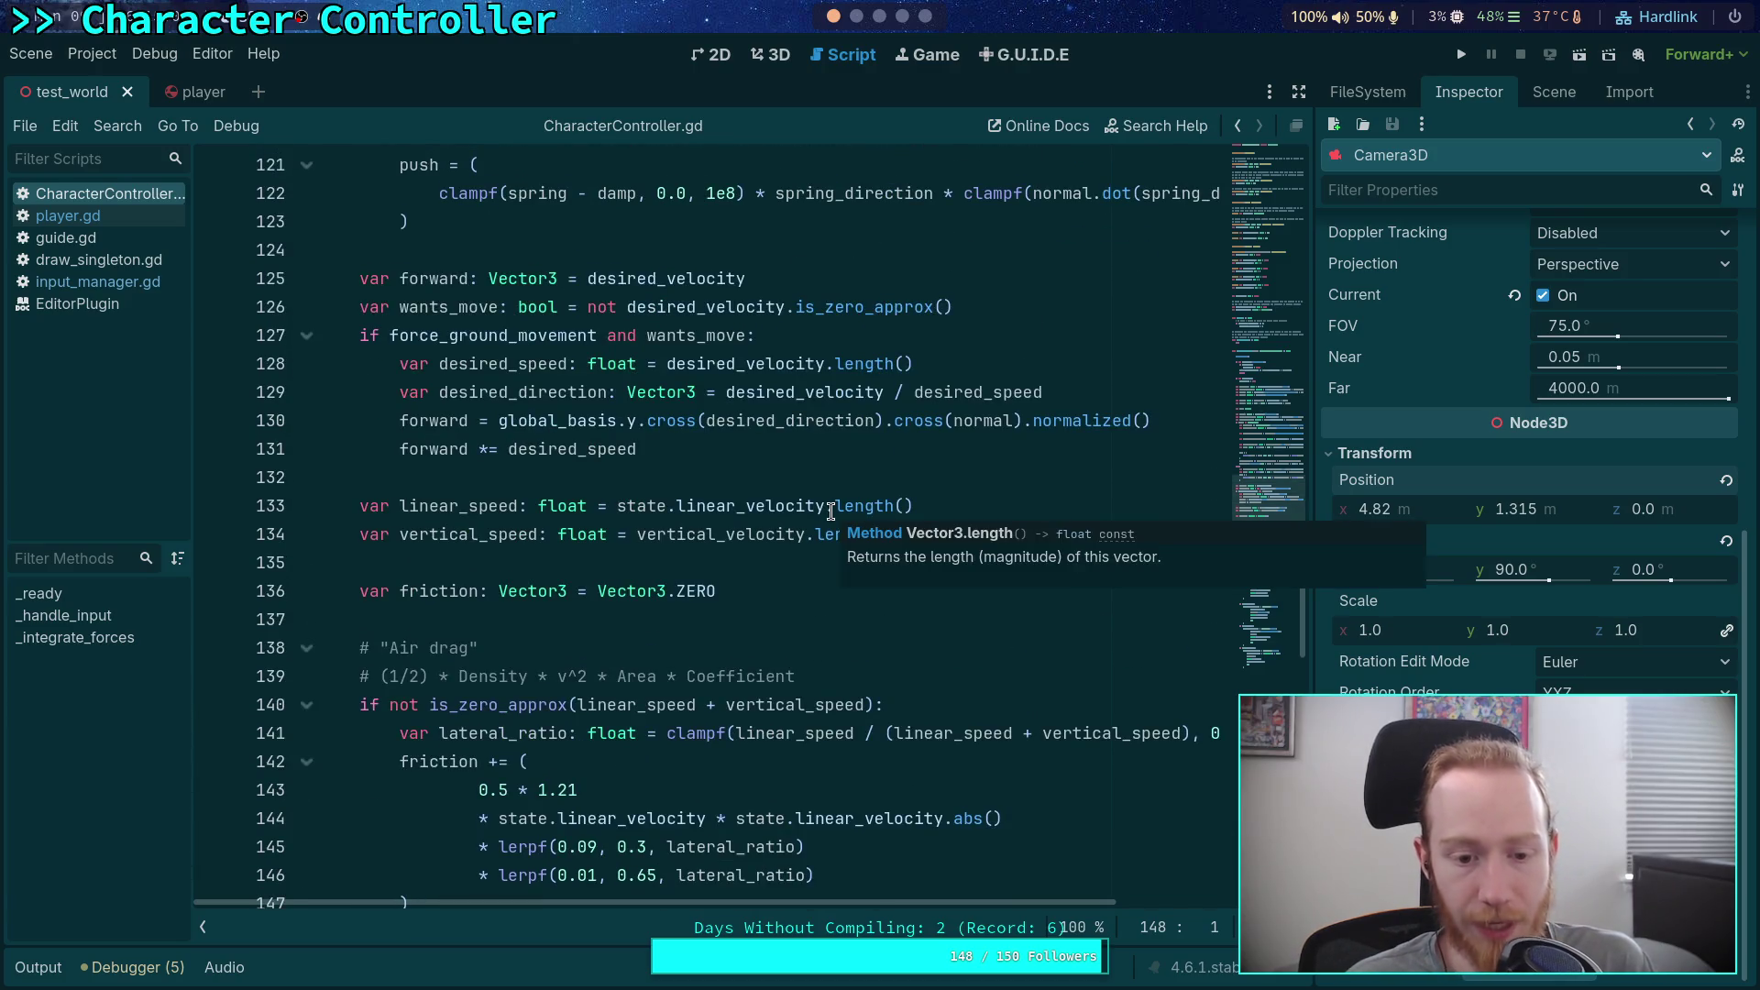
{"action": "left_click", "coordinate": [478, 609]}
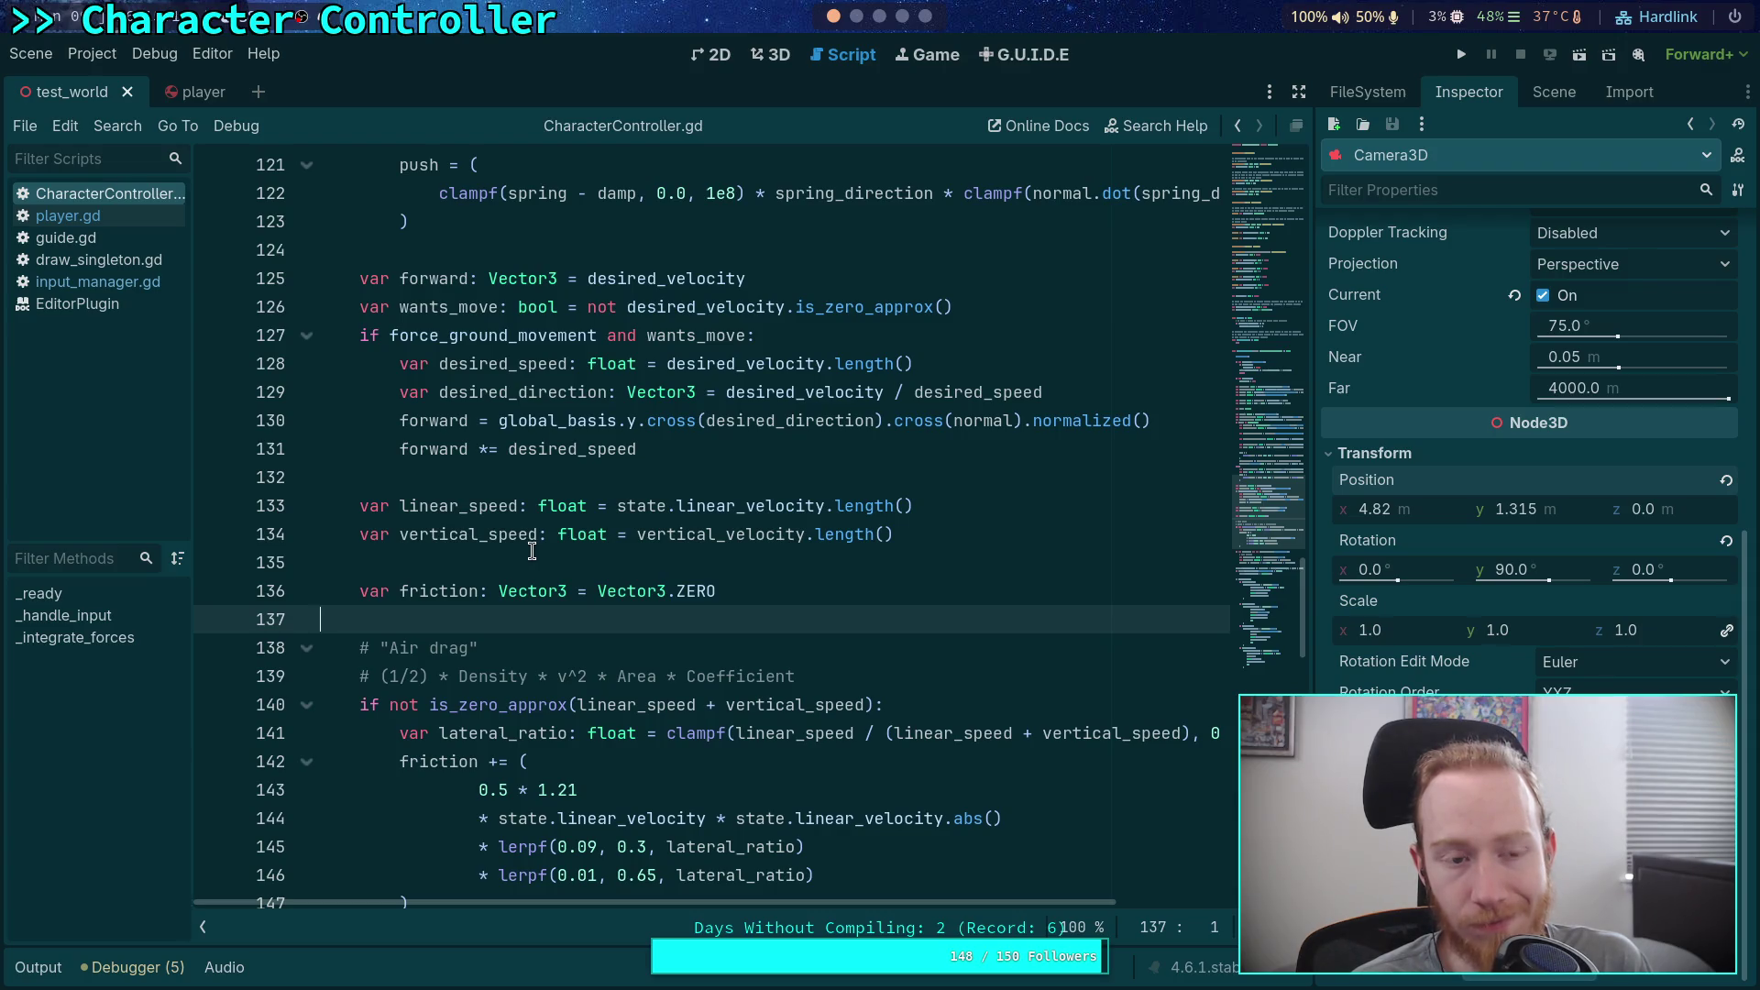
{"action": "left_click", "coordinate": [181, 92]}
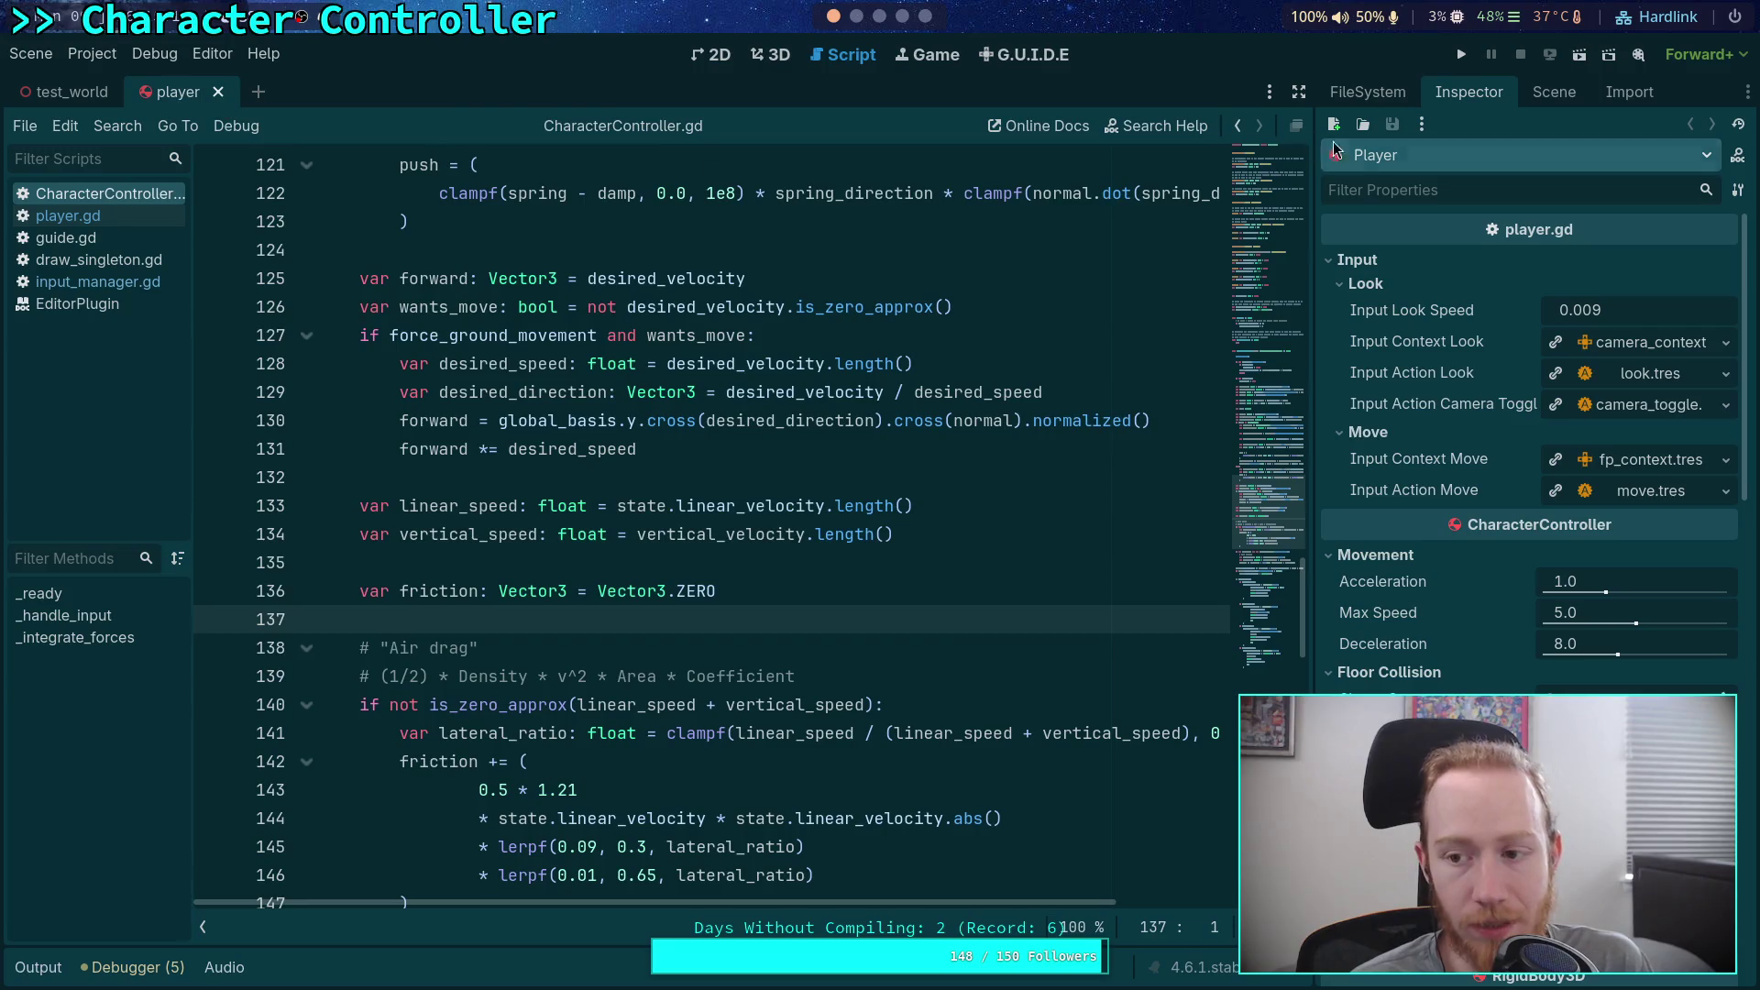
Step: Look over the player's node tree, 3D view and ShapeCast3D properties, then return to CharacterController.gd
{"action": "left_click", "coordinate": [1554, 92]}
{"action": "left_click", "coordinate": [1456, 211]}
{"action": "left_click", "coordinate": [1456, 211]}
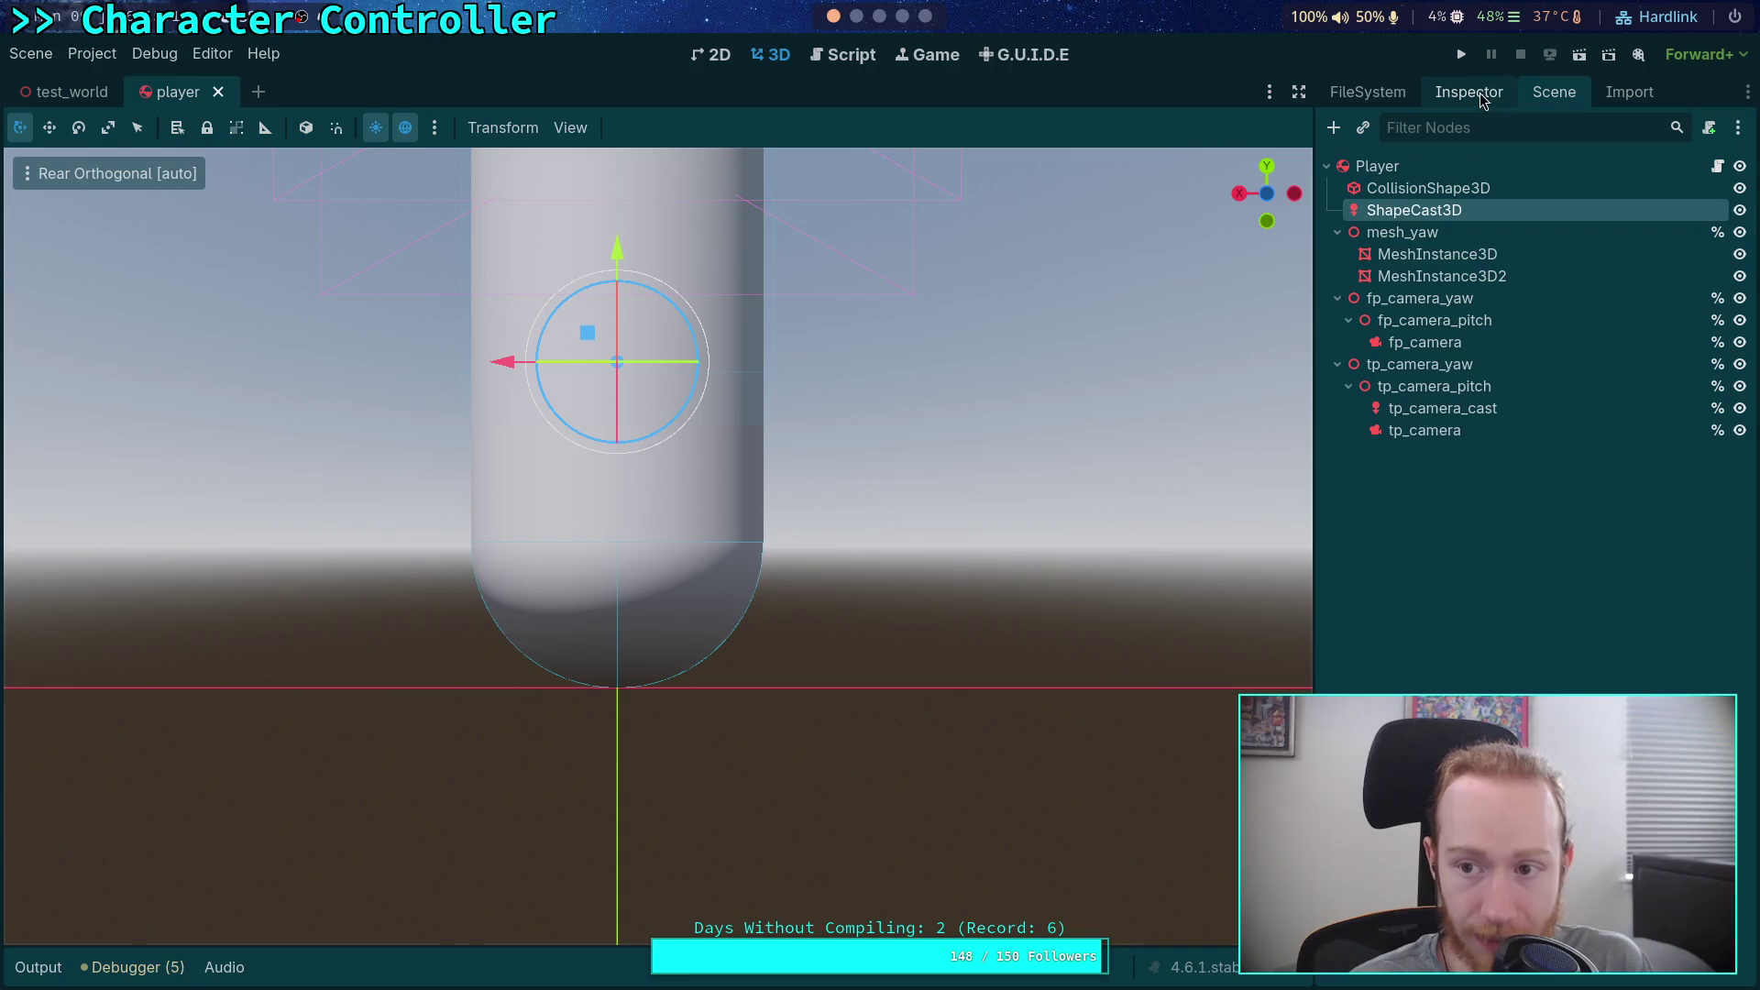
{"action": "left_click", "coordinate": [1481, 95]}
{"action": "scroll", "coordinate": [1422, 453], "scroll_direction": "down", "scroll_amount": 3}
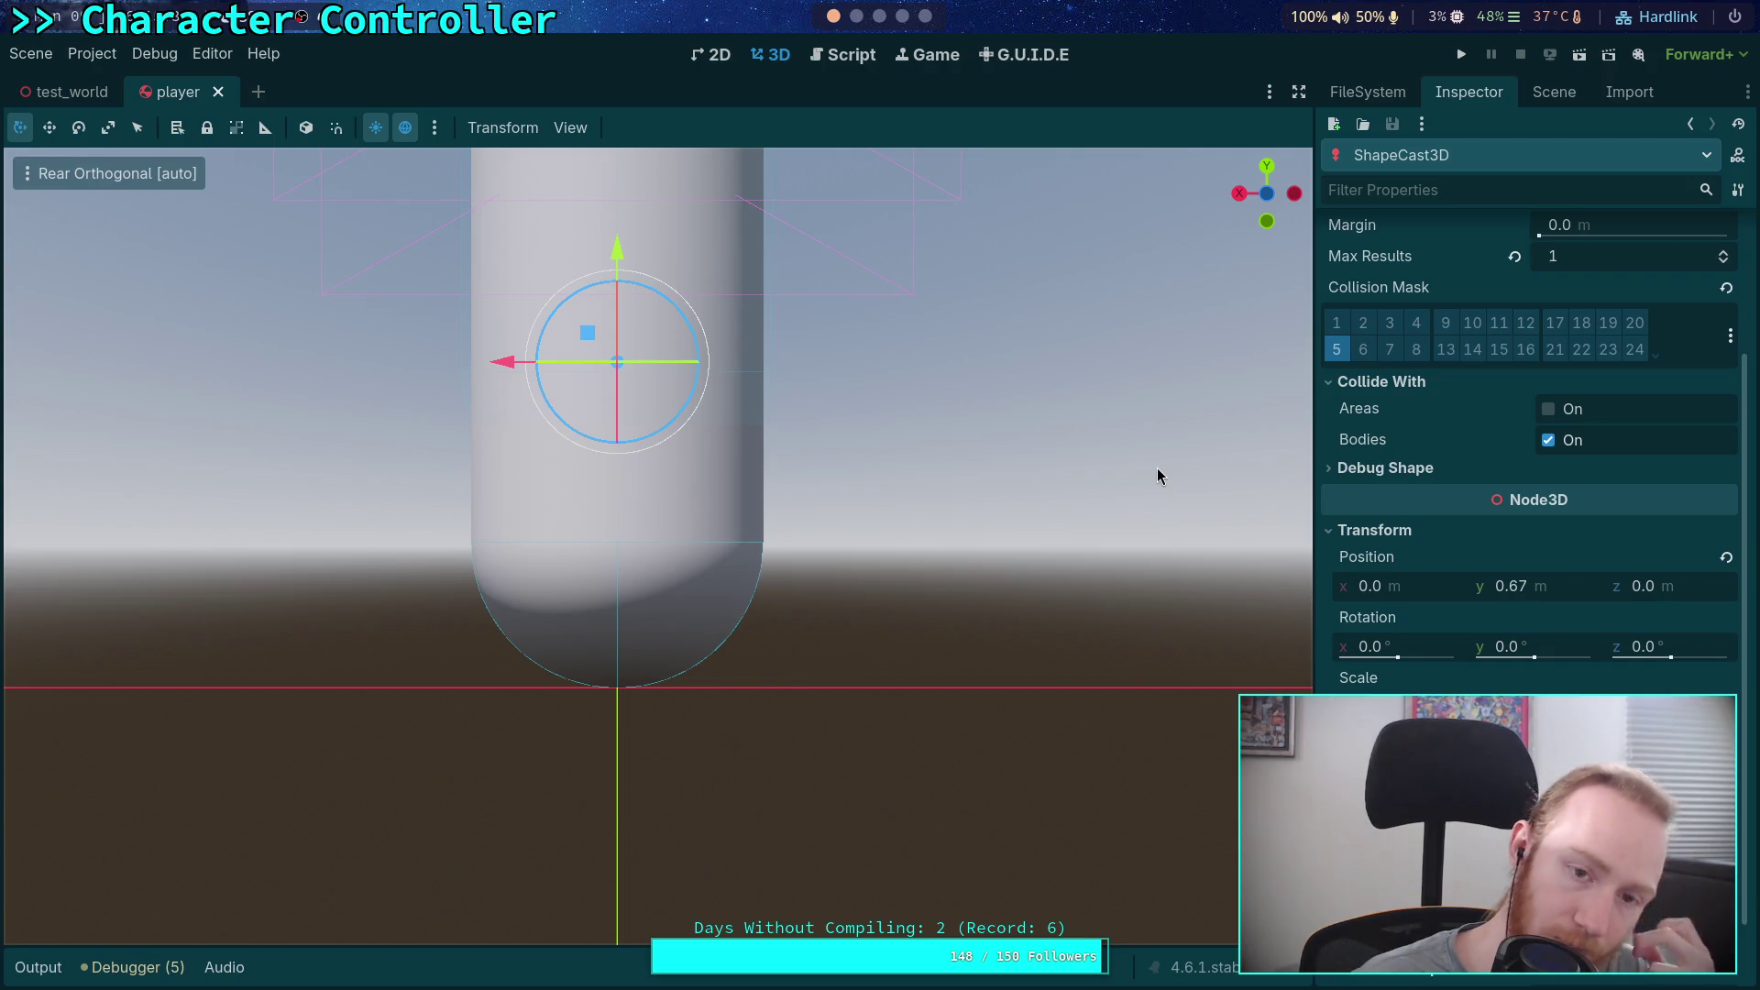
{"action": "left_click", "coordinate": [843, 57]}
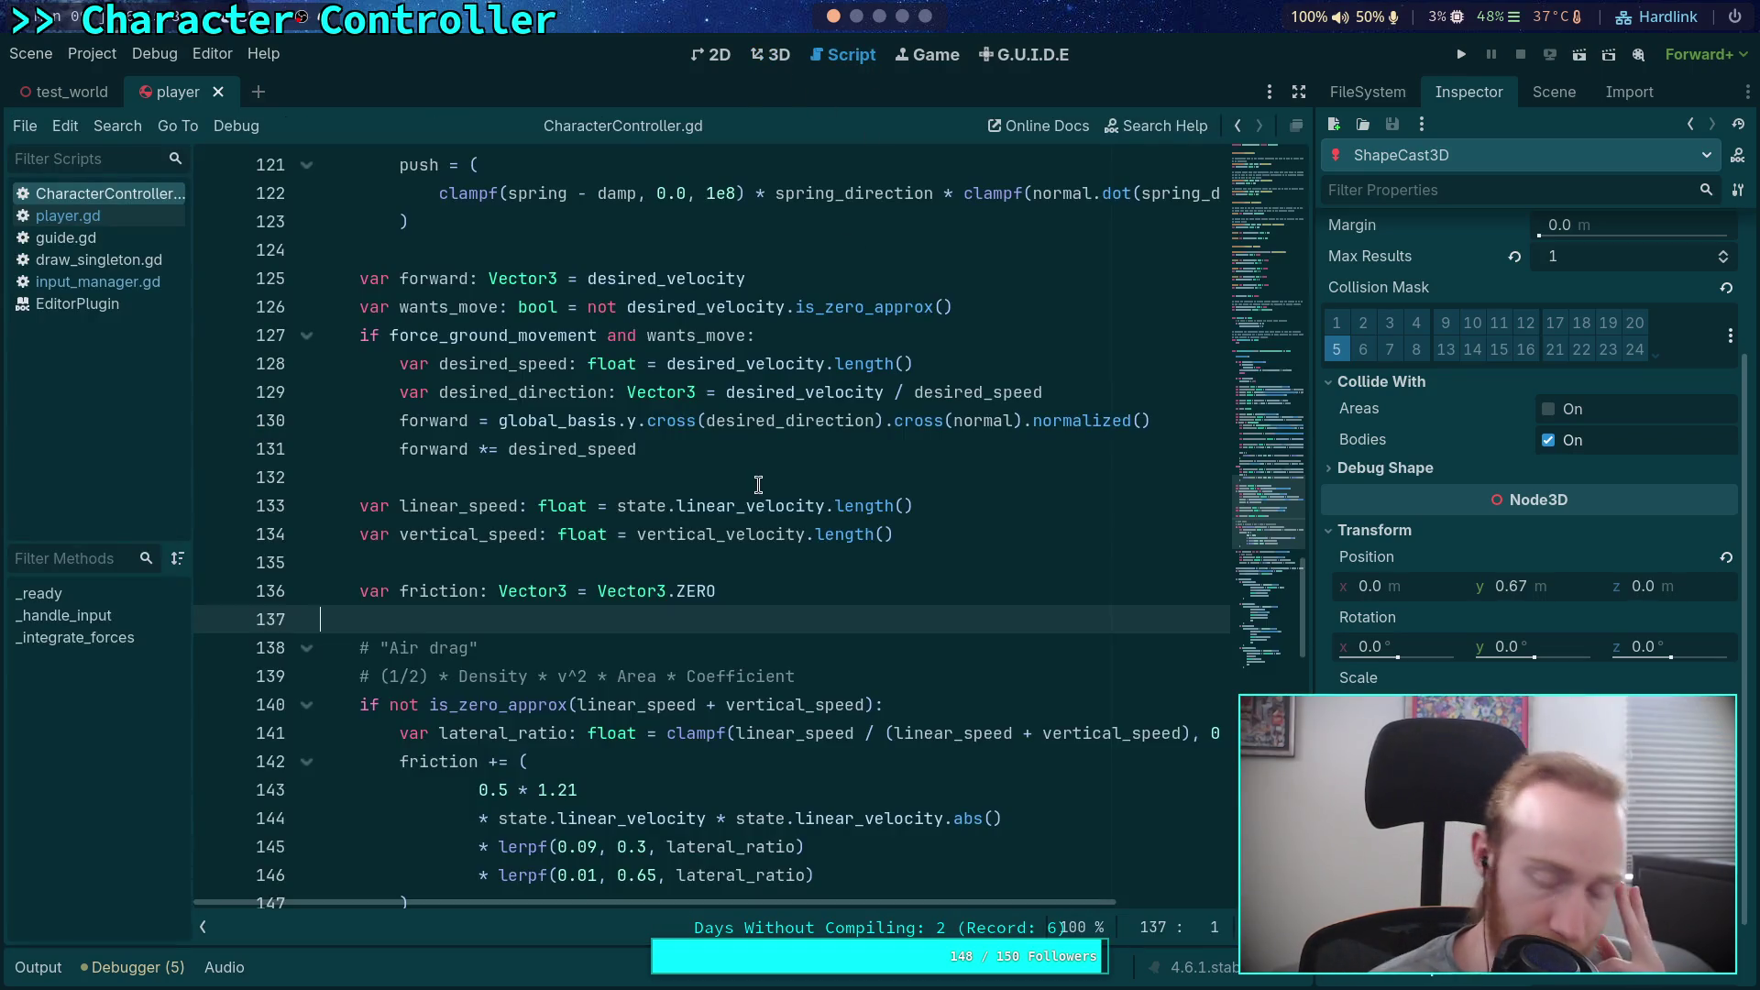
{"action": "scroll", "coordinate": [758, 477], "scroll_direction": "down", "scroll_amount": 5}
{"action": "scroll", "coordinate": [757, 477], "scroll_direction": "down", "scroll_amount": 6}
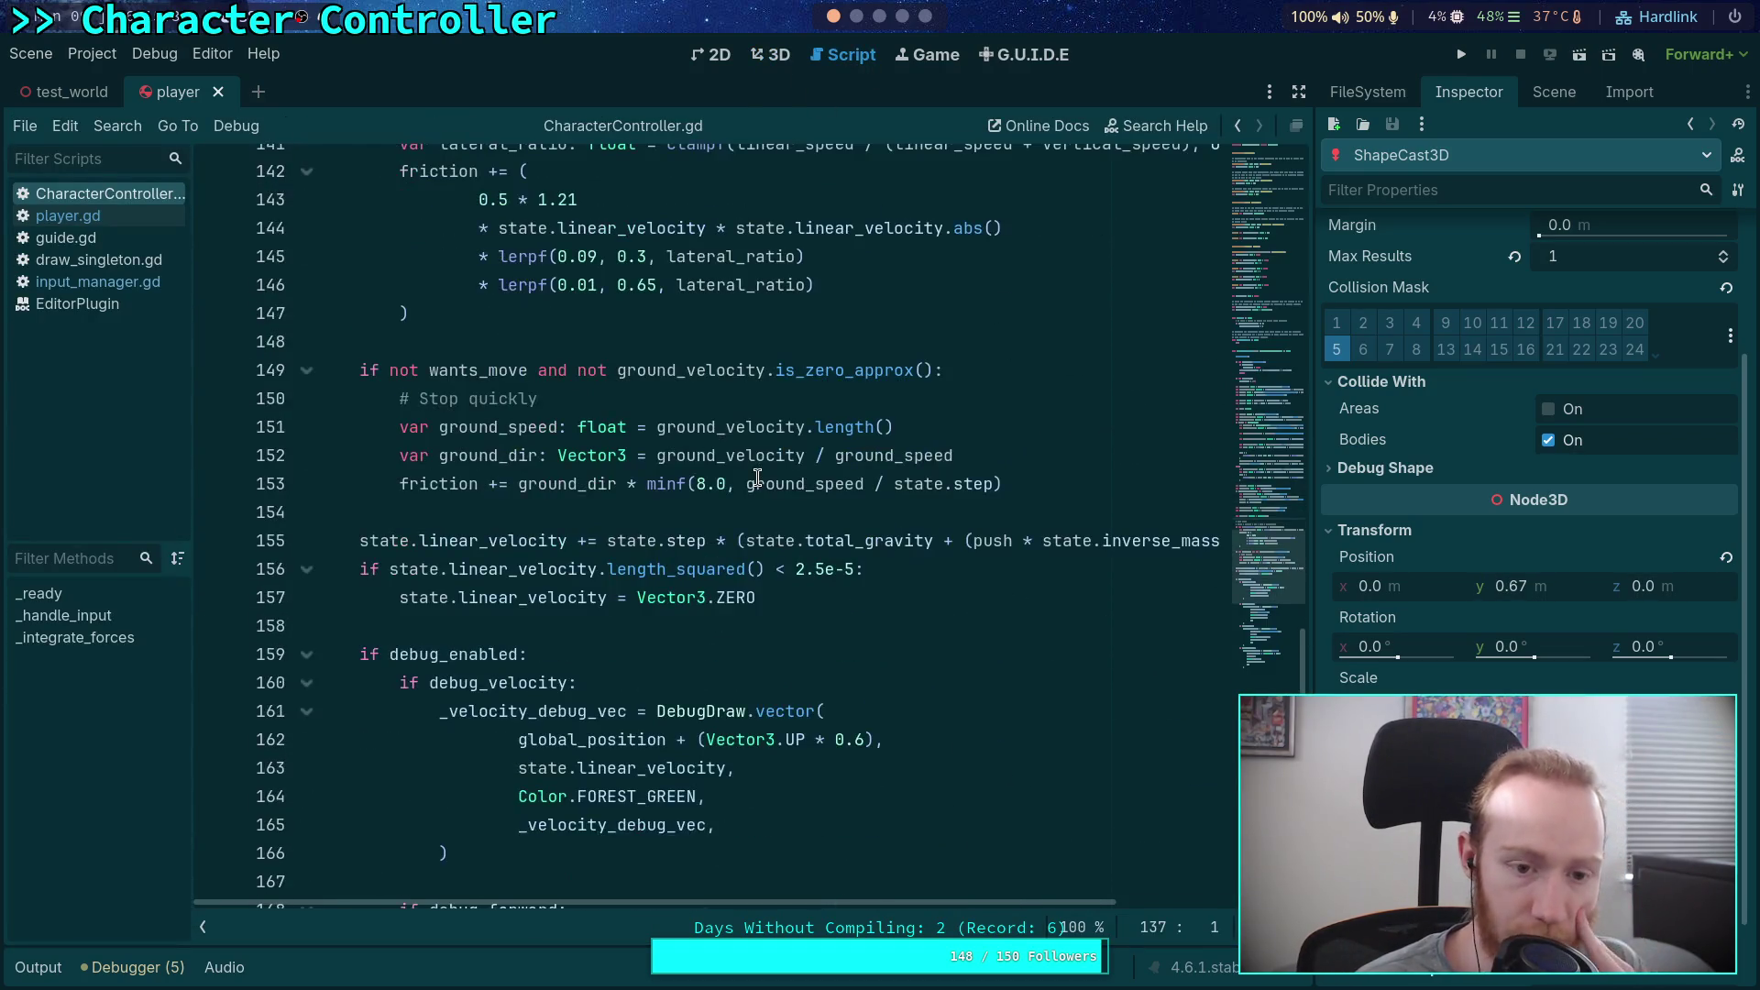
{"action": "scroll", "coordinate": [757, 478], "scroll_direction": "down", "scroll_amount": 2}
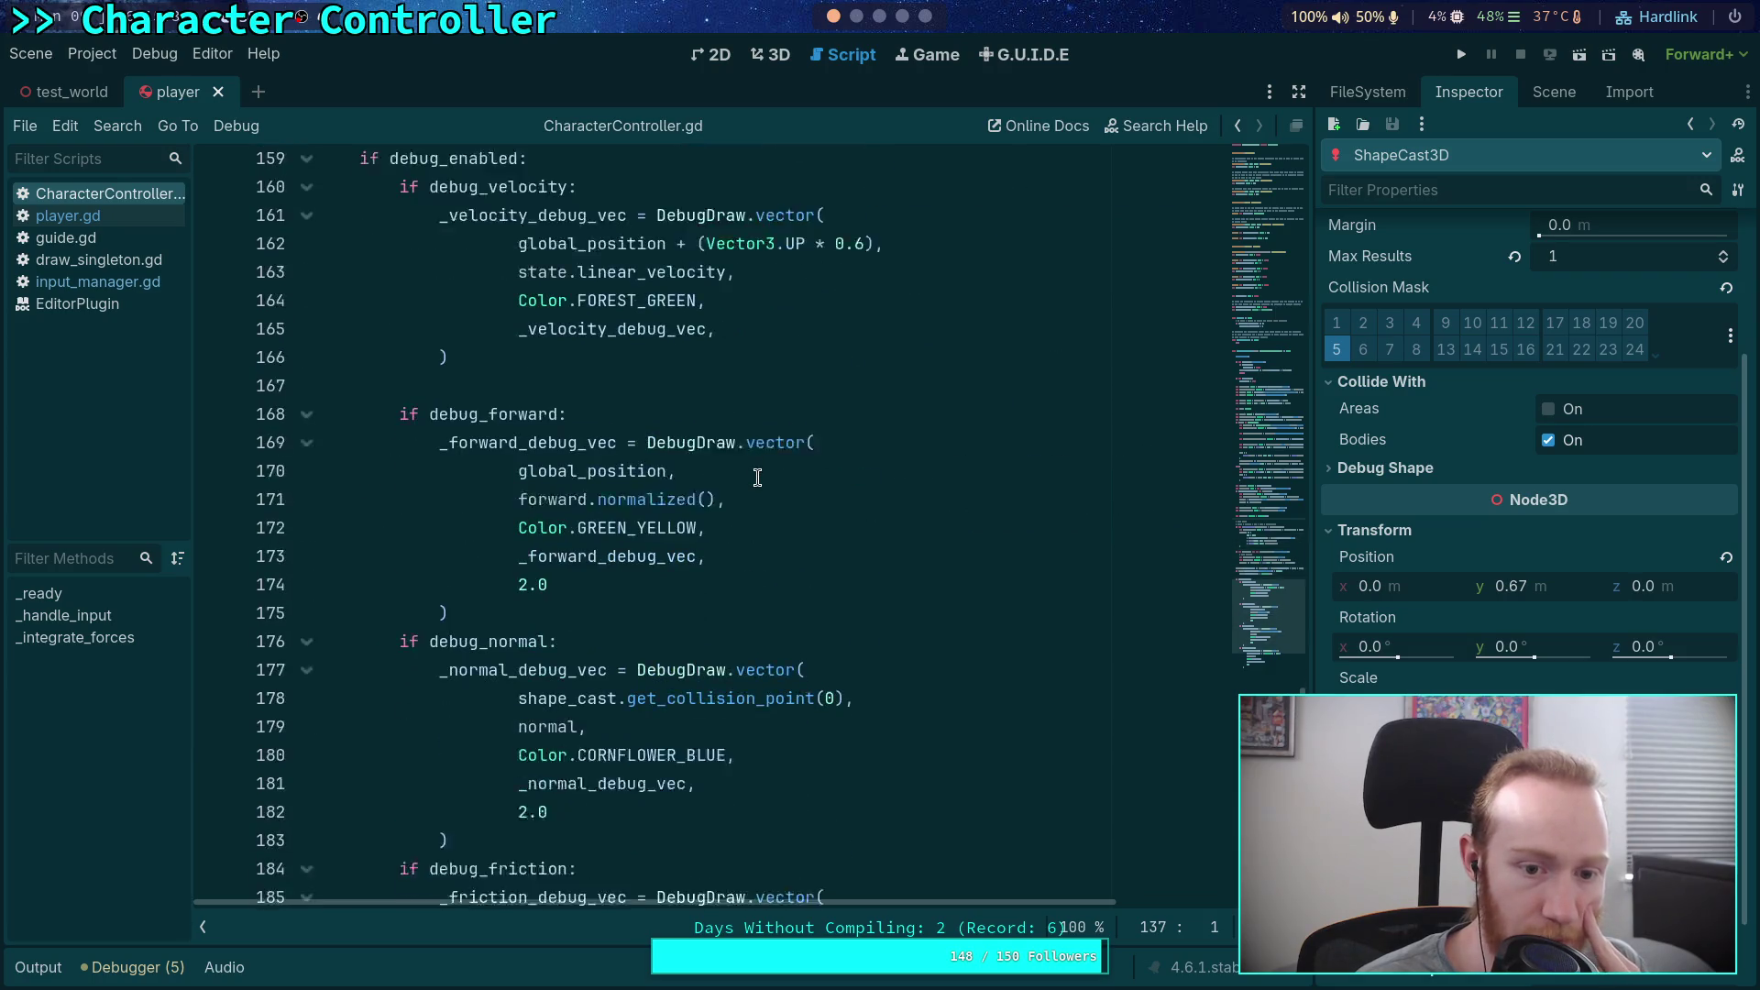
{"action": "scroll", "coordinate": [757, 477], "scroll_direction": "down", "scroll_amount": 2}
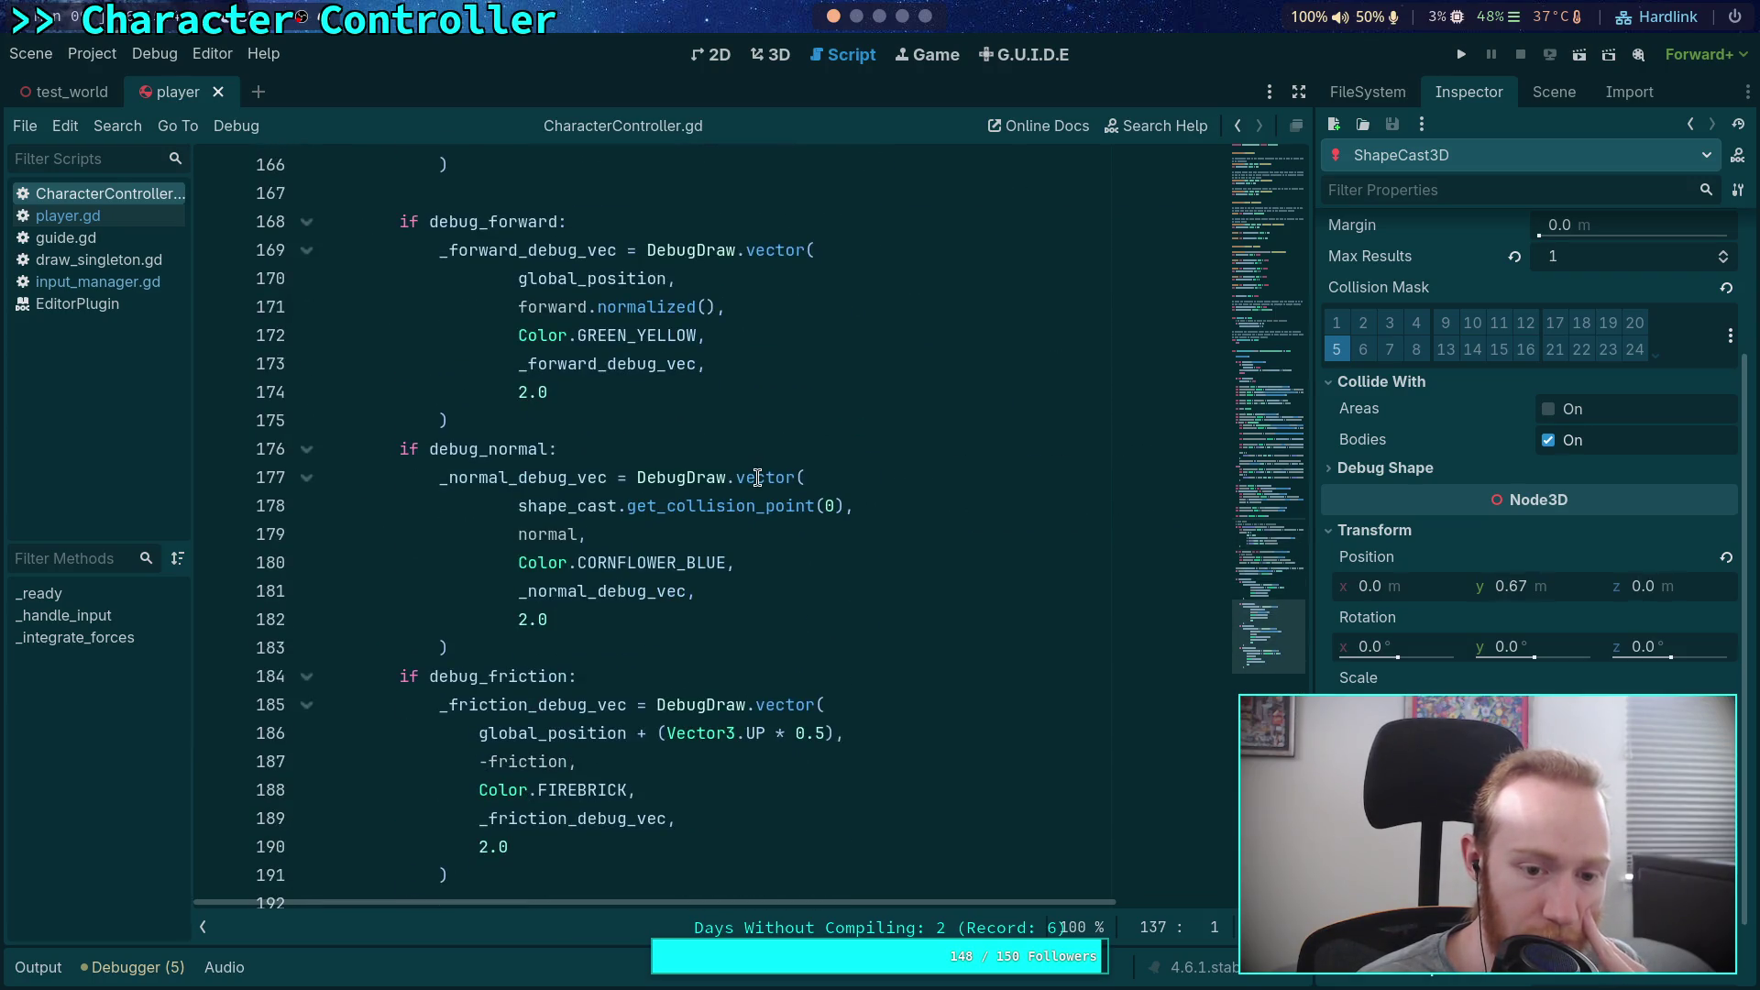
{"action": "scroll", "coordinate": [757, 478], "scroll_direction": "down", "scroll_amount": 2}
{"action": "scroll", "coordinate": [758, 478], "scroll_direction": "up", "scroll_amount": 10}
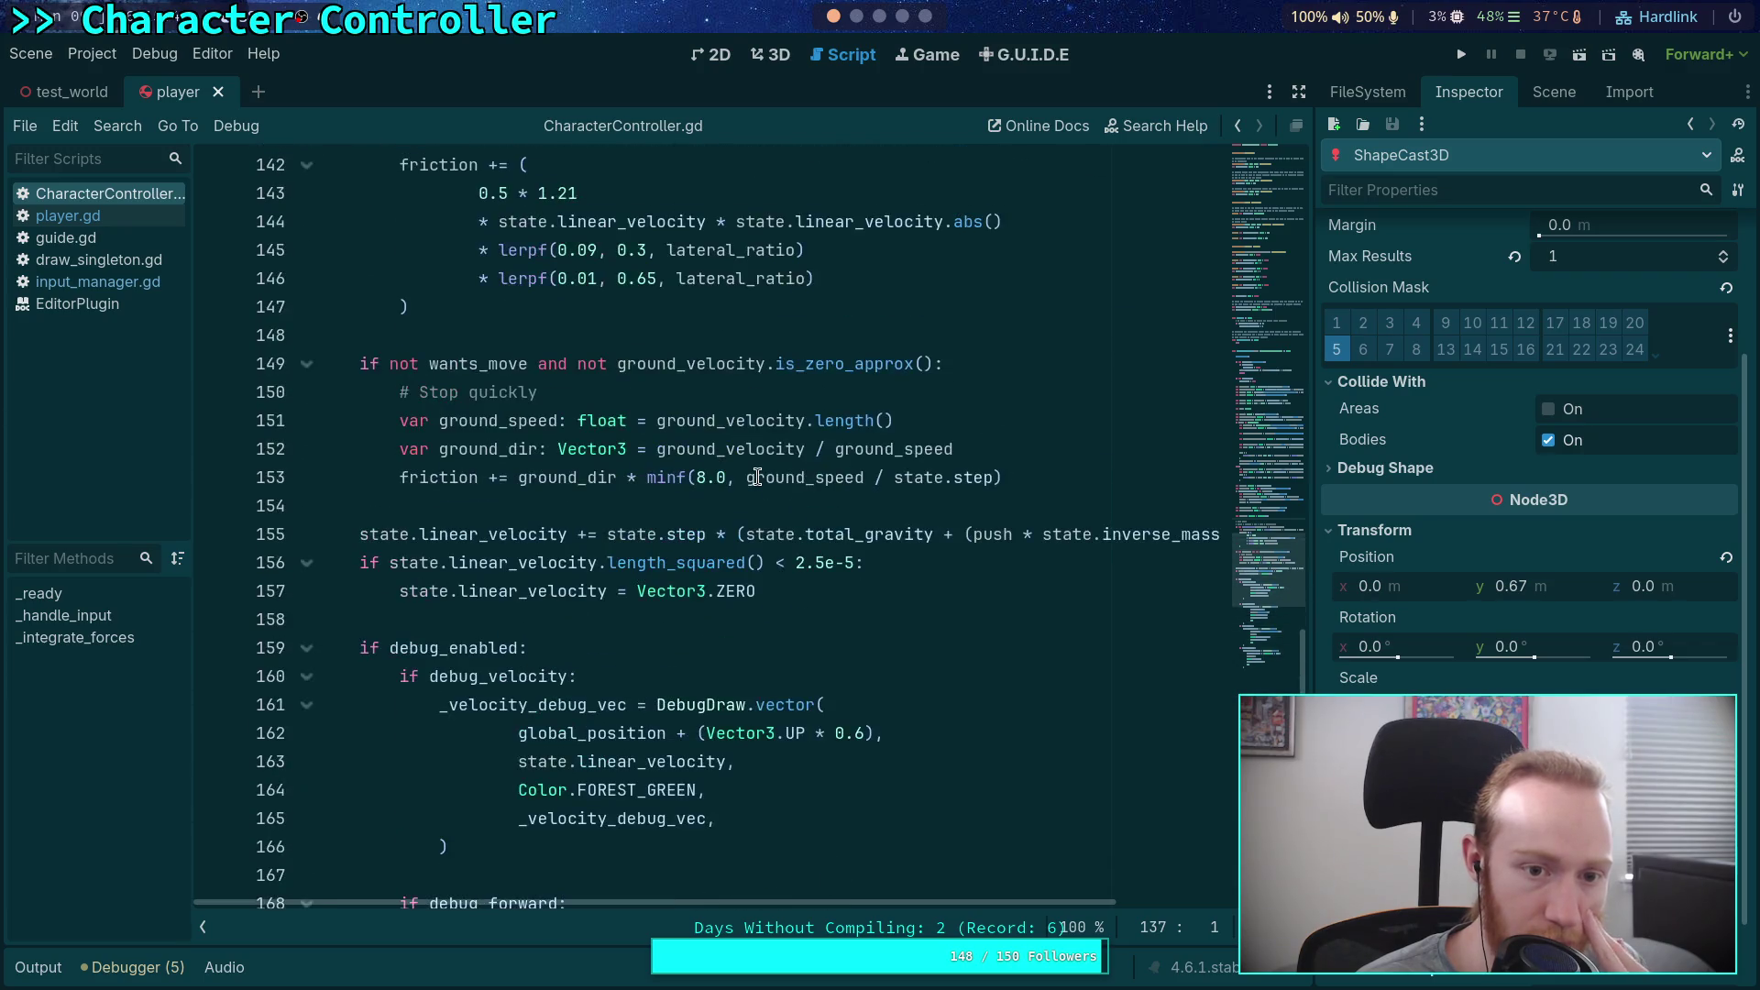
{"action": "mouse_move", "coordinate": [986, 903]}
{"action": "left_mouse_down"}
{"action": "mouse_move", "coordinate": [1159, 904]}
{"action": "mouse_move", "coordinate": [915, 868]}
{"action": "left_mouse_up"}
{"action": "scroll", "coordinate": [915, 867], "scroll_direction": "up", "scroll_amount": 2}
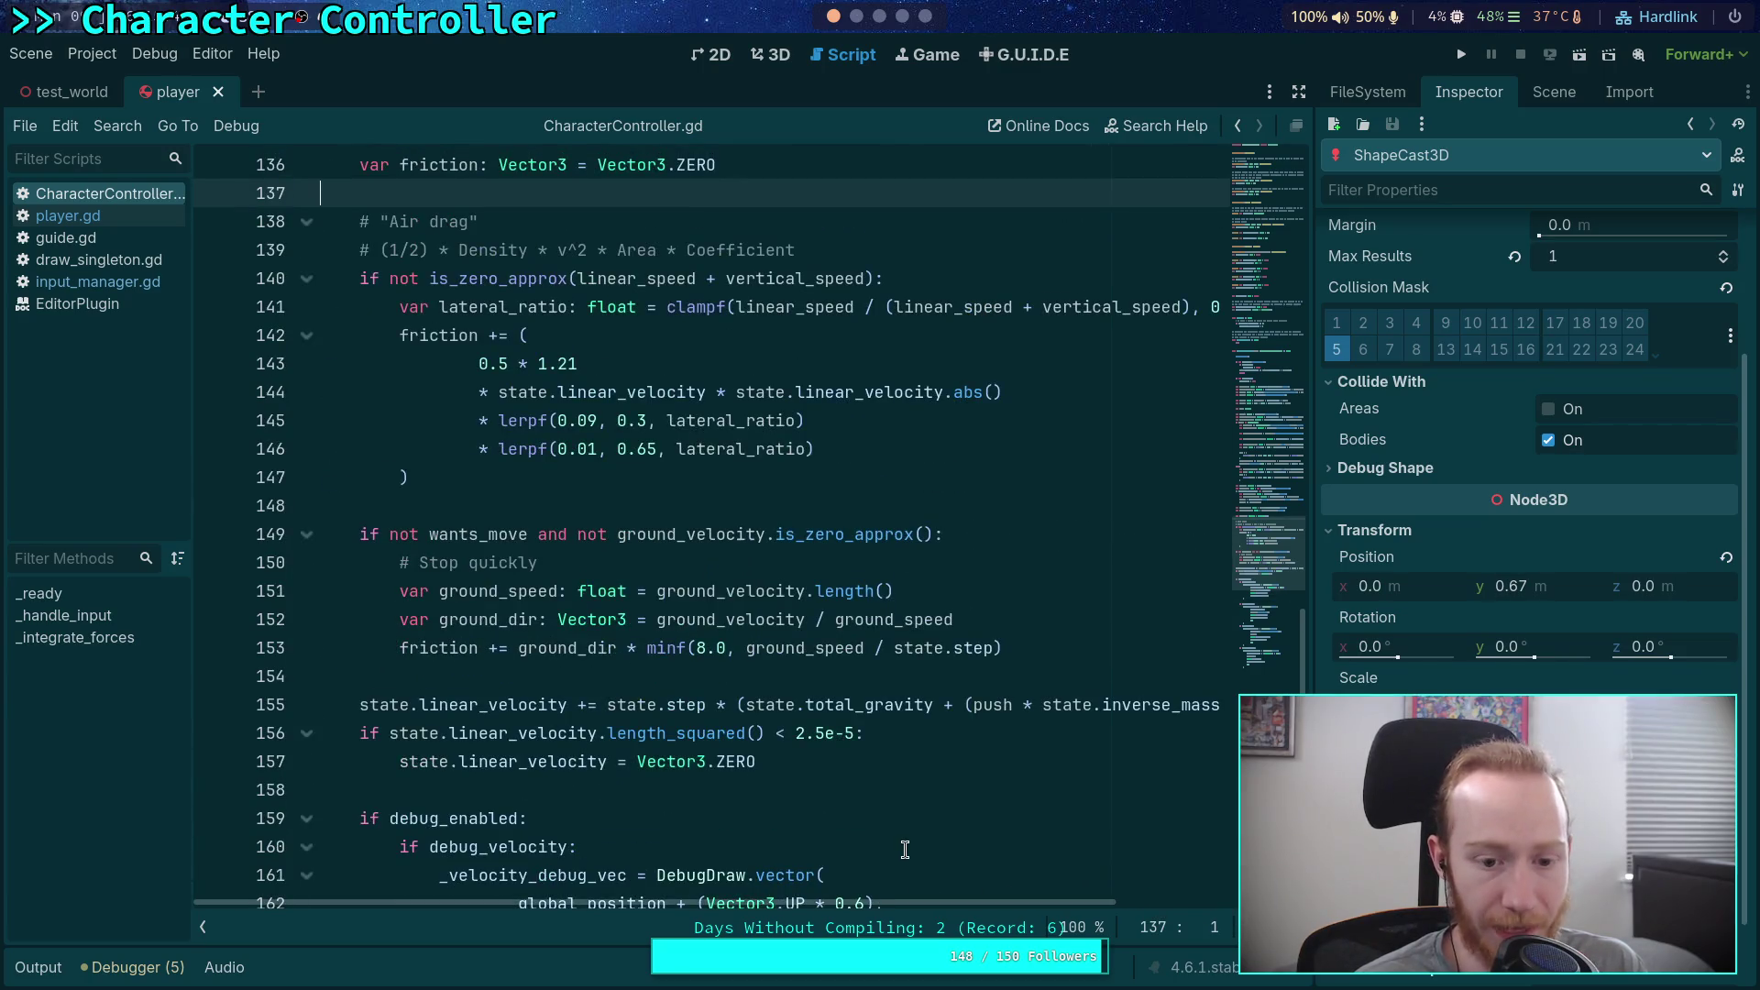
{"action": "left_click", "coordinate": [701, 676]}
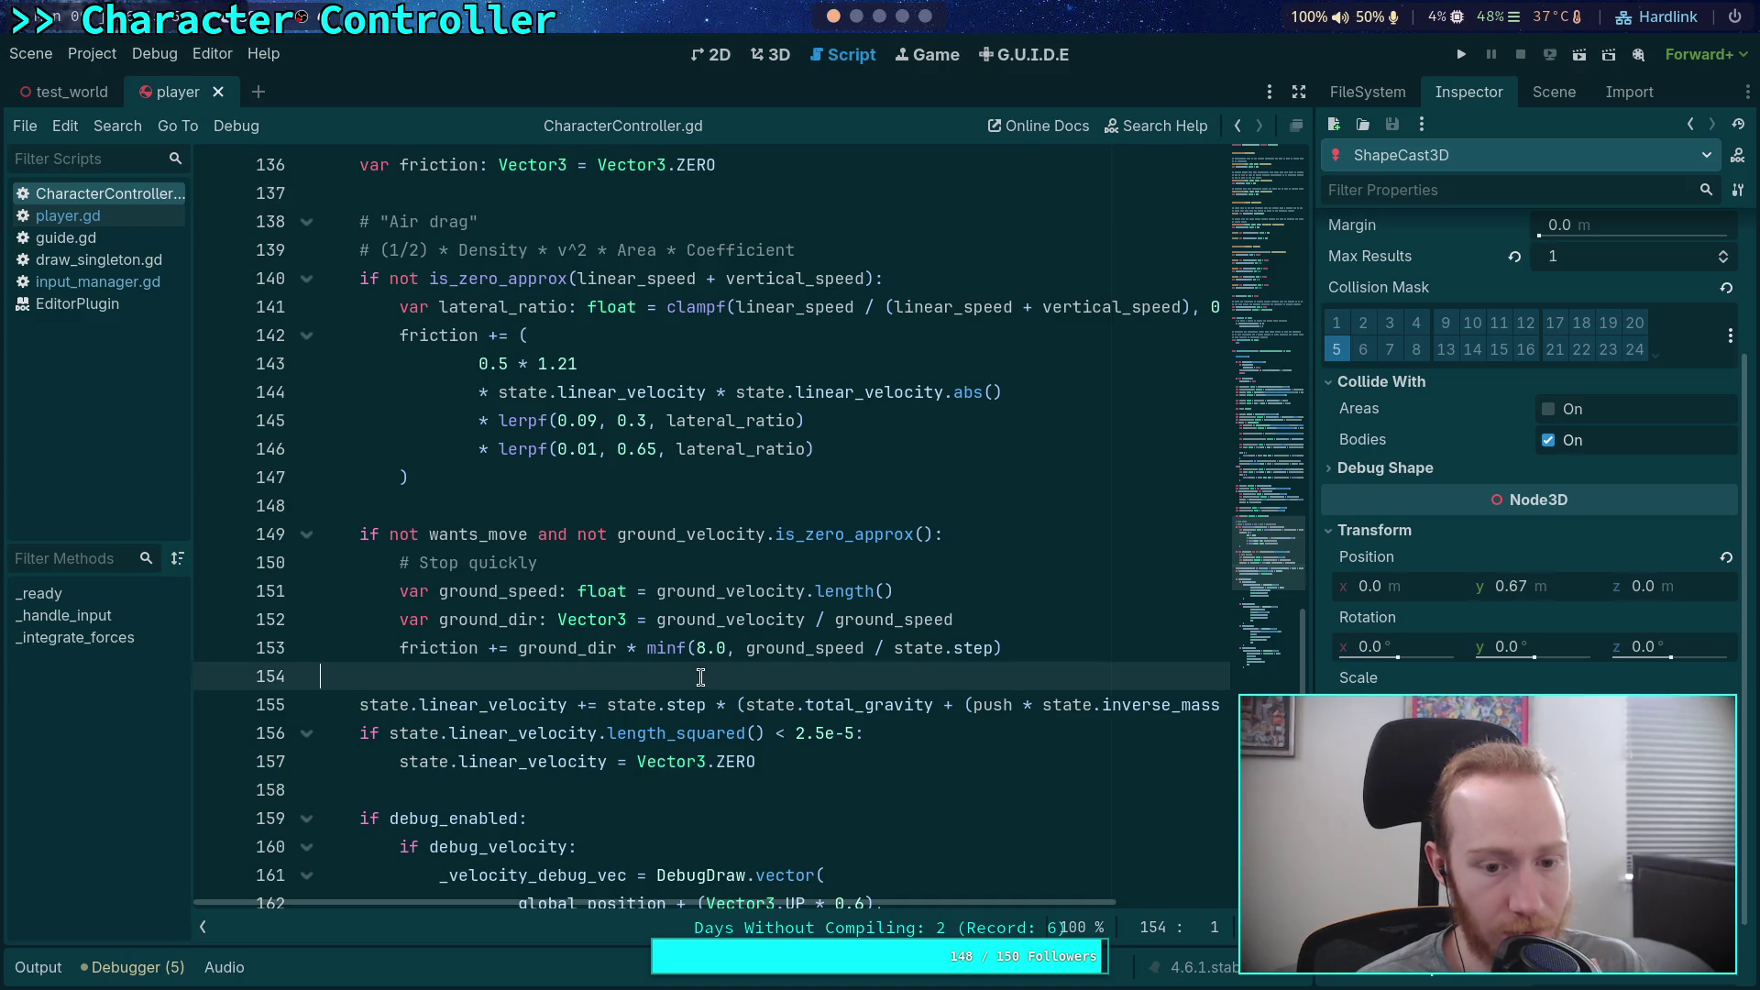
{"action": "left_click_drag", "start_coordinate": [964, 905], "coordinate": [1012, 893]}
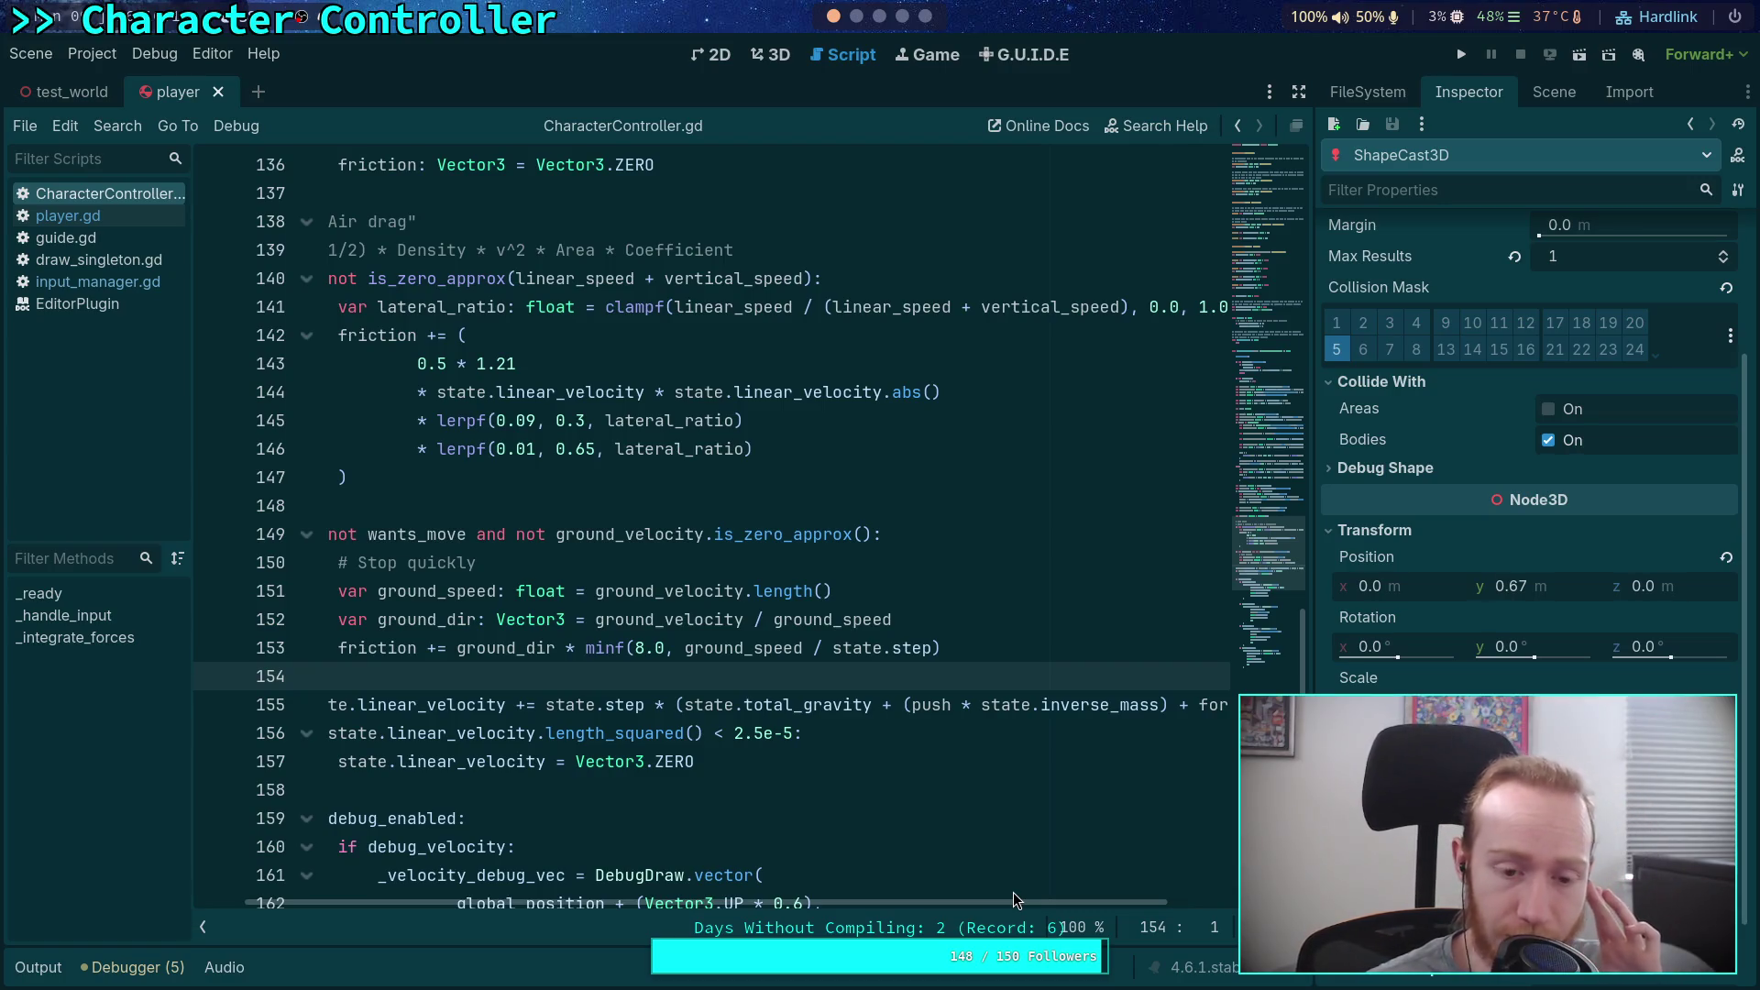
{"action": "left_click_drag", "start_coordinate": [1014, 900], "coordinate": [1155, 900]}
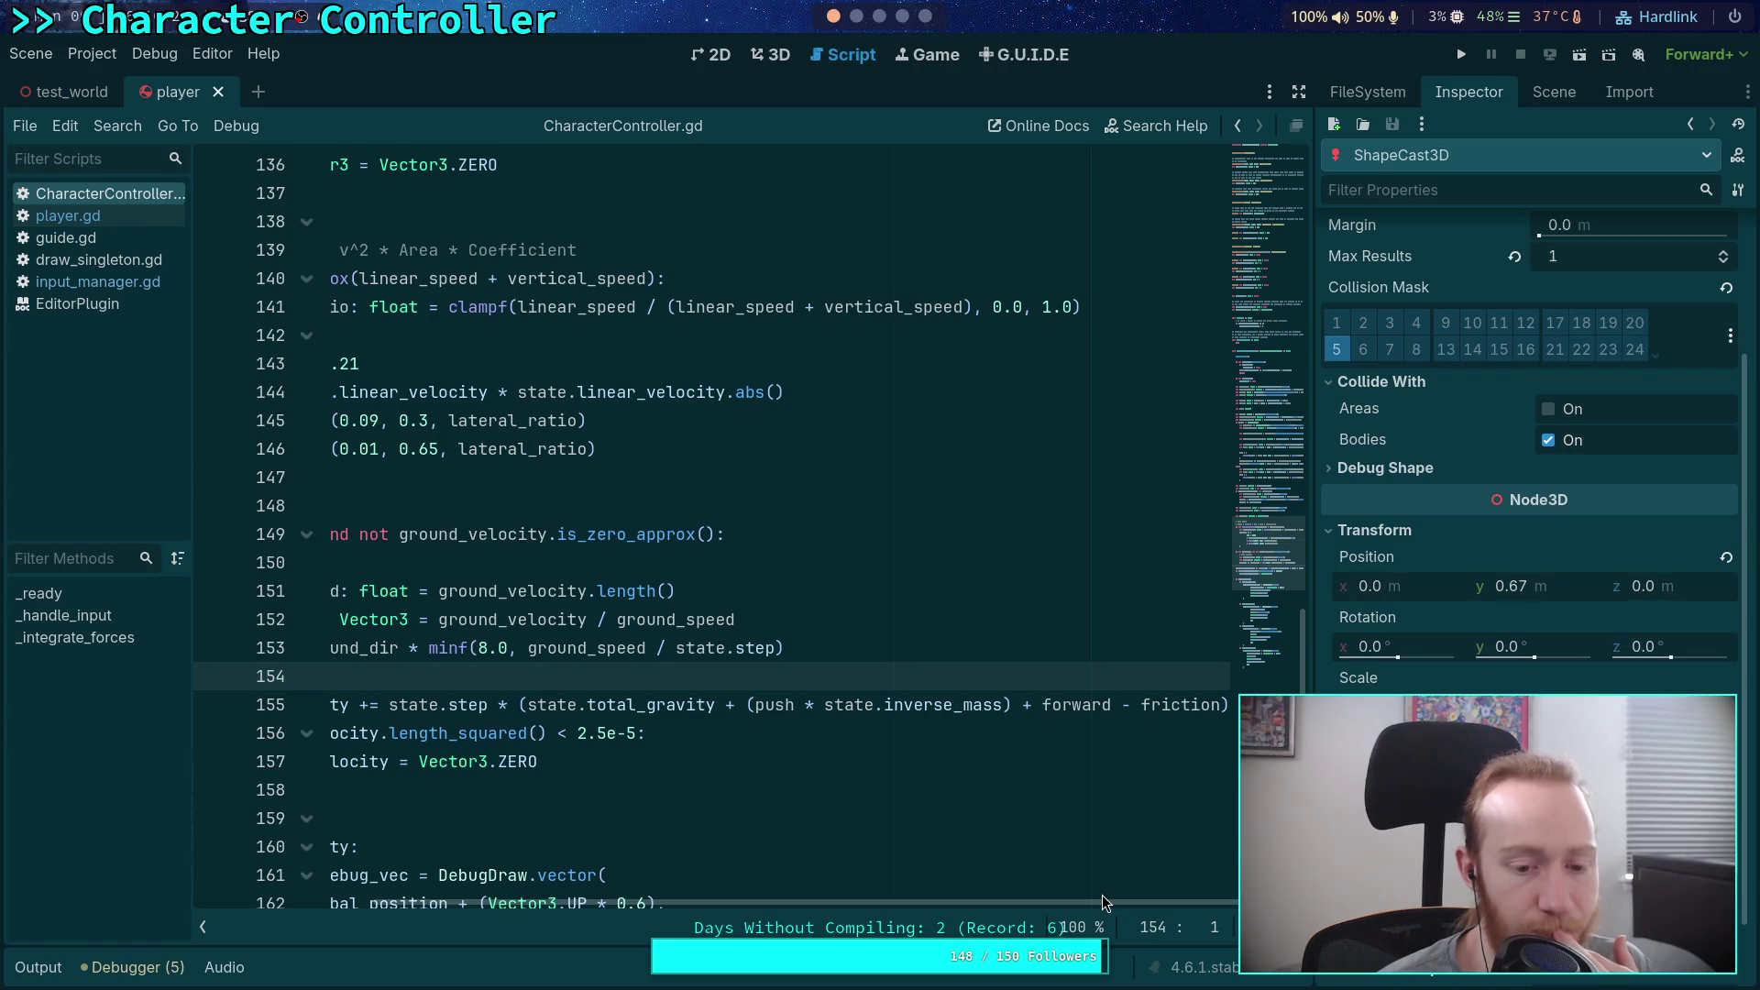
{"action": "left_click_drag", "start_coordinate": [1104, 898], "coordinate": [922, 900]}
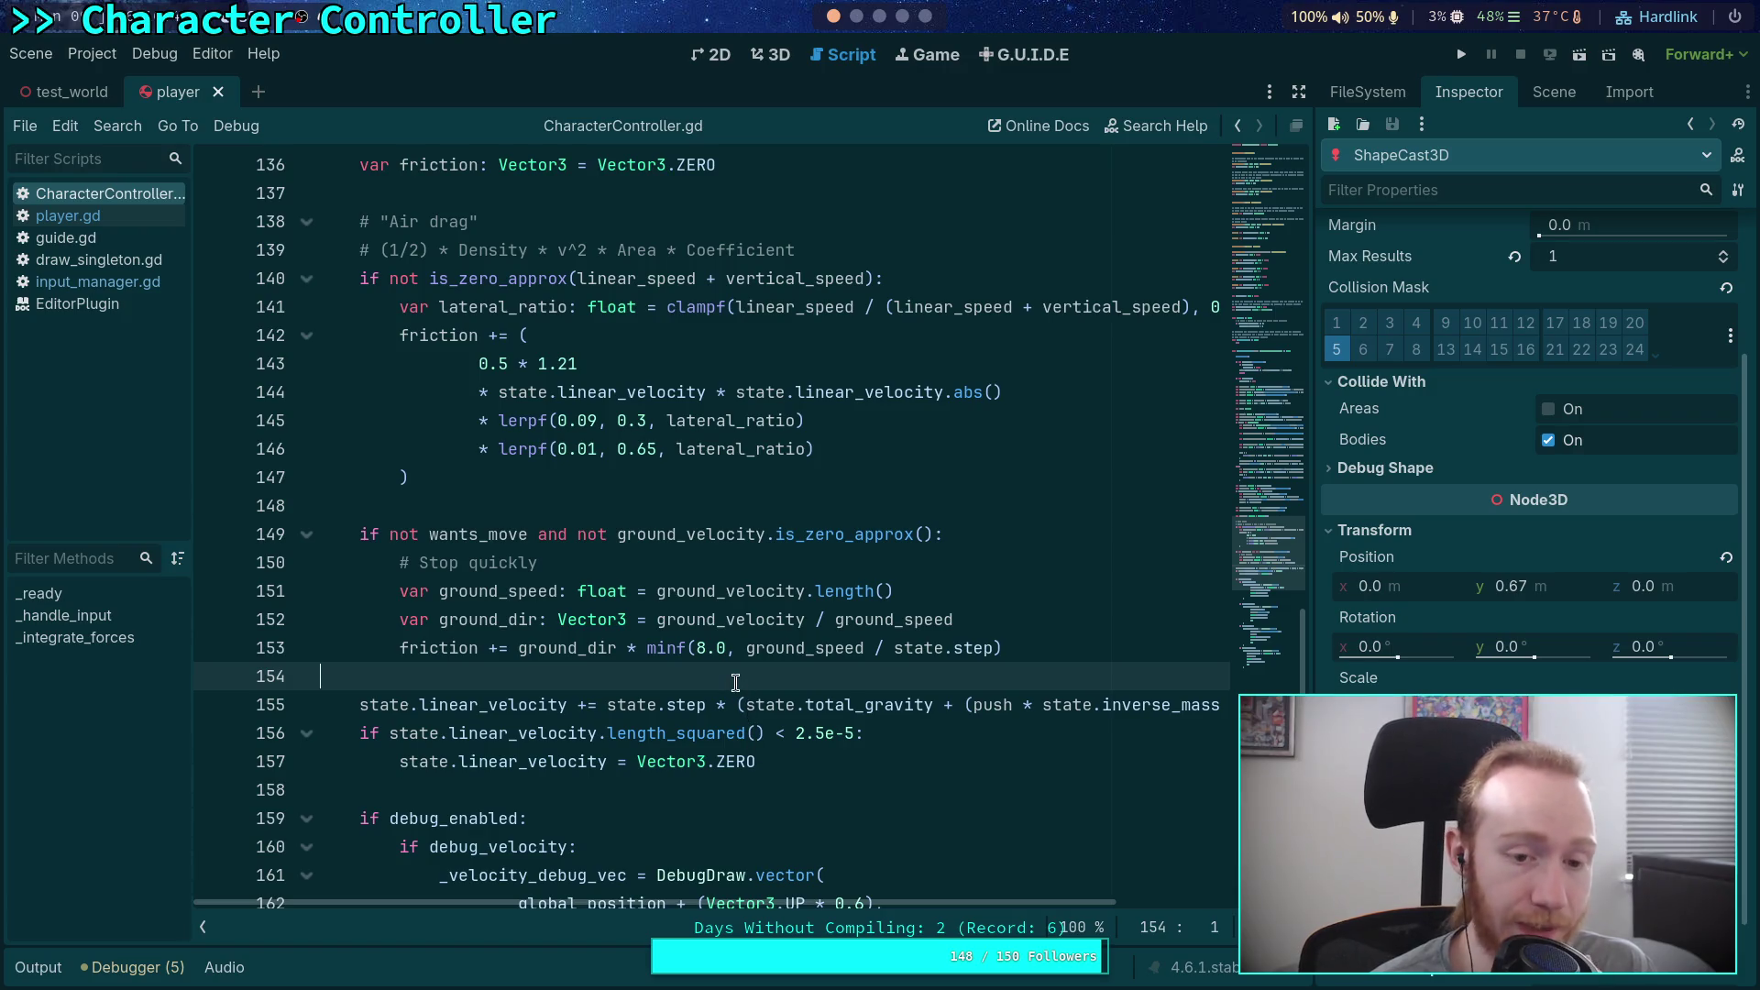
{"action": "scroll", "coordinate": [742, 676], "scroll_direction": "up", "scroll_amount": 2}
{"action": "scroll", "coordinate": [744, 672], "scroll_direction": "up", "scroll_amount": 2}
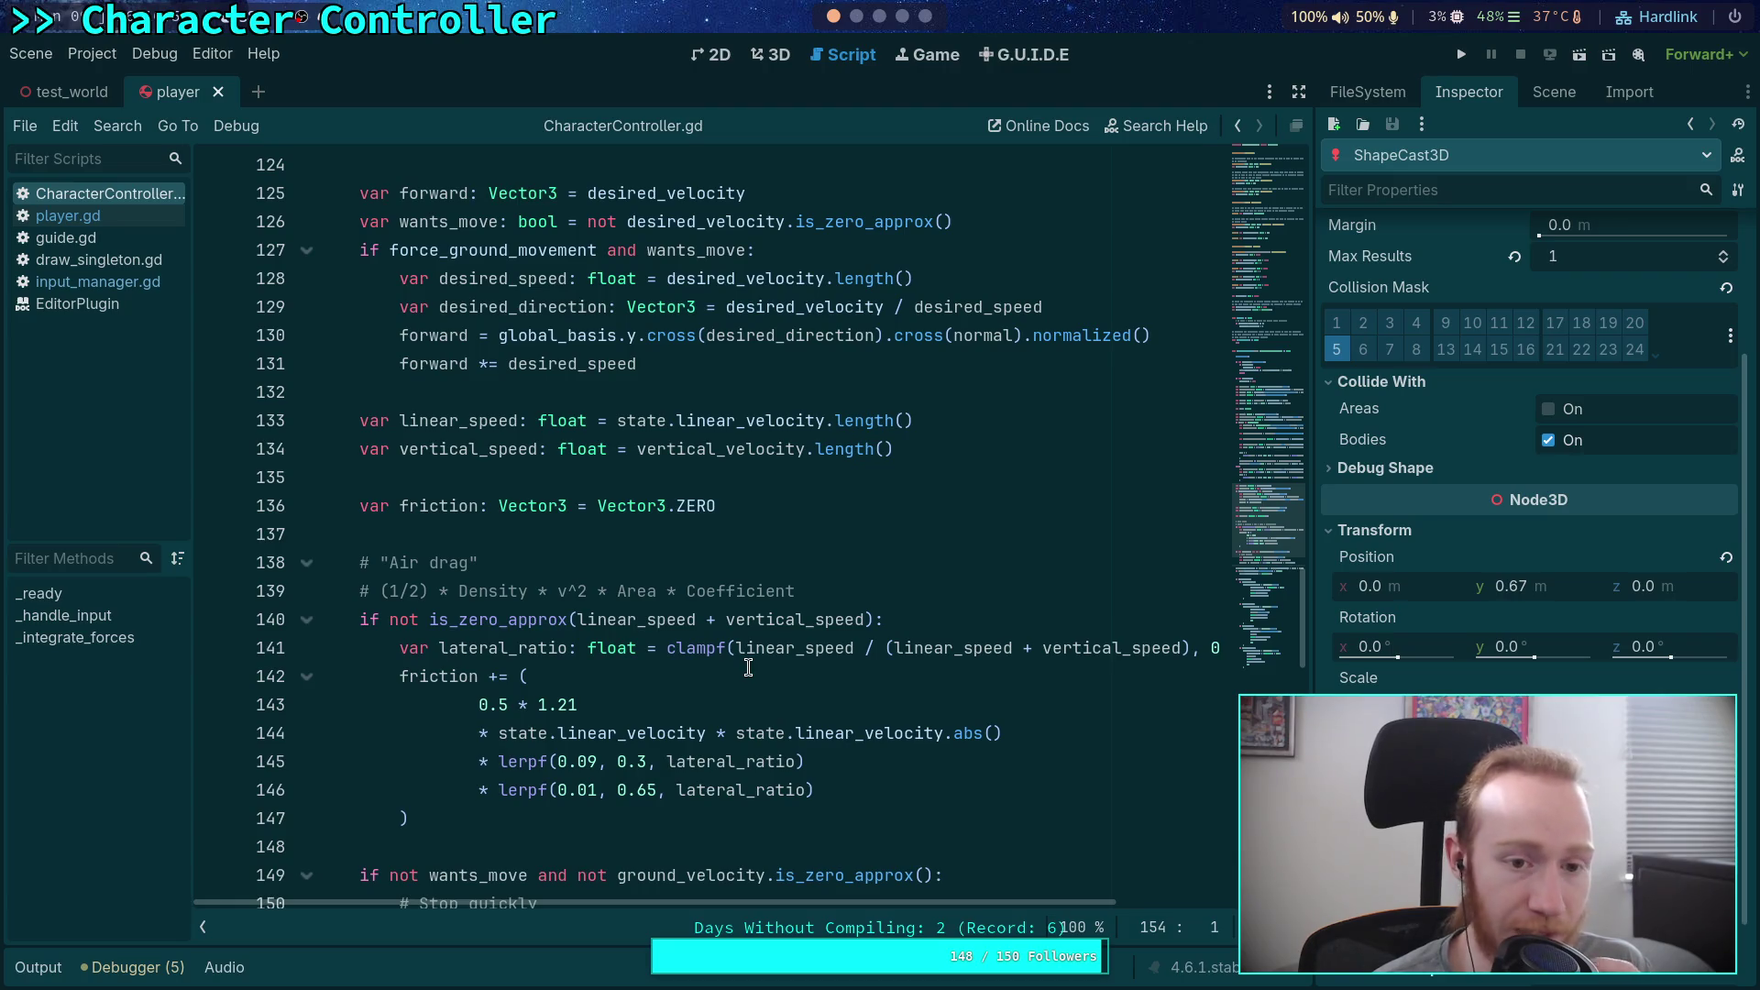
{"action": "scroll", "coordinate": [748, 667], "scroll_direction": "up", "scroll_amount": 2}
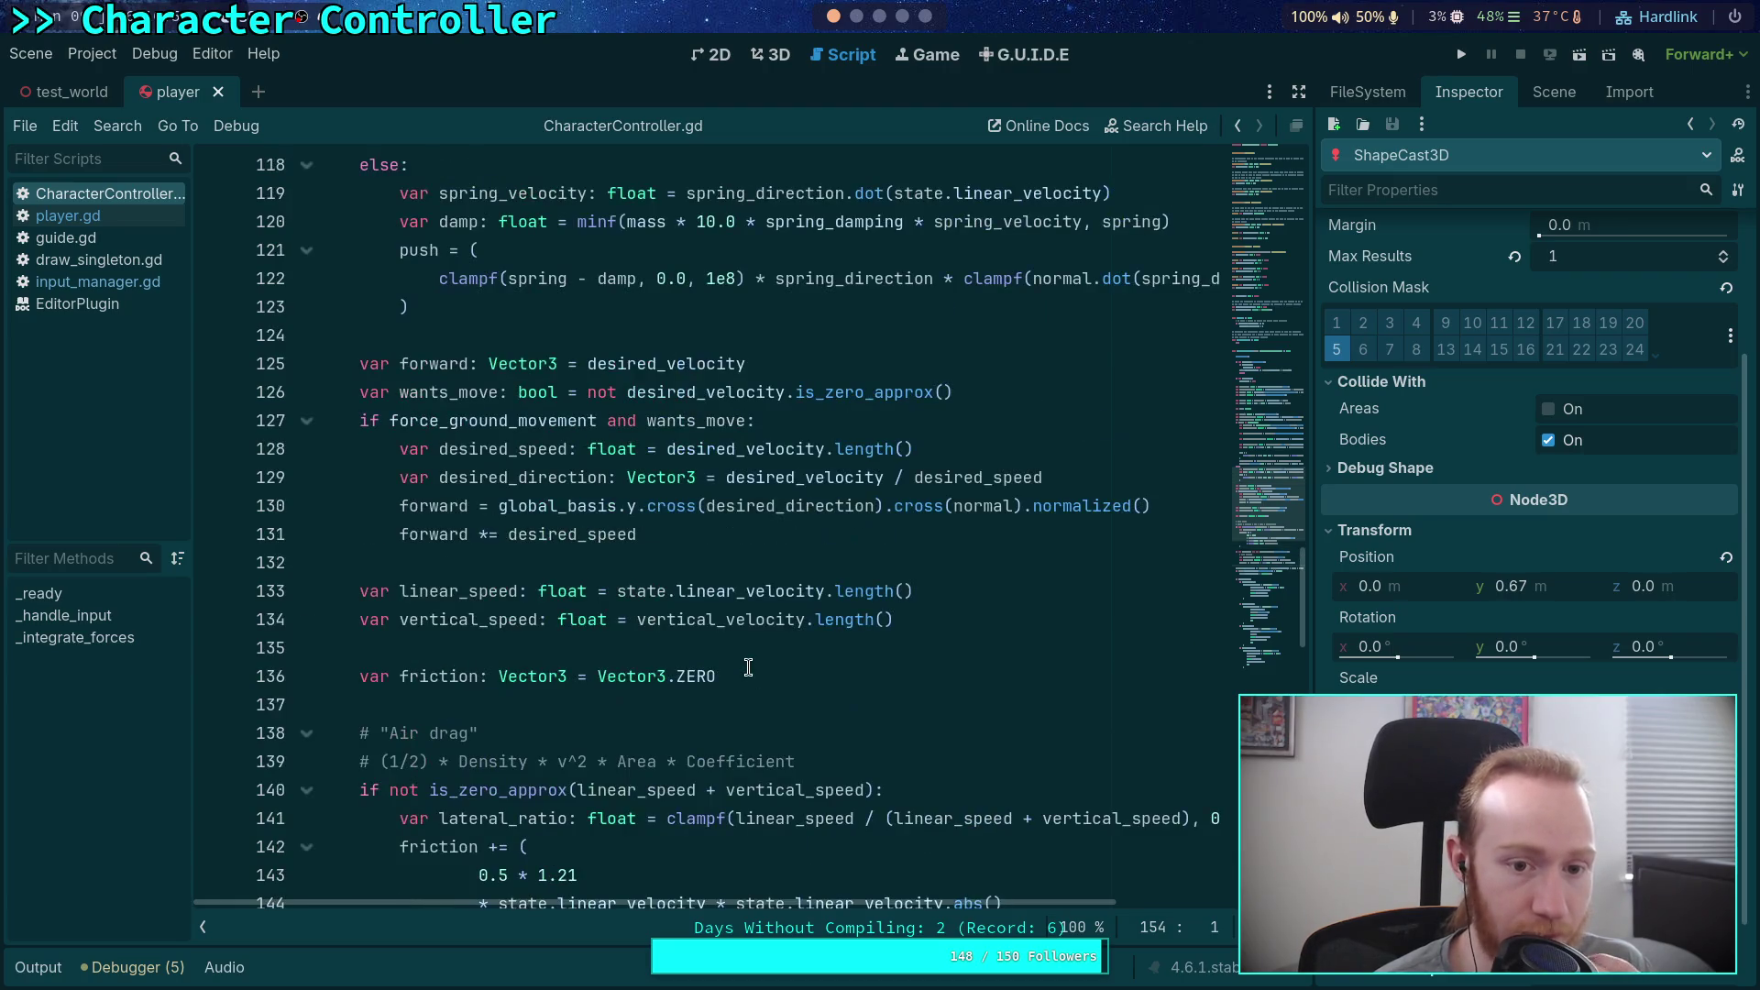
{"action": "left_click", "coordinate": [762, 523]}
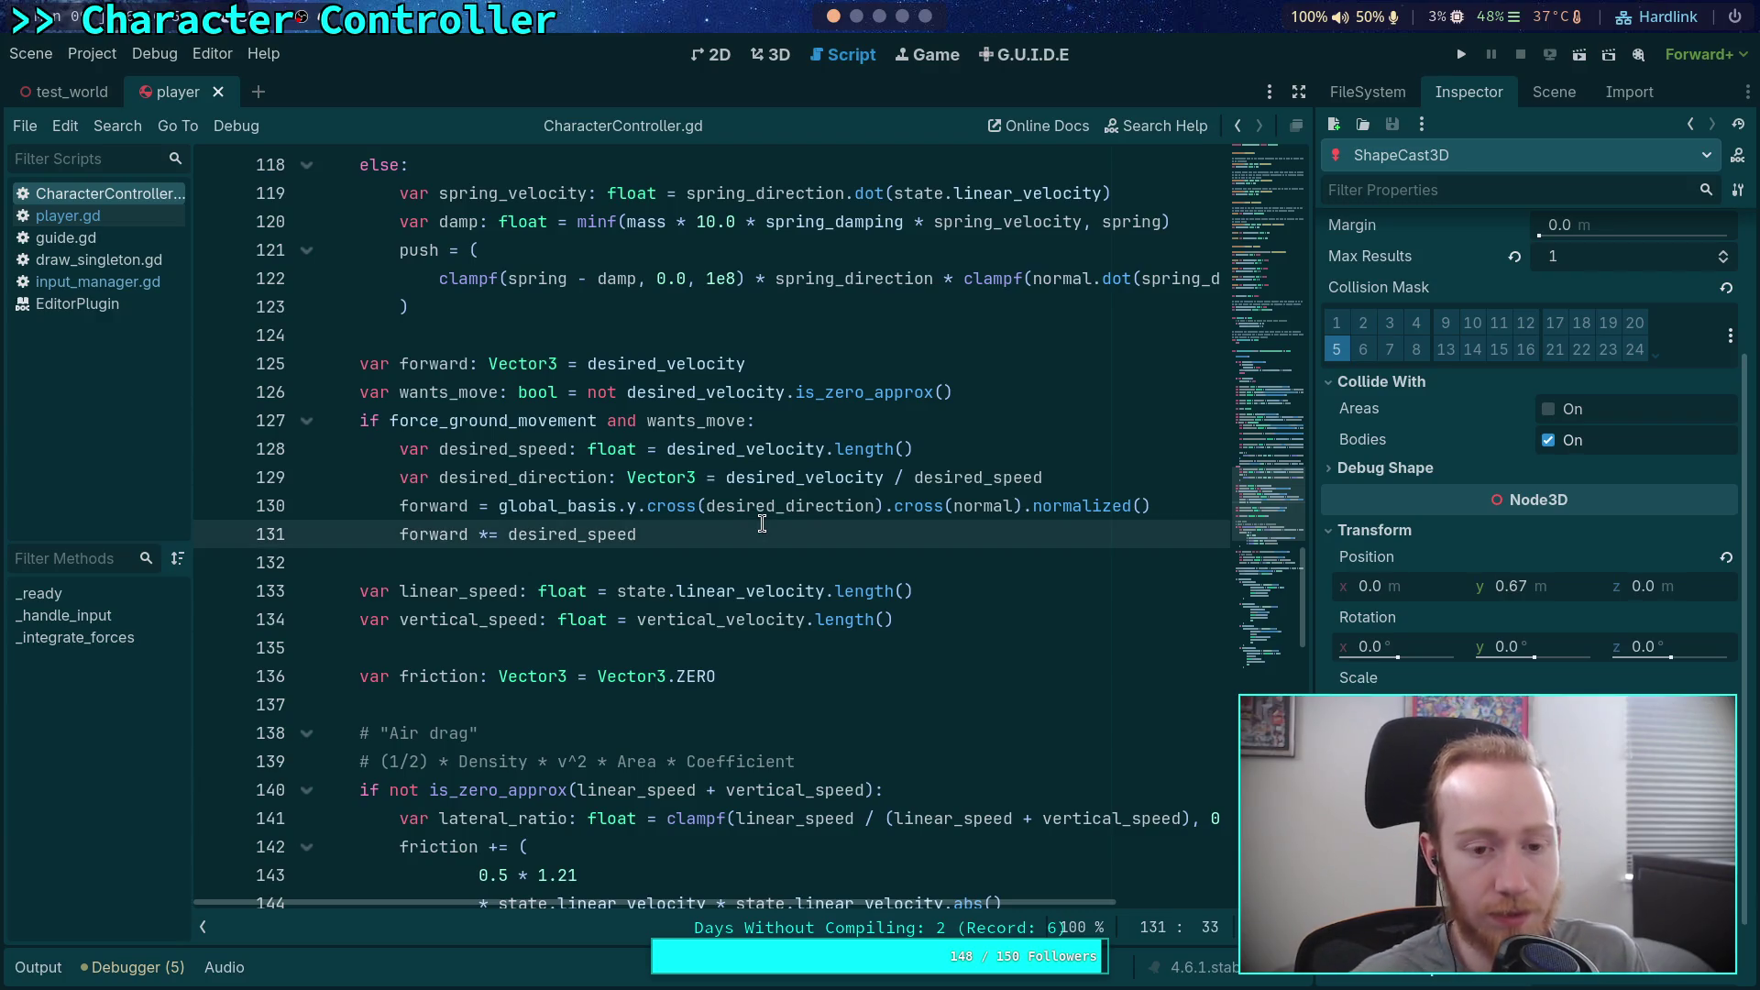
Step: Add 'forward -= state.total_gravity' on line 132, then run and stop the game to test it
{"action": "key", "text": "Return"}
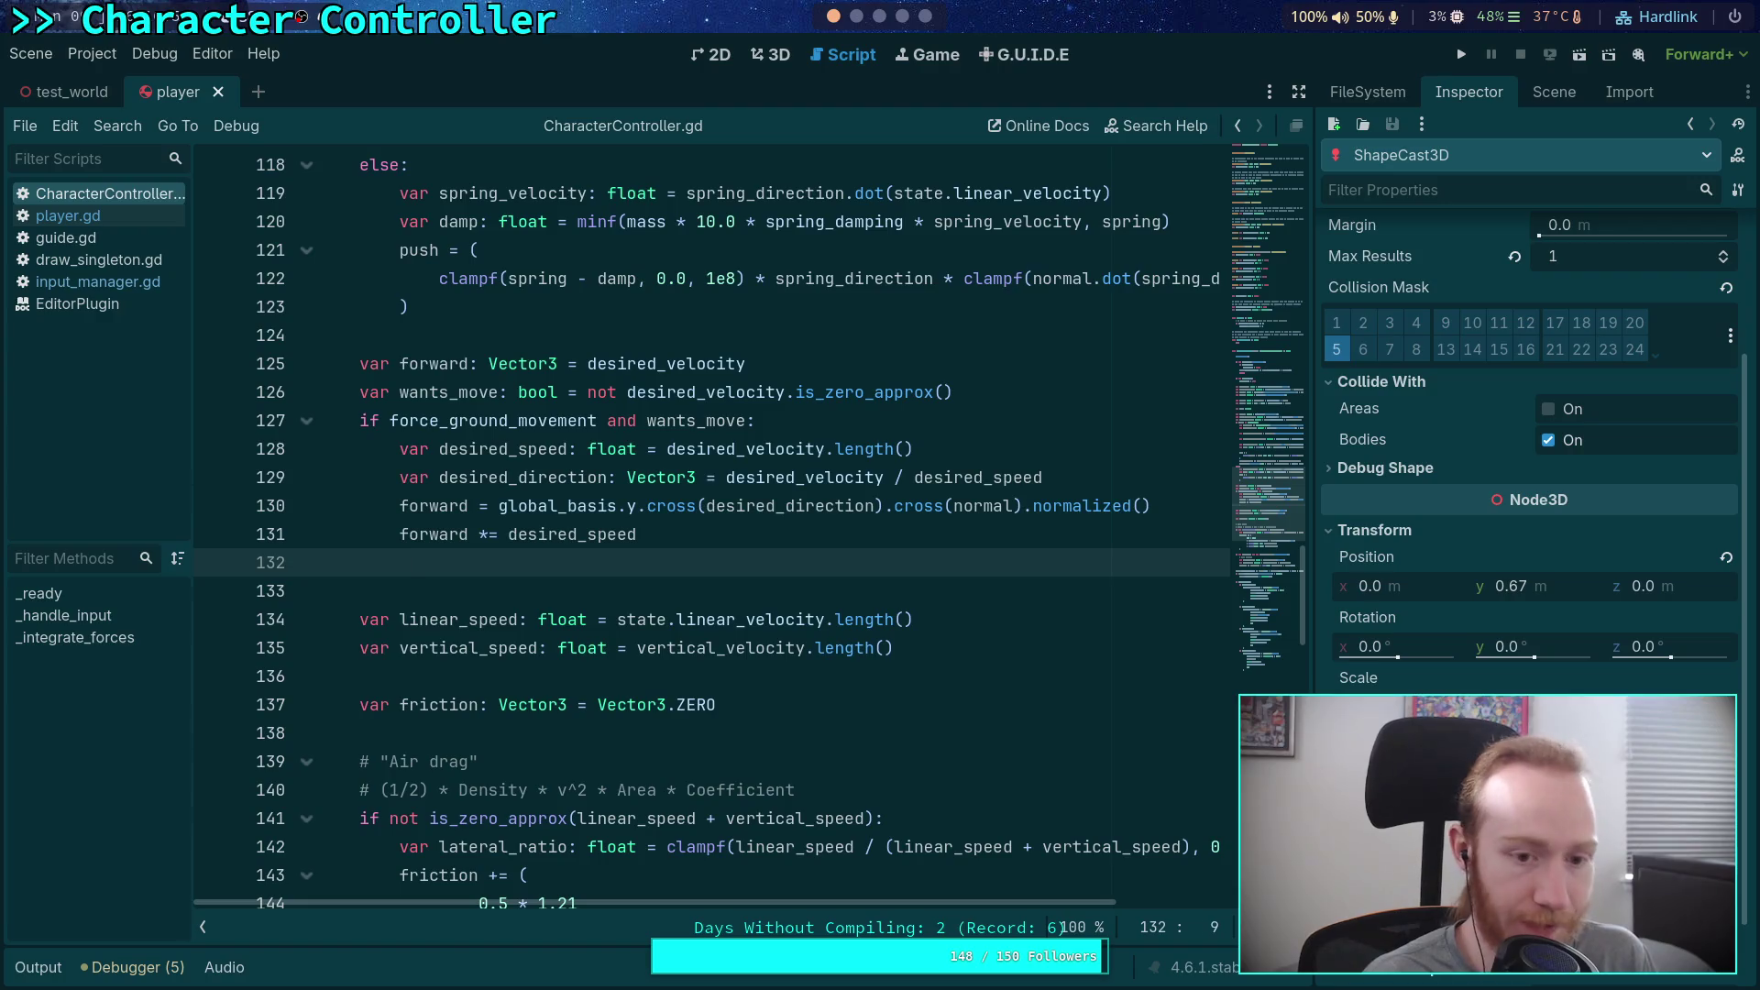
{"action": "type", "text": "for"}
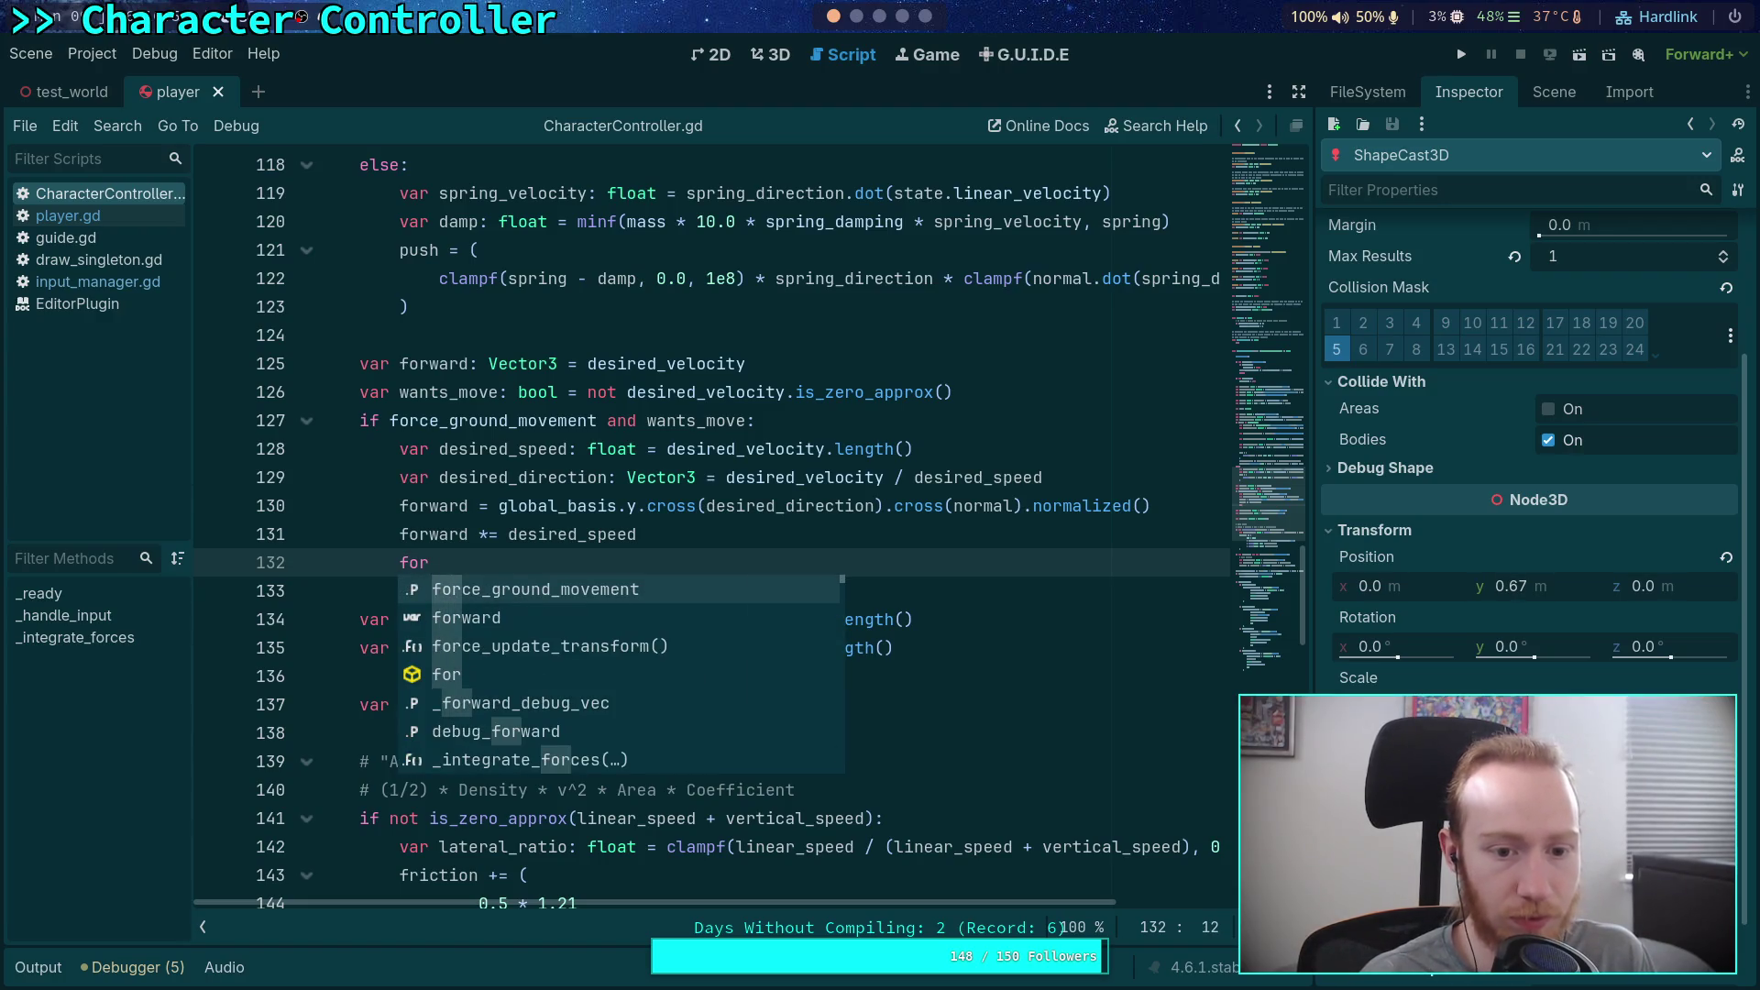
{"action": "type", "text": "ward -= state.to"}
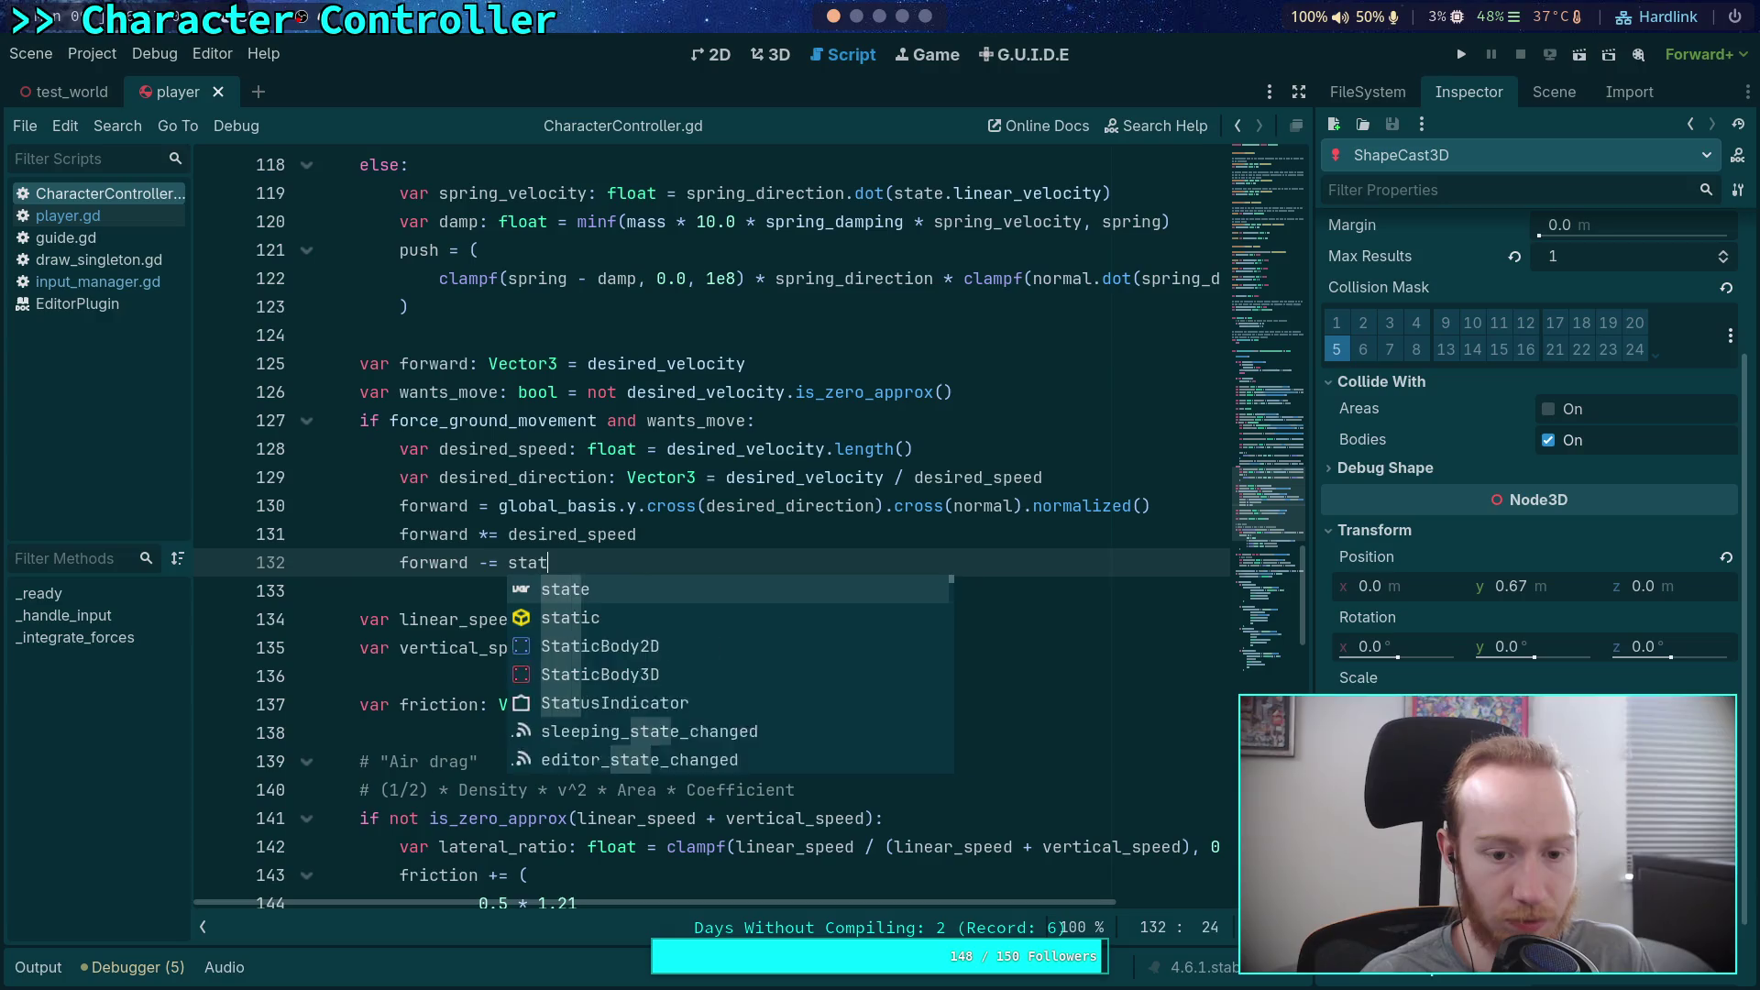
{"action": "key", "text": "Down"}
{"action": "key", "text": "Return"}
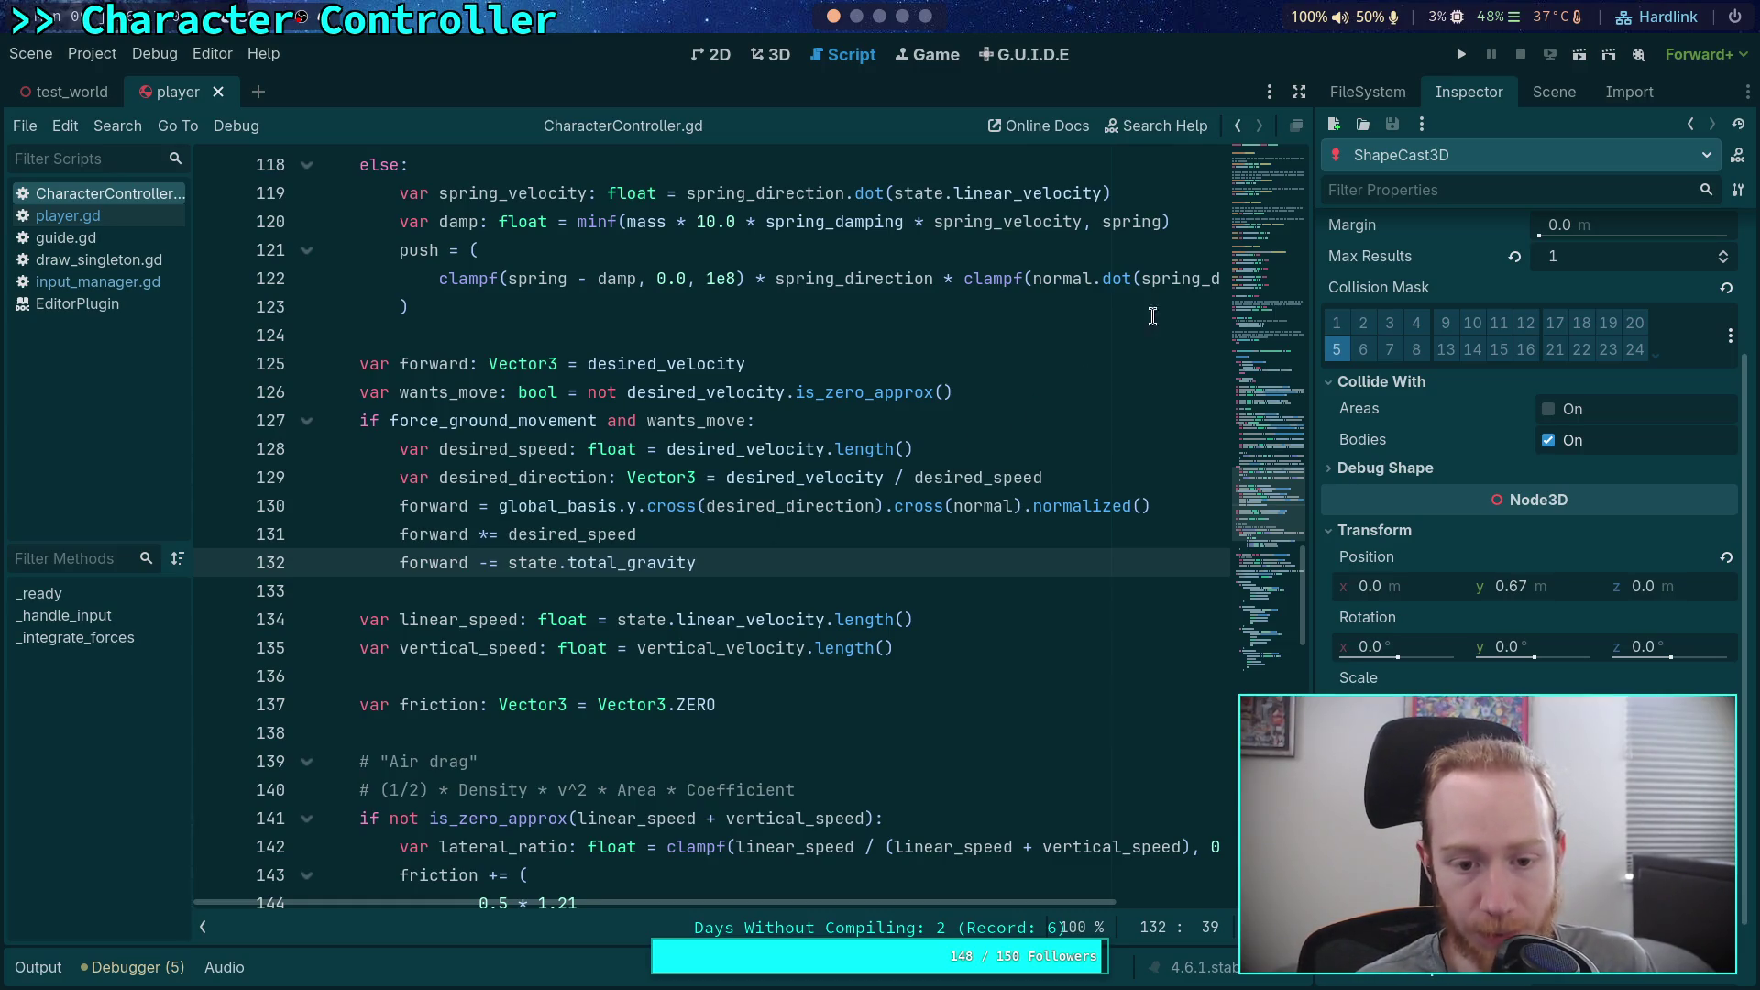
{"action": "left_click", "coordinate": [1462, 54]}
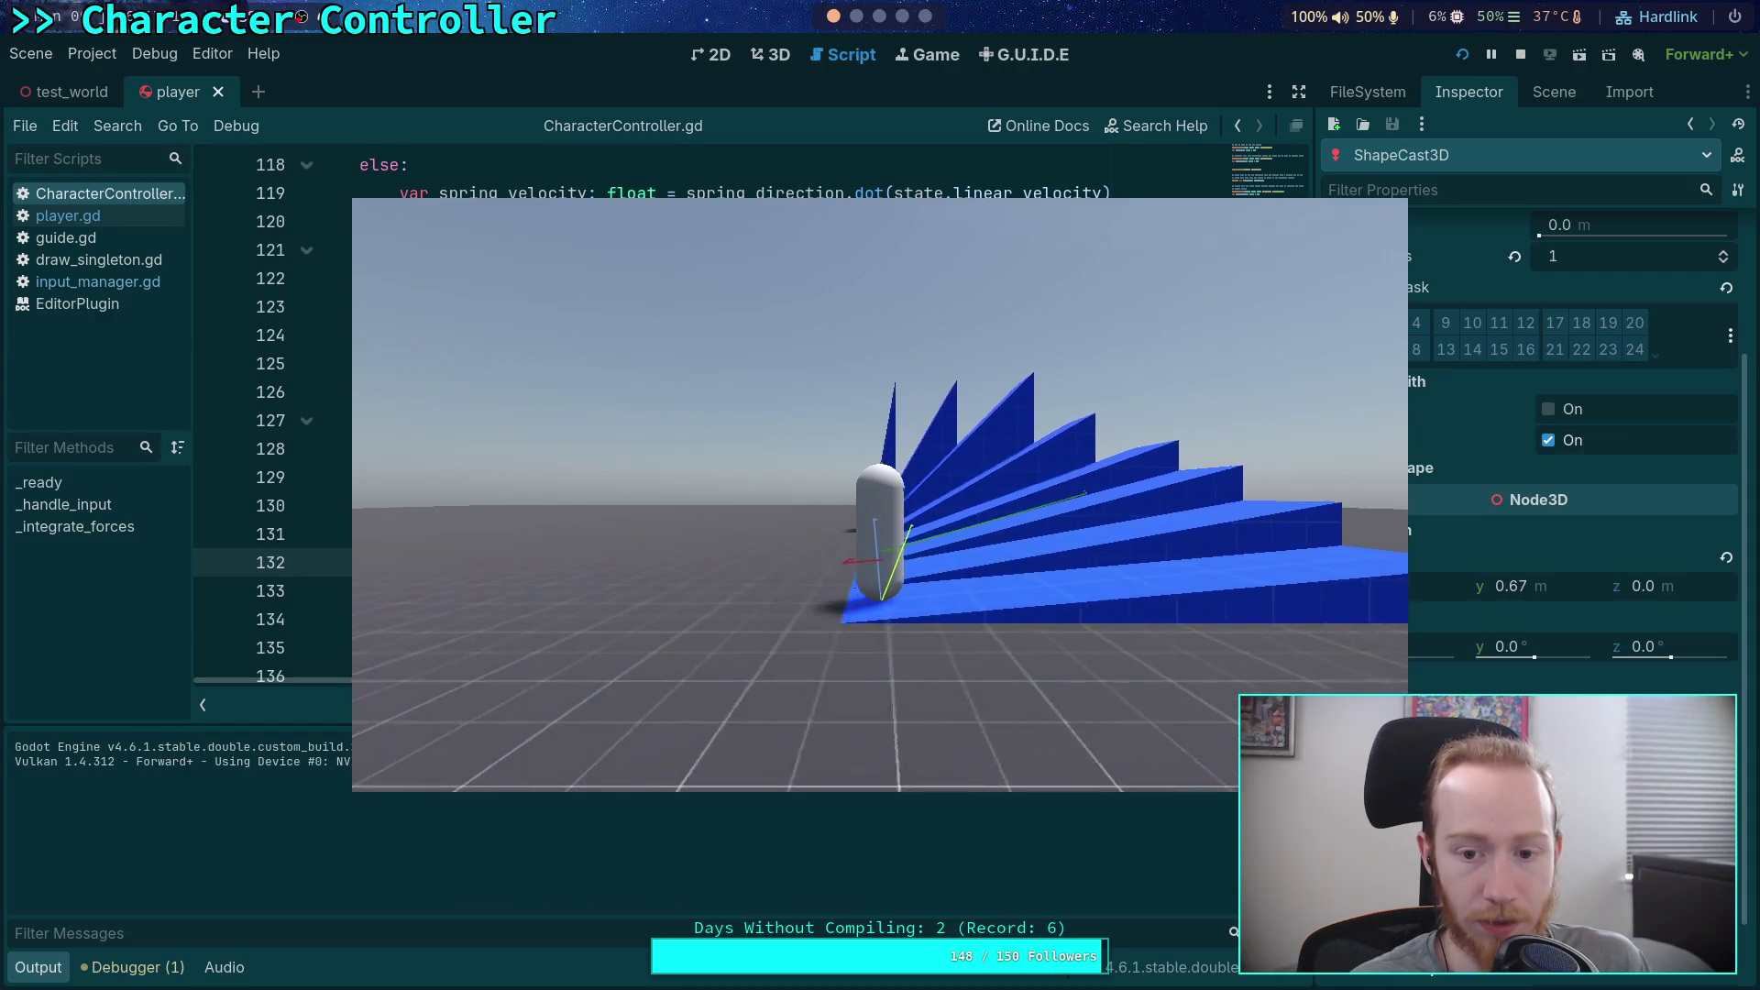
{"action": "left_click", "coordinate": [1522, 51]}
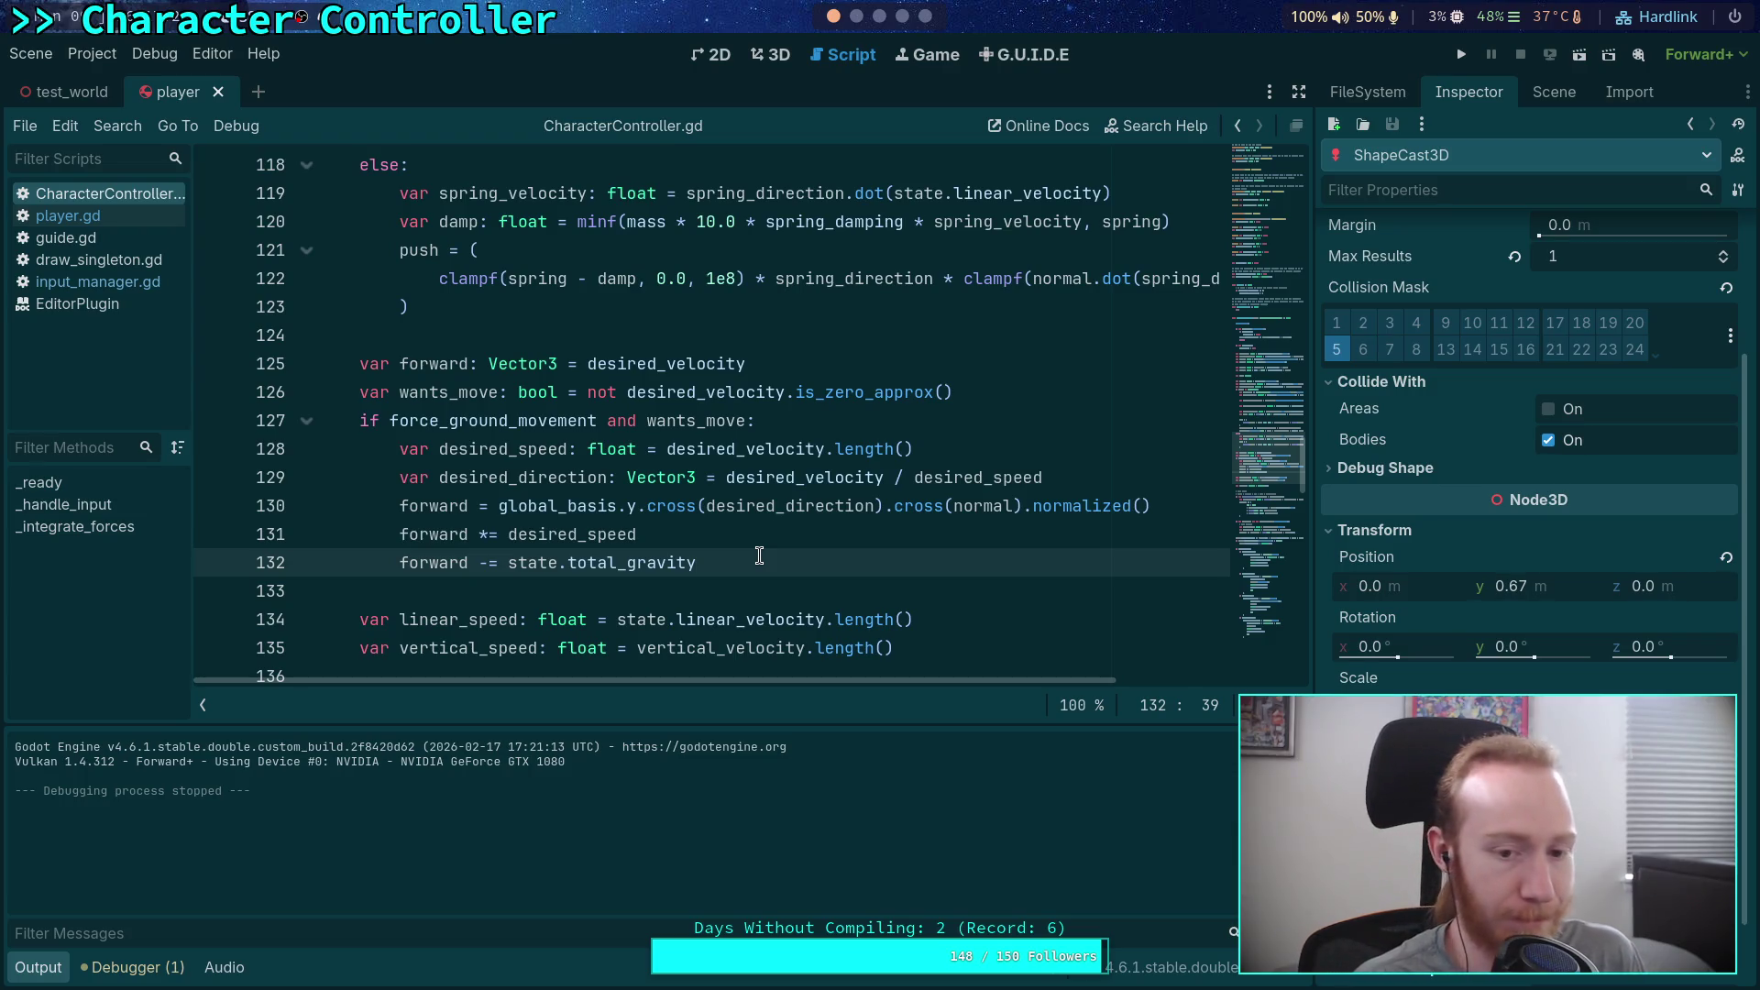
Step: Inspect how state.total_gravity is used in the velocity update line
{"action": "scroll", "coordinate": [759, 556], "scroll_direction": "down", "scroll_amount": 7}
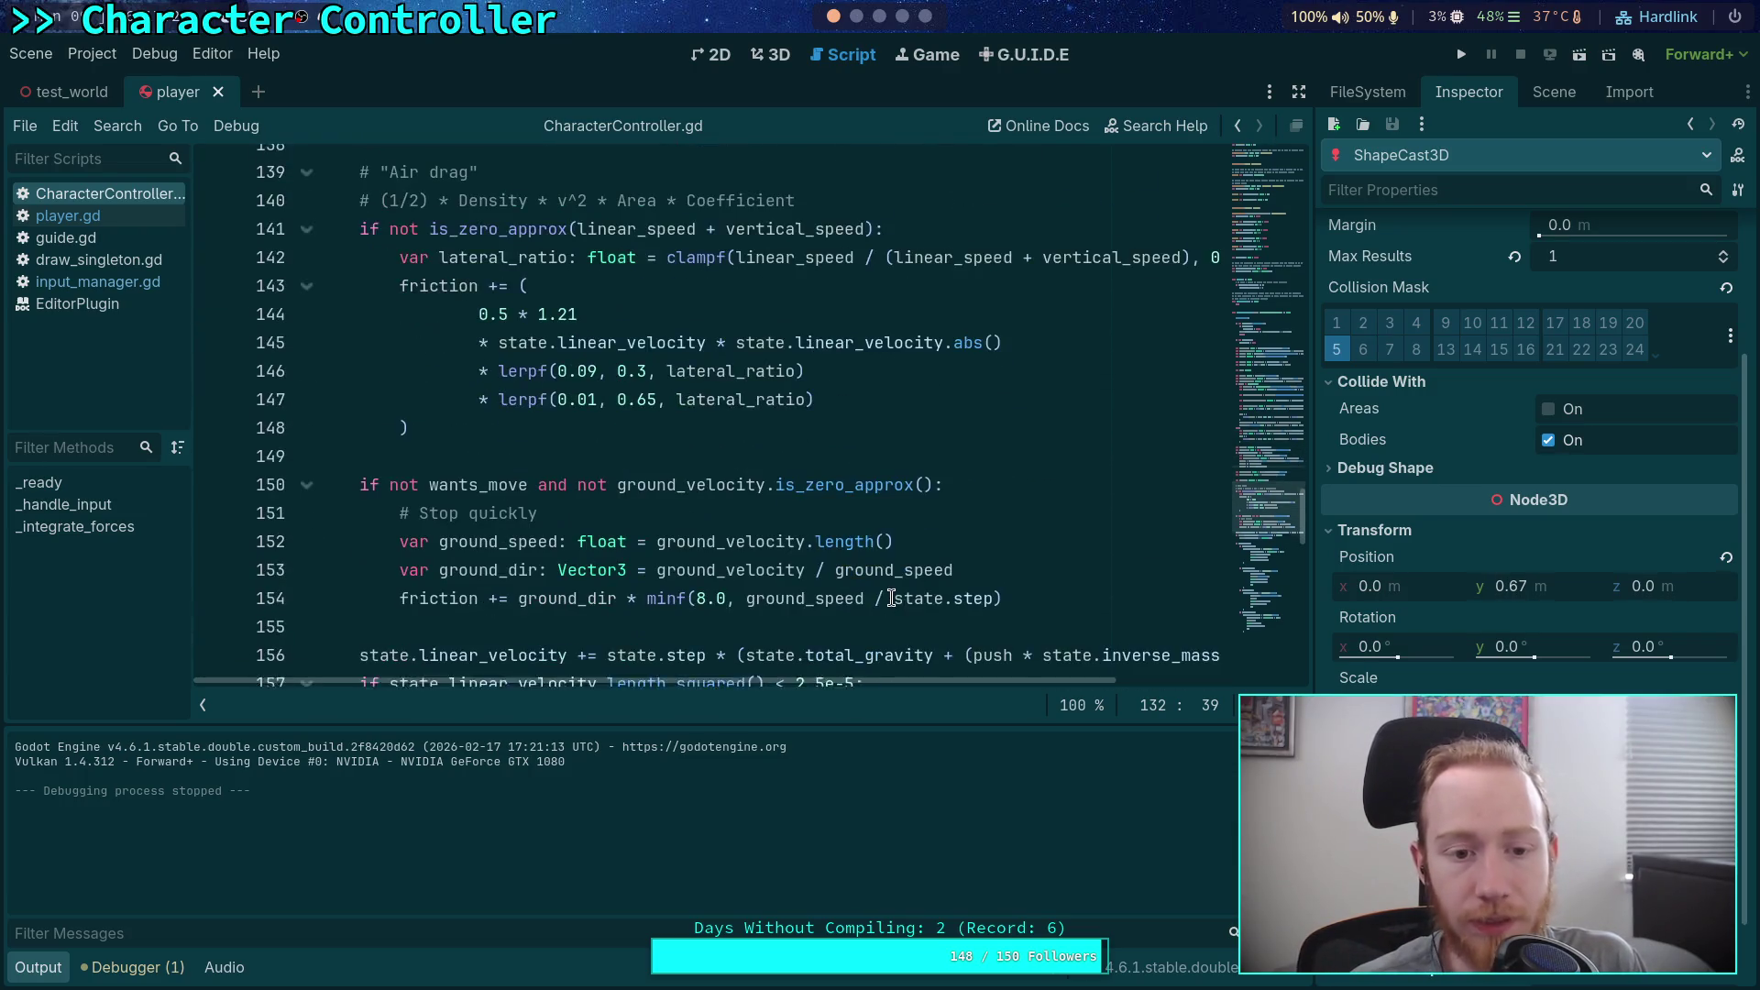
{"action": "scroll", "coordinate": [889, 630], "scroll_direction": "down", "scroll_amount": 2}
{"action": "left_click_drag", "start_coordinate": [816, 675], "coordinate": [1163, 679]}
{"action": "scroll", "coordinate": [858, 550], "scroll_direction": "up", "scroll_amount": 10}
{"action": "left_click", "coordinate": [903, 628]}
{"action": "left_click_drag", "start_coordinate": [529, 600], "coordinate": [706, 600]}
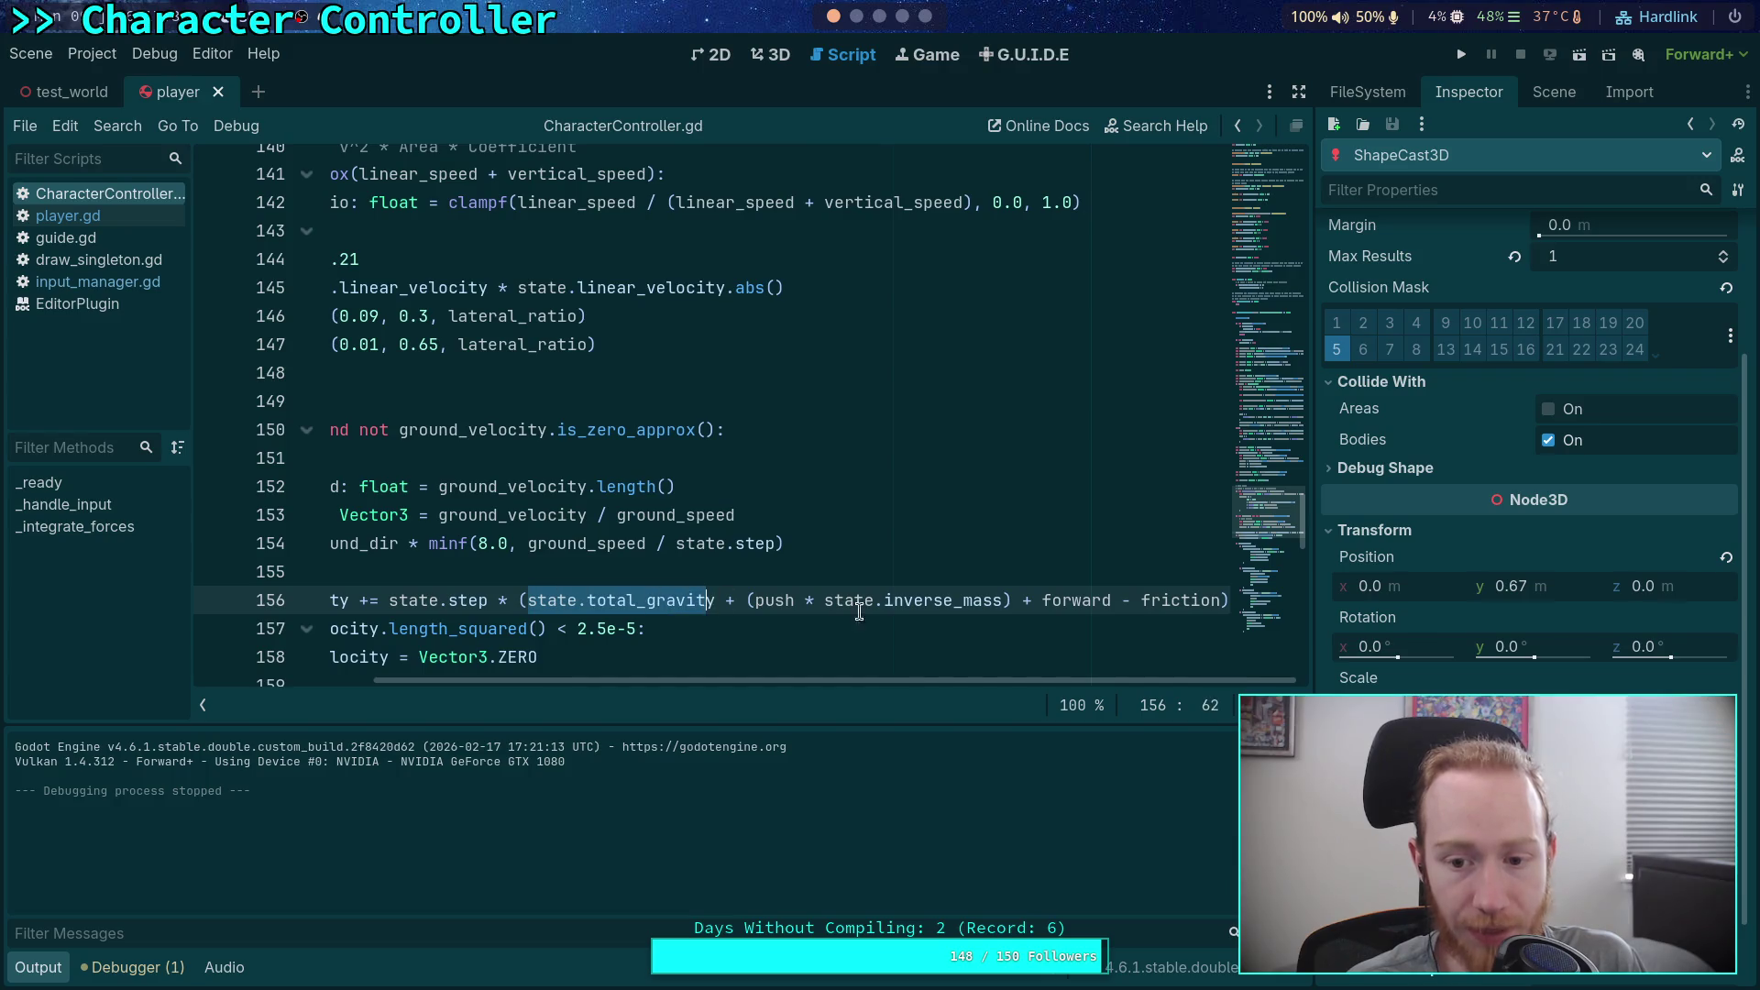
{"action": "left_click_drag", "start_coordinate": [1036, 600], "coordinate": [1122, 599]}
{"action": "left_click_drag", "start_coordinate": [975, 680], "coordinate": [788, 682]}
Step: Delete the 'forward -= state.total_gravity' line with Ctrl+Shift+K
{"action": "left_click", "coordinate": [692, 571]}
{"action": "scroll", "coordinate": [681, 571], "scroll_direction": "down", "scroll_amount": 1}
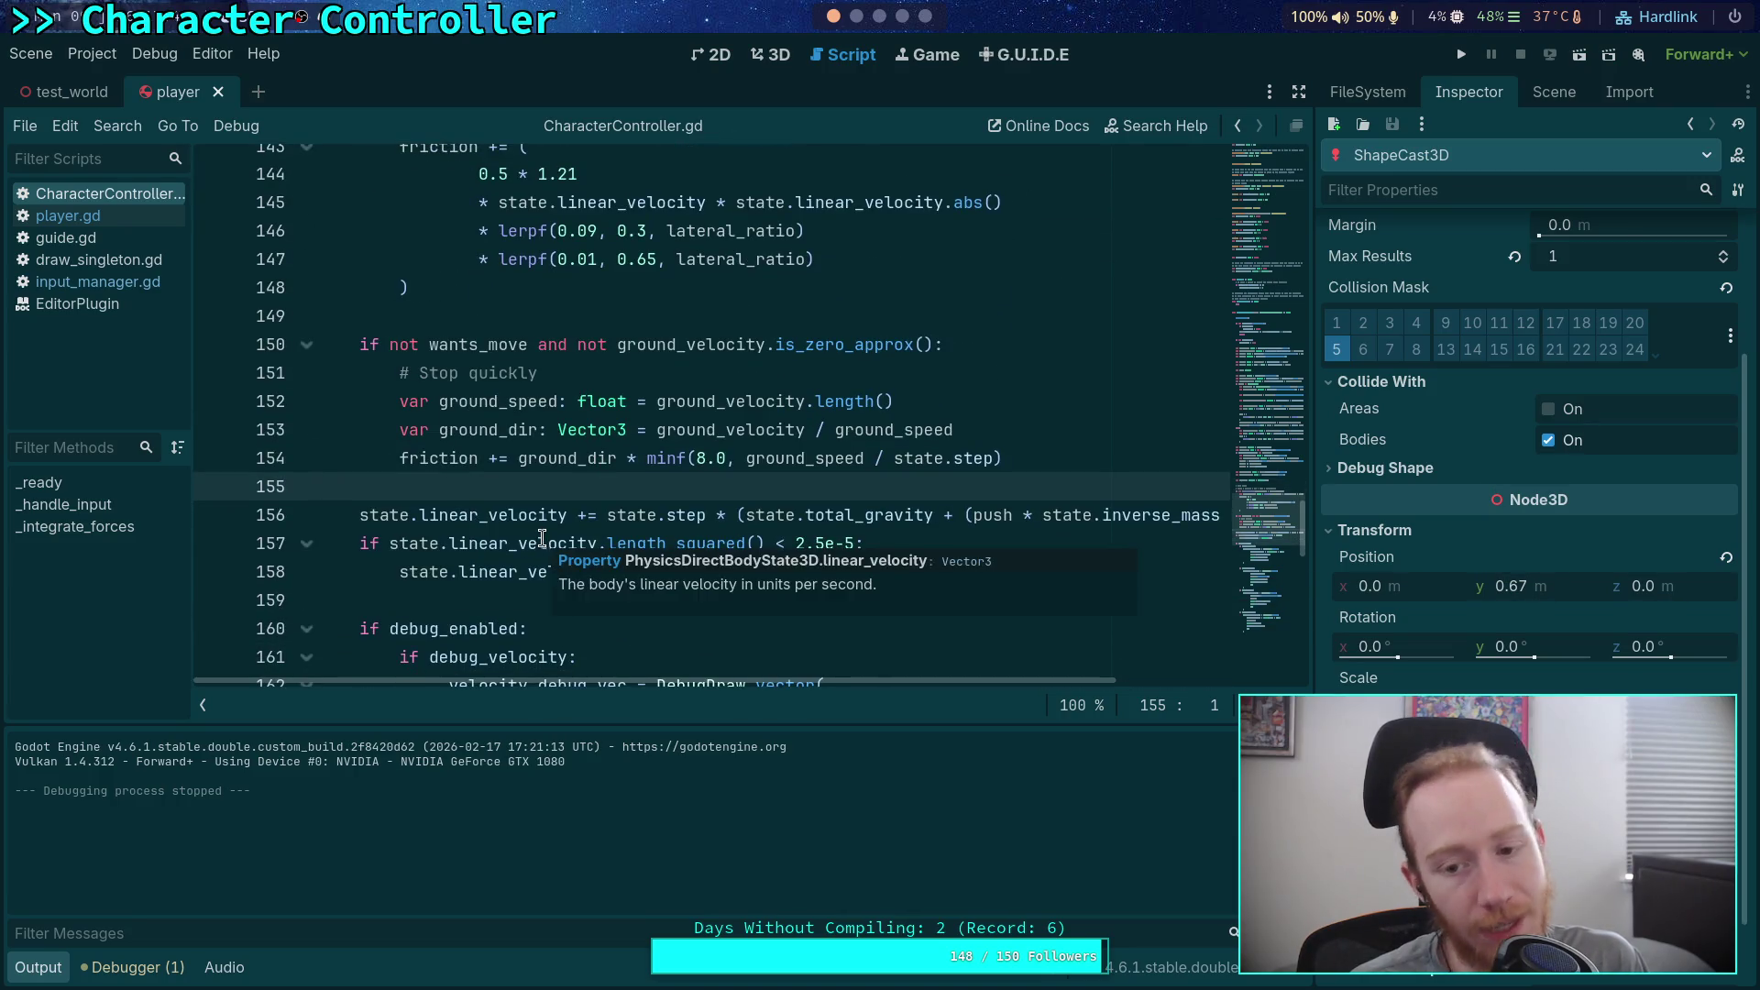
{"action": "scroll", "coordinate": [578, 448], "scroll_direction": "up", "scroll_amount": 2}
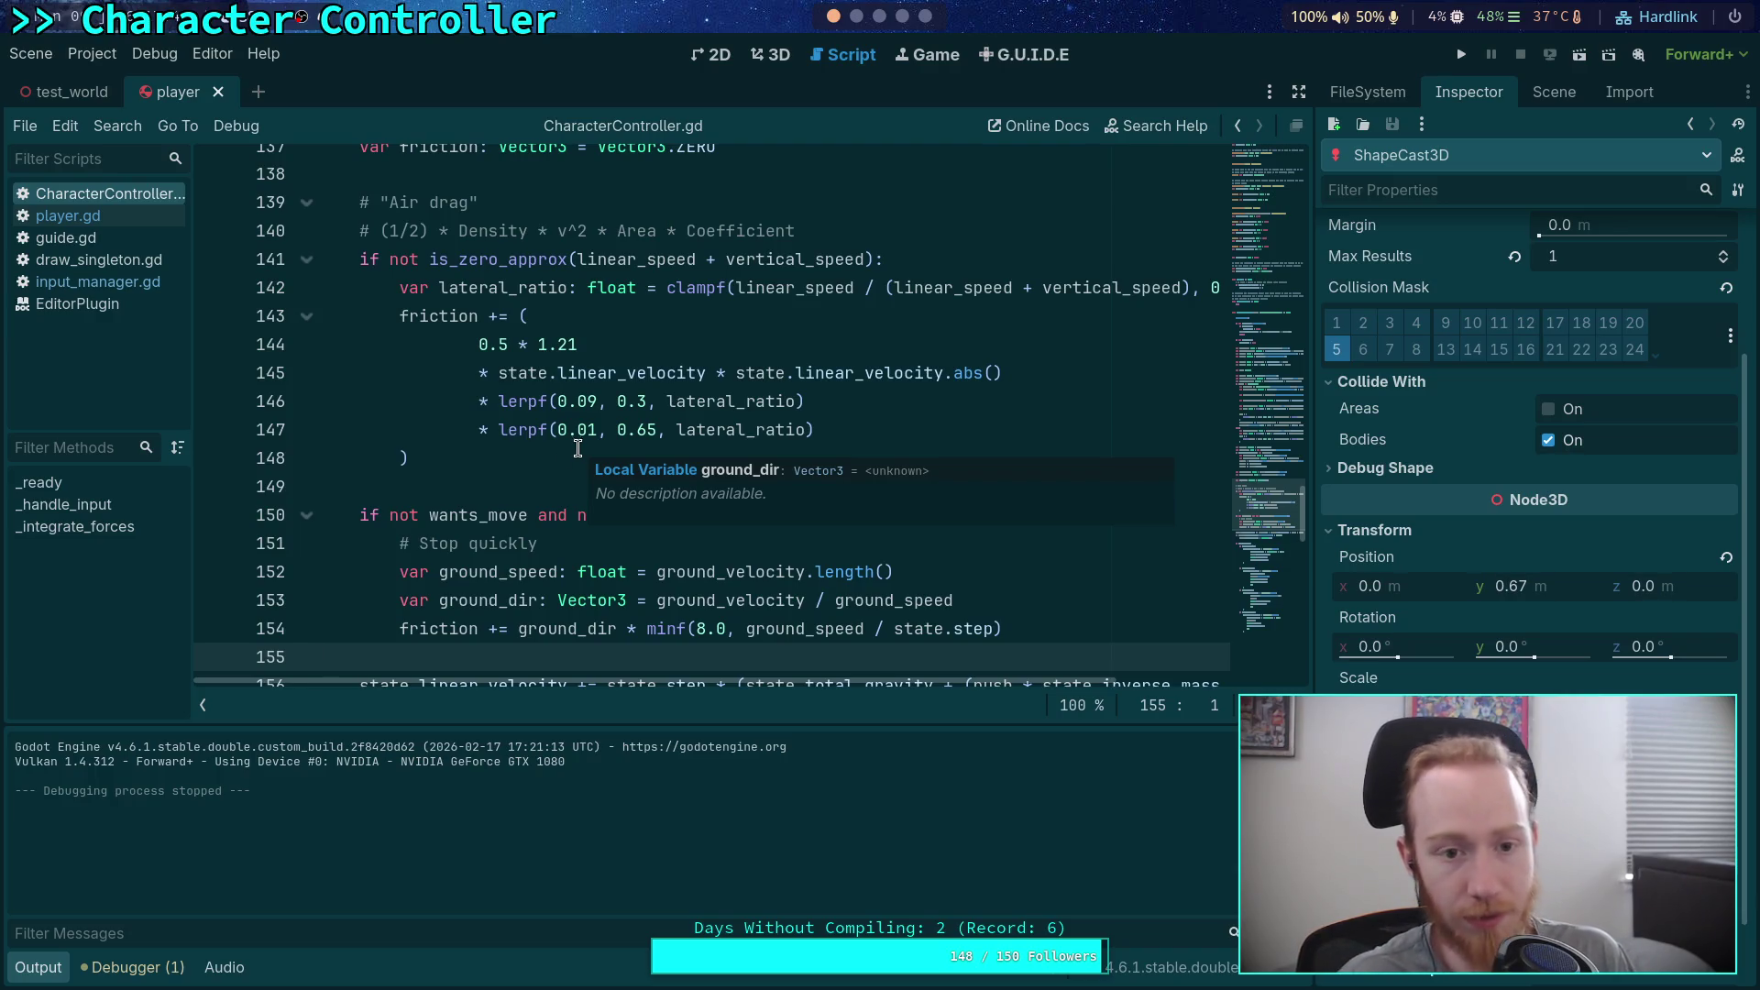
{"action": "scroll", "coordinate": [569, 440], "scroll_direction": "up", "scroll_amount": 10}
{"action": "scroll", "coordinate": [530, 406], "scroll_direction": "down", "scroll_amount": 5}
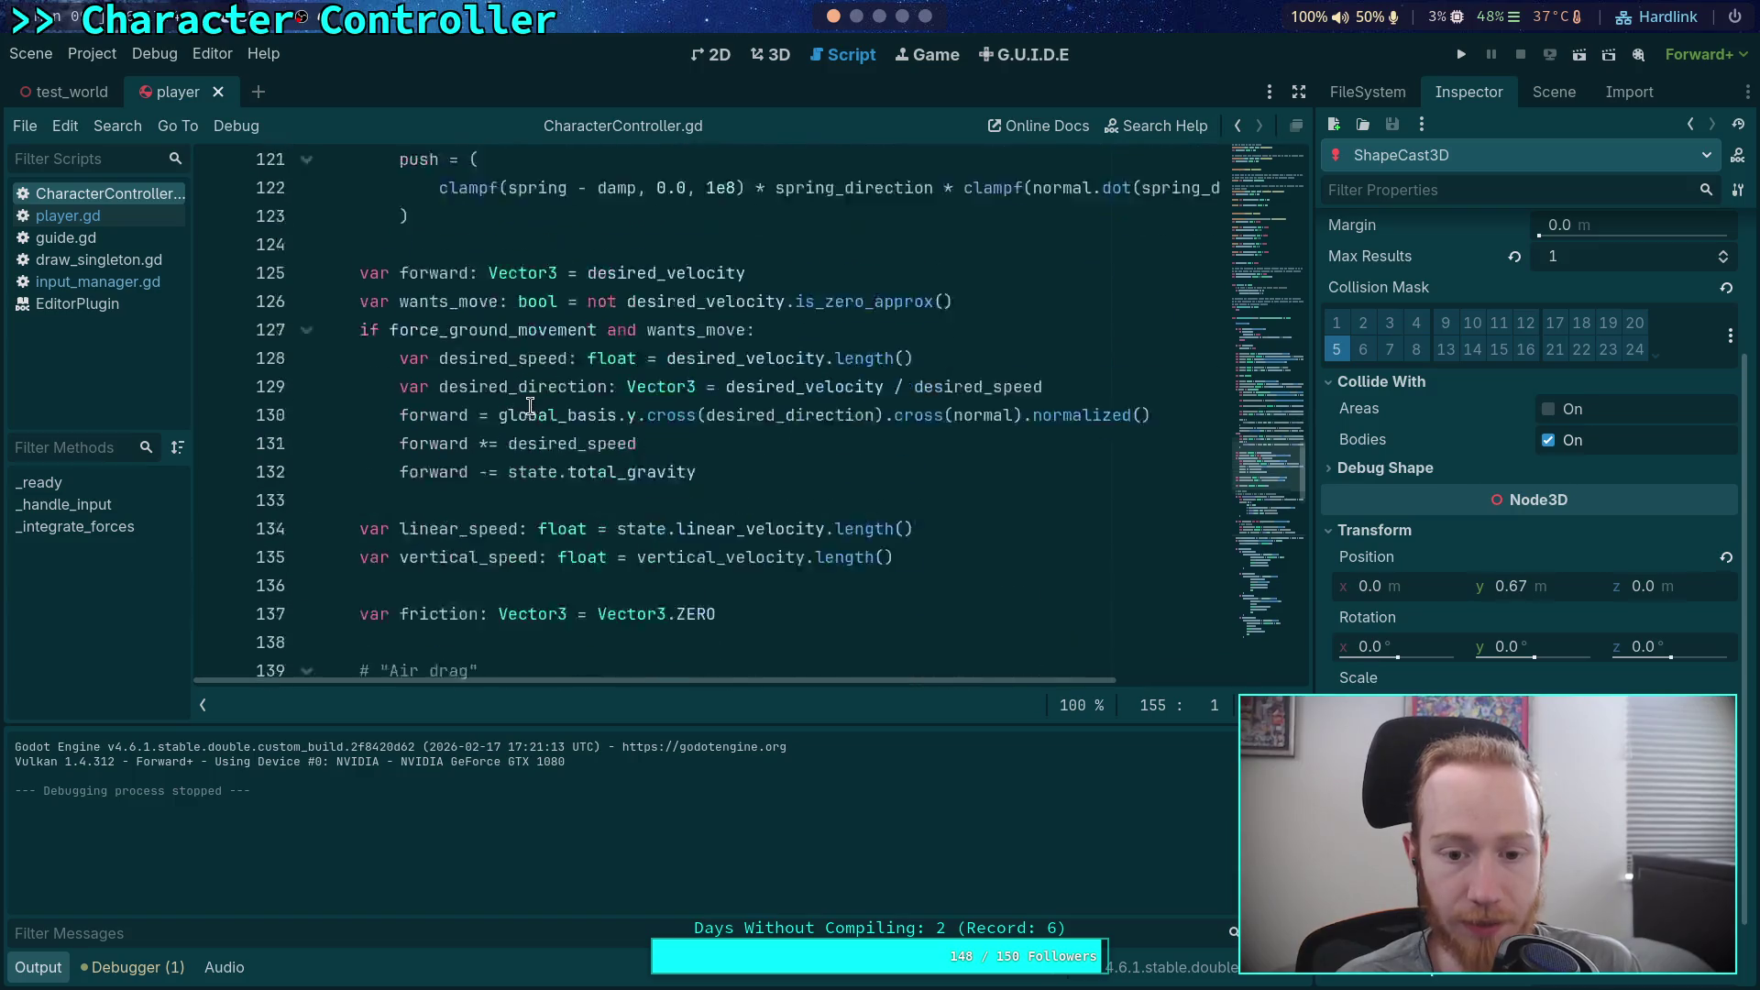
{"action": "scroll", "coordinate": [530, 406], "scroll_direction": "down", "scroll_amount": 1}
{"action": "left_click", "coordinate": [695, 429]}
{"action": "key", "text": "ctrl+shift+k"}
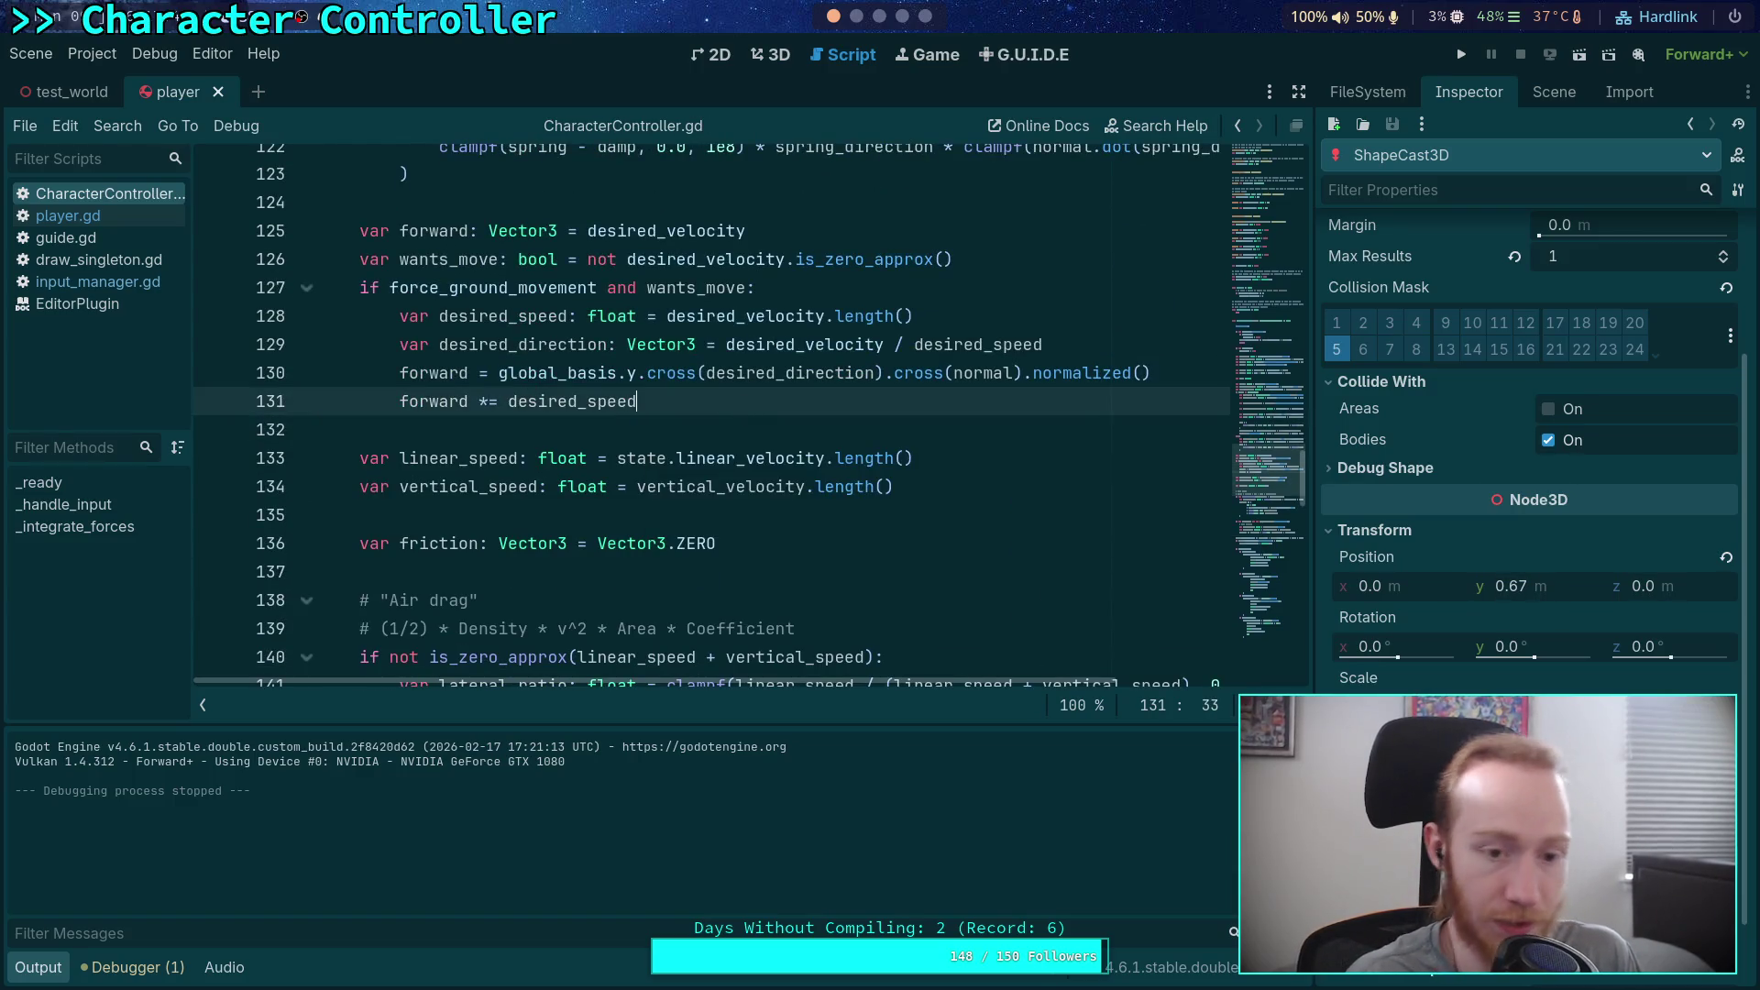
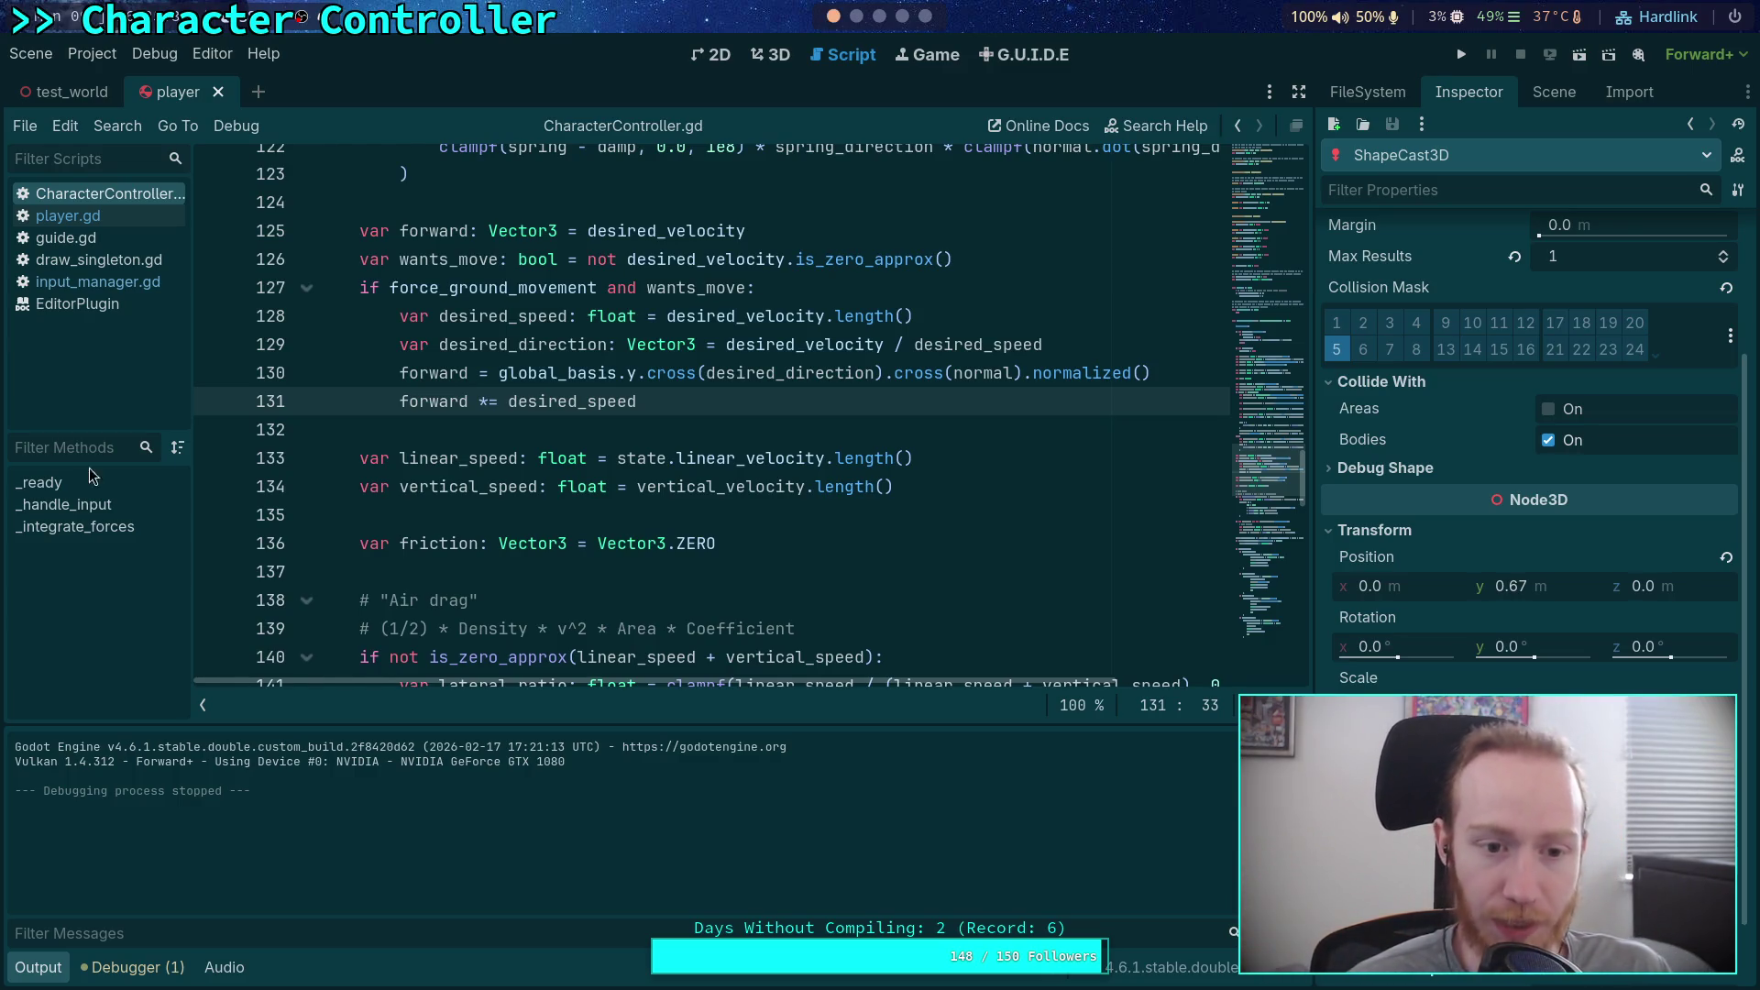
Step: Insert 'false and ' before 'not' on line 140 so the air drag block never runs
{"action": "left_click", "coordinate": [506, 434]}
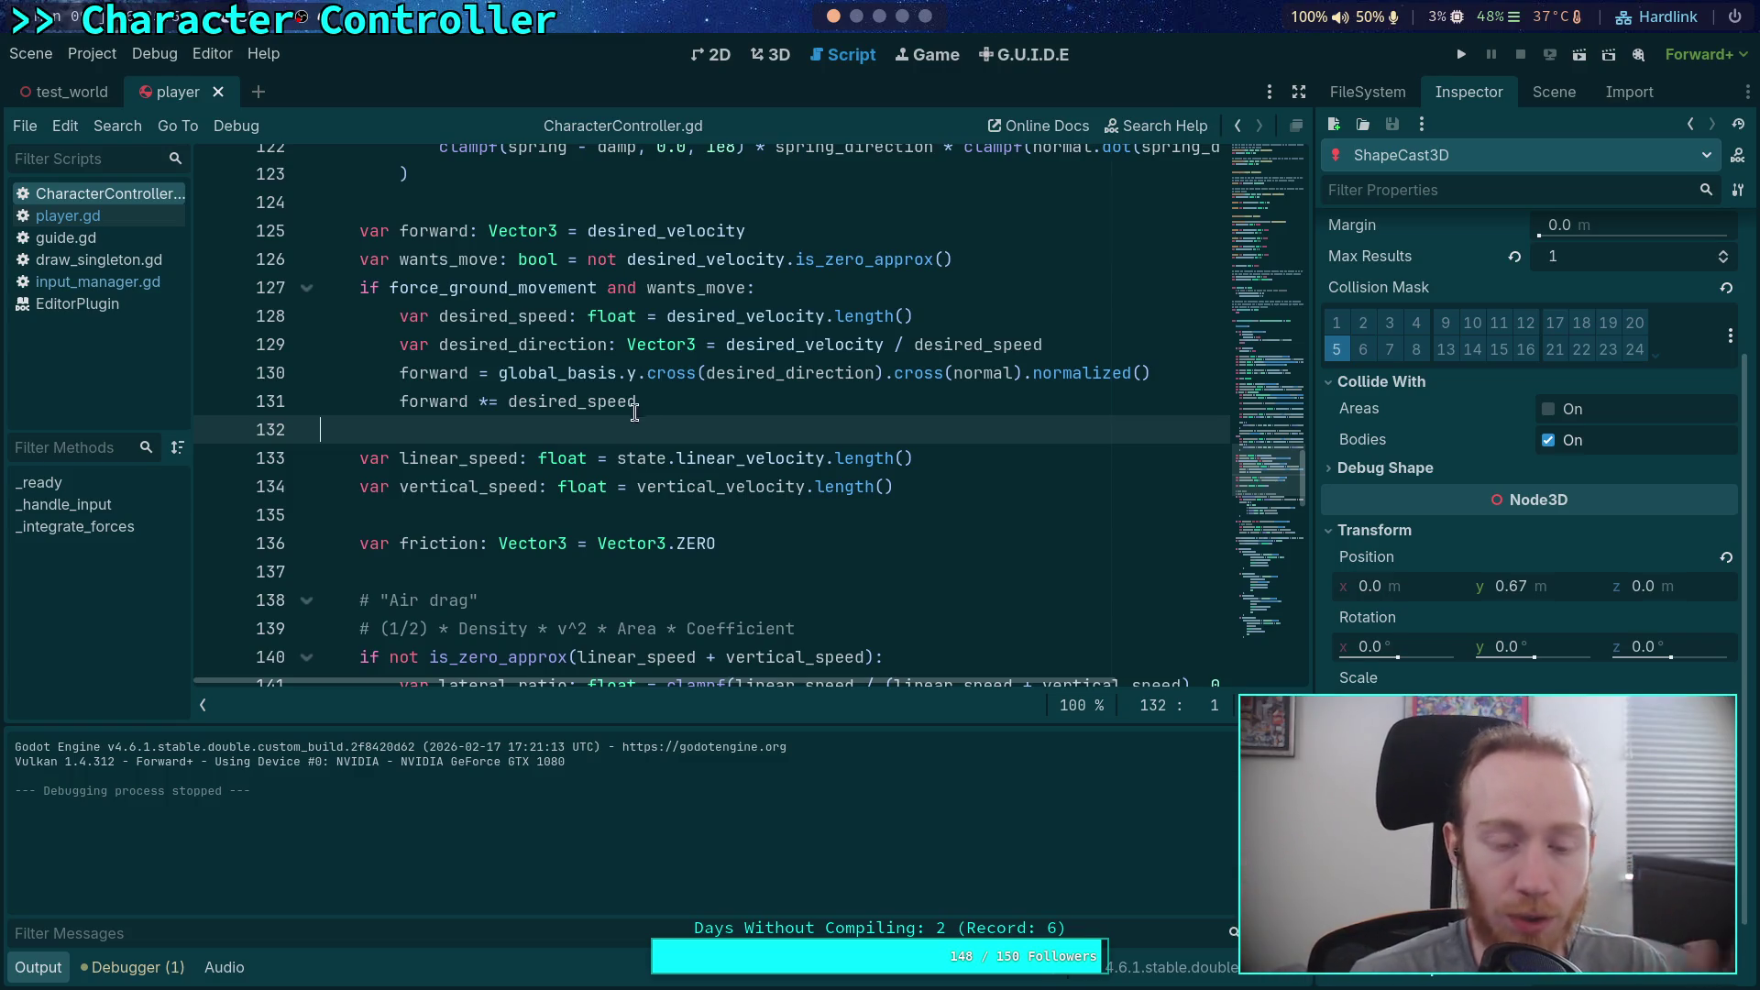
{"action": "scroll", "coordinate": [712, 496], "scroll_direction": "down", "scroll_amount": 3}
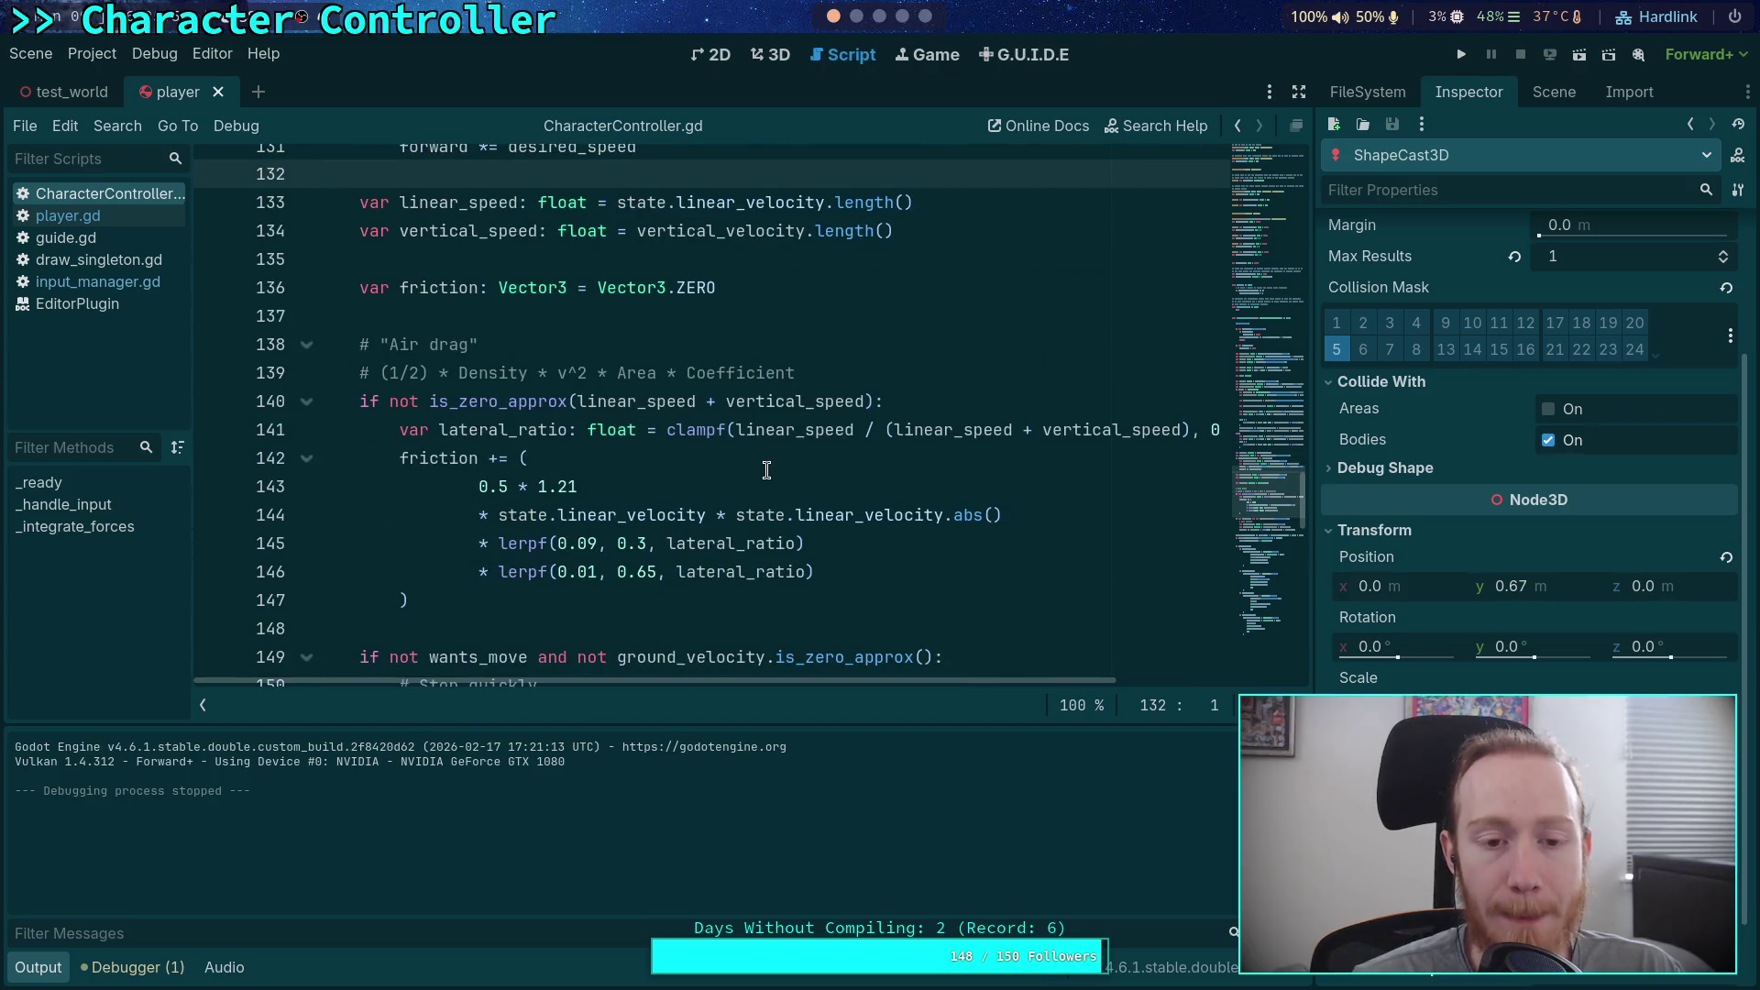
{"action": "scroll", "coordinate": [768, 470], "scroll_direction": "down", "scroll_amount": 5}
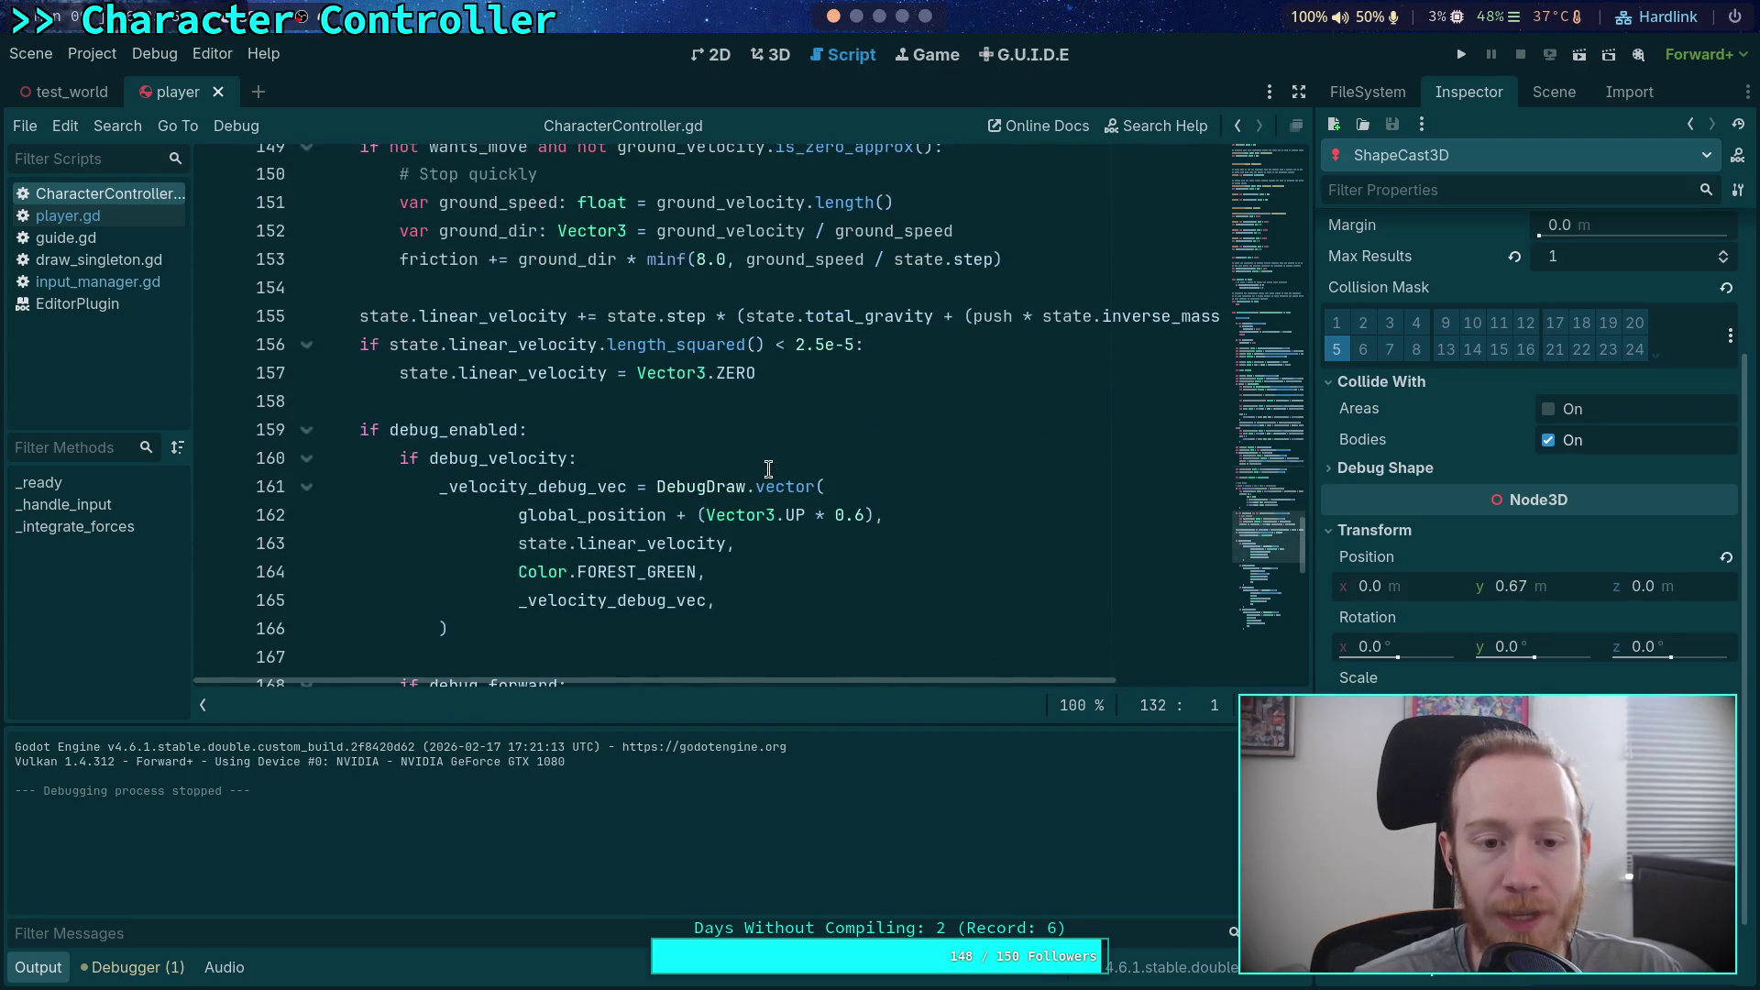
{"action": "scroll", "coordinate": [743, 441], "scroll_direction": "down", "scroll_amount": 3}
{"action": "scroll", "coordinate": [500, 362], "scroll_direction": "up", "scroll_amount": 3}
{"action": "scroll", "coordinate": [493, 392], "scroll_direction": "up", "scroll_amount": 1}
{"action": "scroll", "coordinate": [470, 435], "scroll_direction": "up", "scroll_amount": 3}
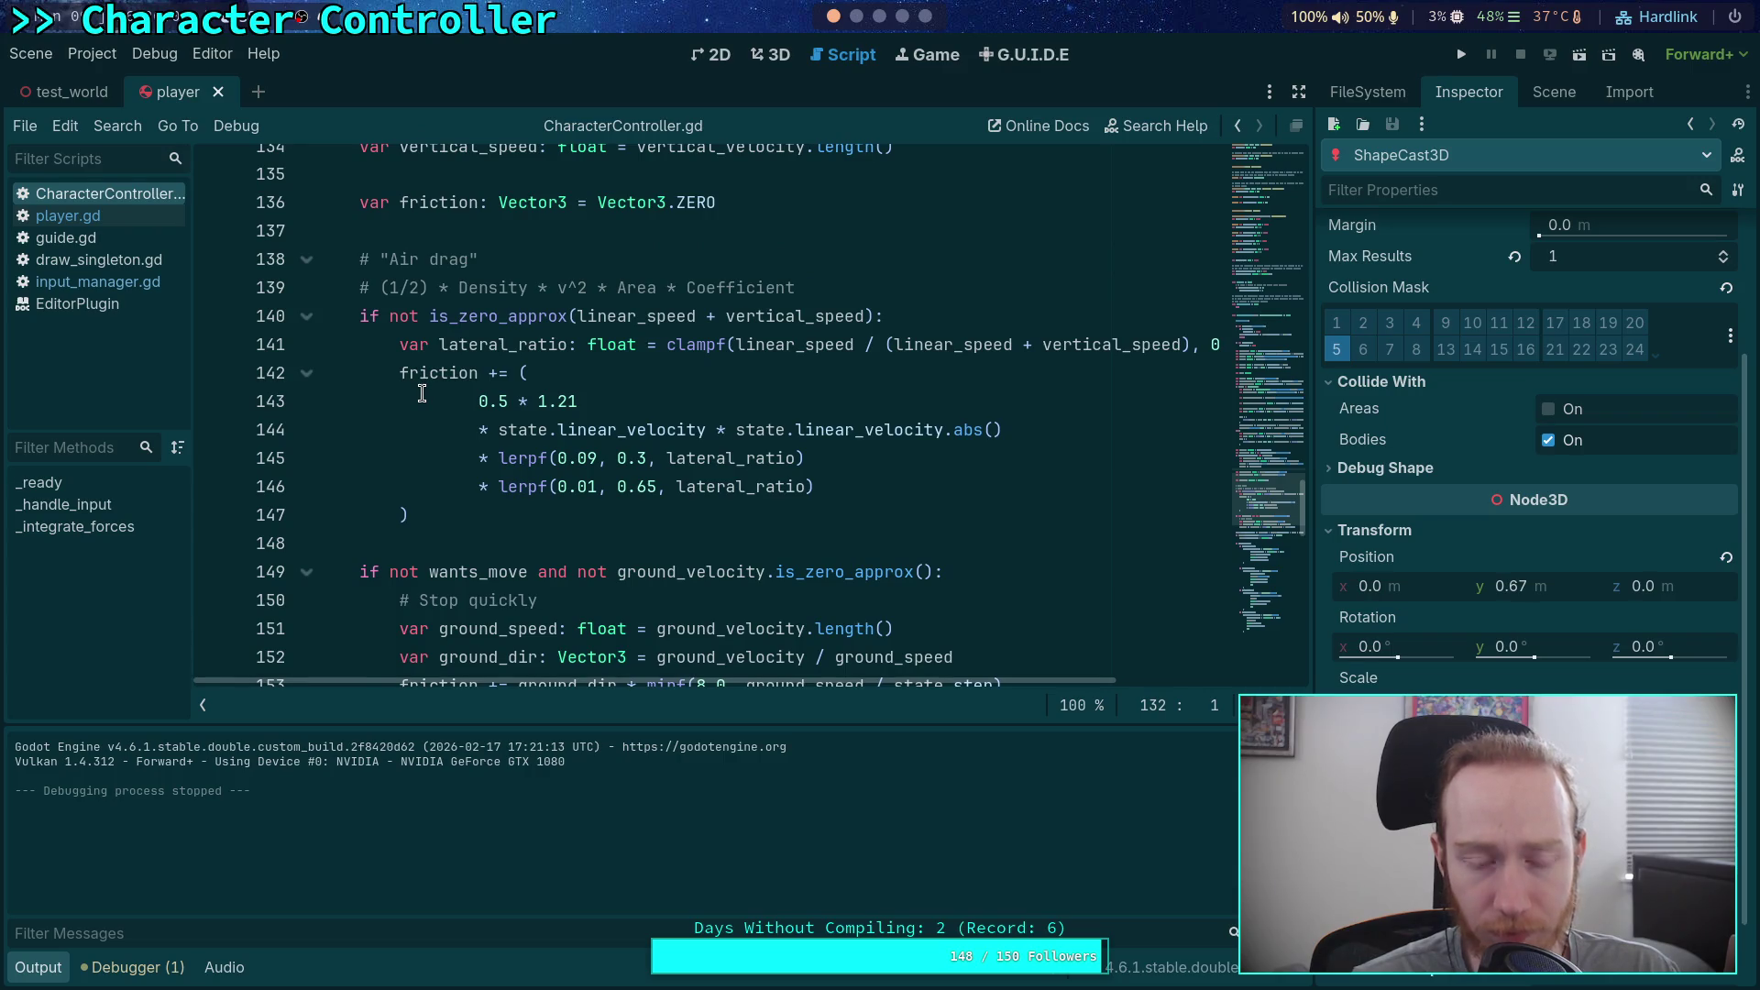
{"action": "scroll", "coordinate": [417, 381], "scroll_direction": "down", "scroll_amount": 1}
{"action": "left_click", "coordinate": [389, 231]}
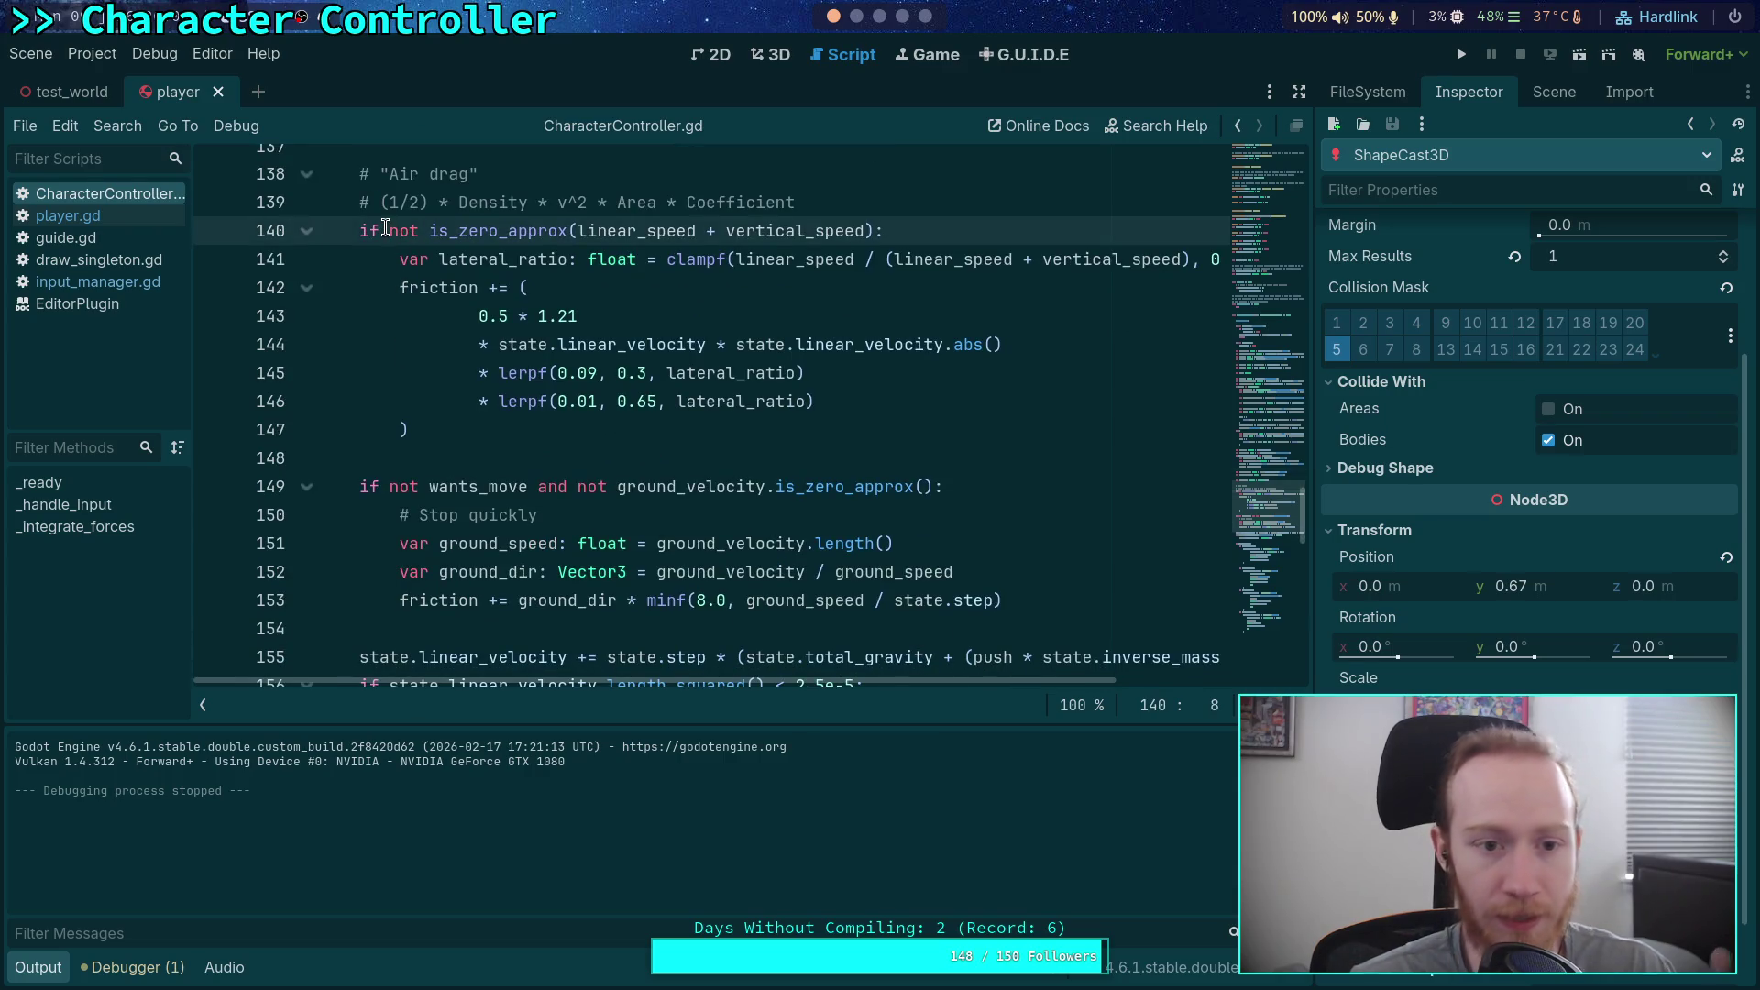
{"action": "type", "text": "falste"}
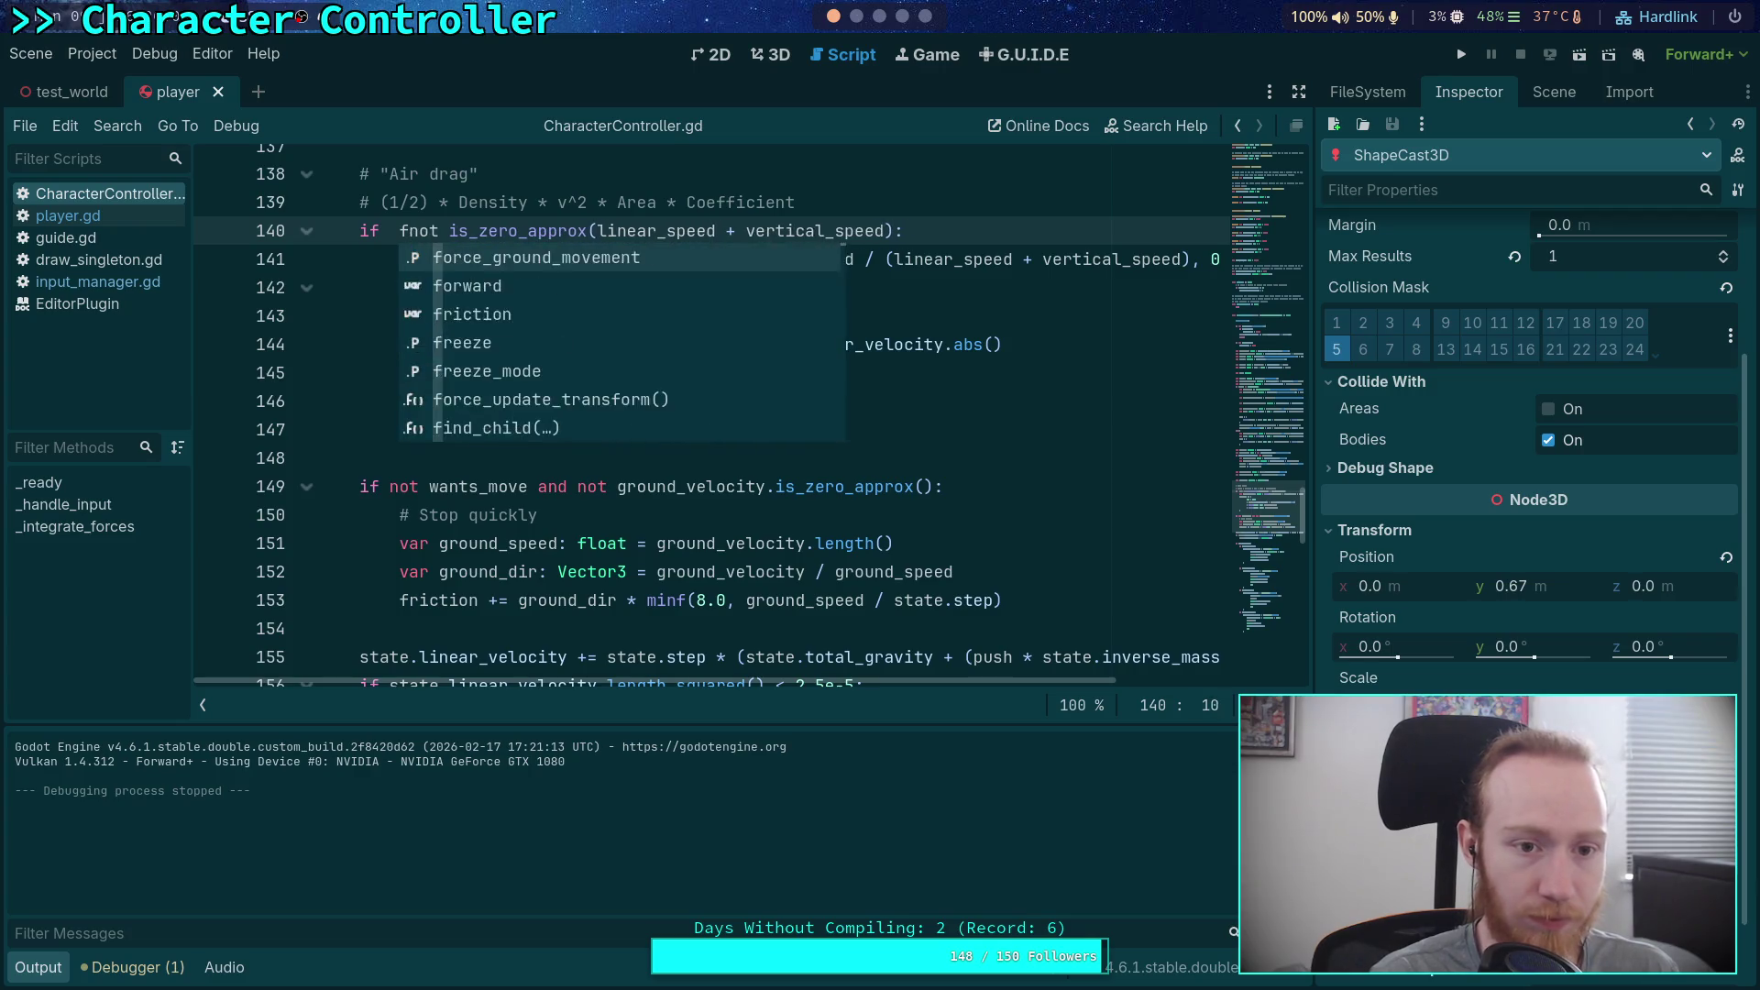
{"action": "key", "text": "BackSpace"}
{"action": "key", "text": "BackSpace"}
{"action": "key", "text": "BackSpace"}
{"action": "type", "text": "e and"}
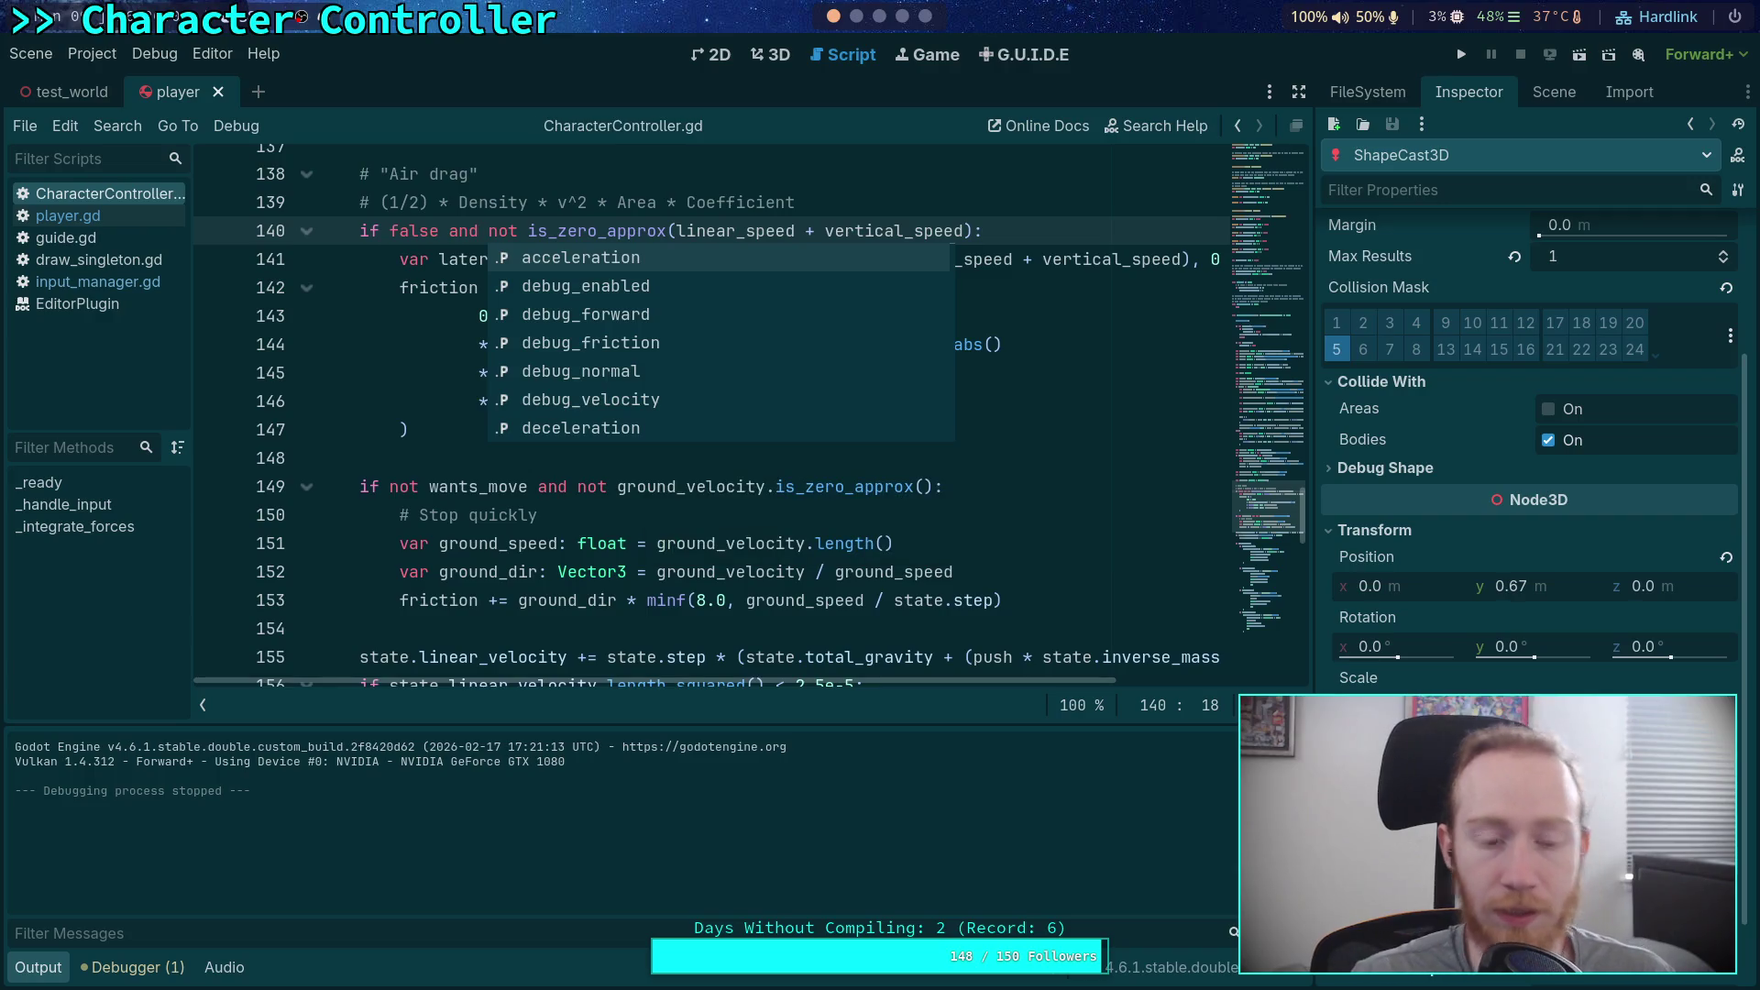
Step: Test-run the game with air drag disabled, then stop it
{"action": "left_click", "coordinate": [448, 461]}
{"action": "left_click", "coordinate": [1462, 54]}
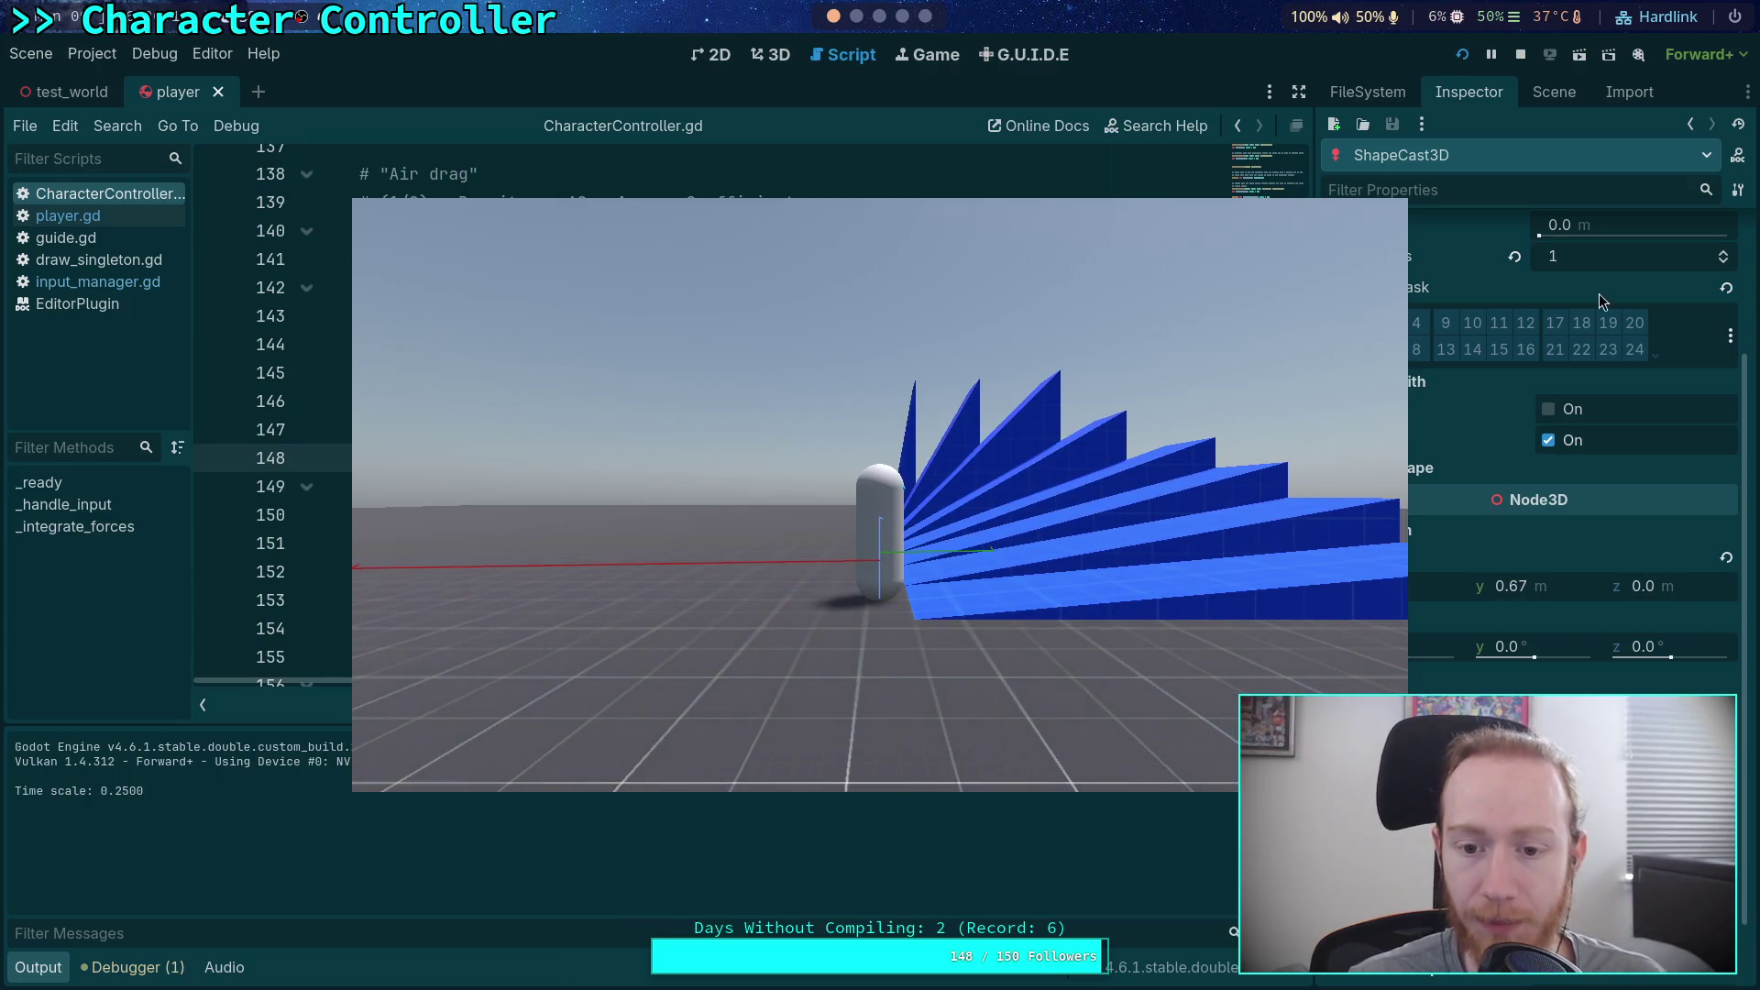
{"action": "left_click", "coordinate": [1518, 55]}
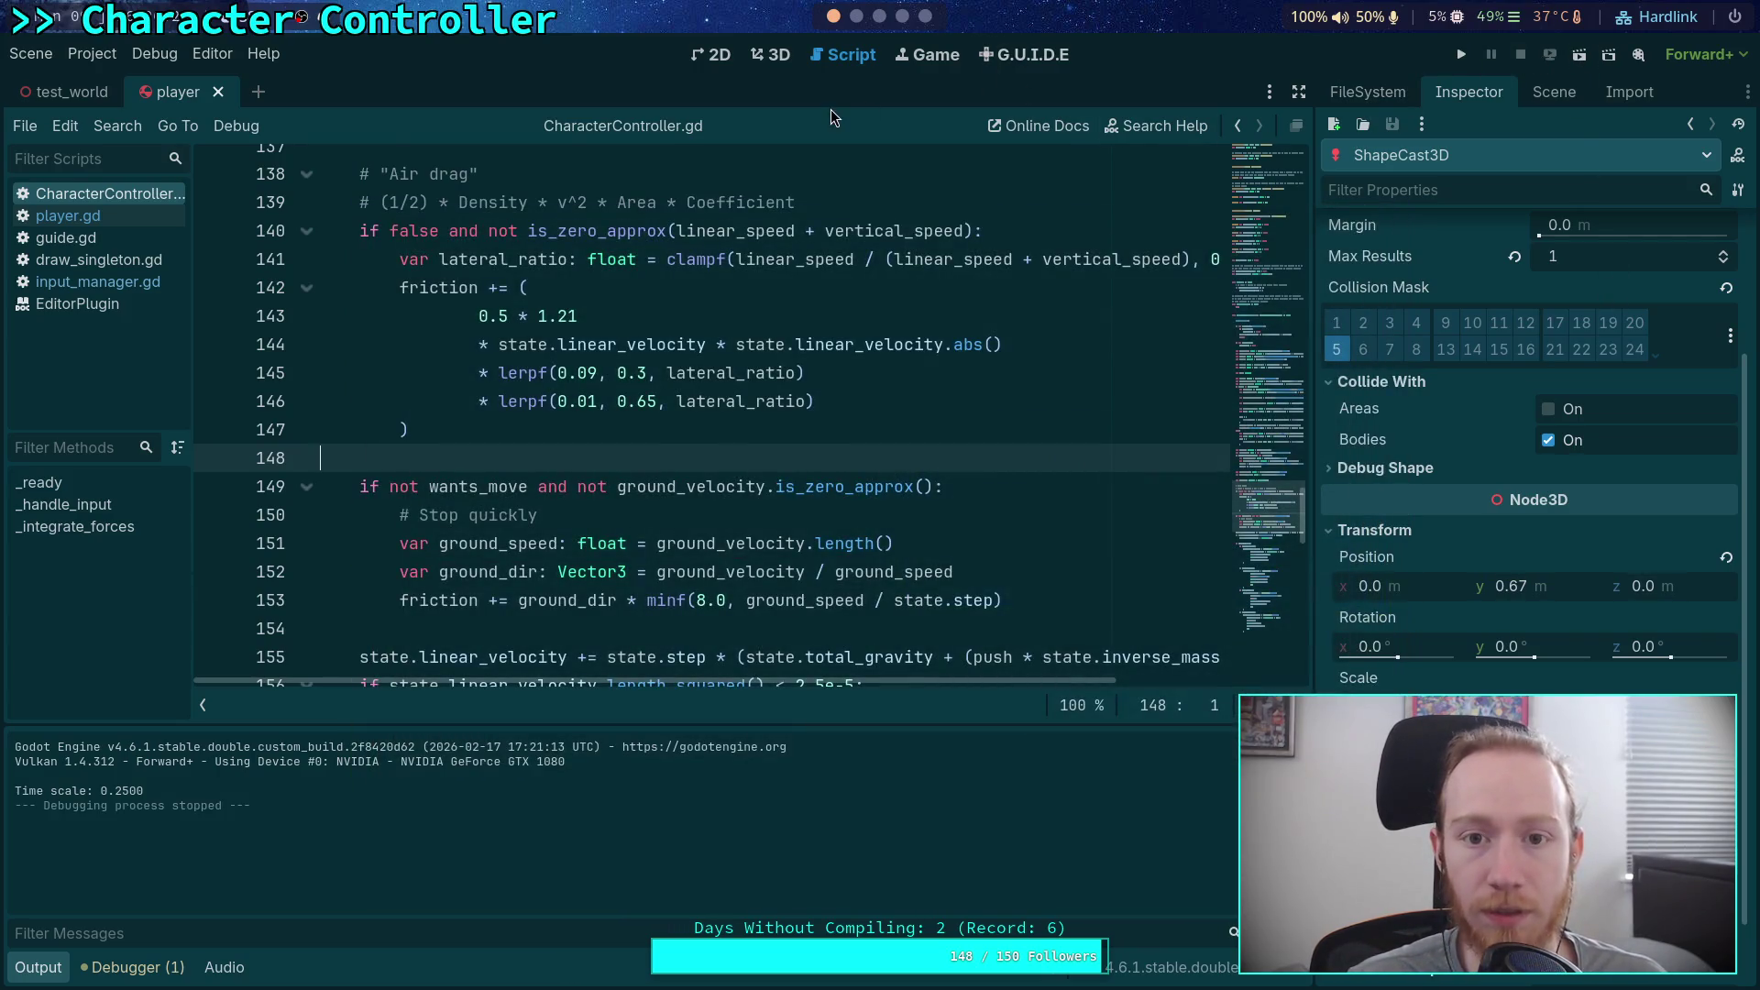
Step: Switch to the test_world scene and show its Camera3D in the Inspector
{"action": "left_click", "coordinate": [1542, 93]}
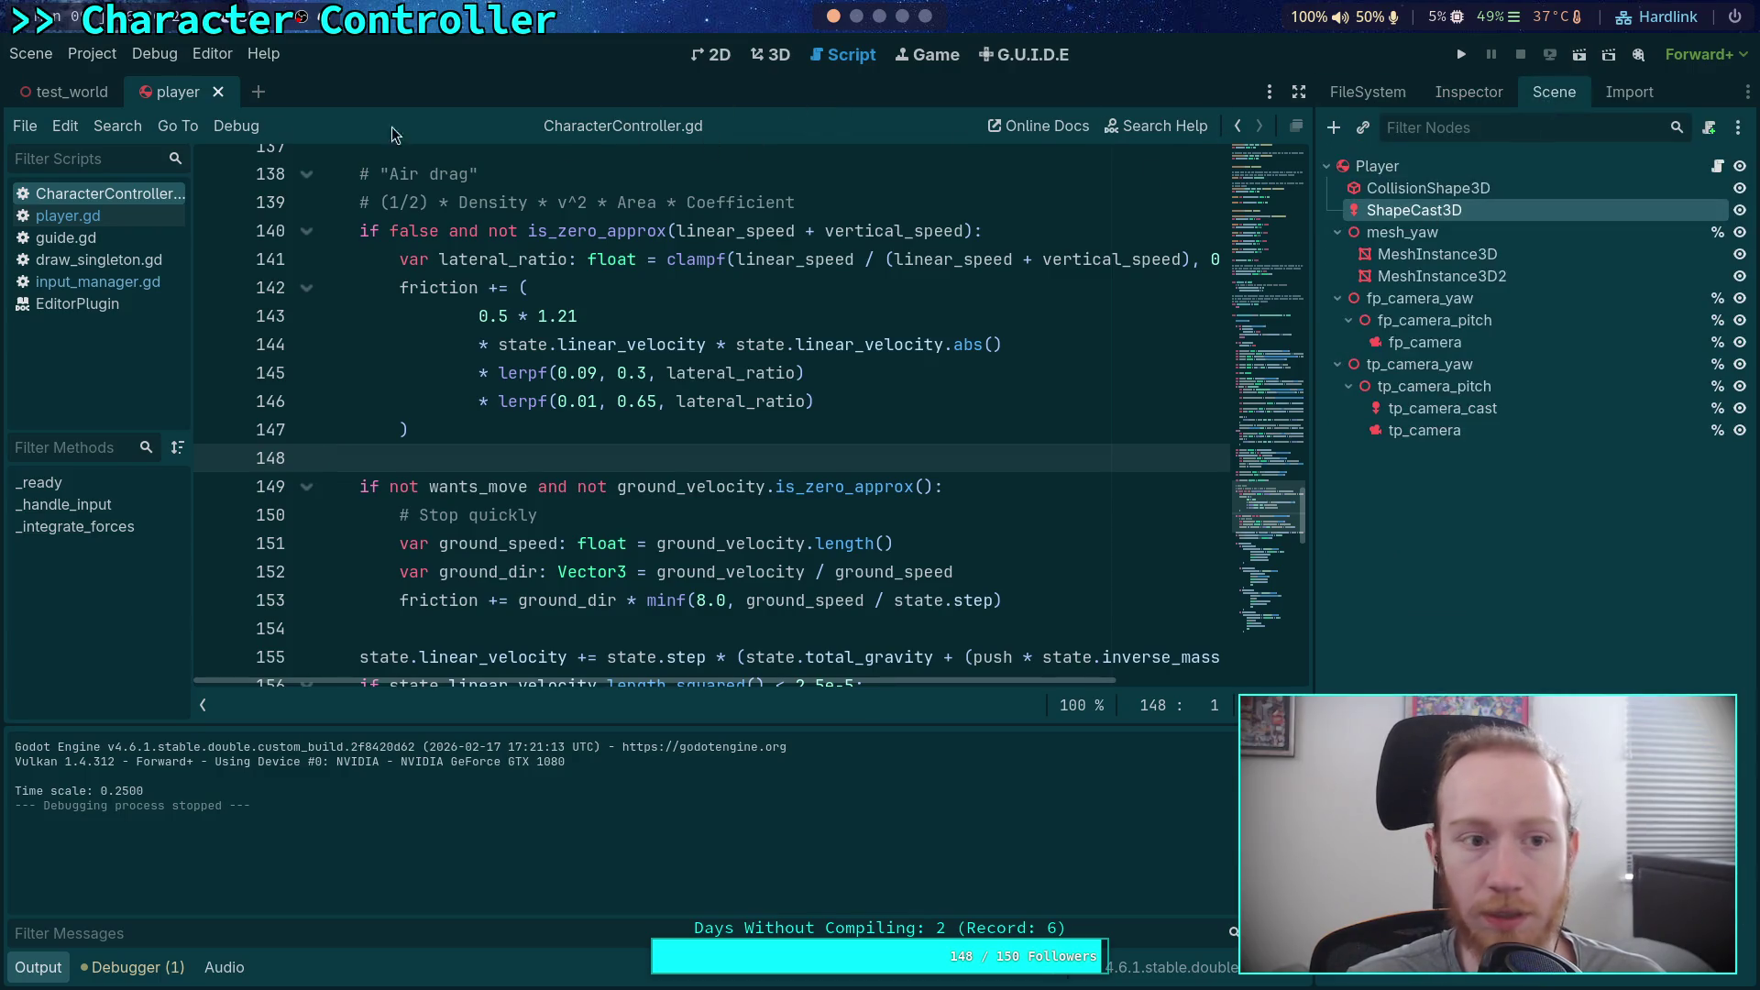
{"action": "left_click", "coordinate": [66, 92]}
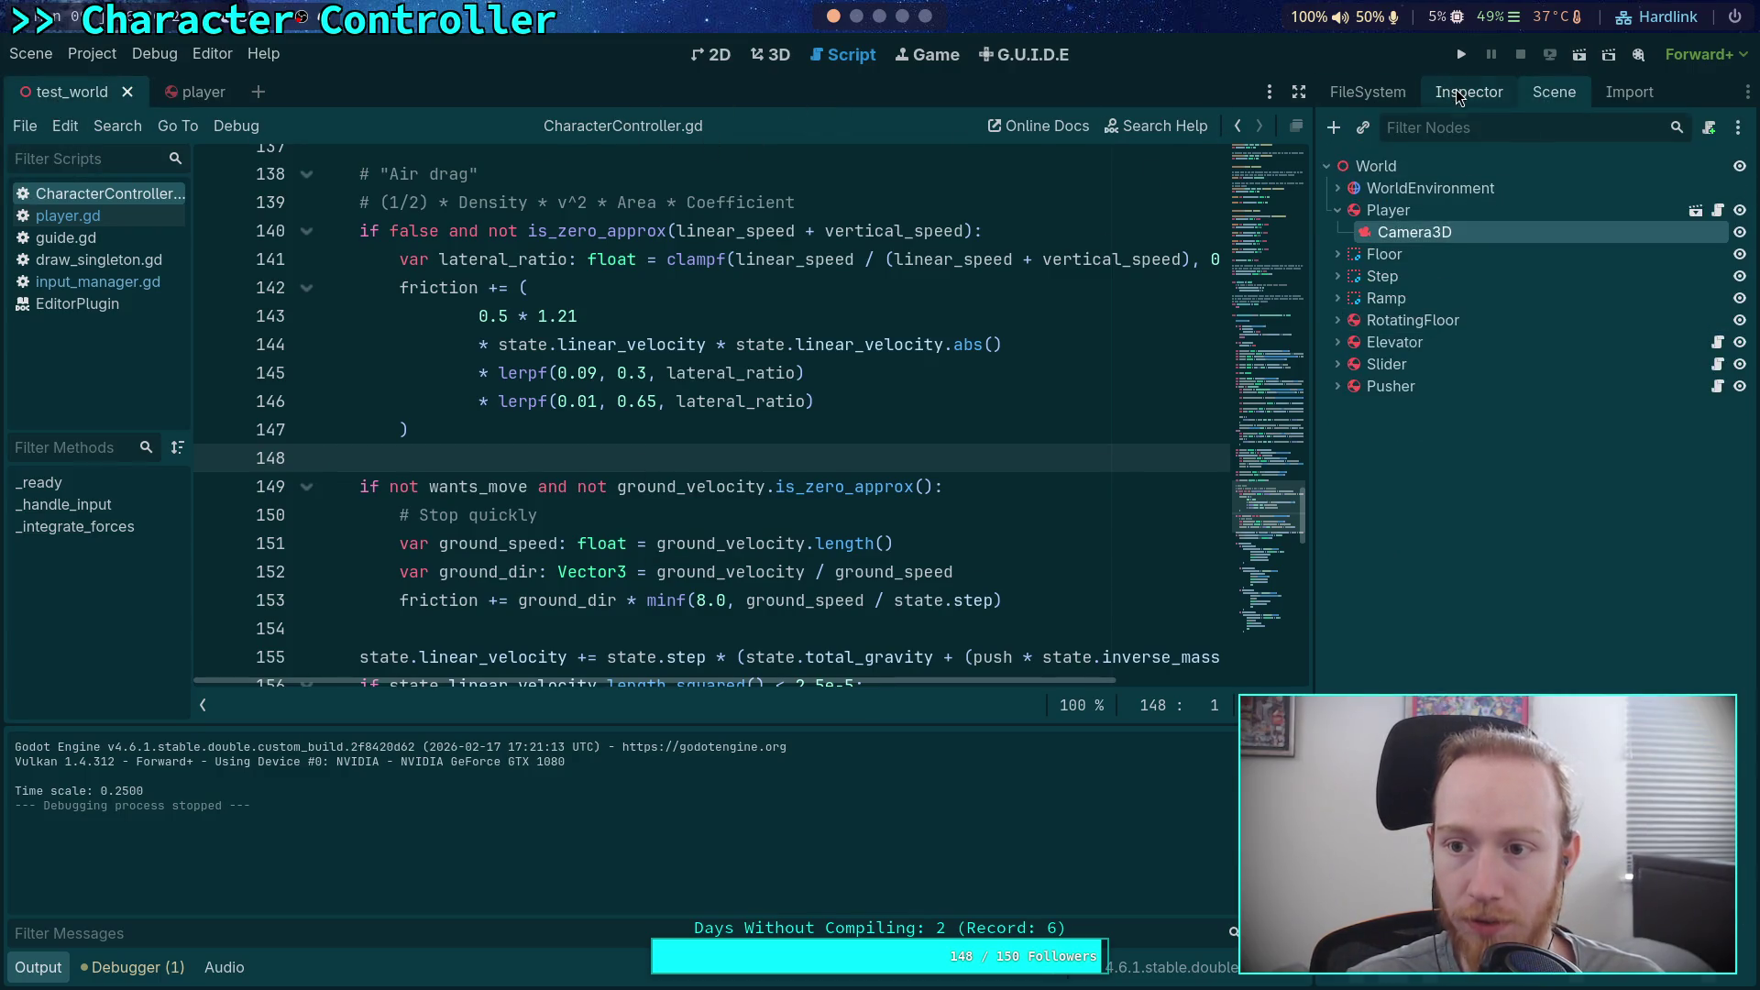
{"action": "left_click", "coordinate": [1467, 93]}
{"action": "left_click", "coordinate": [1367, 93]}
{"action": "left_click", "coordinate": [1564, 97]}
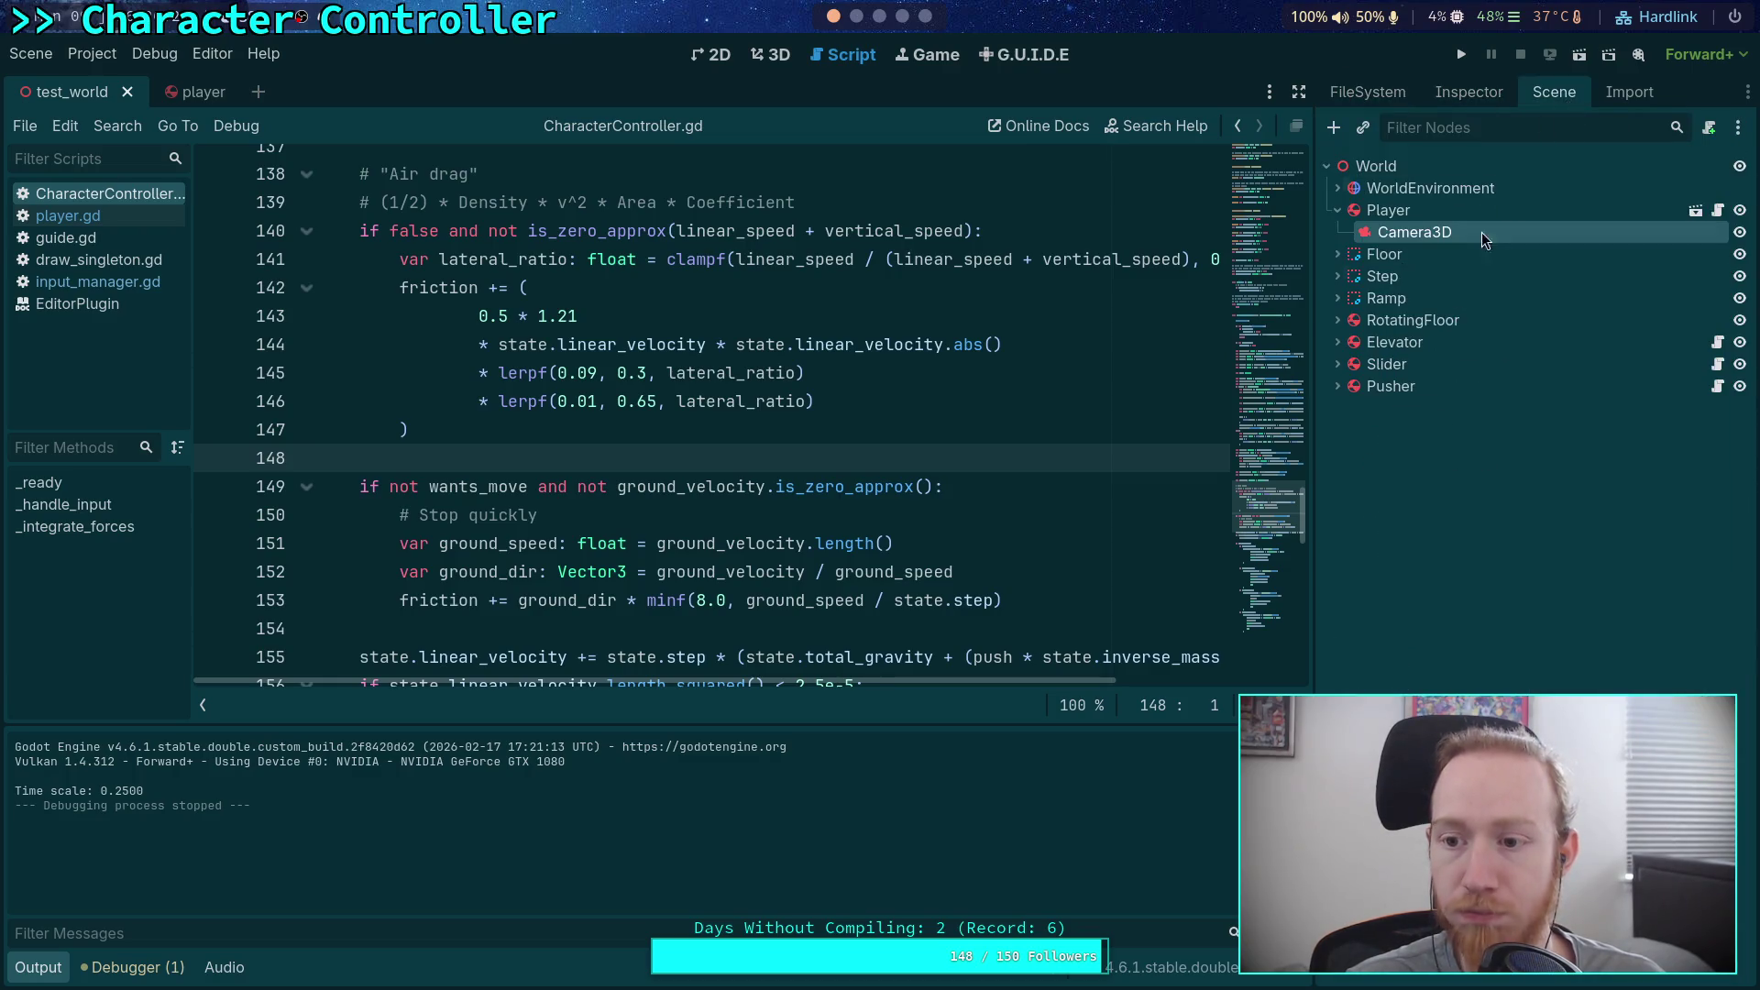
{"action": "left_click", "coordinate": [1496, 93]}
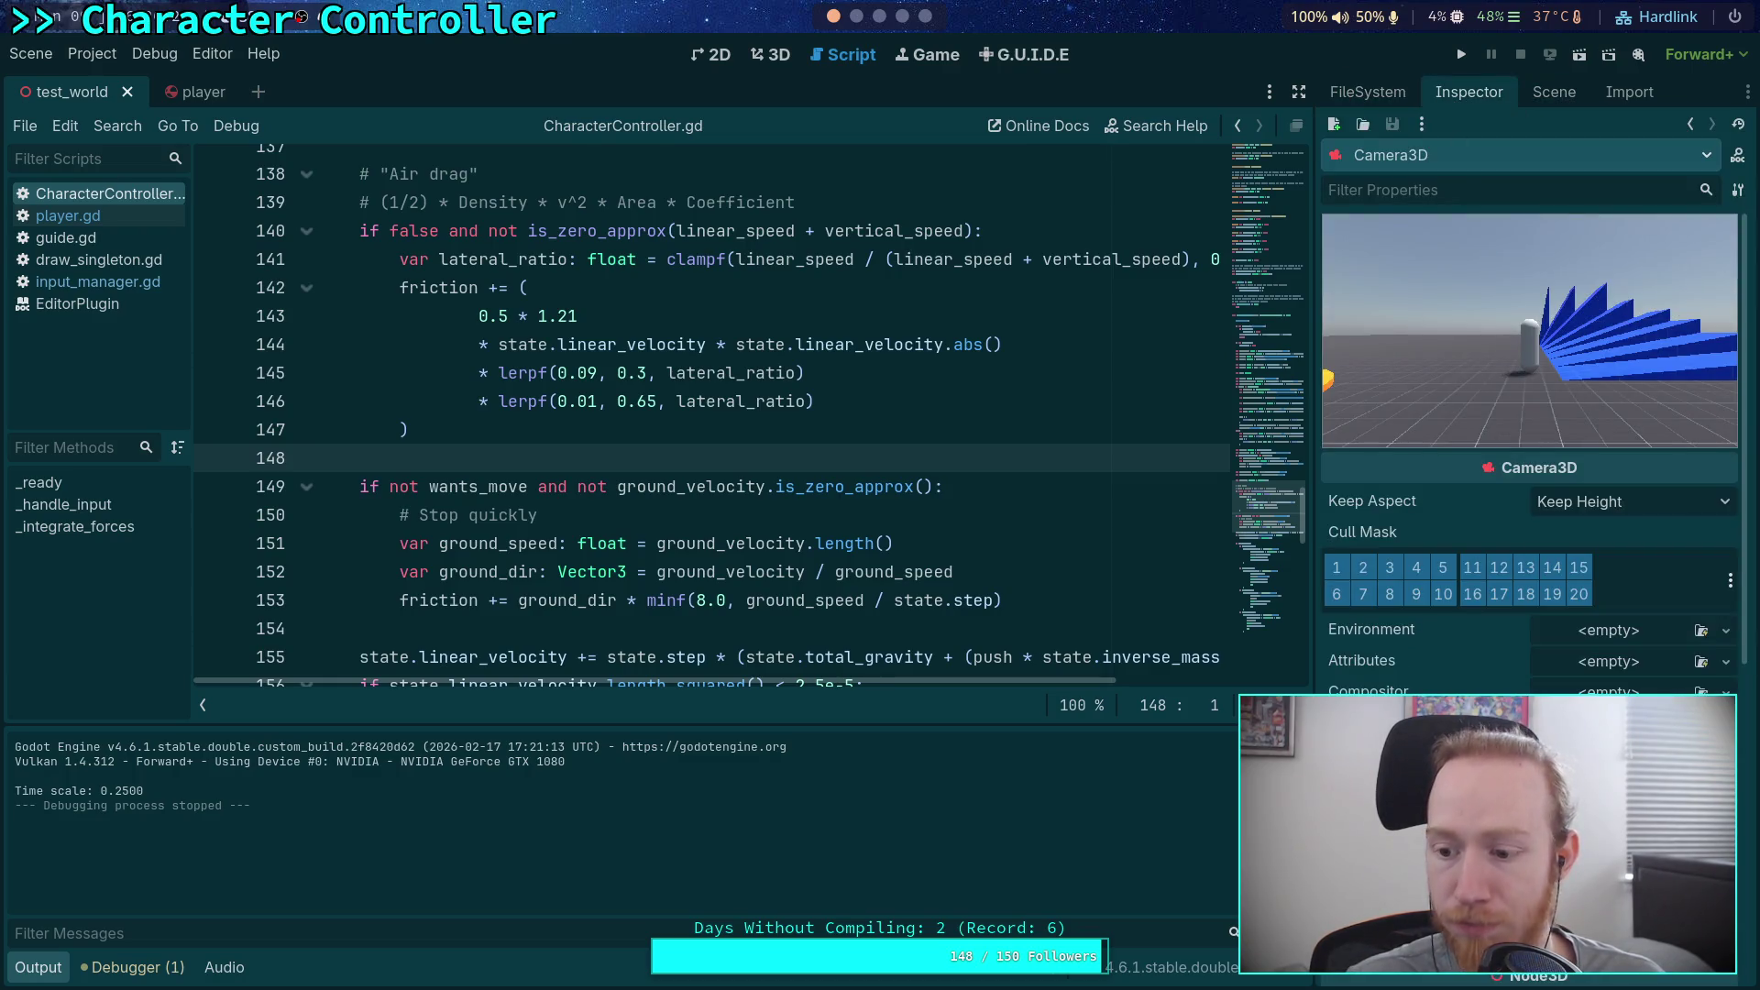
Step: Reposition the Camera3D twice for a closer view of the capsule and ramps
{"action": "scroll", "coordinate": [1529, 412], "scroll_direction": "down", "scroll_amount": 5}
{"action": "scroll", "coordinate": [1529, 413], "scroll_direction": "up", "scroll_amount": 4}
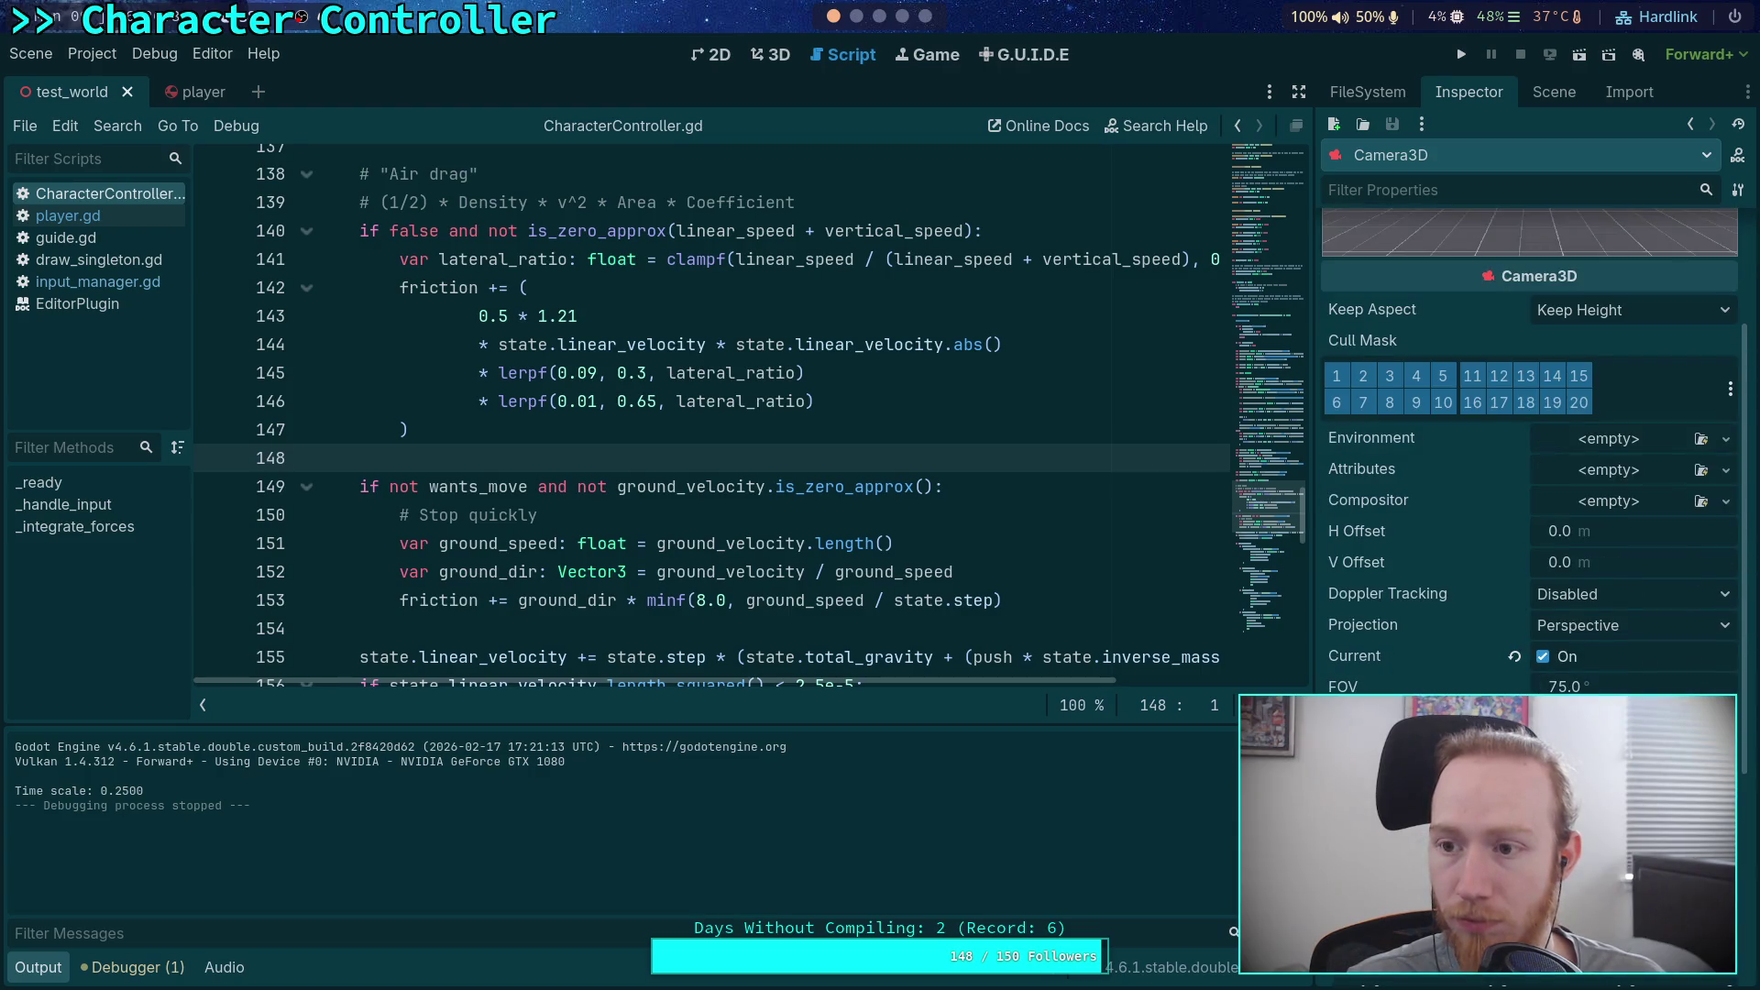
{"action": "scroll", "coordinate": [1529, 413], "scroll_direction": "up", "scroll_amount": 1}
{"action": "scroll", "coordinate": [1530, 413], "scroll_direction": "down", "scroll_amount": 1}
{"action": "scroll", "coordinate": [1529, 413], "scroll_direction": "up", "scroll_amount": 1}
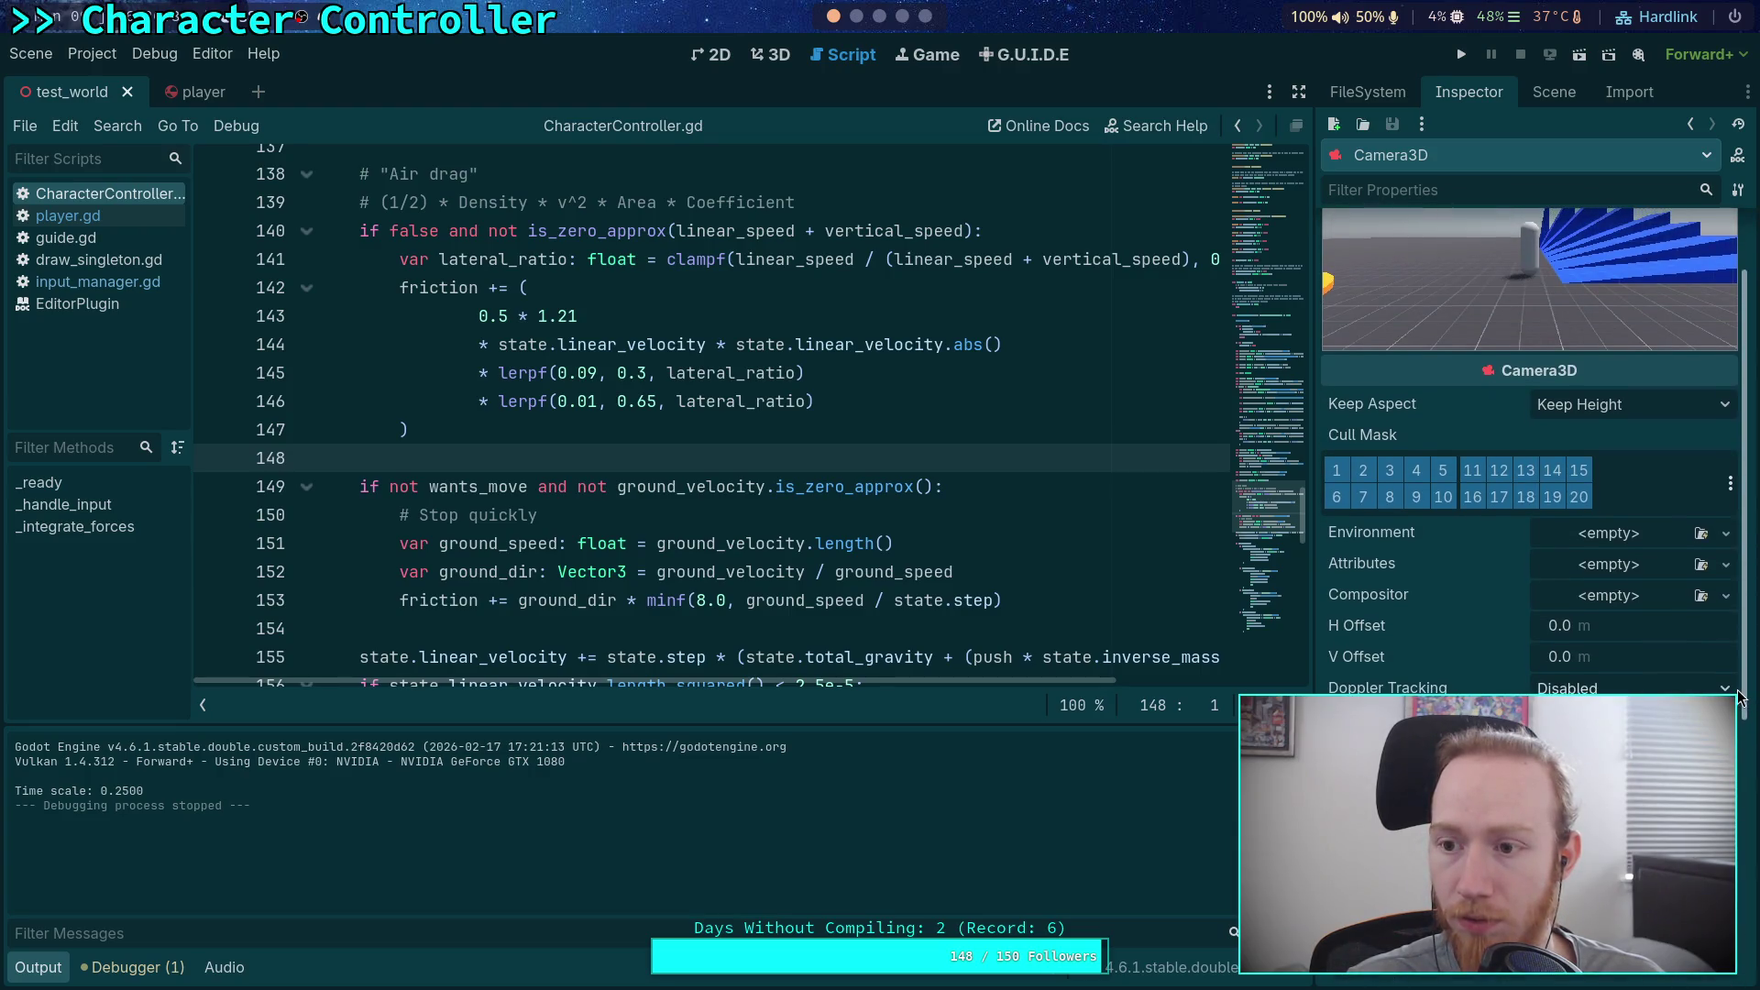
{"action": "key", "text": "f"}
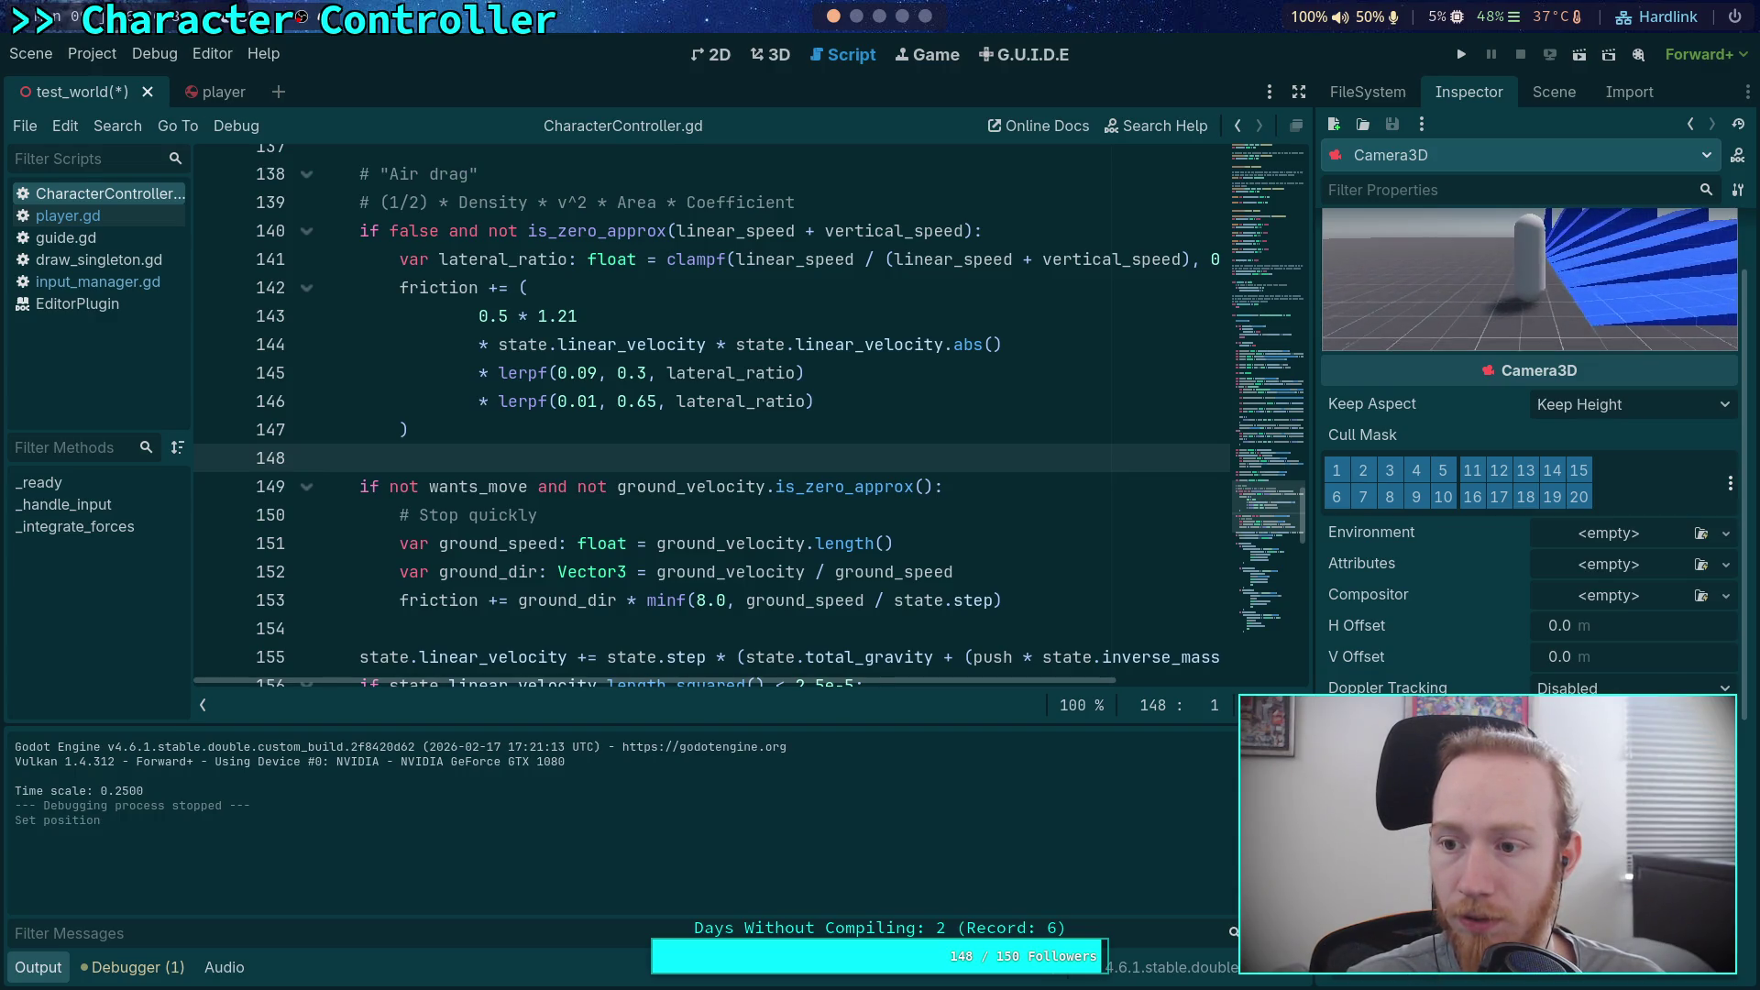
{"action": "key", "text": "f"}
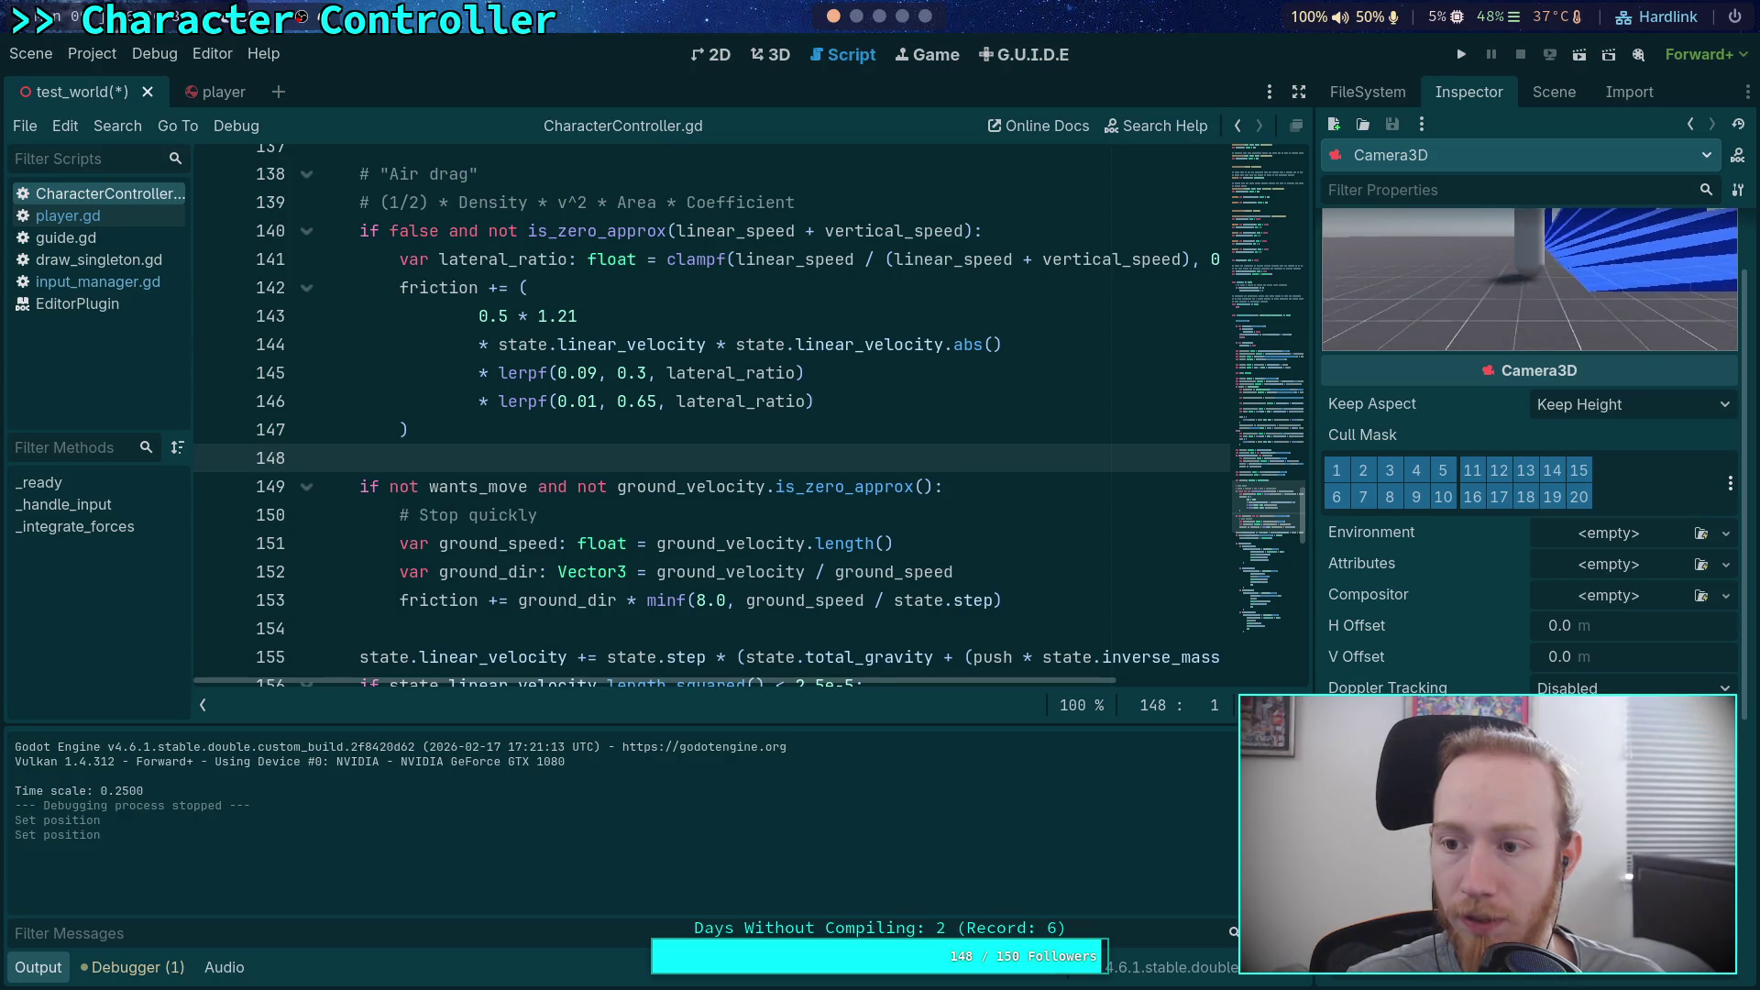
{"action": "scroll", "coordinate": [1529, 413], "scroll_direction": "up", "scroll_amount": 2}
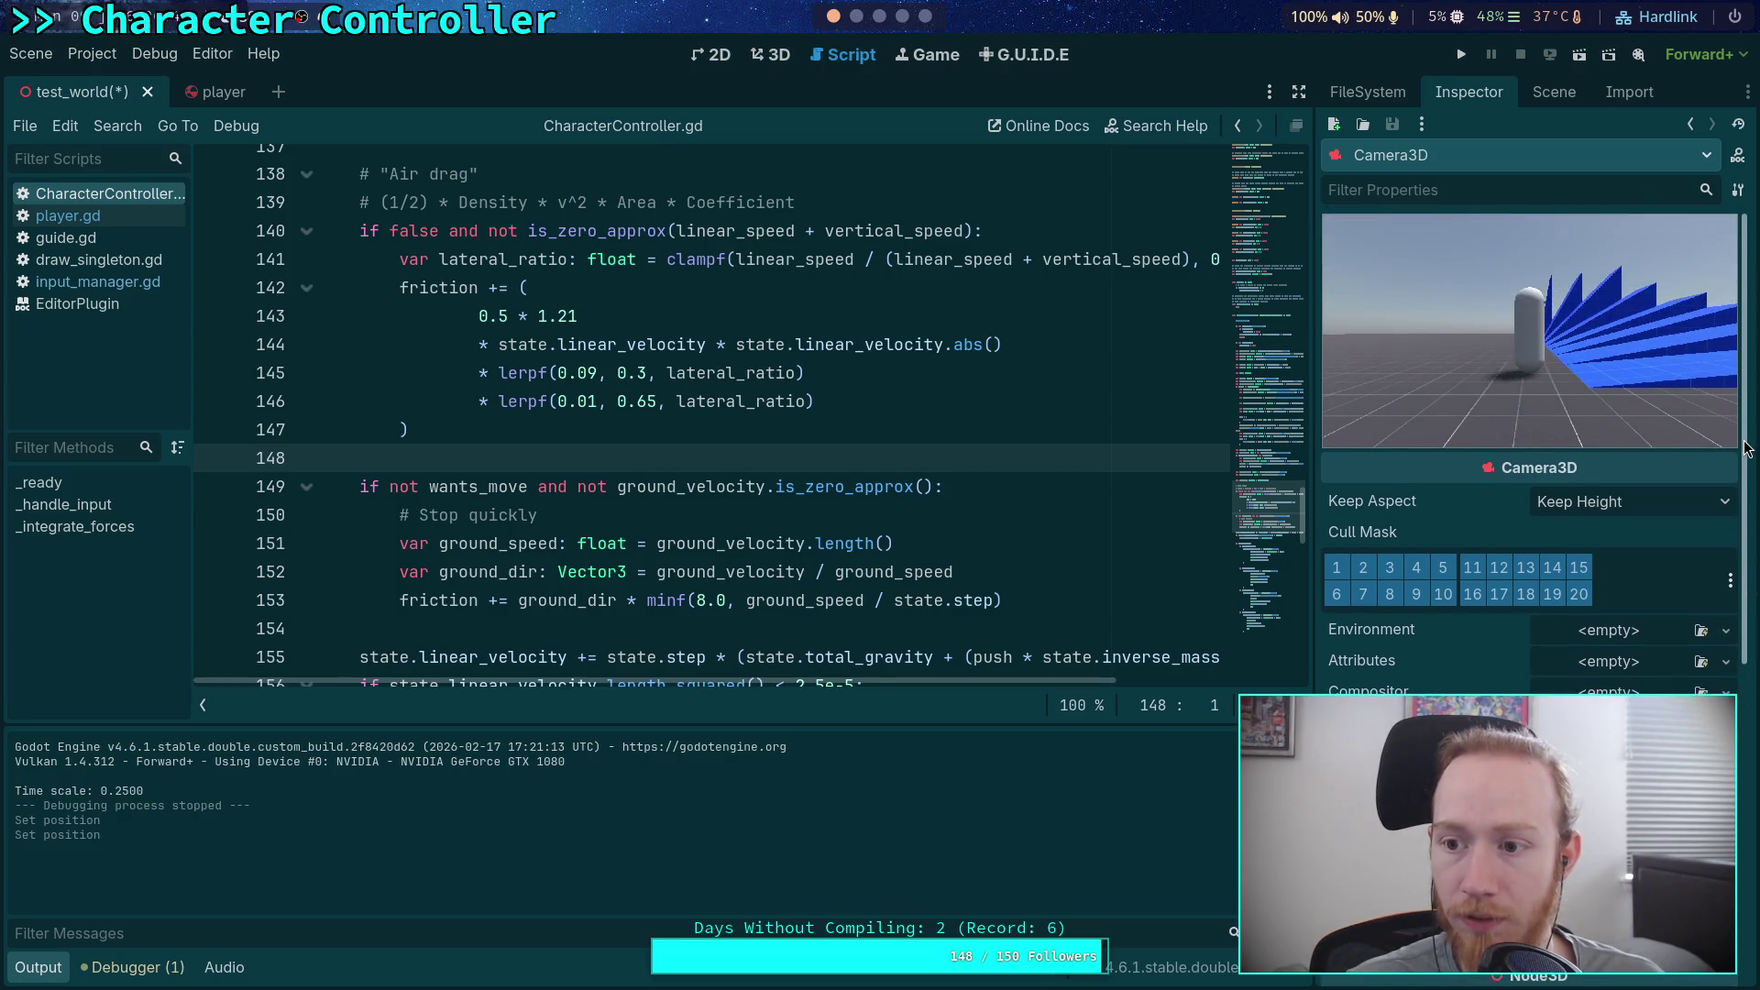
{"action": "left_click", "coordinate": [759, 55]}
Step: Save test_world, run and stop the game on the ramps, and go back to CharacterController.gd
{"action": "scroll", "coordinate": [1530, 413], "scroll_direction": "down", "scroll_amount": 5}
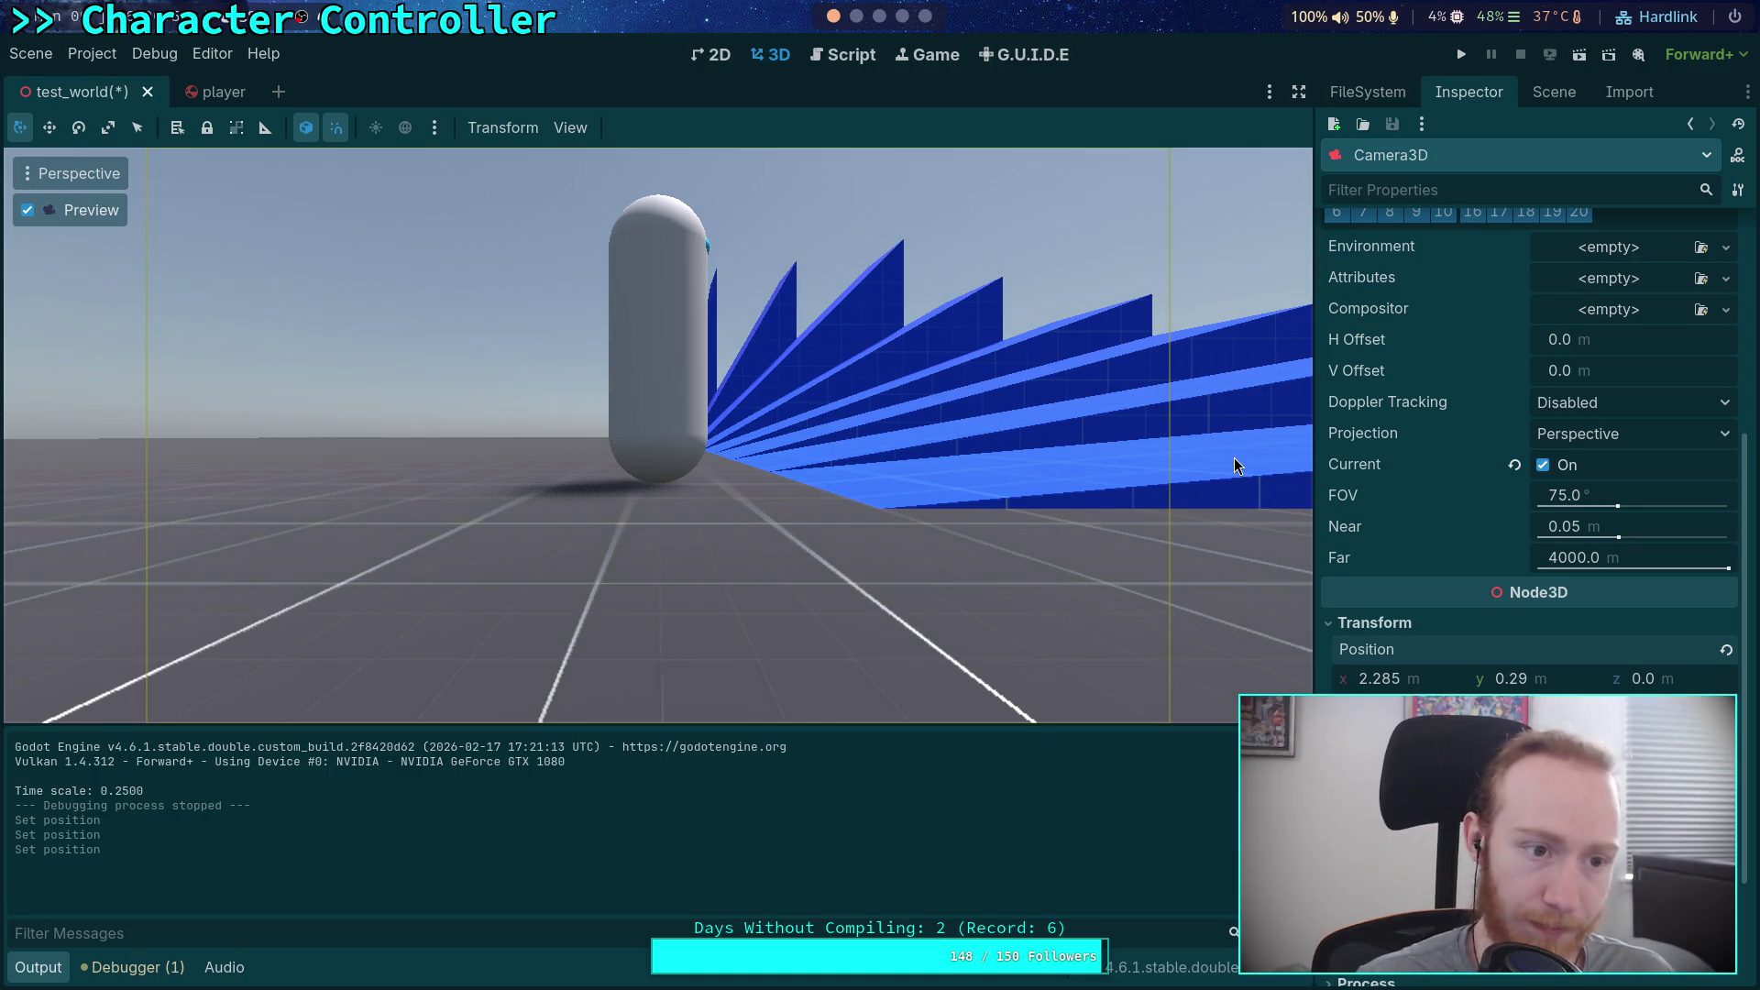
{"action": "key", "text": "ctrl+s"}
{"action": "left_click", "coordinate": [1461, 54]}
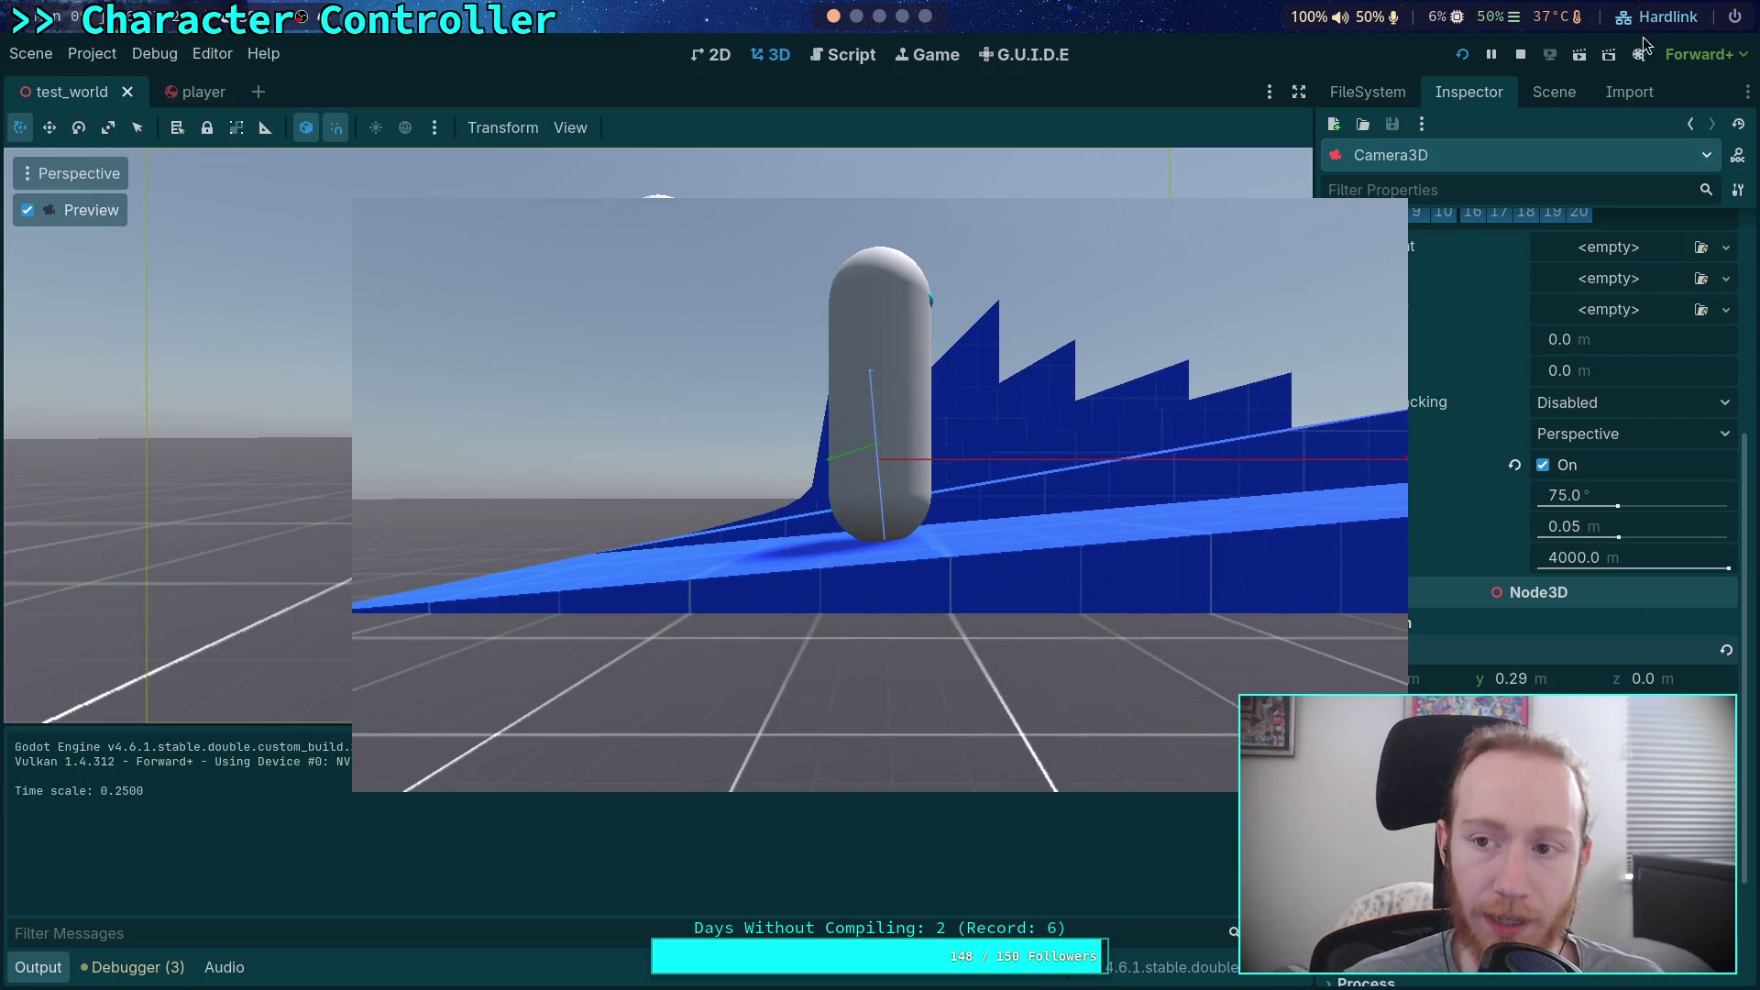
{"action": "left_click", "coordinate": [1522, 55]}
{"action": "left_click", "coordinate": [835, 57]}
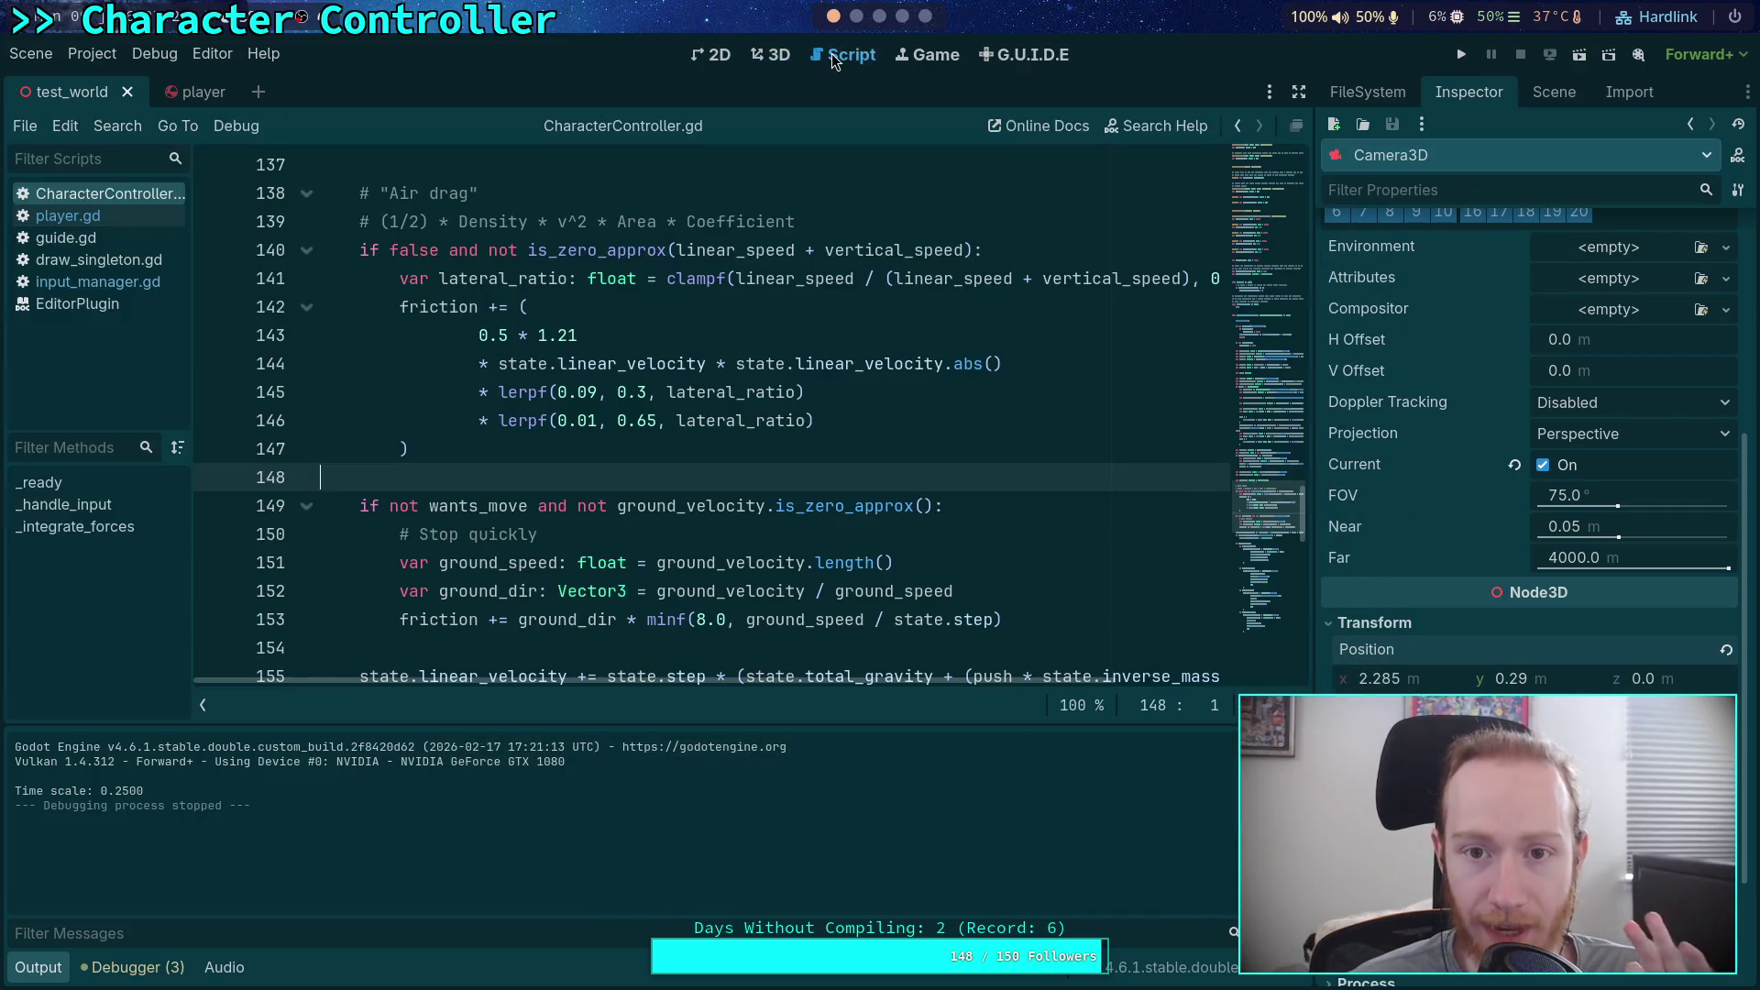
Step: Scroll through CharacterController.gd to review the disabled air drag and quick-stop friction blocks
{"action": "scroll", "coordinate": [720, 327], "scroll_direction": "down", "scroll_amount": 2}
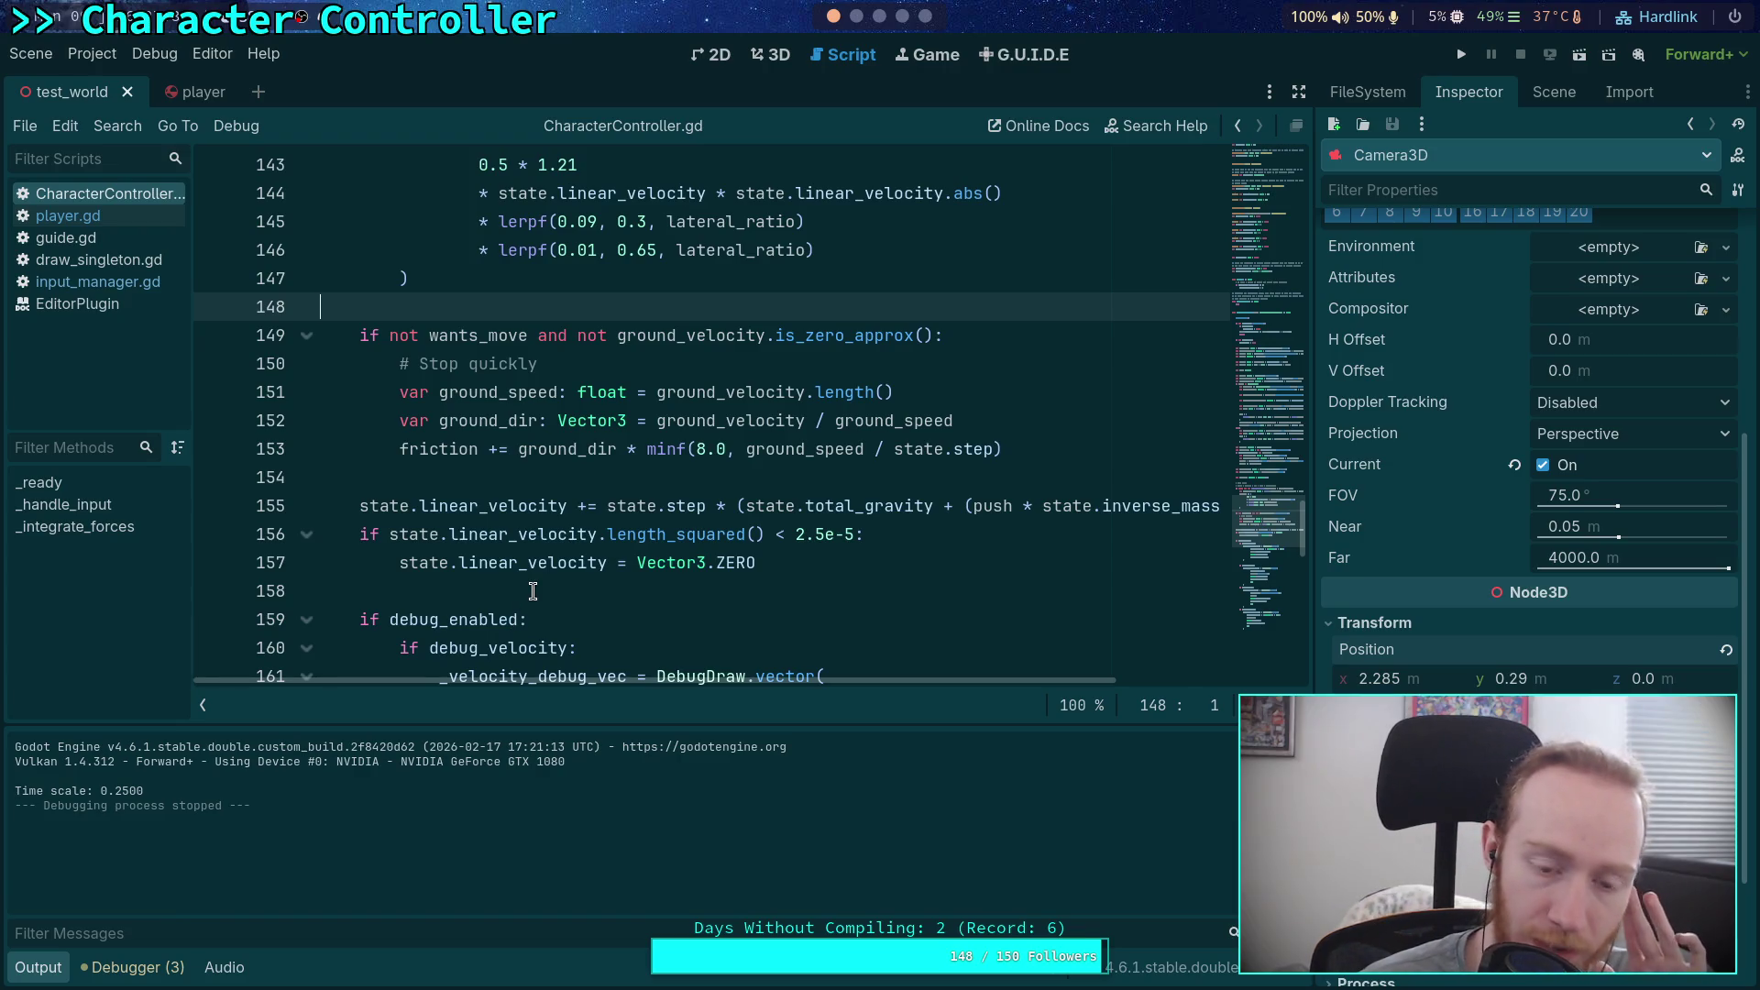
{"action": "scroll", "coordinate": [527, 596], "scroll_direction": "down", "scroll_amount": 3}
{"action": "scroll", "coordinate": [564, 518], "scroll_direction": "down", "scroll_amount": 1}
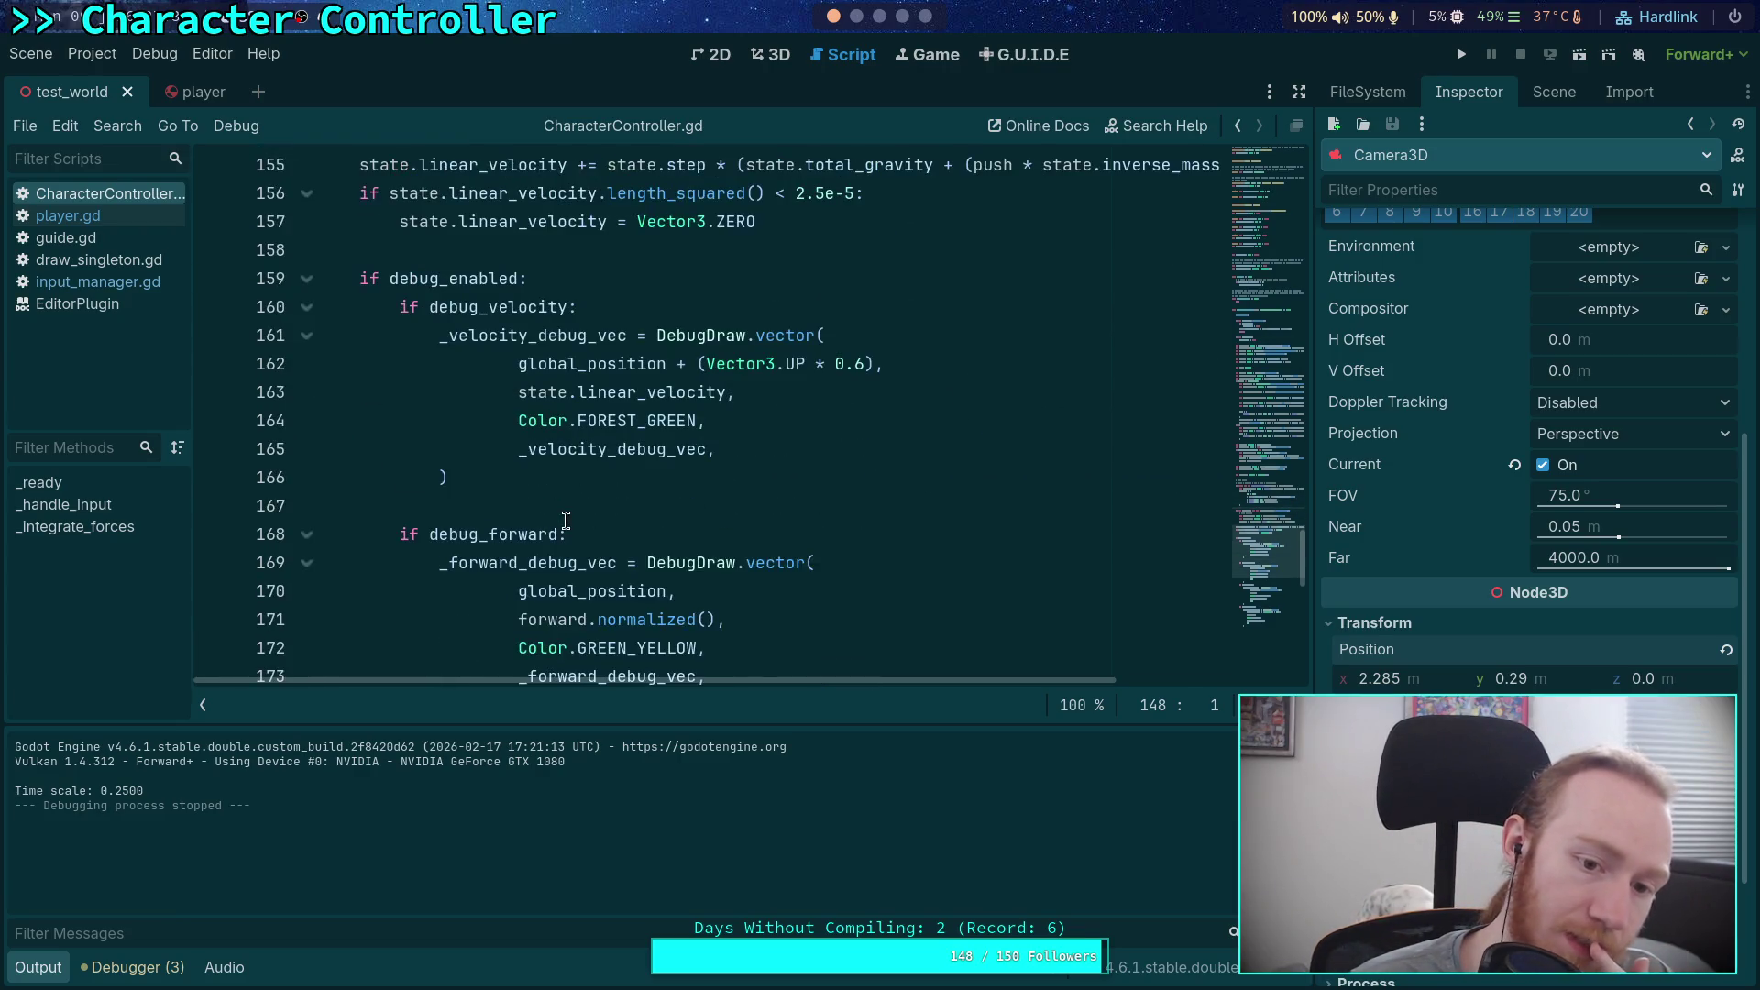
{"action": "scroll", "coordinate": [478, 500], "scroll_direction": "down", "scroll_amount": 3}
{"action": "scroll", "coordinate": [478, 501], "scroll_direction": "down", "scroll_amount": 5}
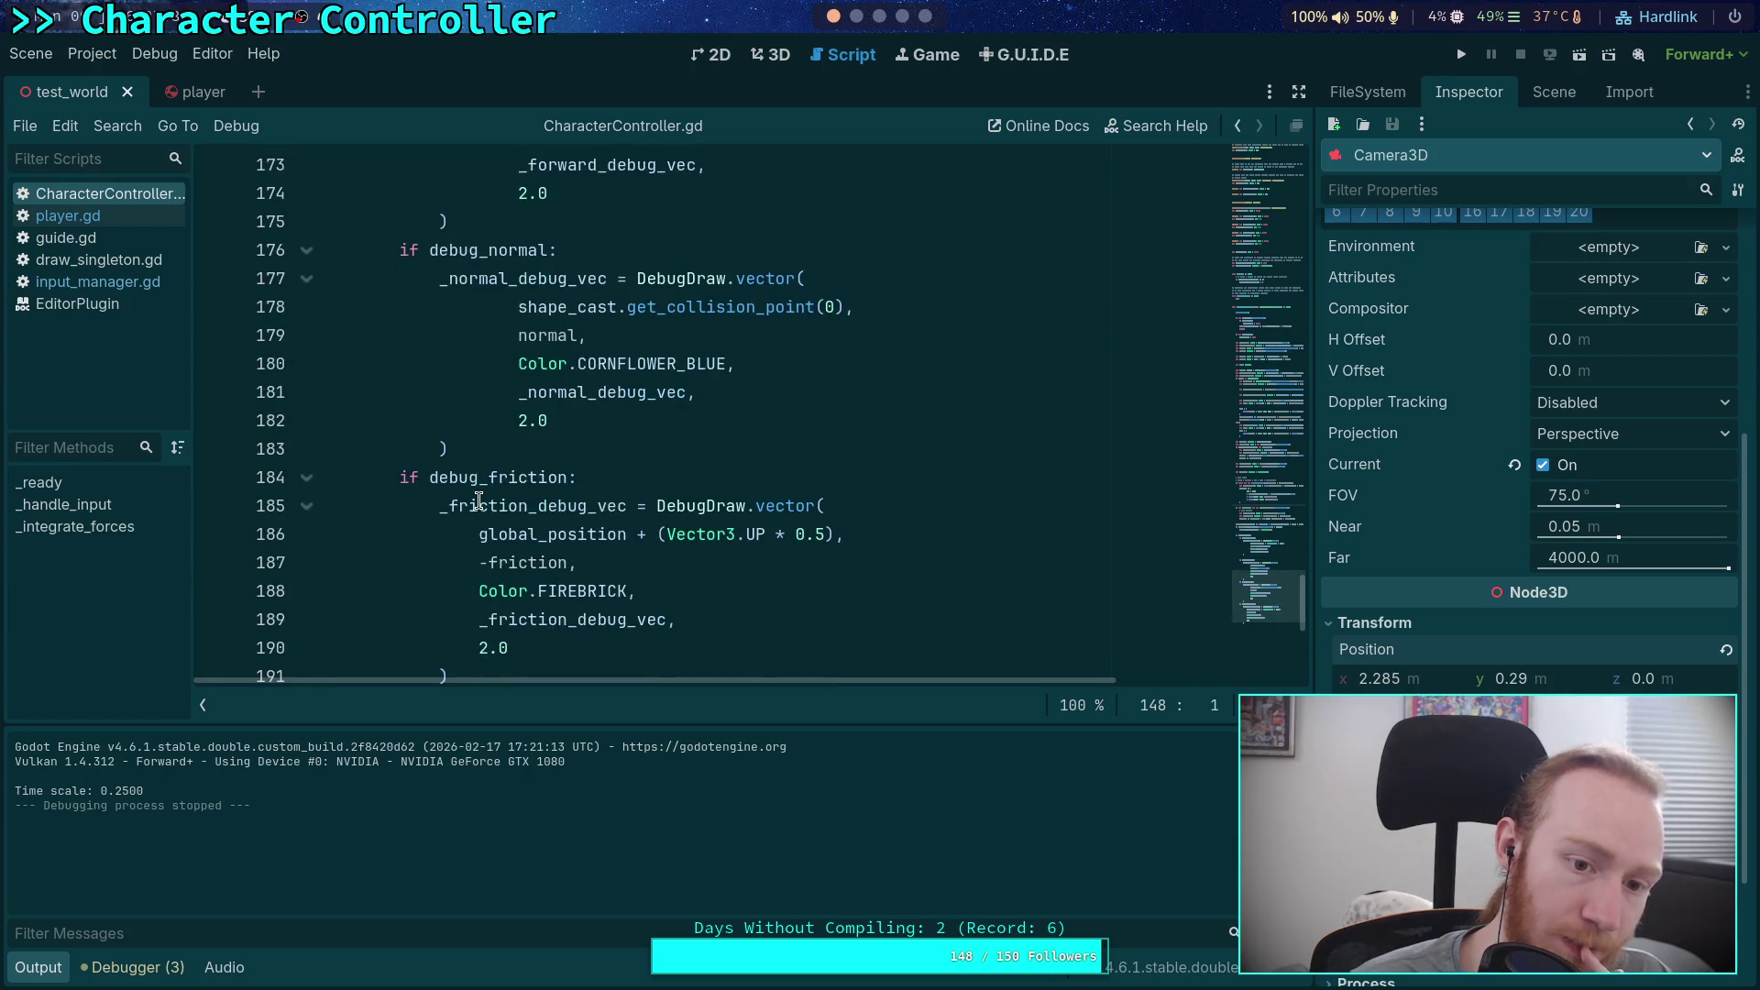
{"action": "scroll", "coordinate": [478, 500], "scroll_direction": "up", "scroll_amount": 5}
{"action": "scroll", "coordinate": [478, 500], "scroll_direction": "up", "scroll_amount": 2}
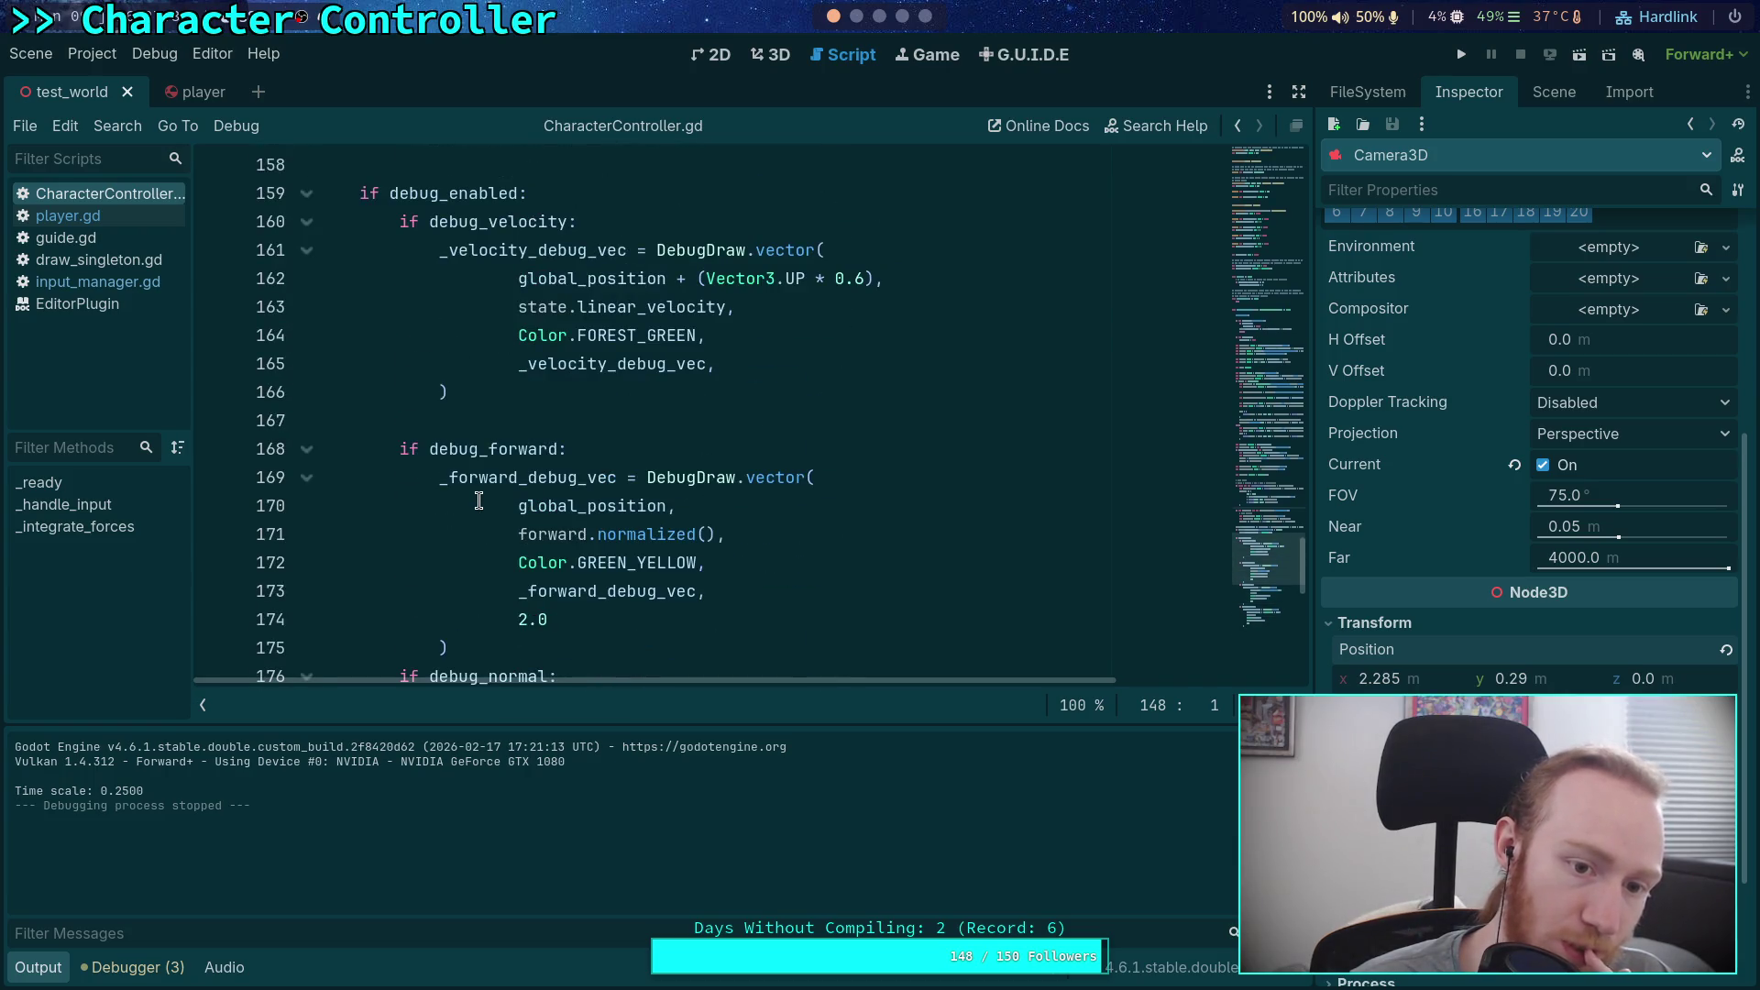
{"action": "scroll", "coordinate": [478, 501], "scroll_direction": "down", "scroll_amount": 1}
{"action": "scroll", "coordinate": [479, 501], "scroll_direction": "up", "scroll_amount": 2}
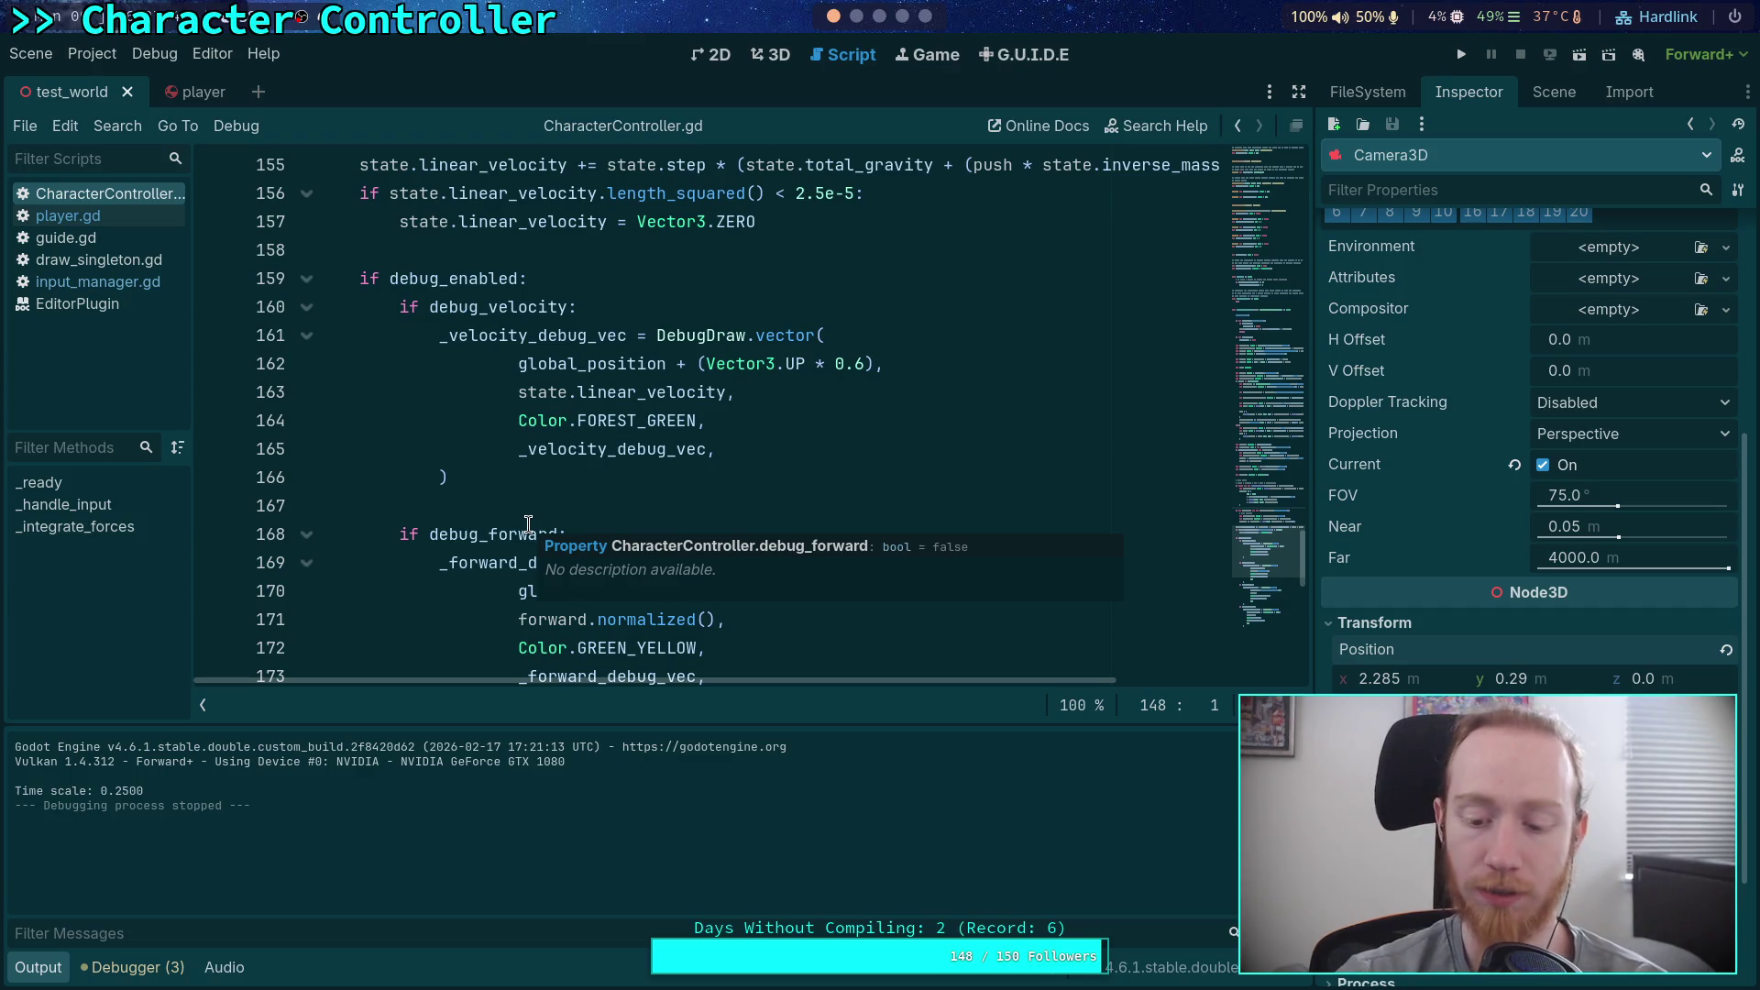
{"action": "scroll", "coordinate": [861, 495], "scroll_direction": "down", "scroll_amount": 2}
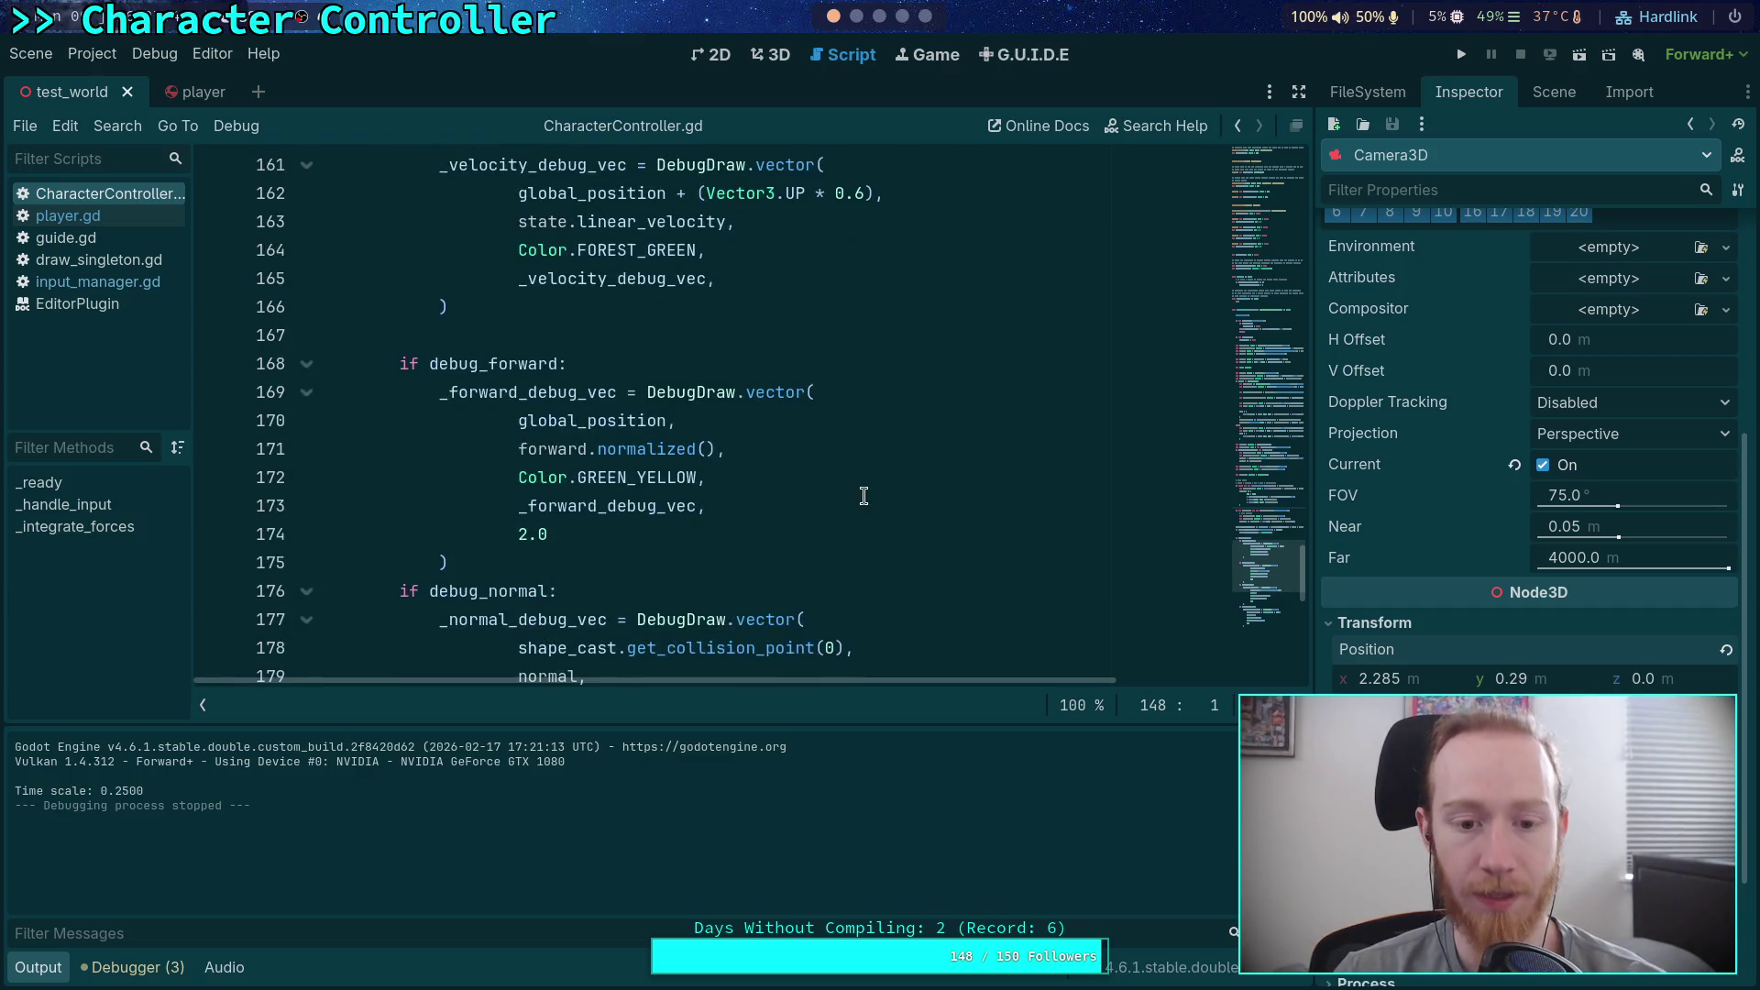
{"action": "scroll", "coordinate": [869, 495], "scroll_direction": "up", "scroll_amount": 8}
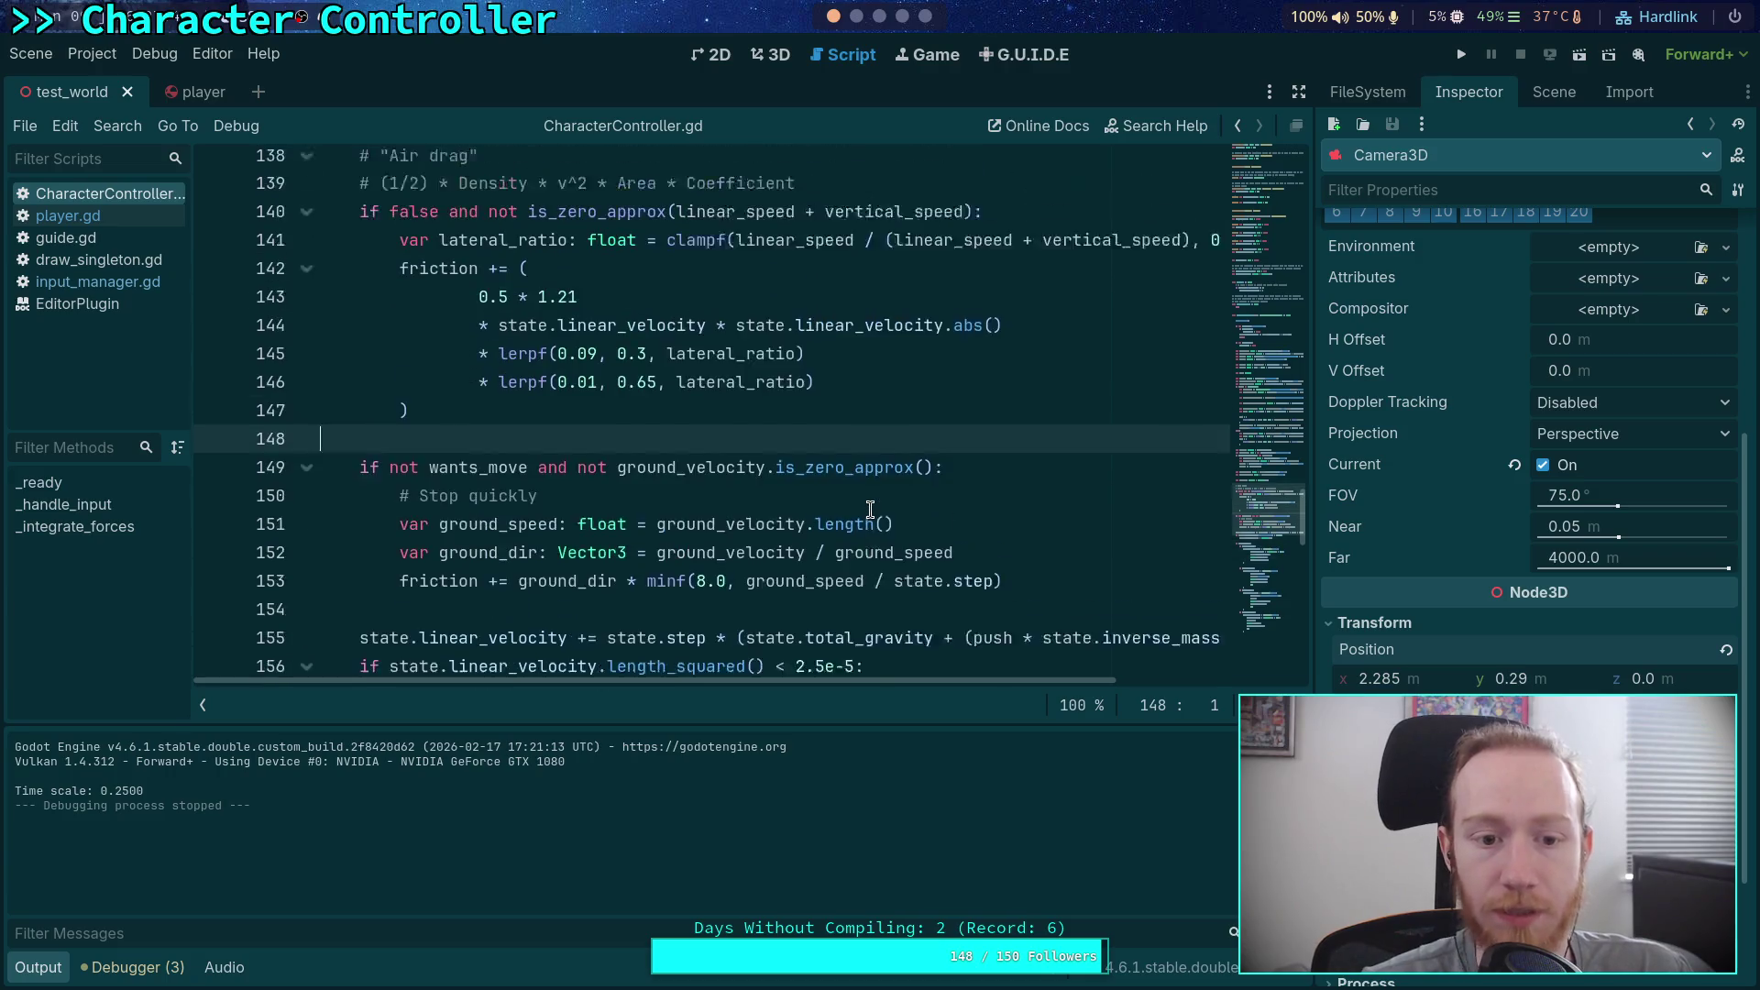
{"action": "scroll", "coordinate": [870, 509], "scroll_direction": "up", "scroll_amount": 2}
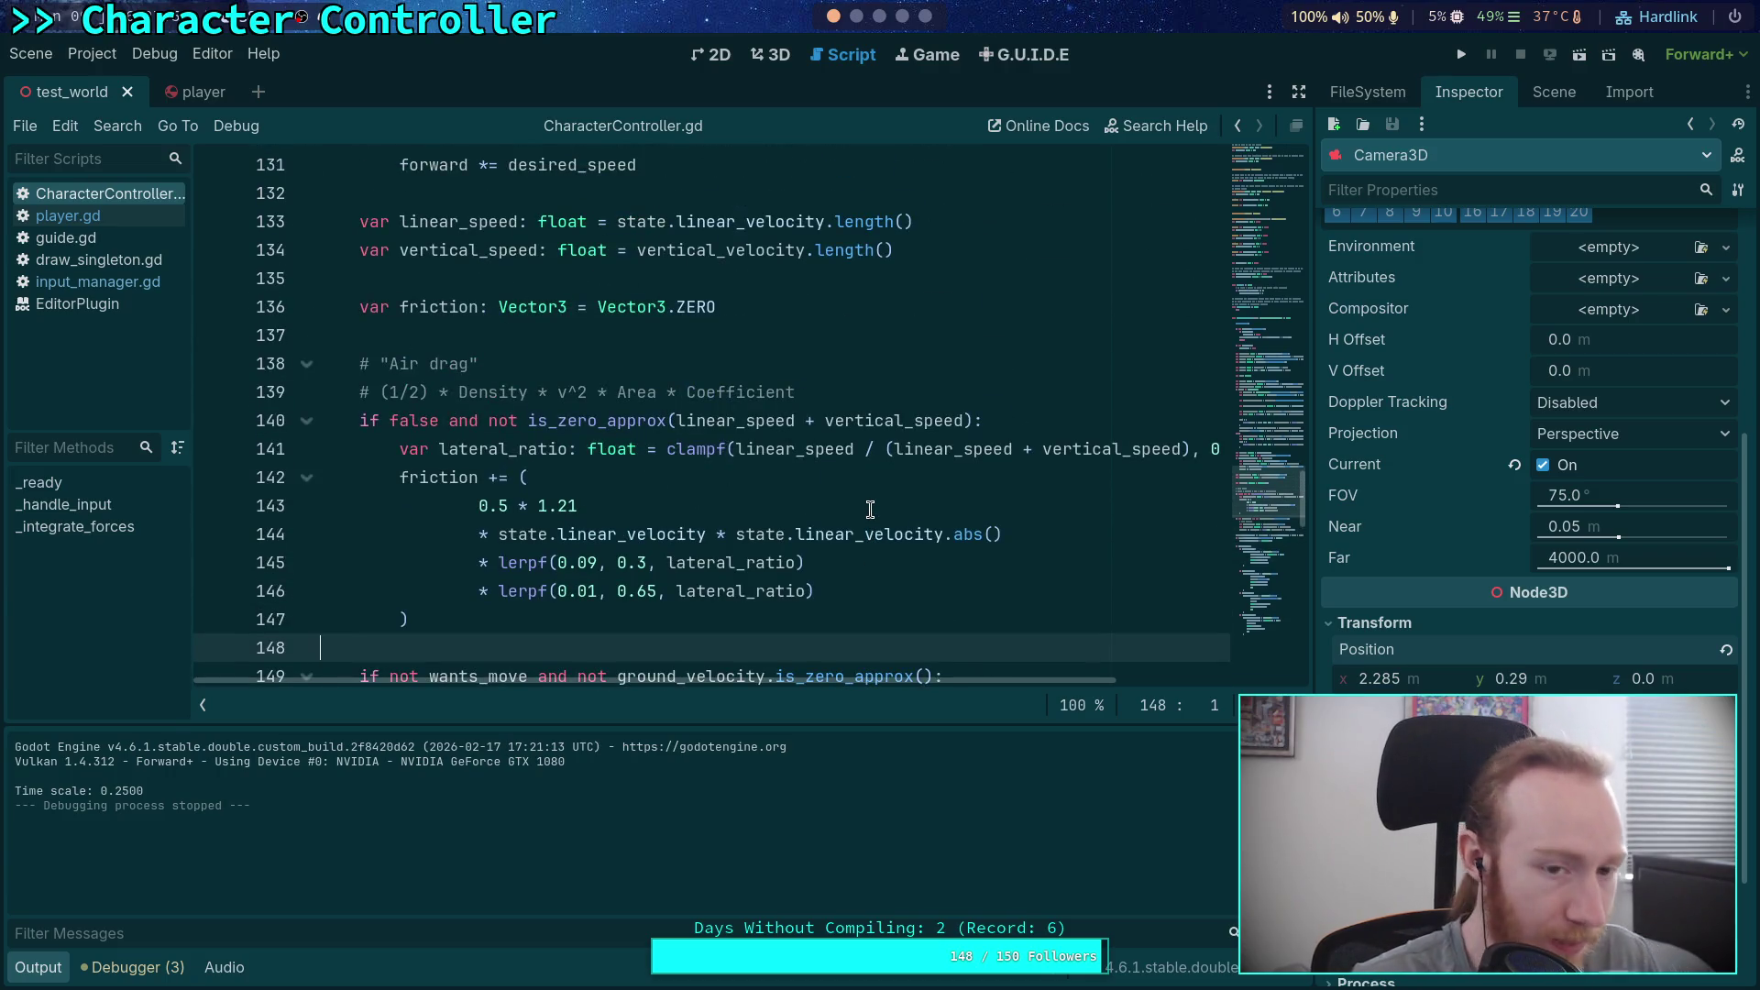
{"action": "scroll", "coordinate": [870, 510], "scroll_direction": "up", "scroll_amount": 3}
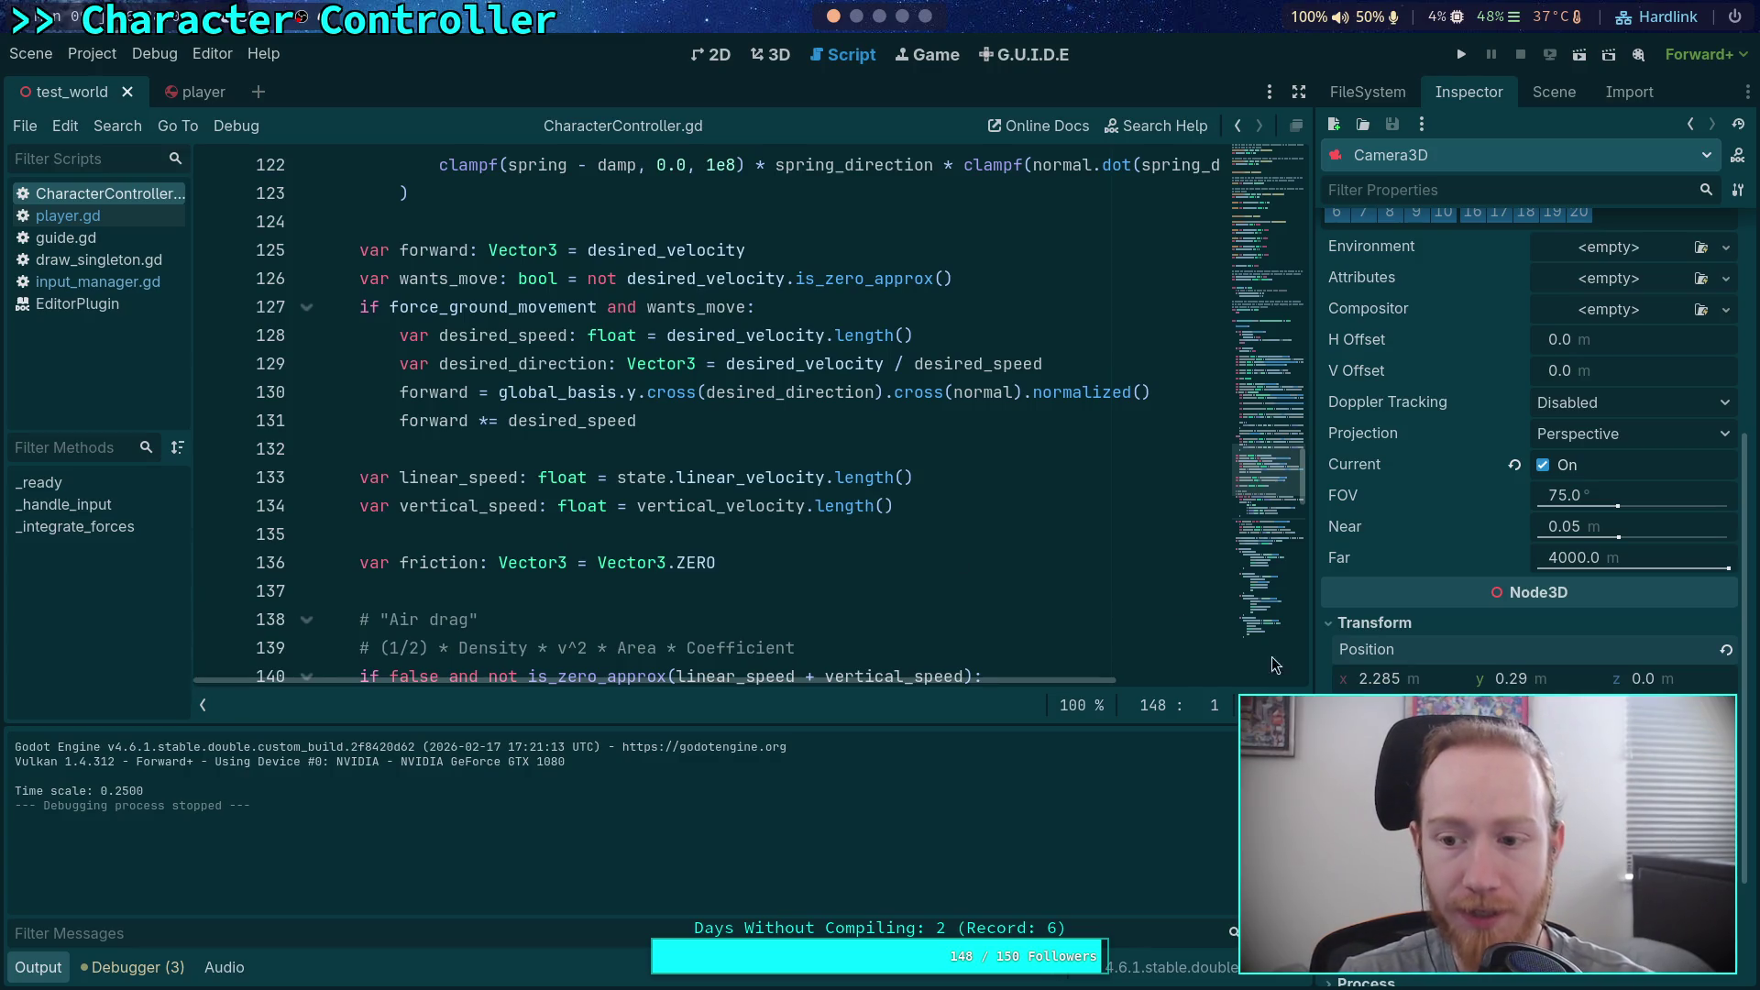
Step: Select the Player node to view its input resources and movement values in the Inspector
{"action": "left_click", "coordinate": [1554, 91]}
{"action": "left_click", "coordinate": [1402, 210]}
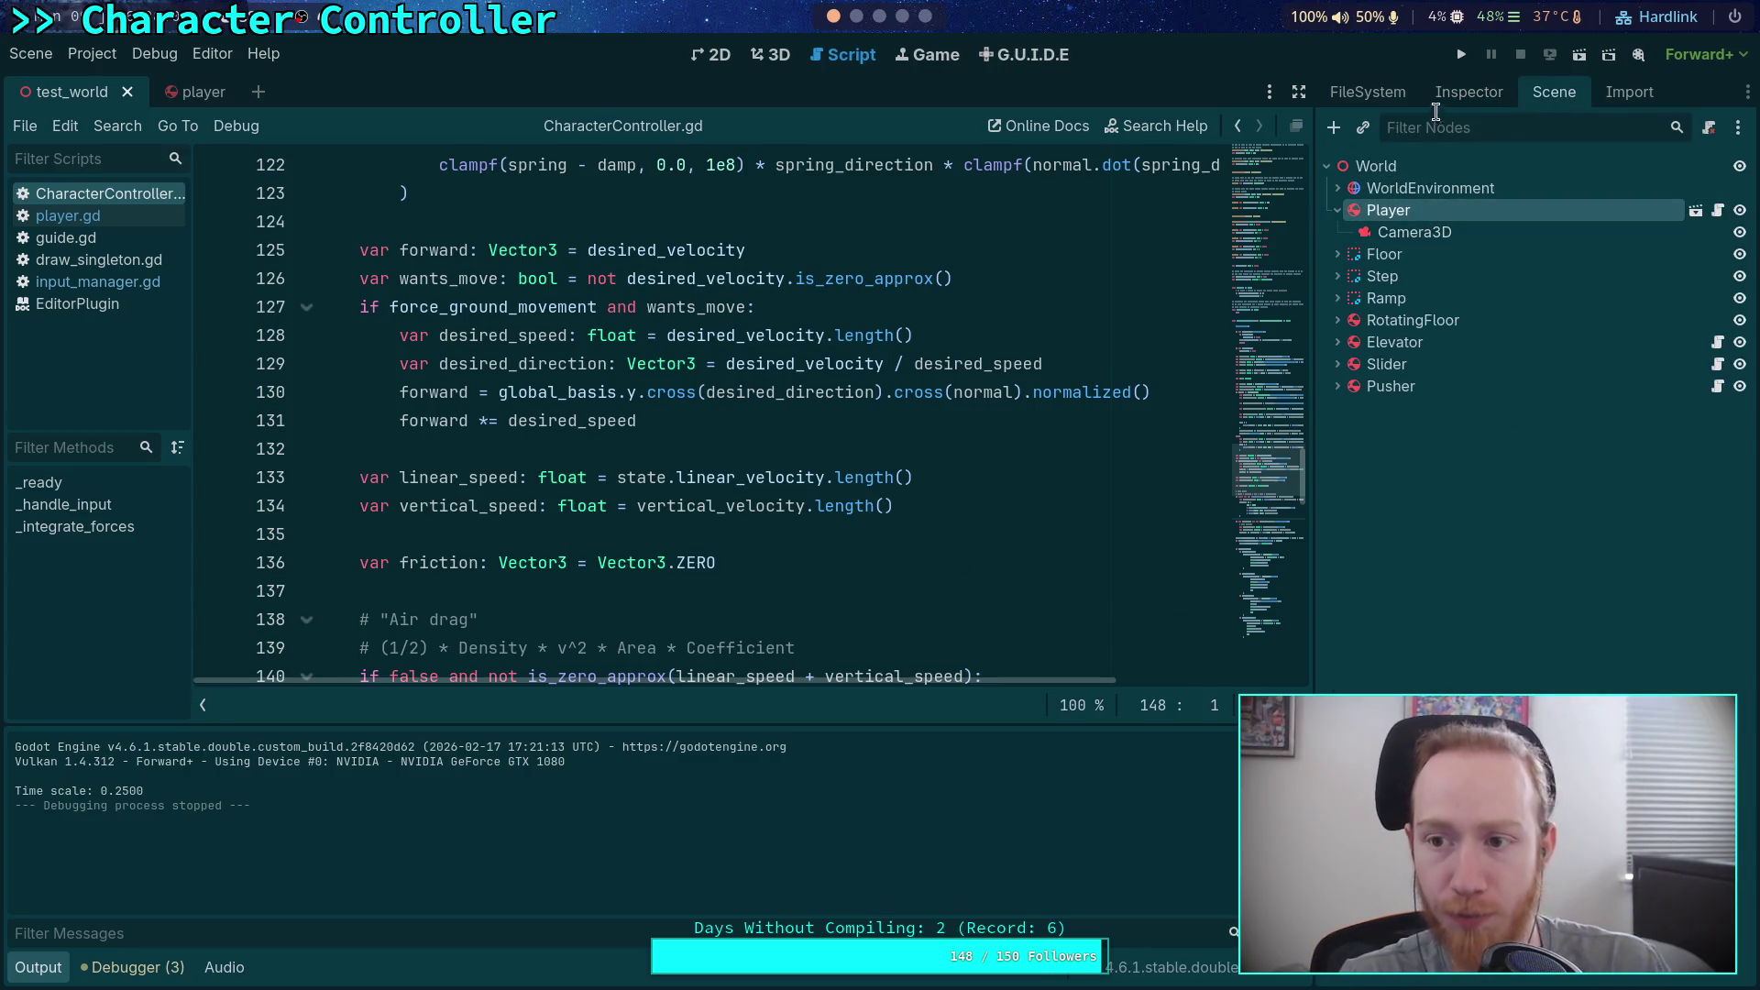
{"action": "left_click", "coordinate": [1433, 97]}
Step: Scroll CharacterController.gd via the minimap to the velocity-zeroing code with the 2.5e-5 threshold
{"action": "scroll", "coordinate": [1432, 604], "scroll_direction": "down", "scroll_amount": 2}
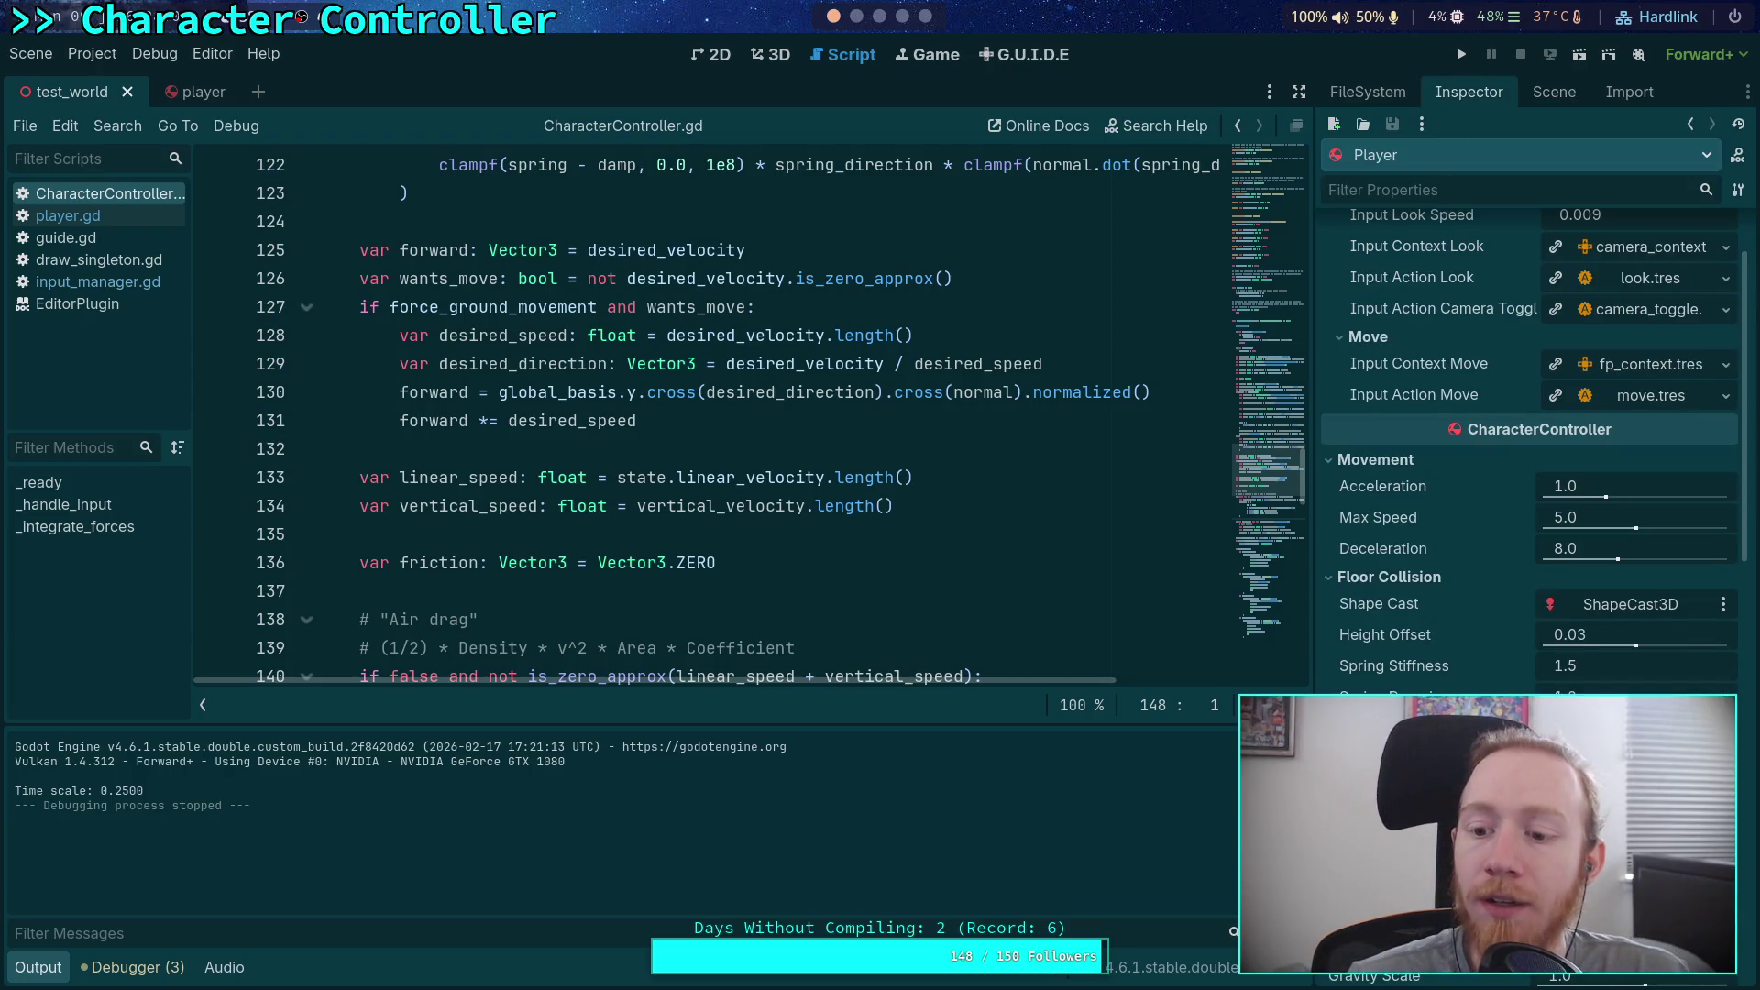
{"action": "scroll", "coordinate": [1455, 599], "scroll_direction": "up", "scroll_amount": 2}
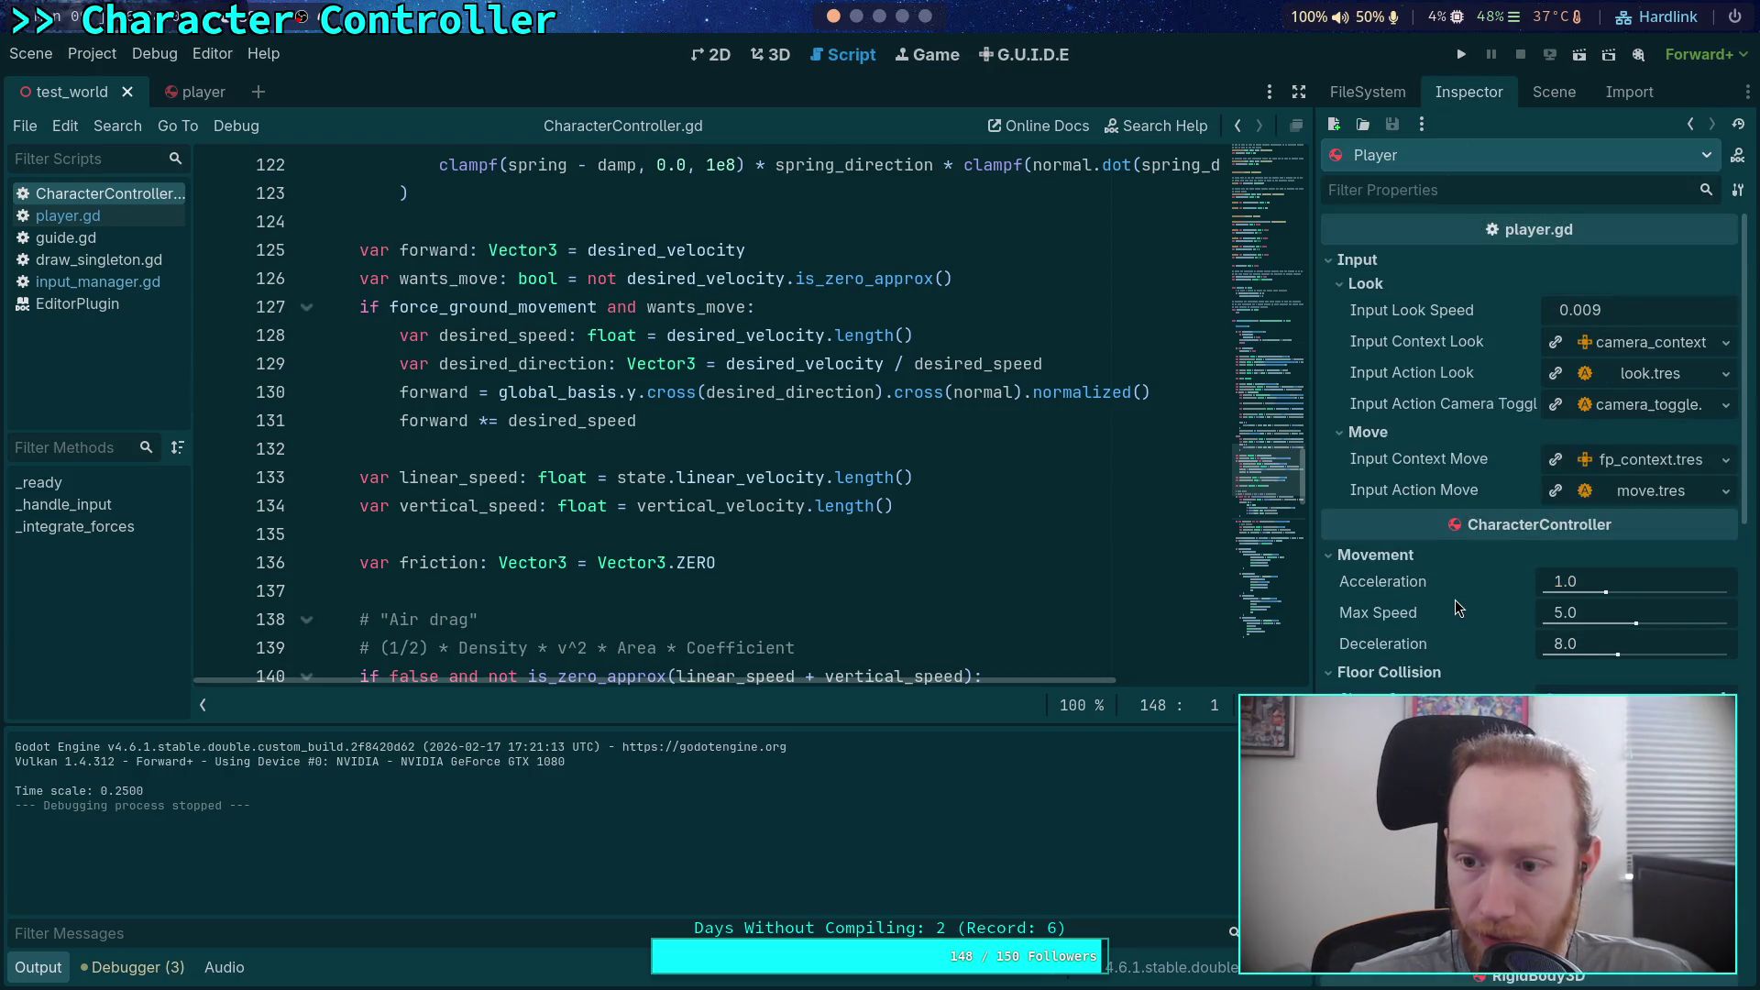
{"action": "scroll", "coordinate": [656, 458], "scroll_direction": "up", "scroll_amount": 6}
{"action": "scroll", "coordinate": [656, 458], "scroll_direction": "up", "scroll_amount": 20}
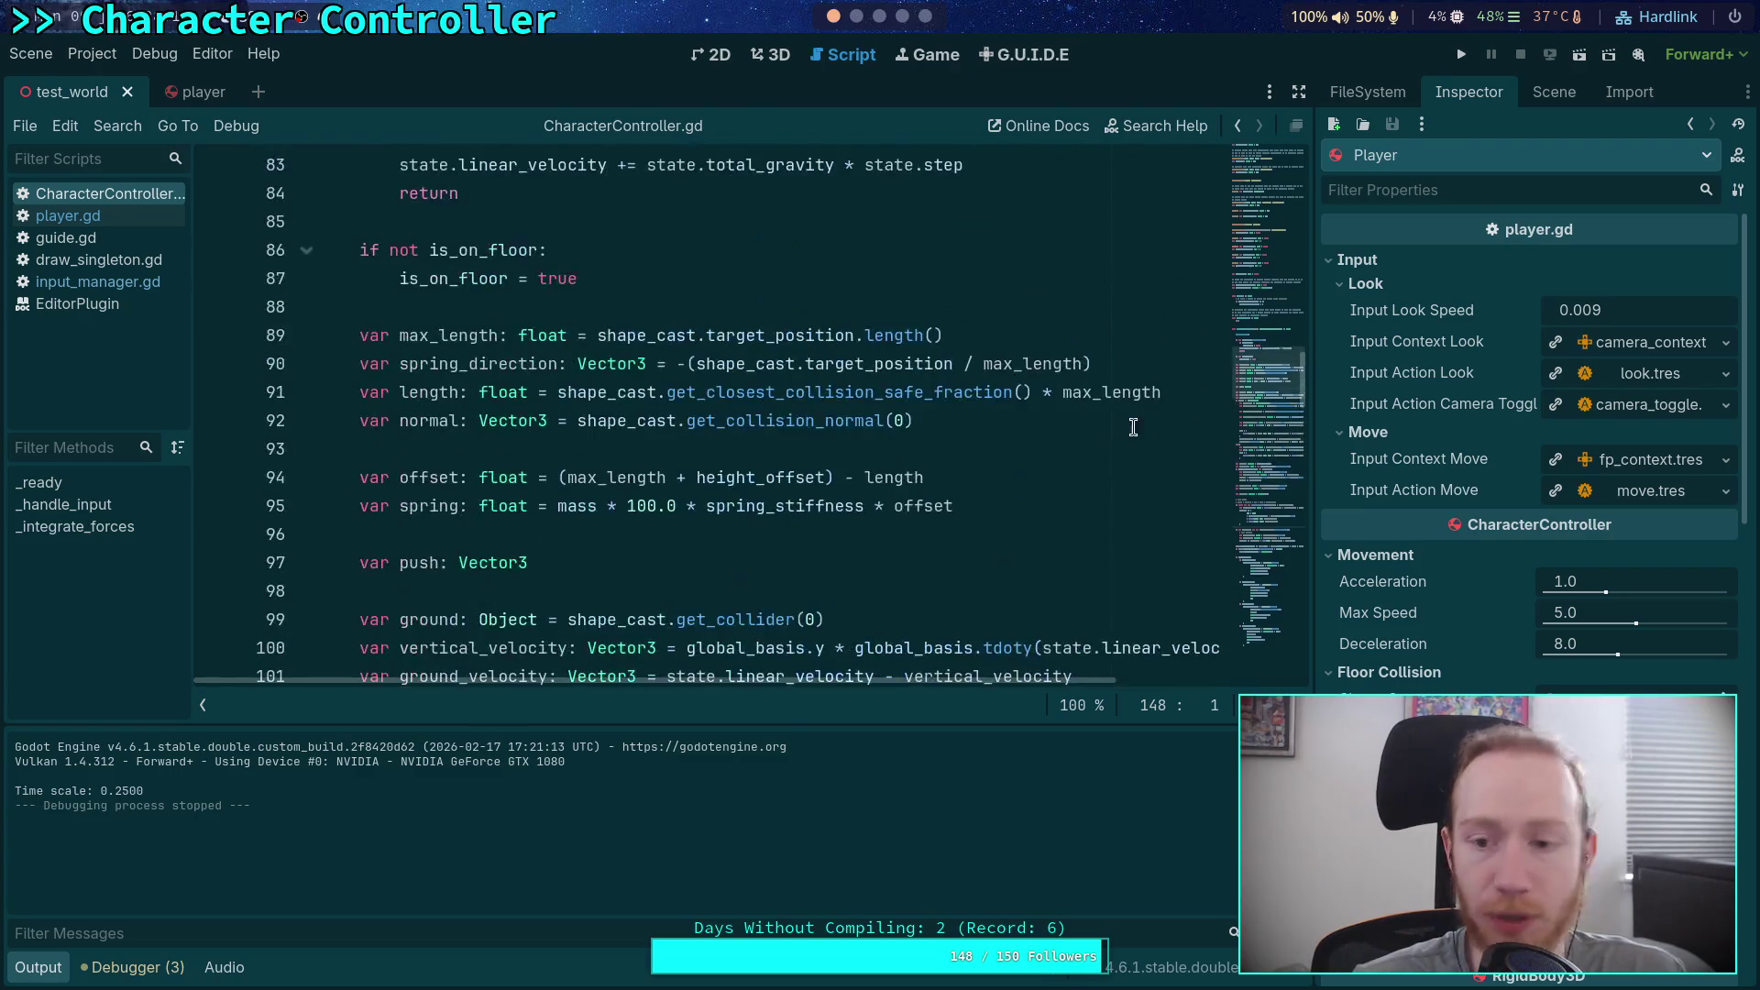
{"action": "scroll", "coordinate": [1237, 272], "scroll_direction": "down", "scroll_amount": 3}
{"action": "mouse_move", "coordinate": [1238, 272]}
{"action": "left_mouse_down"}
{"action": "mouse_move", "coordinate": [1219, 583]}
{"action": "mouse_move", "coordinate": [1234, 531]}
{"action": "left_mouse_up"}
{"action": "mouse_move", "coordinate": [587, 560]}
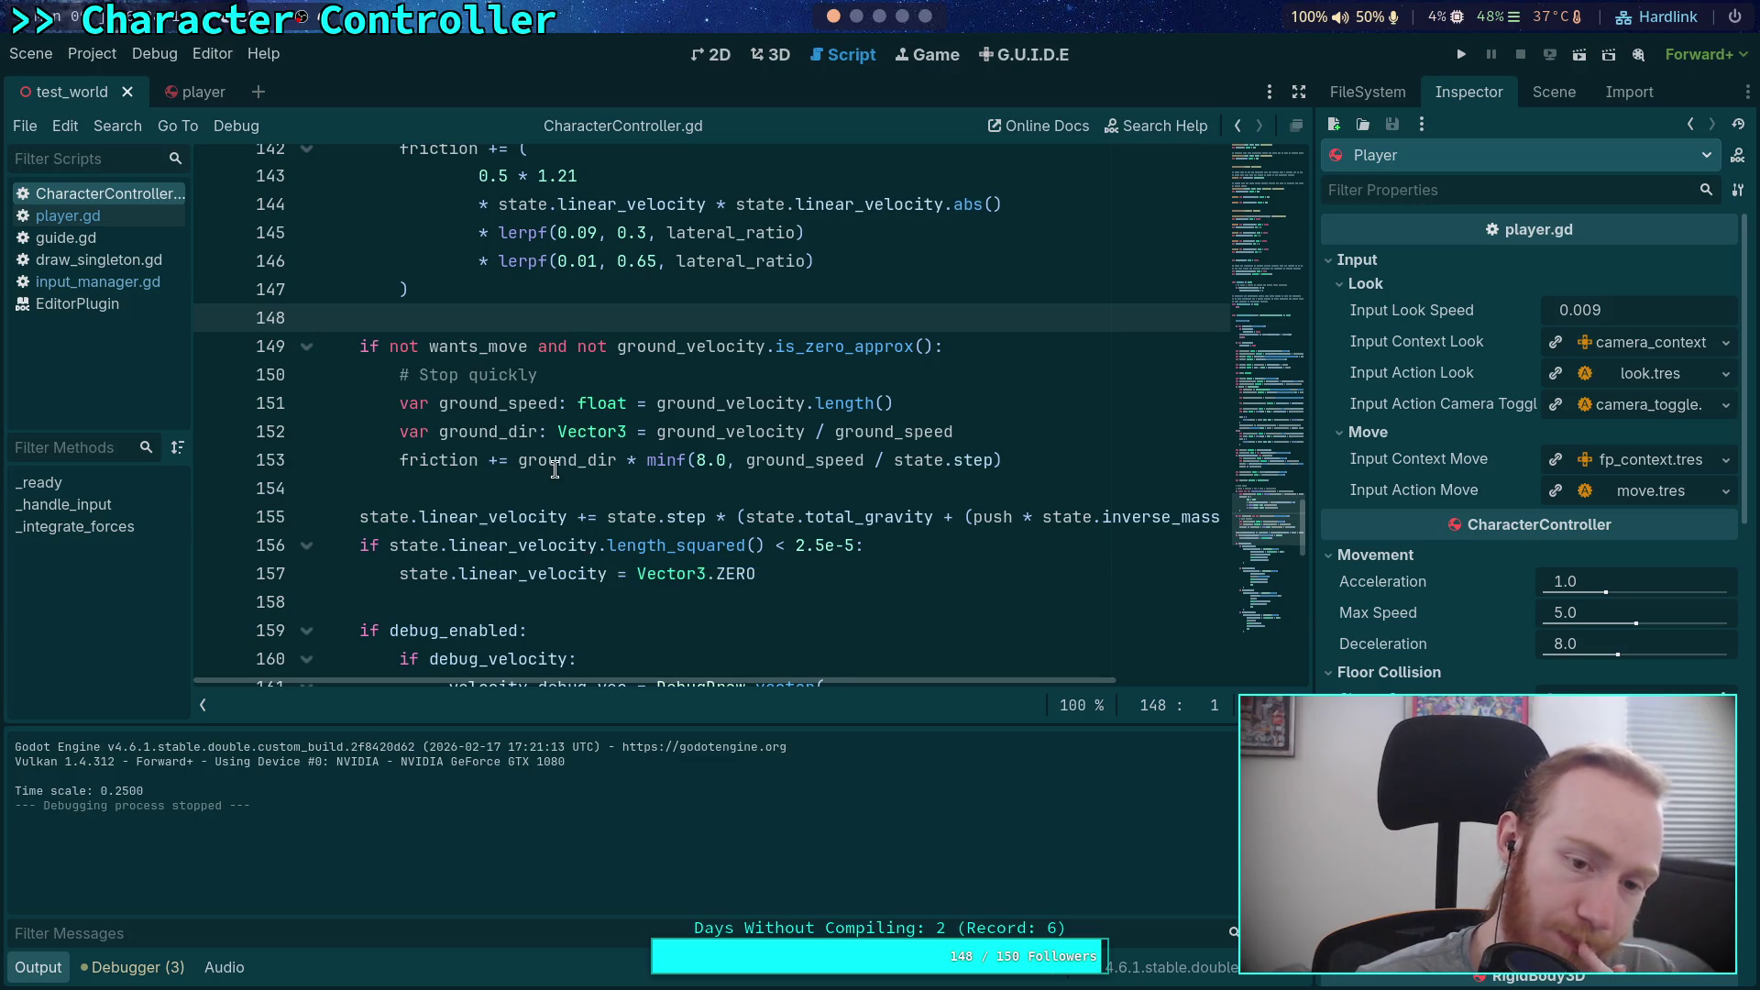
{"action": "mouse_move", "coordinate": [555, 469]}
{"action": "mouse_move", "coordinate": [423, 468]}
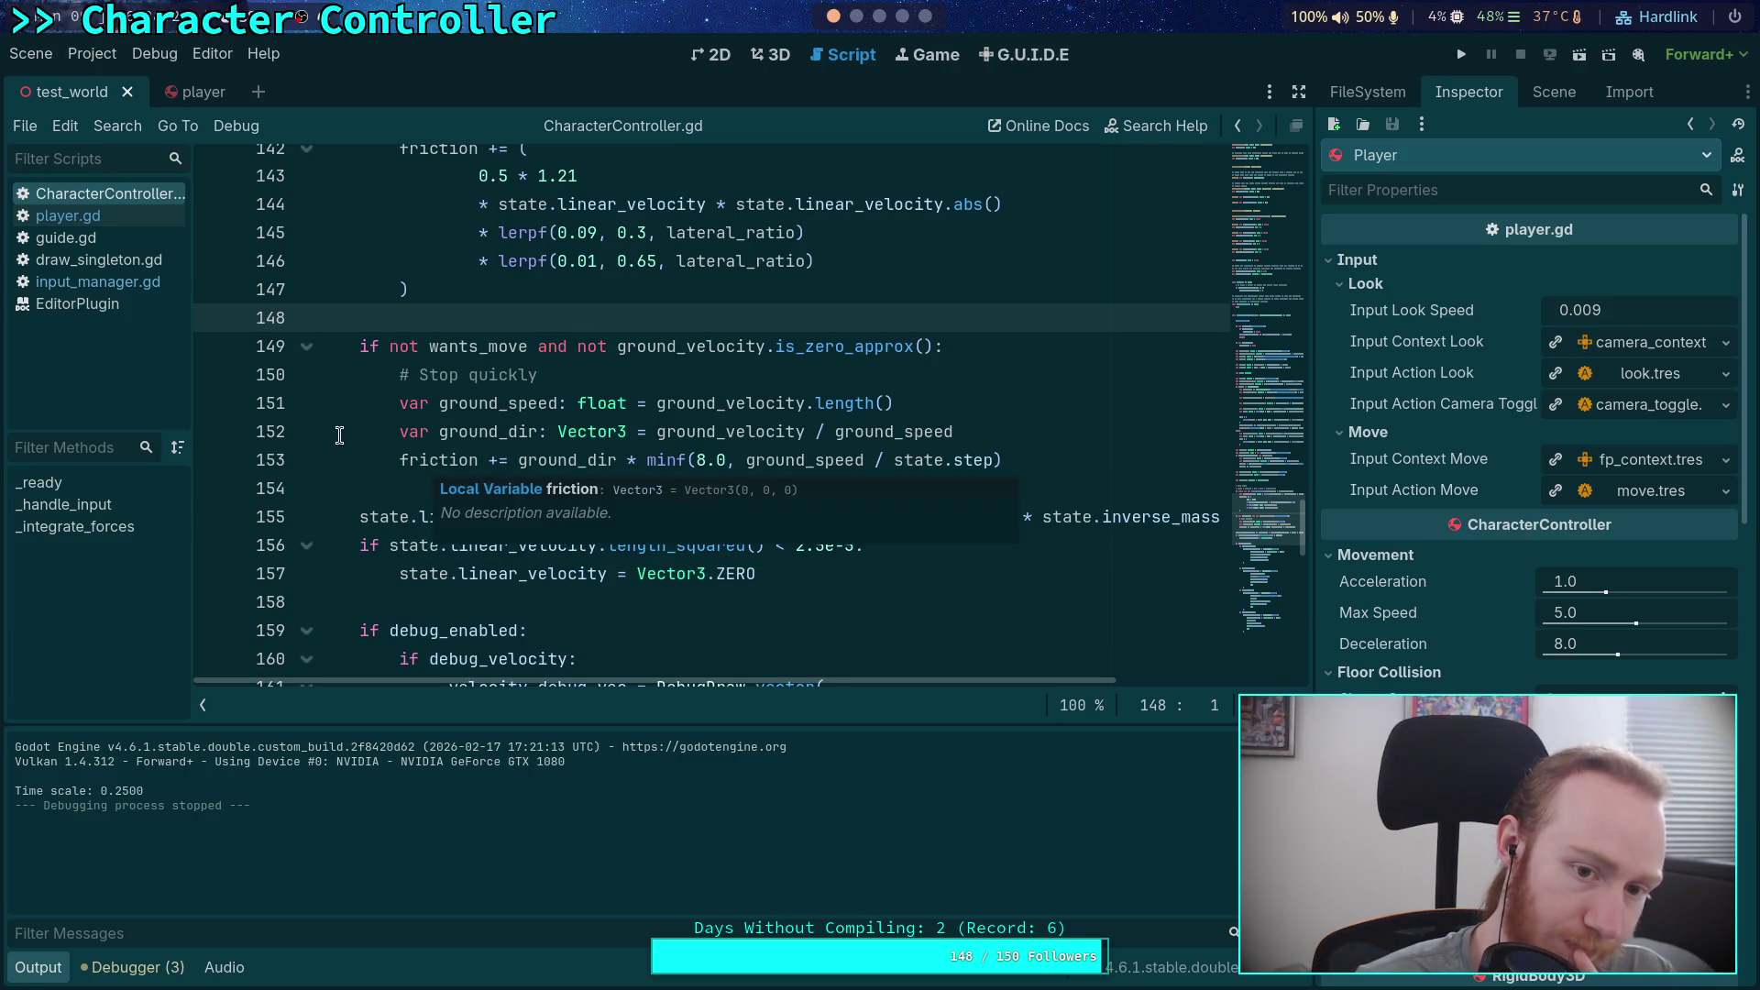
{"action": "scroll", "coordinate": [984, 468], "scroll_direction": "up", "scroll_amount": 7}
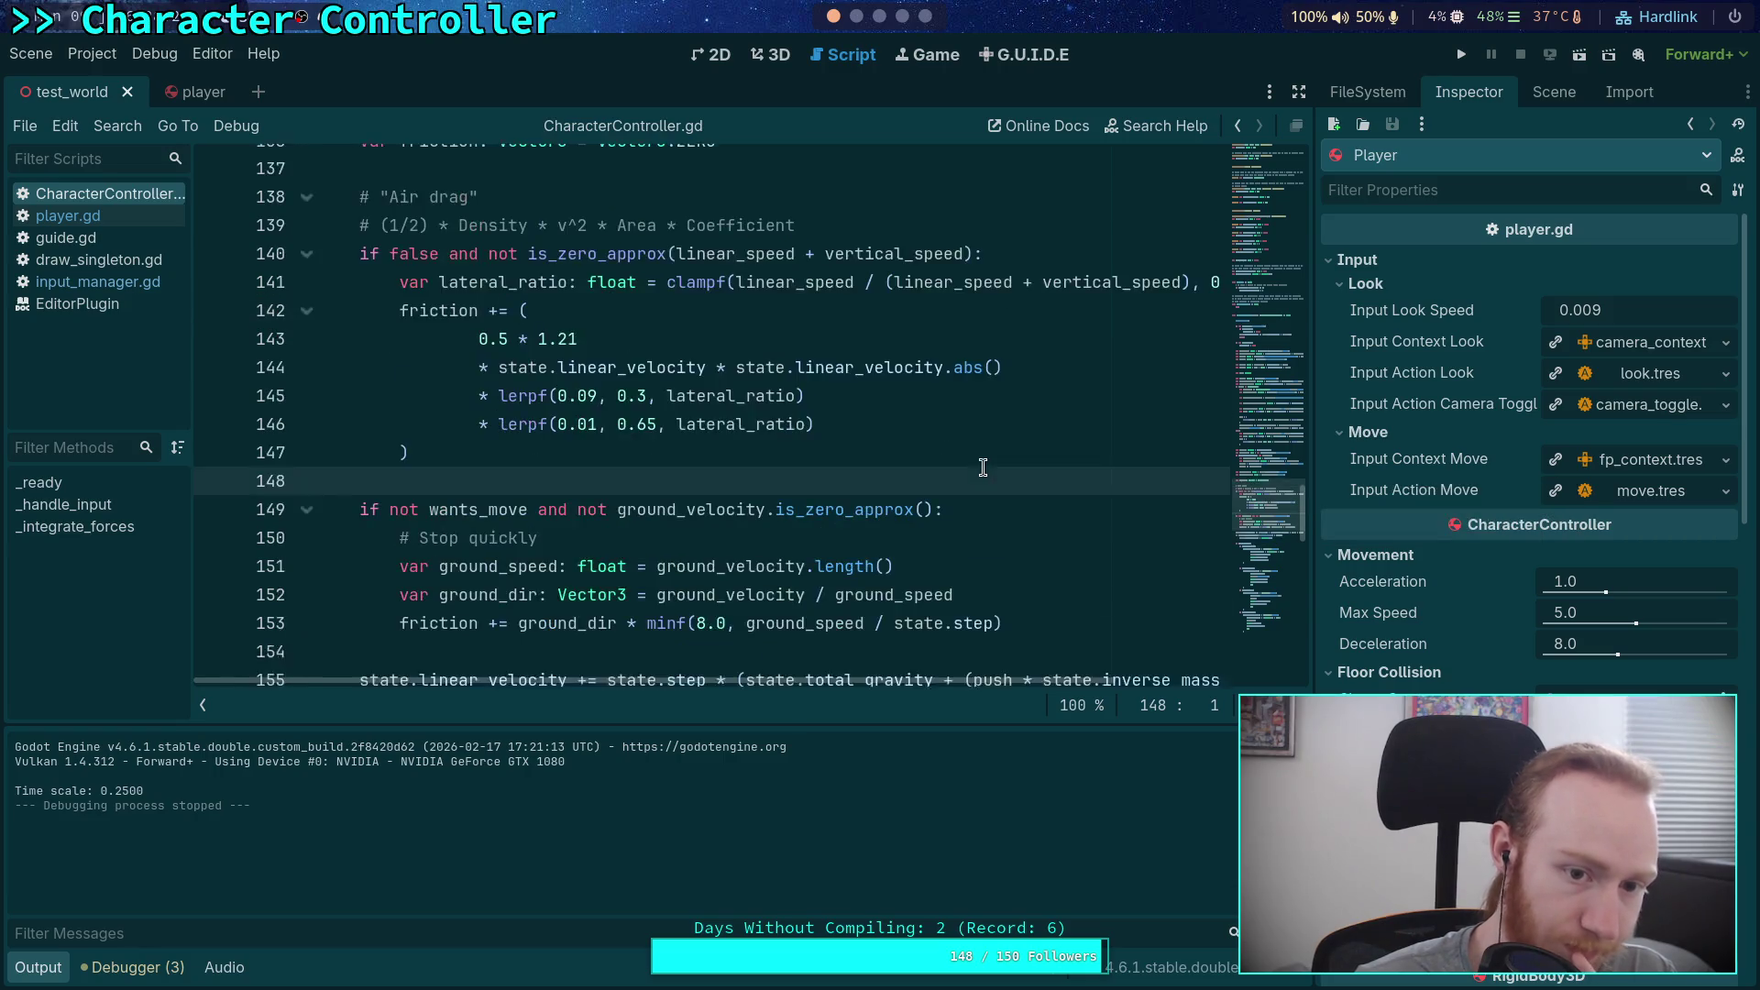
Step: Below the slope-aligned forward line, add a debug print(forward.angle_to()) line, then switch to Firefox
{"action": "mouse_move", "coordinate": [764, 470]}
{"action": "left_click", "coordinate": [707, 421]}
{"action": "key", "text": "shift+Up"}
{"action": "key", "text": "shift+Up"}
{"action": "key", "text": "shift+Up"}
{"action": "left_click", "coordinate": [722, 424]}
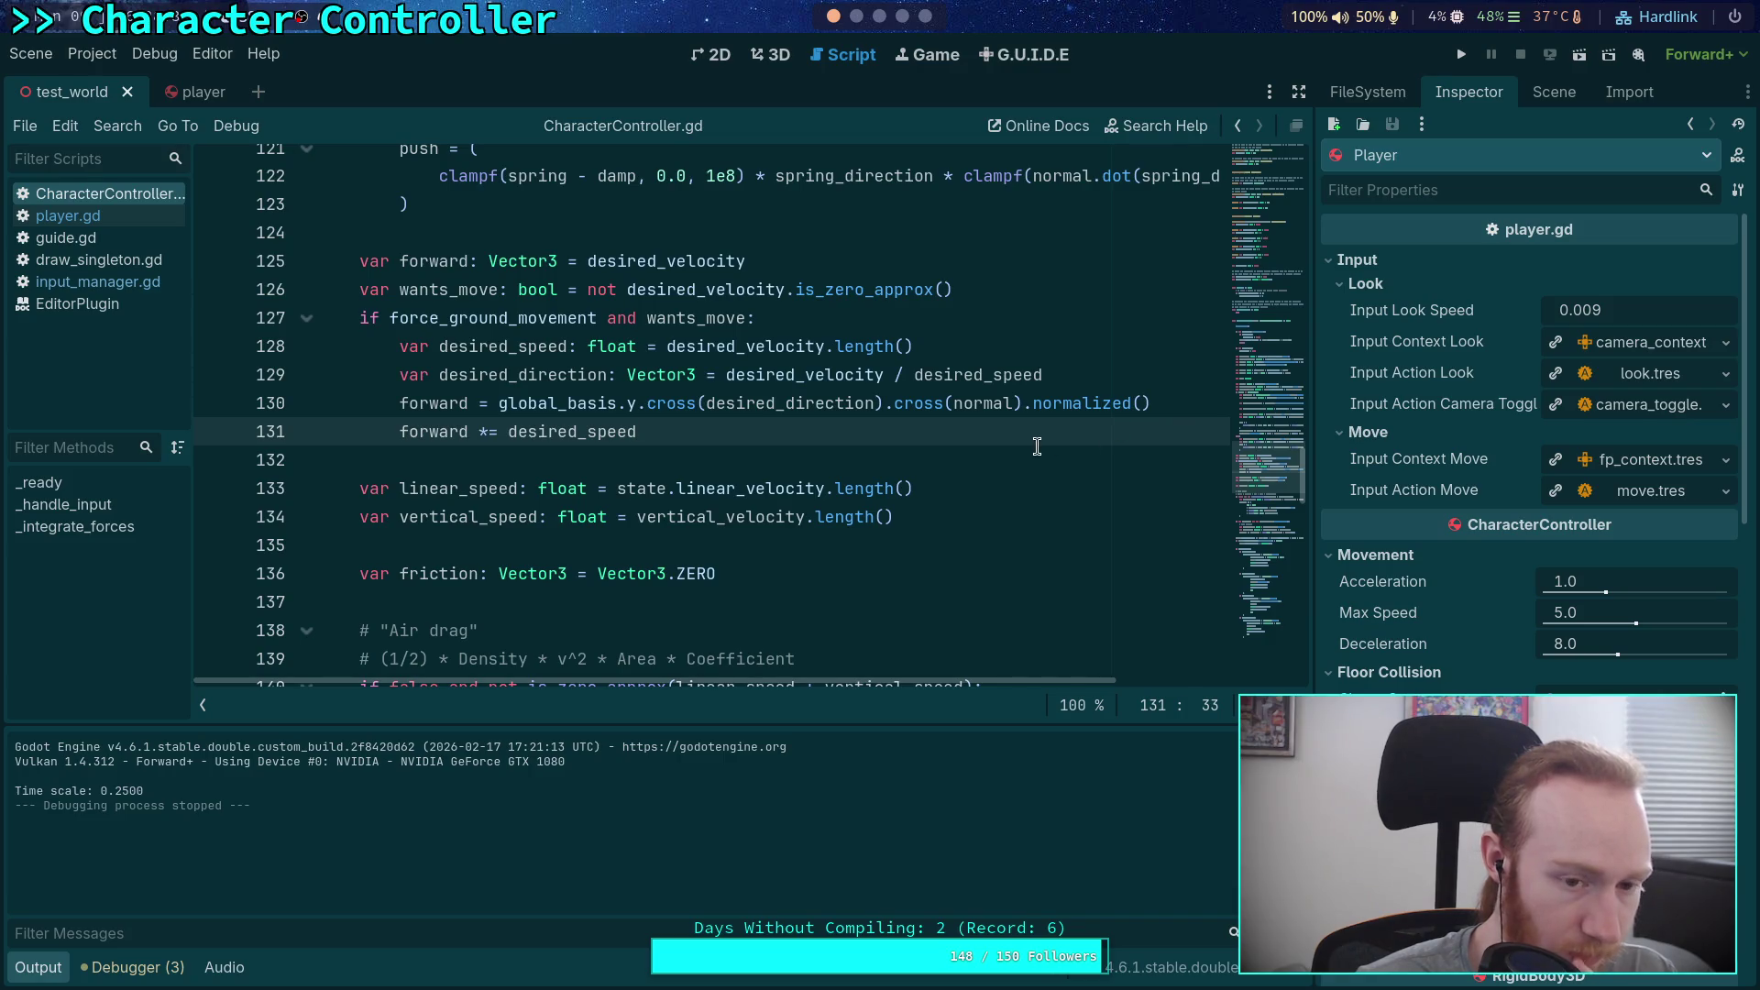
{"action": "left_click", "coordinate": [1176, 404]}
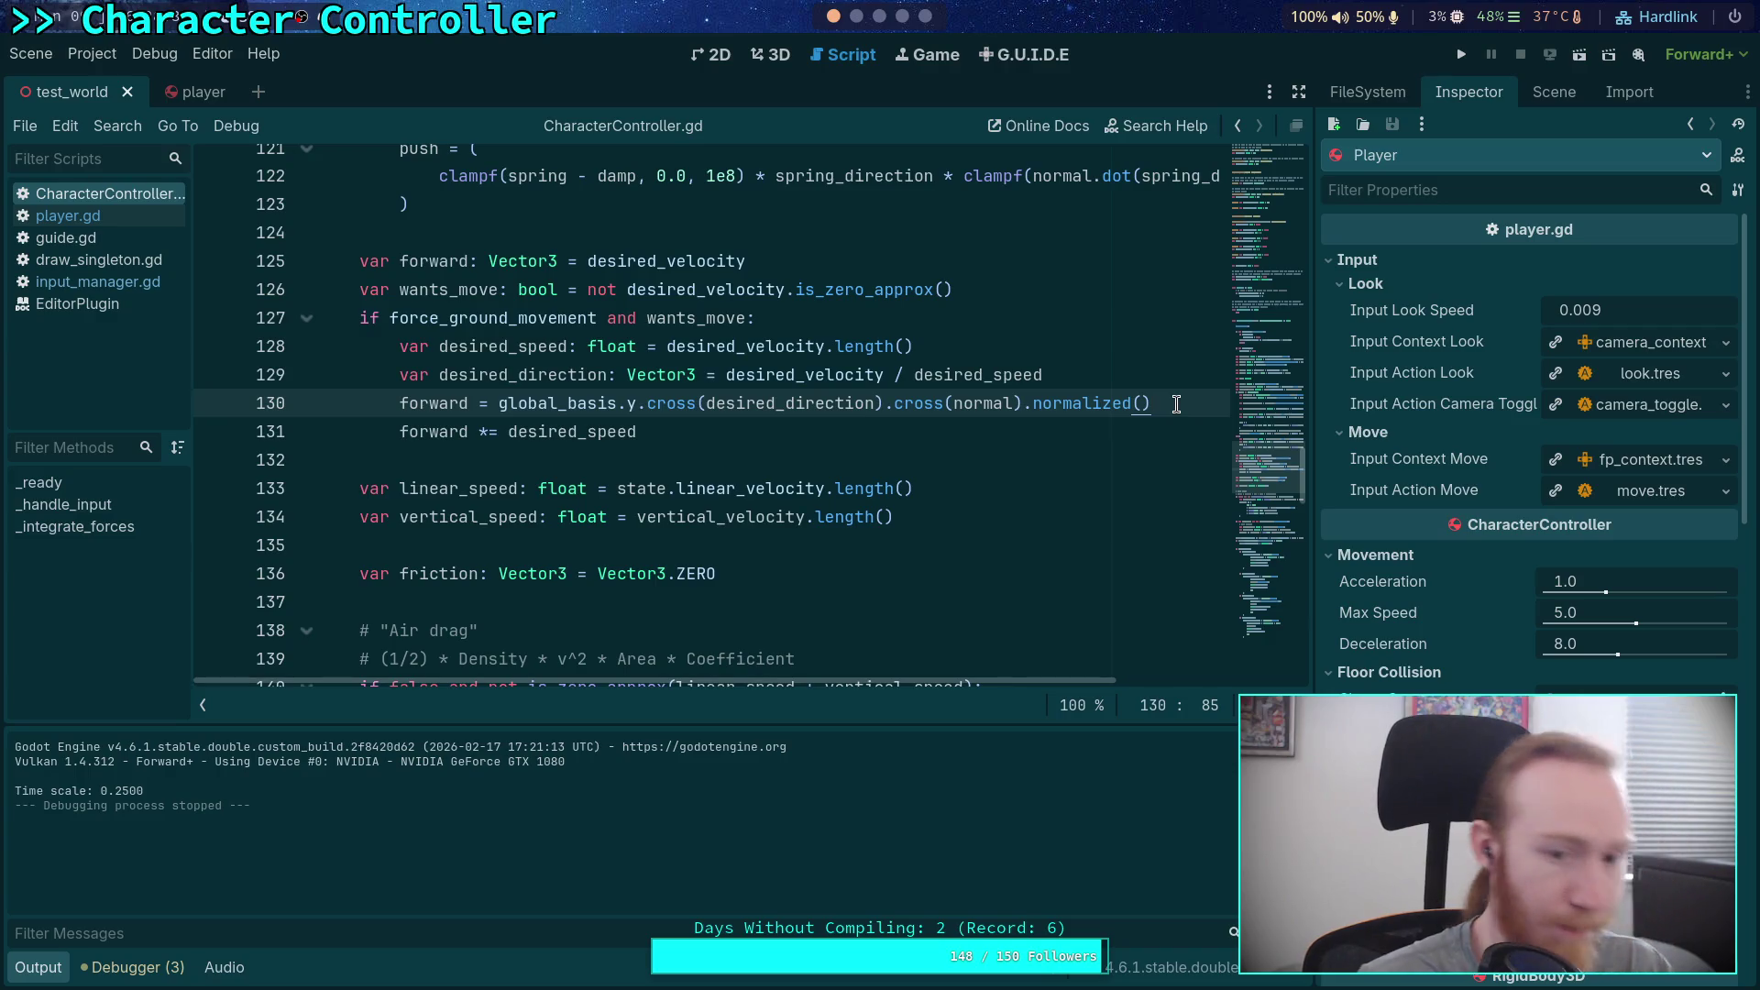
{"action": "key", "text": "Return"}
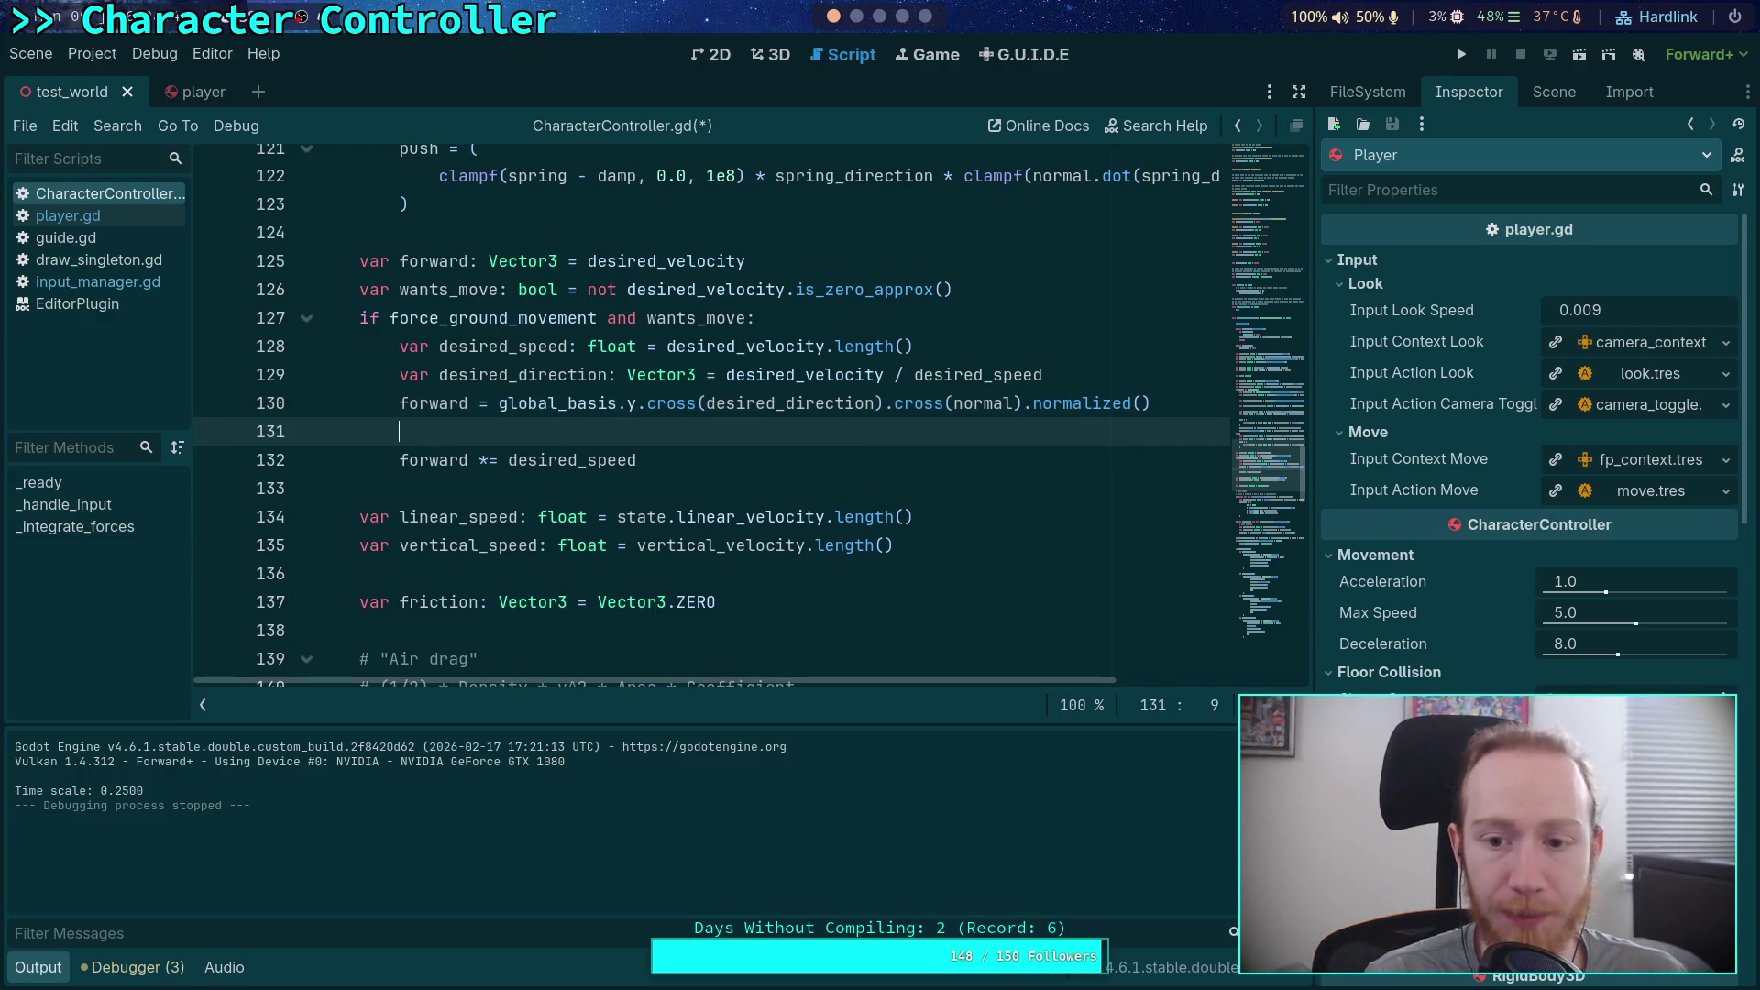
{"action": "type", "text": "print(forward"}
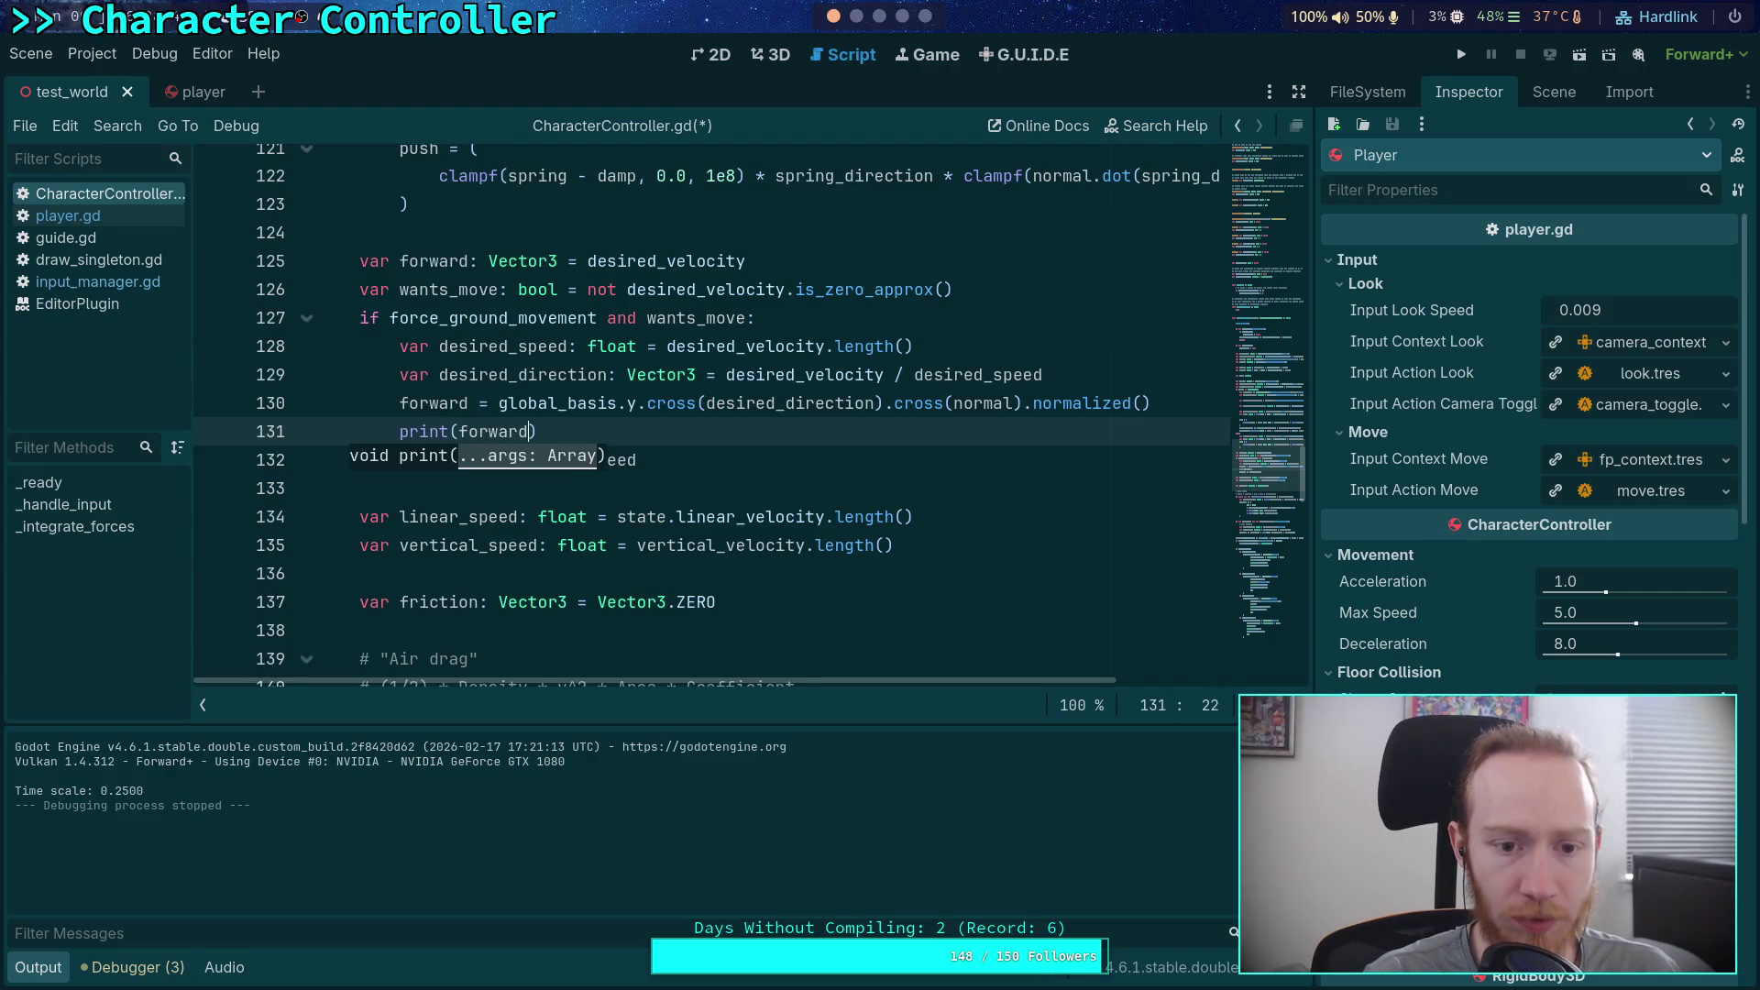
{"action": "type", "text": ".an"}
{"action": "key", "text": "Return"}
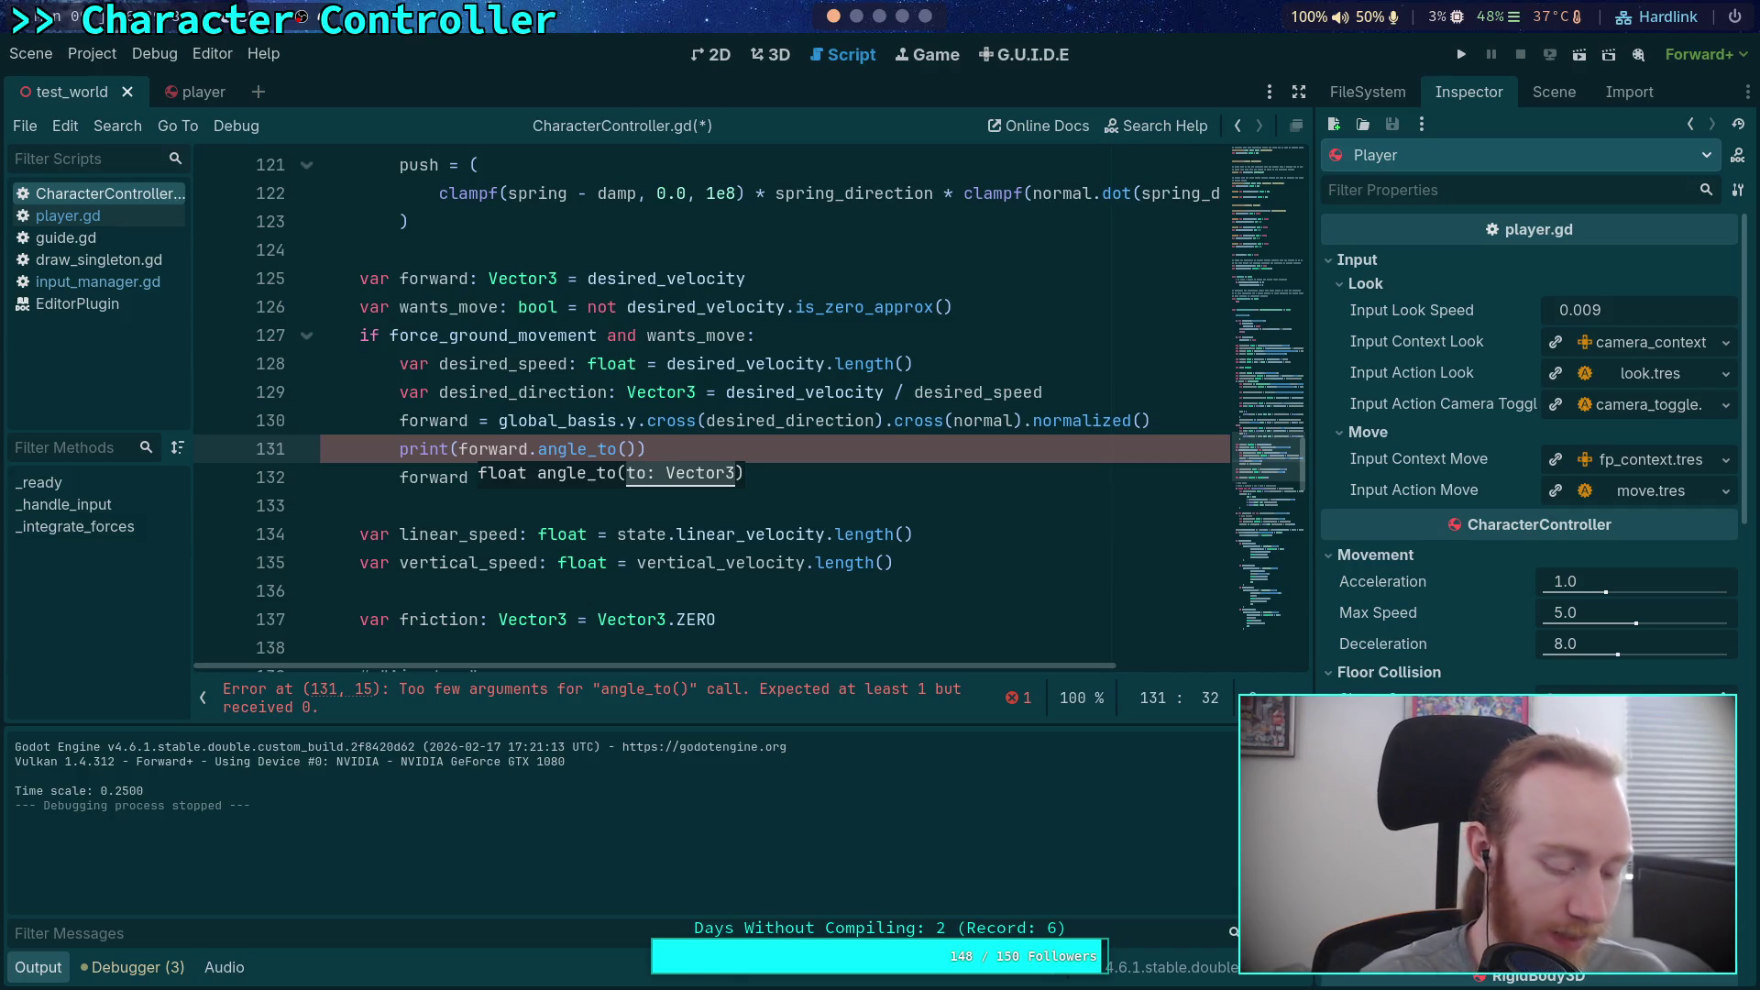
{"action": "key", "text": "super+4"}
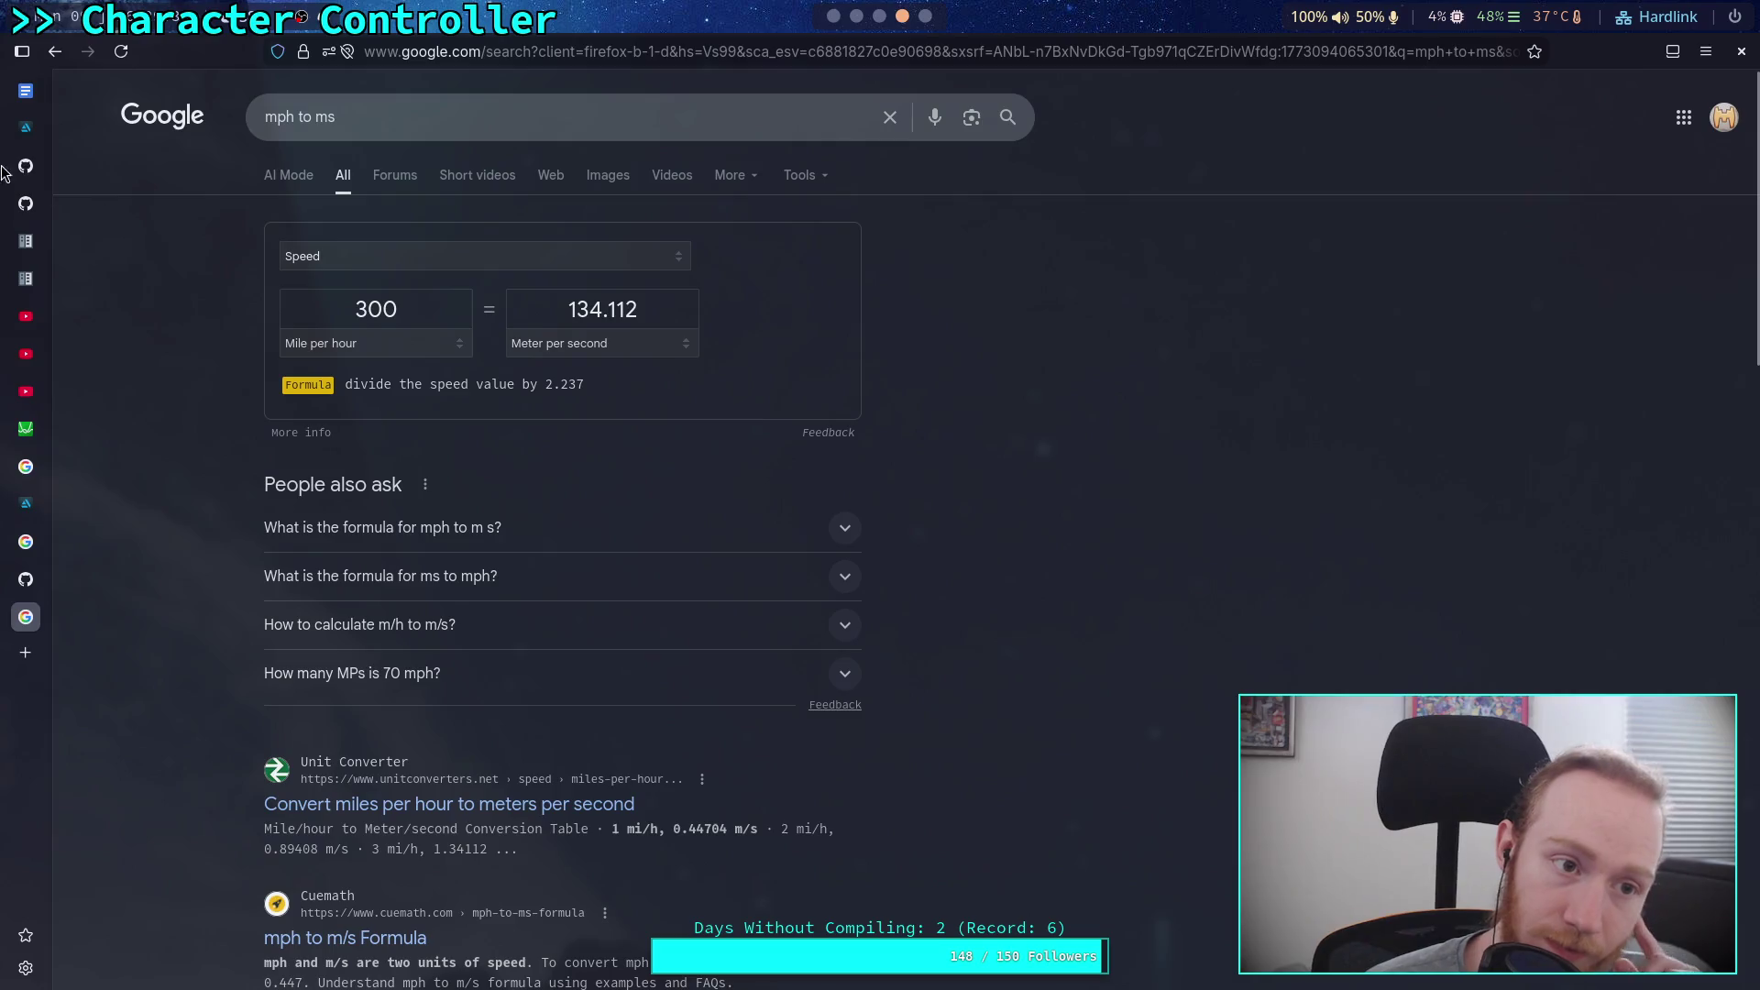
Step: Read the input acceleration section of character_base.gd on GitHub, then return to Godot
{"action": "left_click", "coordinate": [34, 168]}
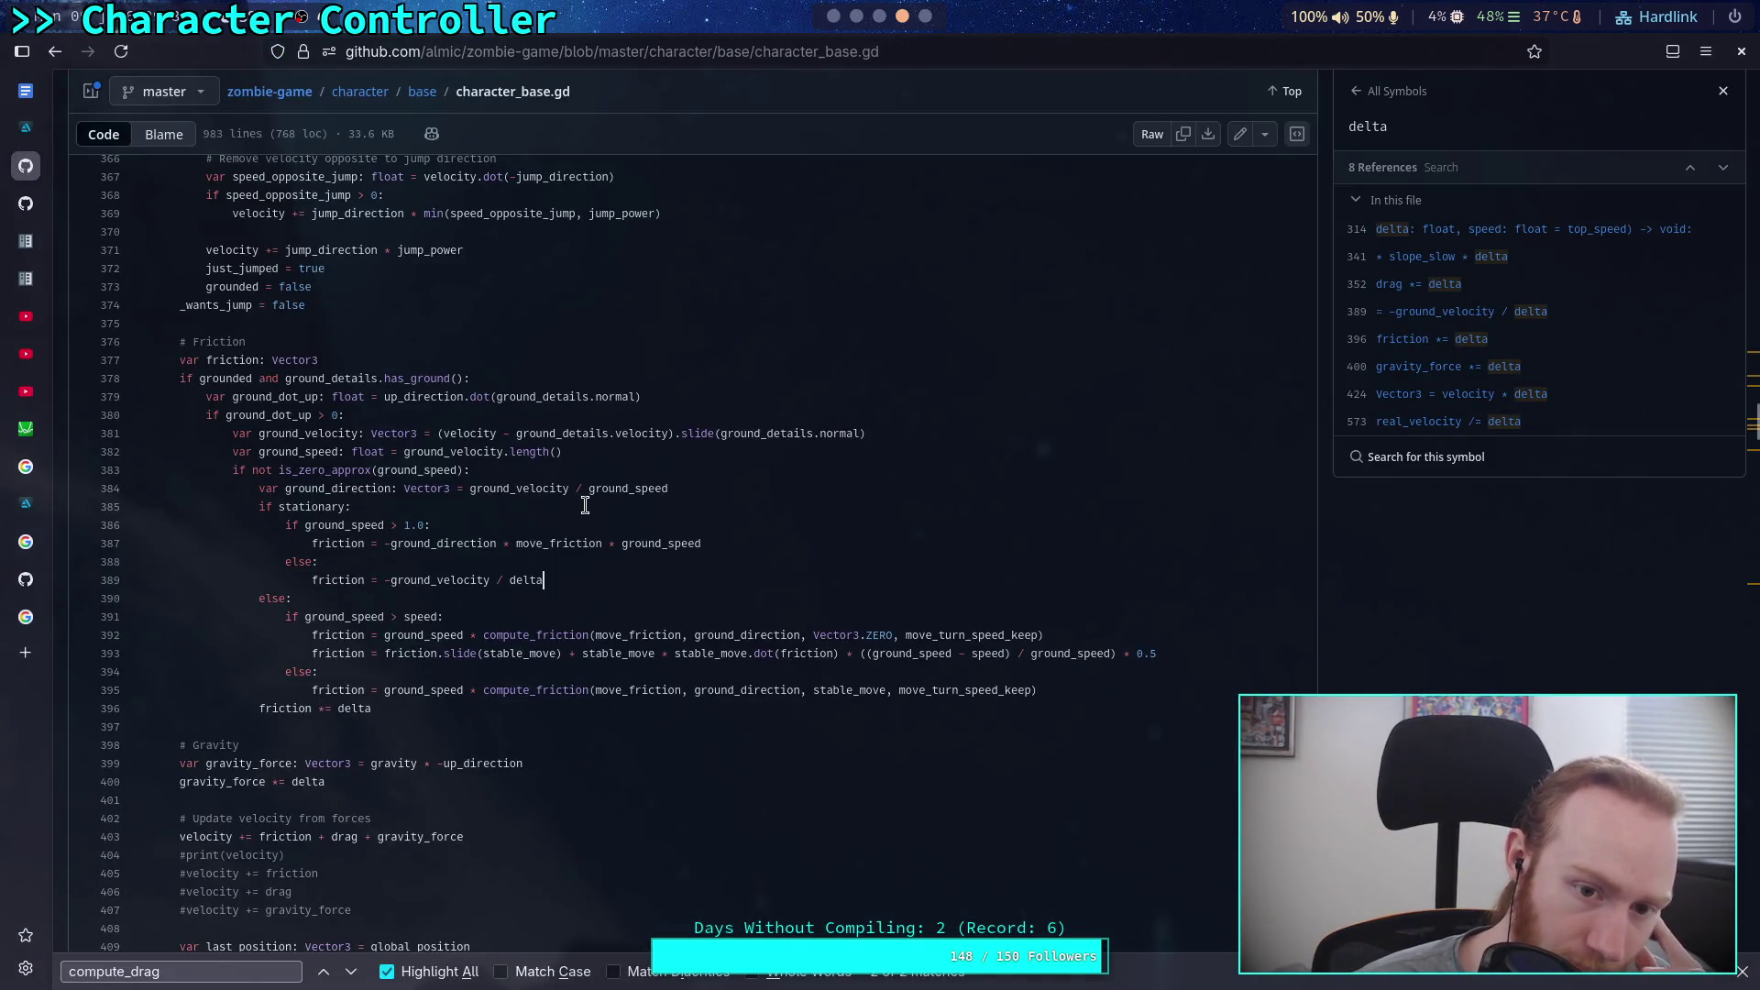
{"action": "scroll", "coordinate": [541, 502], "scroll_direction": "up", "scroll_amount": 9}
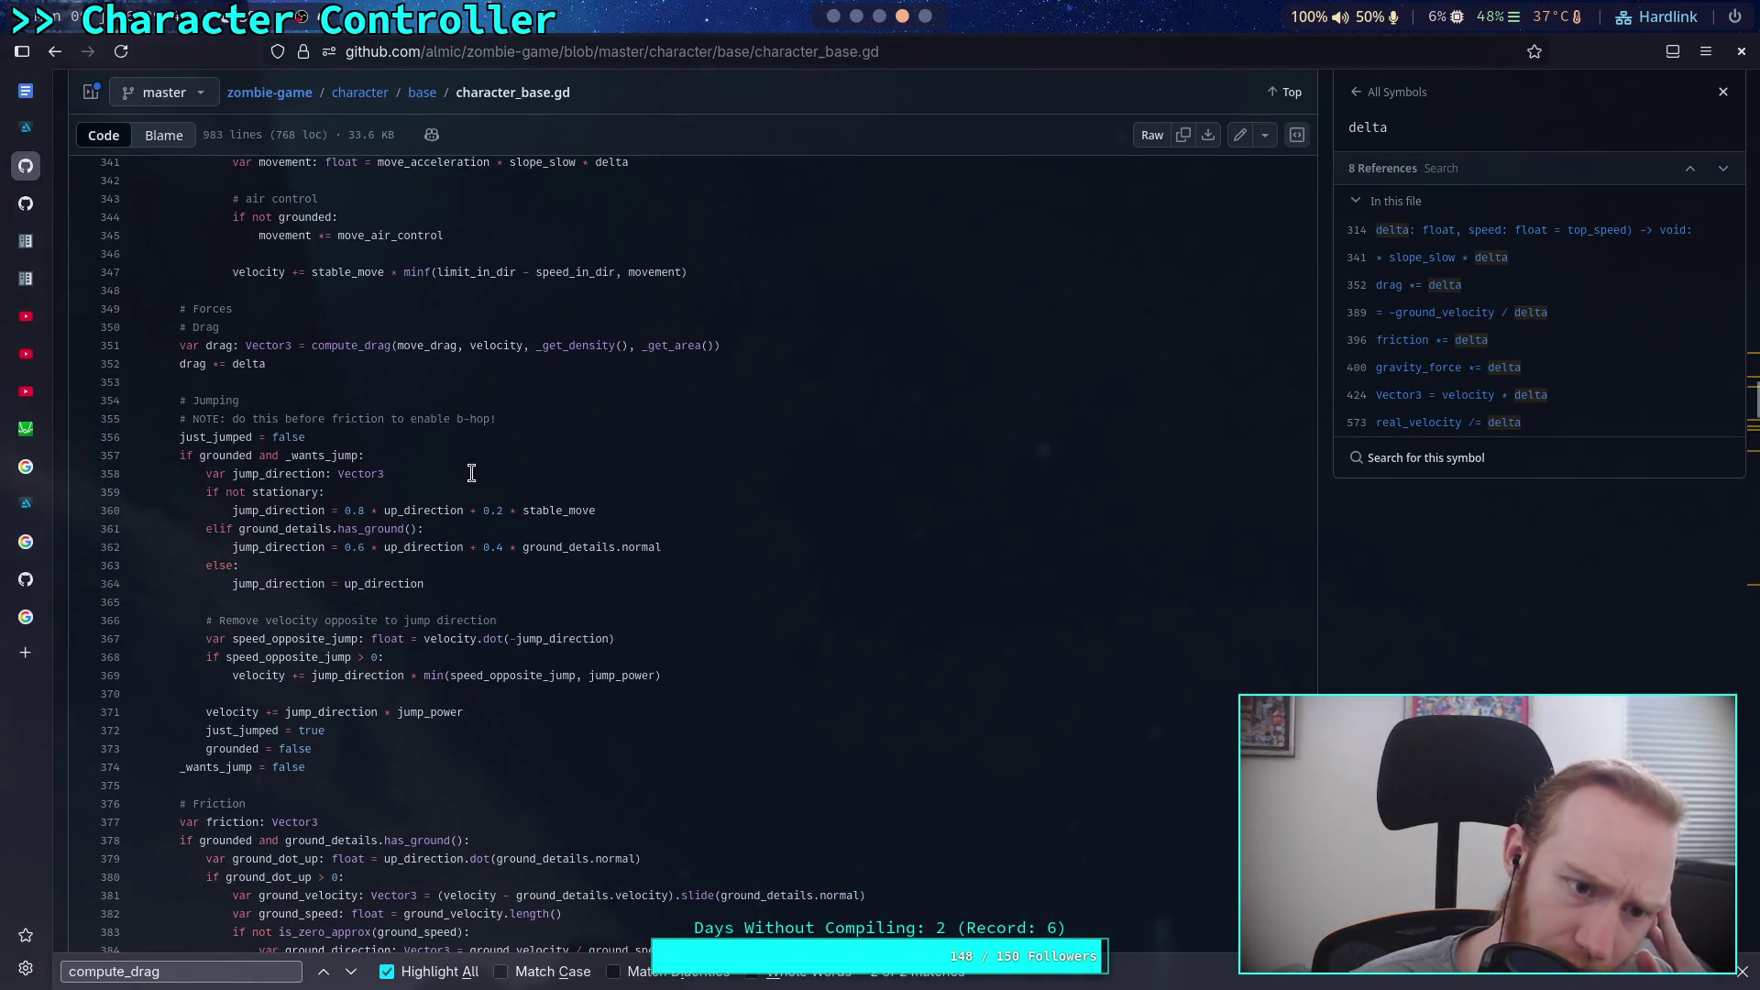
{"action": "scroll", "coordinate": [472, 473], "scroll_direction": "up", "scroll_amount": 1}
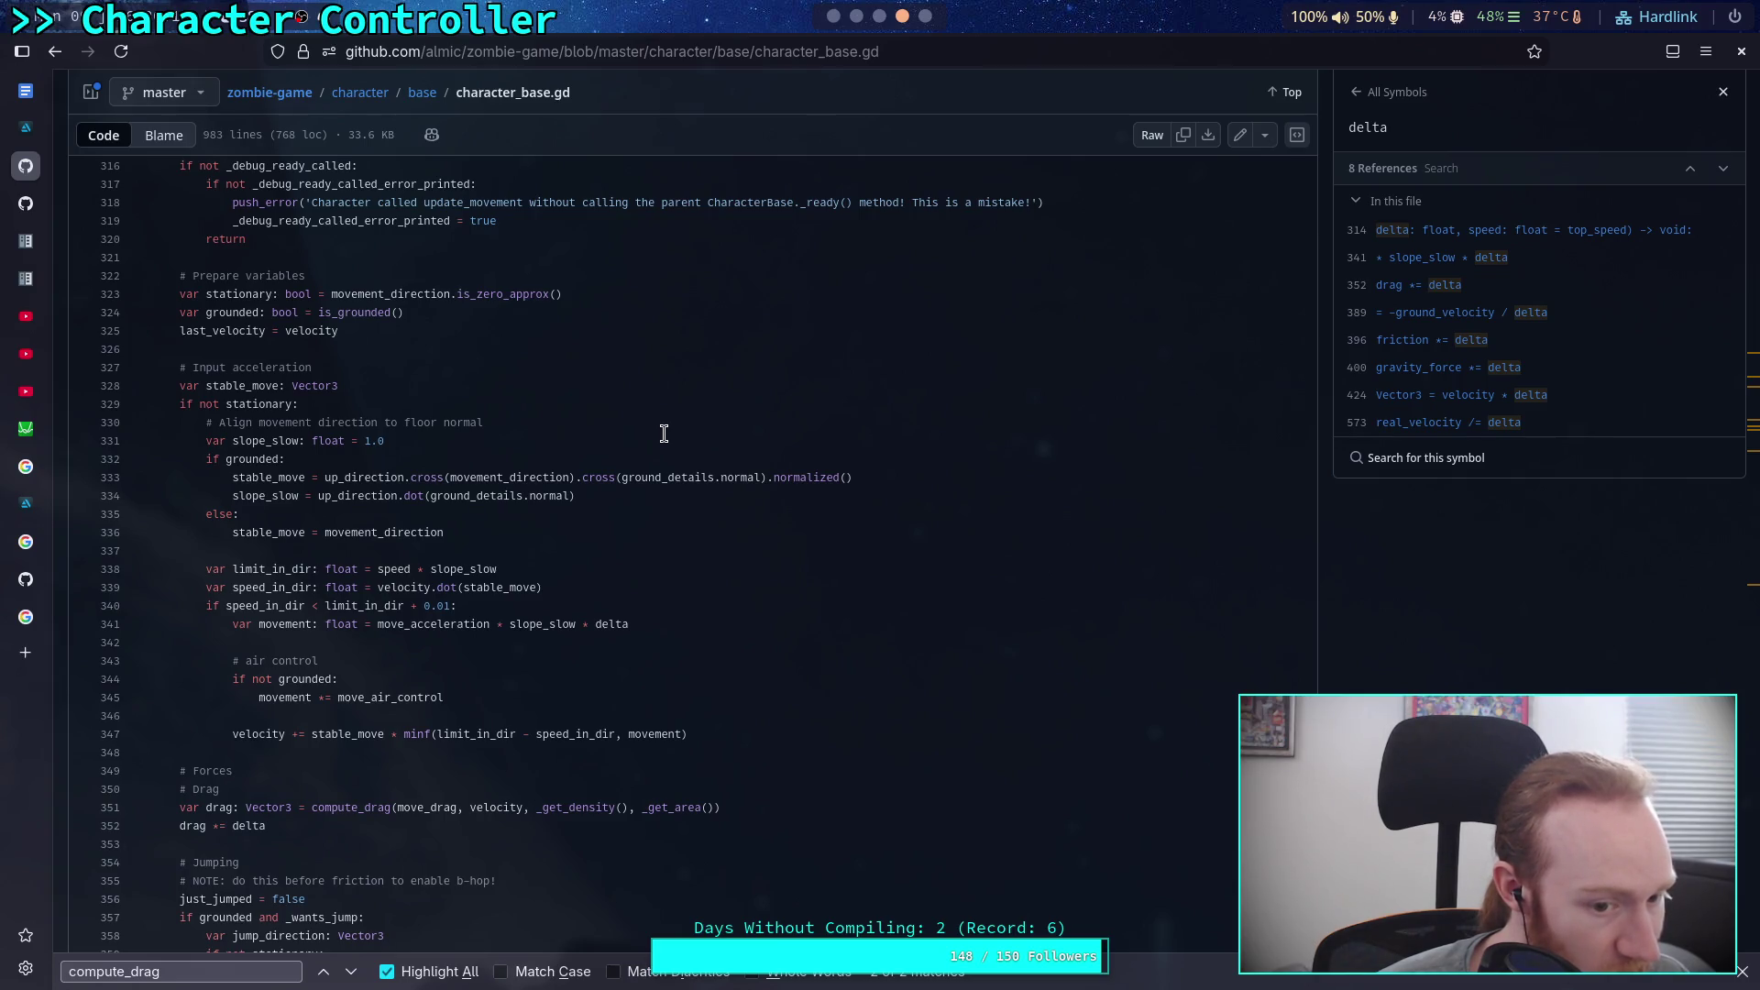
{"action": "left_click", "coordinate": [858, 15]}
{"action": "left_click", "coordinate": [834, 16]}
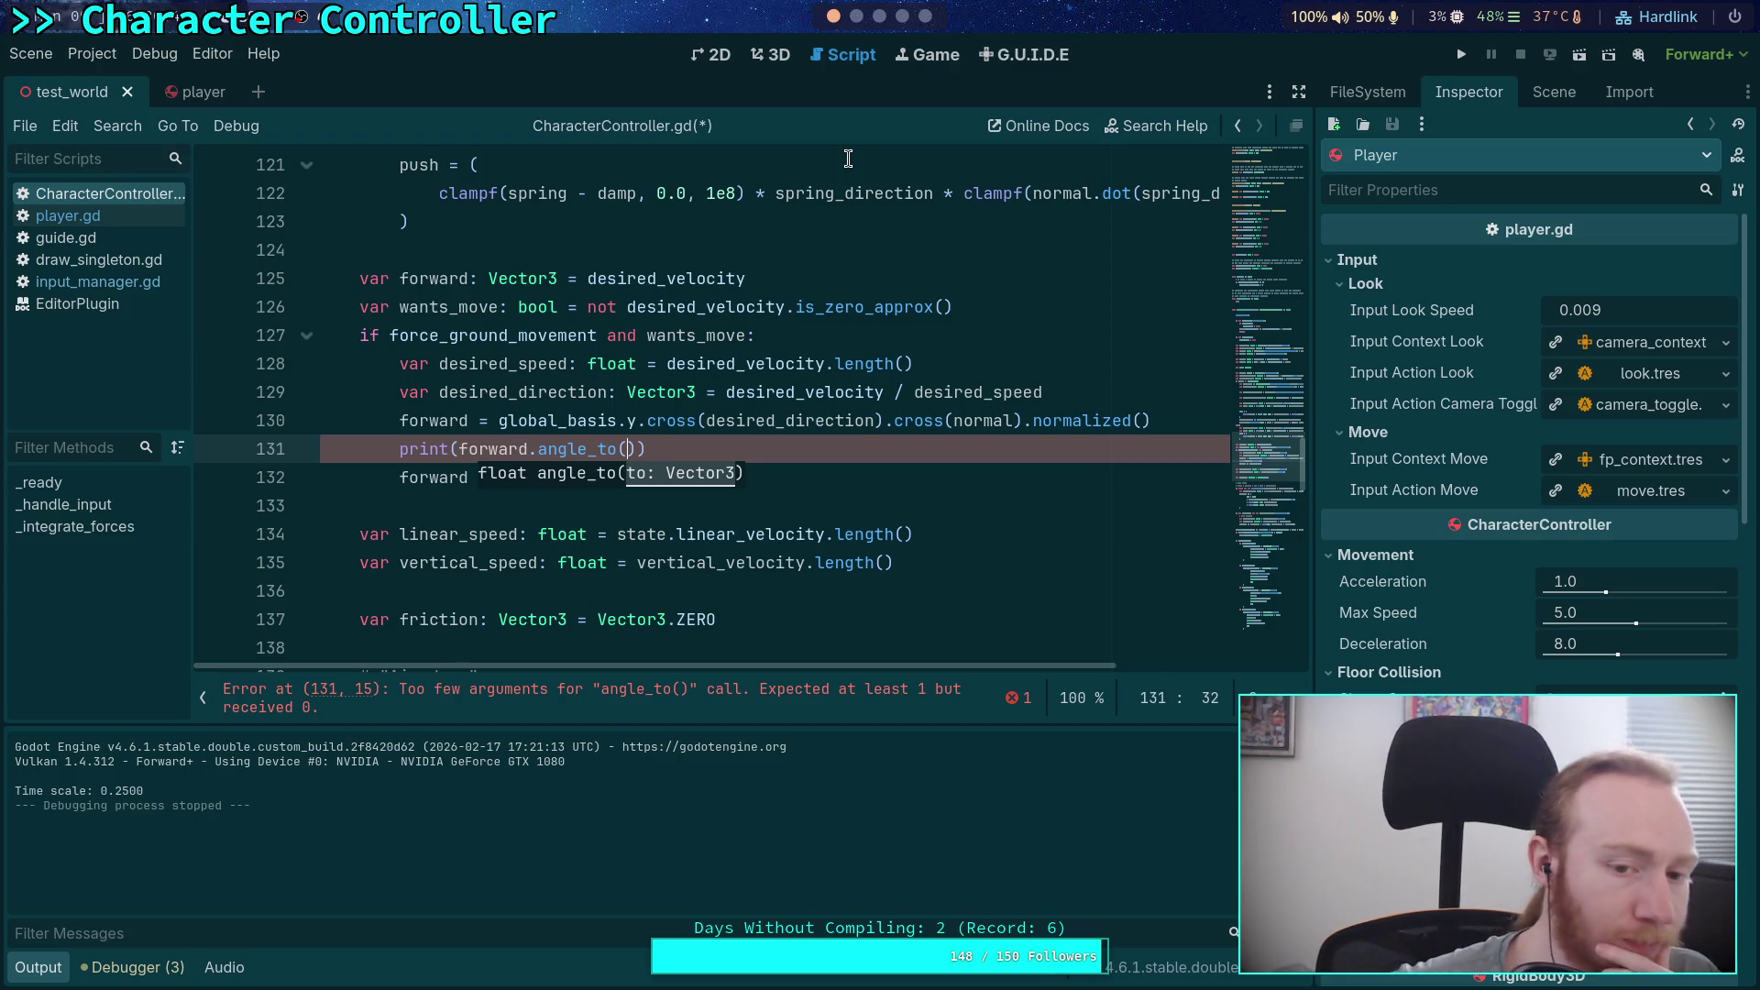
Step: Check the angle_to and cross documentation tooltips while reviewing the desired_direction code
{"action": "mouse_move", "coordinate": [582, 452]}
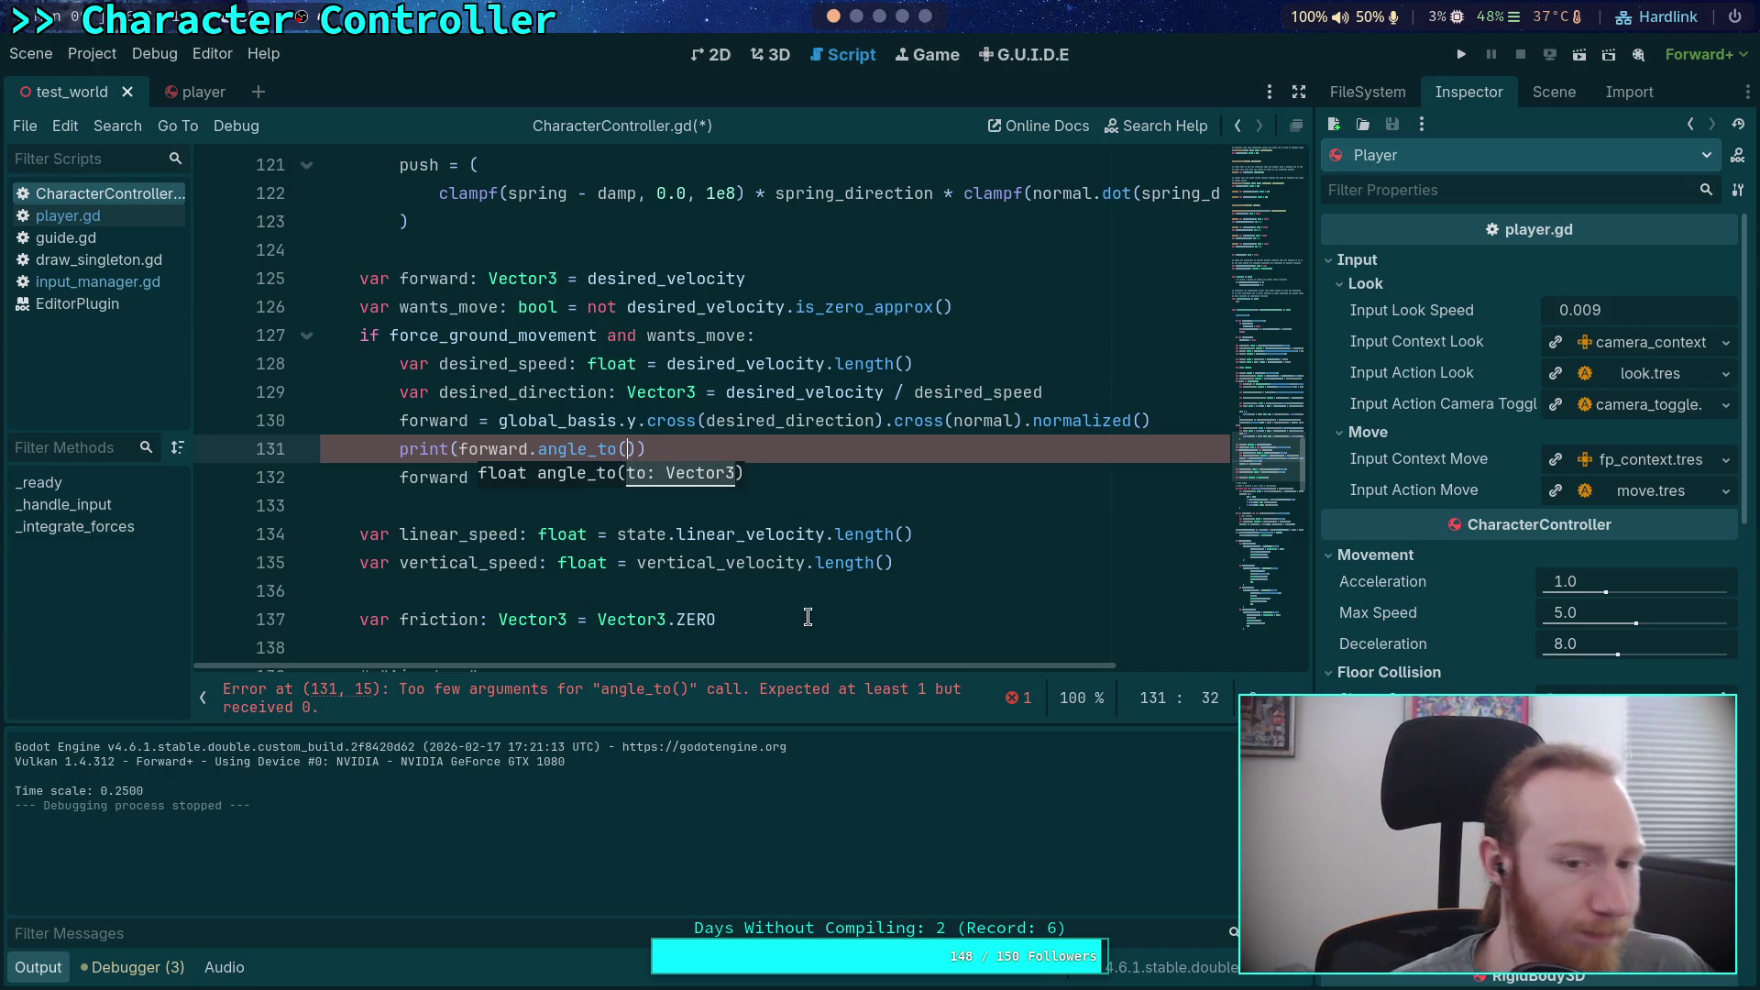
{"action": "left_click", "coordinate": [852, 510]}
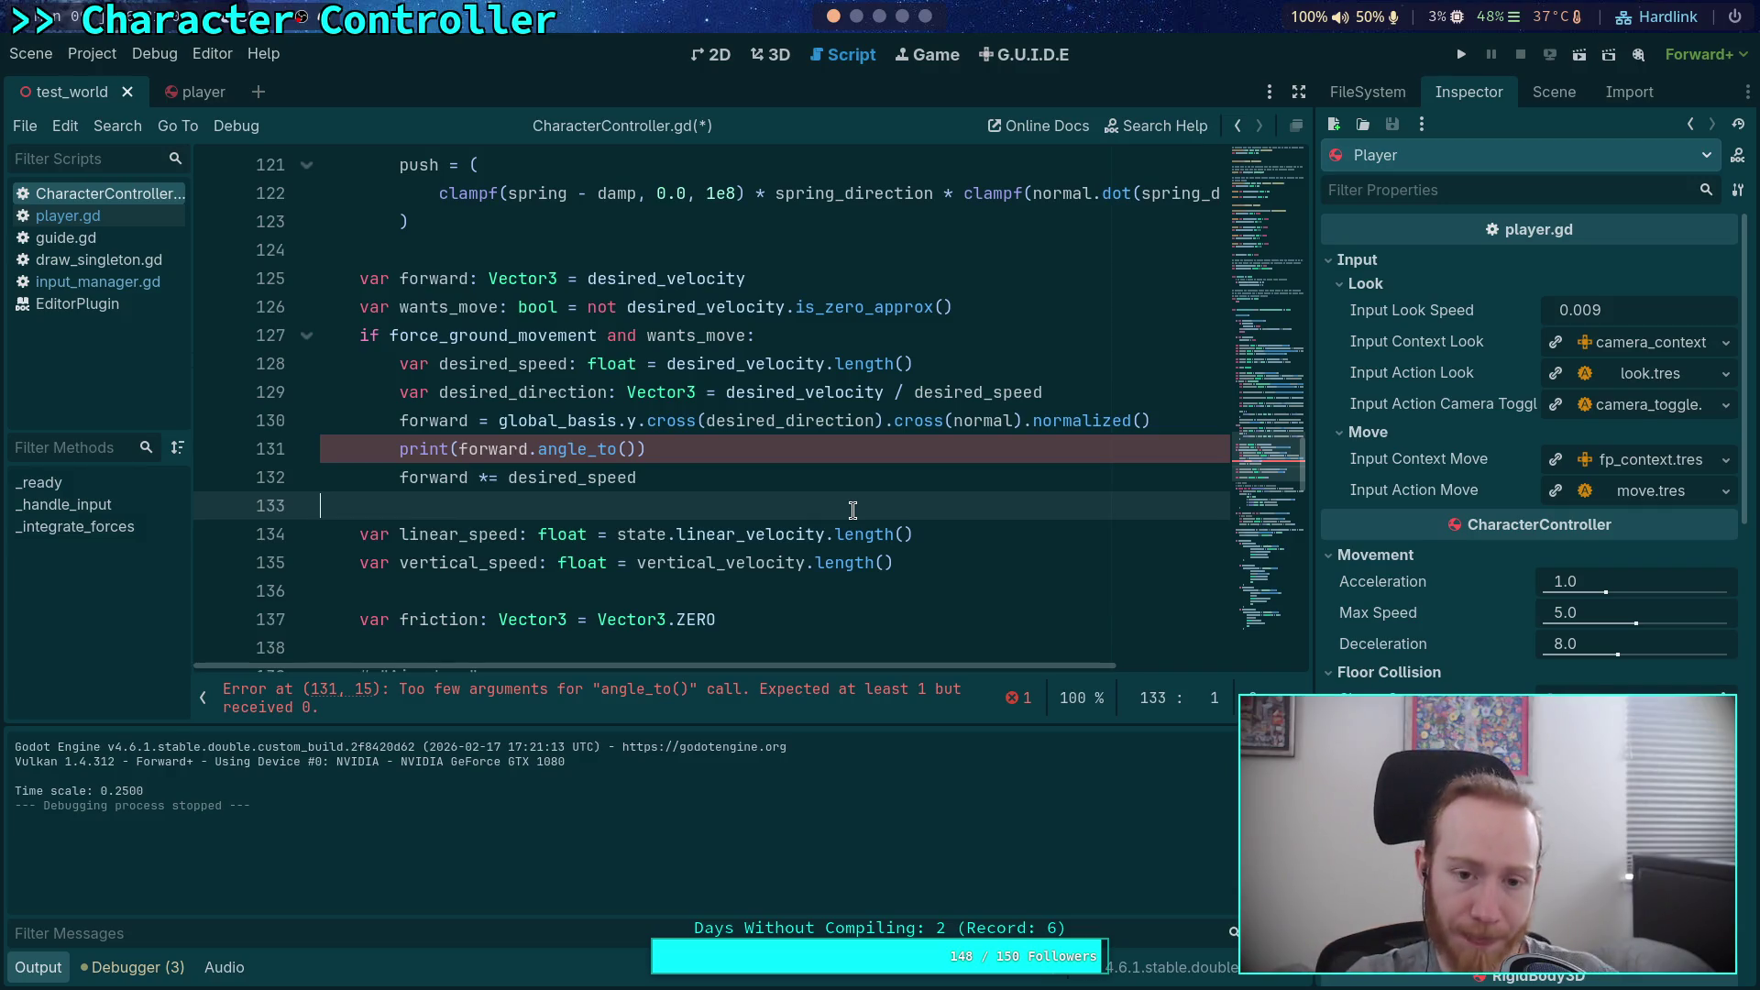
{"action": "mouse_move", "coordinate": [679, 424]}
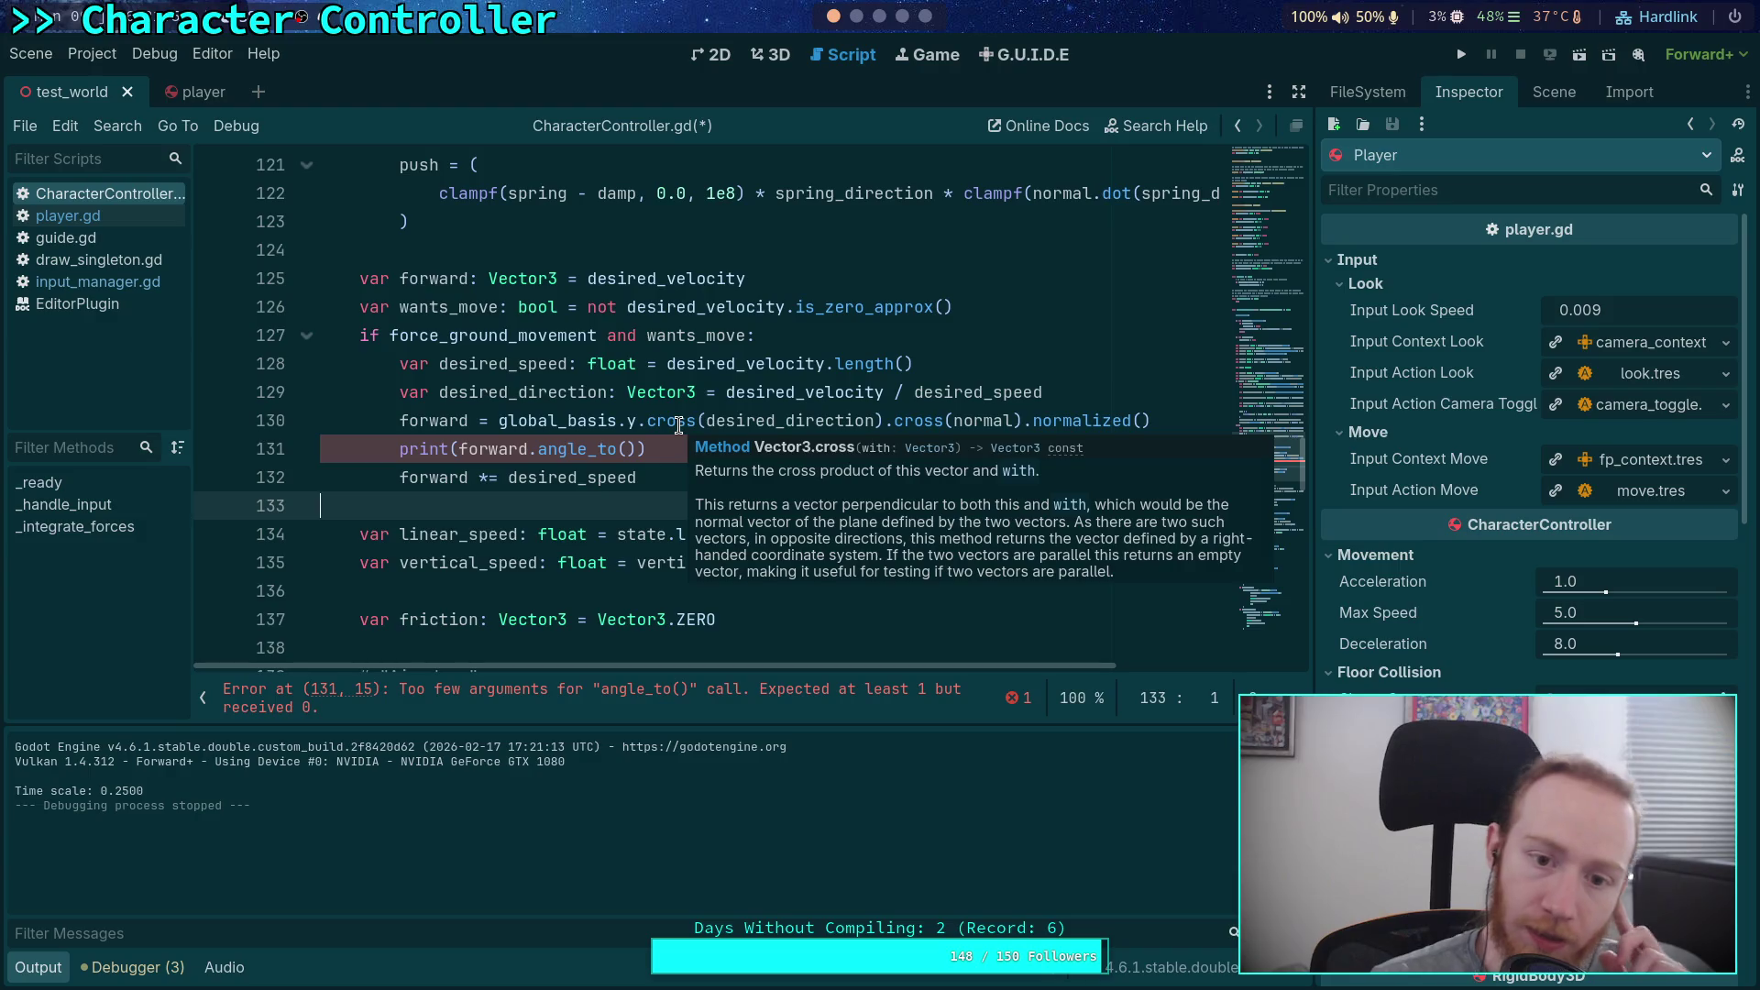
{"action": "left_click", "coordinate": [1087, 393]}
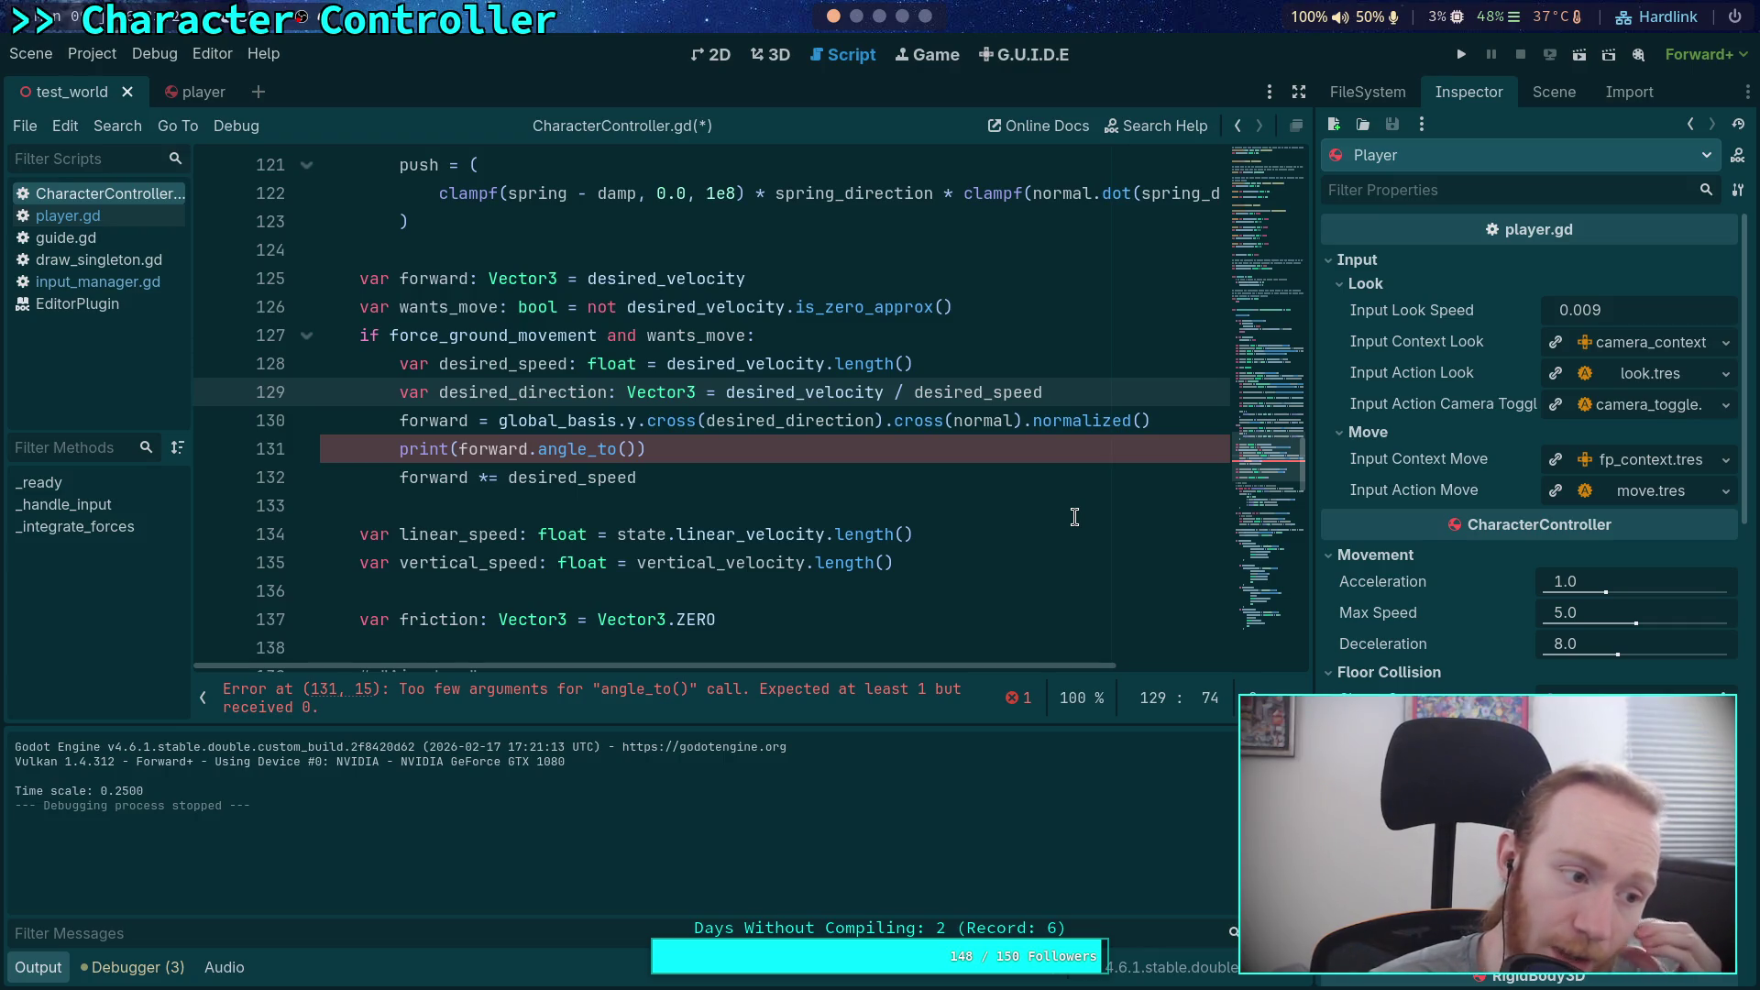
{"action": "scroll", "coordinate": [683, 500], "scroll_direction": "up", "scroll_amount": 10}
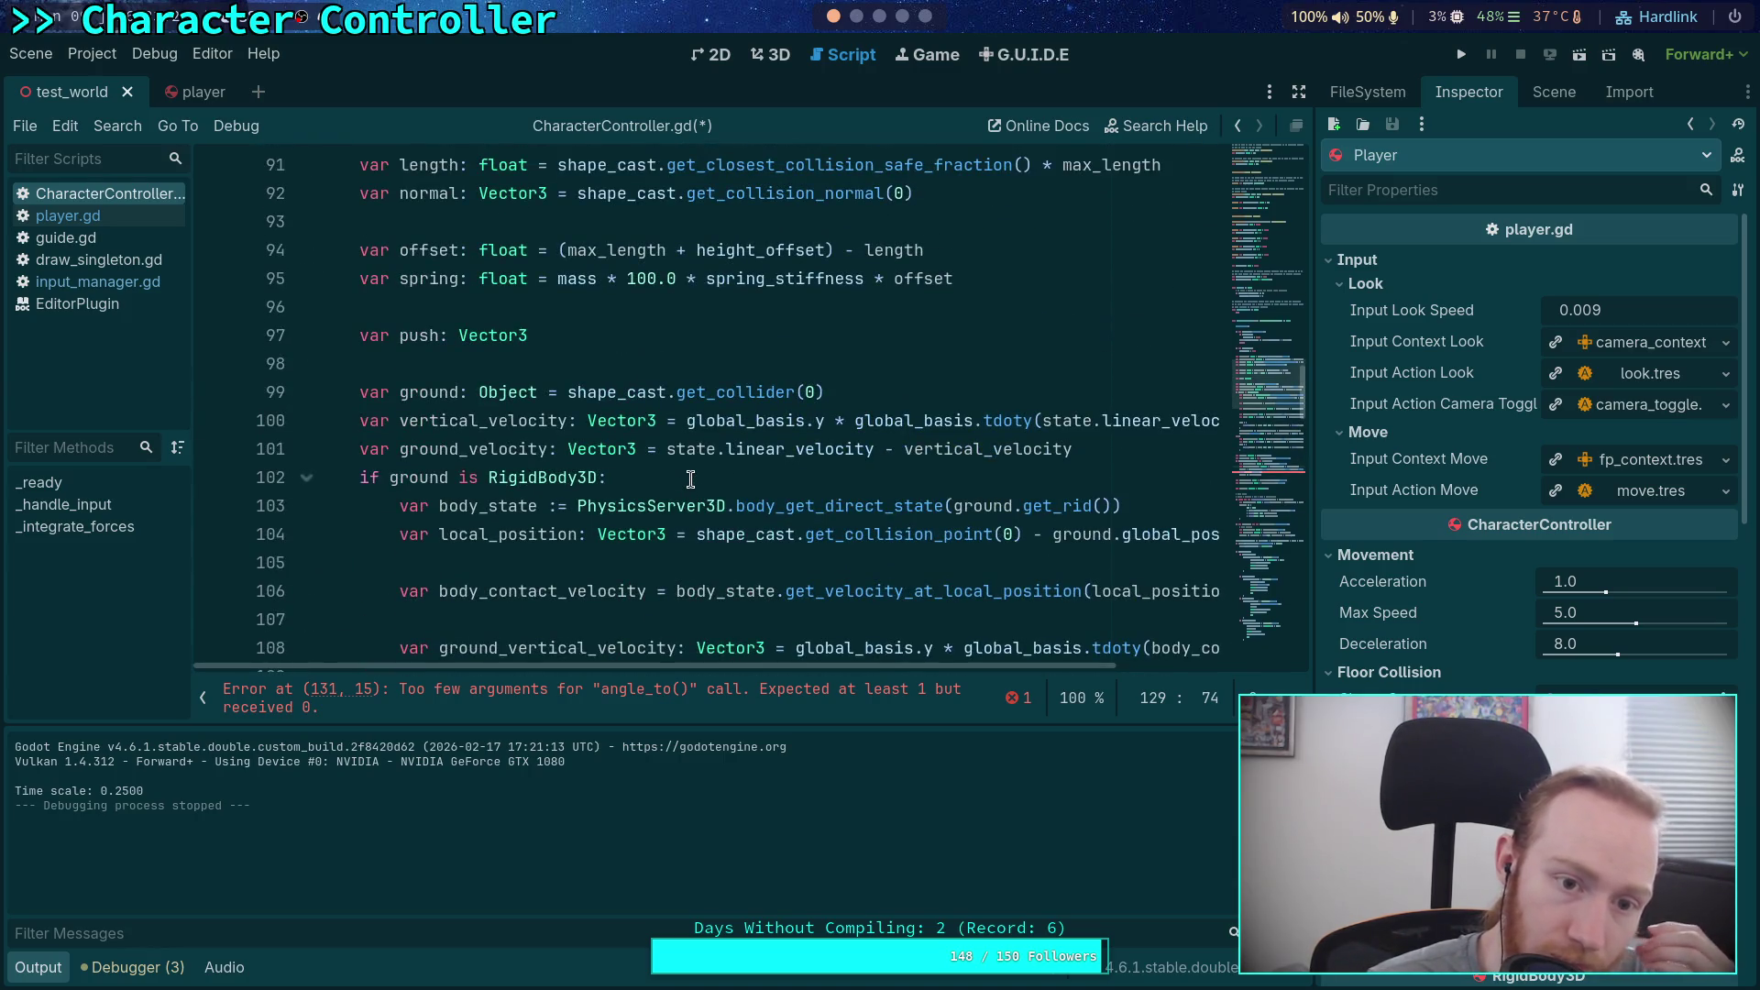
Step: Select the argument-less print(forward.angle_to()) line 131 to remove it
{"action": "scroll", "coordinate": [690, 479], "scroll_direction": "up", "scroll_amount": 2}
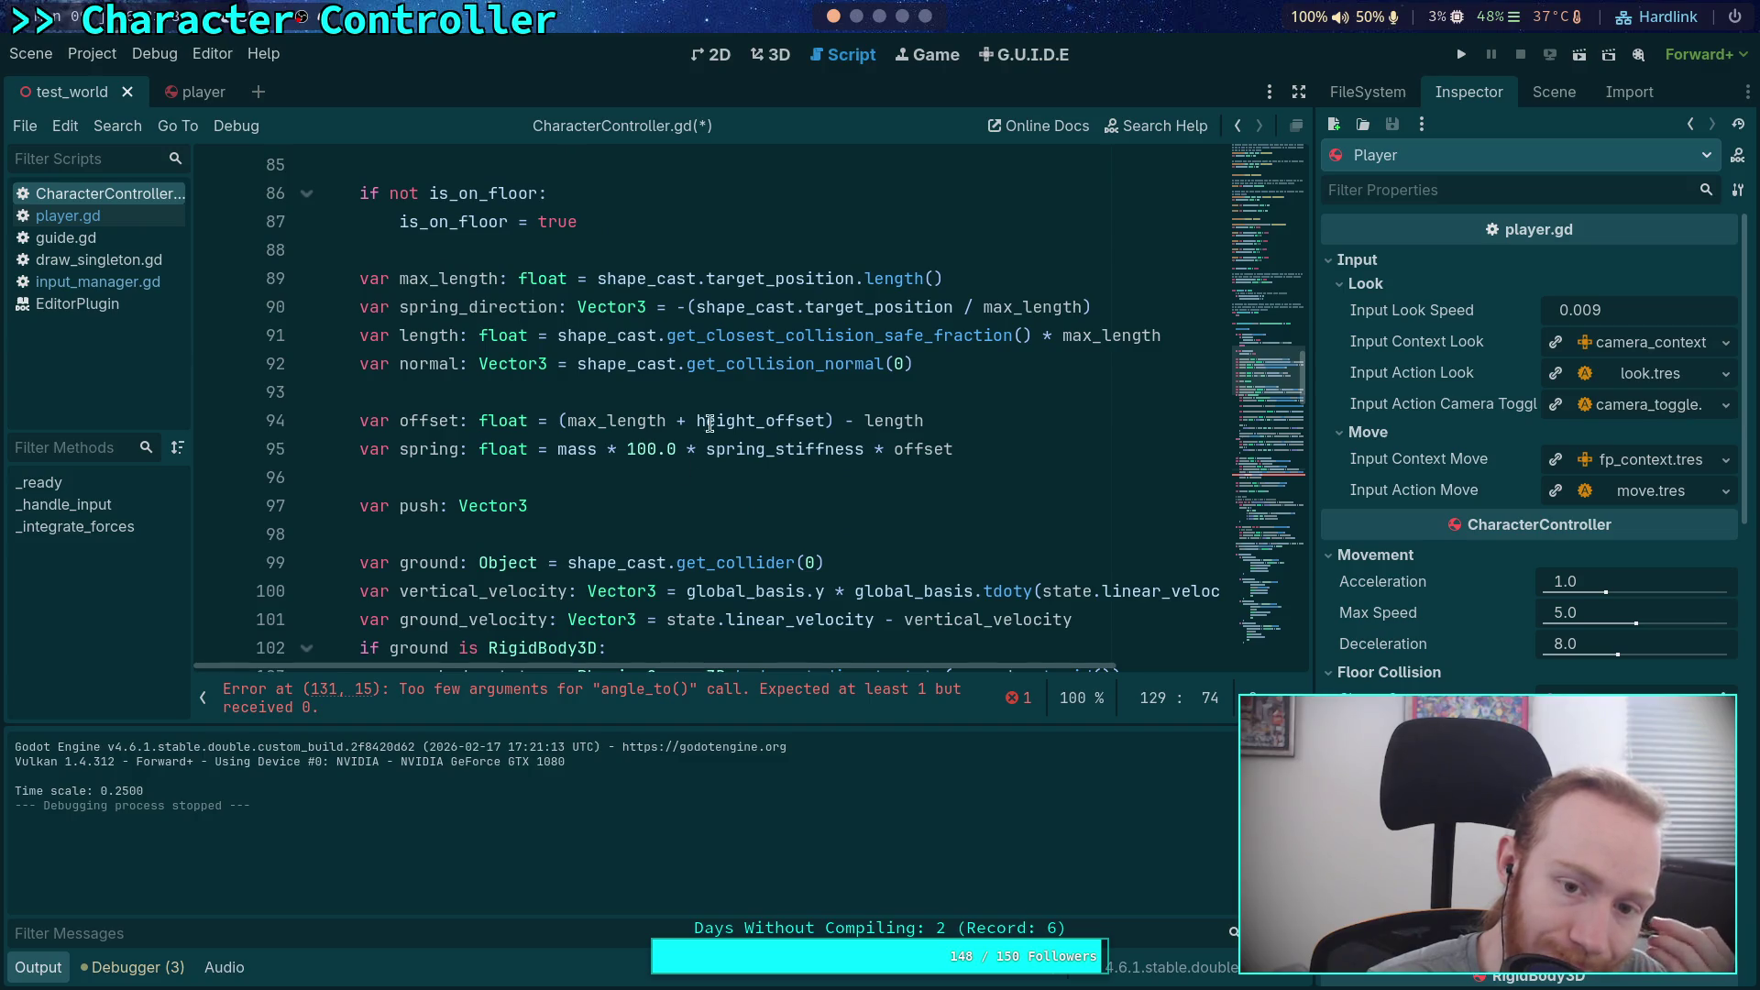
{"action": "mouse_move", "coordinate": [763, 371]}
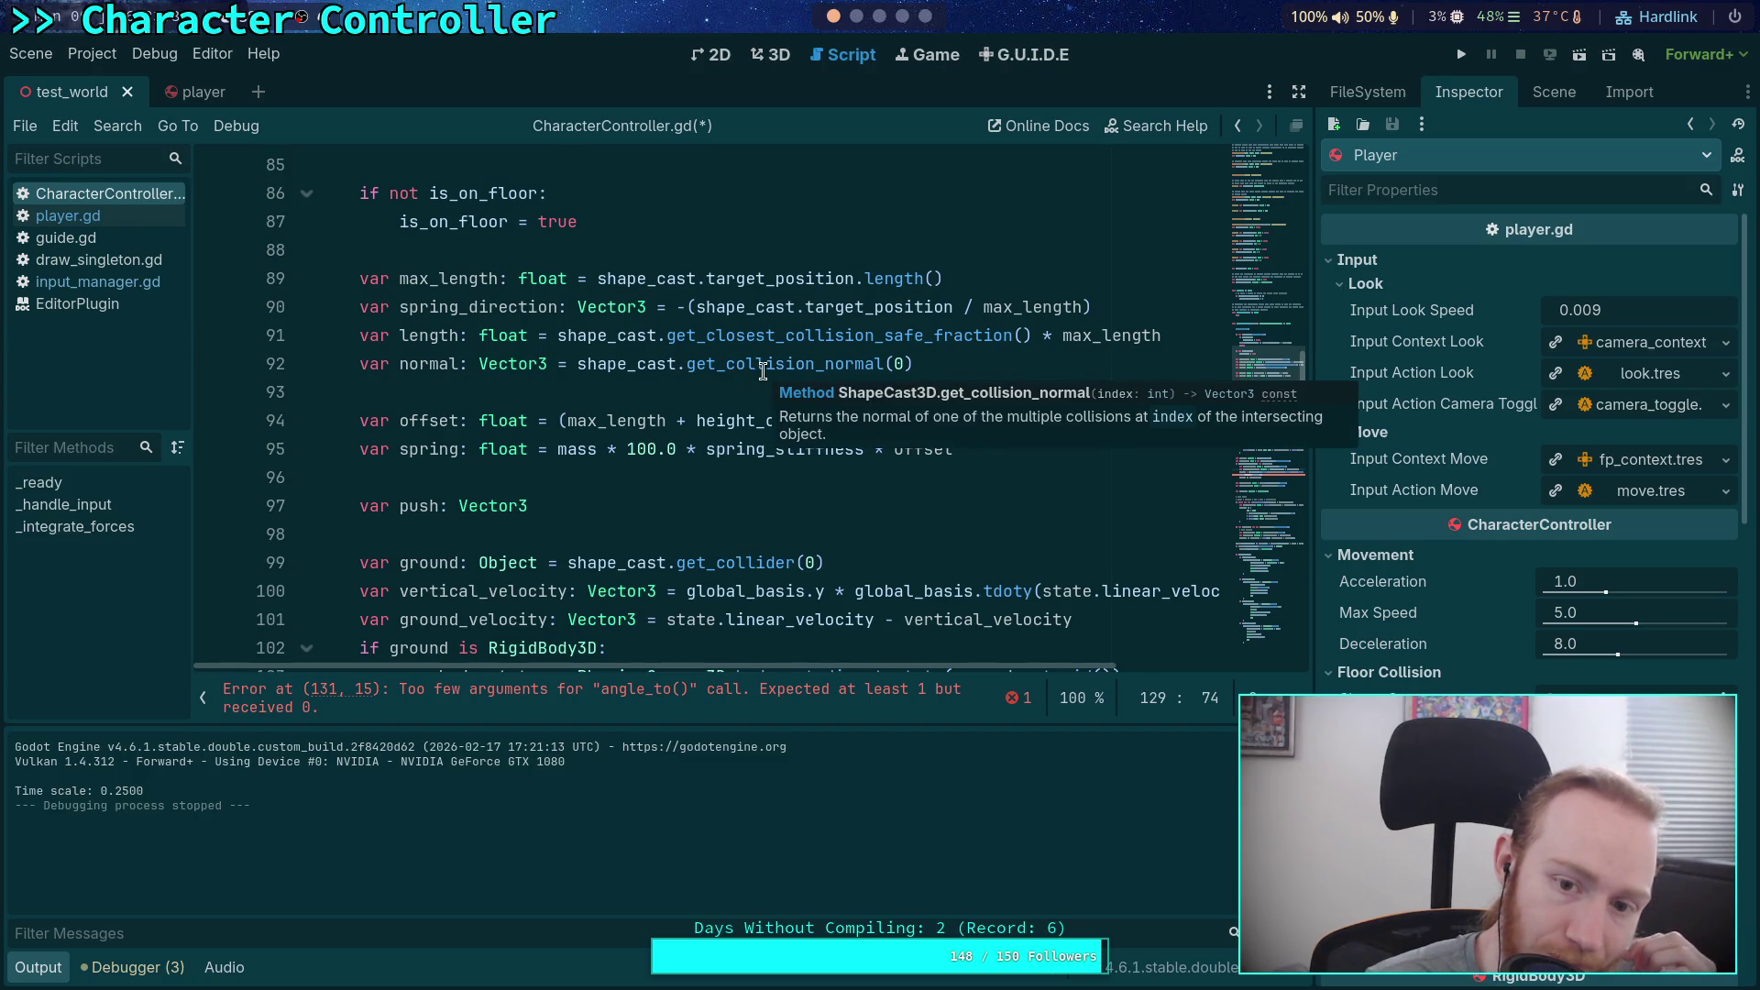
{"action": "scroll", "coordinate": [667, 532], "scroll_direction": "down", "scroll_amount": 9}
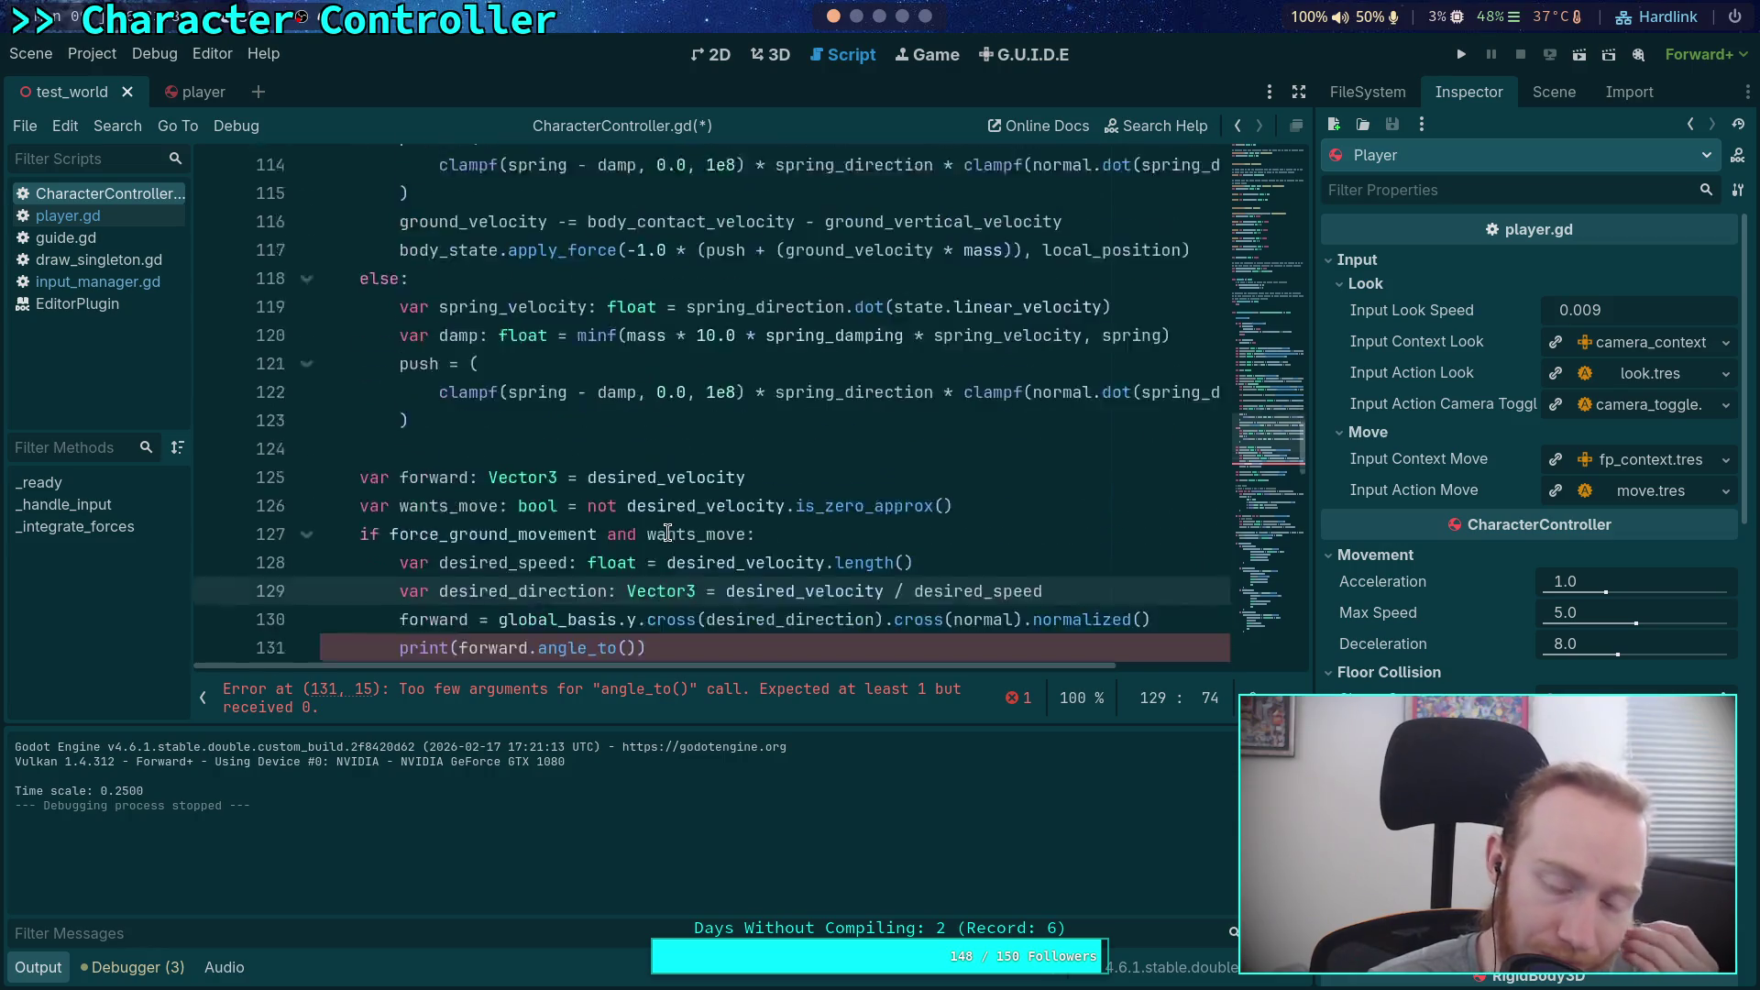
{"action": "scroll", "coordinate": [667, 532], "scroll_direction": "down", "scroll_amount": 2}
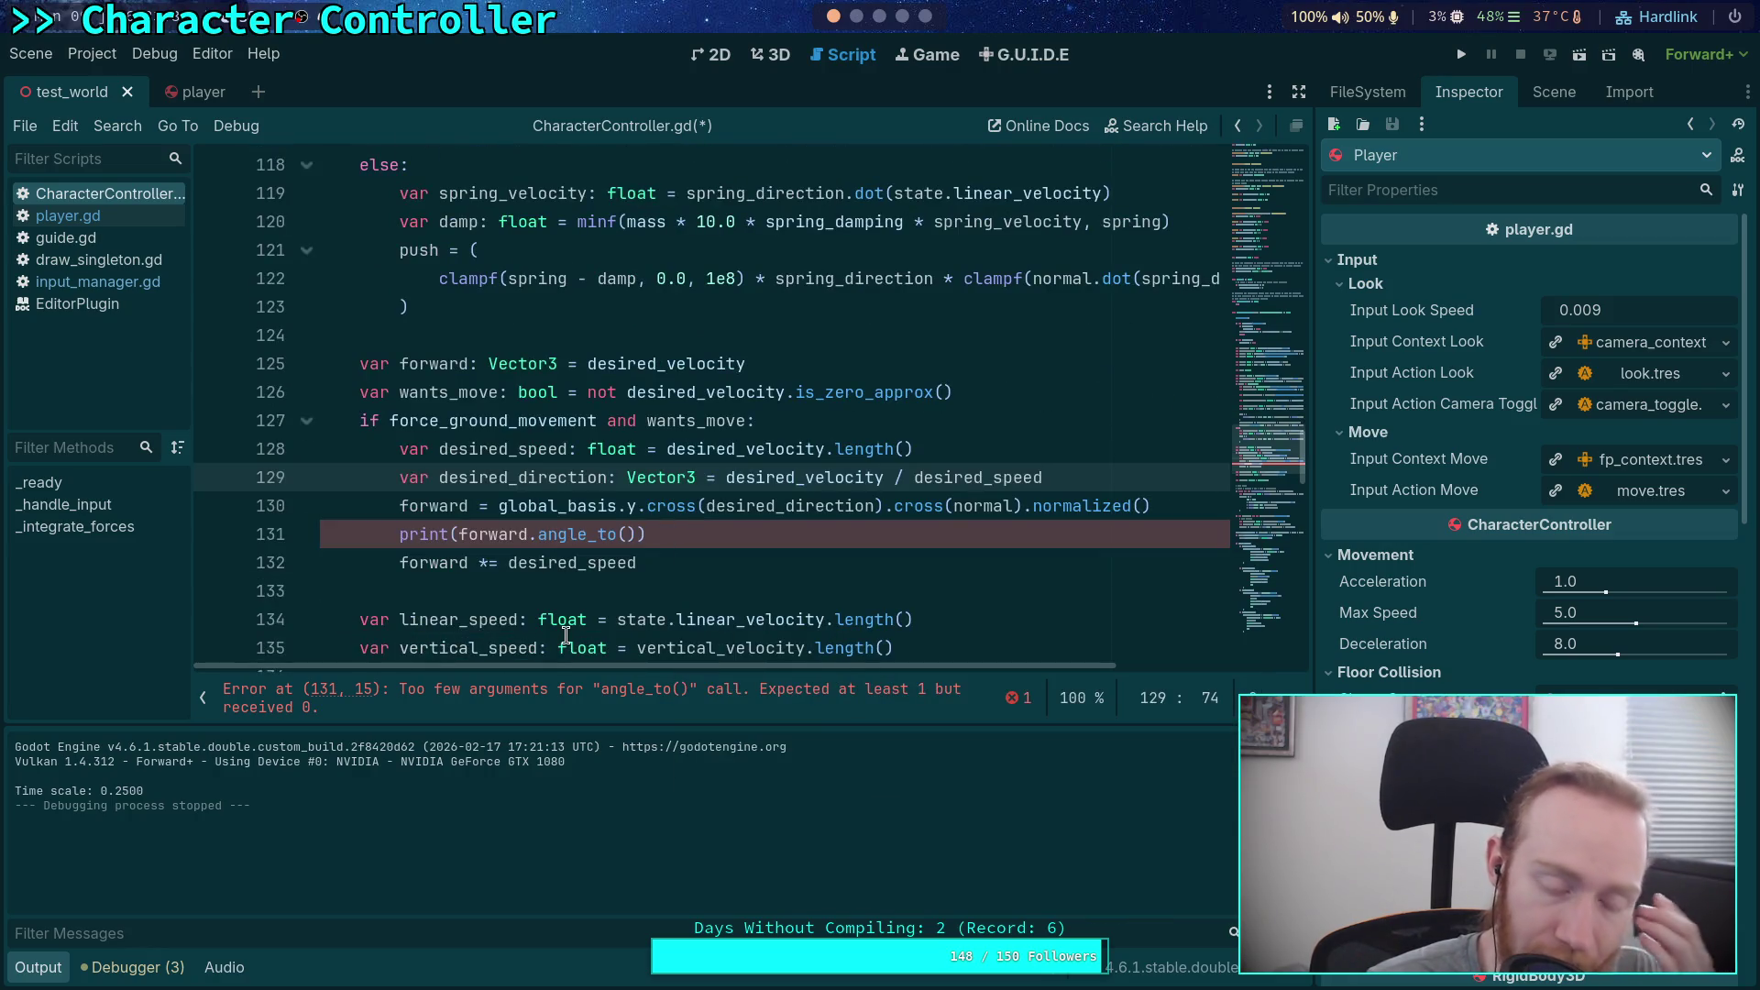
{"action": "mouse_move", "coordinate": [566, 634]}
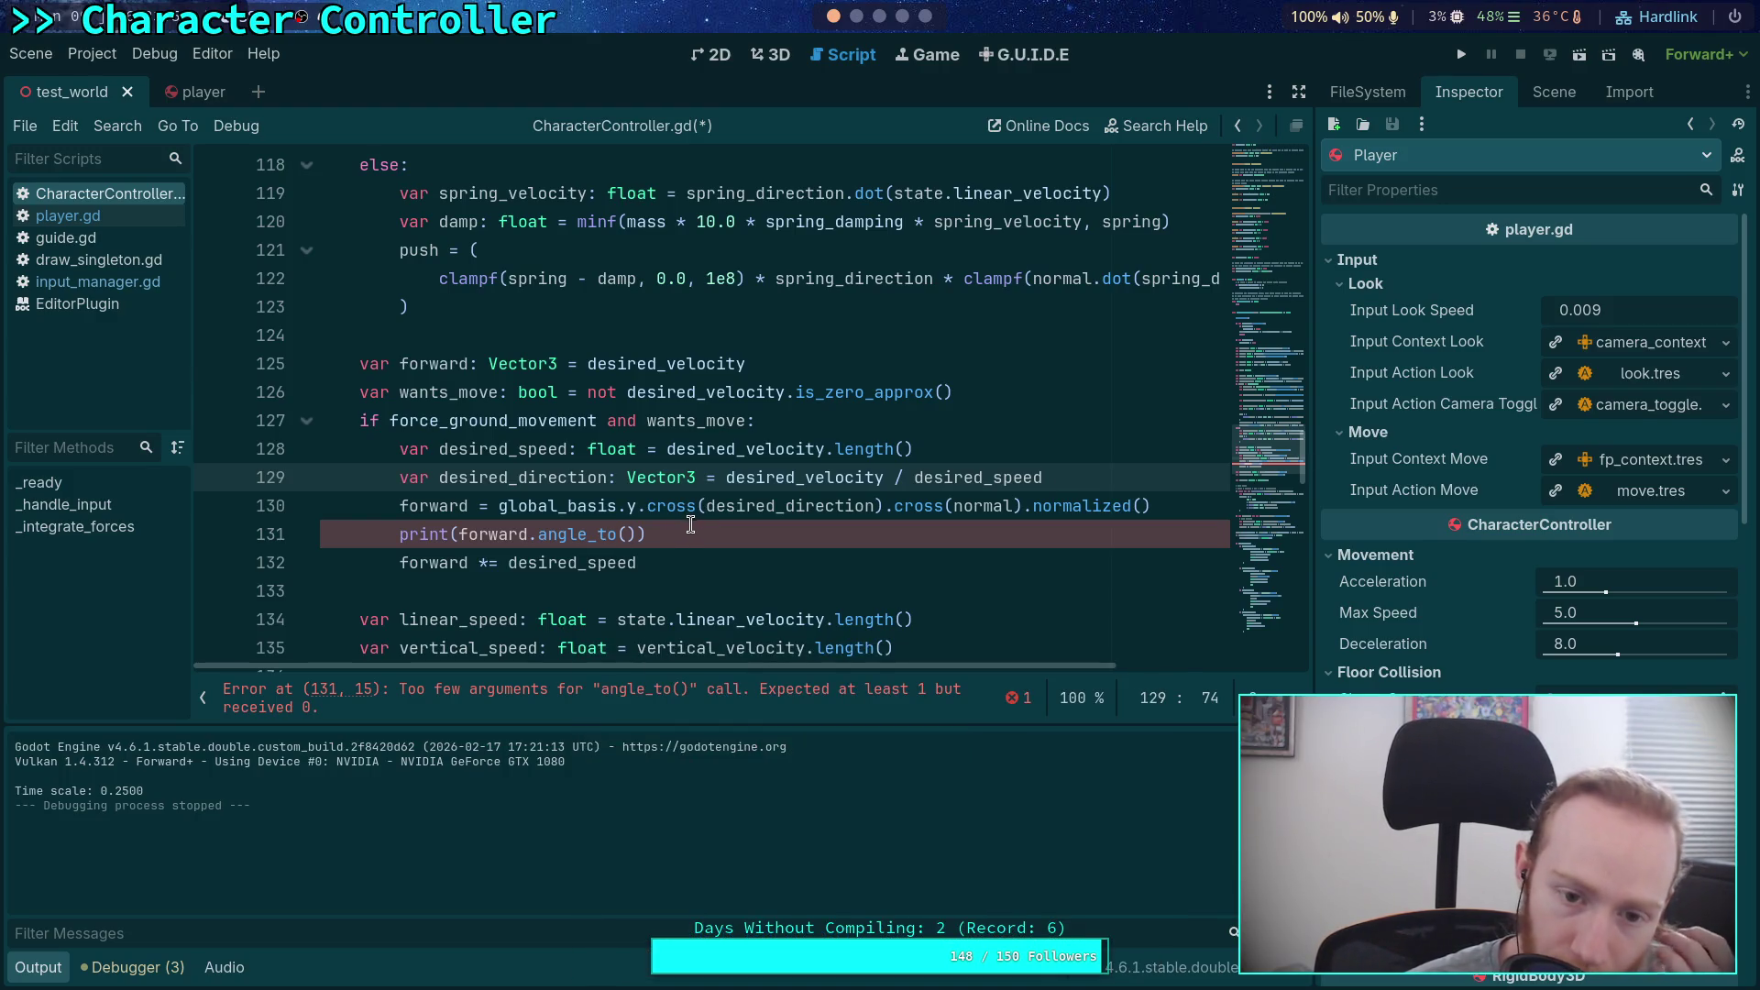
{"action": "left_click", "coordinate": [627, 532]}
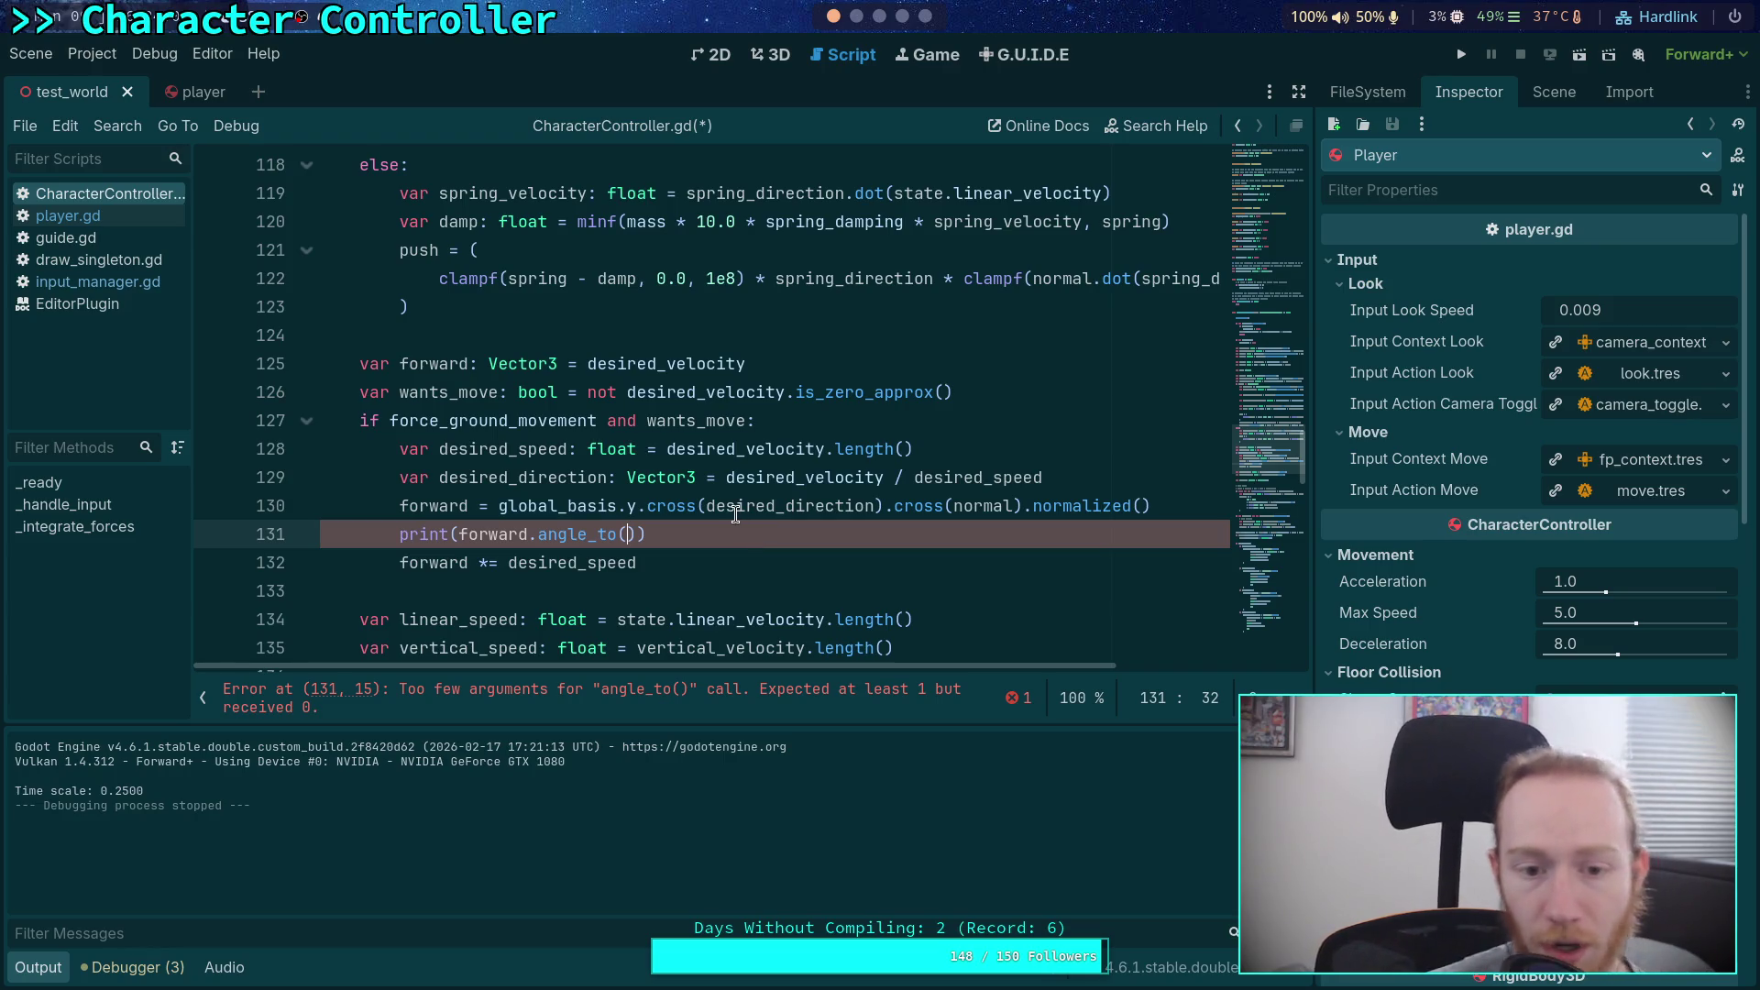
{"action": "left_click_drag", "start_coordinate": [794, 532], "coordinate": [1154, 505]}
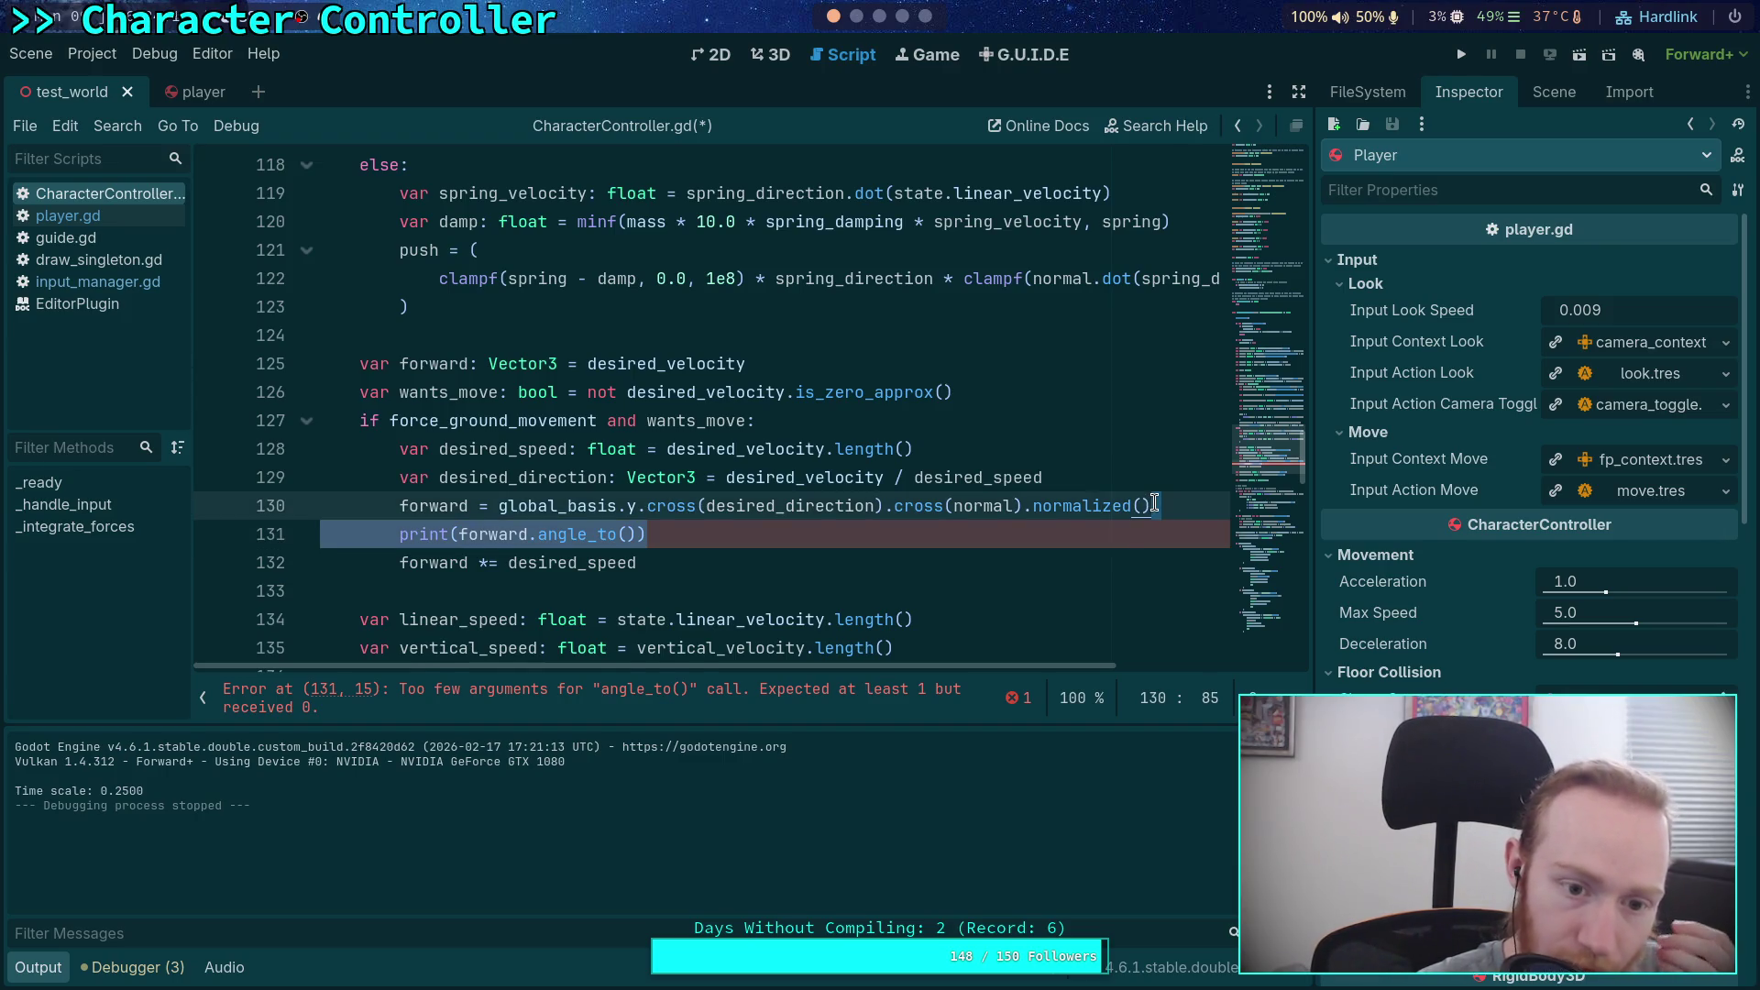
{"action": "key", "text": "BackSpace"}
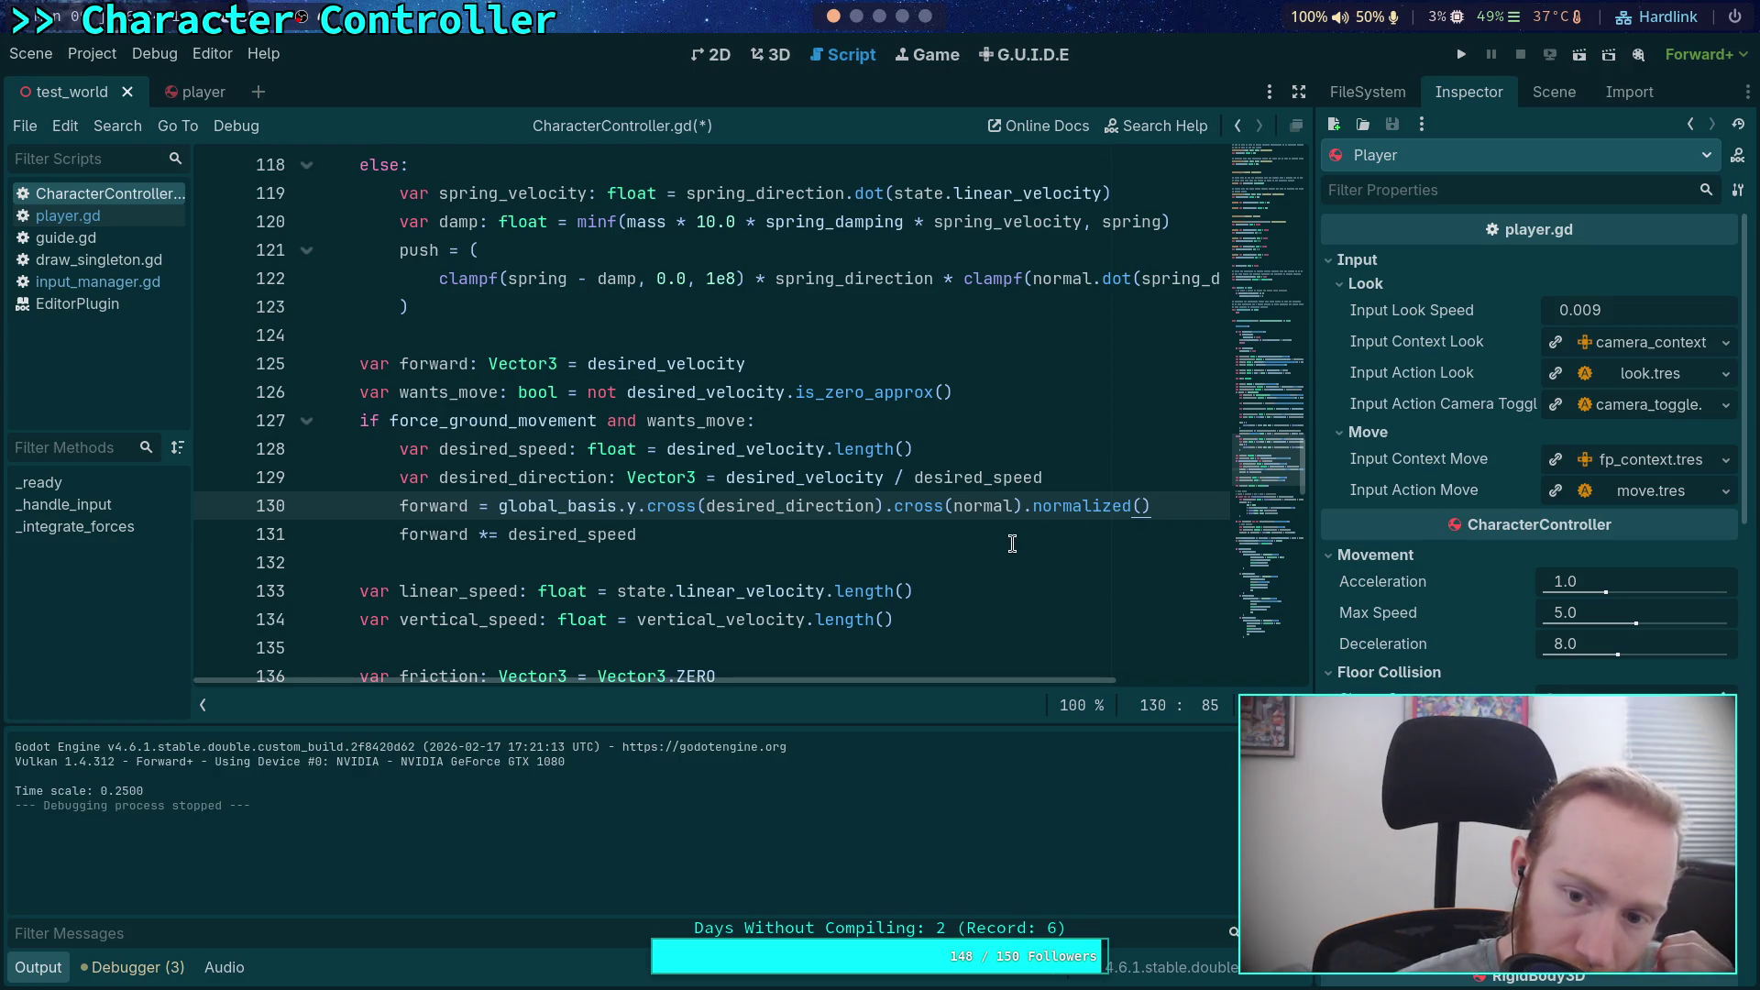
{"action": "scroll", "coordinate": [1012, 543], "scroll_direction": "down", "scroll_amount": 8}
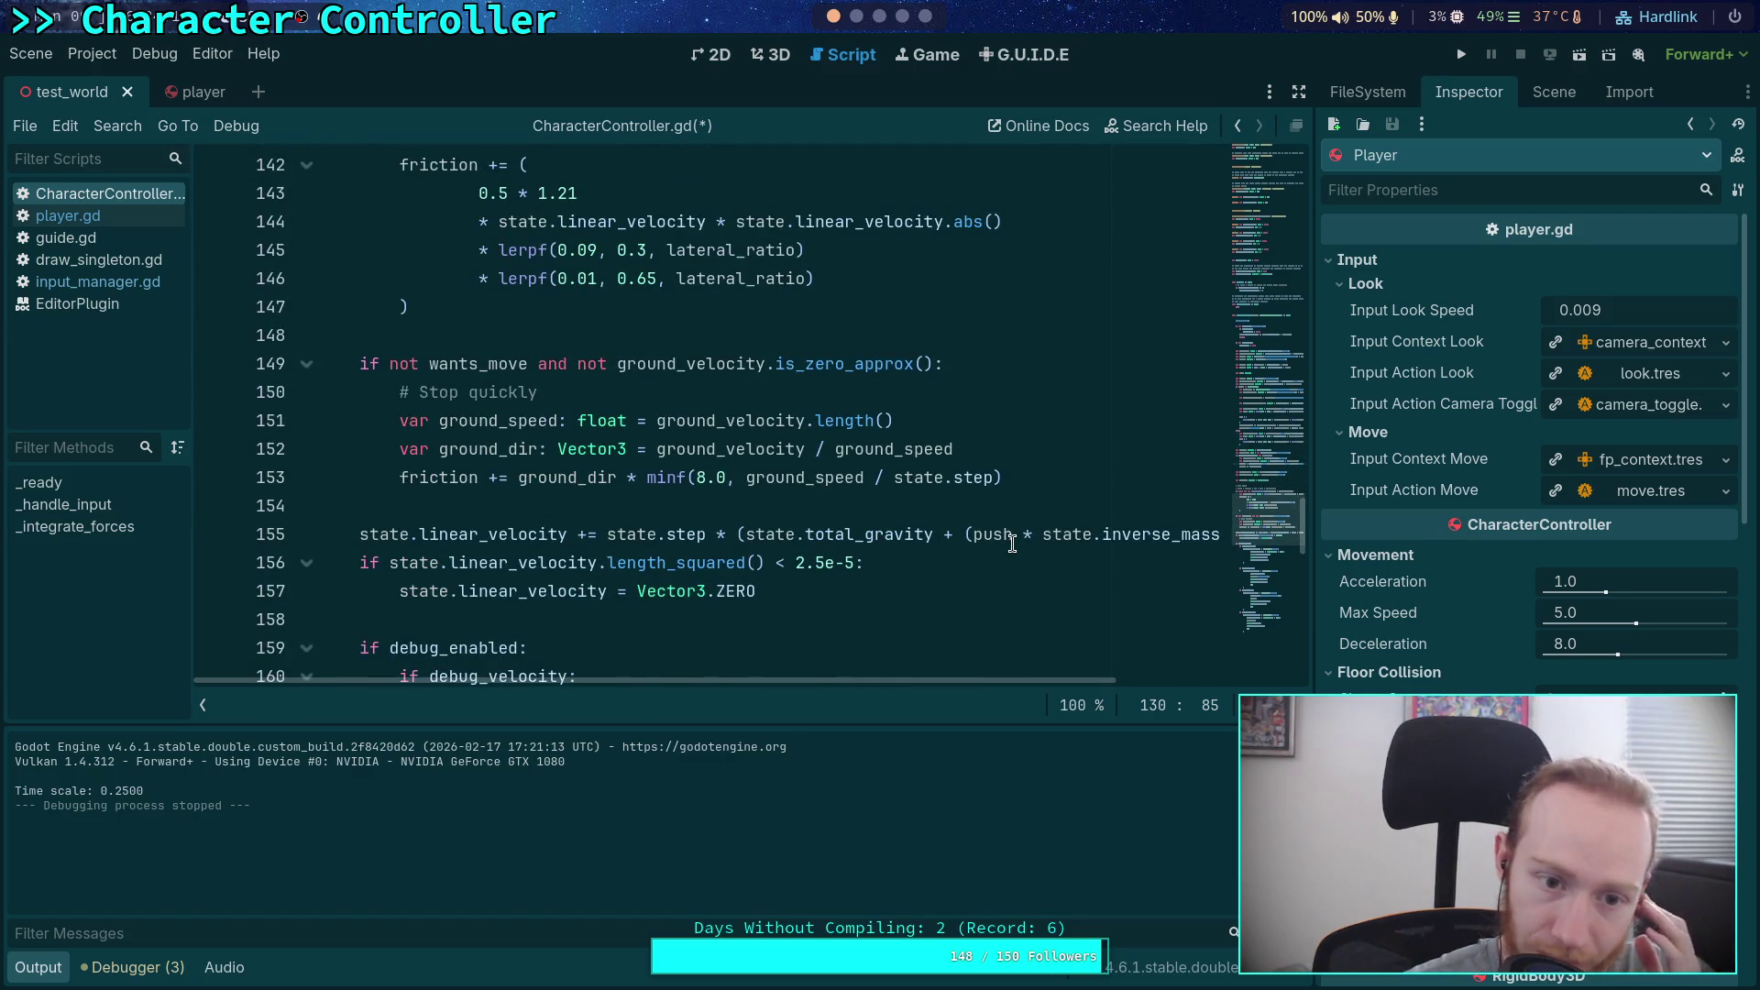
{"action": "scroll", "coordinate": [1012, 543], "scroll_direction": "down", "scroll_amount": 10}
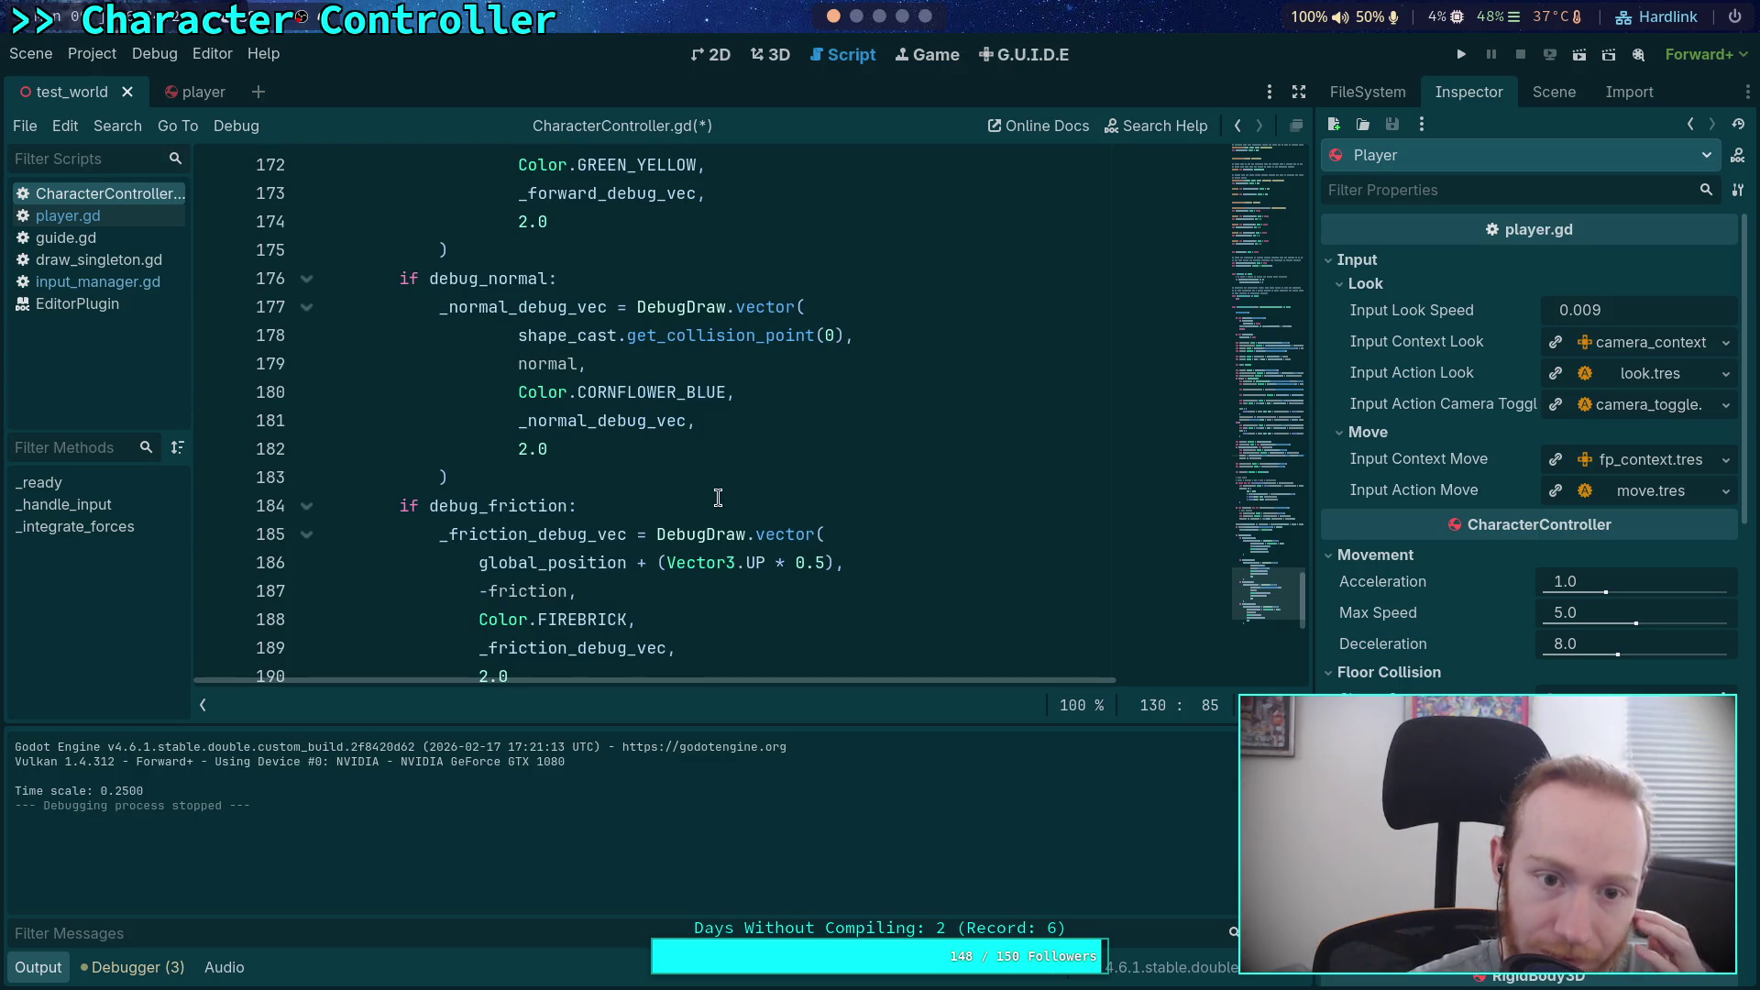
{"action": "scroll", "coordinate": [718, 497], "scroll_direction": "down", "scroll_amount": 2}
{"action": "scroll", "coordinate": [718, 497], "scroll_direction": "up", "scroll_amount": 3}
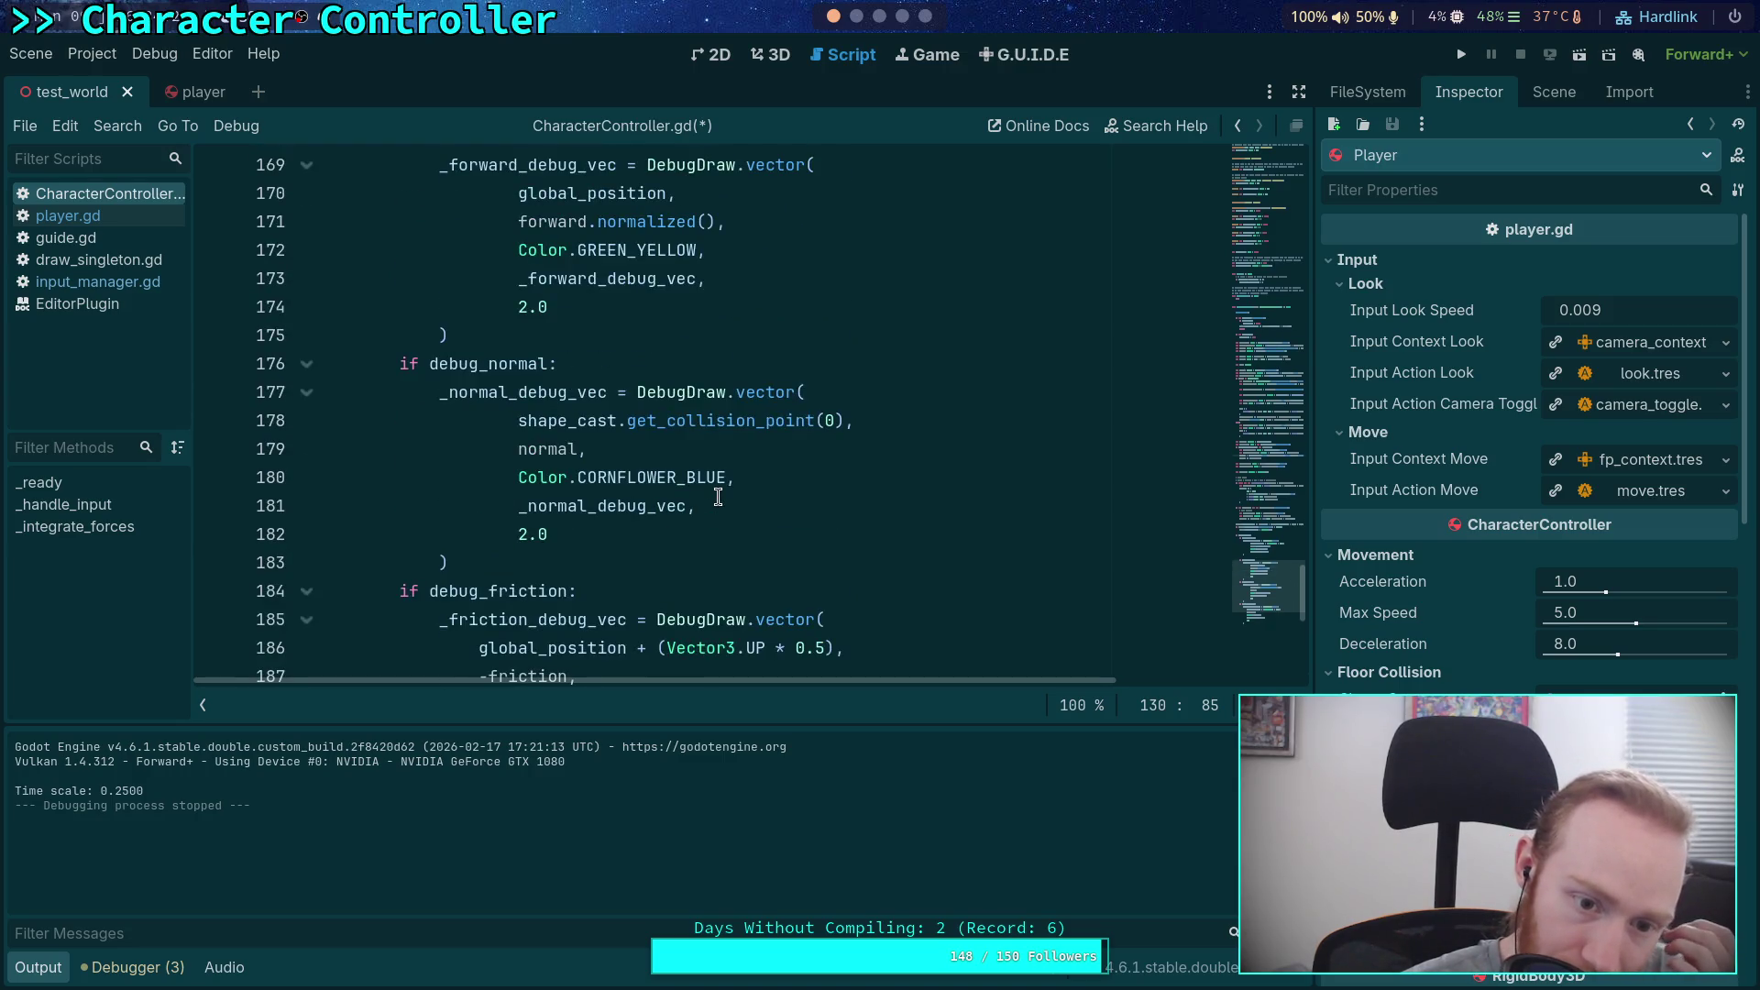
{"action": "scroll", "coordinate": [718, 497], "scroll_direction": "down", "scroll_amount": 1}
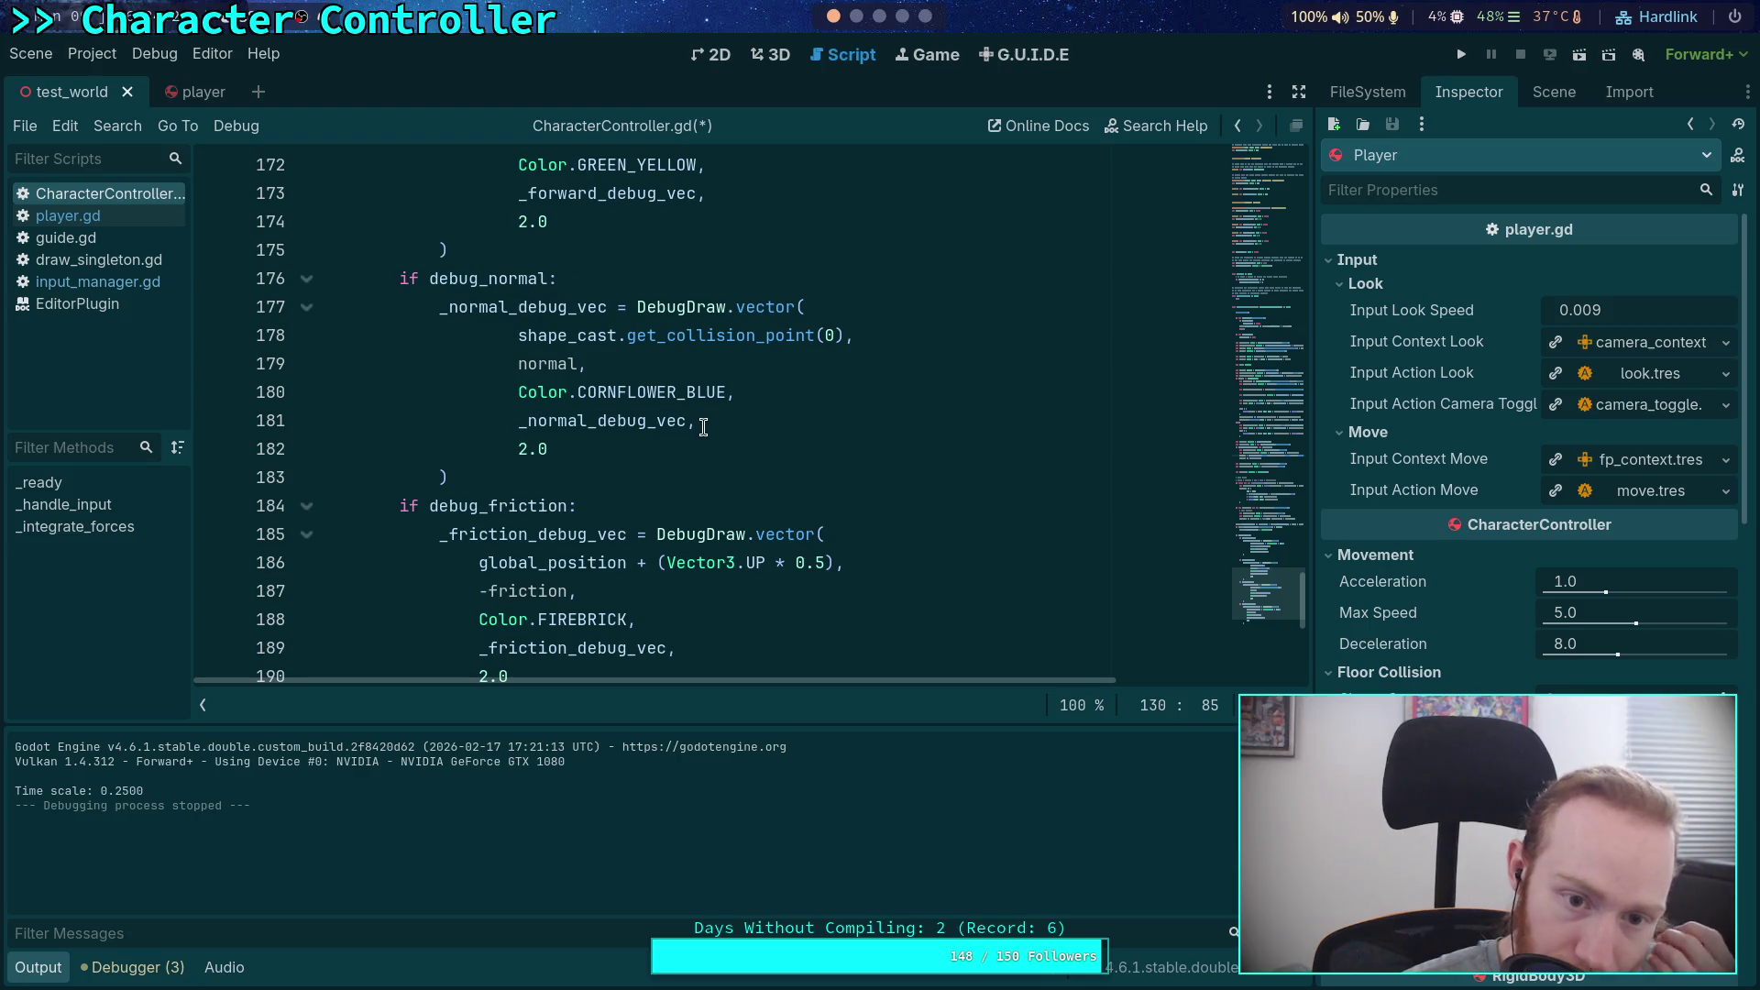
{"action": "left_click", "coordinate": [575, 364]}
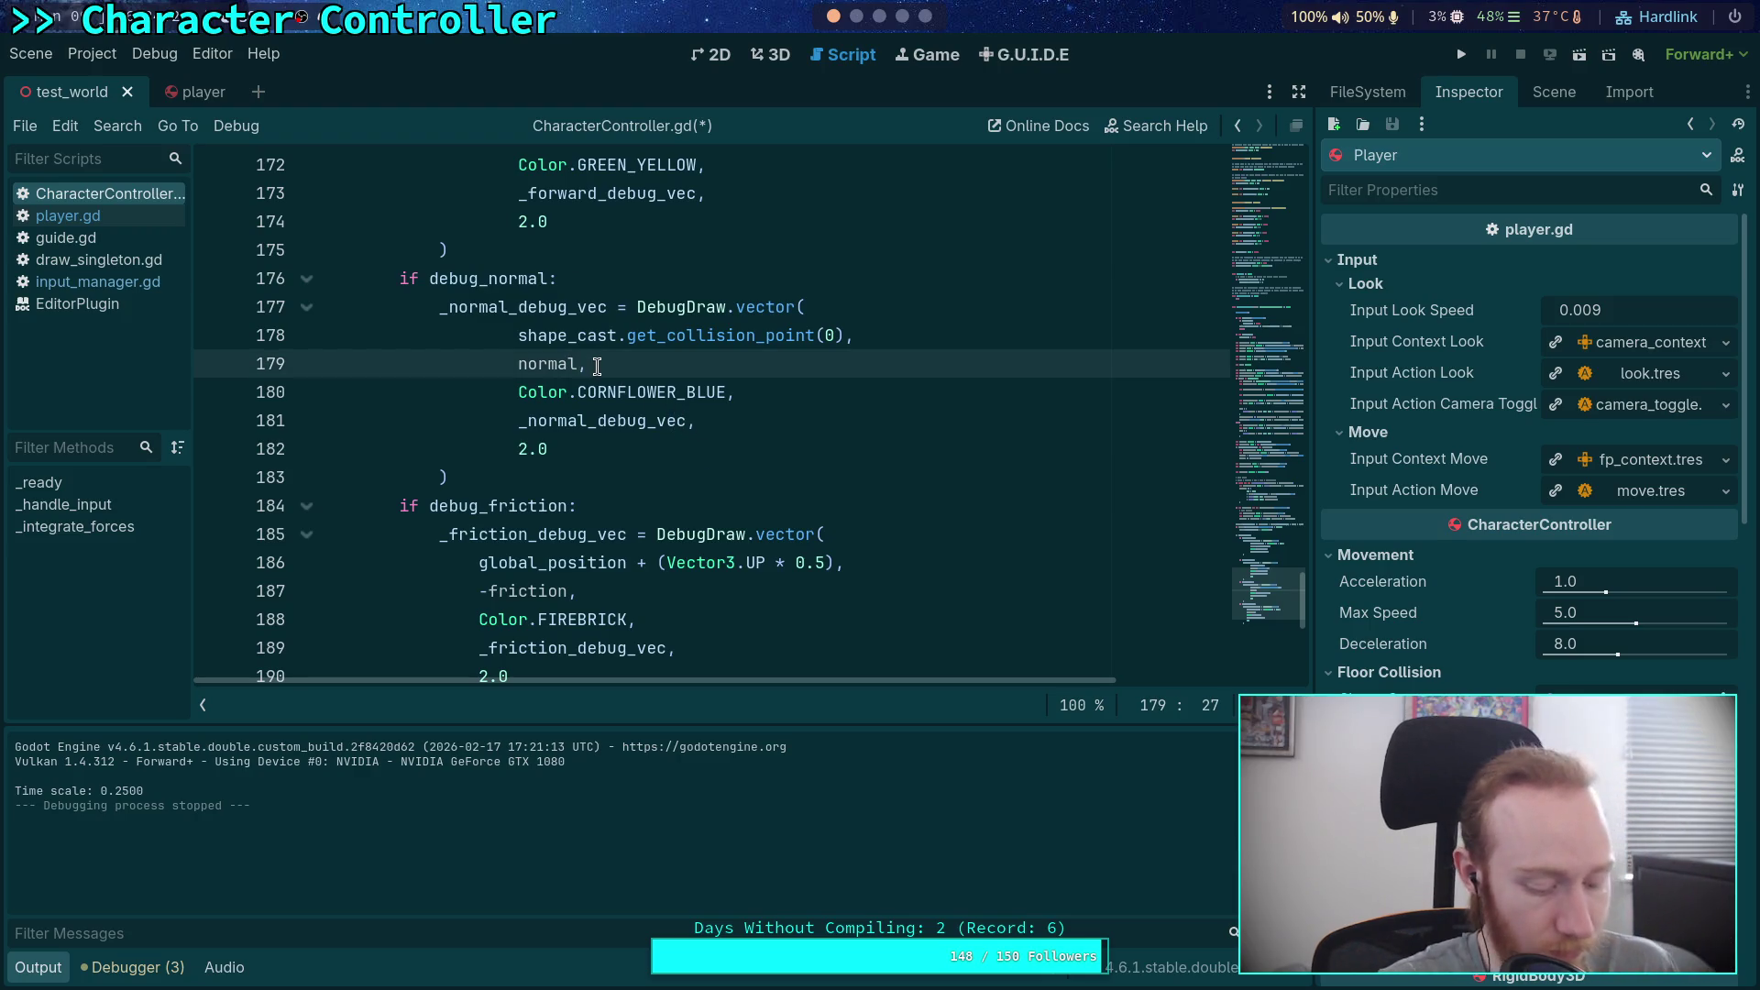
Step: Scale the debug normal on line 179 by 0.5, save, and change the friction arrow offset to 0.4
{"action": "type", "text": "* 0."}
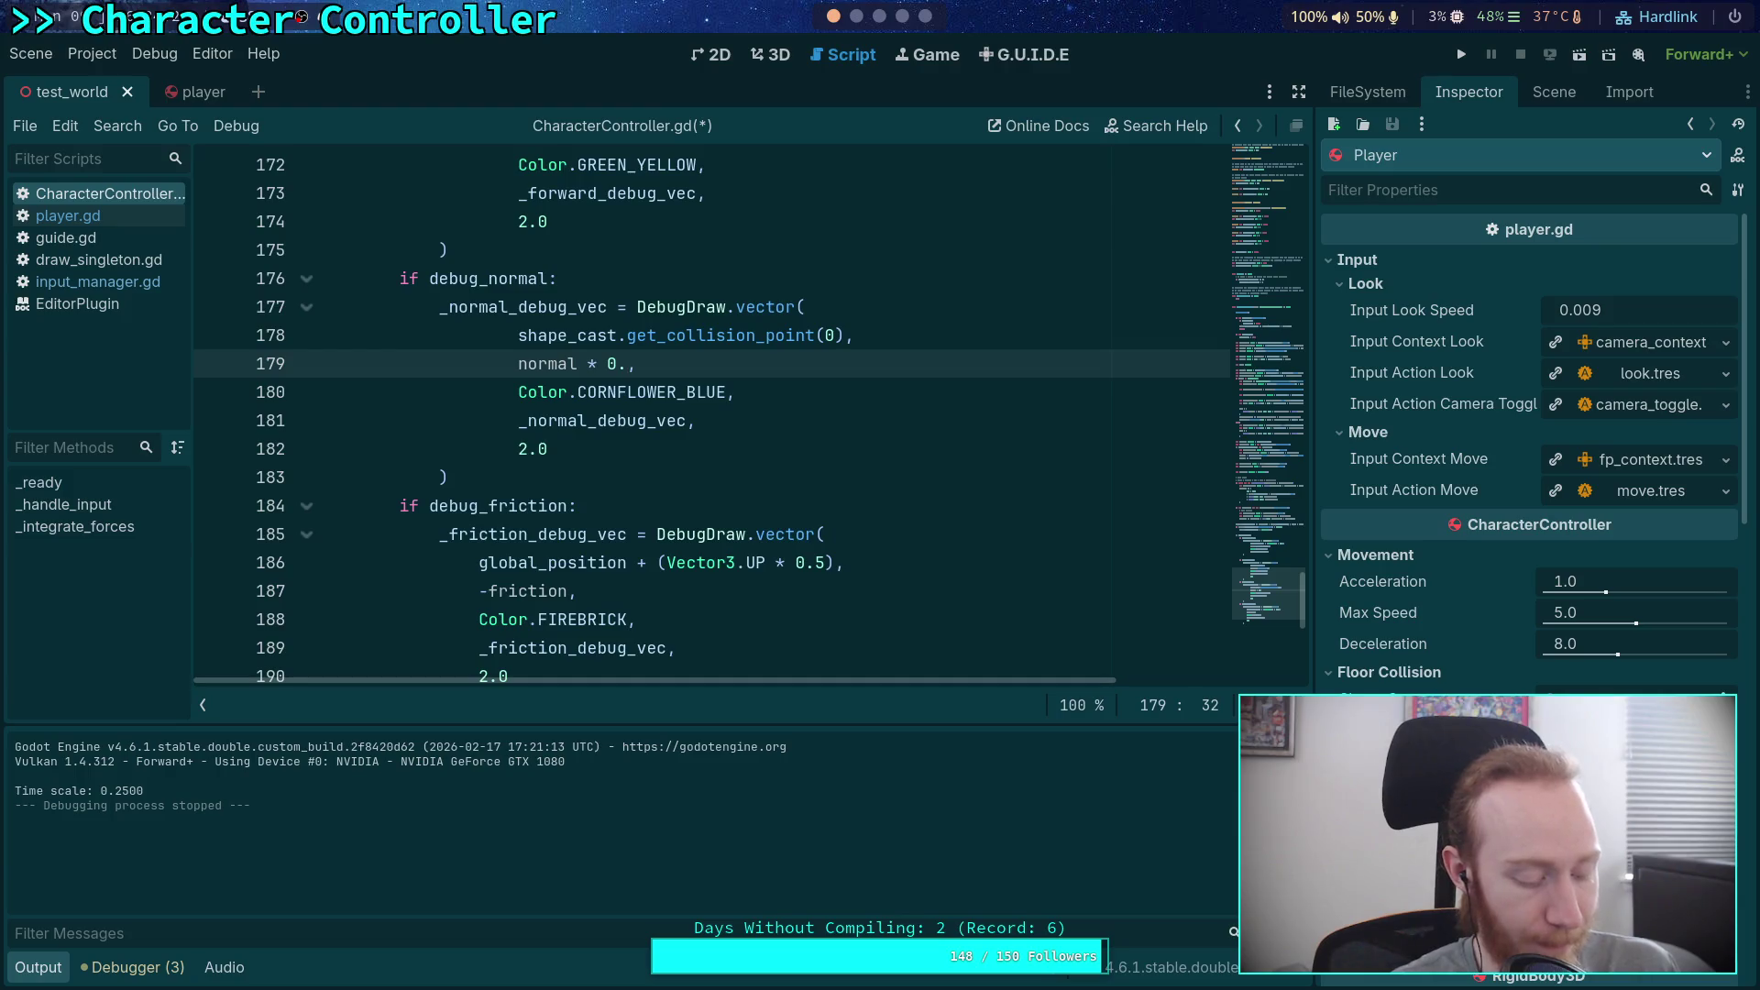
{"action": "type", "text": "5"}
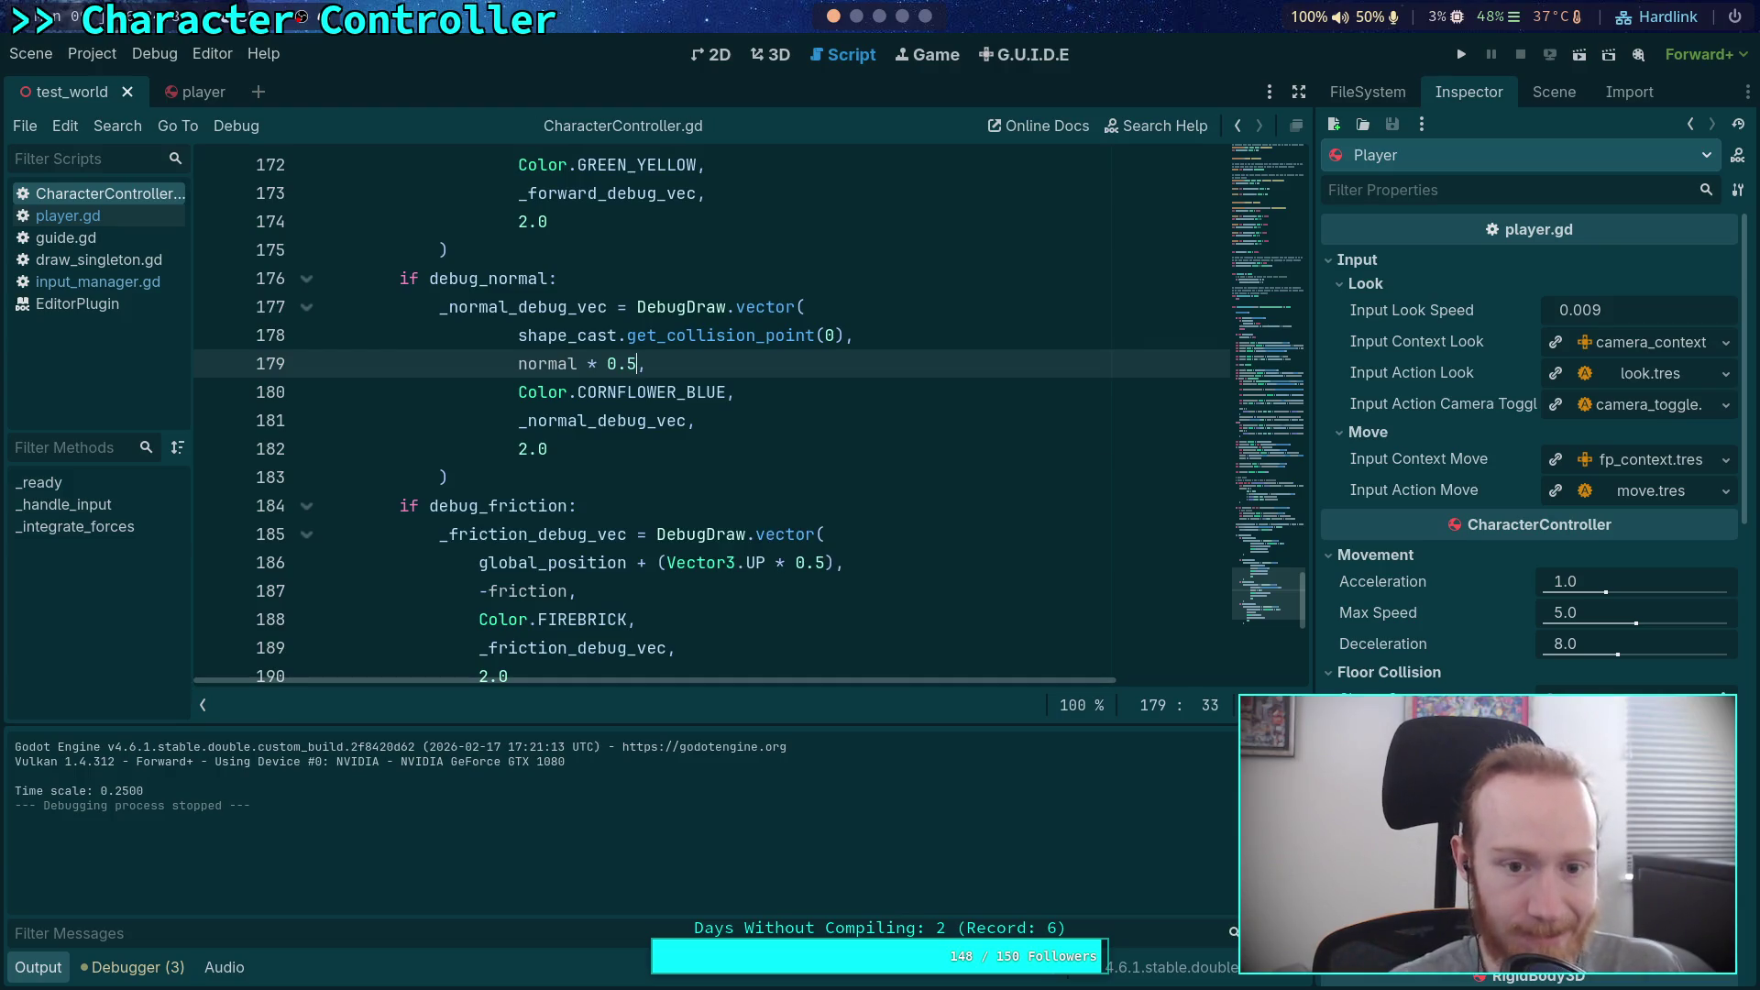
{"action": "key", "text": "ctrl+s"}
{"action": "scroll", "coordinate": [711, 413], "scroll_direction": "down", "scroll_amount": 1}
{"action": "scroll", "coordinate": [533, 387], "scroll_direction": "up", "scroll_amount": 3}
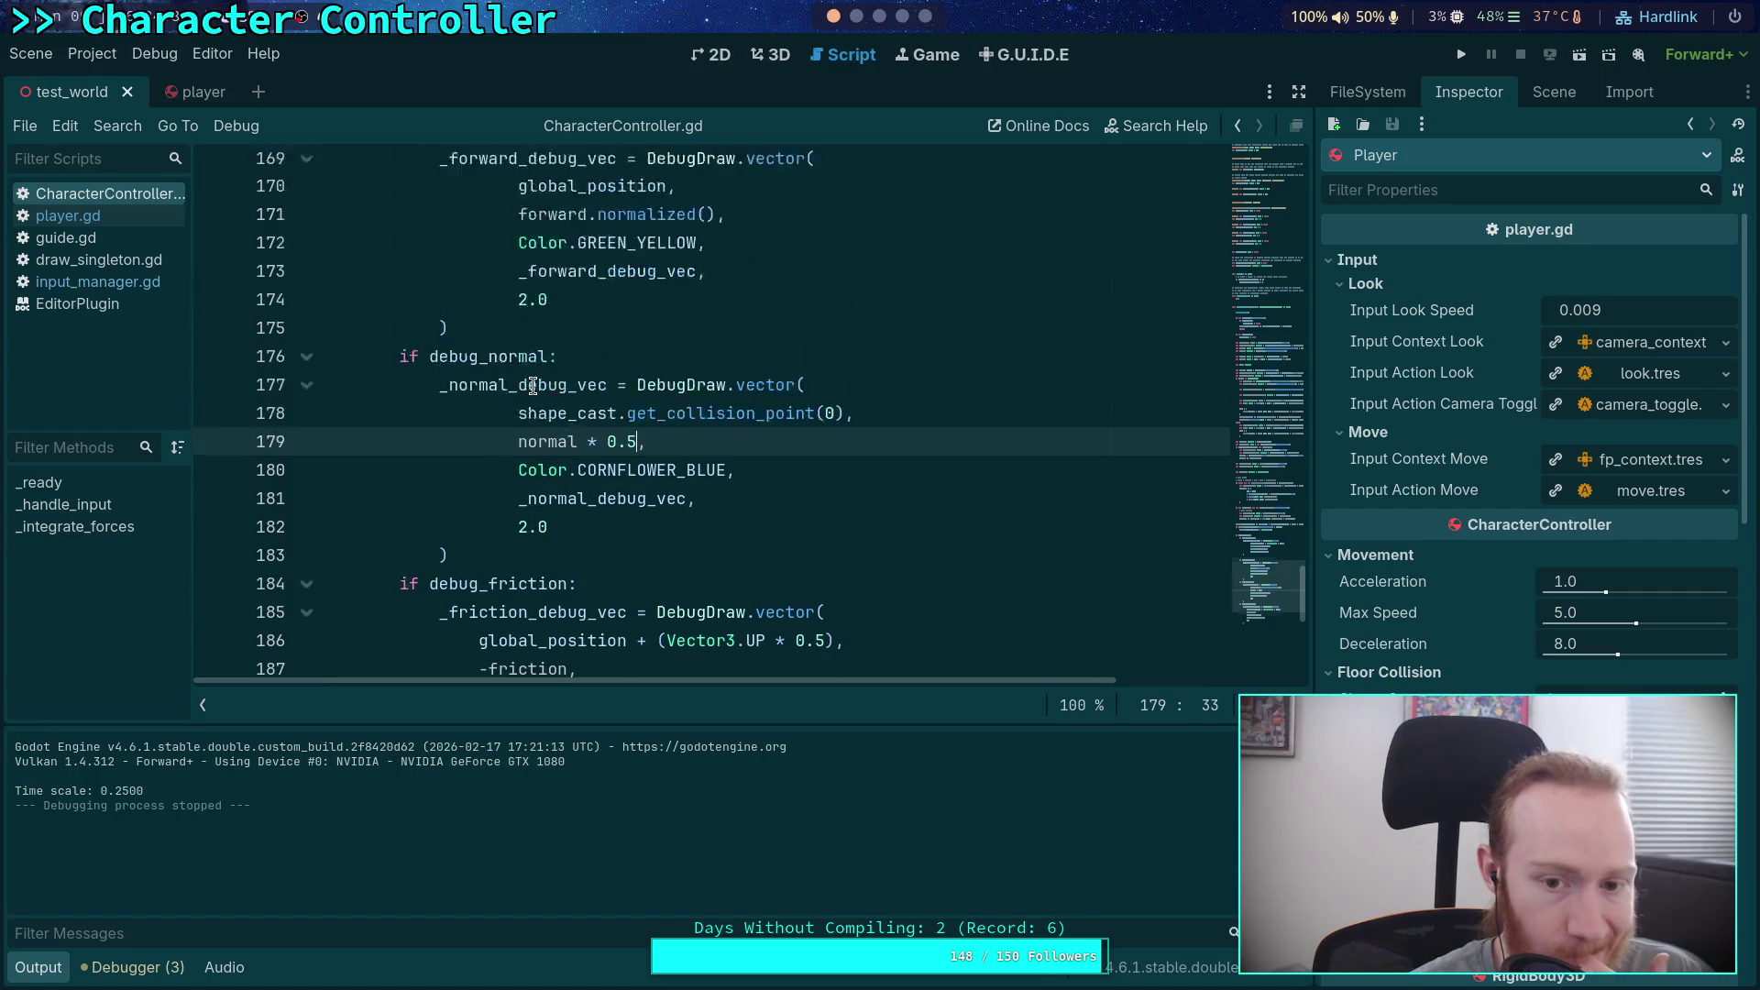
{"action": "scroll", "coordinate": [532, 387], "scroll_direction": "down", "scroll_amount": 1}
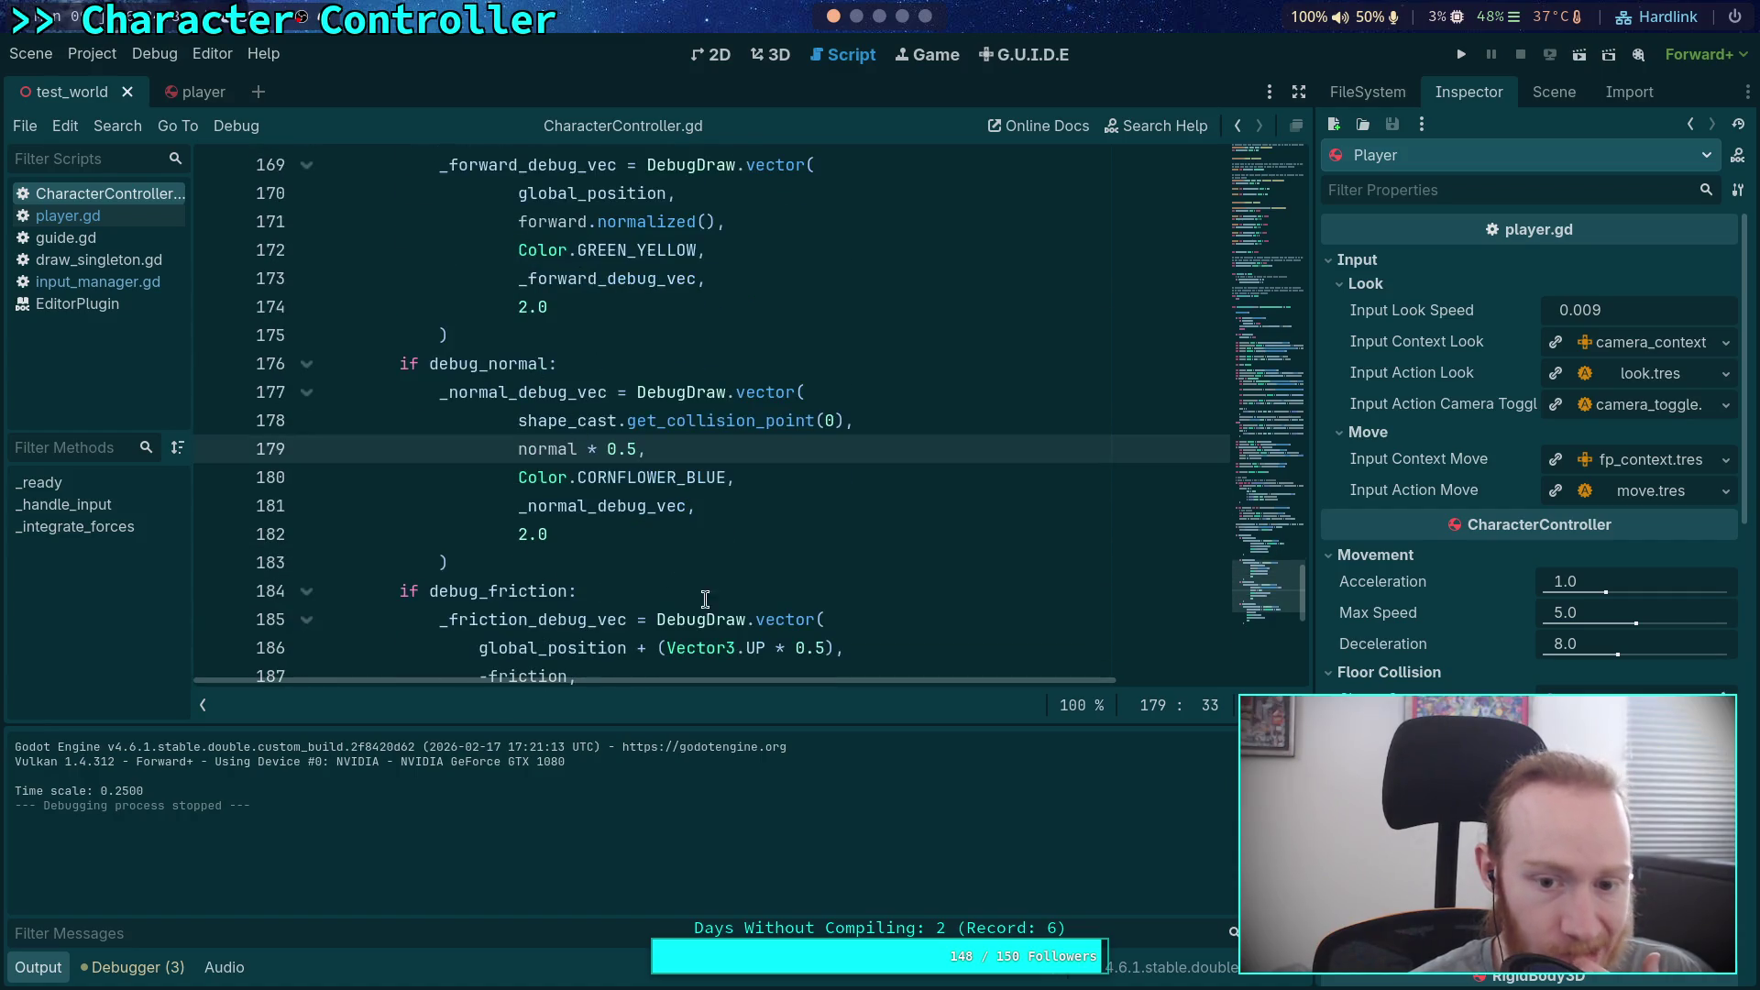
{"action": "double_click", "coordinate": [811, 648]}
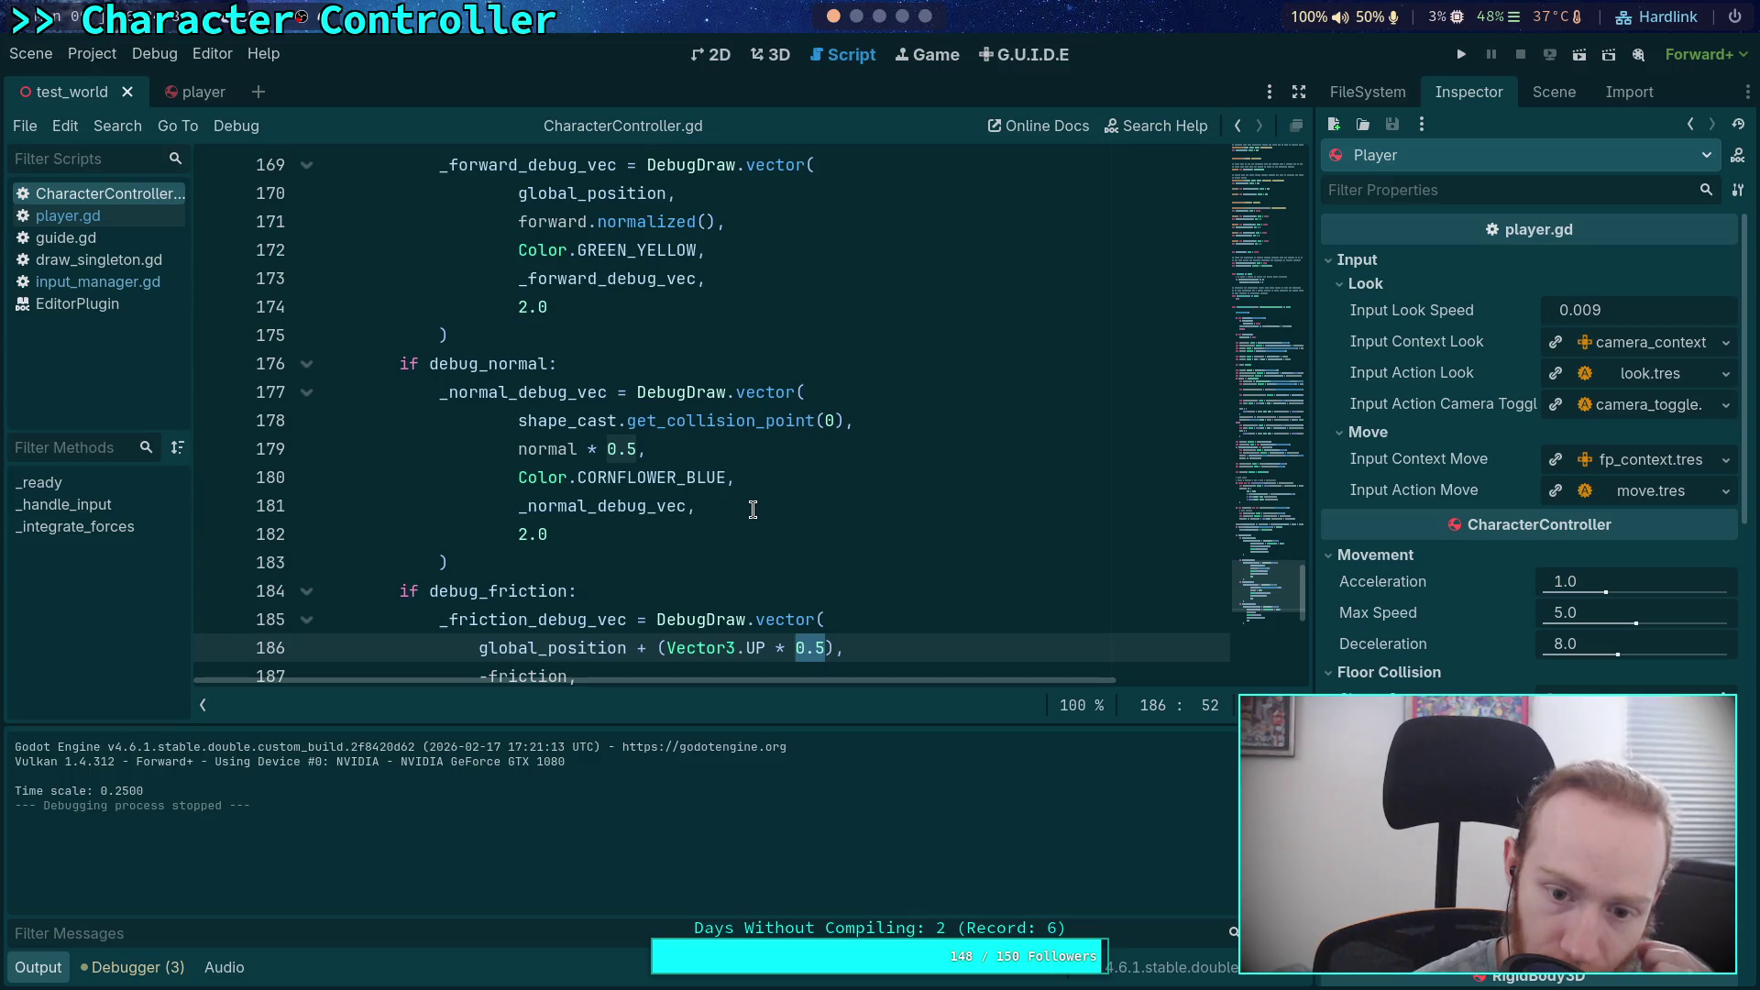
{"action": "left_click", "coordinate": [829, 650]}
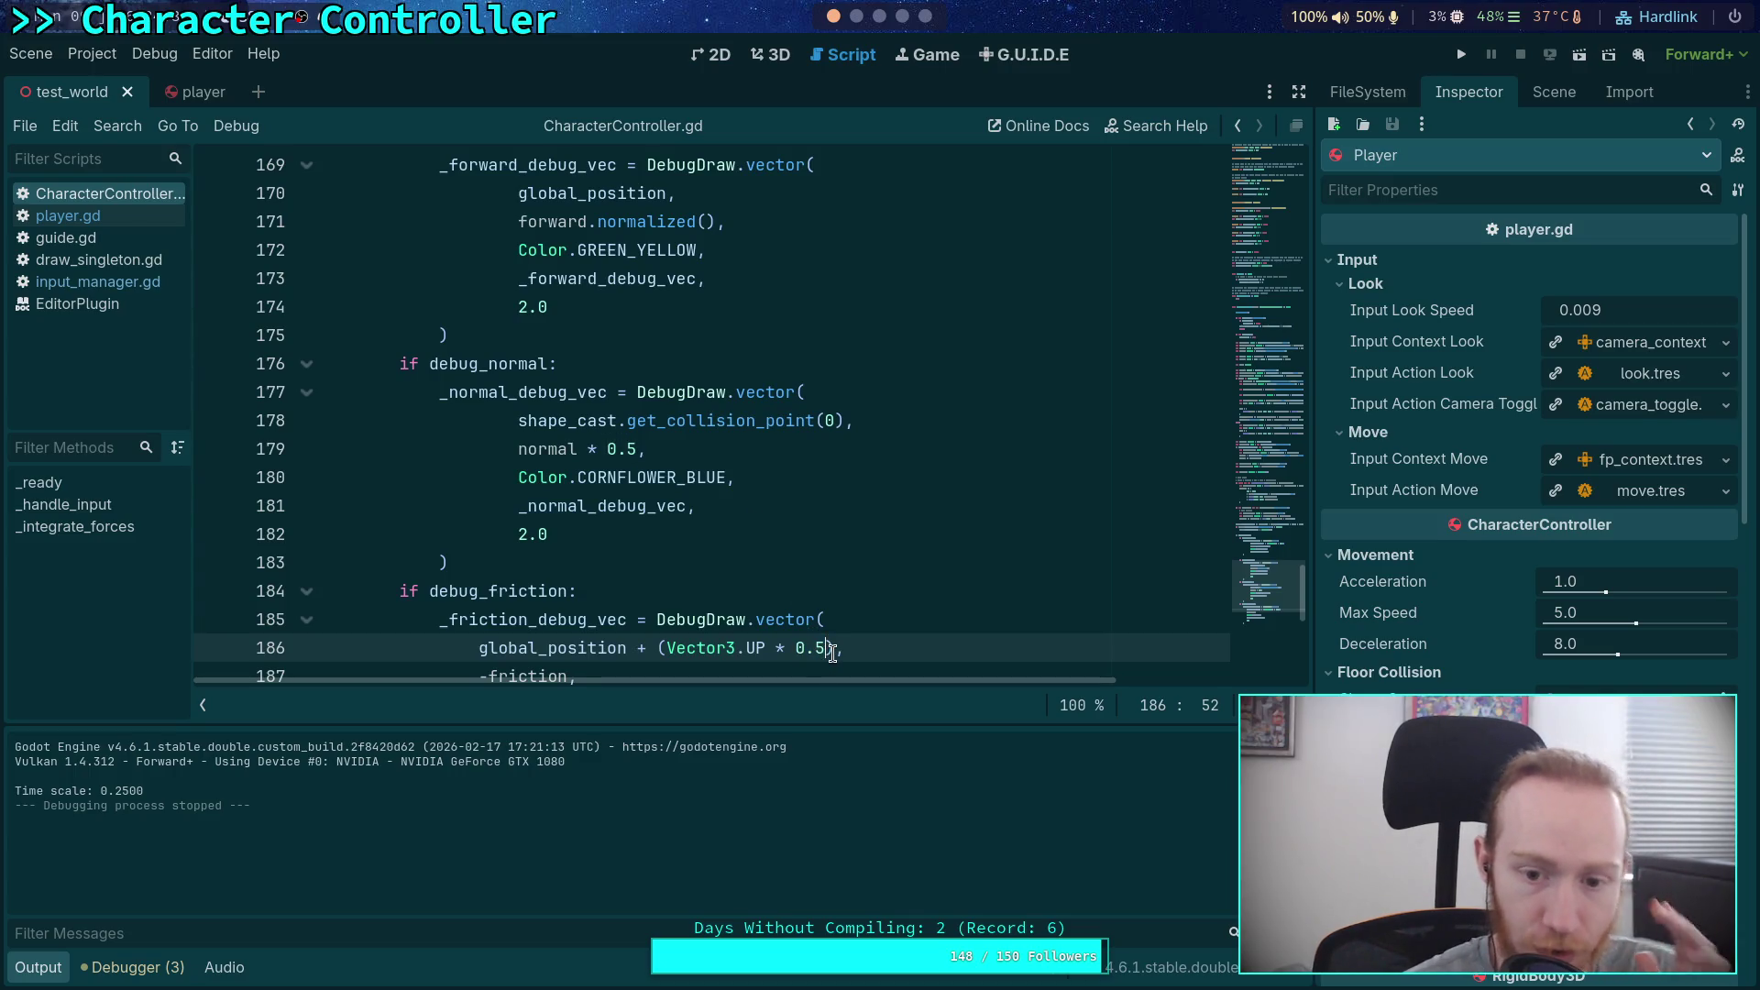
{"action": "key", "text": "BackSpace"}
{"action": "type", "text": "4"}
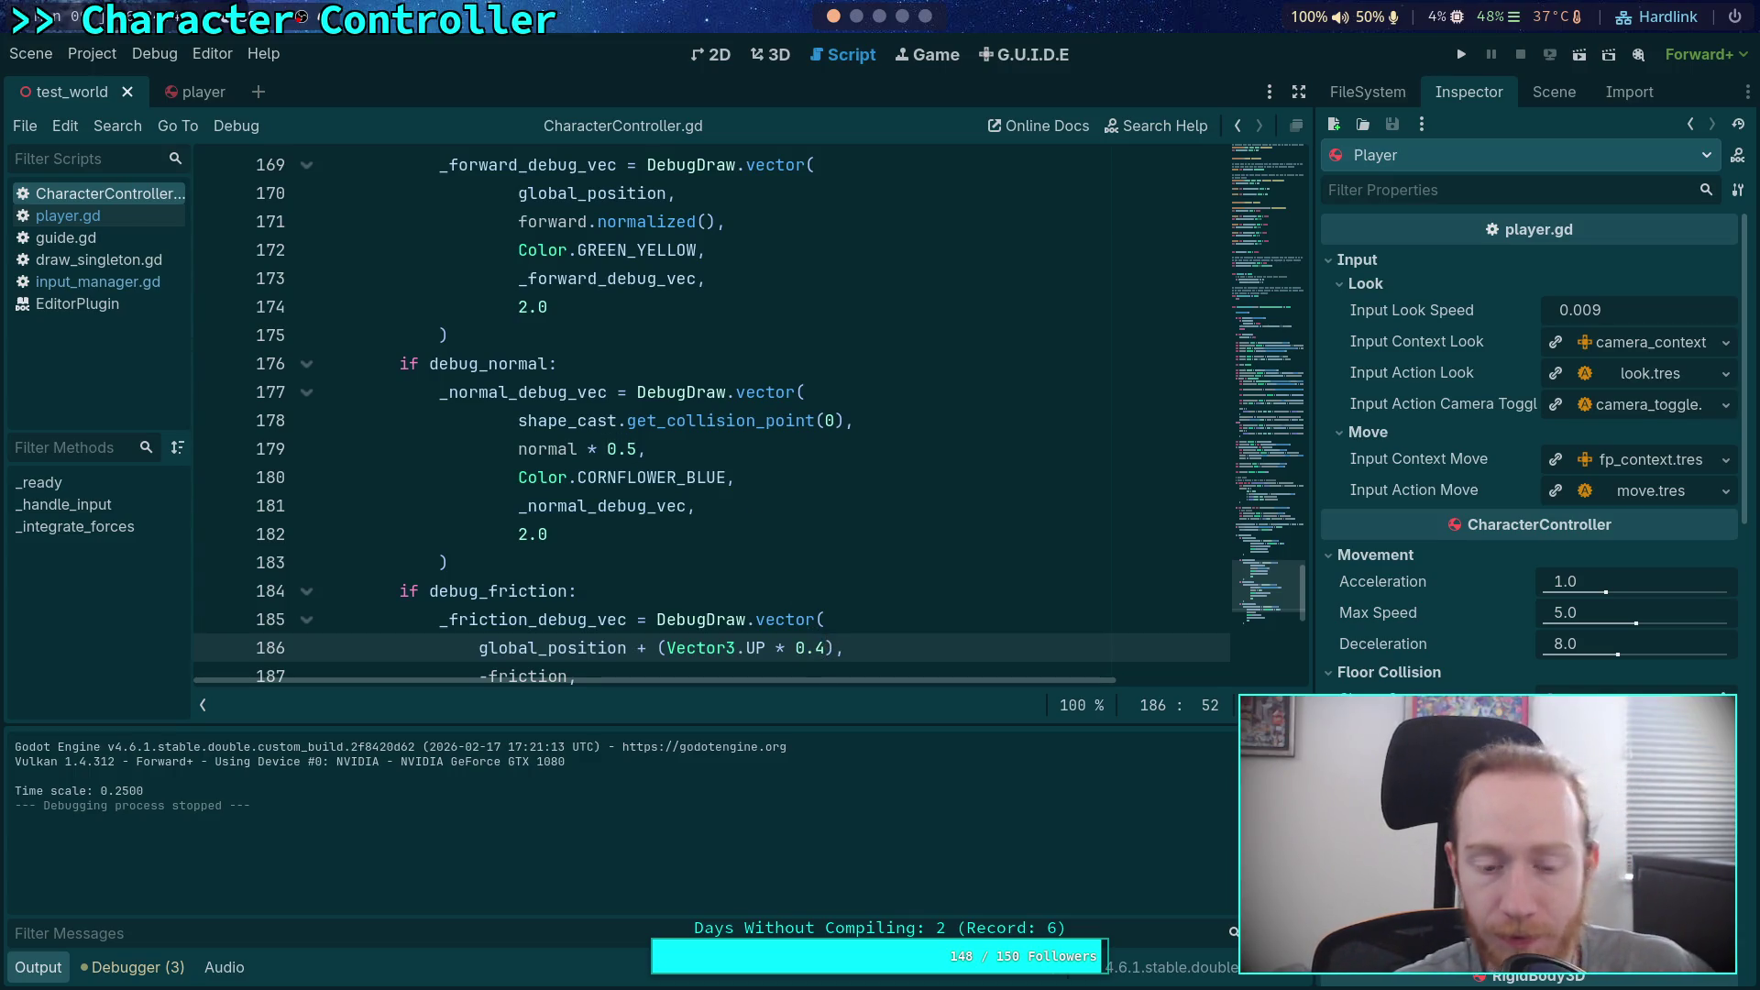
Step: Raise the forward arrow by Vector3.UP * 0.5 on line 170, save, and test-run the project
{"action": "scroll", "coordinate": [758, 476], "scroll_direction": "up", "scroll_amount": 2}
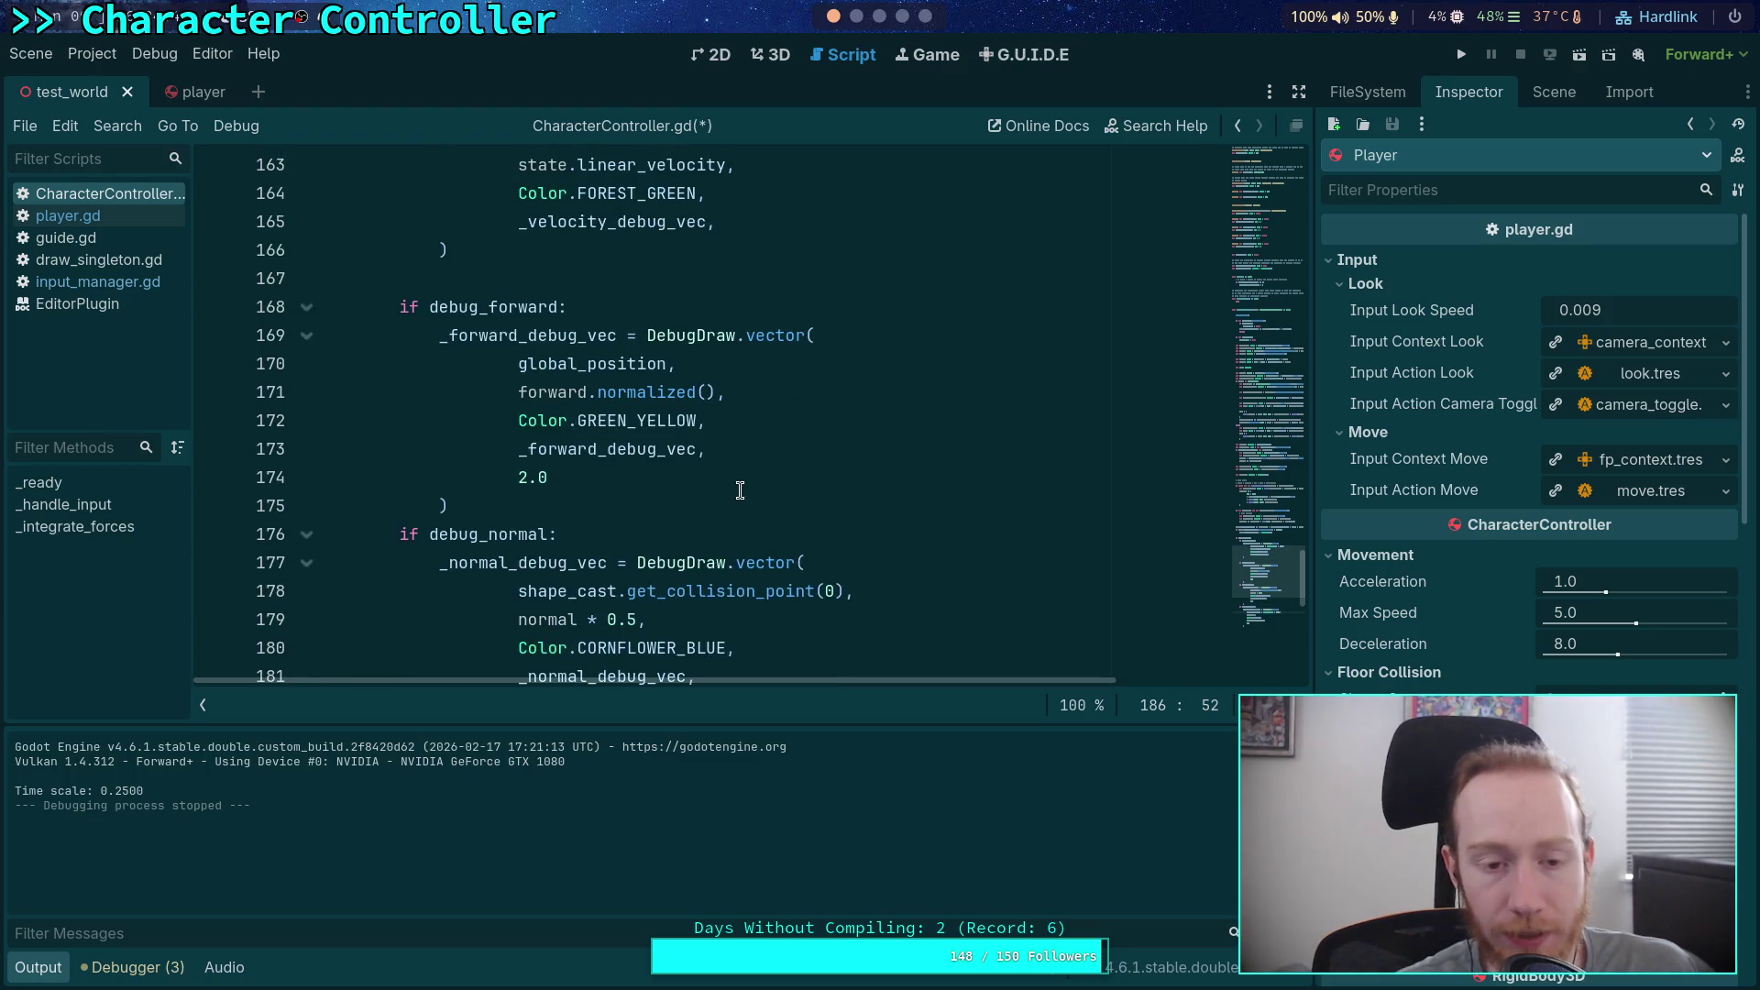
{"action": "scroll", "coordinate": [741, 491], "scroll_direction": "up", "scroll_amount": 1}
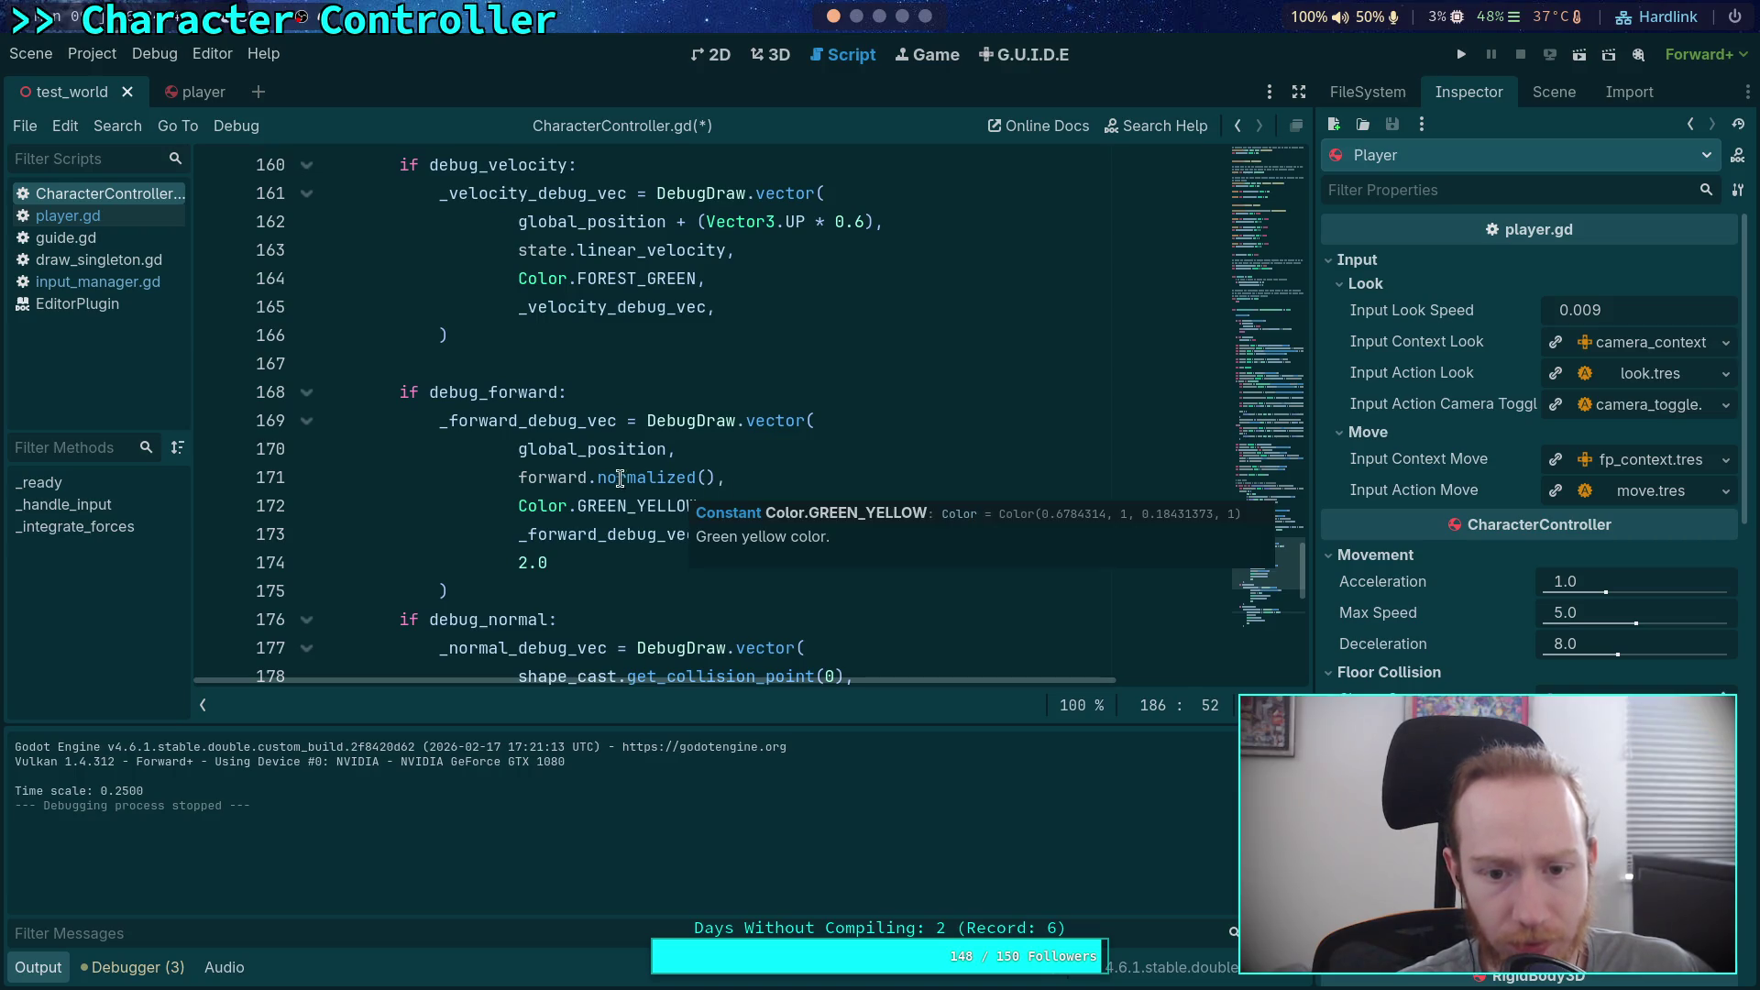
{"action": "left_click", "coordinate": [667, 448]}
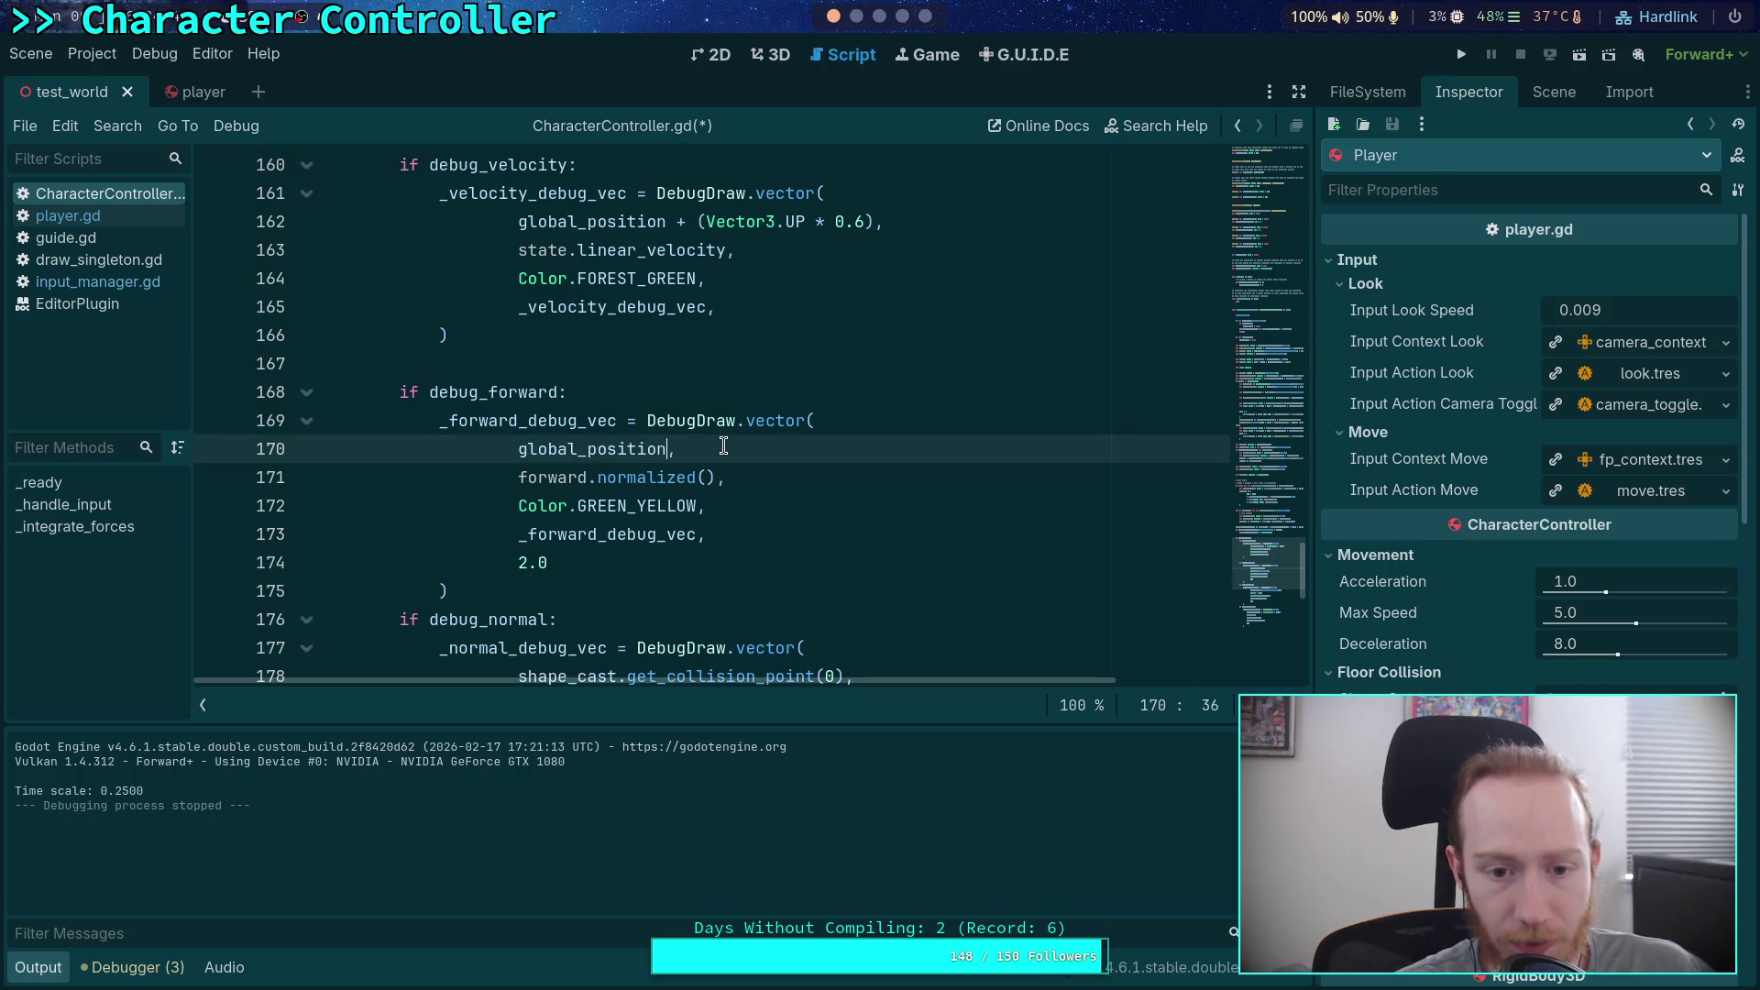
{"action": "type", "text": "+ "}
{"action": "type", "text": "(Vector3"}
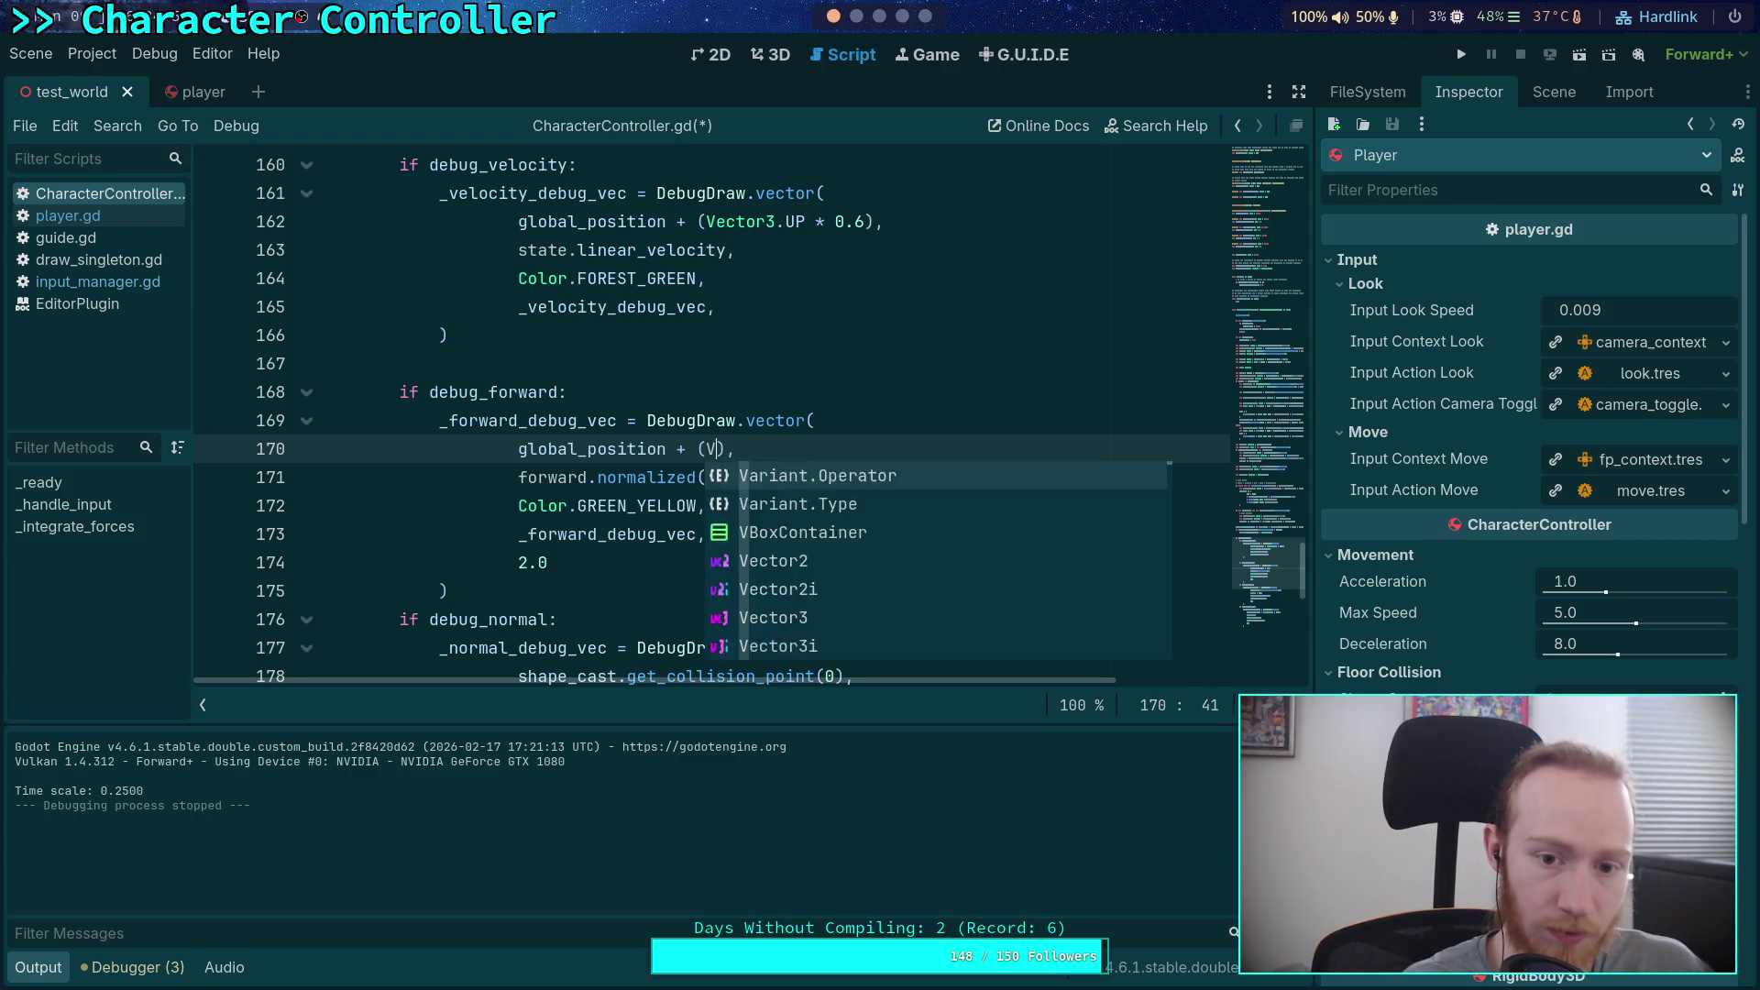
{"action": "type", "text": ".UP * 0.5"}
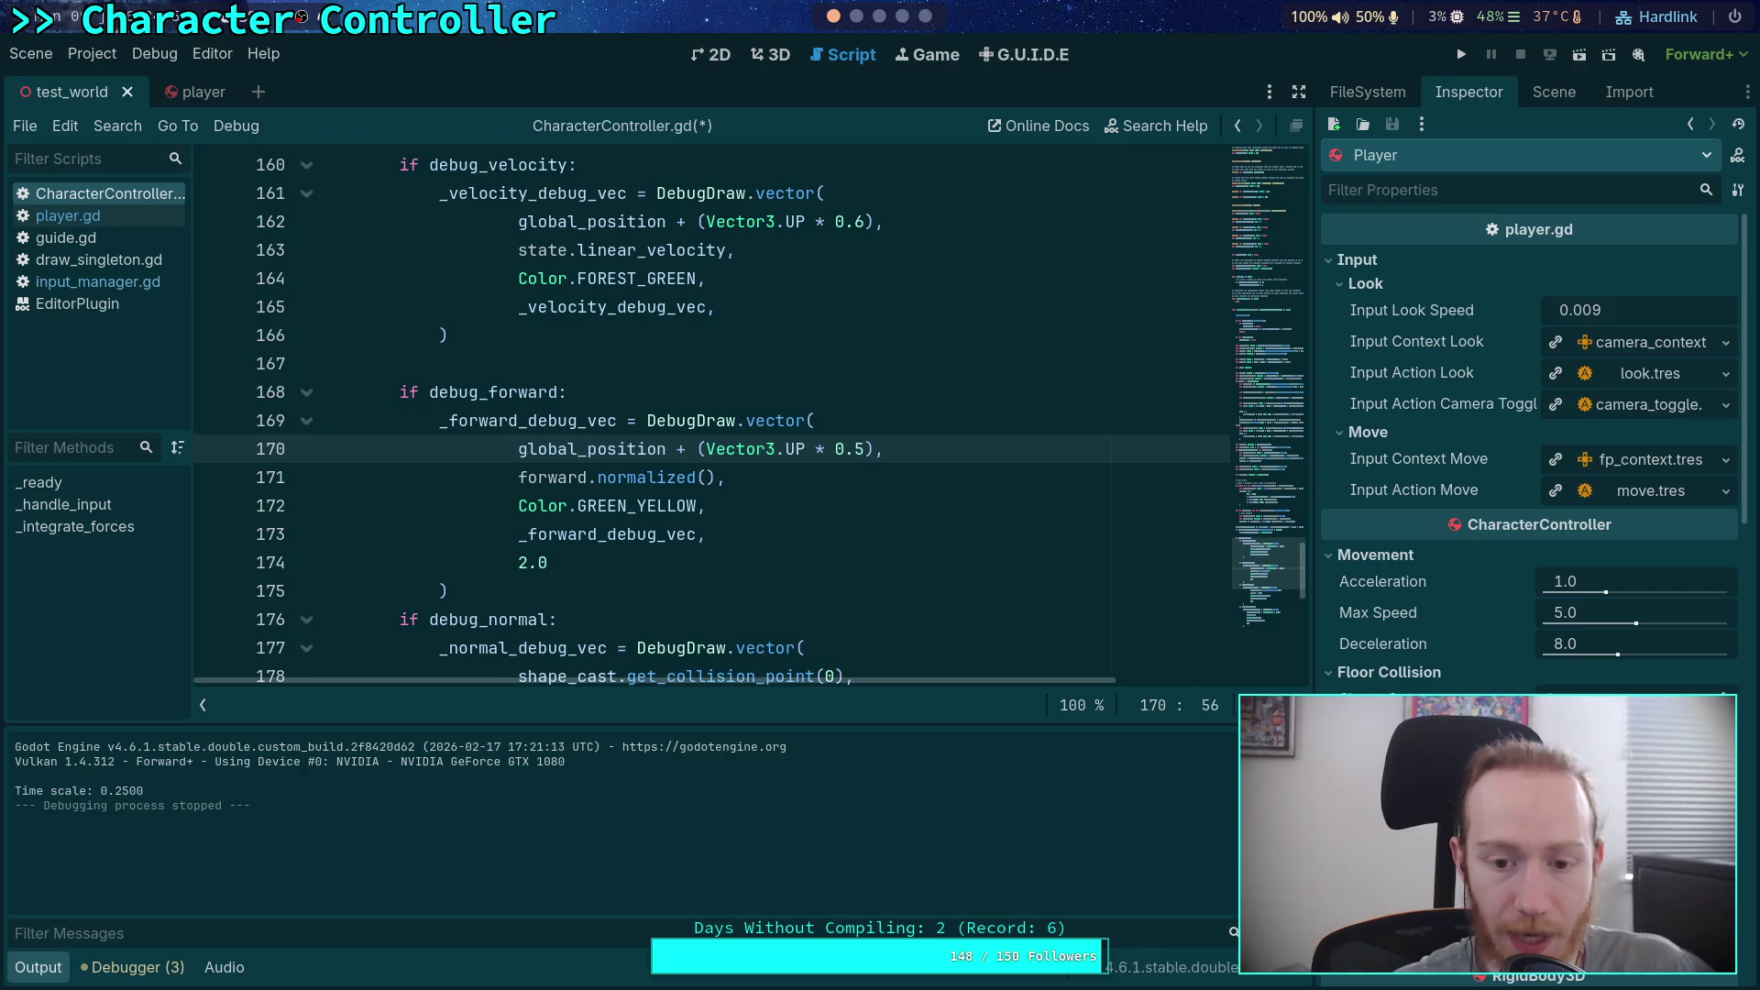
{"action": "mouse_move", "coordinate": [788, 448]}
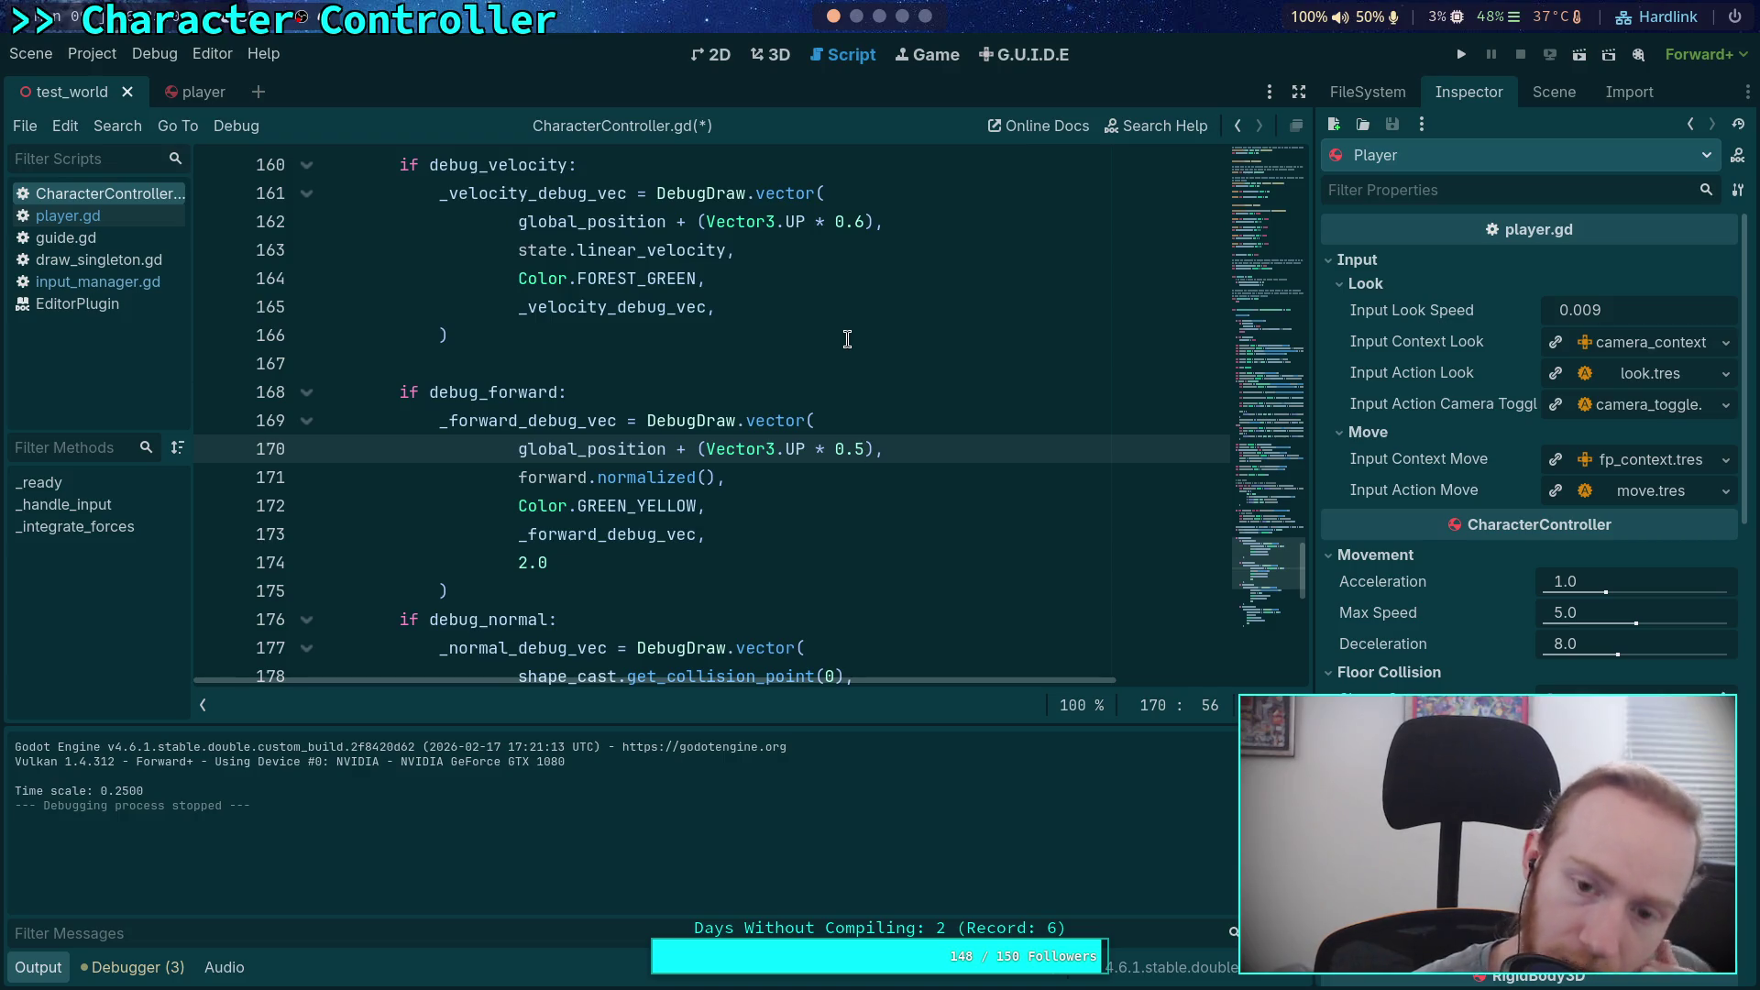
{"action": "key", "text": "ctrl+s"}
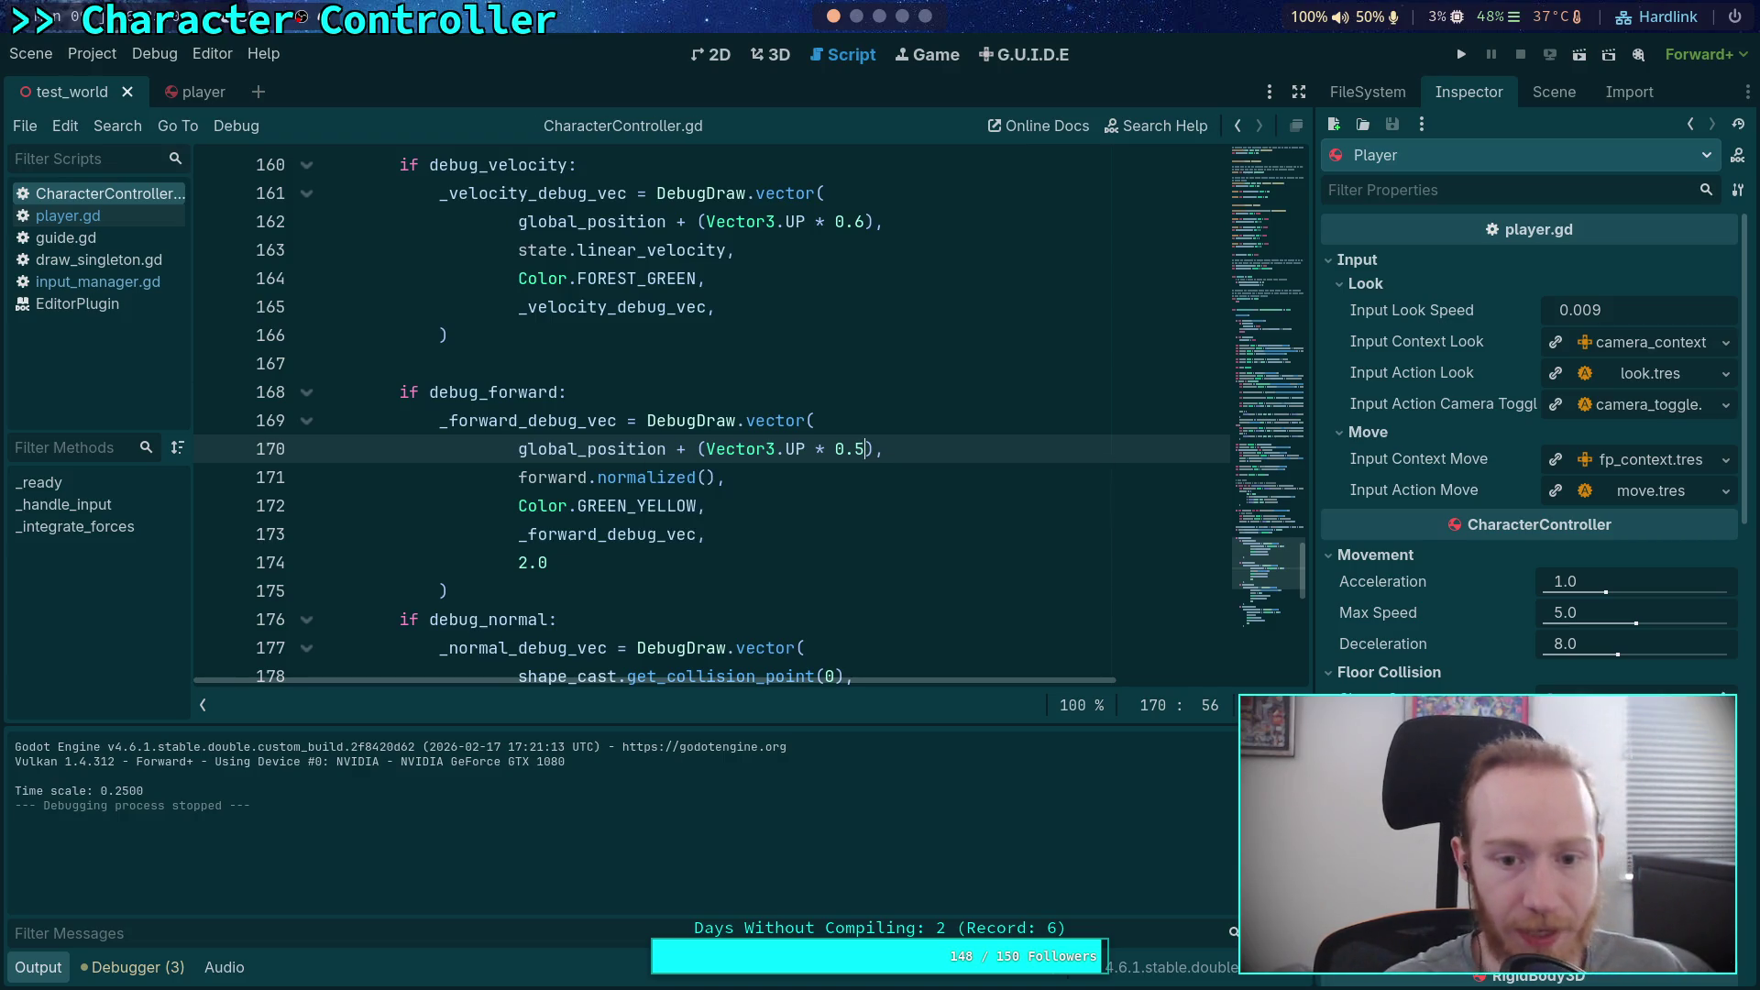
{"action": "left_click", "coordinate": [1462, 55]}
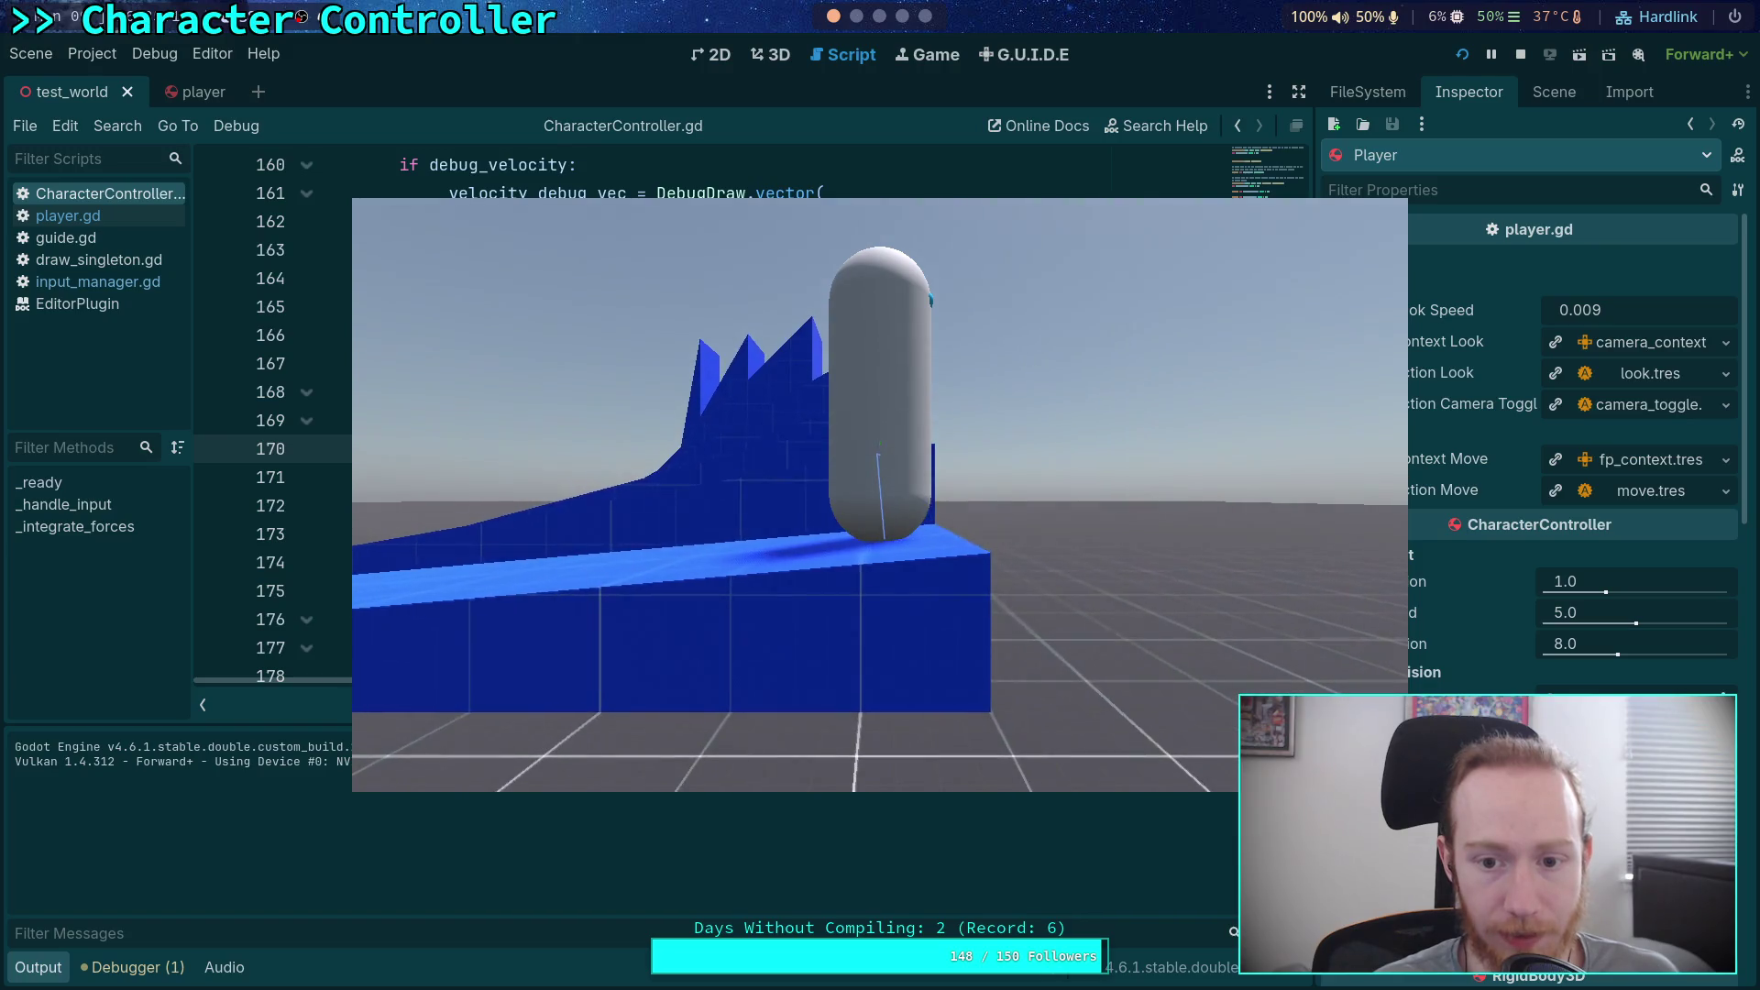
{"action": "key", "text": "t"}
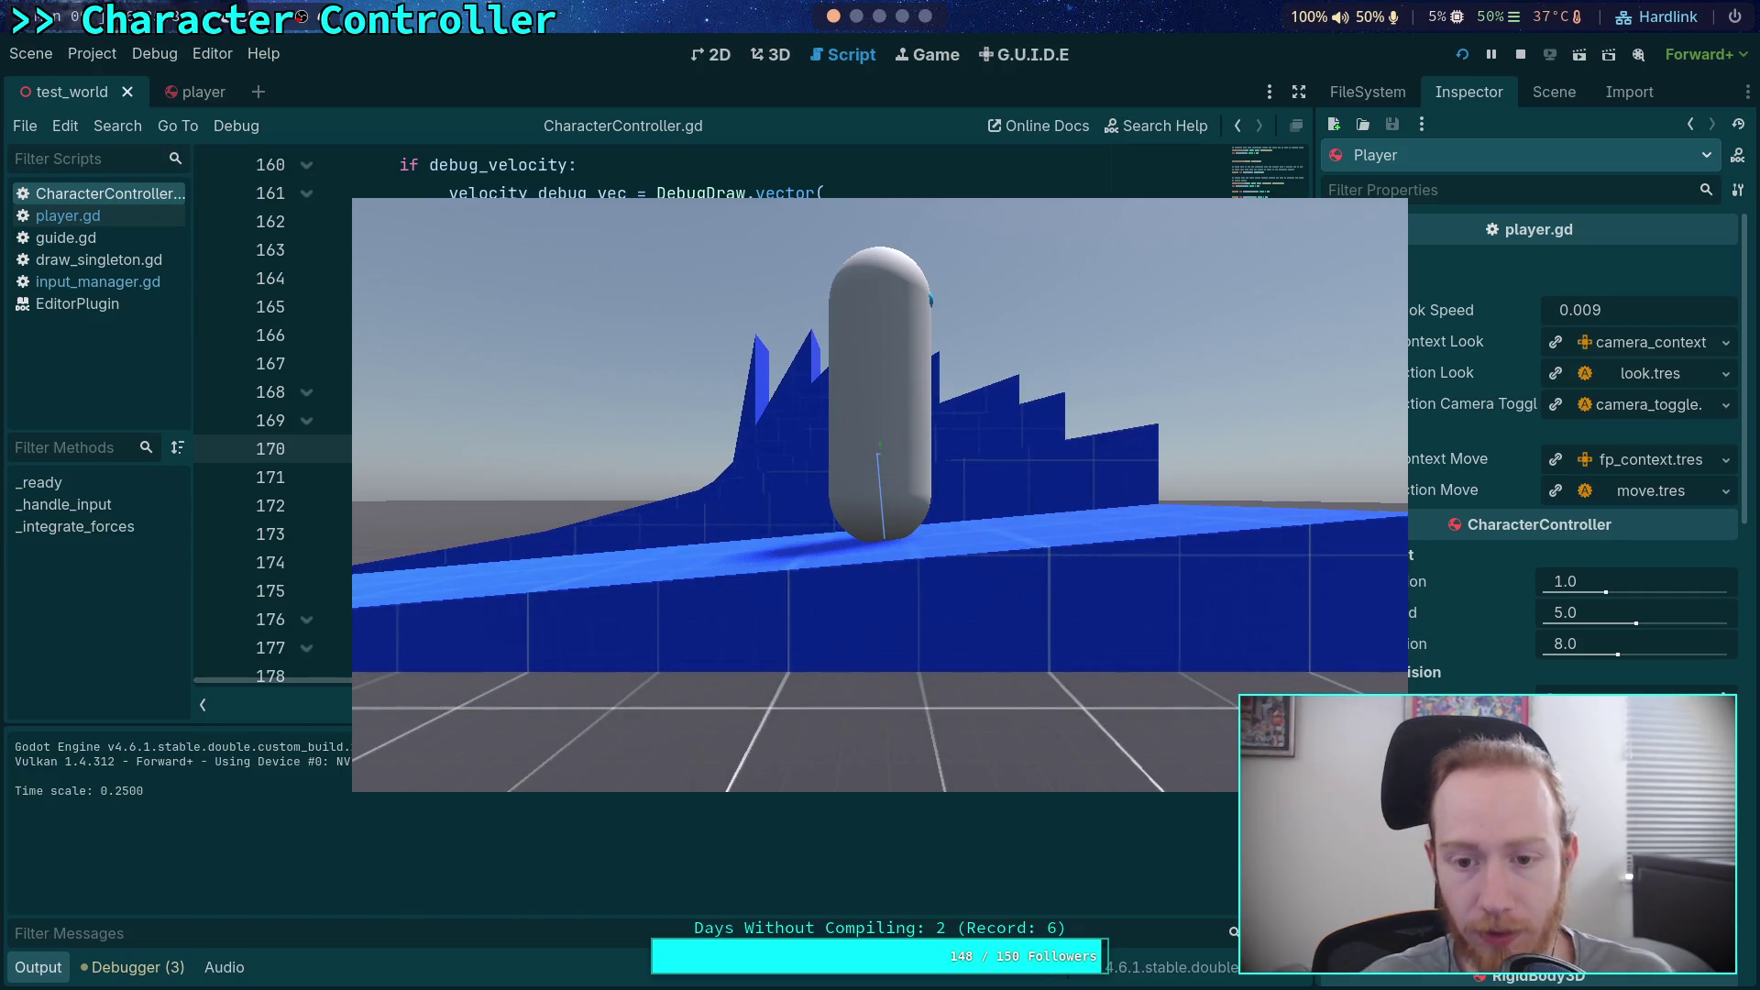
{"action": "left_click", "coordinate": [1520, 54]}
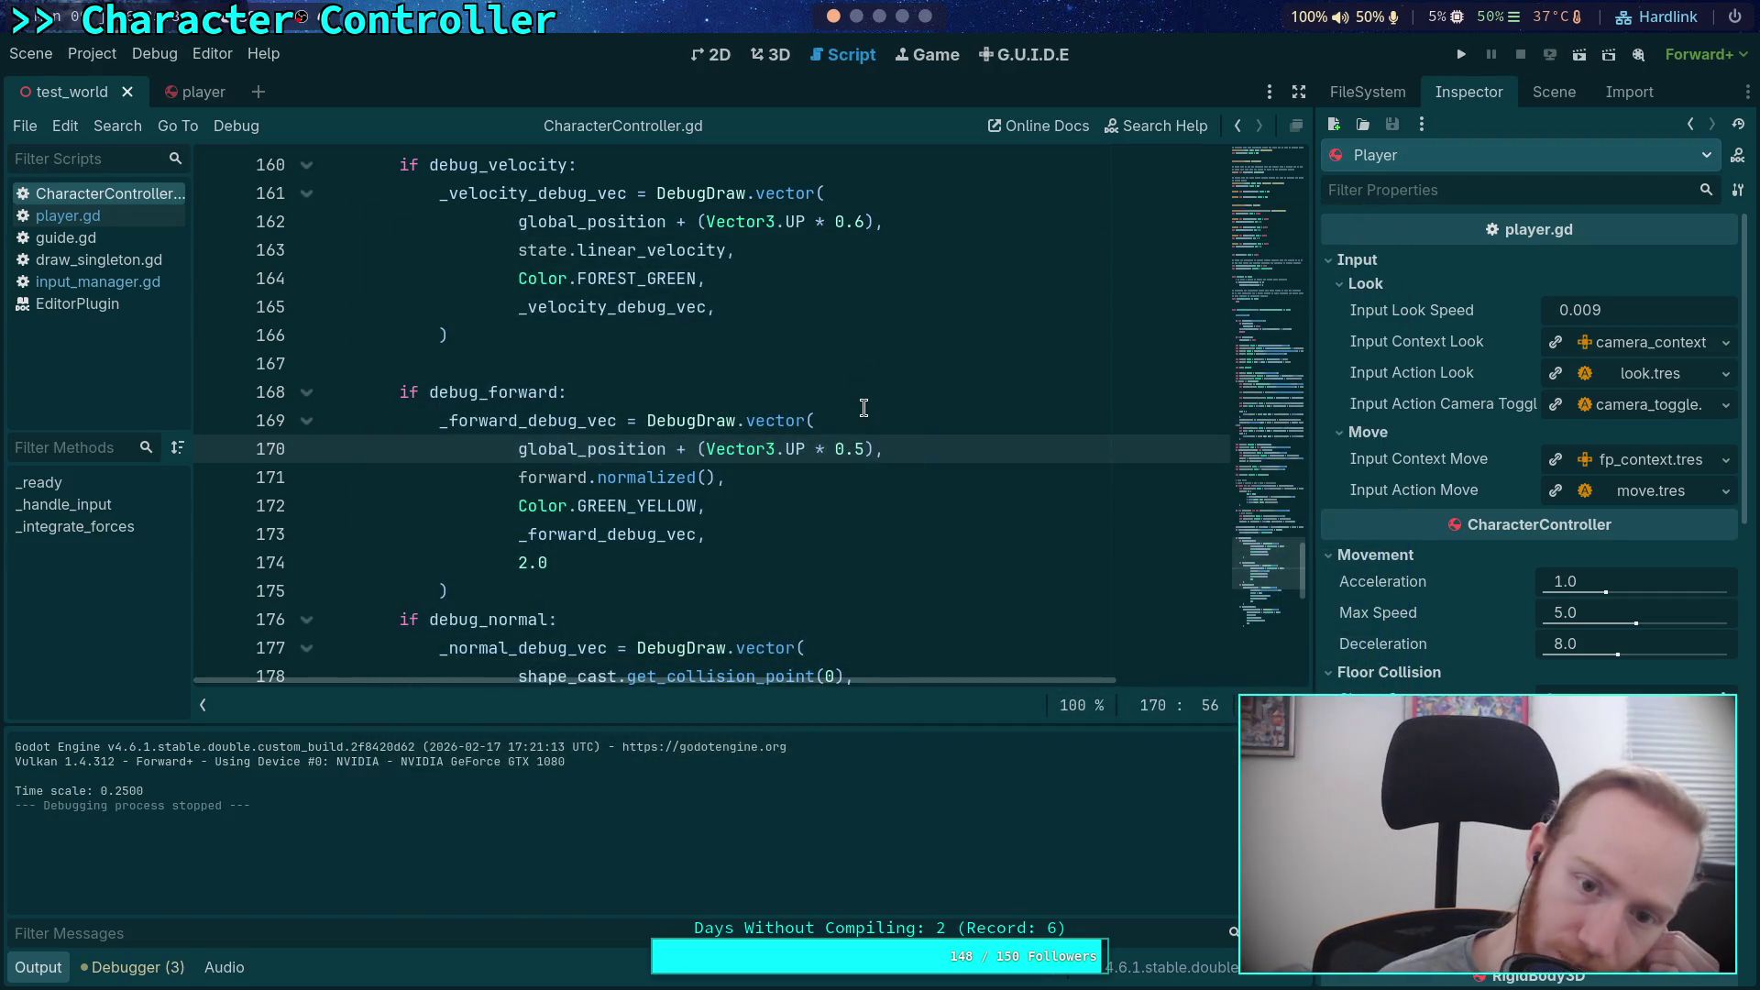
Step: Change the velocity arrow offset to 0.25 and the friction arrow offset to 0.45, then save
{"action": "left_click_drag", "start_coordinate": [863, 225], "coordinate": [860, 226]}
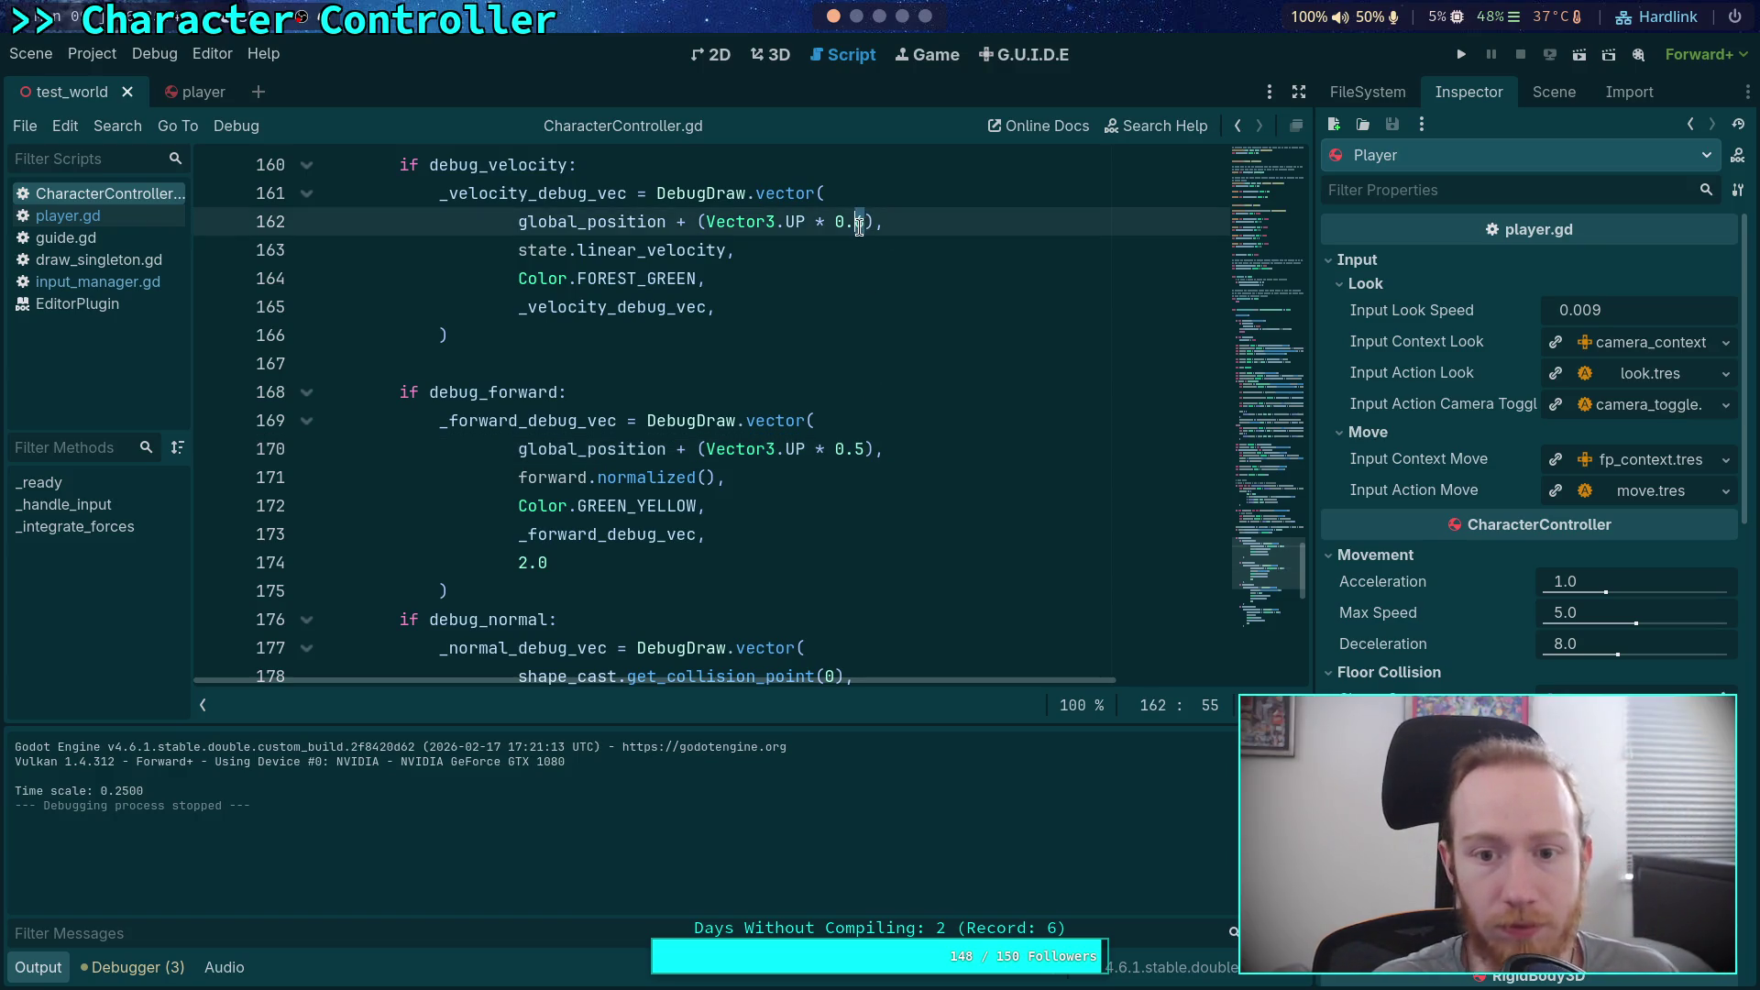
{"action": "type", "text": "25"}
{"action": "scroll", "coordinate": [880, 440], "scroll_direction": "down", "scroll_amount": 3}
{"action": "left_click_drag", "start_coordinate": [826, 649], "coordinate": [838, 629]}
{"action": "type", "text": "5"}
{"action": "key", "text": "ctrl+z"}
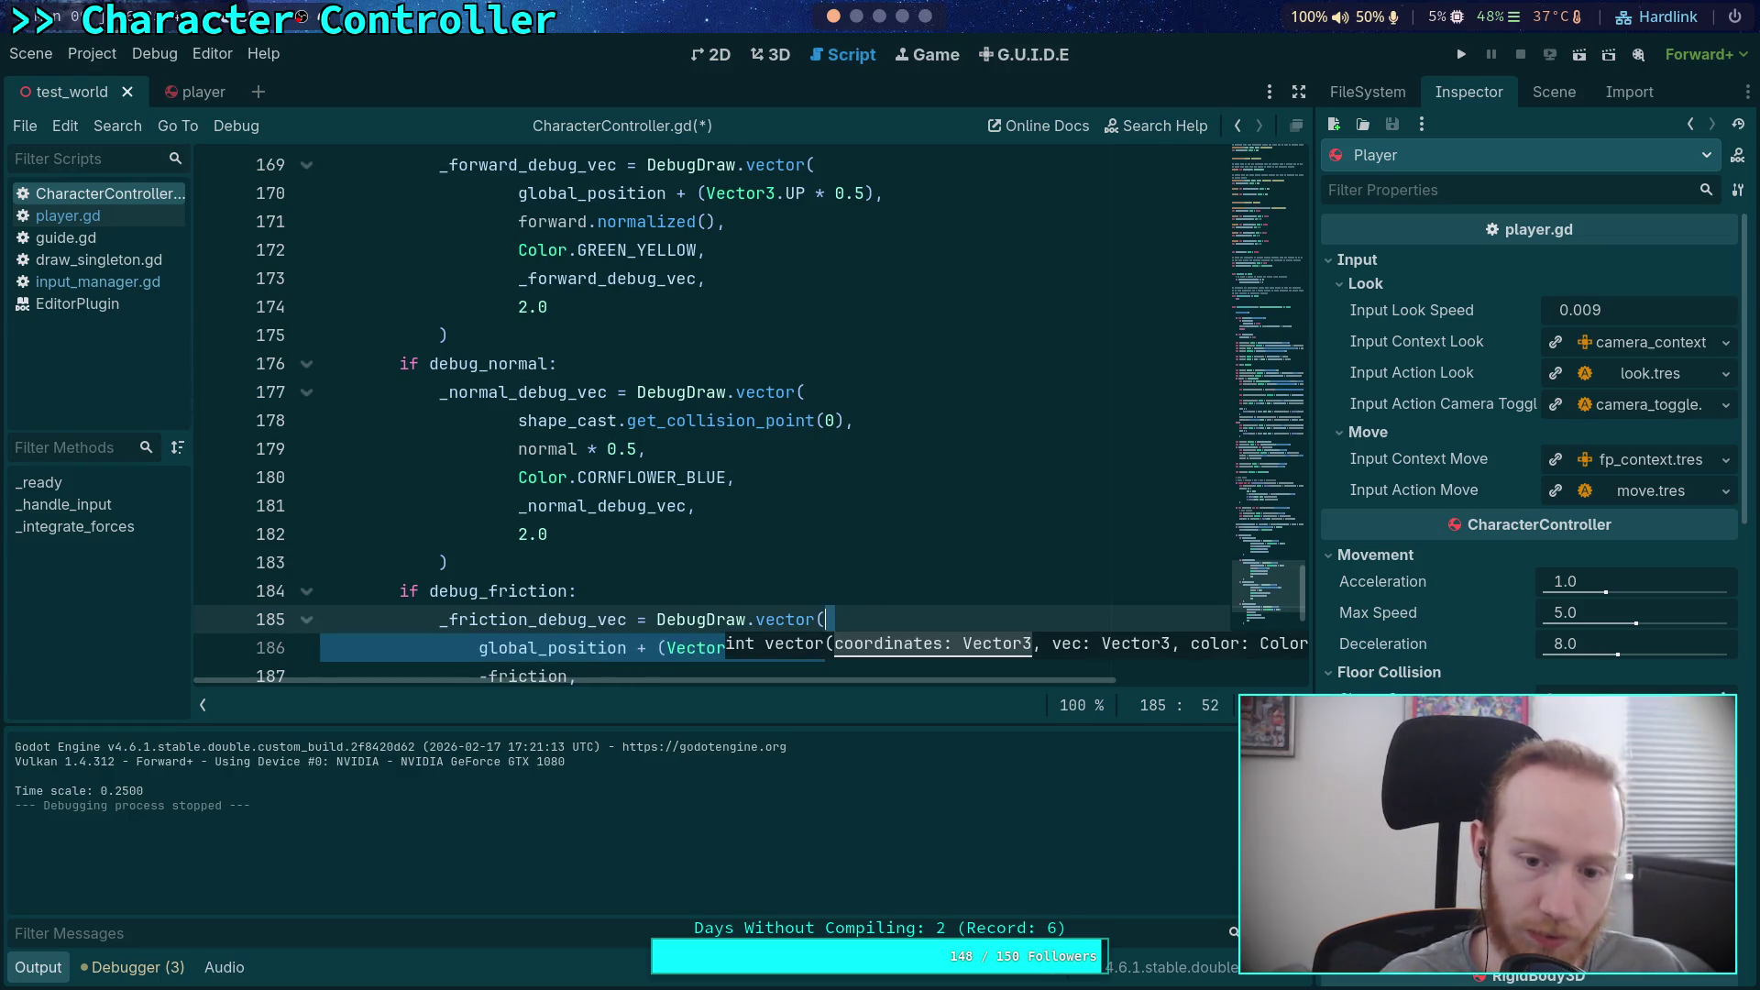
{"action": "key", "text": "ctrl+s"}
Step: Insert a blank line after the normal debug block
{"action": "scroll", "coordinate": [915, 471], "scroll_direction": "up", "scroll_amount": 6}
{"action": "scroll", "coordinate": [915, 471], "scroll_direction": "up", "scroll_amount": 2}
{"action": "scroll", "coordinate": [825, 477], "scroll_direction": "down", "scroll_amount": 10}
{"action": "scroll", "coordinate": [550, 458], "scroll_direction": "up", "scroll_amount": 3}
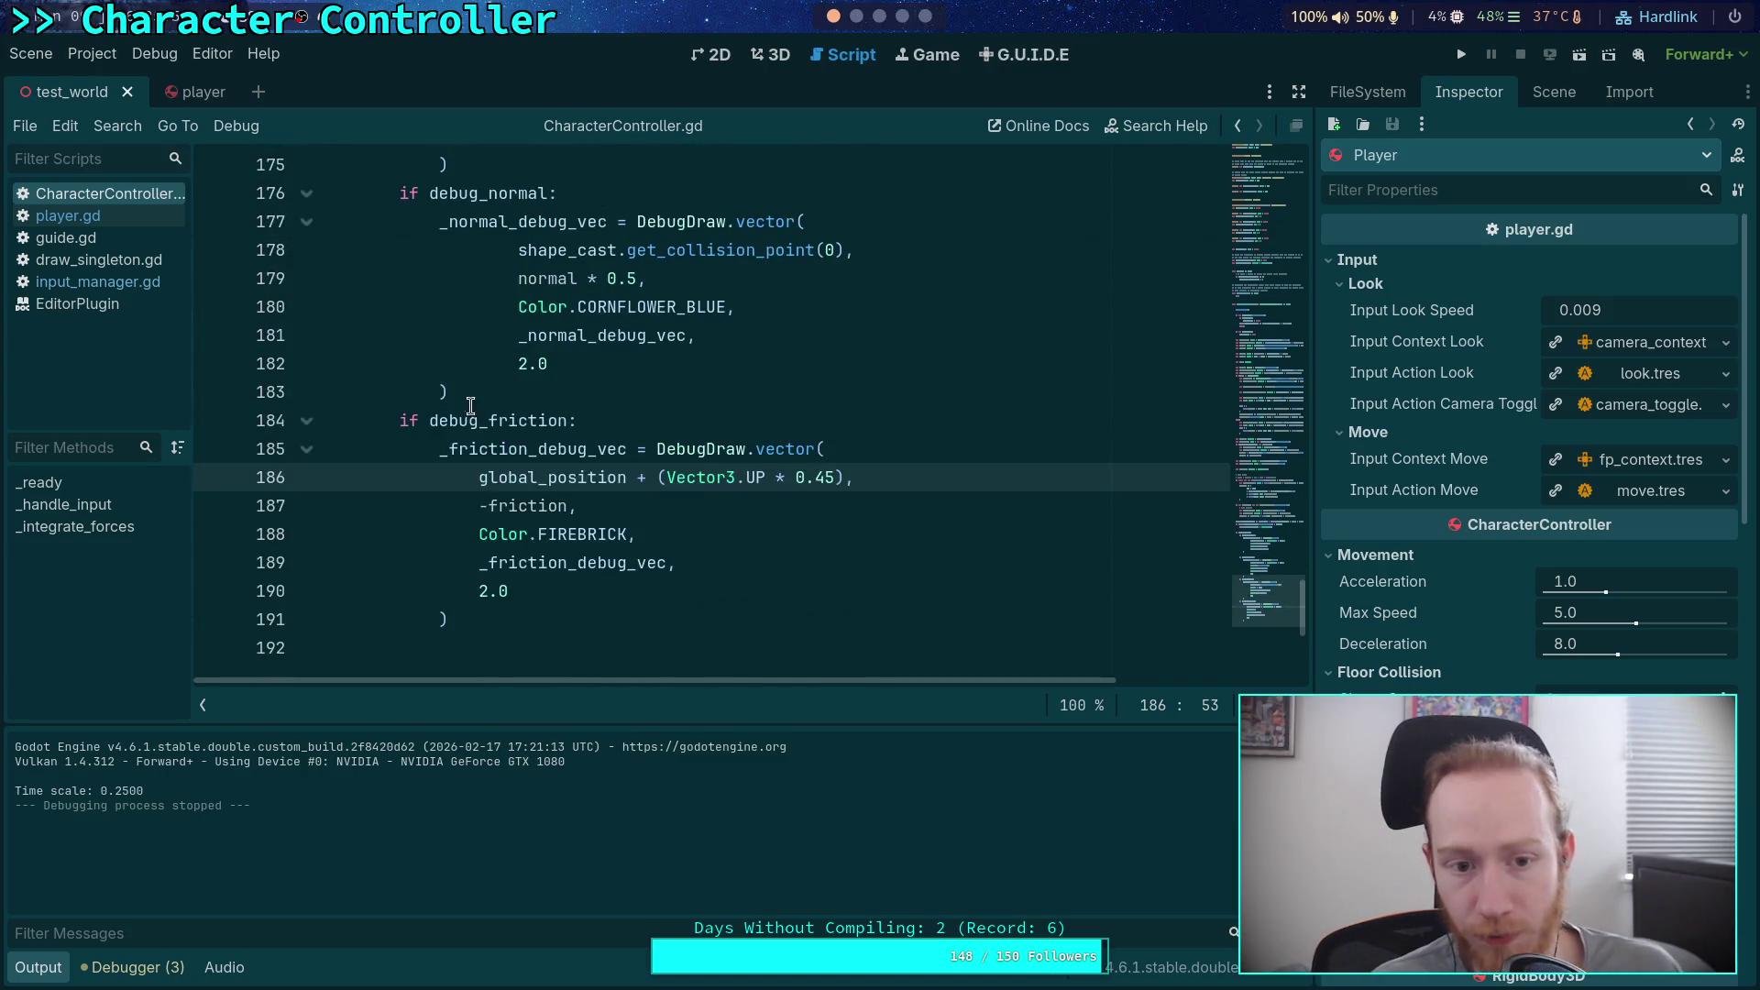
{"action": "left_click", "coordinate": [474, 402]}
{"action": "key", "text": "Return"}
{"action": "mouse_move", "coordinate": [1252, 481]}
{"action": "left_mouse_down"}
{"action": "mouse_move", "coordinate": [1278, 272]}
{"action": "mouse_move", "coordinate": [1281, 322]}
{"action": "left_mouse_up"}
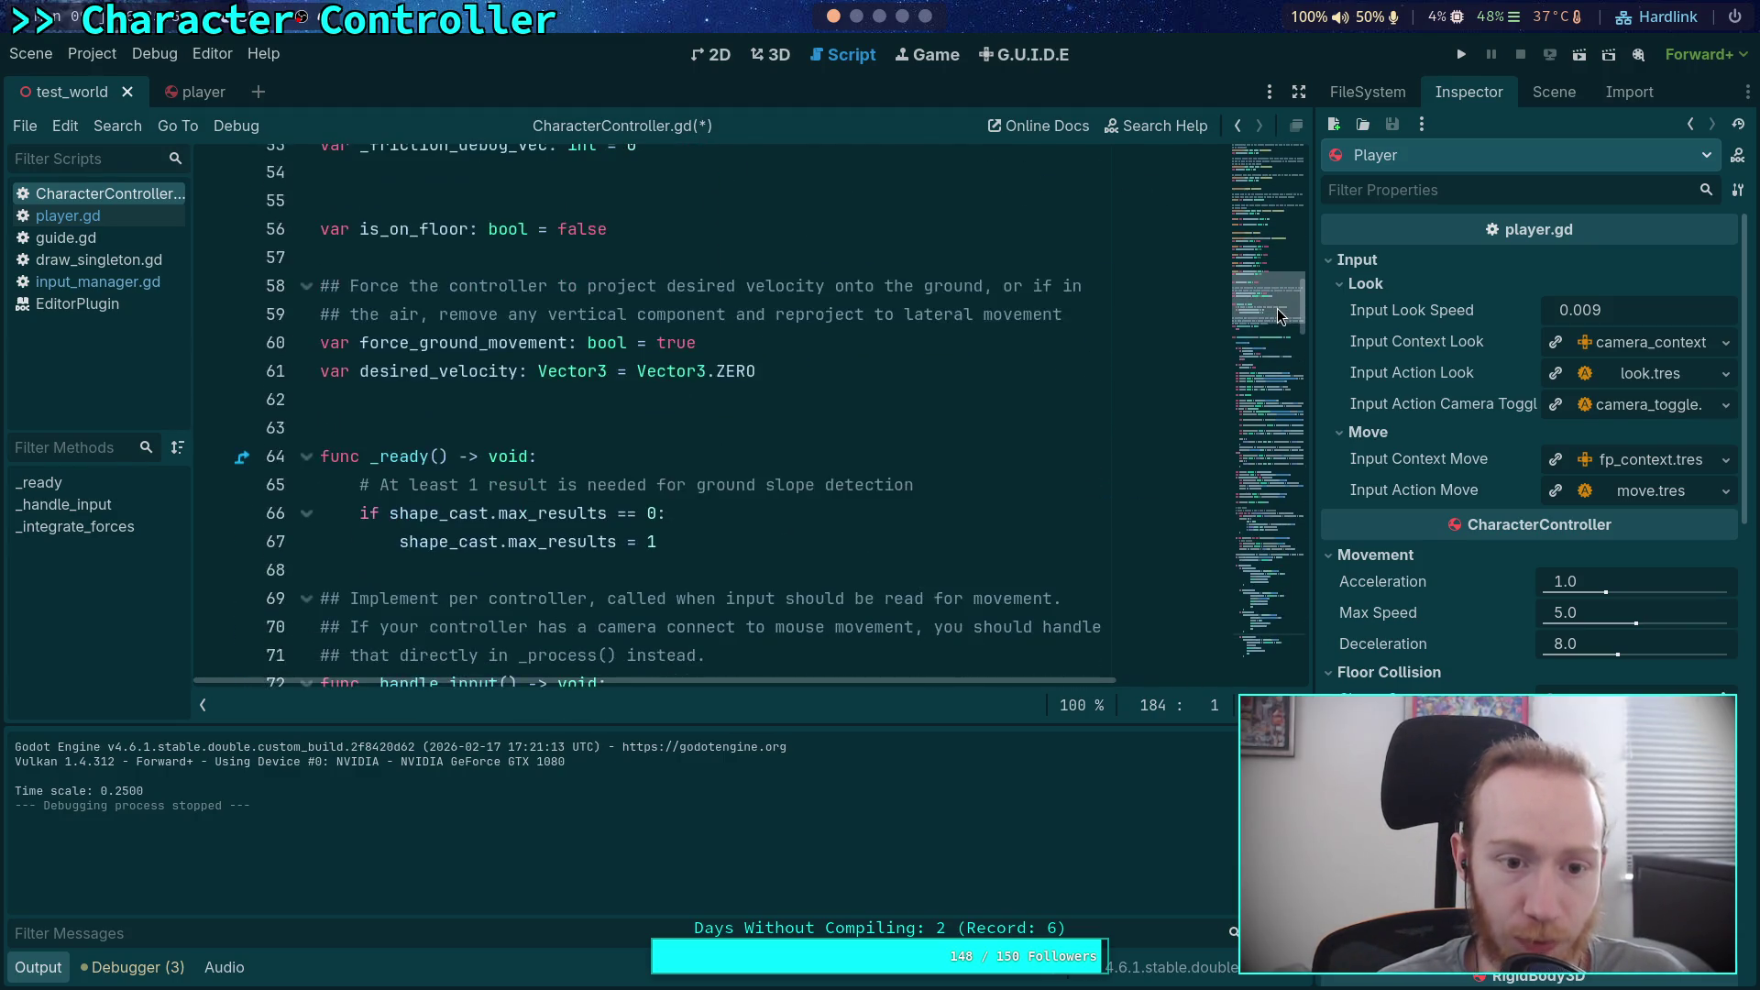
{"action": "scroll", "coordinate": [542, 390], "scroll_direction": "up", "scroll_amount": 5}
Step: Add an exported debug_spring variable defaulting to false below the debug variables
{"action": "left_click", "coordinate": [792, 473]}
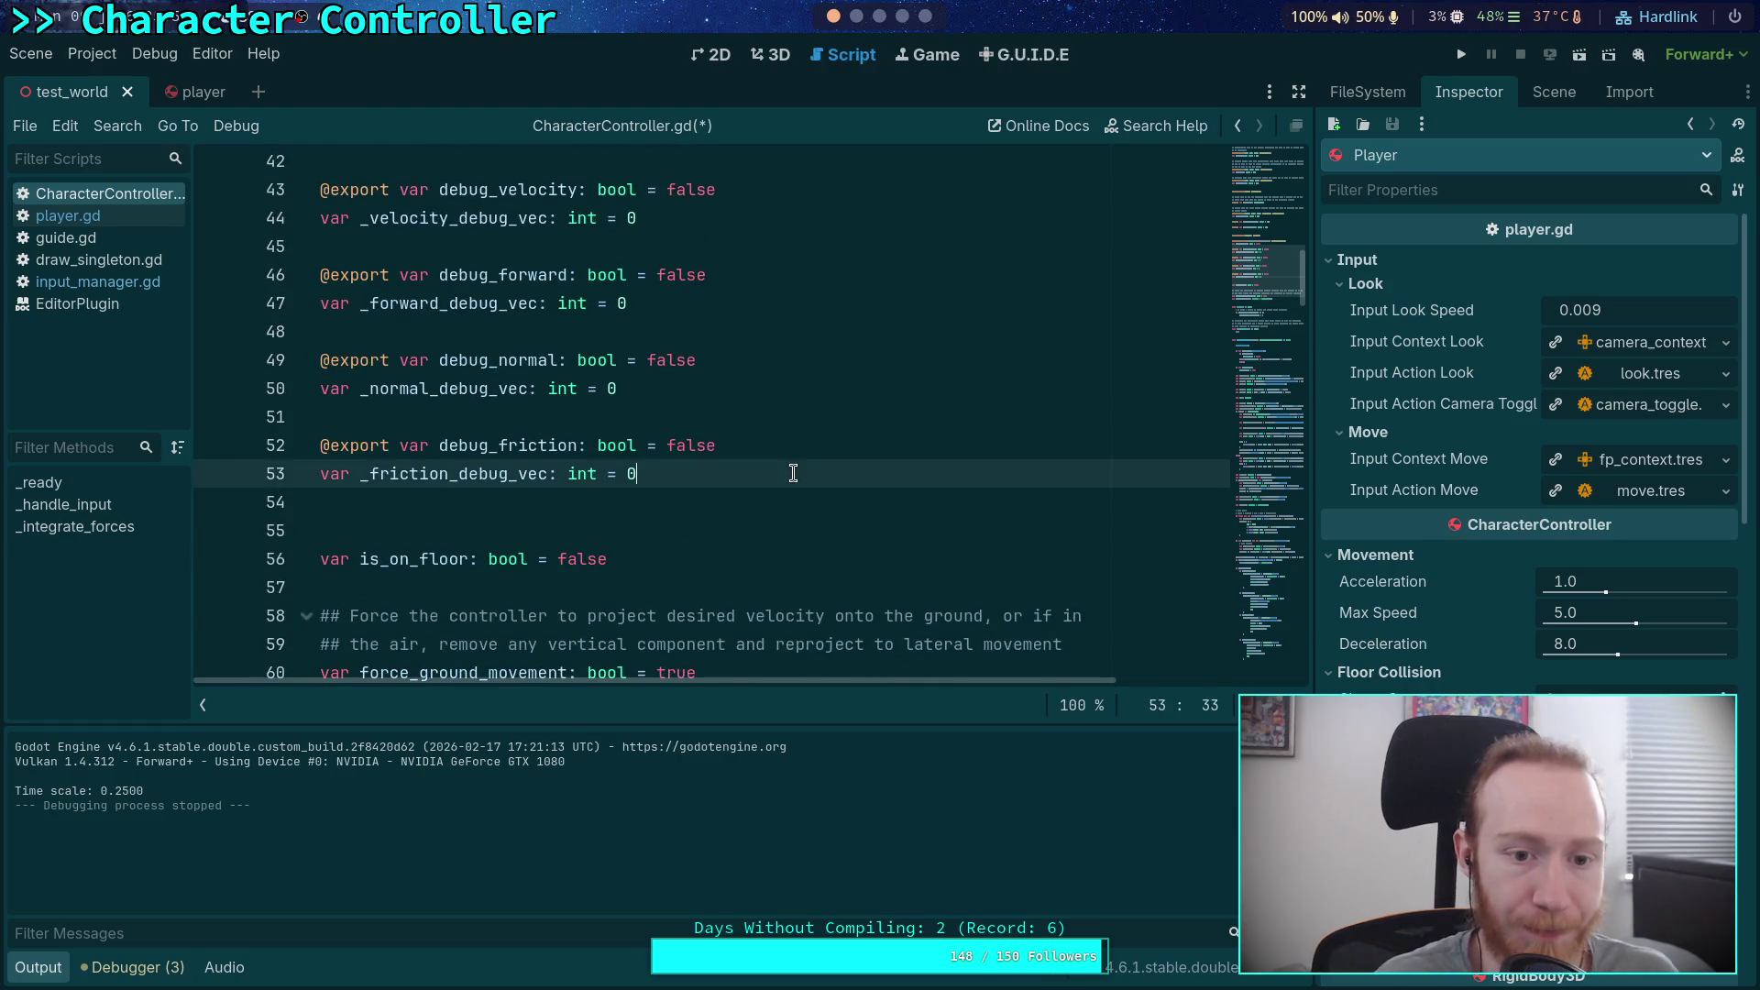
{"action": "key", "text": "Return"}
{"action": "key", "text": "Return"}
{"action": "type", "text": "#"}
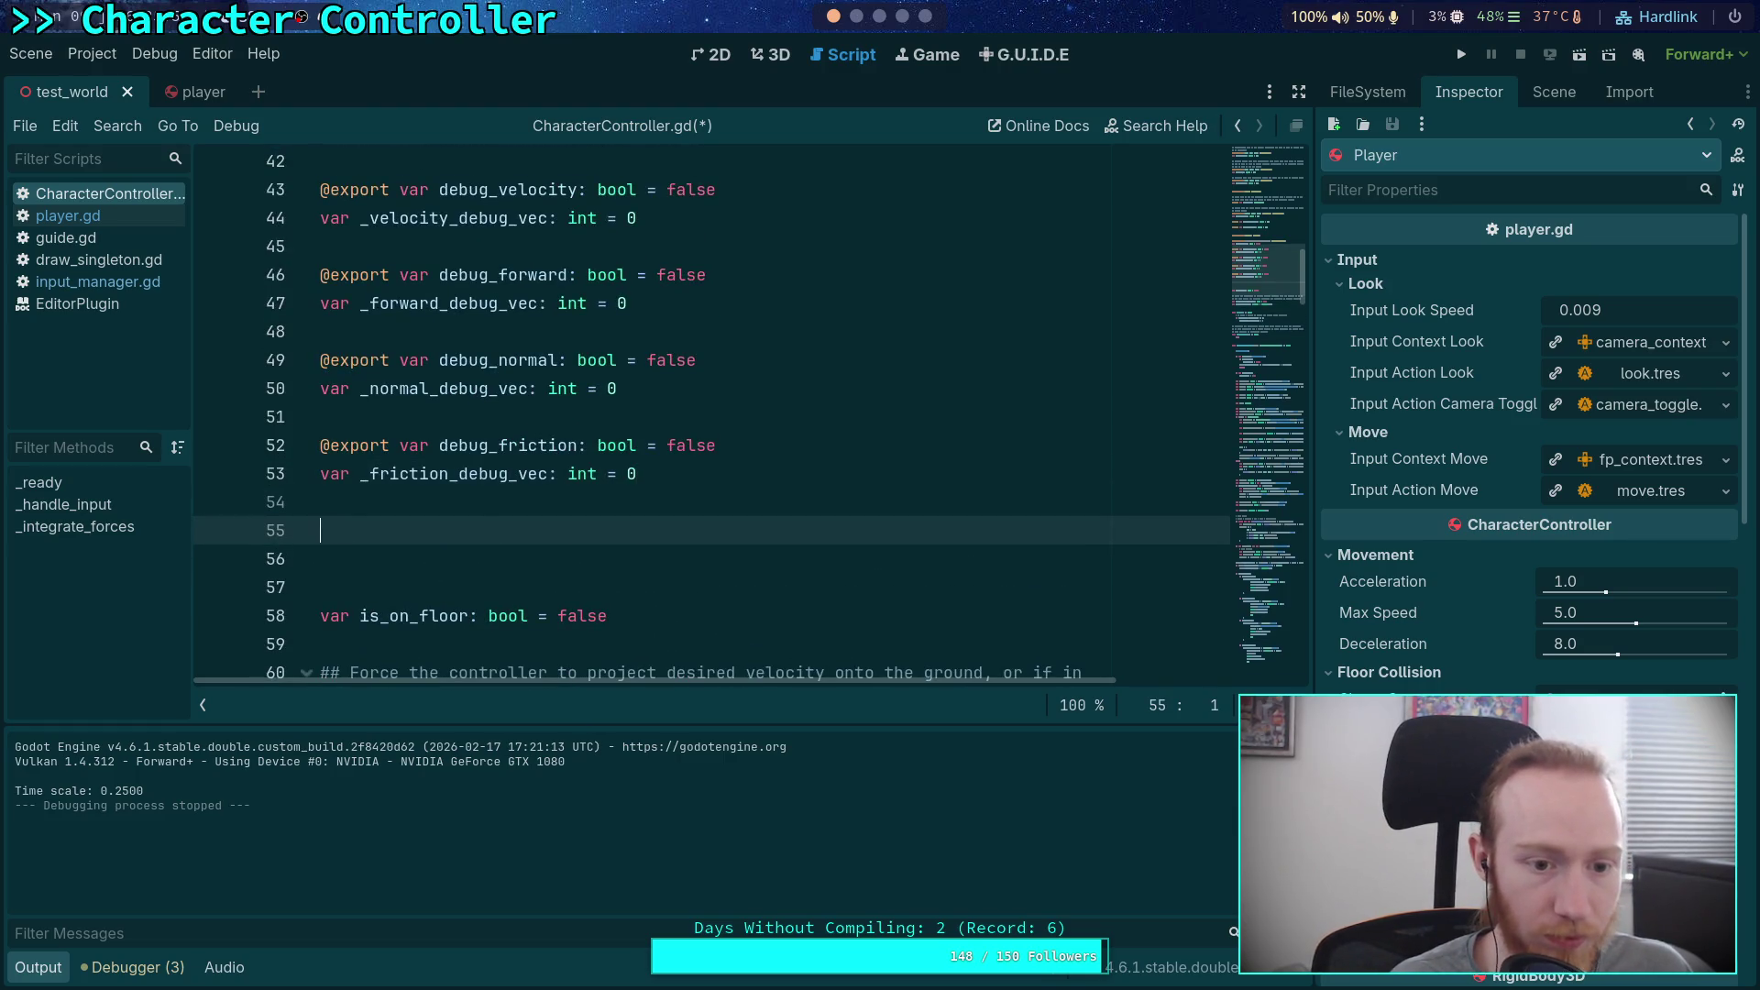
{"action": "type", "text": "@export var debug_spring: bool ="}
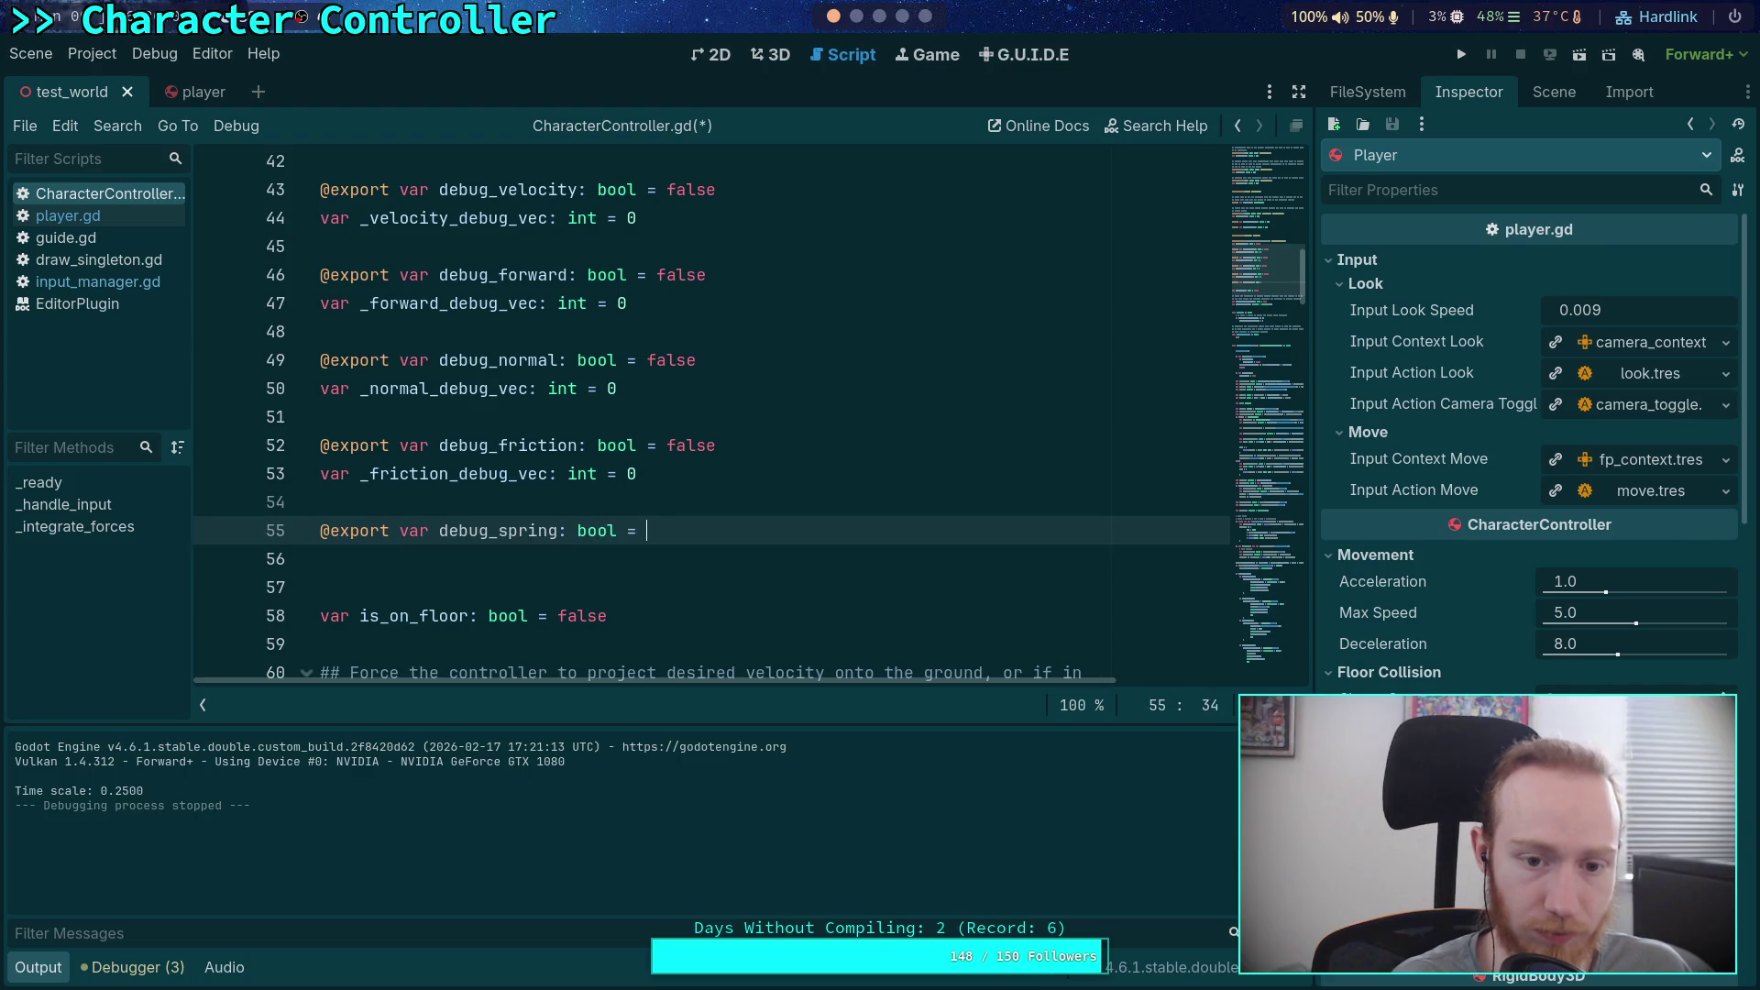
{"action": "type", "text": "false"}
{"action": "key", "text": "Return"}
{"action": "type", "text": "var _spring_debug_vec: int = 0"}
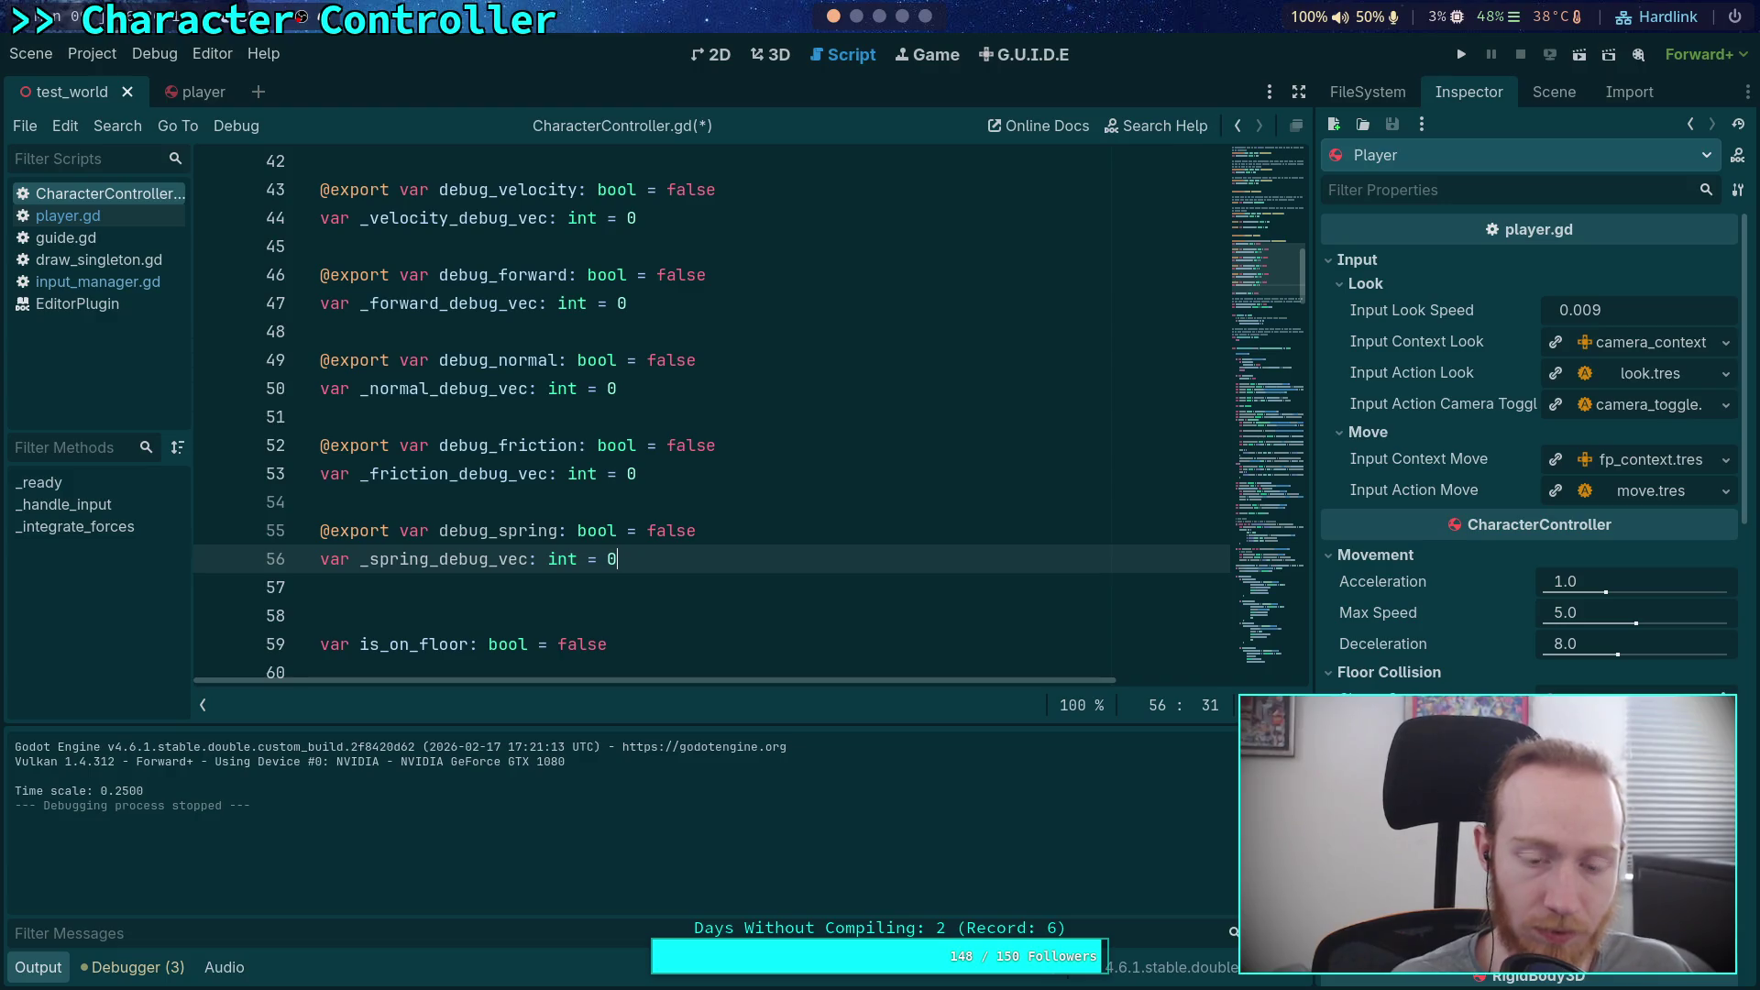
Step: Jump down to the friction debug-drawing block near line 178 and place the caret after it
{"action": "left_click", "coordinate": [729, 591]}
{"action": "scroll", "coordinate": [729, 595], "scroll_direction": "down", "scroll_amount": 10}
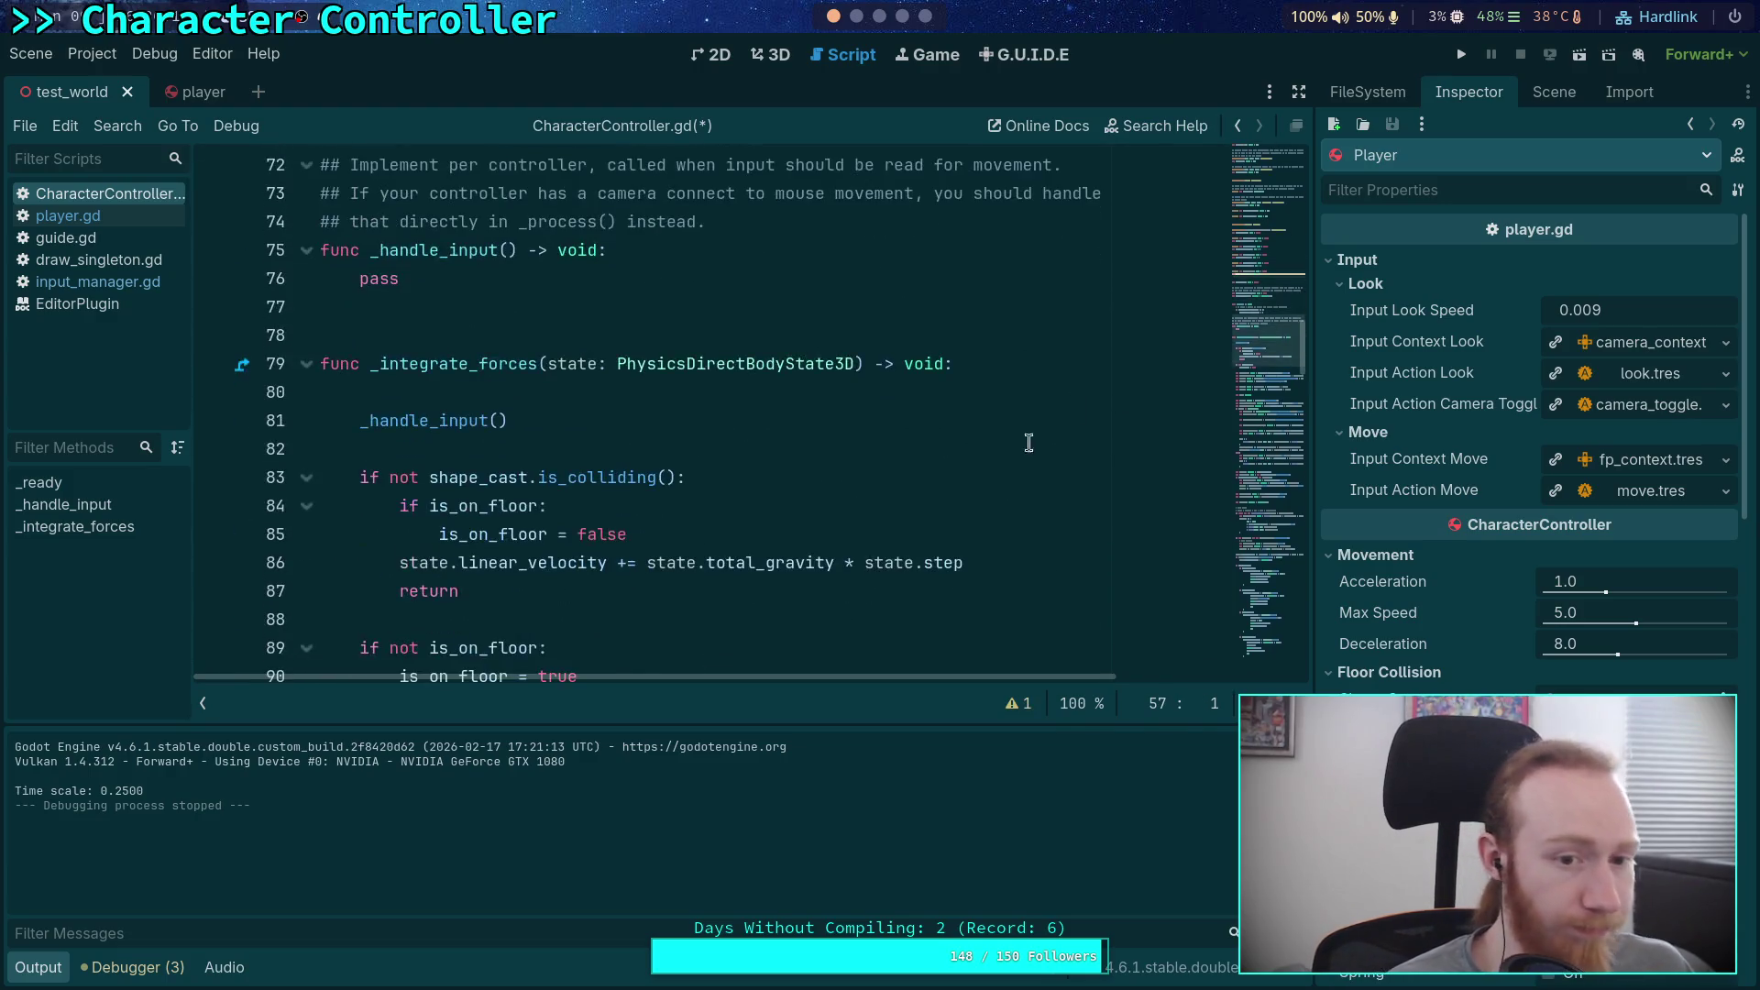
{"action": "left_click_drag", "start_coordinate": [1283, 345], "coordinate": [1303, 603]}
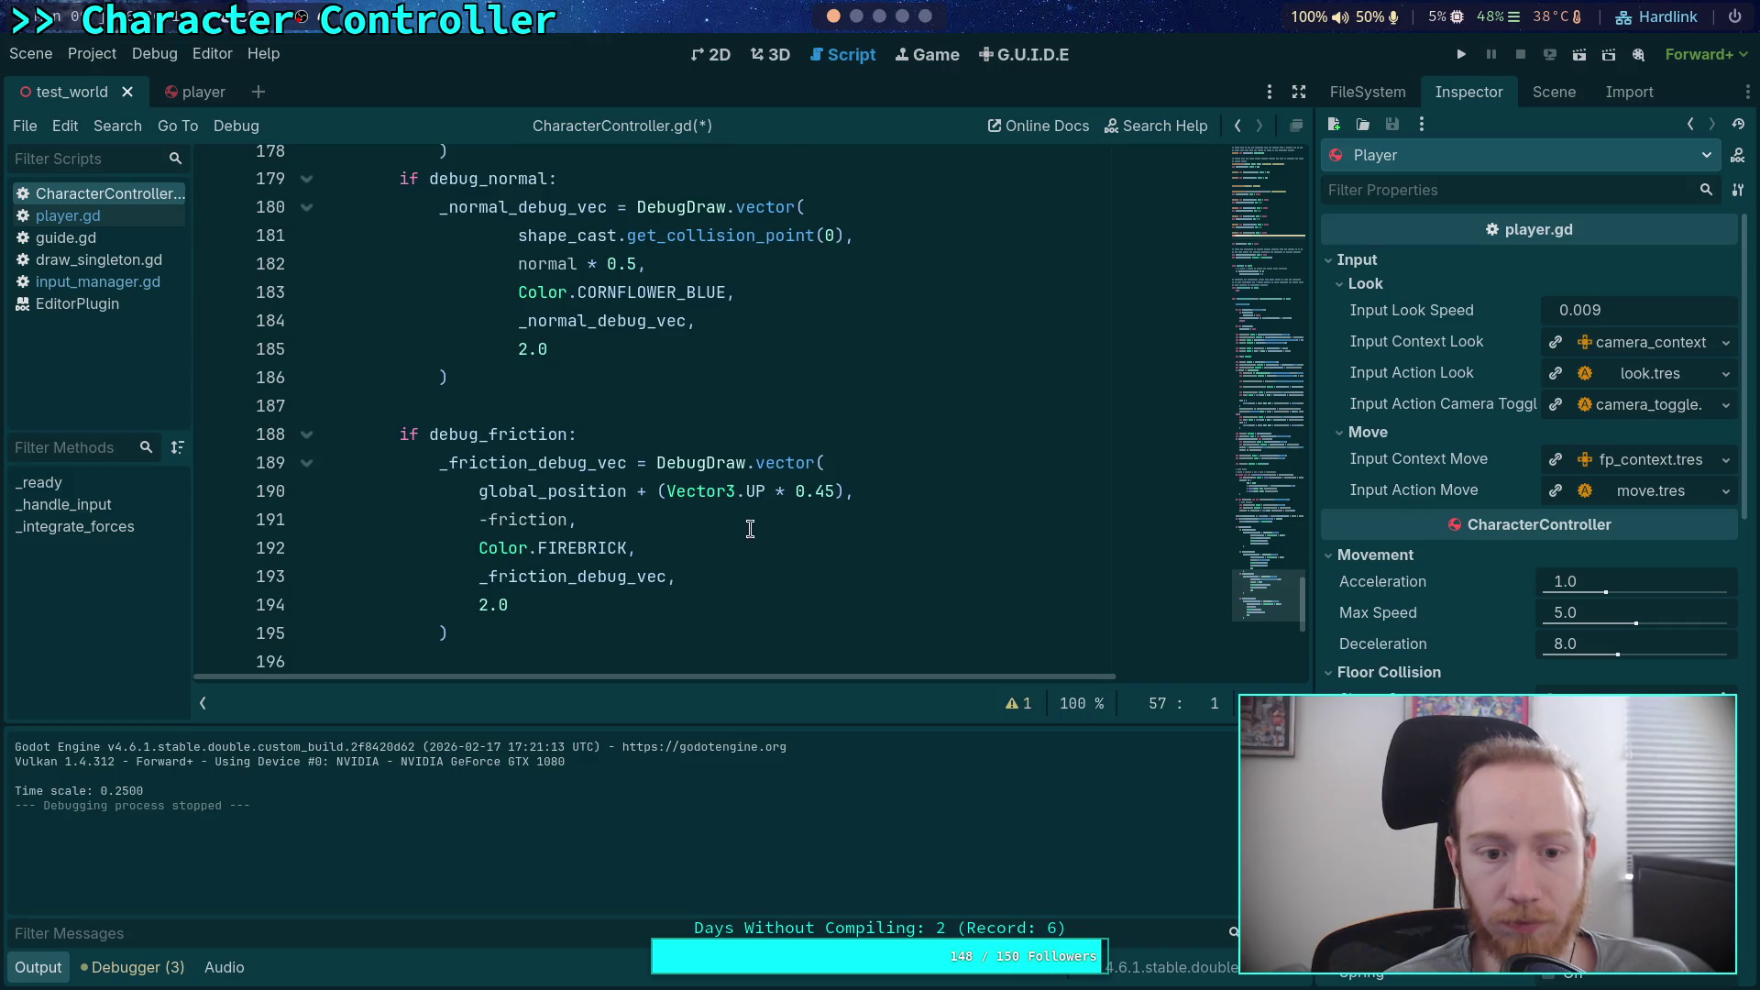
{"action": "scroll", "coordinate": [577, 540], "scroll_direction": "down", "scroll_amount": 1}
{"action": "left_click", "coordinate": [578, 541]}
Step: Start an if debug_spring: block calling DebugDraw.vector with global_position as first argument
{"action": "key", "text": "Return"}
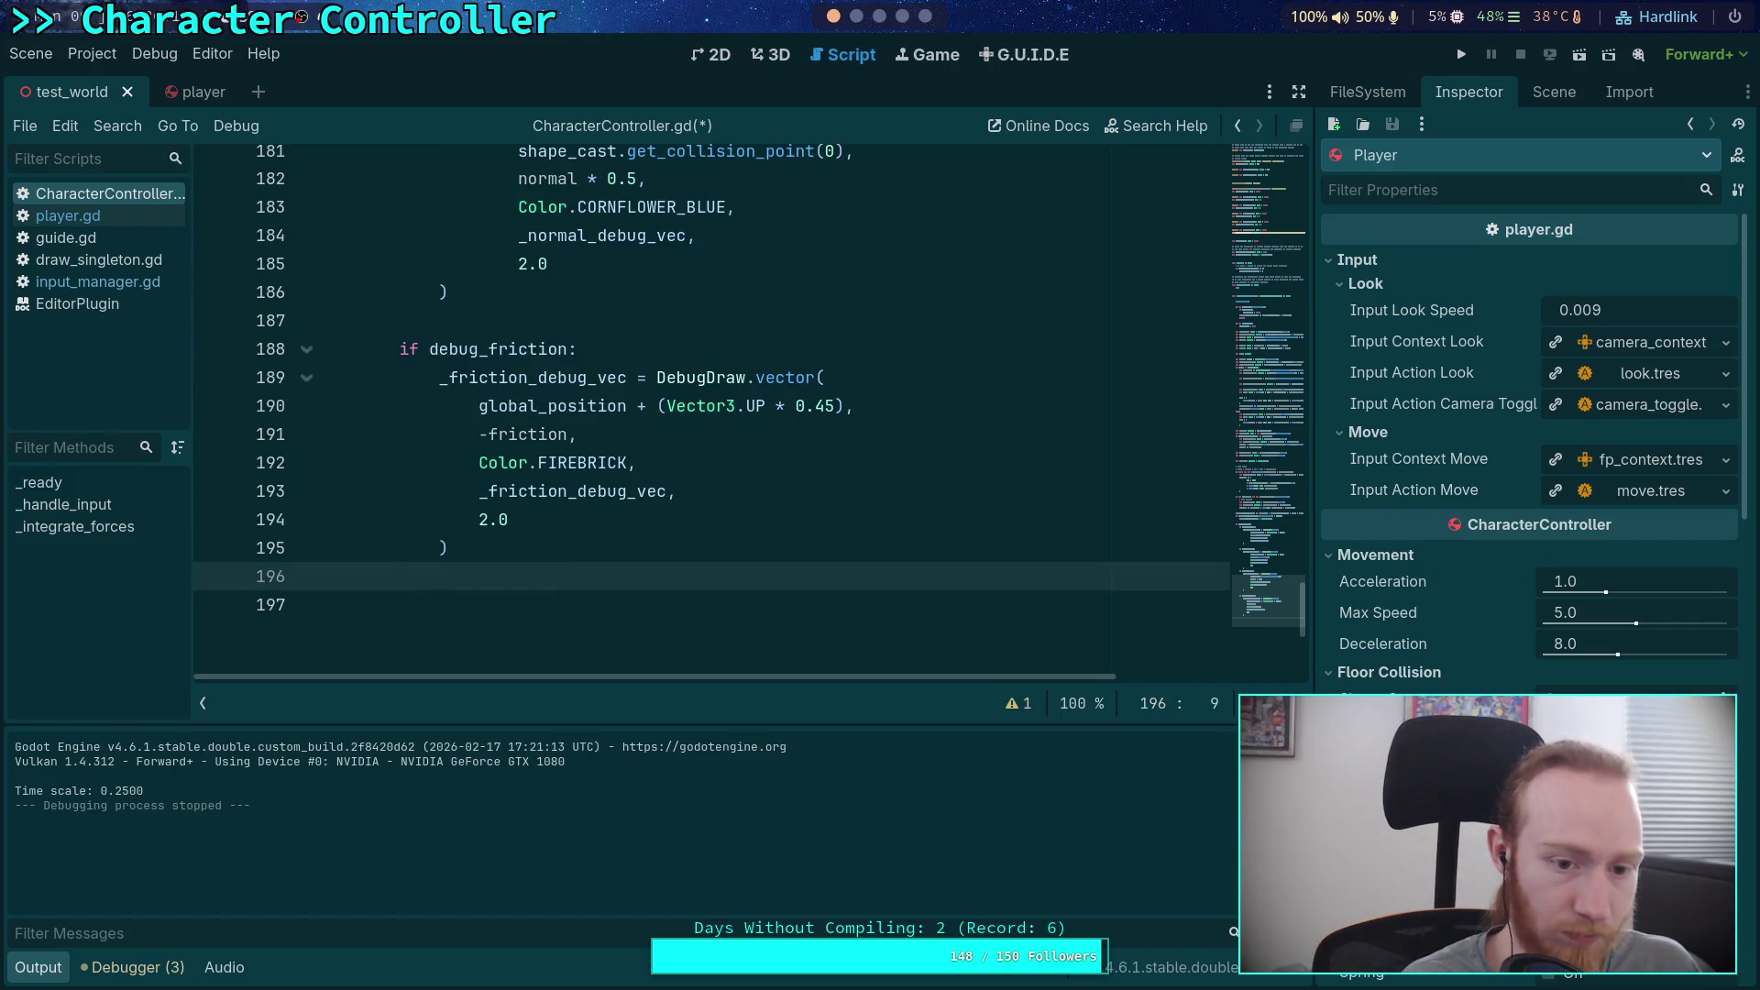
{"action": "key", "text": "Return"}
{"action": "type", "text": "uf"}
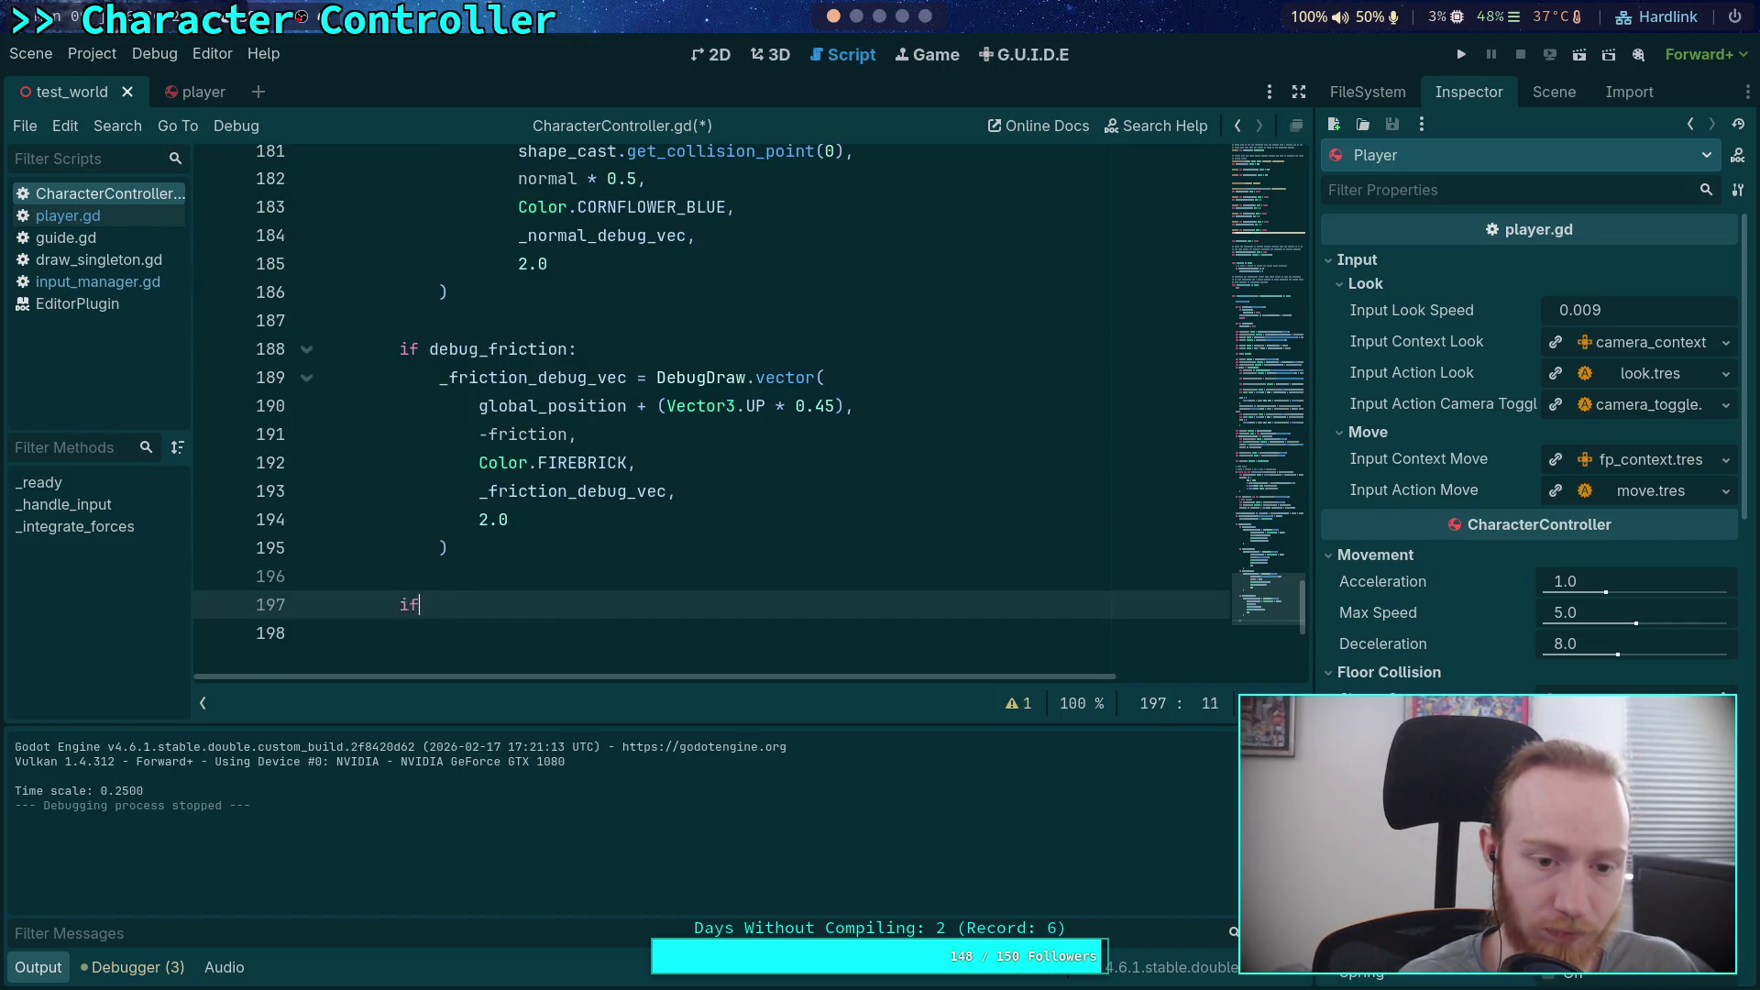
{"action": "type", "text": "_spring:"}
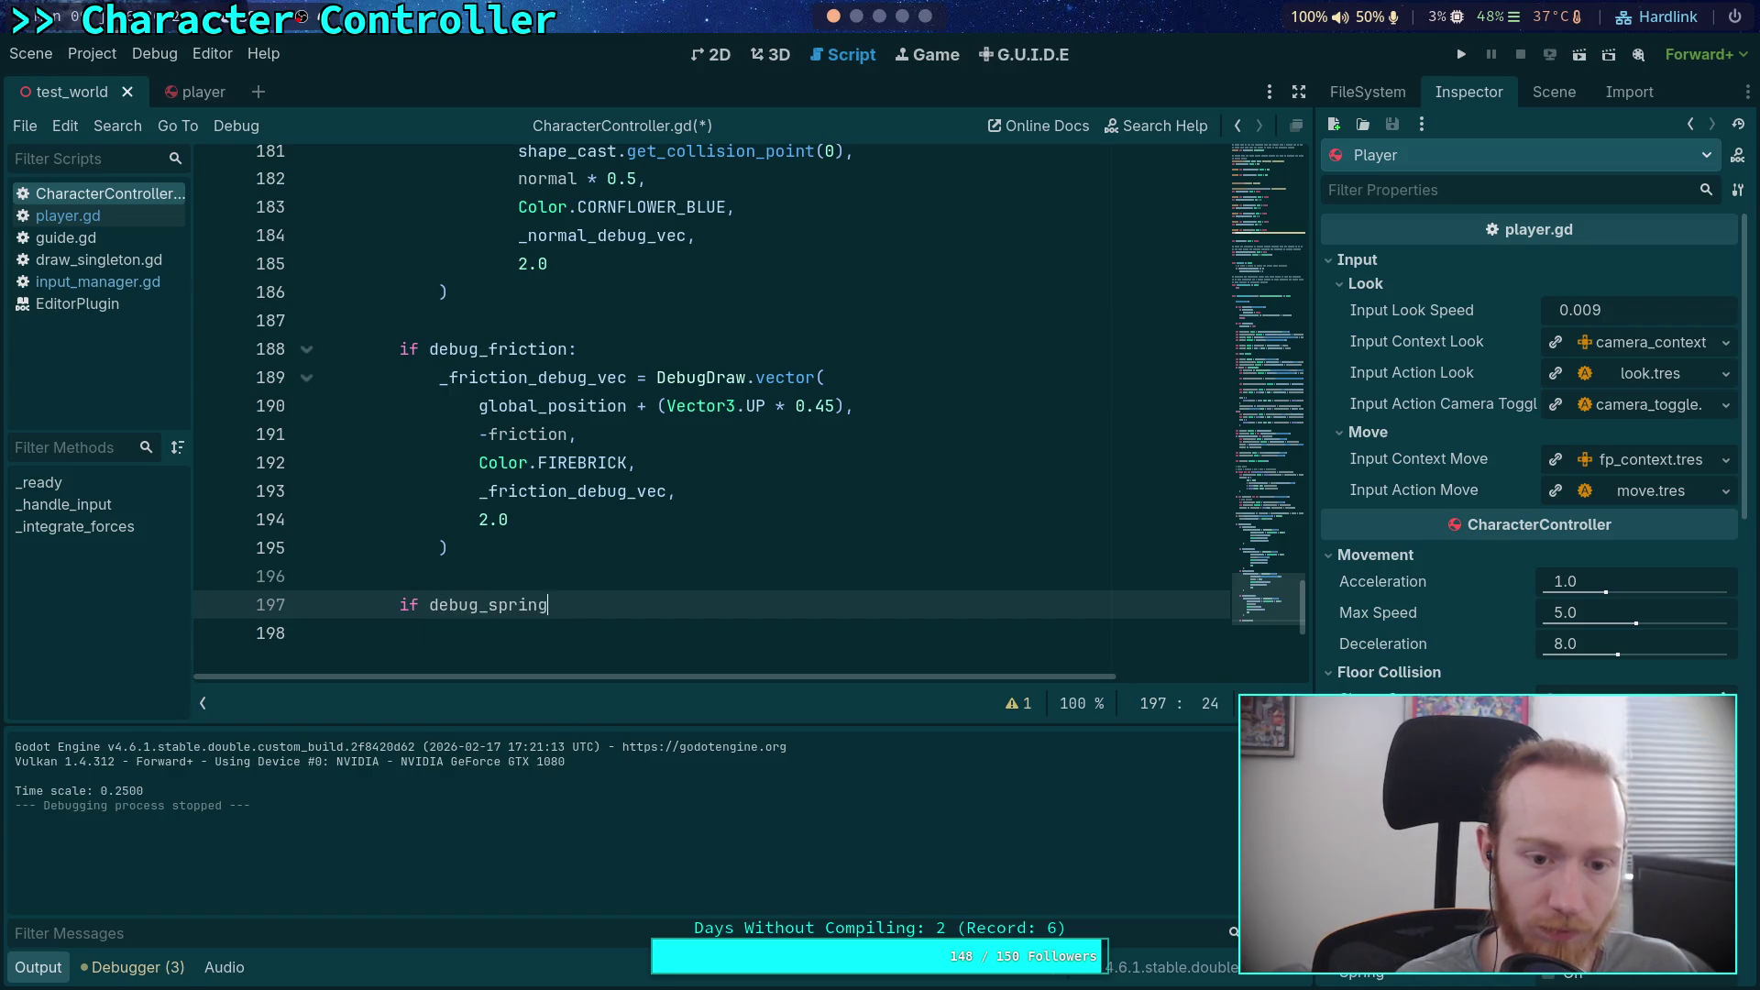
{"action": "key", "text": "Return"}
{"action": "type", "text": "s"}
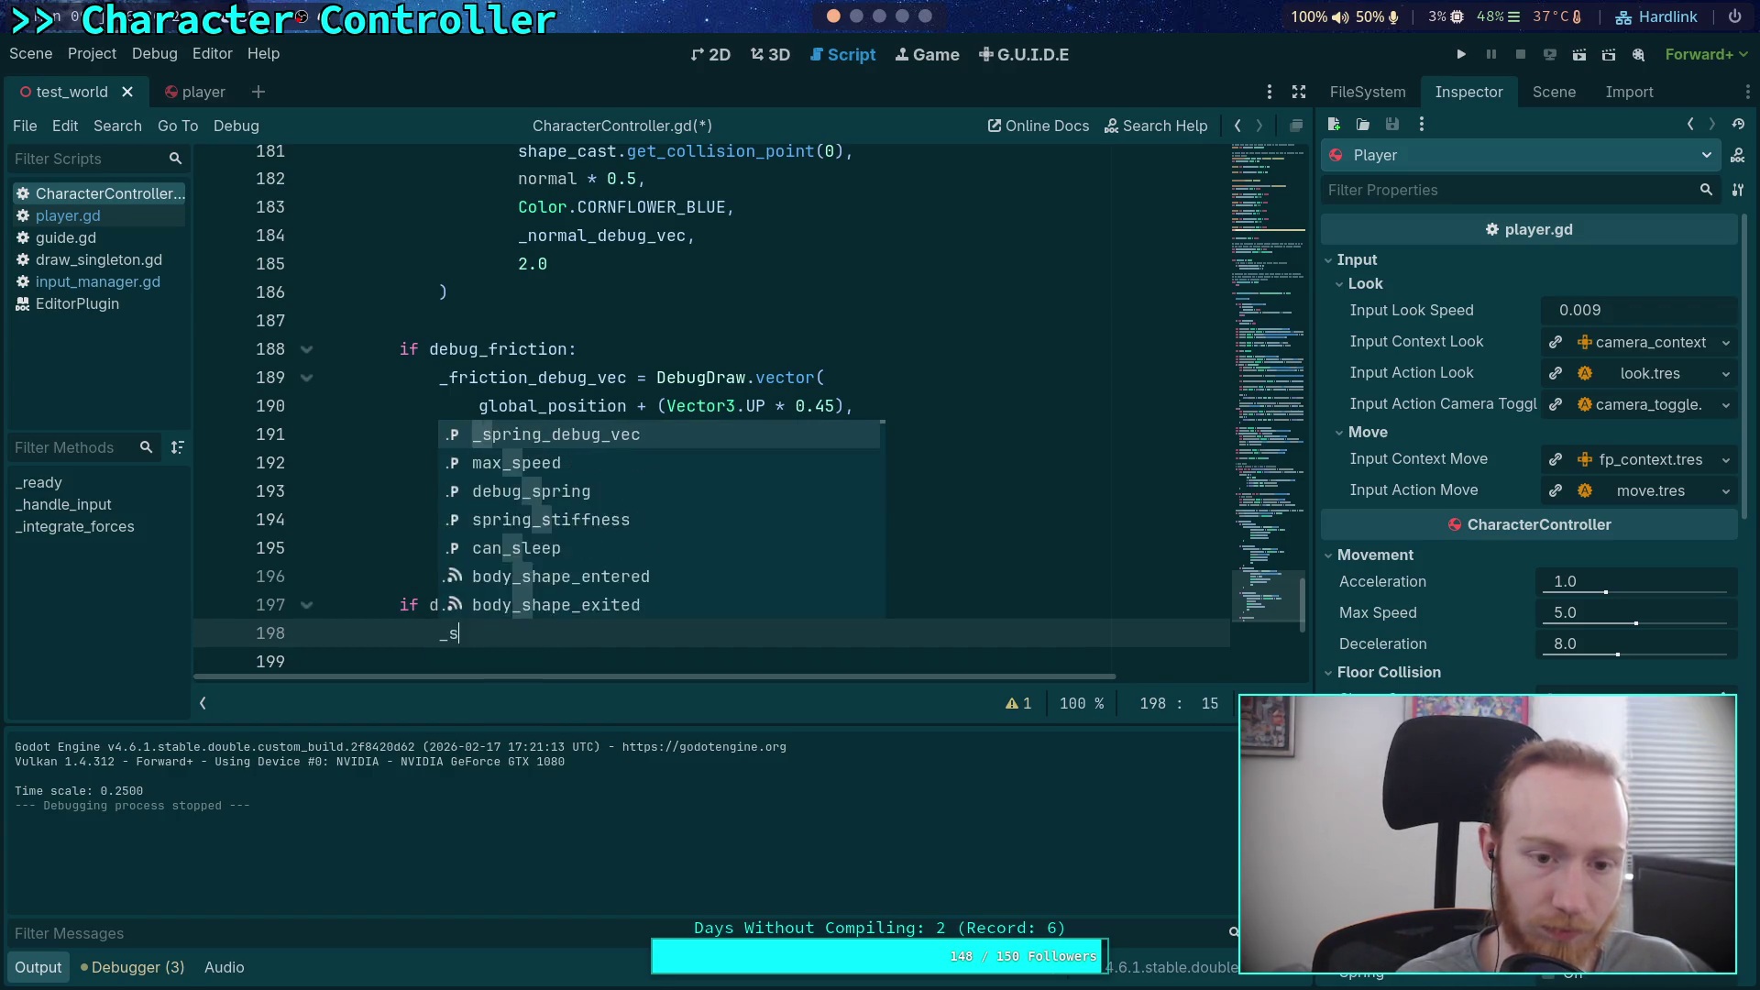
{"action": "type", "text": "pring_debug_vec = Deb"}
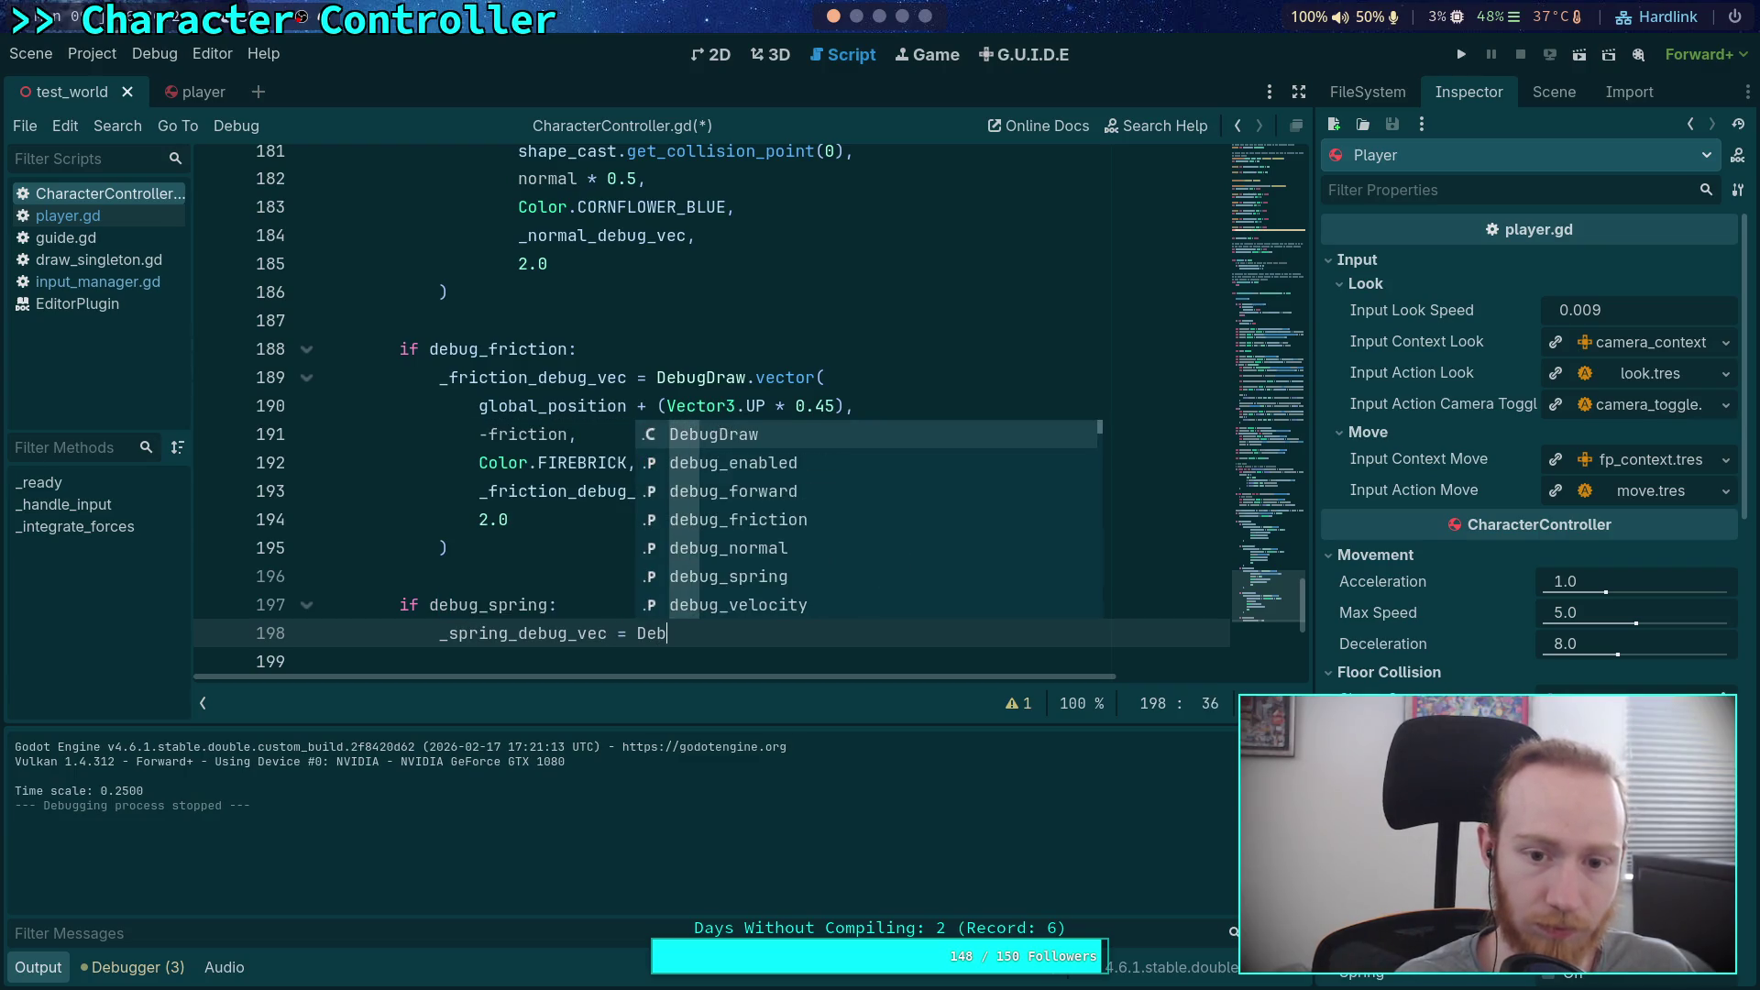
{"action": "key", "text": "Return"}
{"action": "type", "text": ".ve"}
{"action": "key", "text": "Return"}
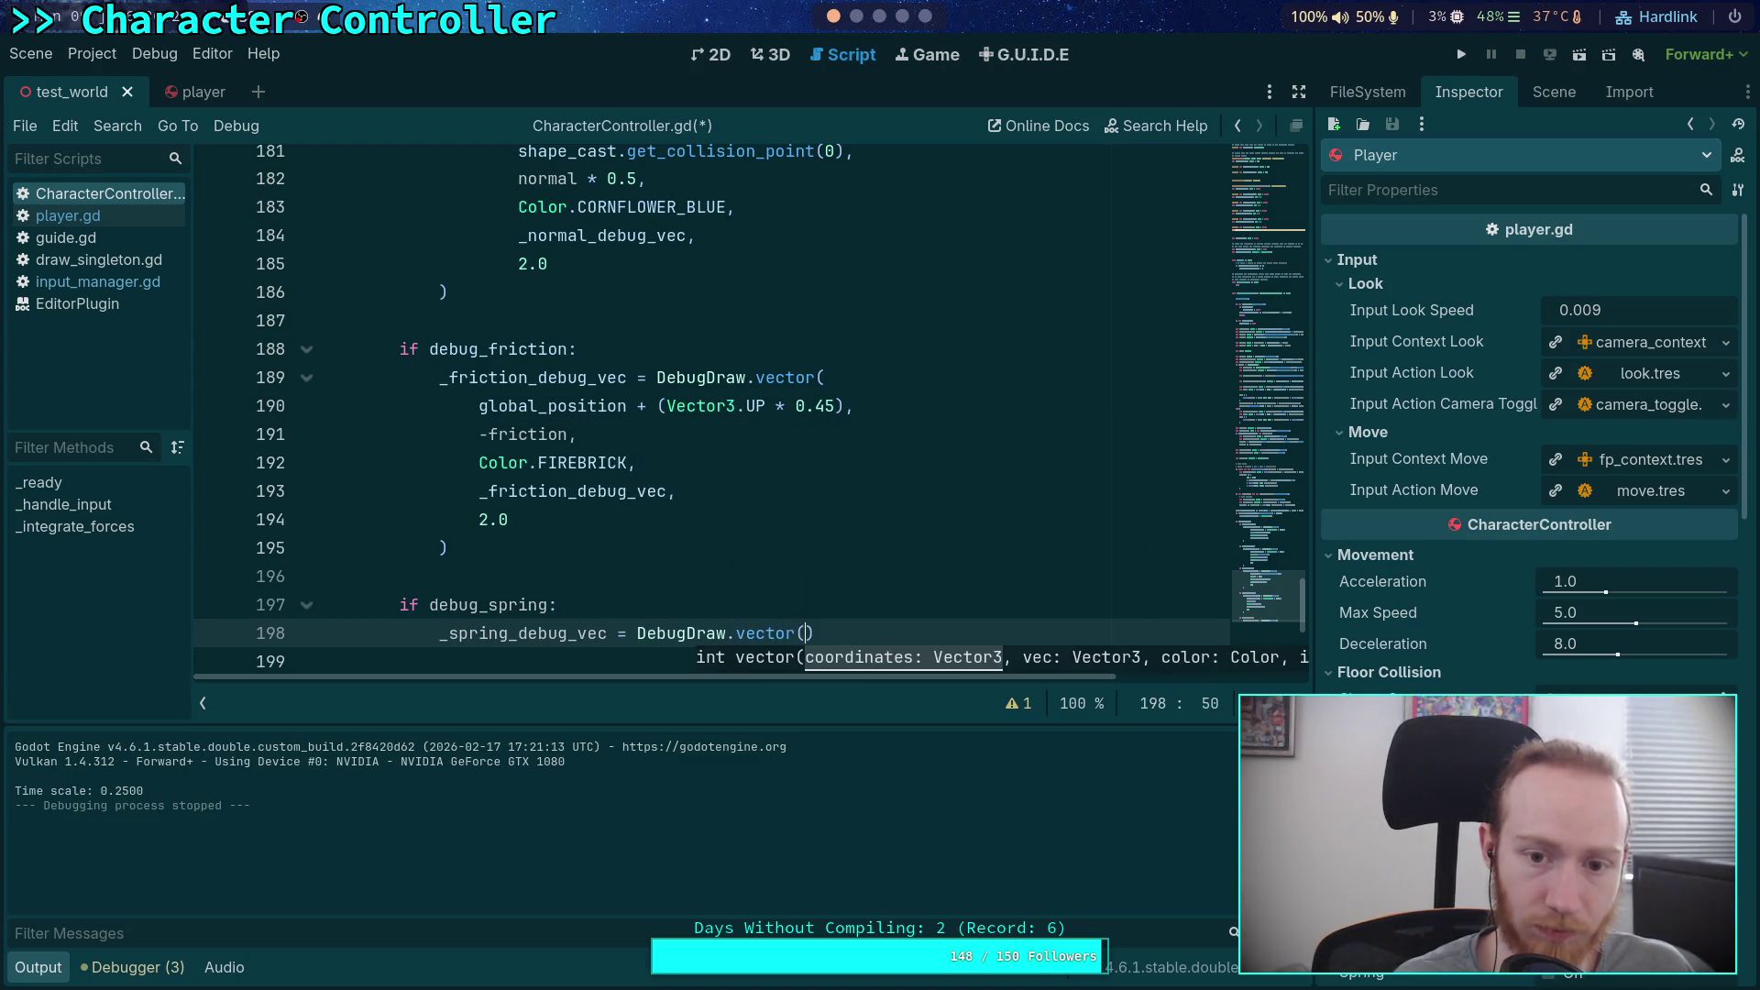
{"action": "key", "text": "Return"}
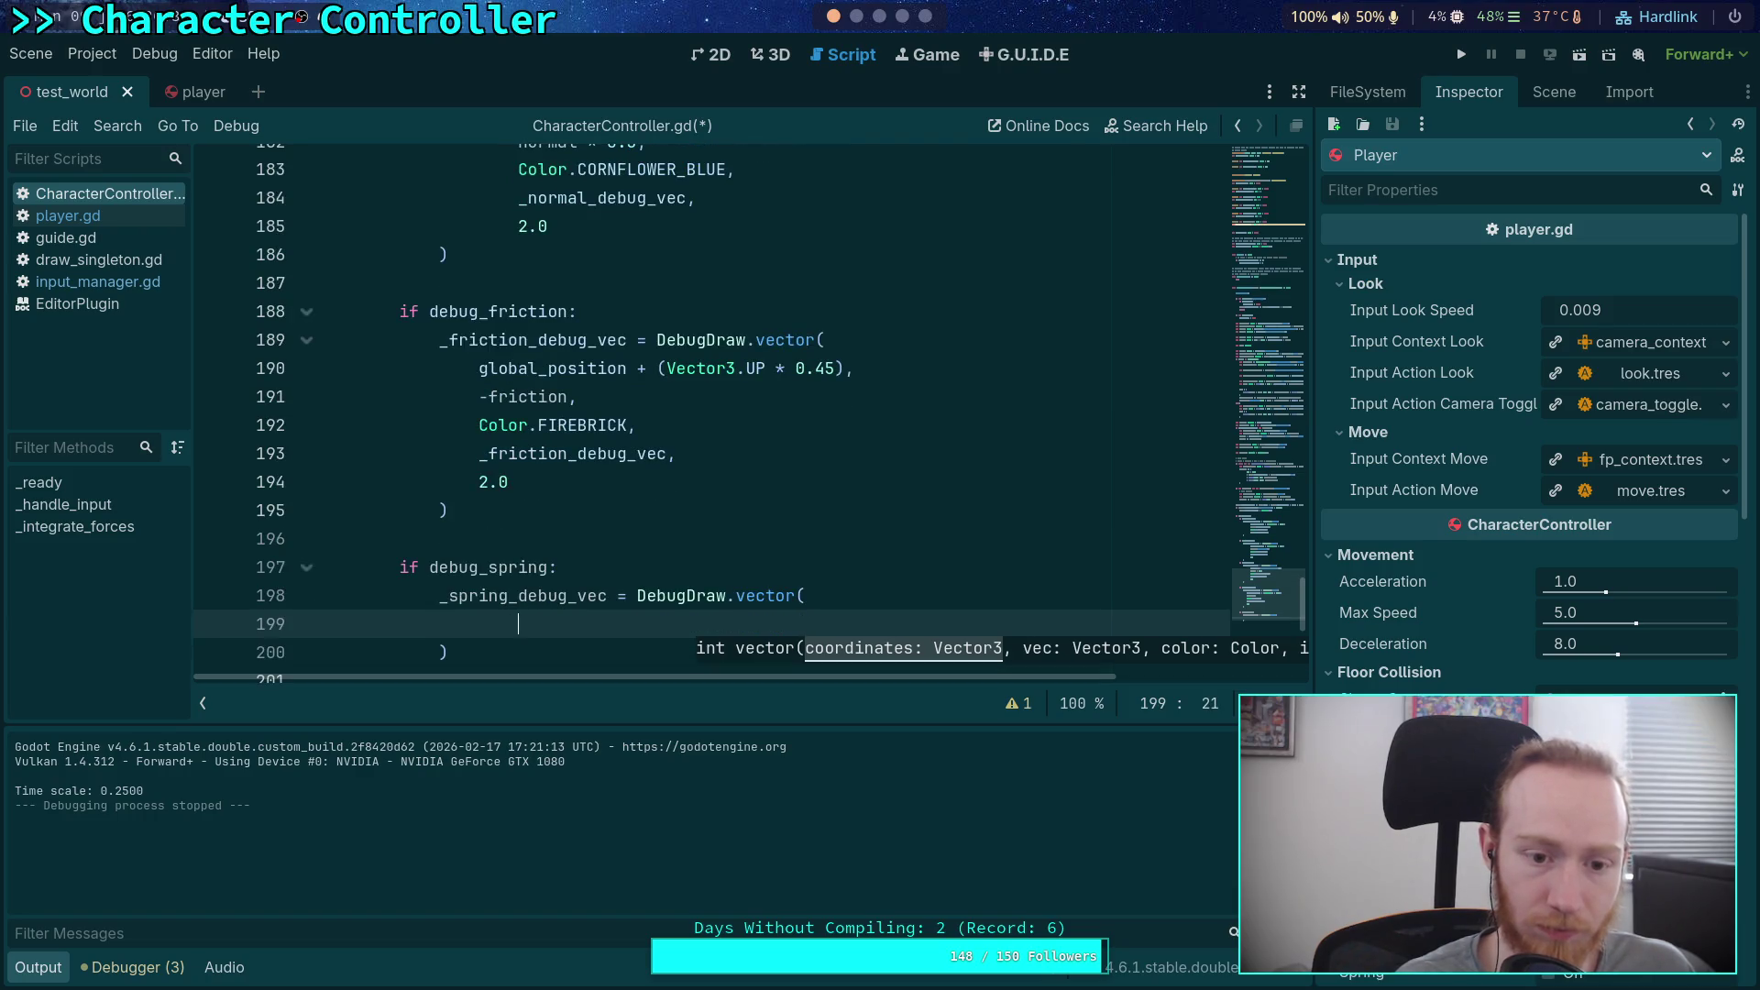
{"action": "type", "text": "glo"}
{"action": "key", "text": "Down"}
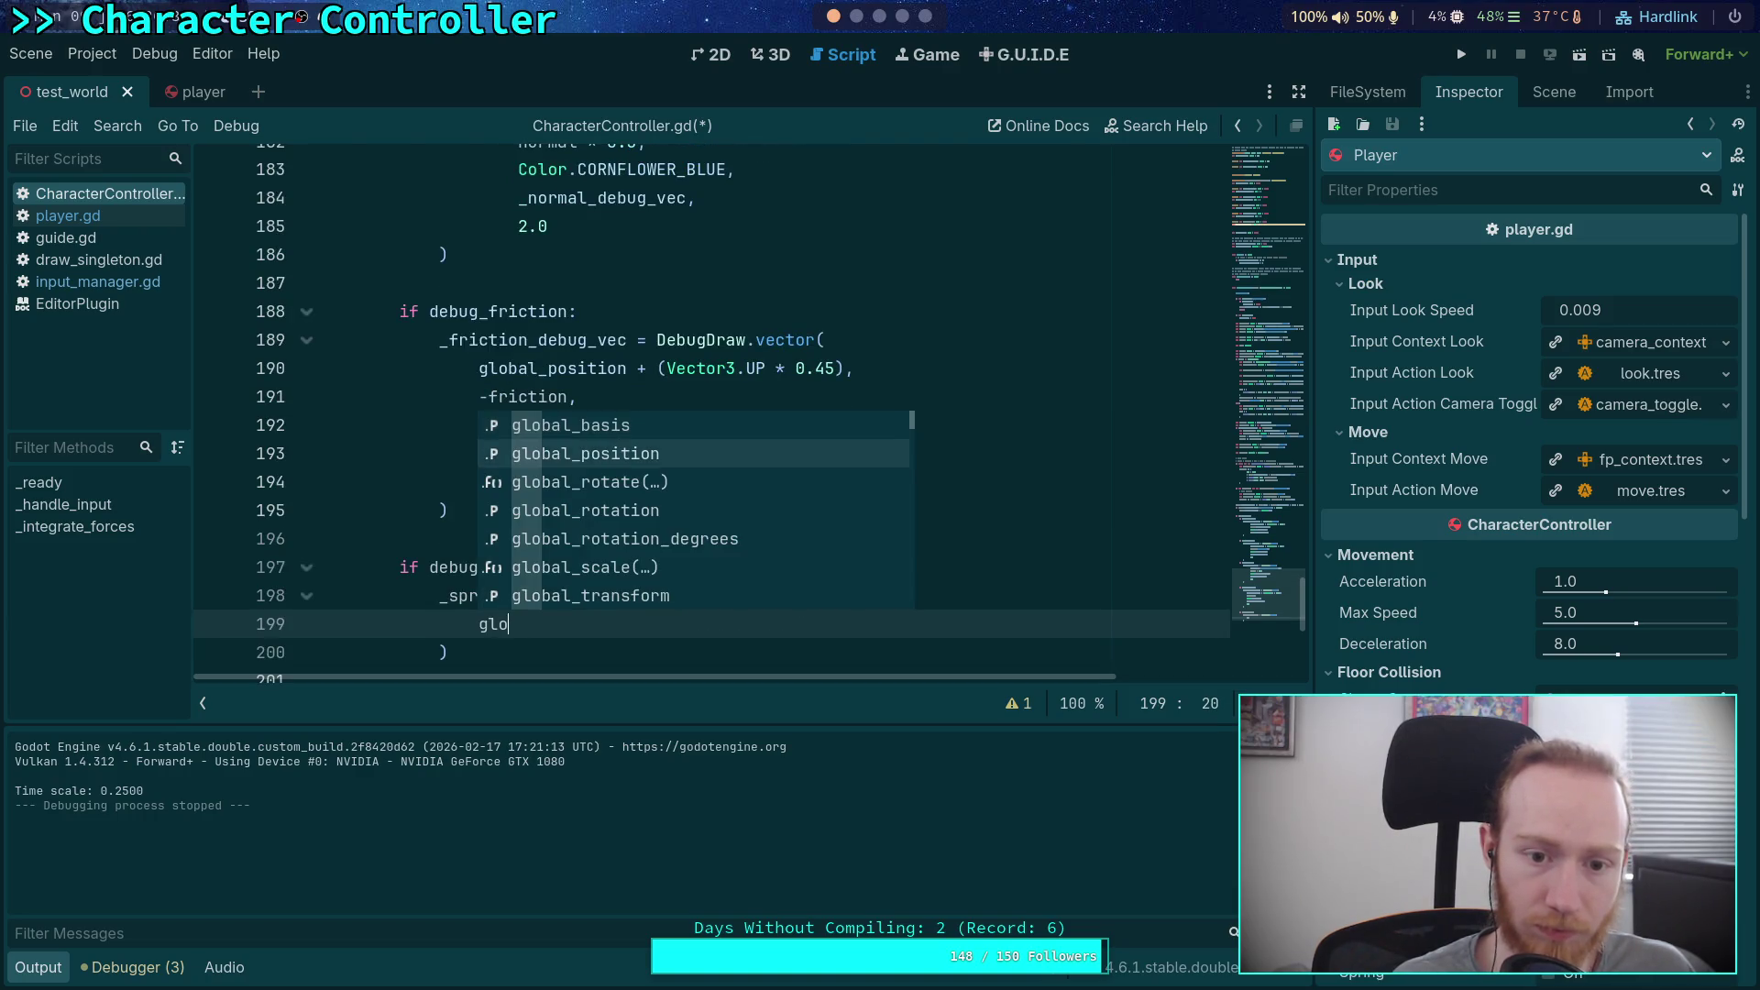
{"action": "key", "text": "Return"}
{"action": "type", "text": ","}
{"action": "key", "text": "Return"}
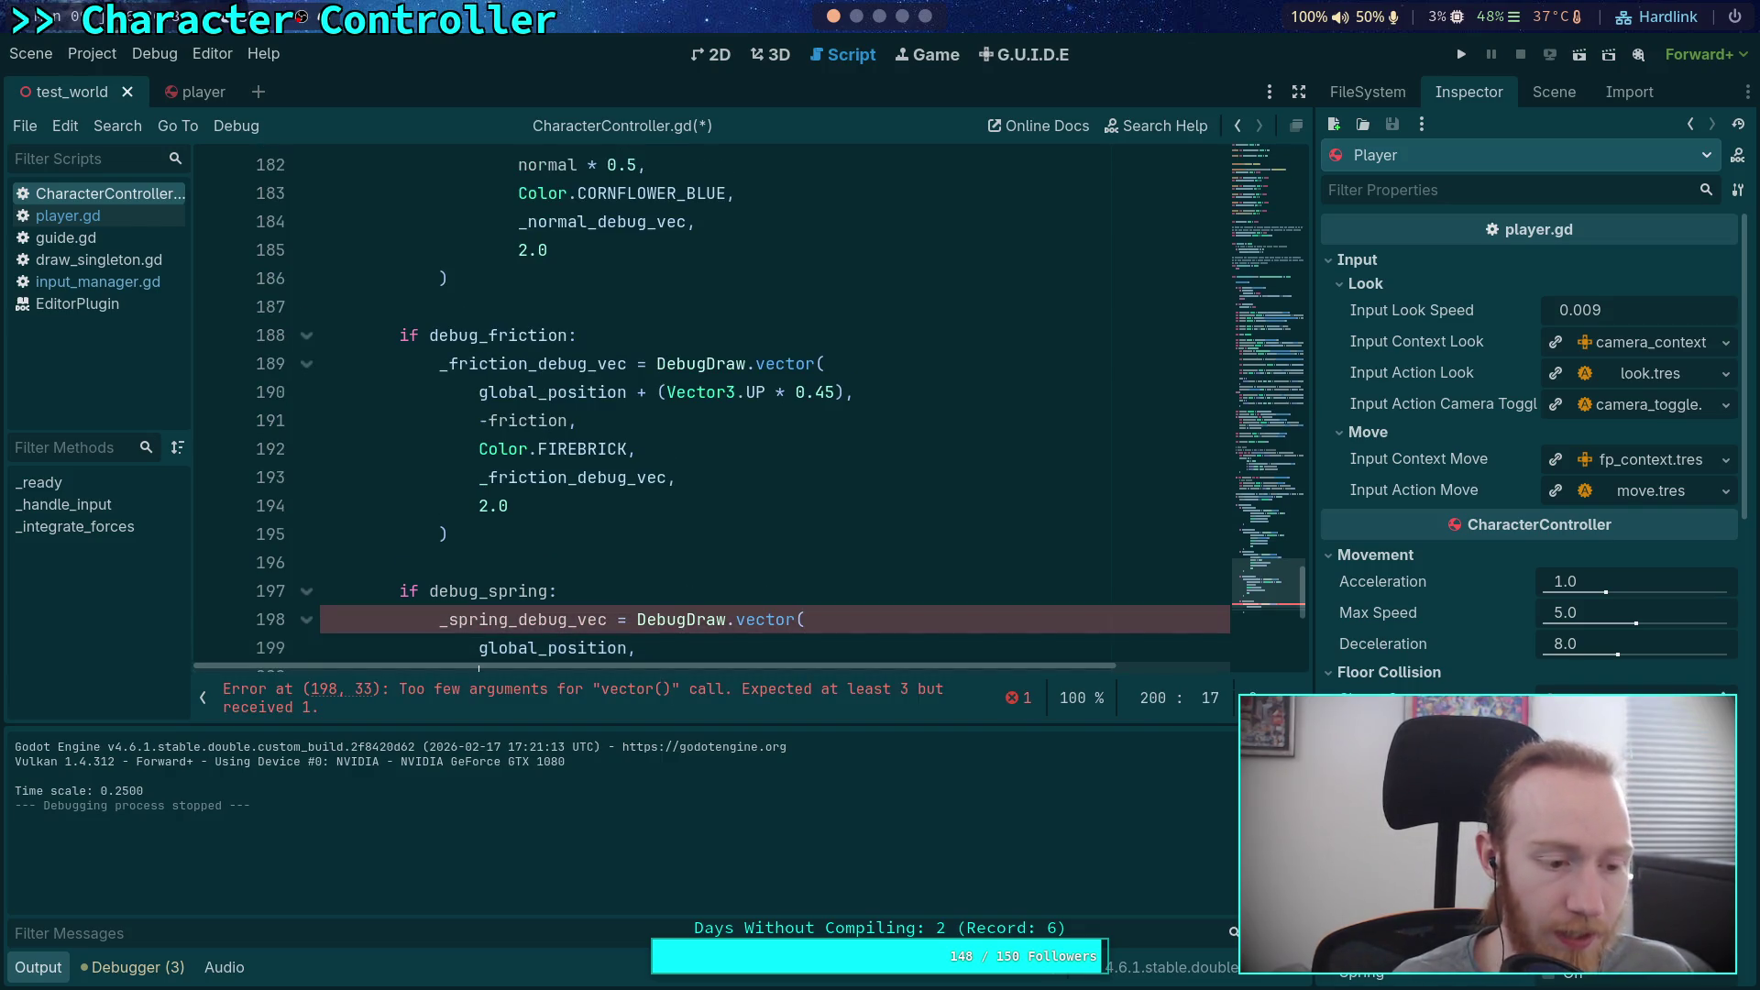
Step: Add push * state.inverse_mass as the vector argument
{"action": "scroll", "coordinate": [656, 422], "scroll_direction": "up", "scroll_amount": 10}
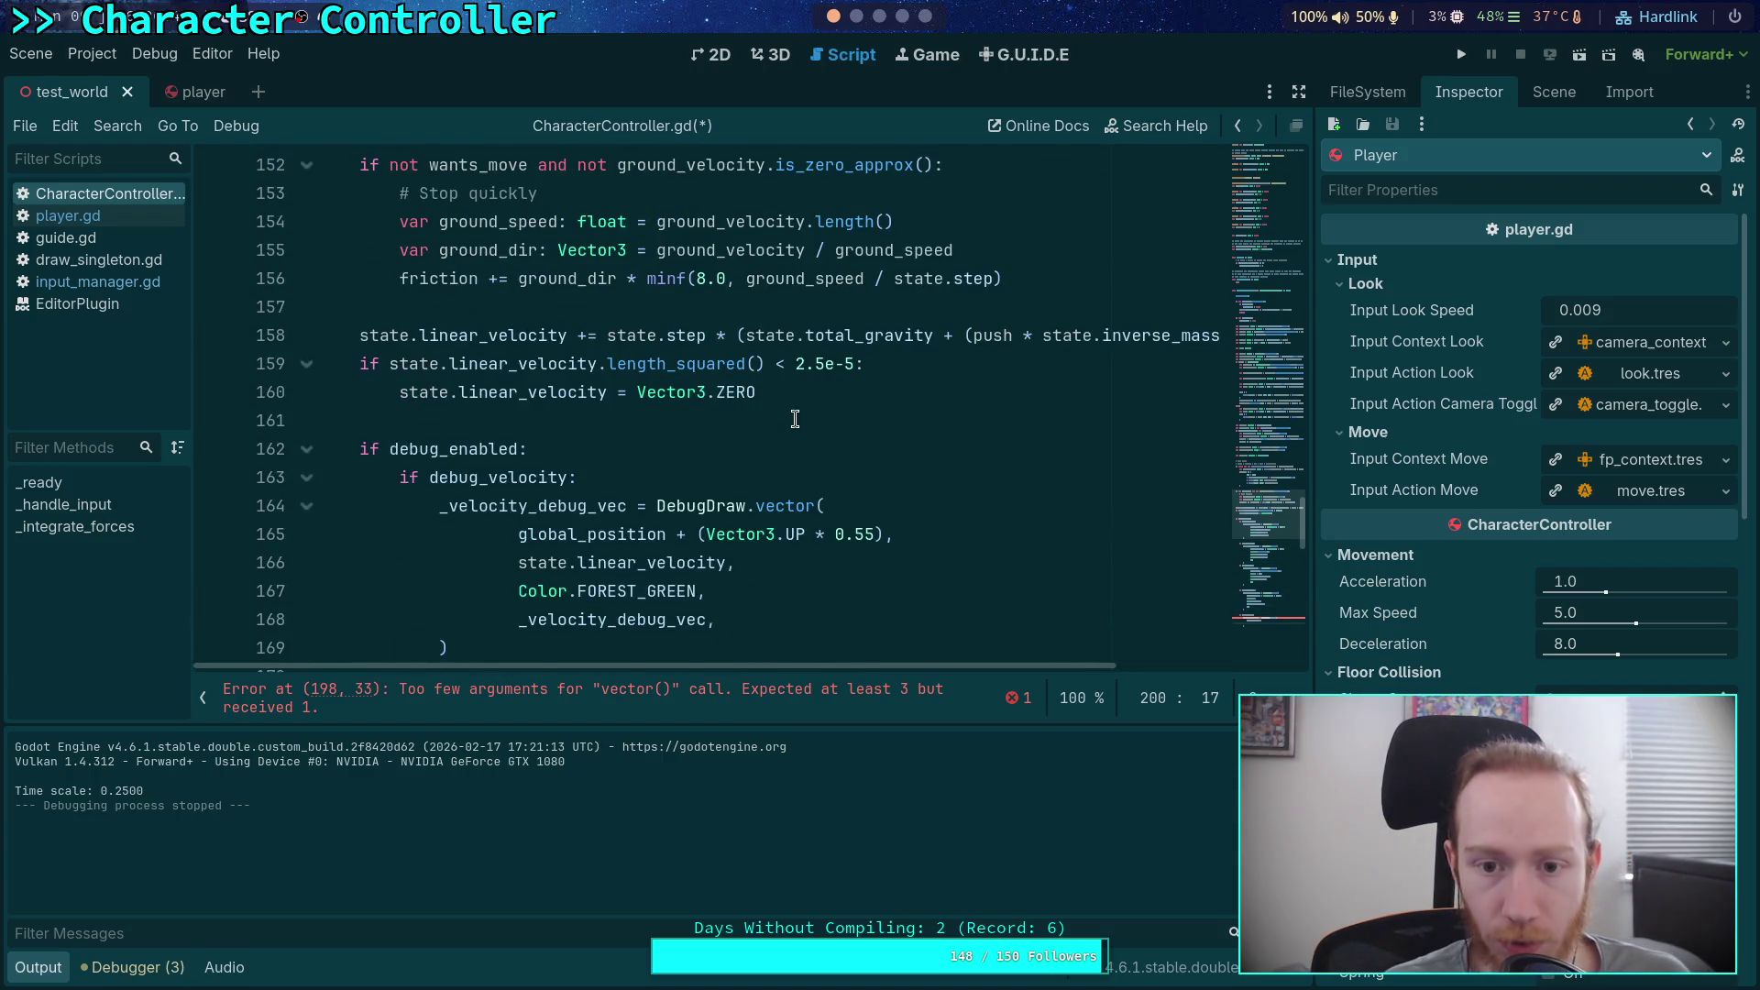
{"action": "scroll", "coordinate": [795, 419], "scroll_direction": "up", "scroll_amount": 1}
{"action": "mouse_move", "coordinate": [981, 667]}
{"action": "left_mouse_down"}
{"action": "mouse_move", "coordinate": [1139, 667]}
{"action": "mouse_move", "coordinate": [981, 668]}
{"action": "left_mouse_up"}
{"action": "scroll", "coordinate": [781, 587], "scroll_direction": "down", "scroll_amount": 12}
{"action": "type", "text": "push *"}
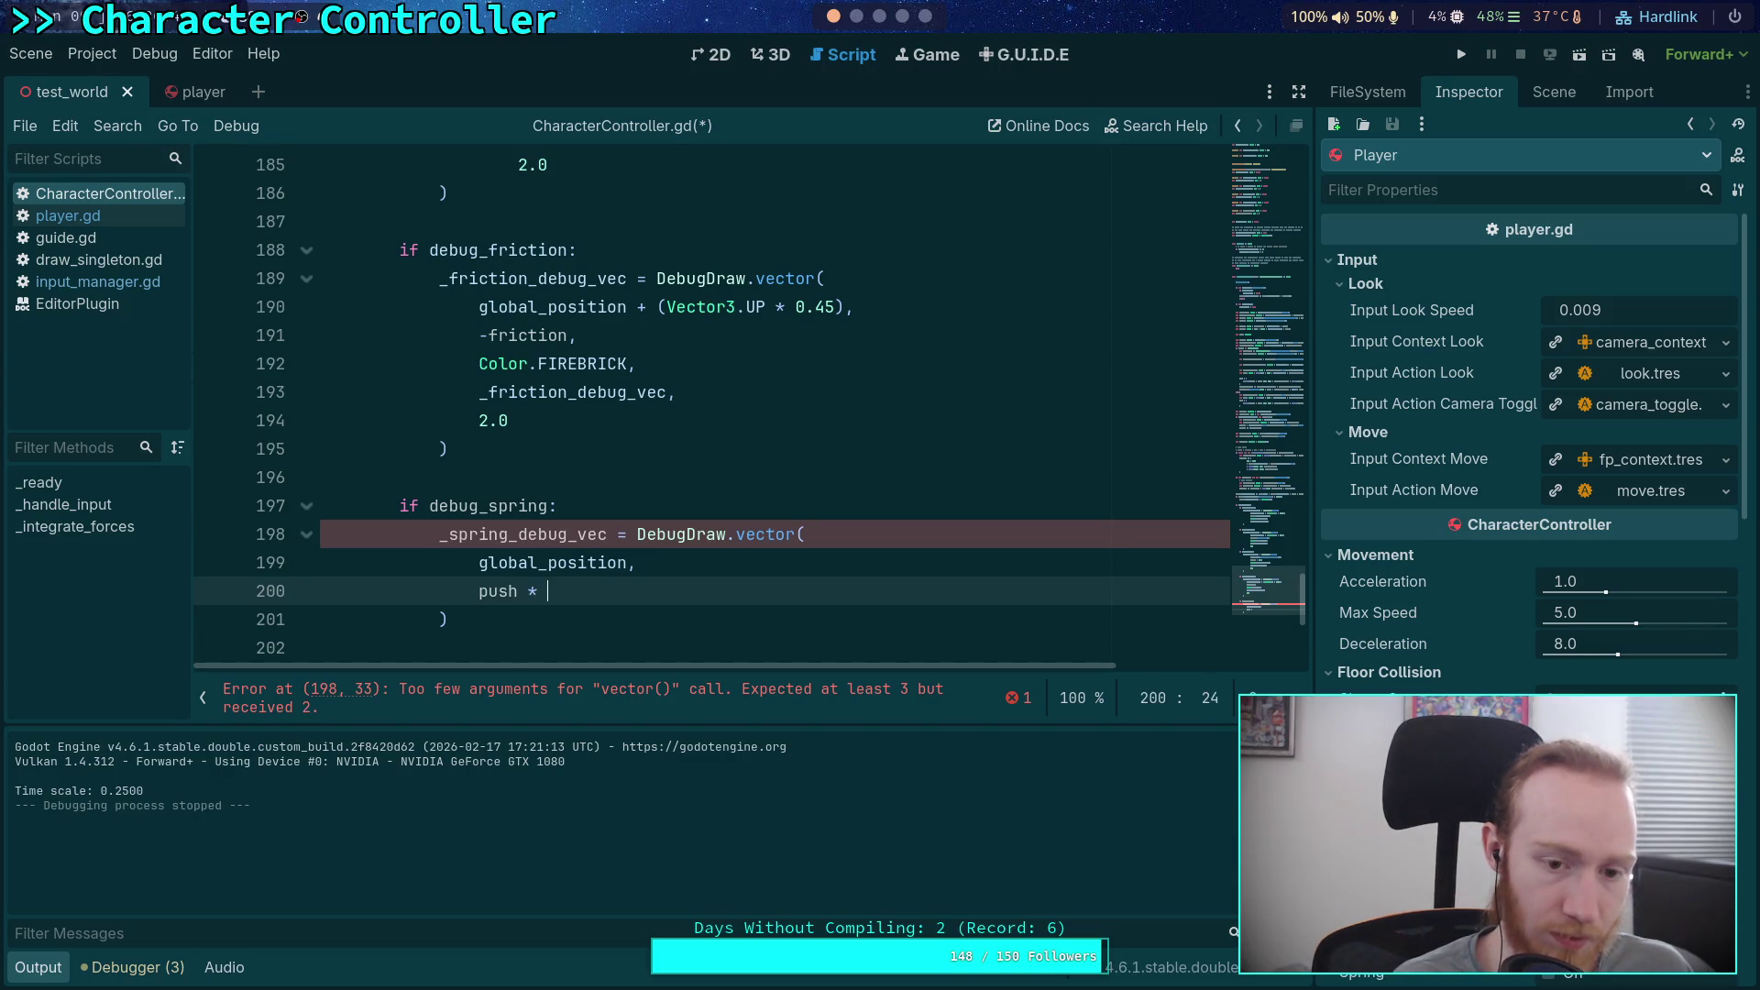
{"action": "type", "text": "state"}
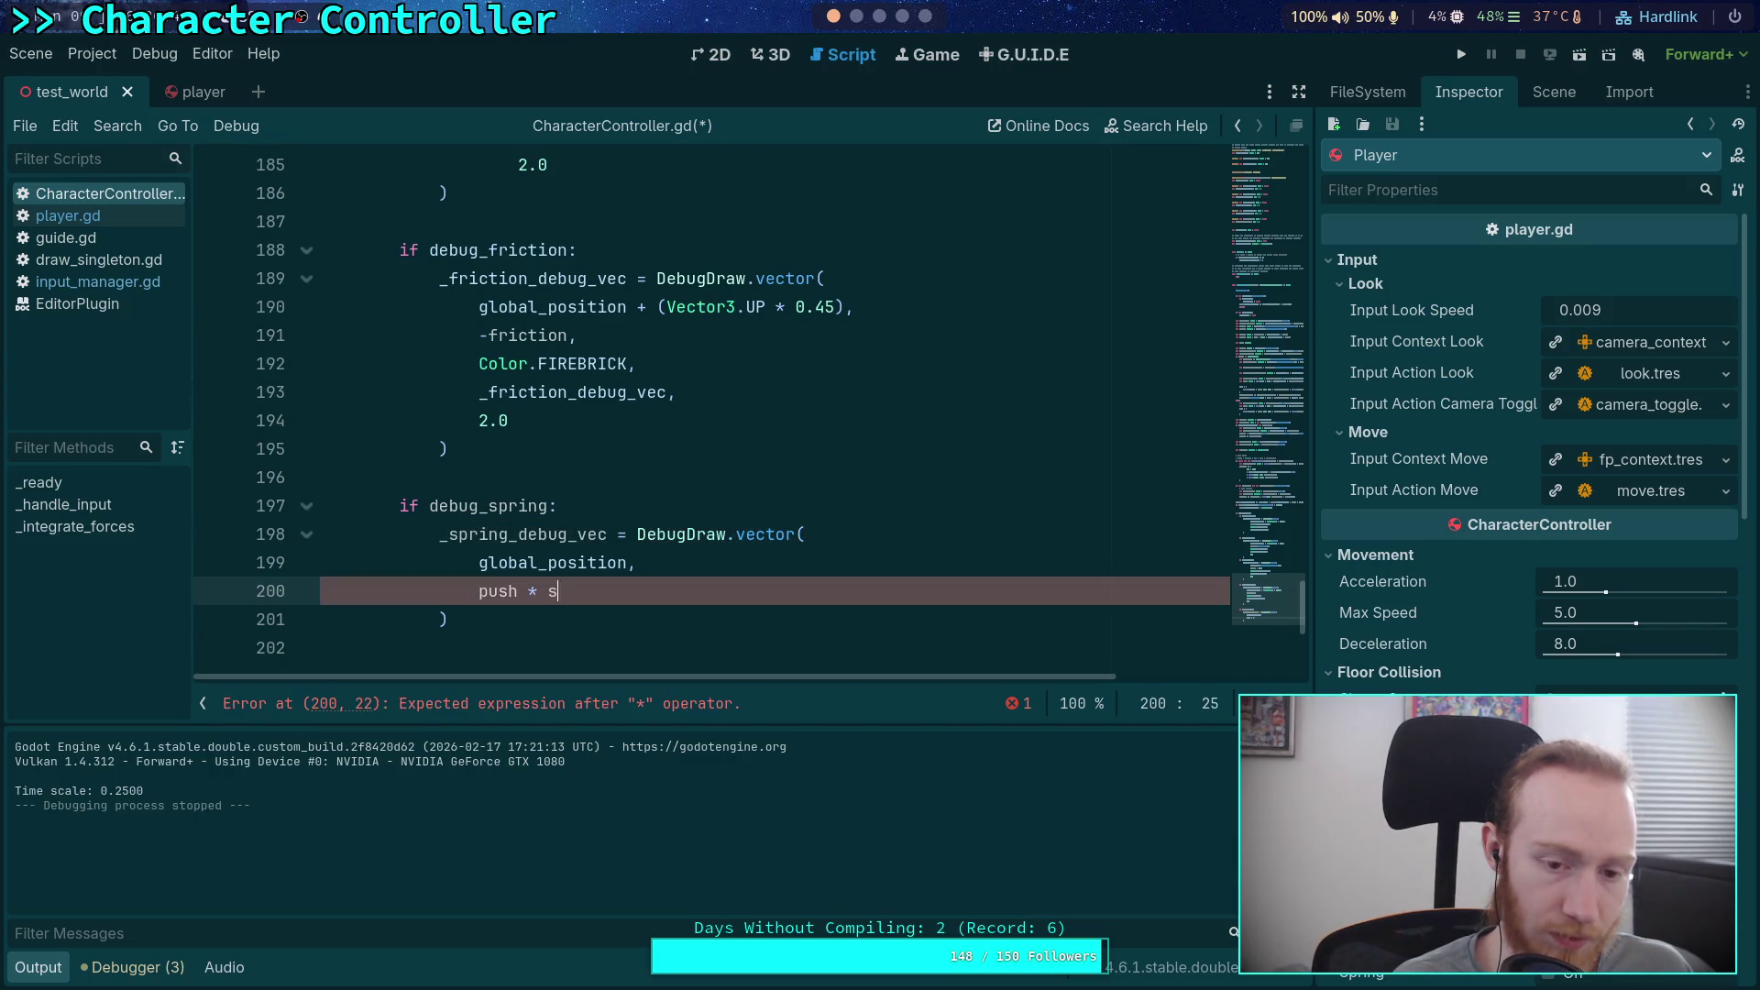
{"action": "type", "text": ".inv"}
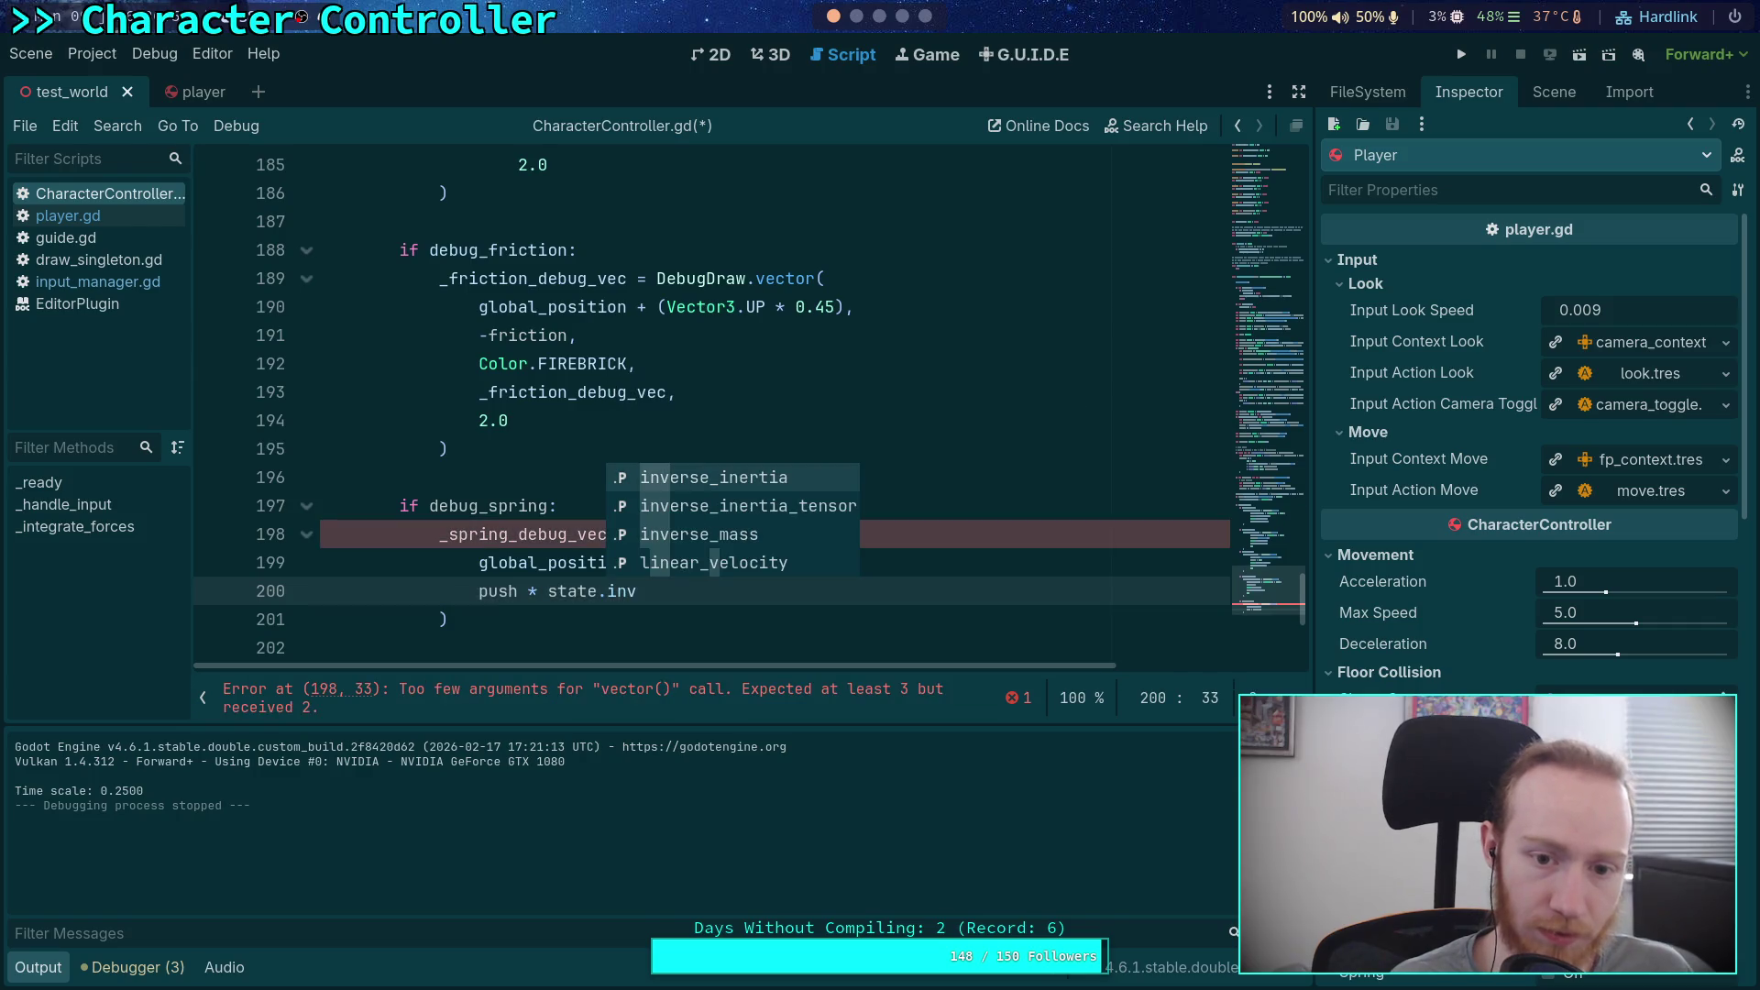
{"action": "key", "text": "Down"}
{"action": "key", "text": "Down"}
{"action": "key", "text": "Return"}
{"action": "type", "text": ","}
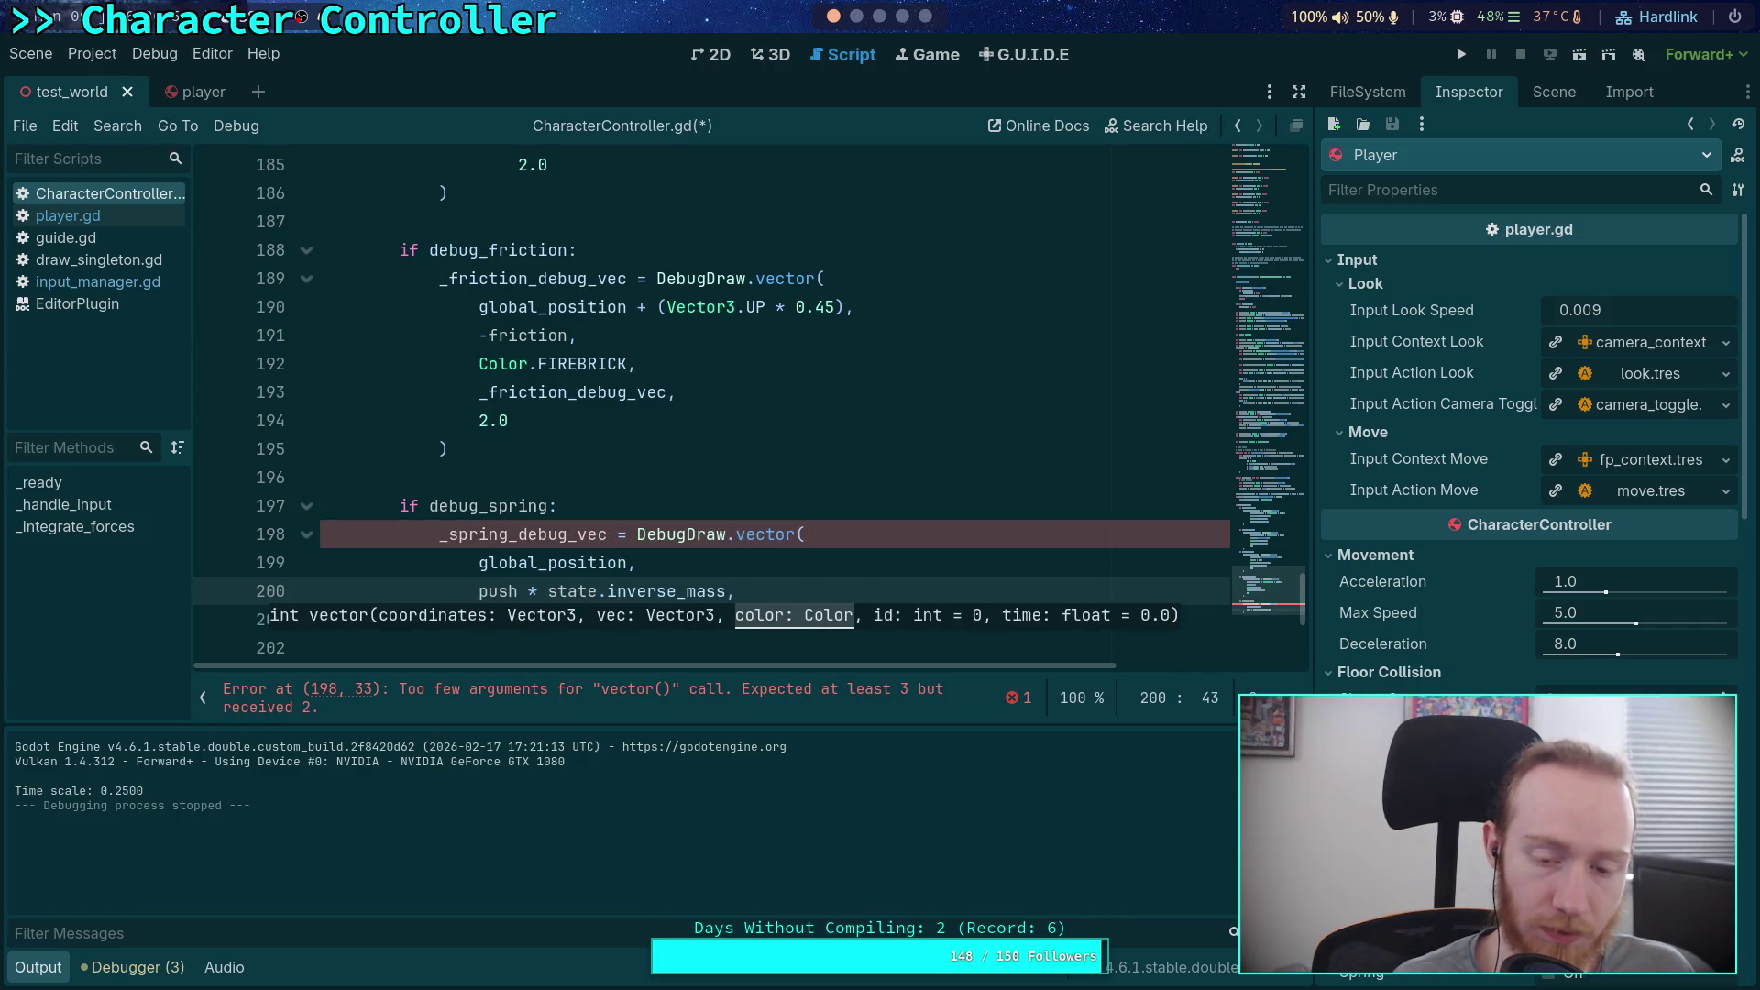
{"action": "key", "text": "Return"}
Step: Finish the call with Color.DARK_SLATE_BLUE and _spring_debug_vec, save, and run the game
{"action": "type", "text": "."}
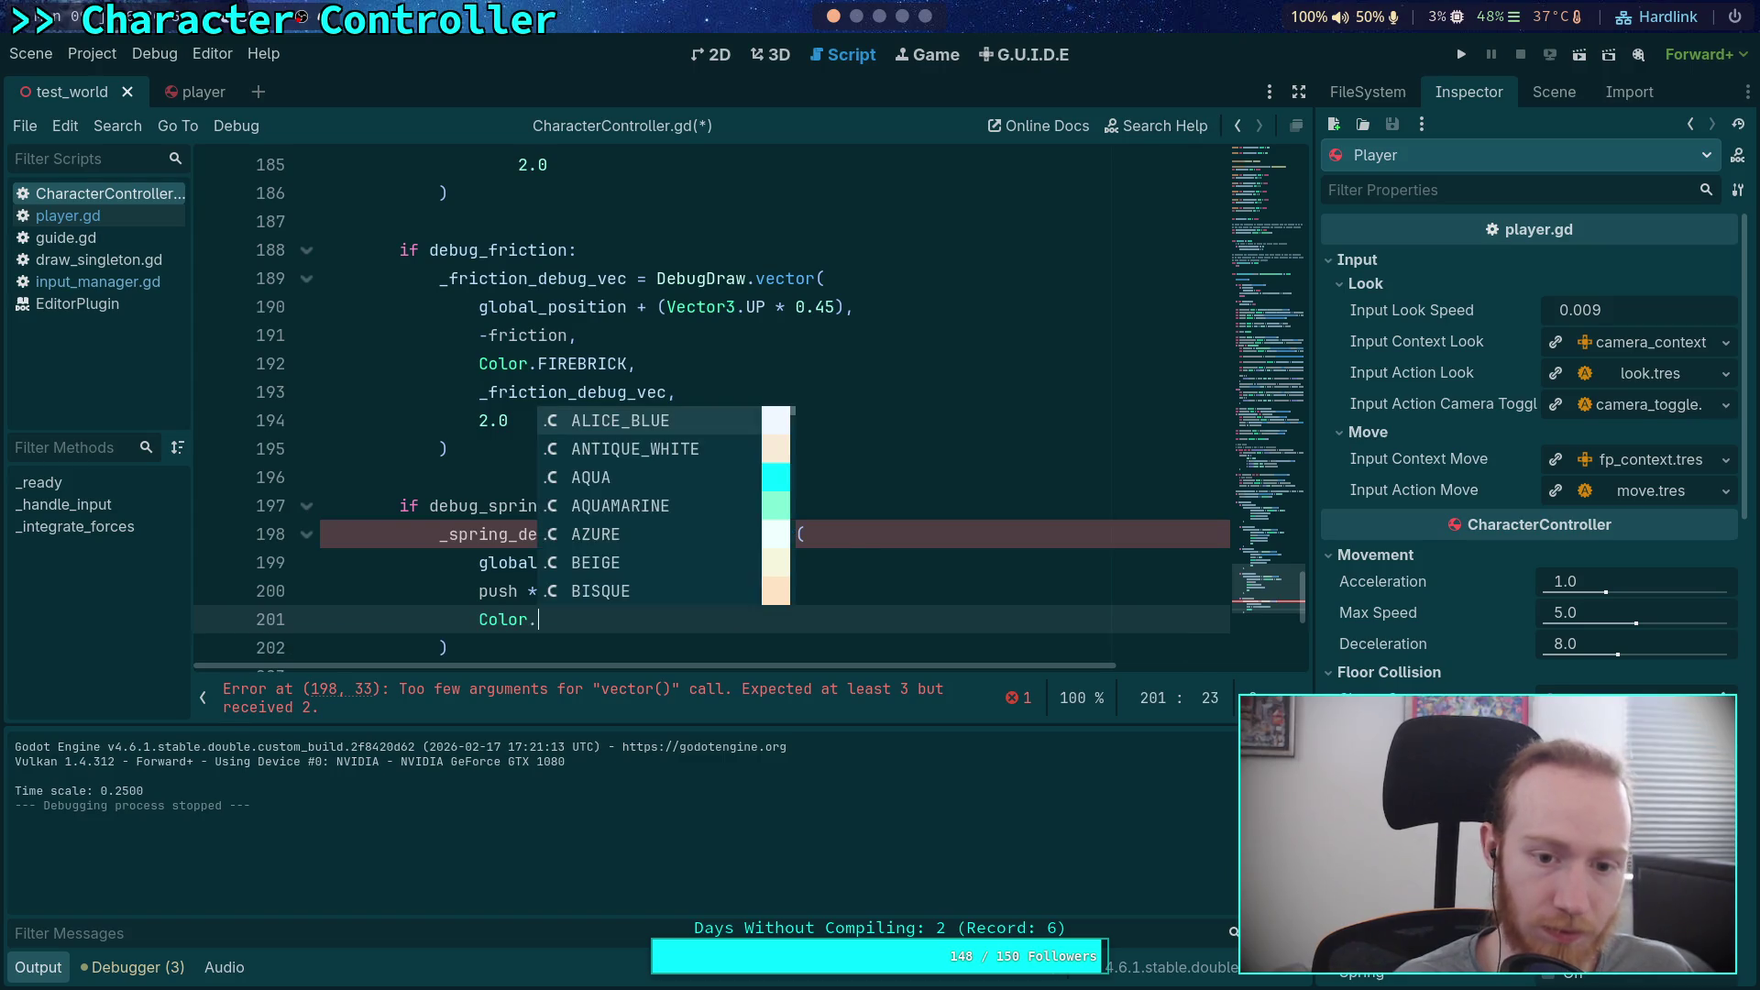
{"action": "key", "text": "Down"}
{"action": "key", "text": "Down"}
{"action": "key", "text": "Down"}
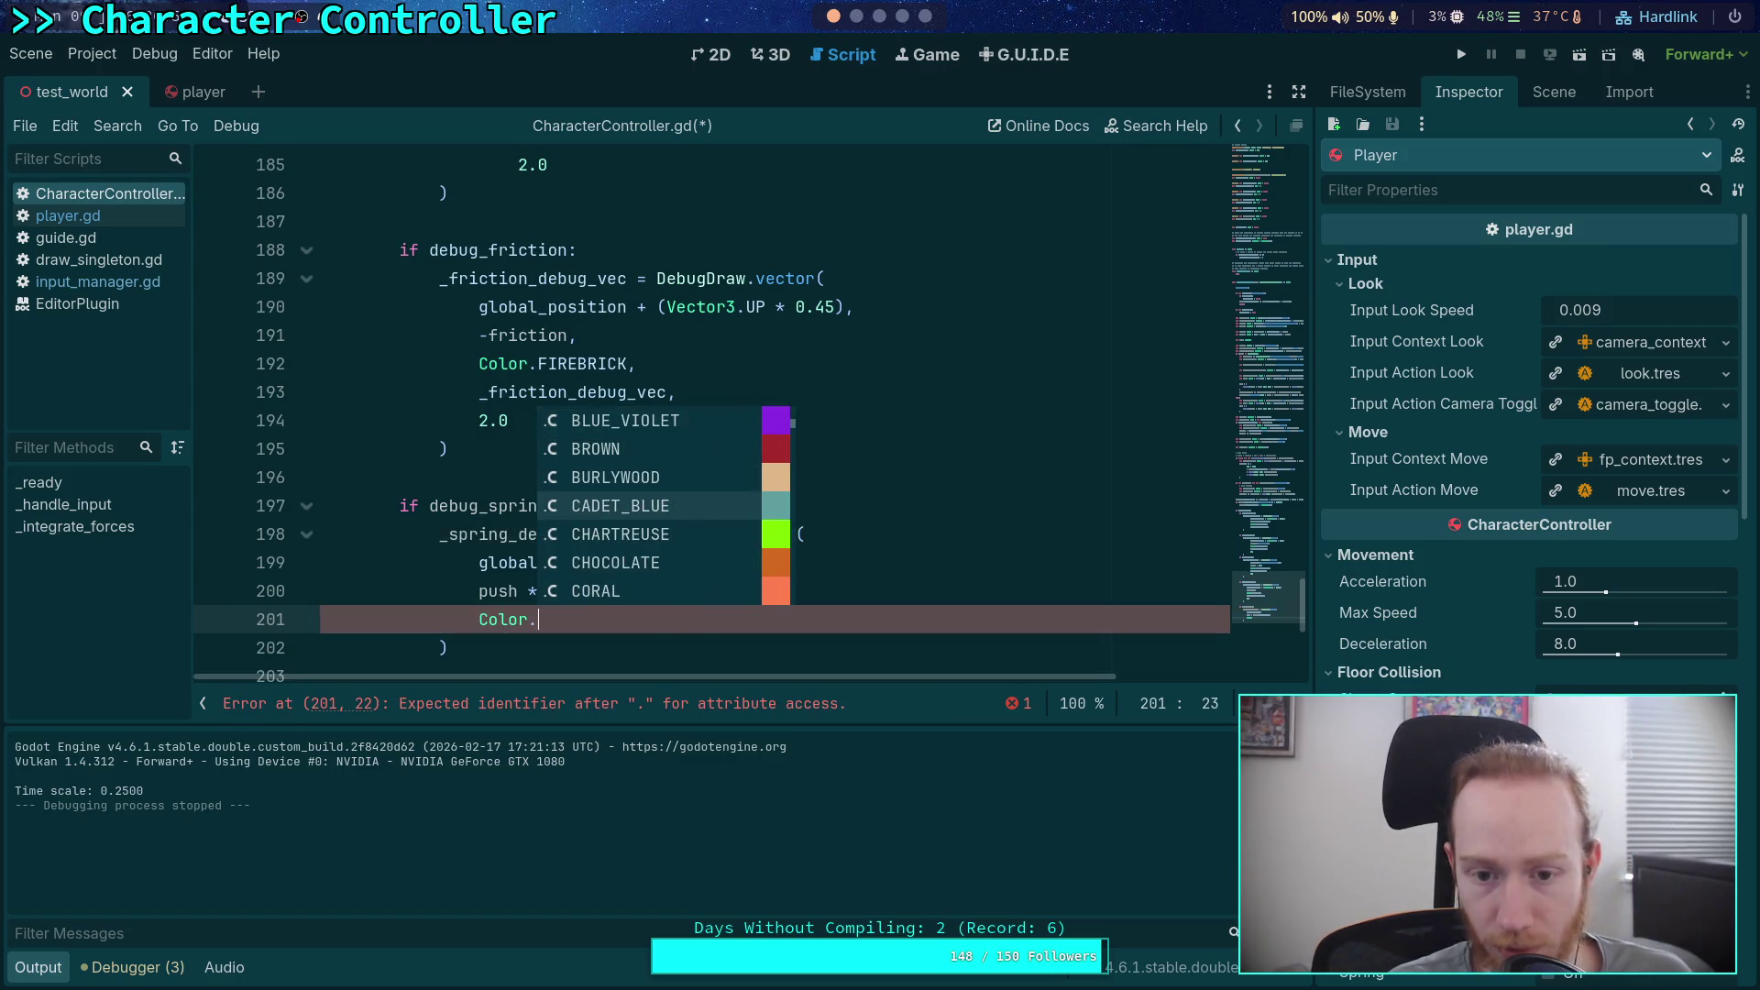
{"action": "key", "text": "Down"}
{"action": "key", "text": "Down"}
{"action": "key", "text": "Down"}
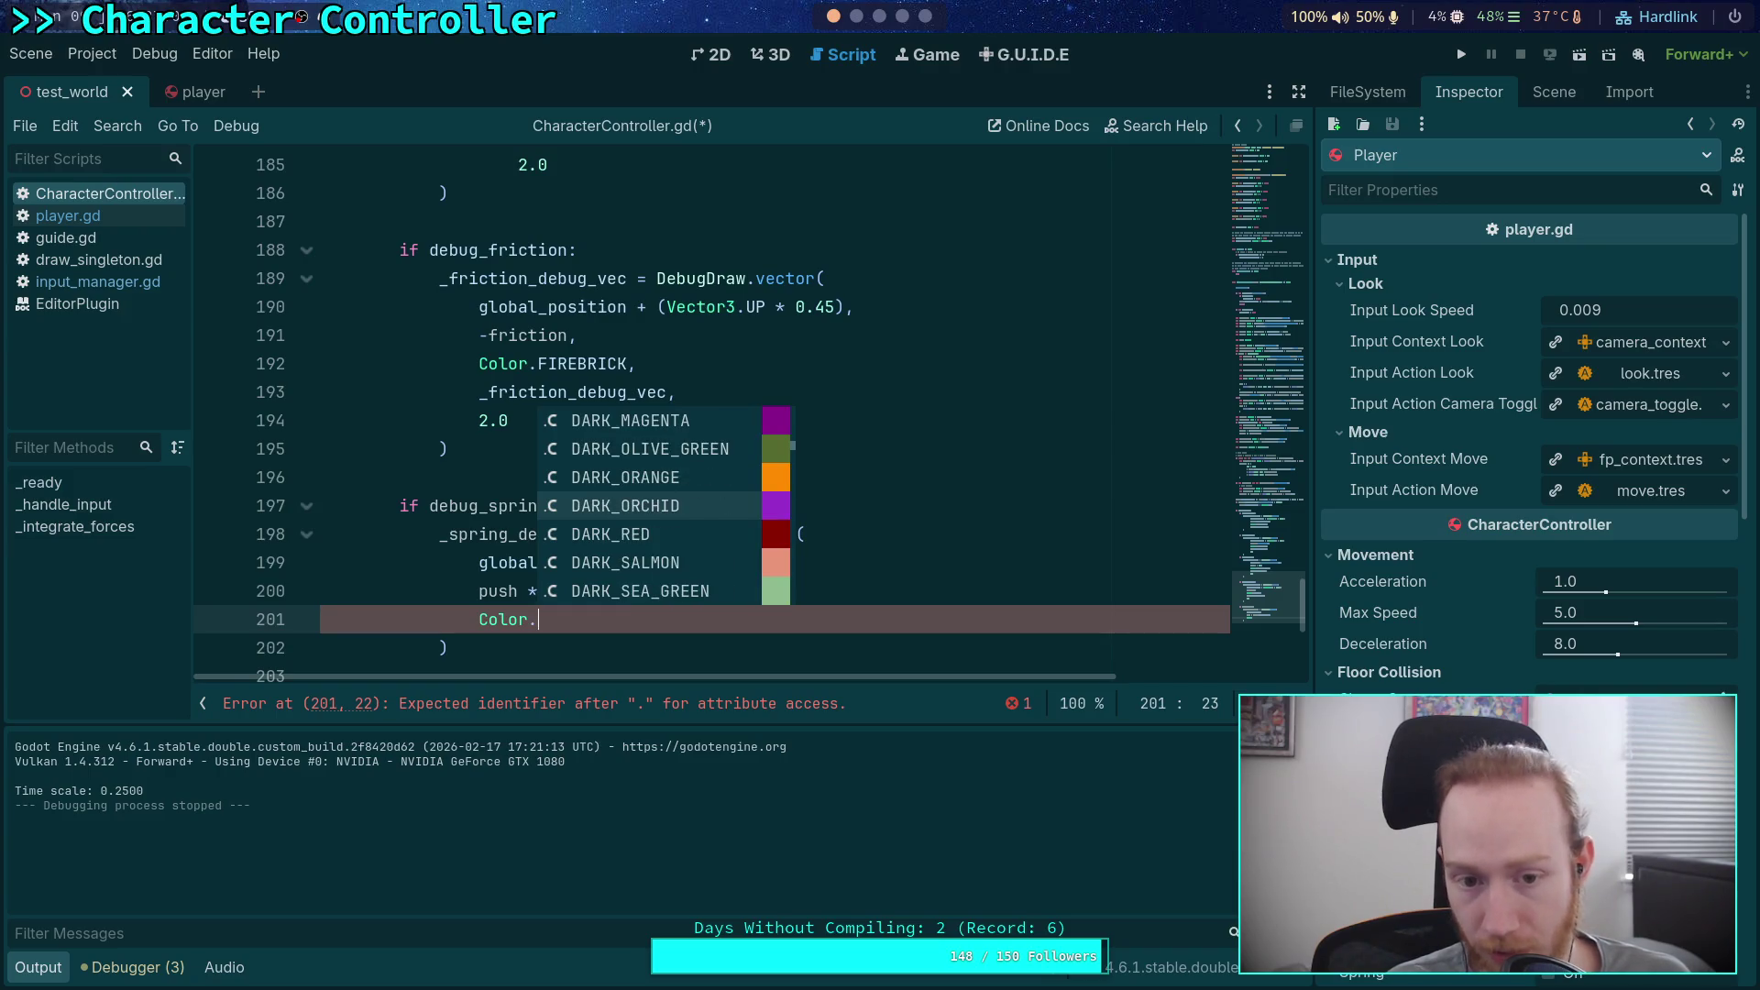
{"action": "key", "text": "Down"}
{"action": "key", "text": "Down"}
{"action": "key", "text": "Down"}
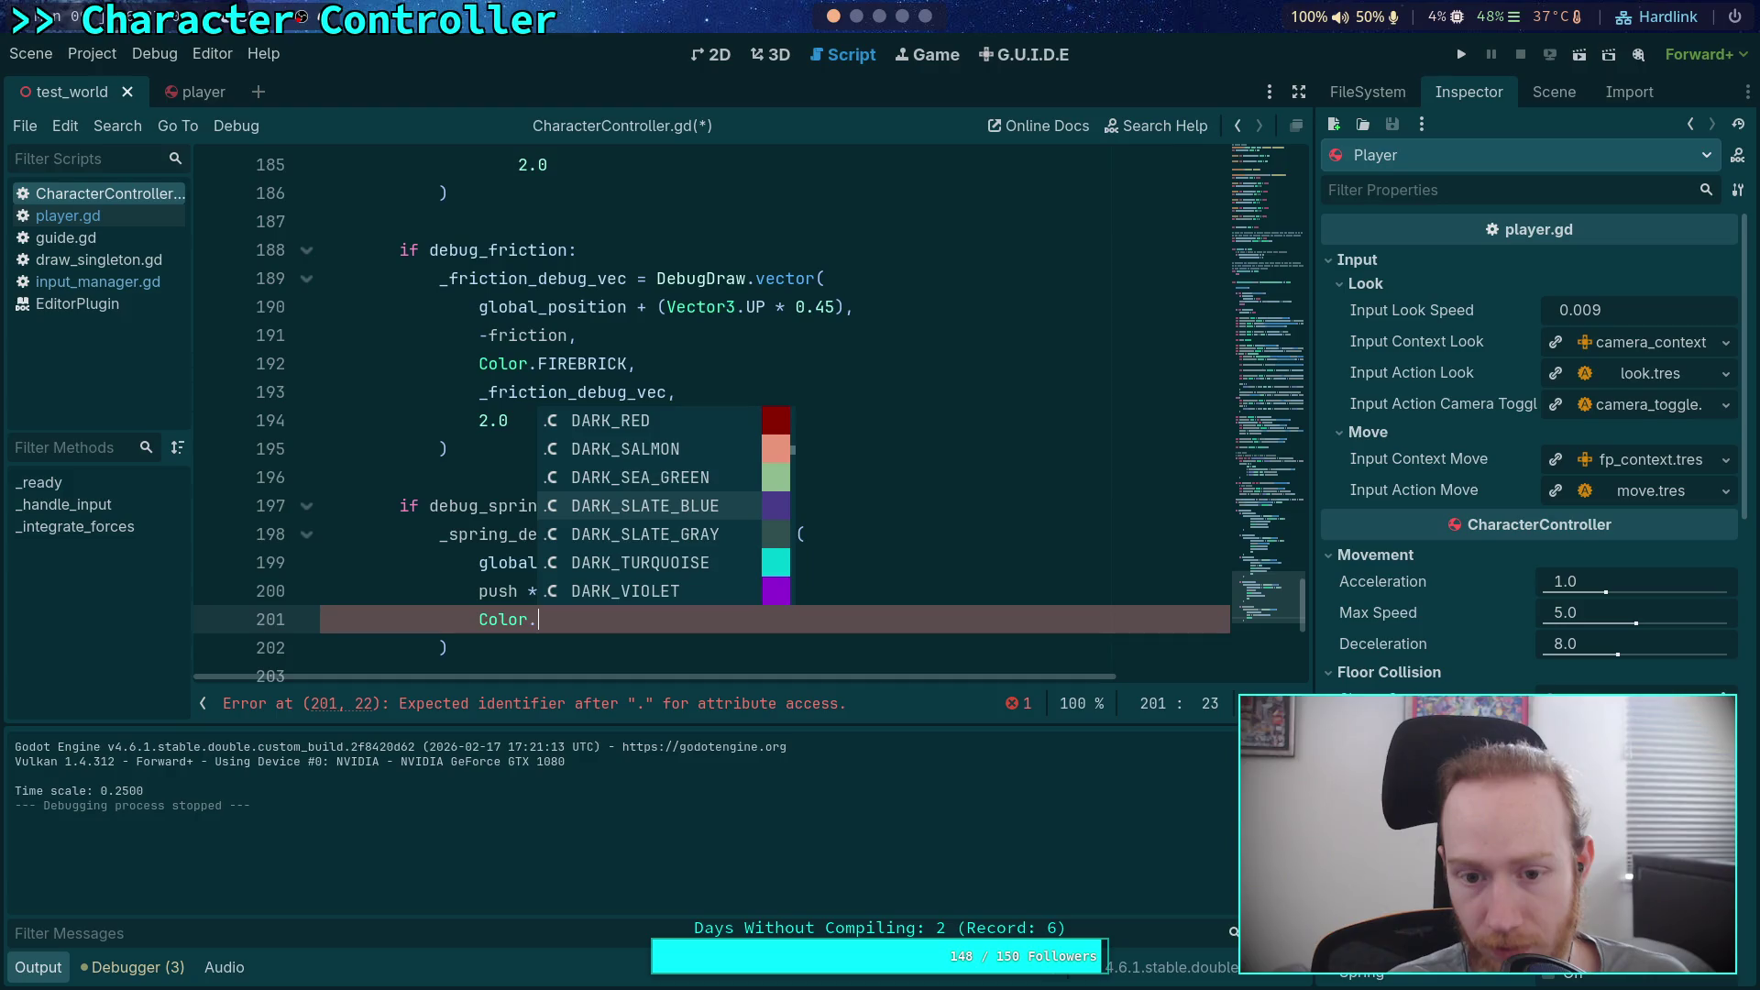
{"action": "key", "text": "Return"}
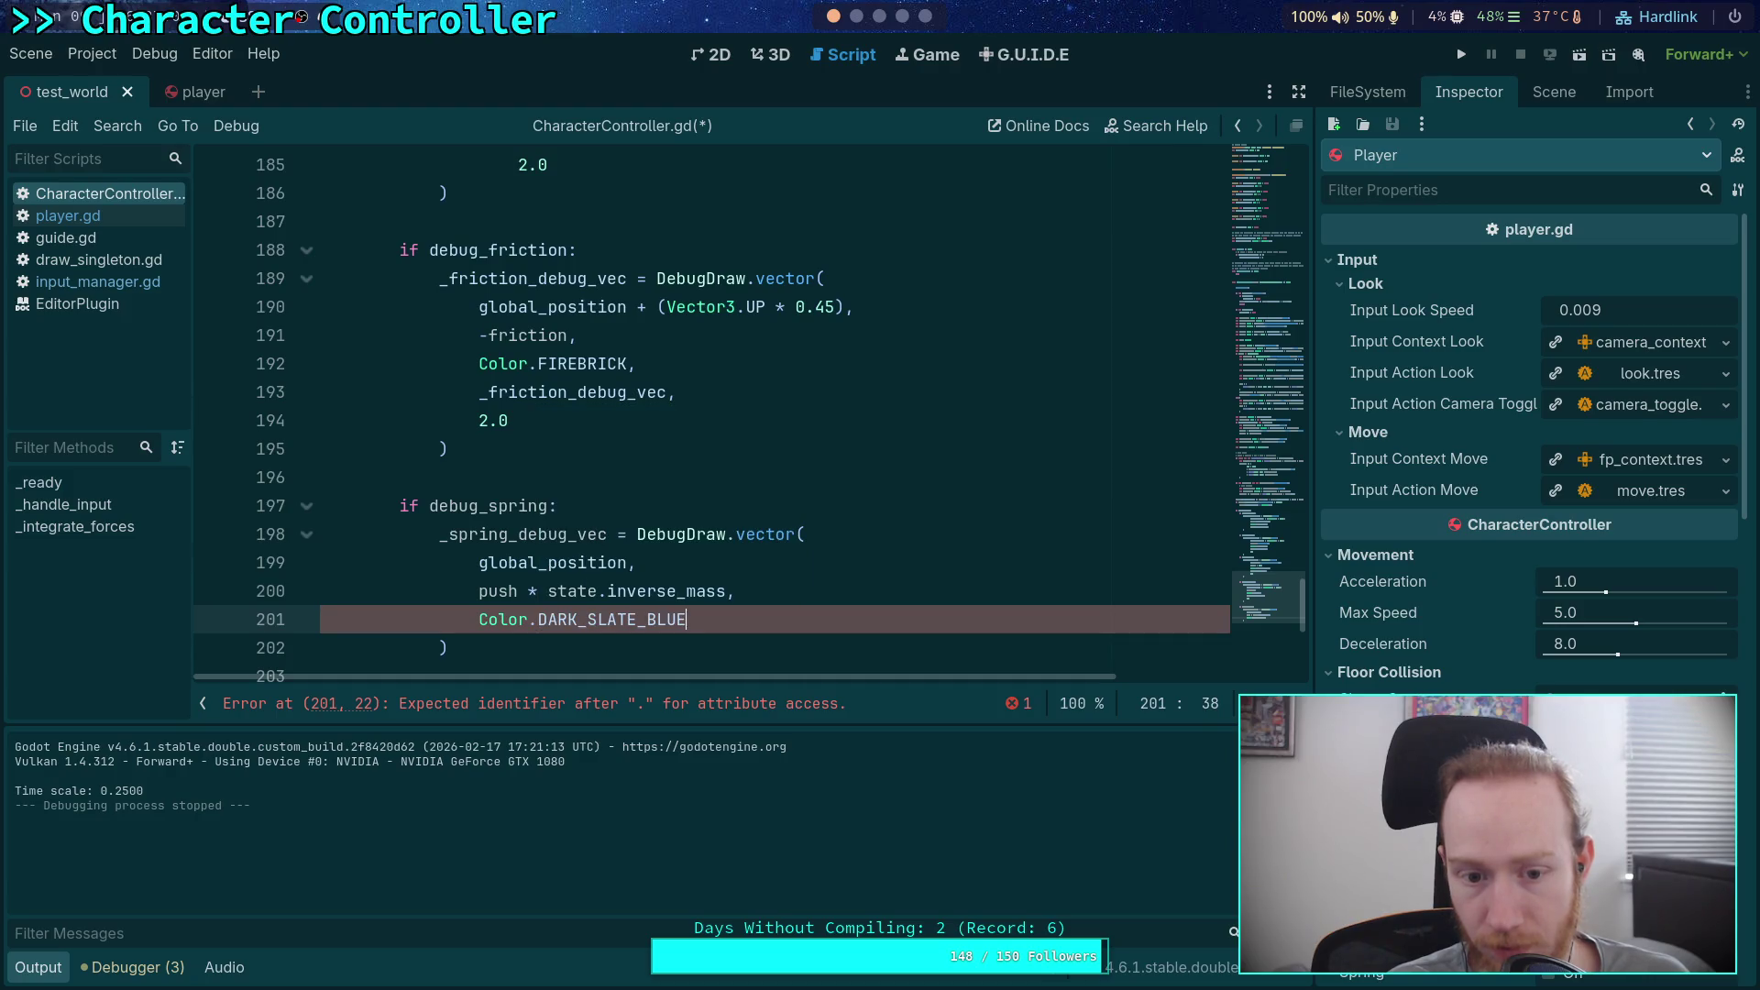
{"action": "type", "text": ","}
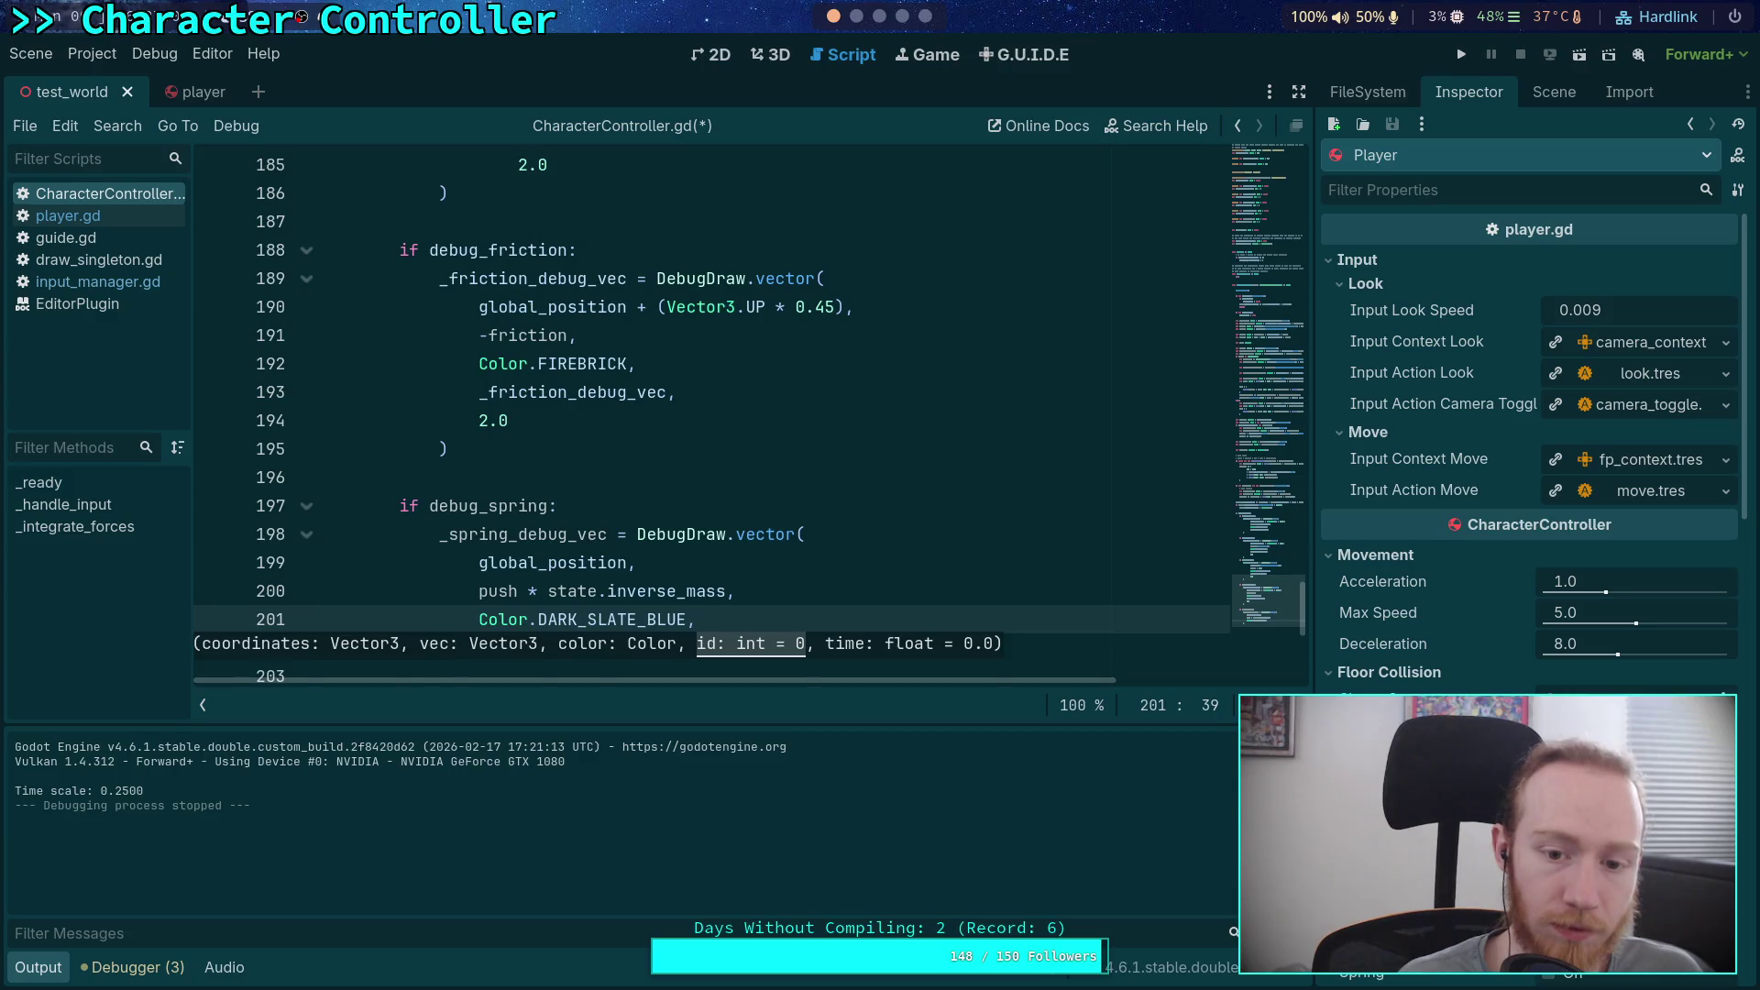
{"action": "key", "text": "Return"}
{"action": "type", "text": "_spr"}
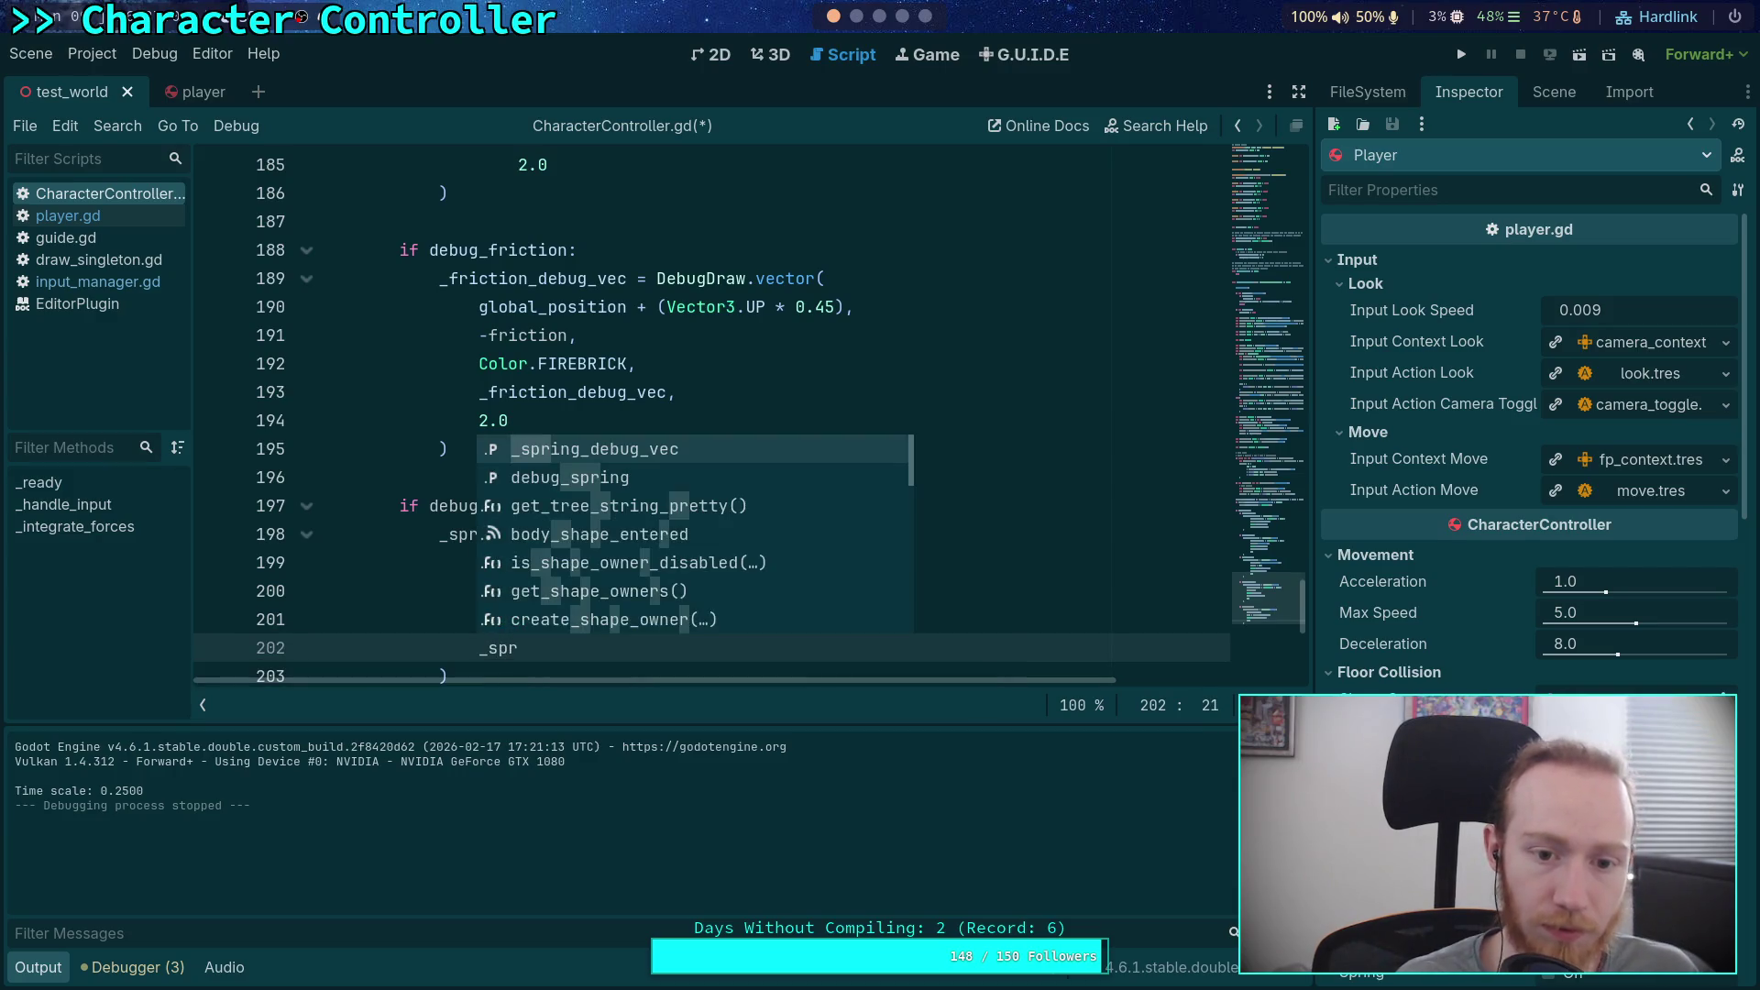
{"action": "key", "text": "Return"}
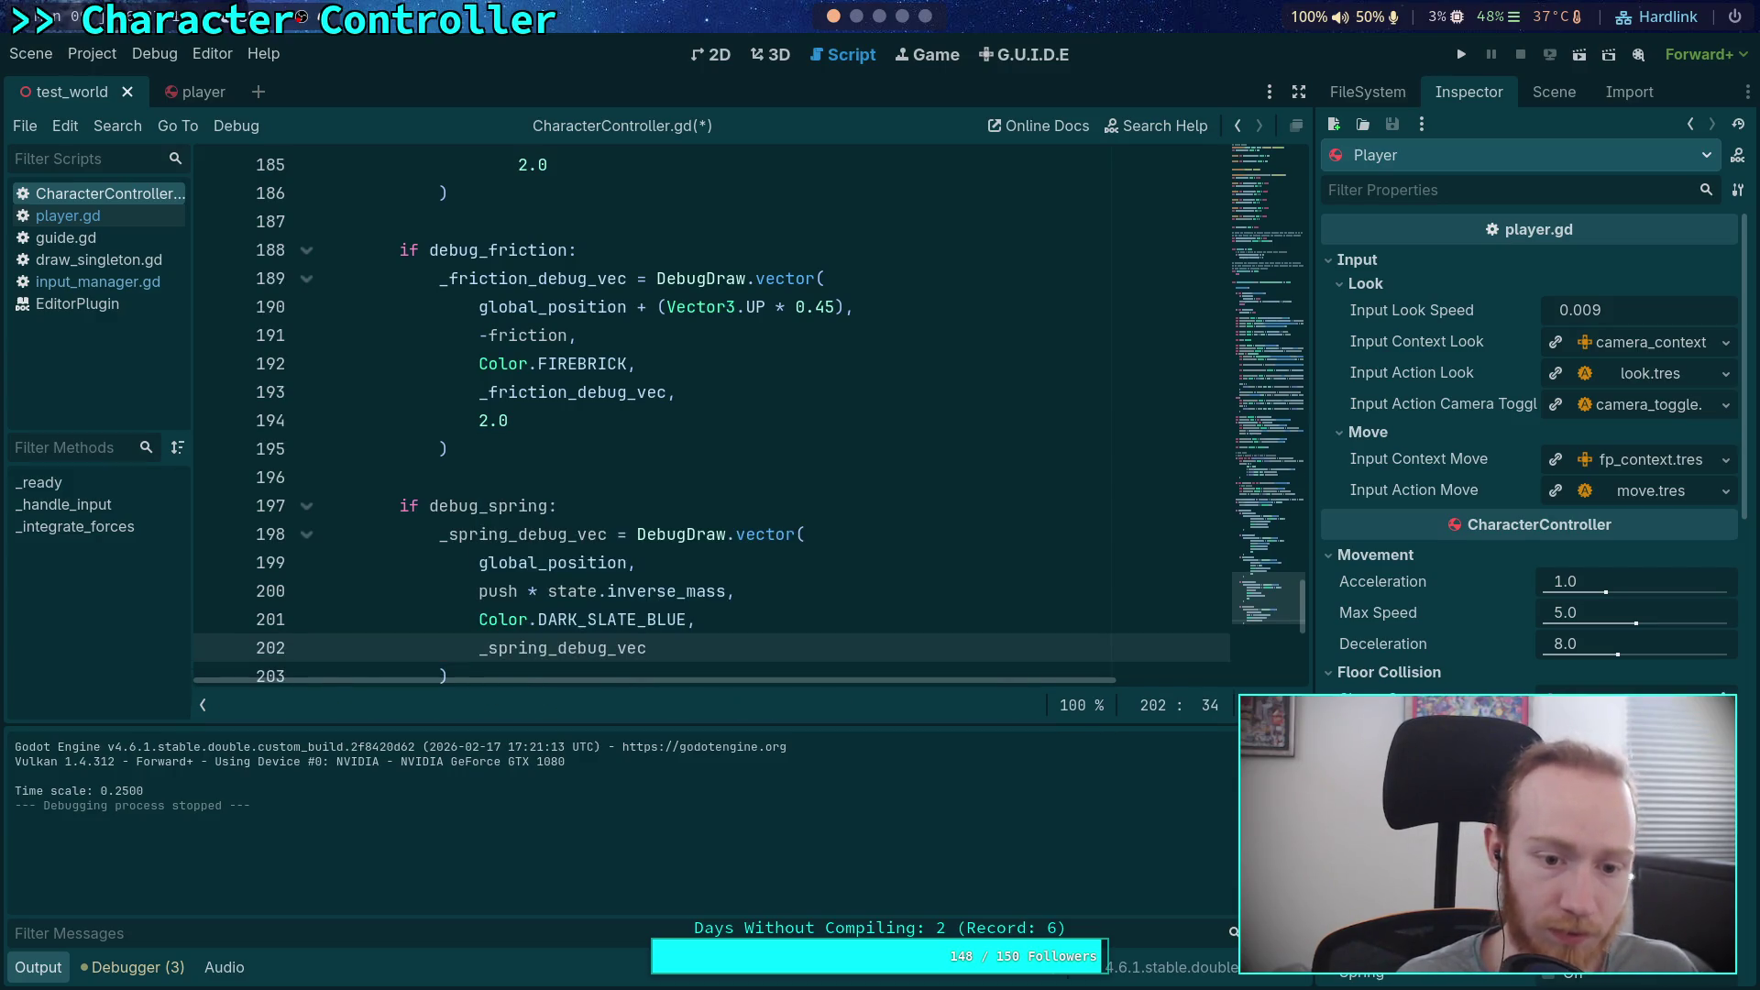
{"action": "key", "text": "ctrl+s"}
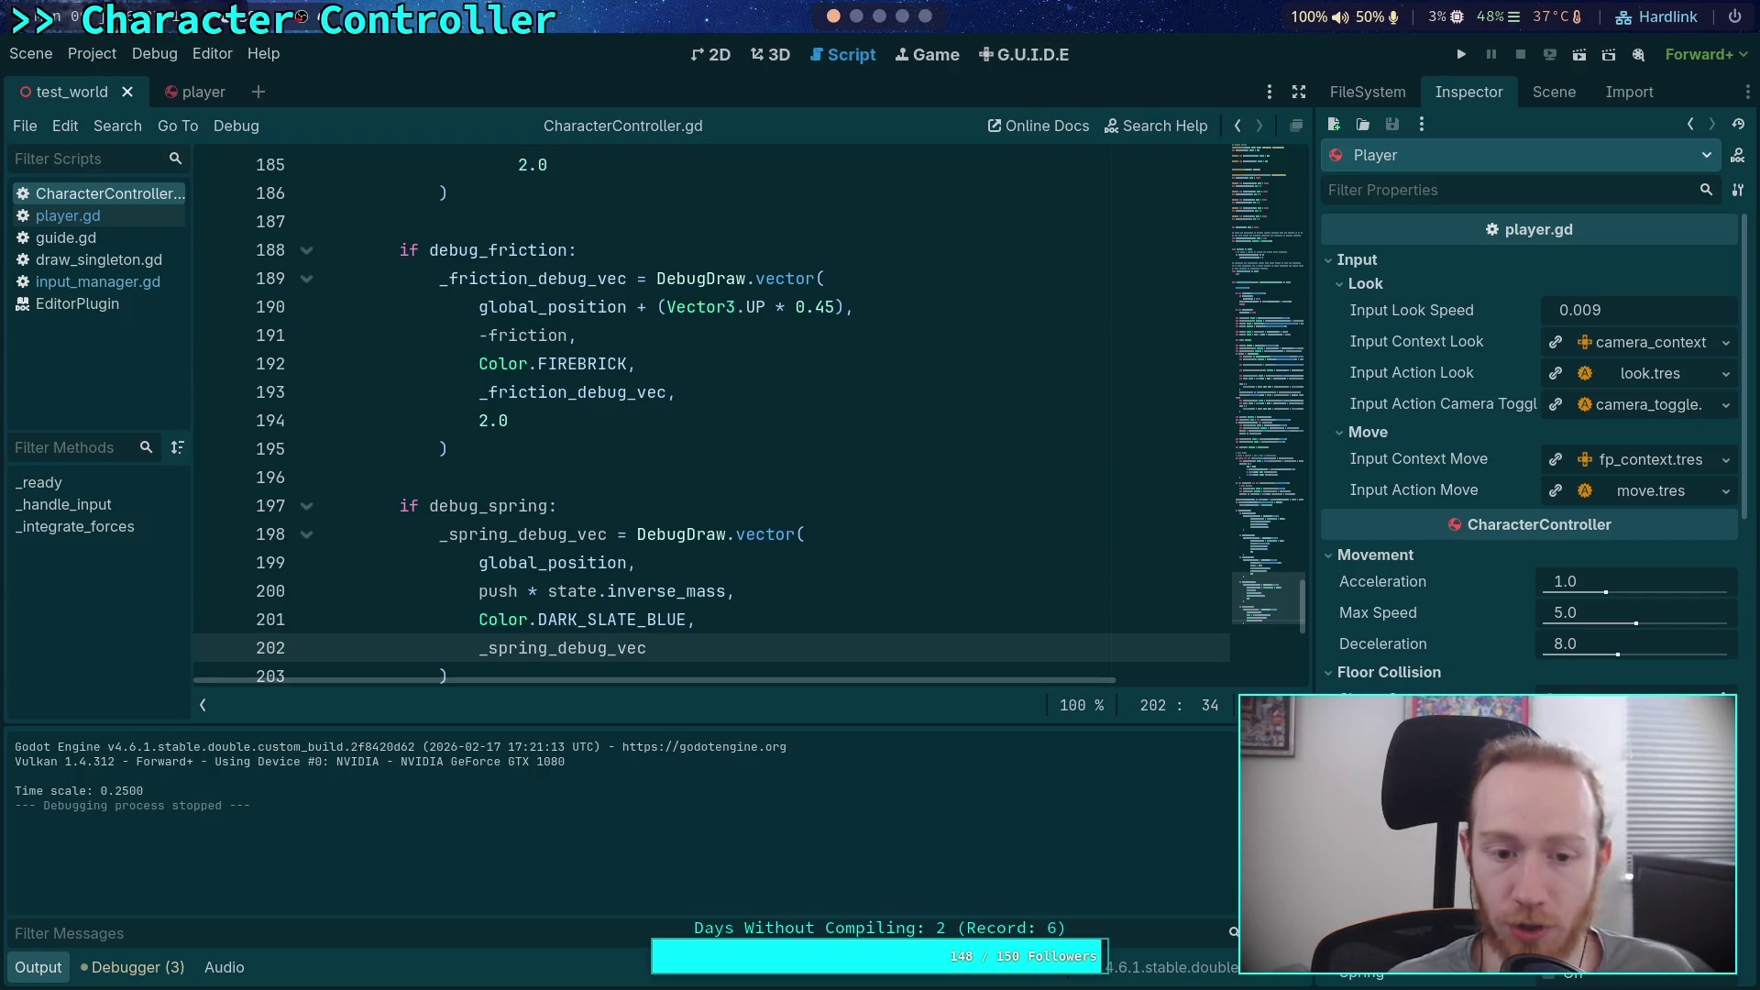
{"action": "left_click", "coordinate": [1462, 54]}
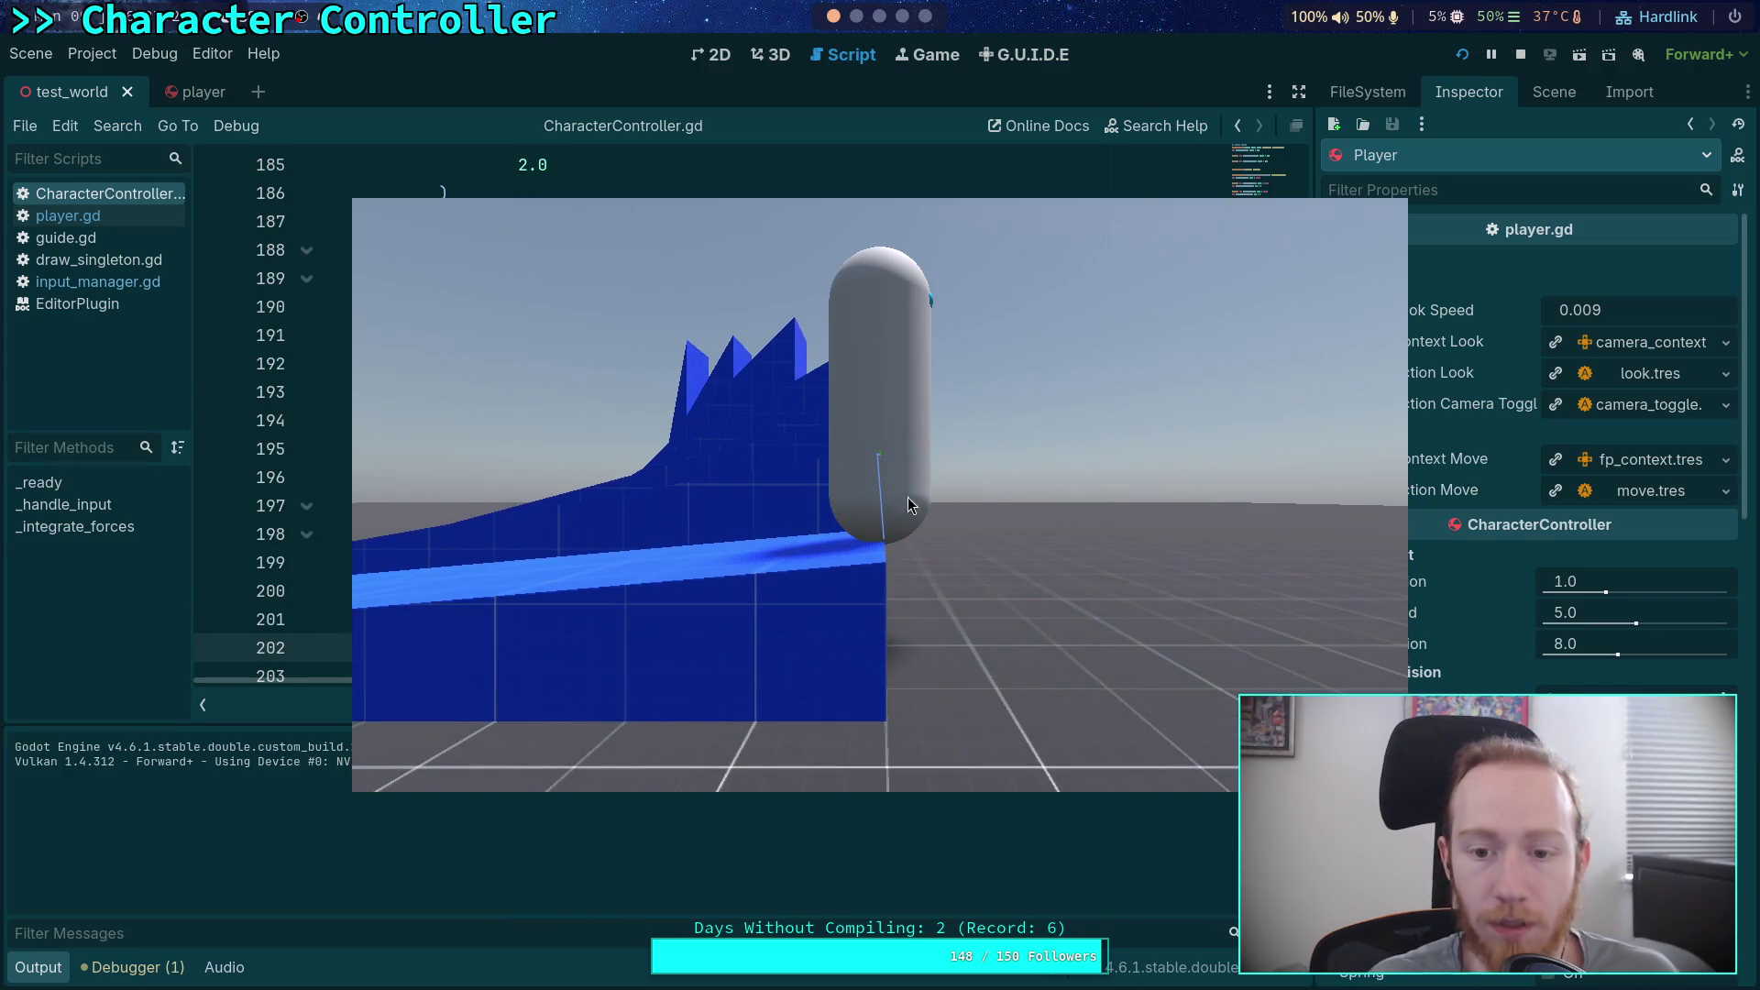
Step: Stop the test run after watching the capsule on the blue slope
{"action": "left_click", "coordinate": [1521, 54]}
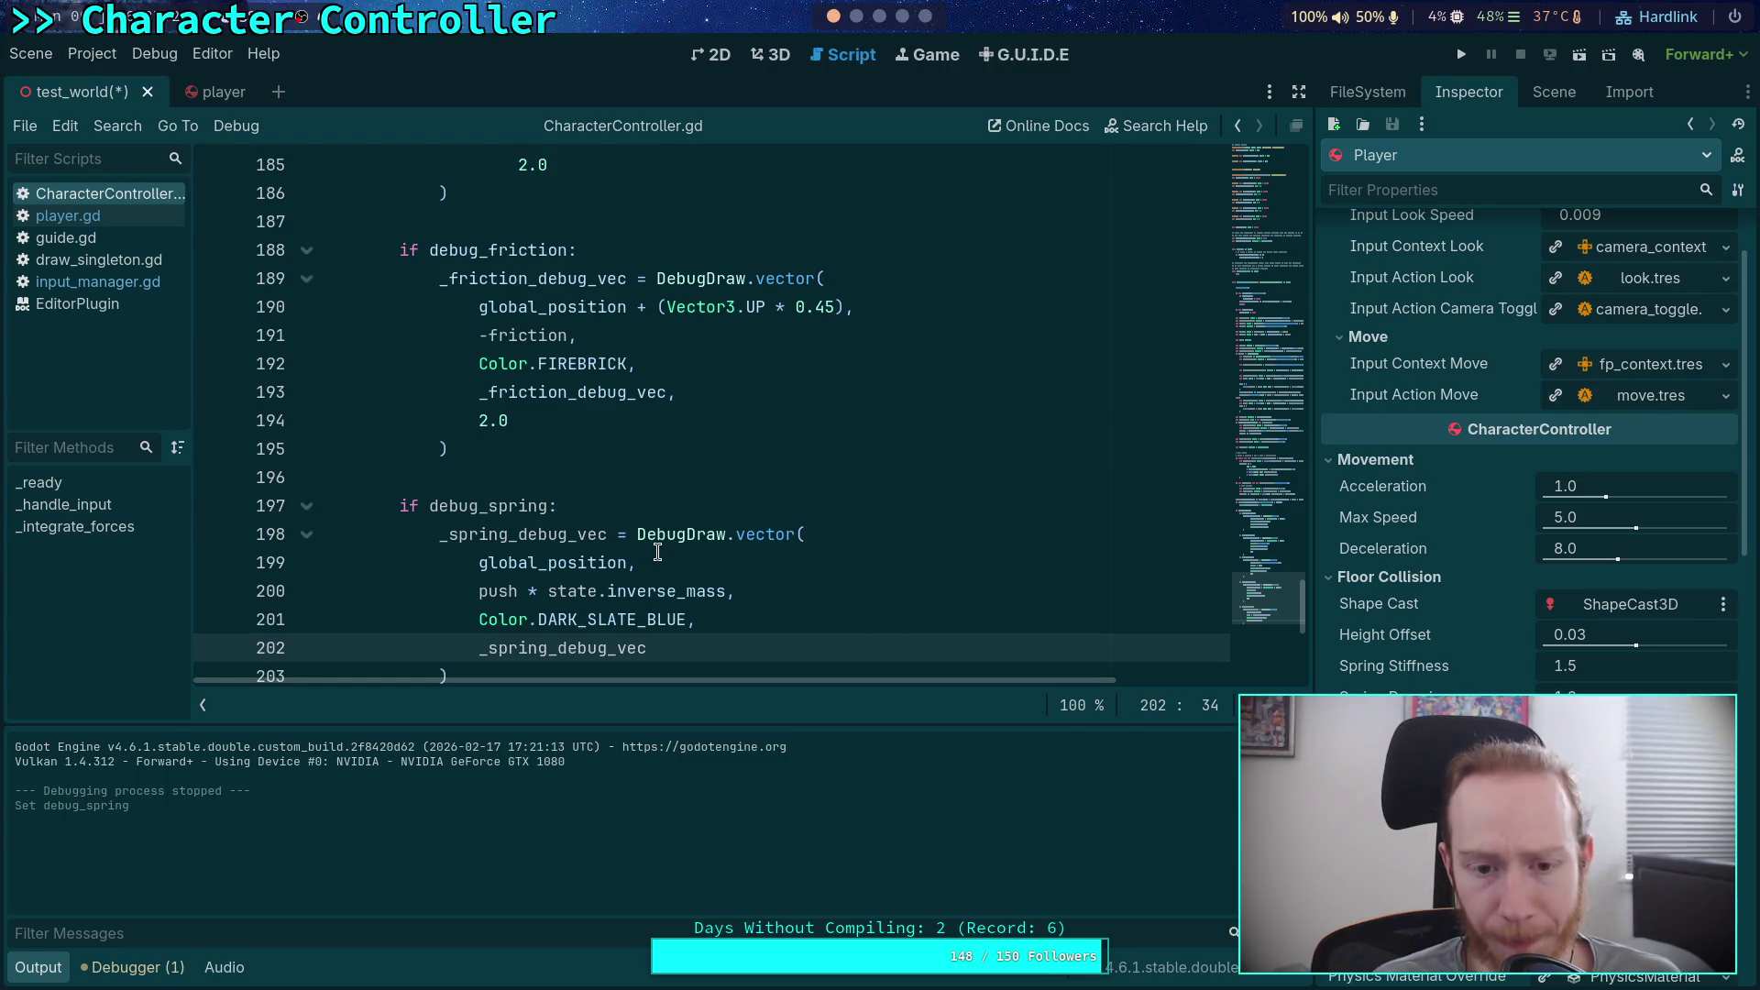
Step: Replace global_position with shape_cast.global_position on line 199 and save
{"action": "scroll", "coordinate": [631, 549], "scroll_direction": "up", "scroll_amount": 12}
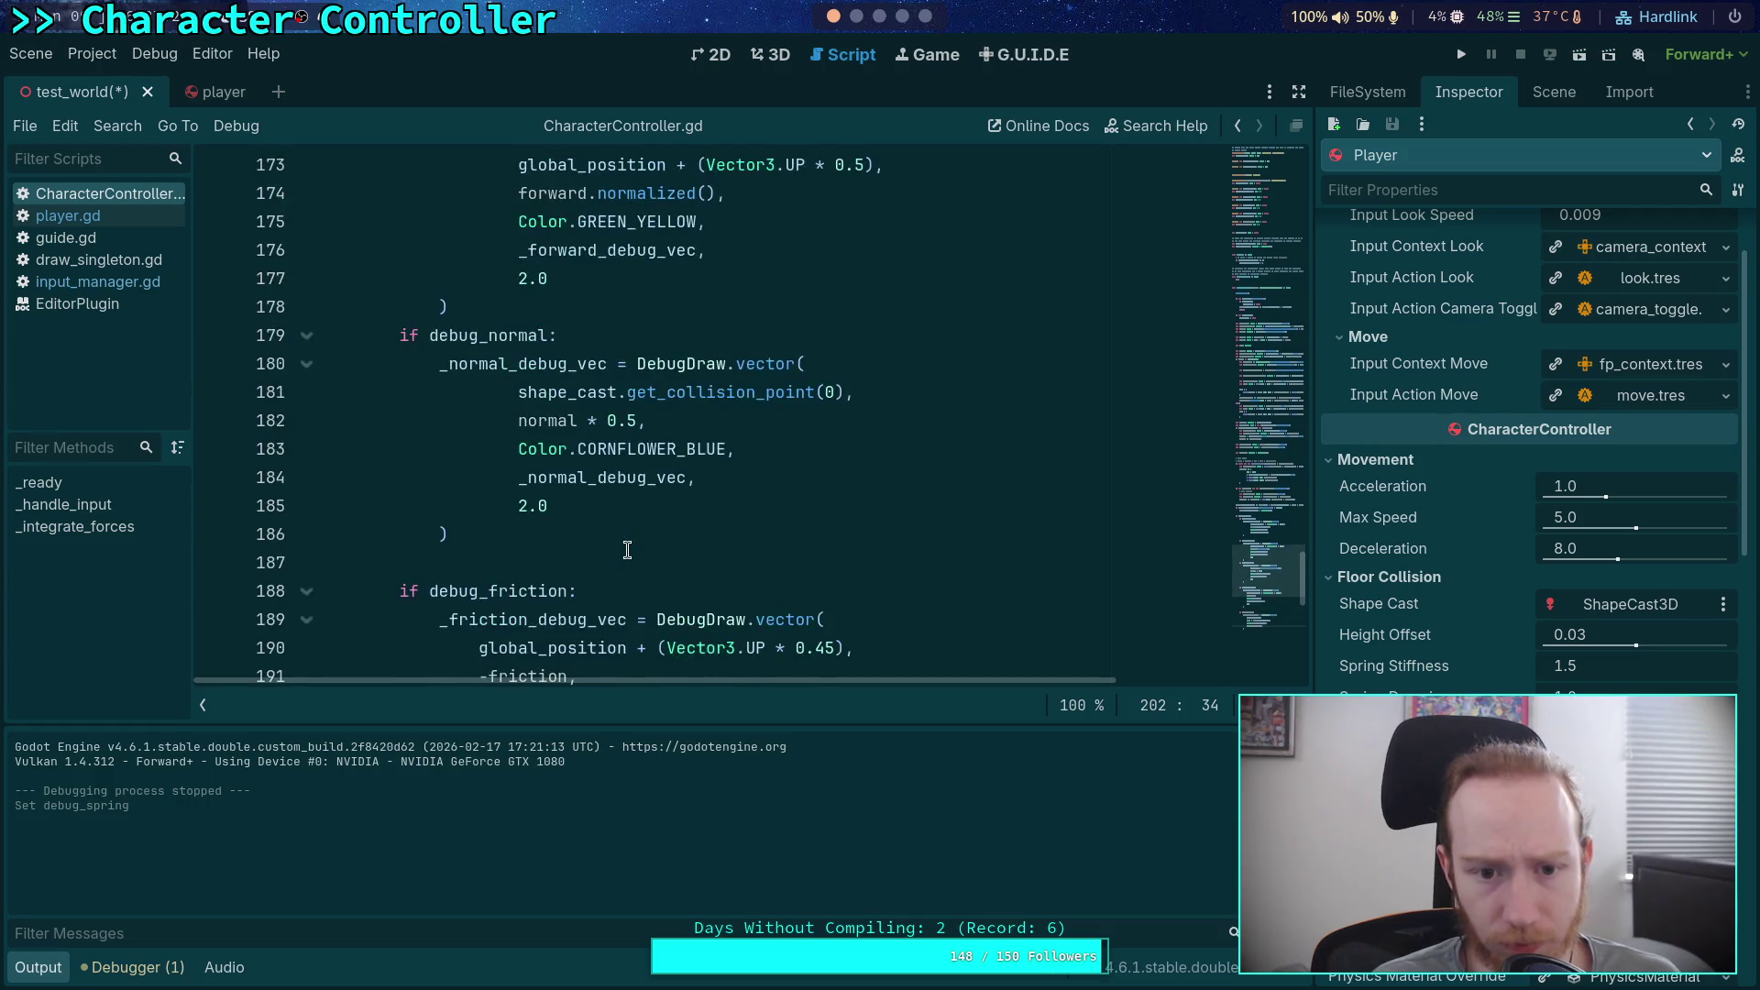
{"action": "scroll", "coordinate": [629, 549], "scroll_direction": "down", "scroll_amount": 12}
{"action": "scroll", "coordinate": [628, 549], "scroll_direction": "down", "scroll_amount": 2}
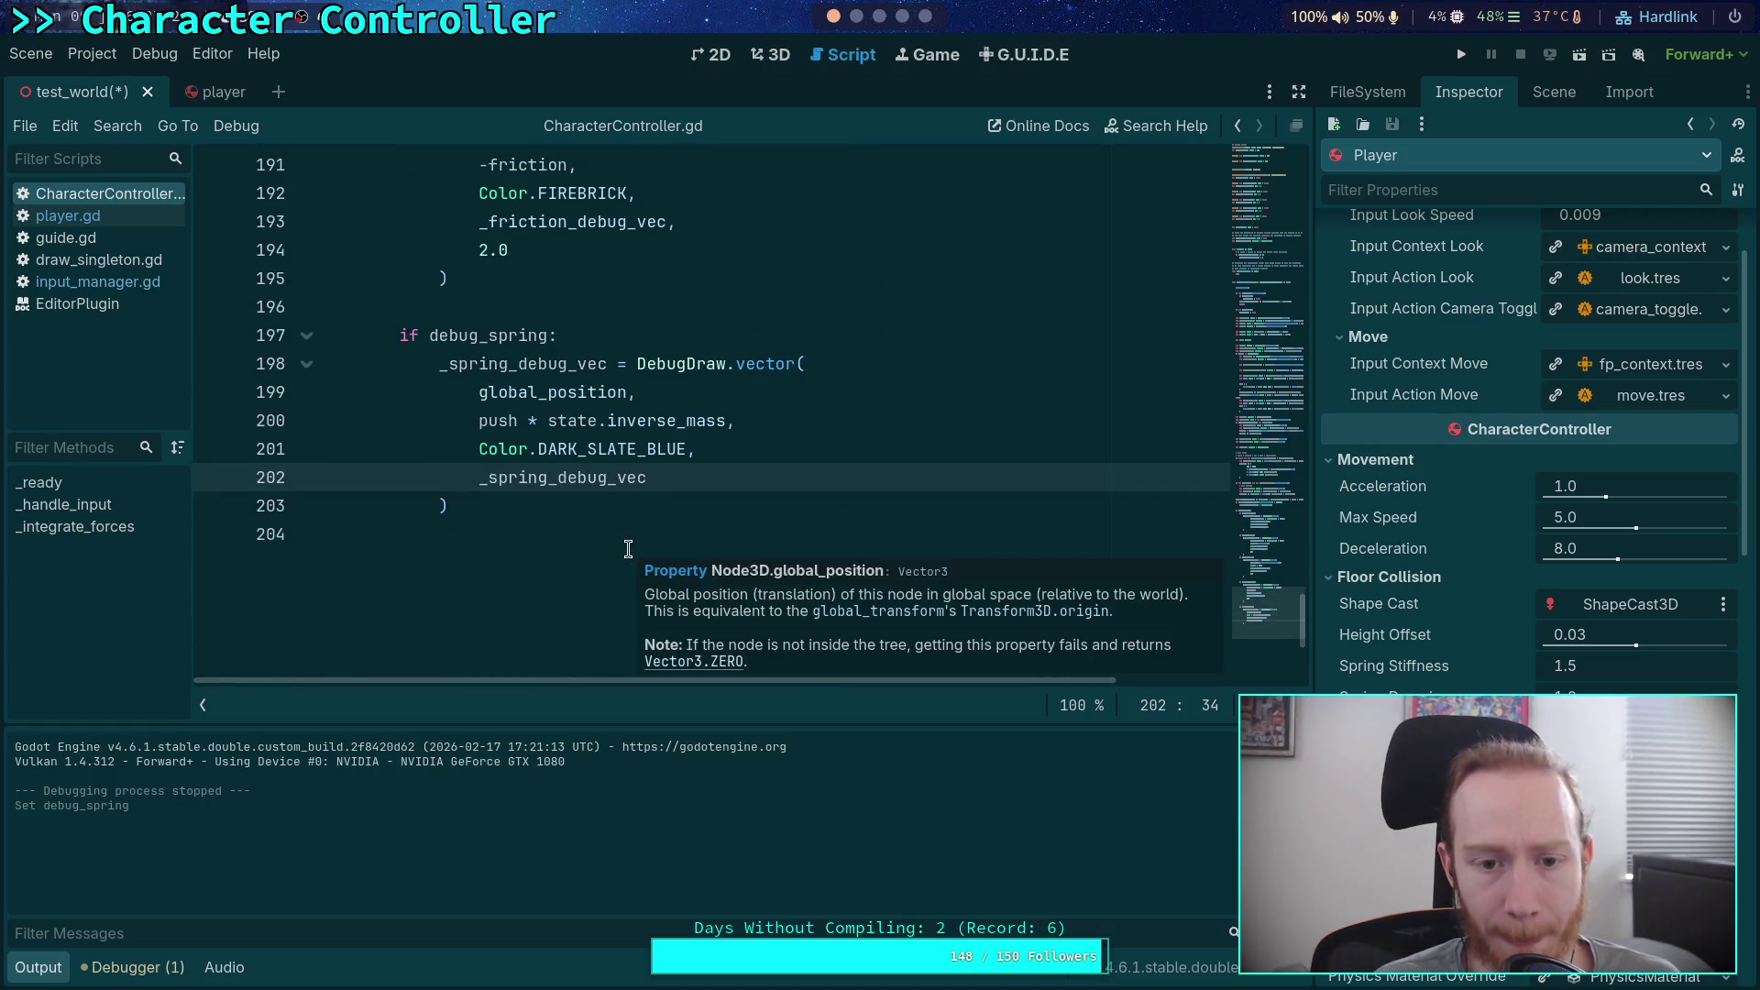
{"action": "left_click", "coordinate": [626, 392]}
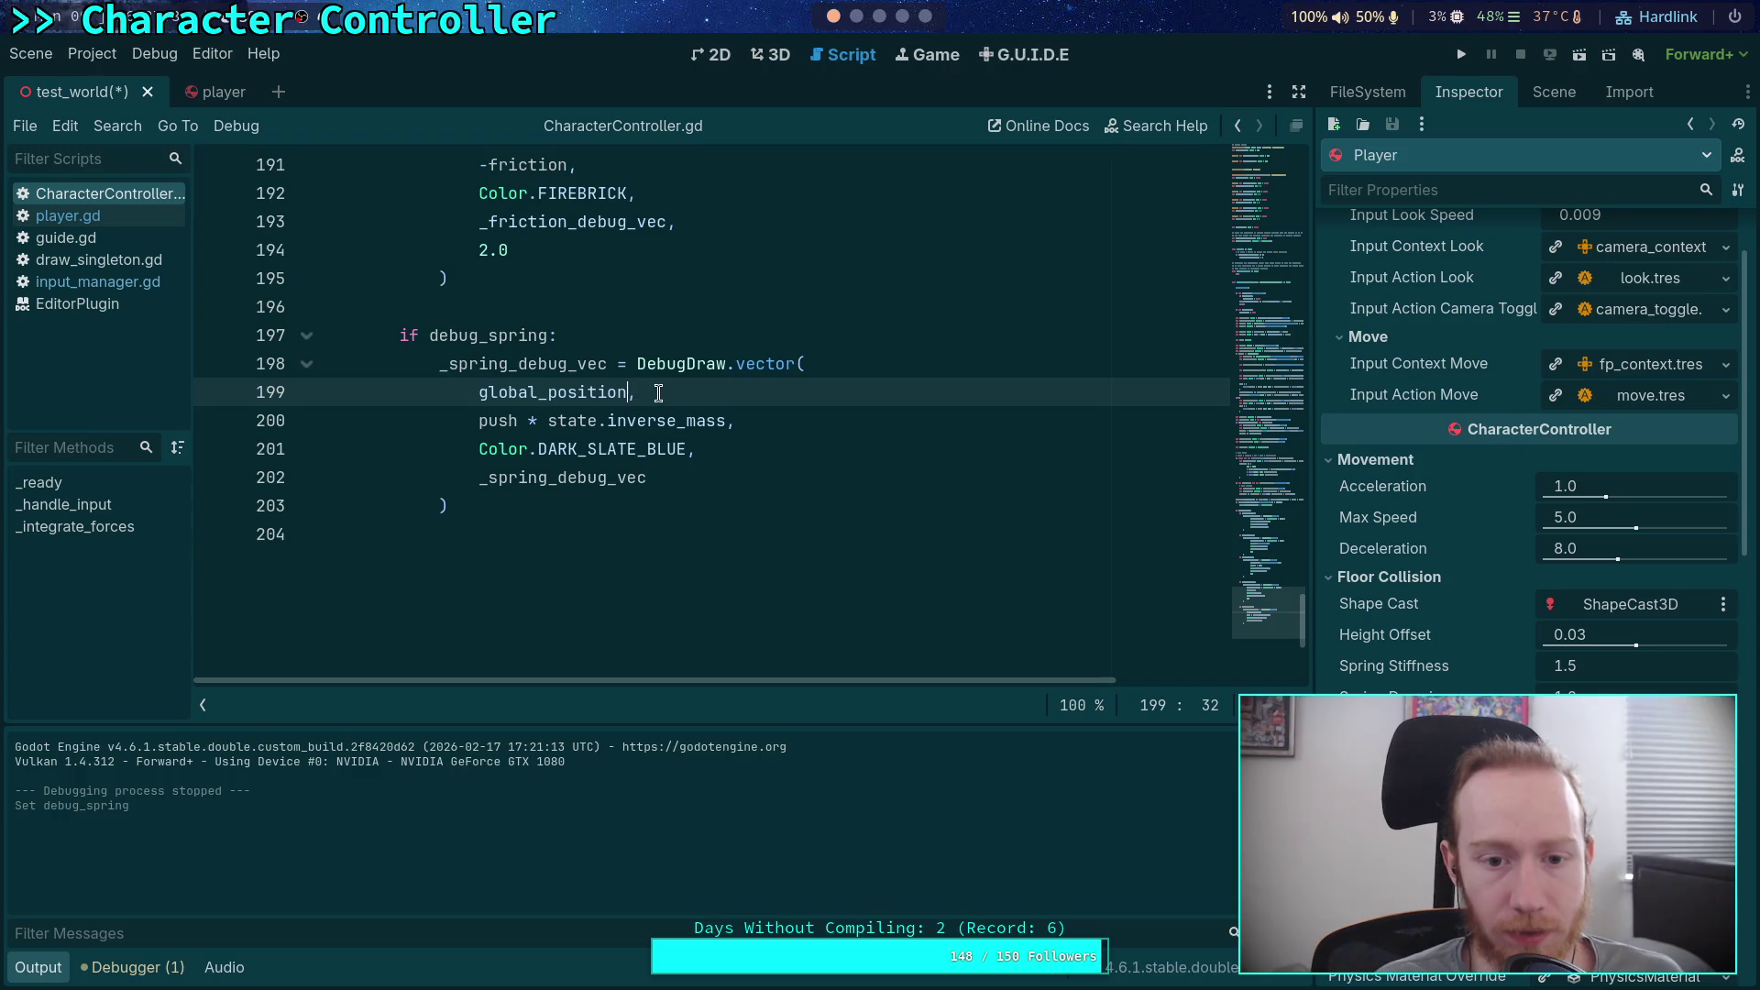
{"action": "double_click", "coordinate": [591, 391]}
{"action": "type", "text": "sha"}
{"action": "key", "text": "Return"}
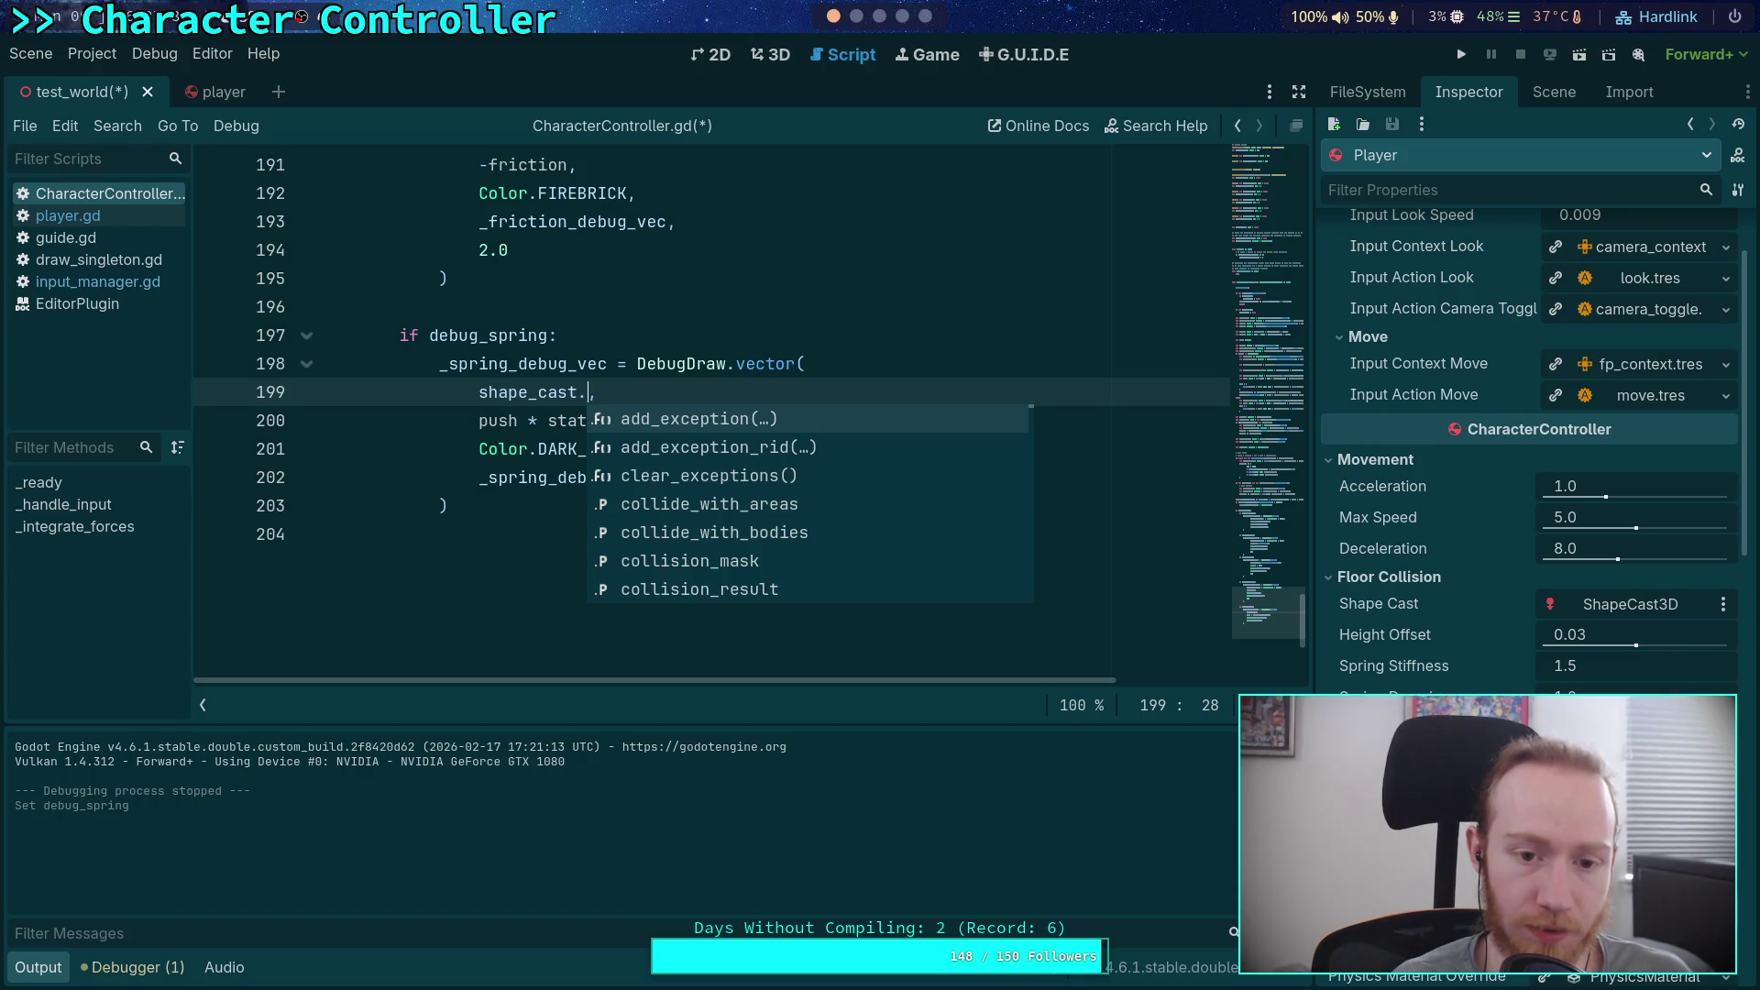
{"action": "type", "text": "glo"}
{"action": "key", "text": "Return"}
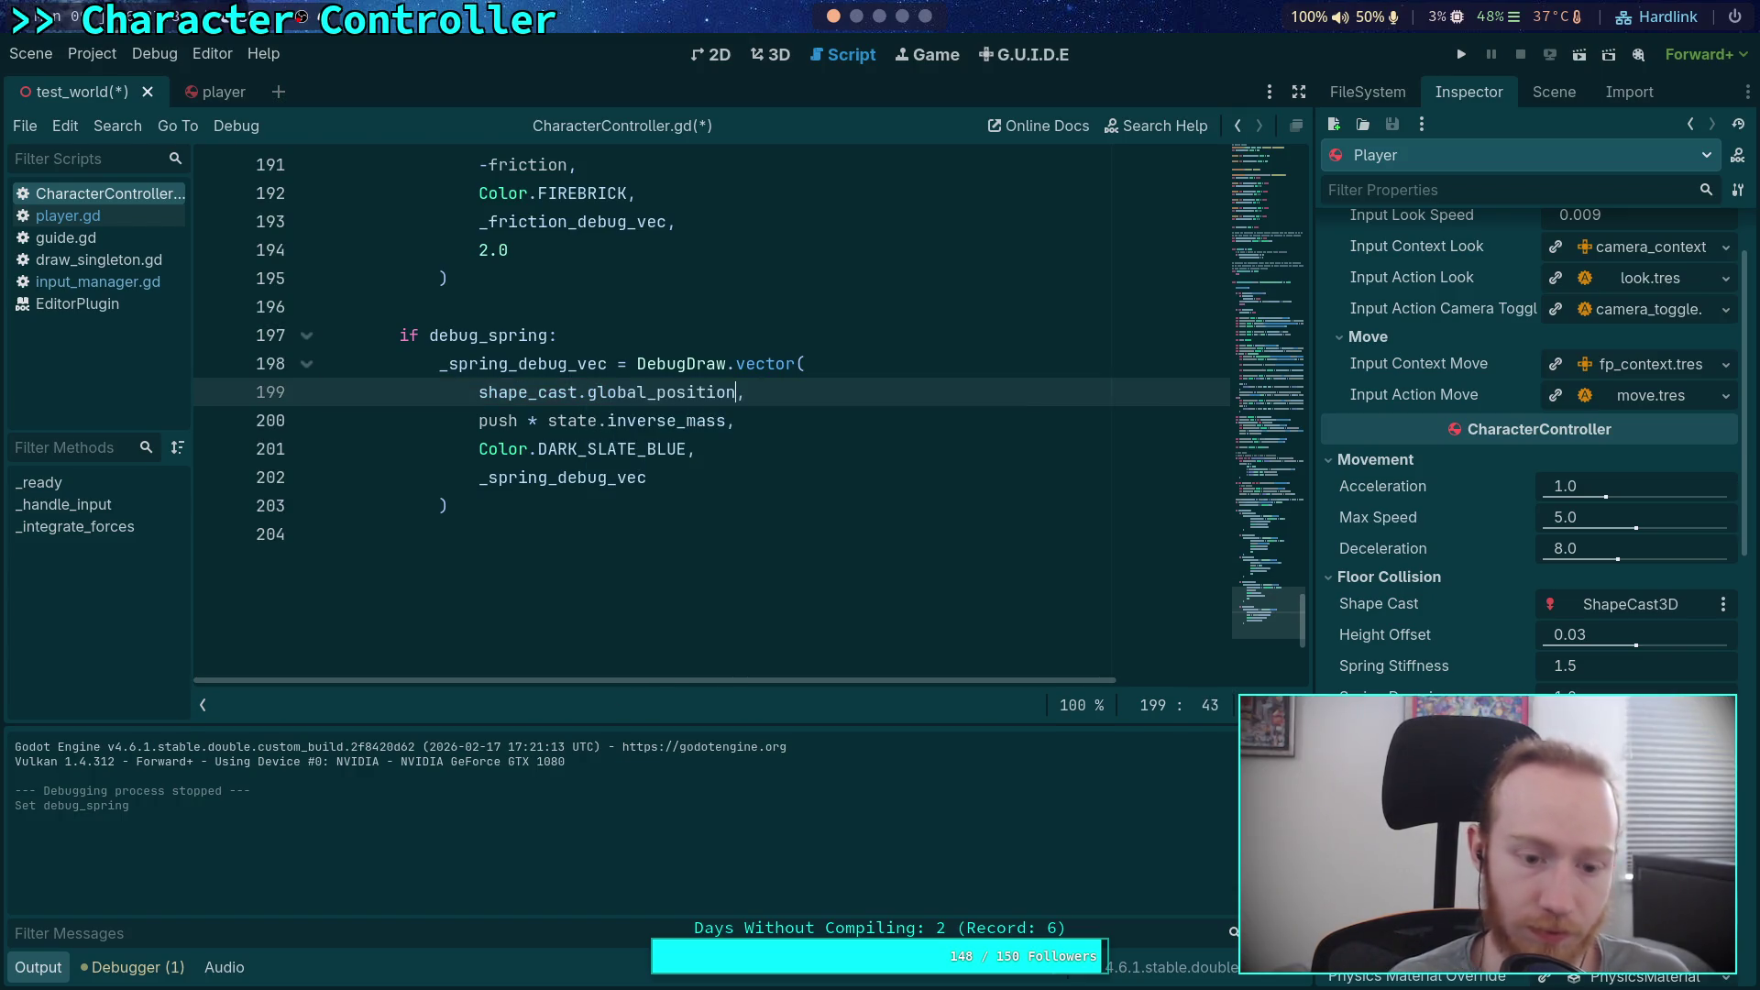
{"action": "key", "text": "ctrl+s"}
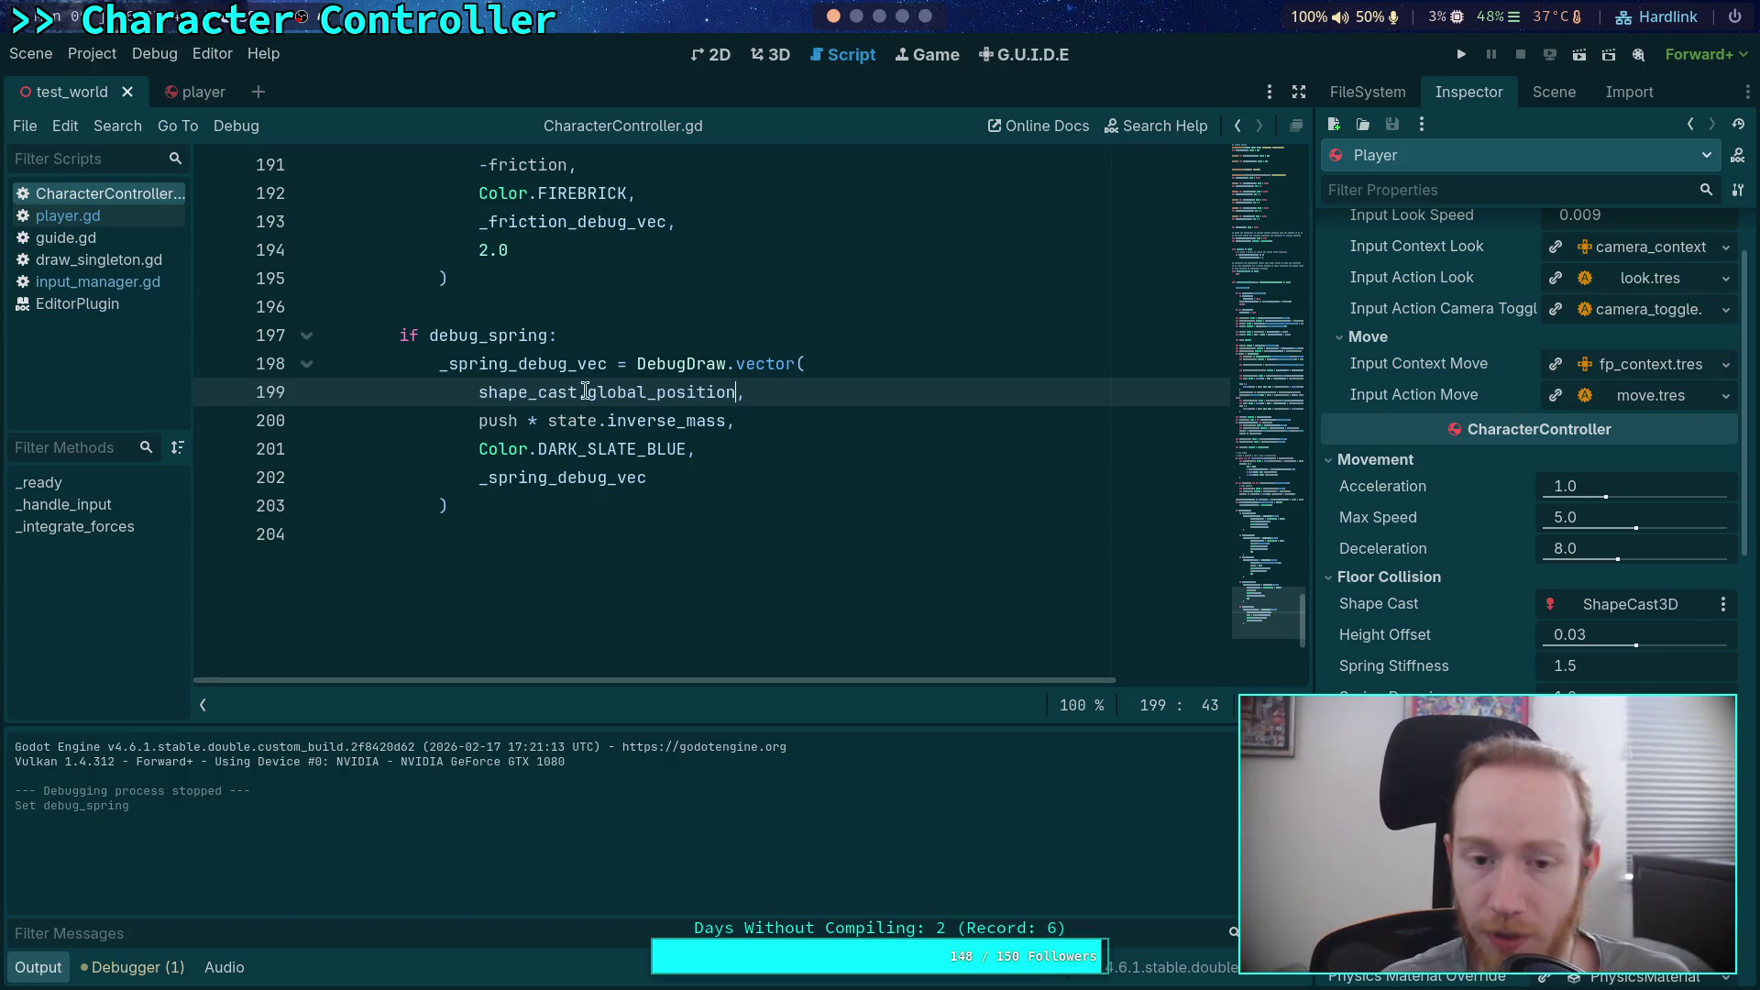
{"action": "left_click", "coordinate": [1460, 57]}
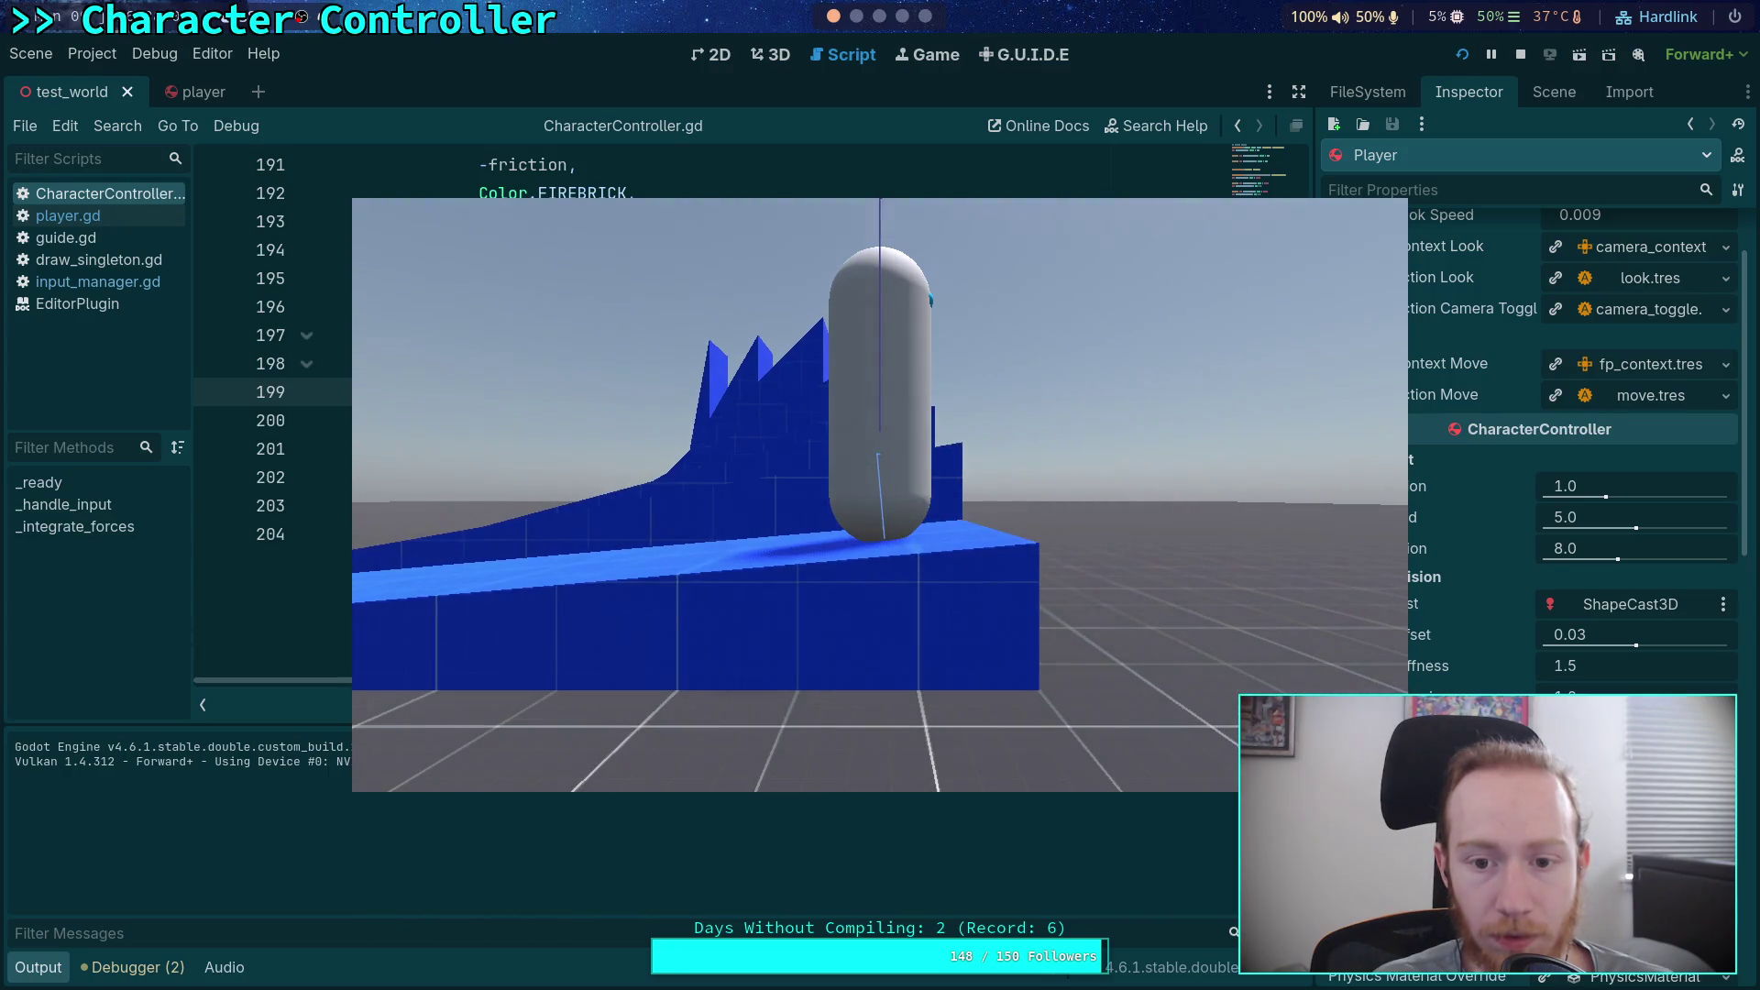
{"action": "left_click", "coordinate": [1520, 54]}
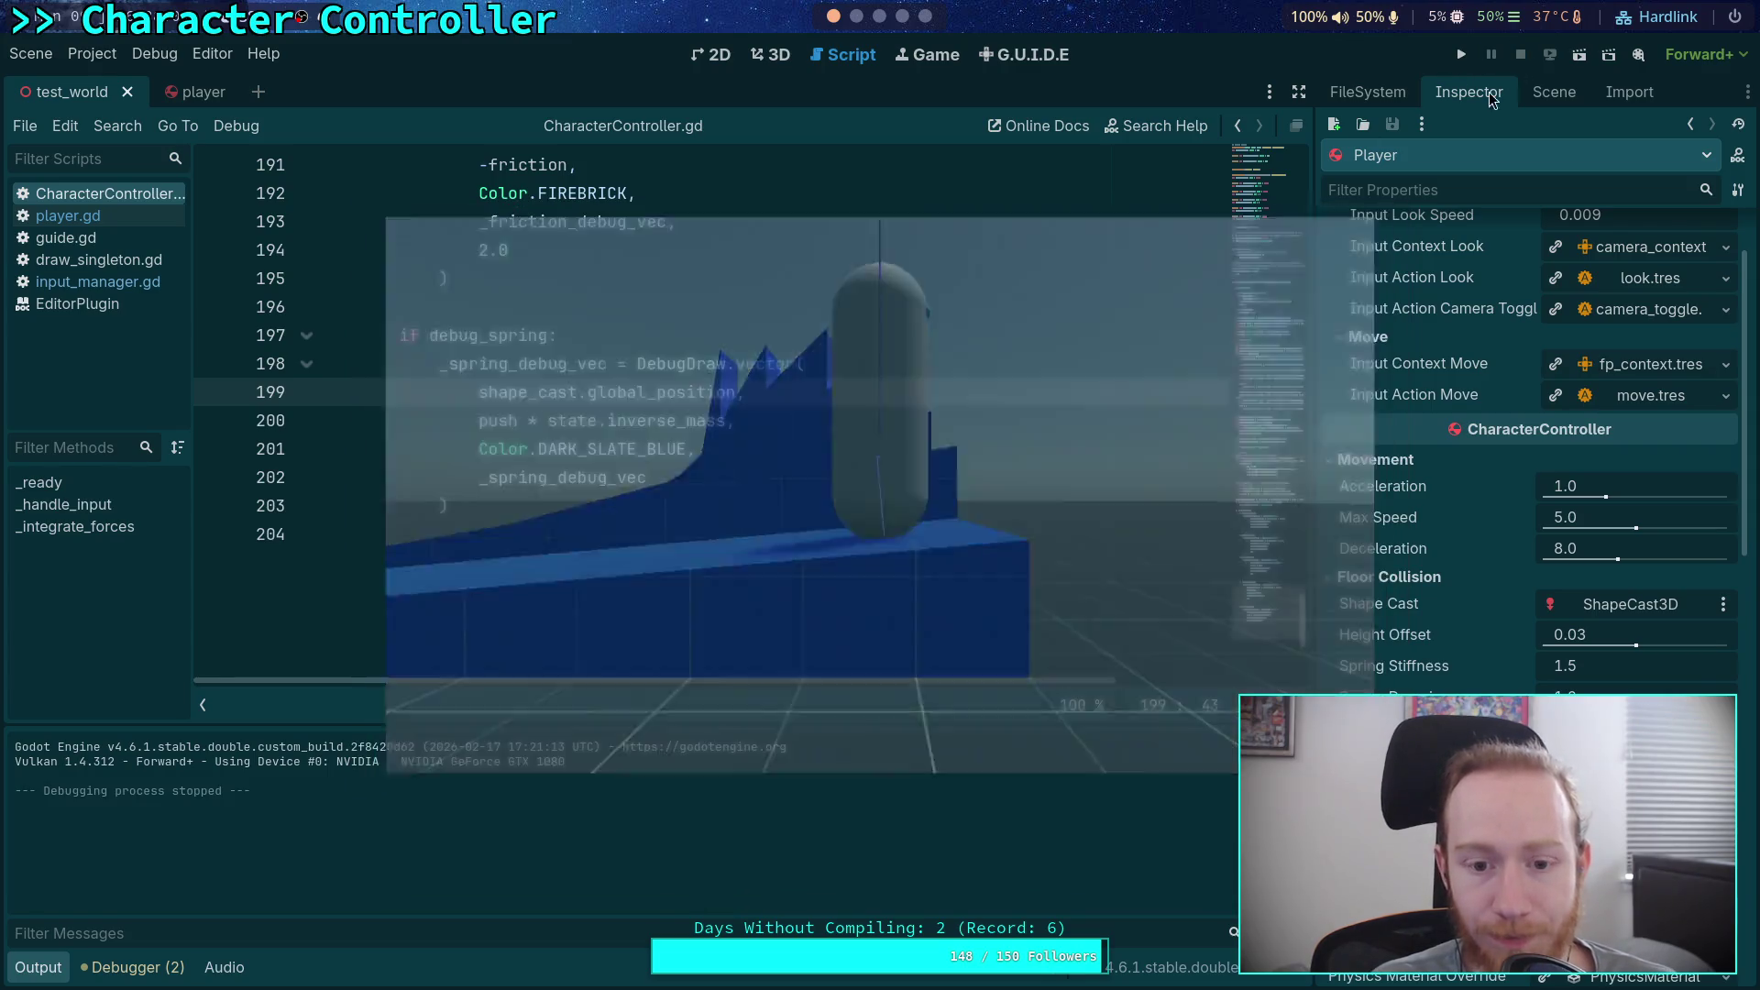
Step: Scale the spring vector on line 200 to push * state.inverse_mass / 10.0 and save
{"action": "scroll", "coordinate": [825, 523], "scroll_direction": "down", "scroll_amount": 1}
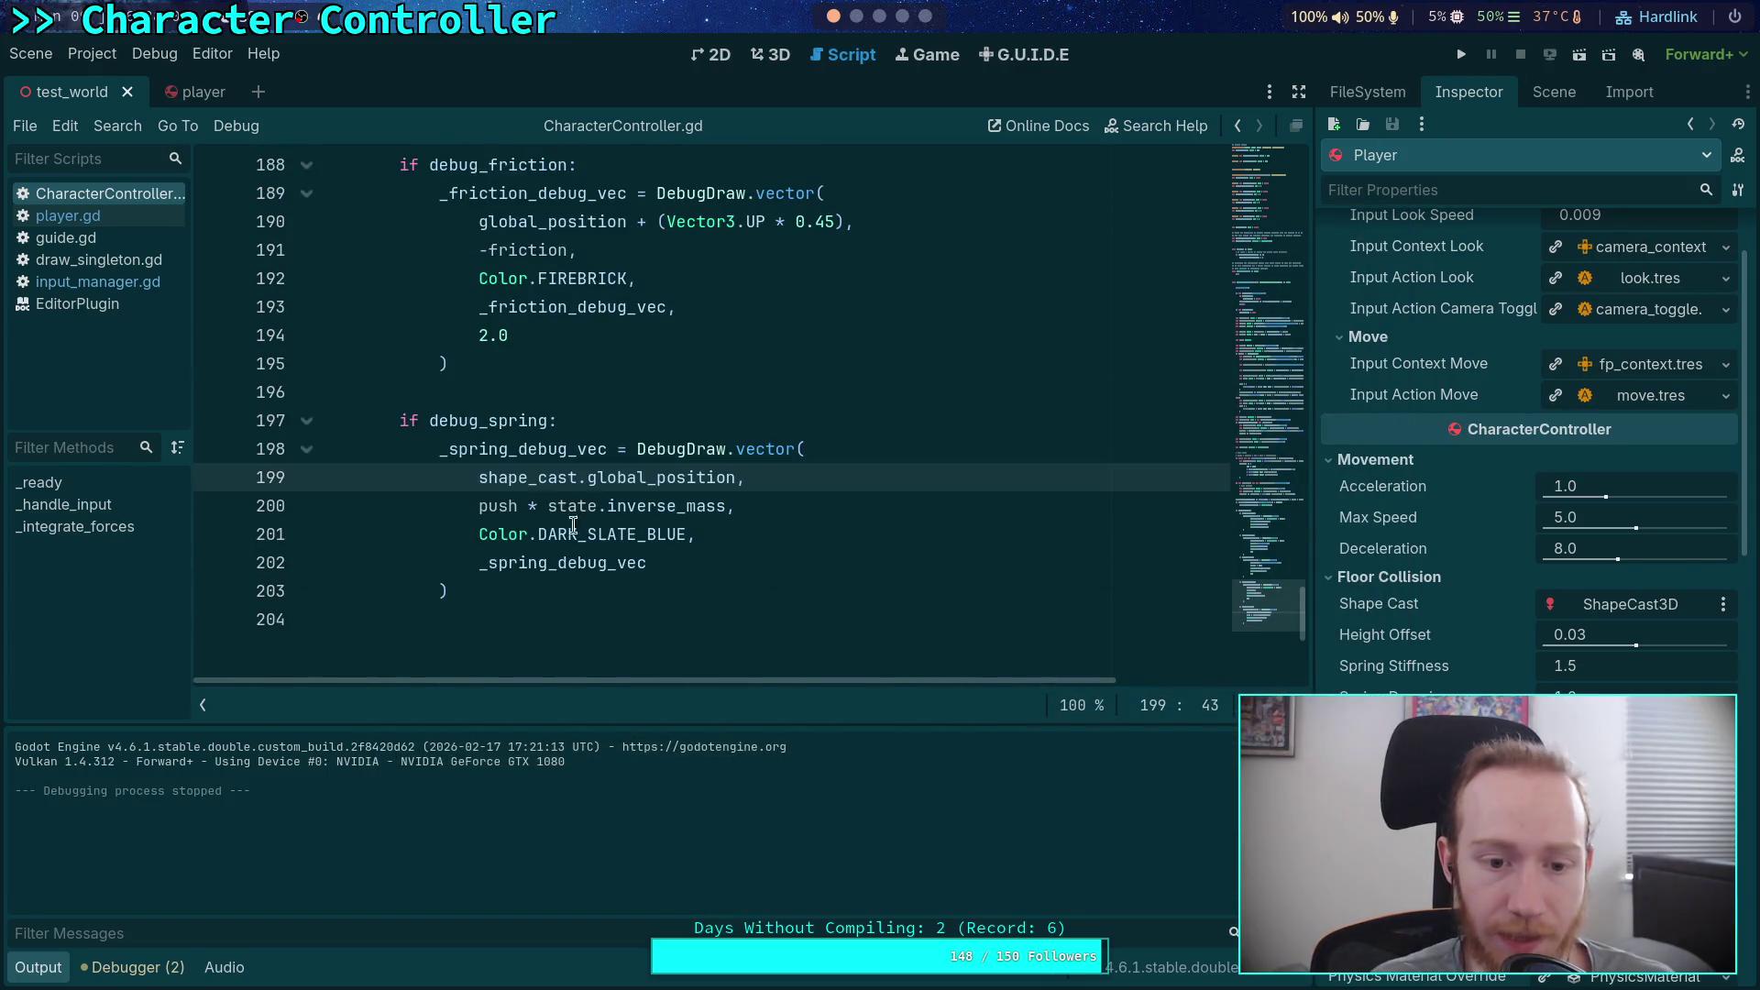
{"action": "left_click", "coordinate": [480, 507]}
{"action": "type", "text": "sta"}
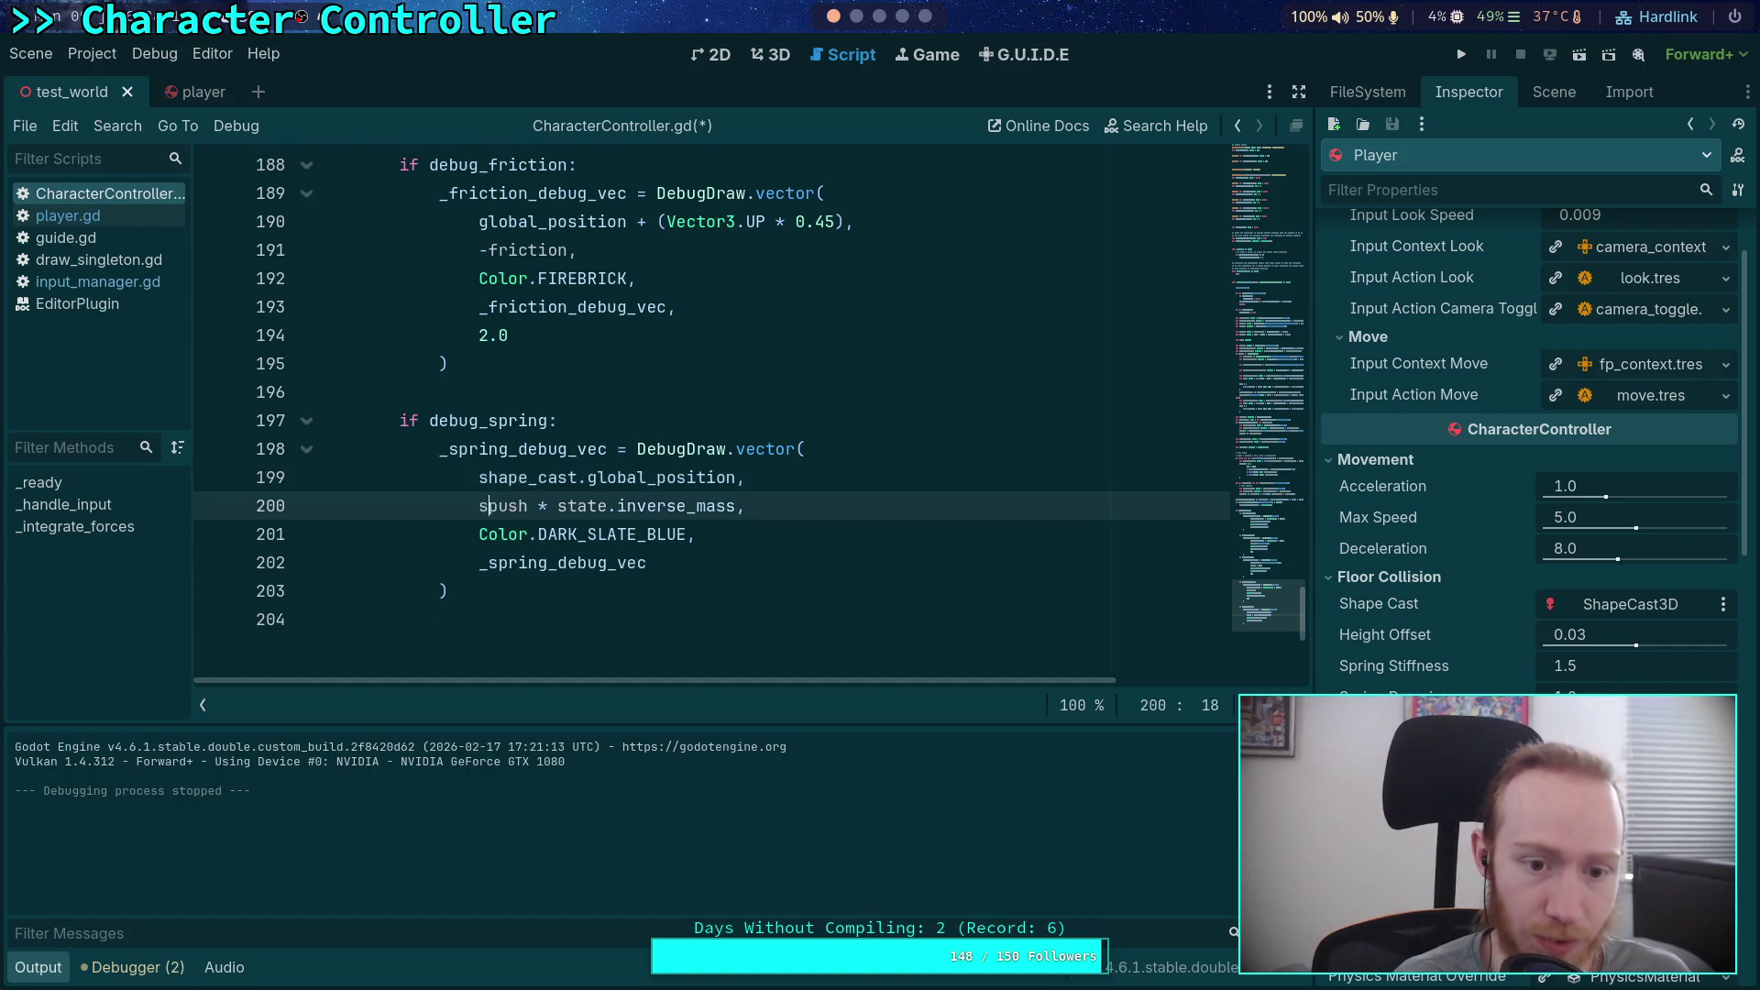
{"action": "type", "text": "te.stup"}
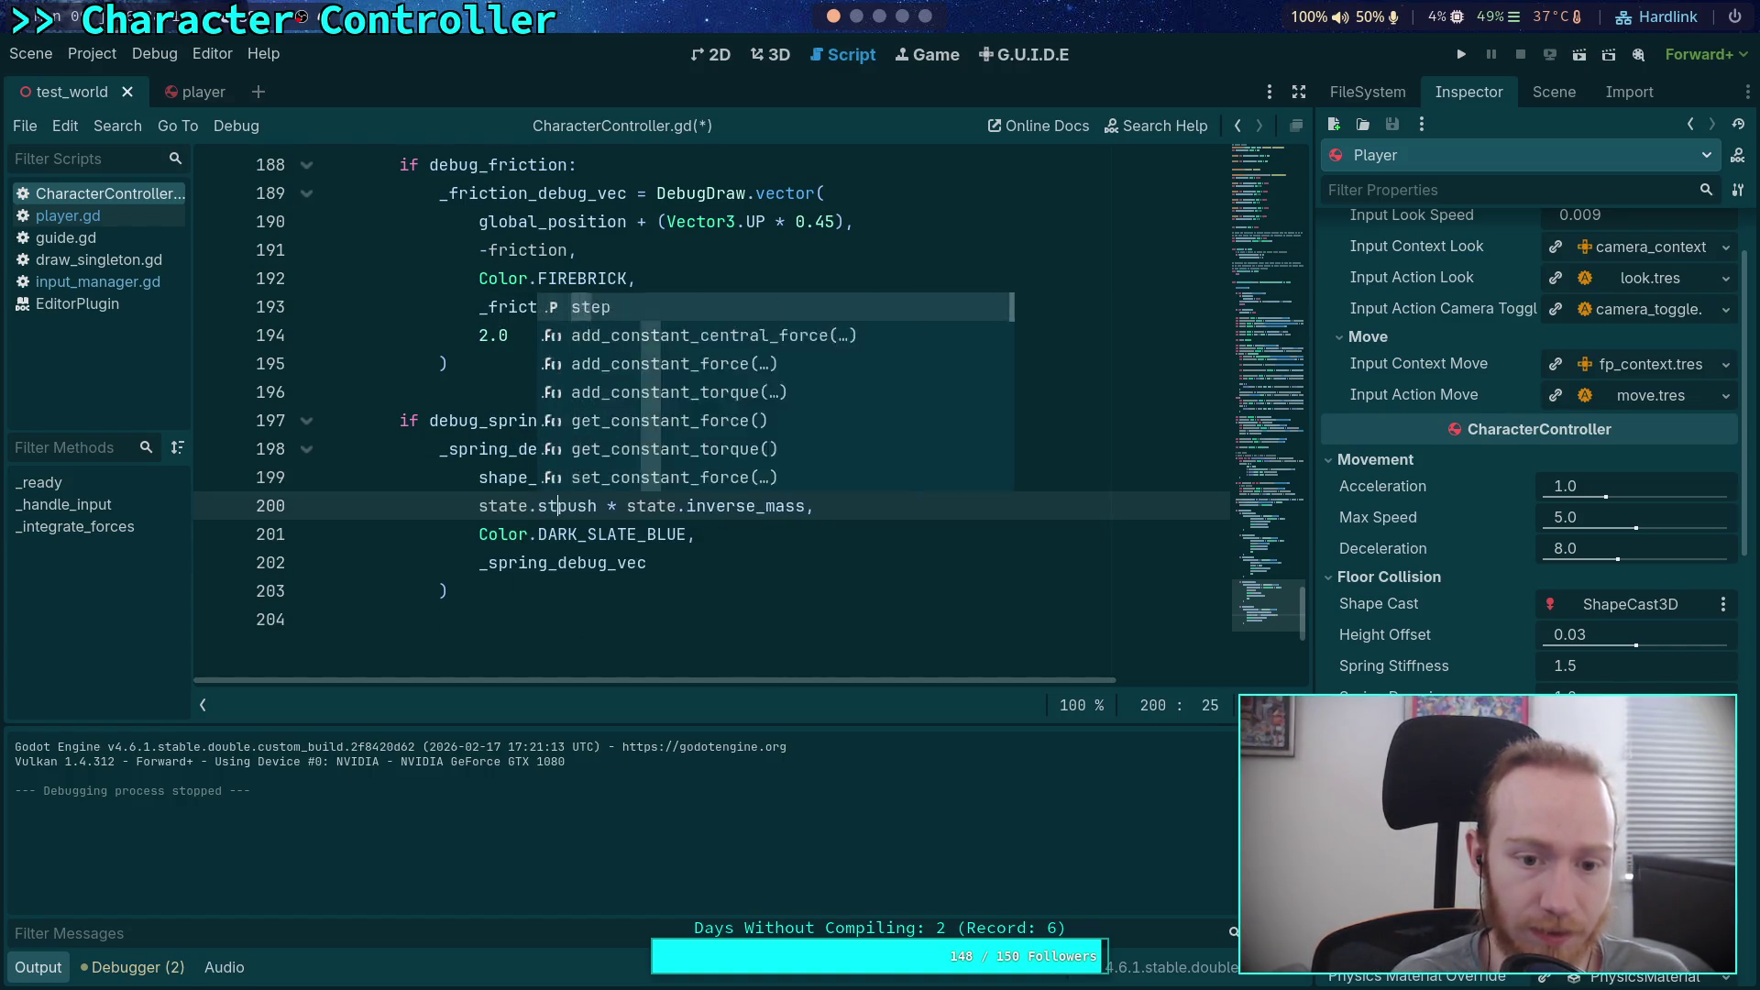
{"action": "type", "text": "p *"}
{"action": "key", "text": "ctrl+s"}
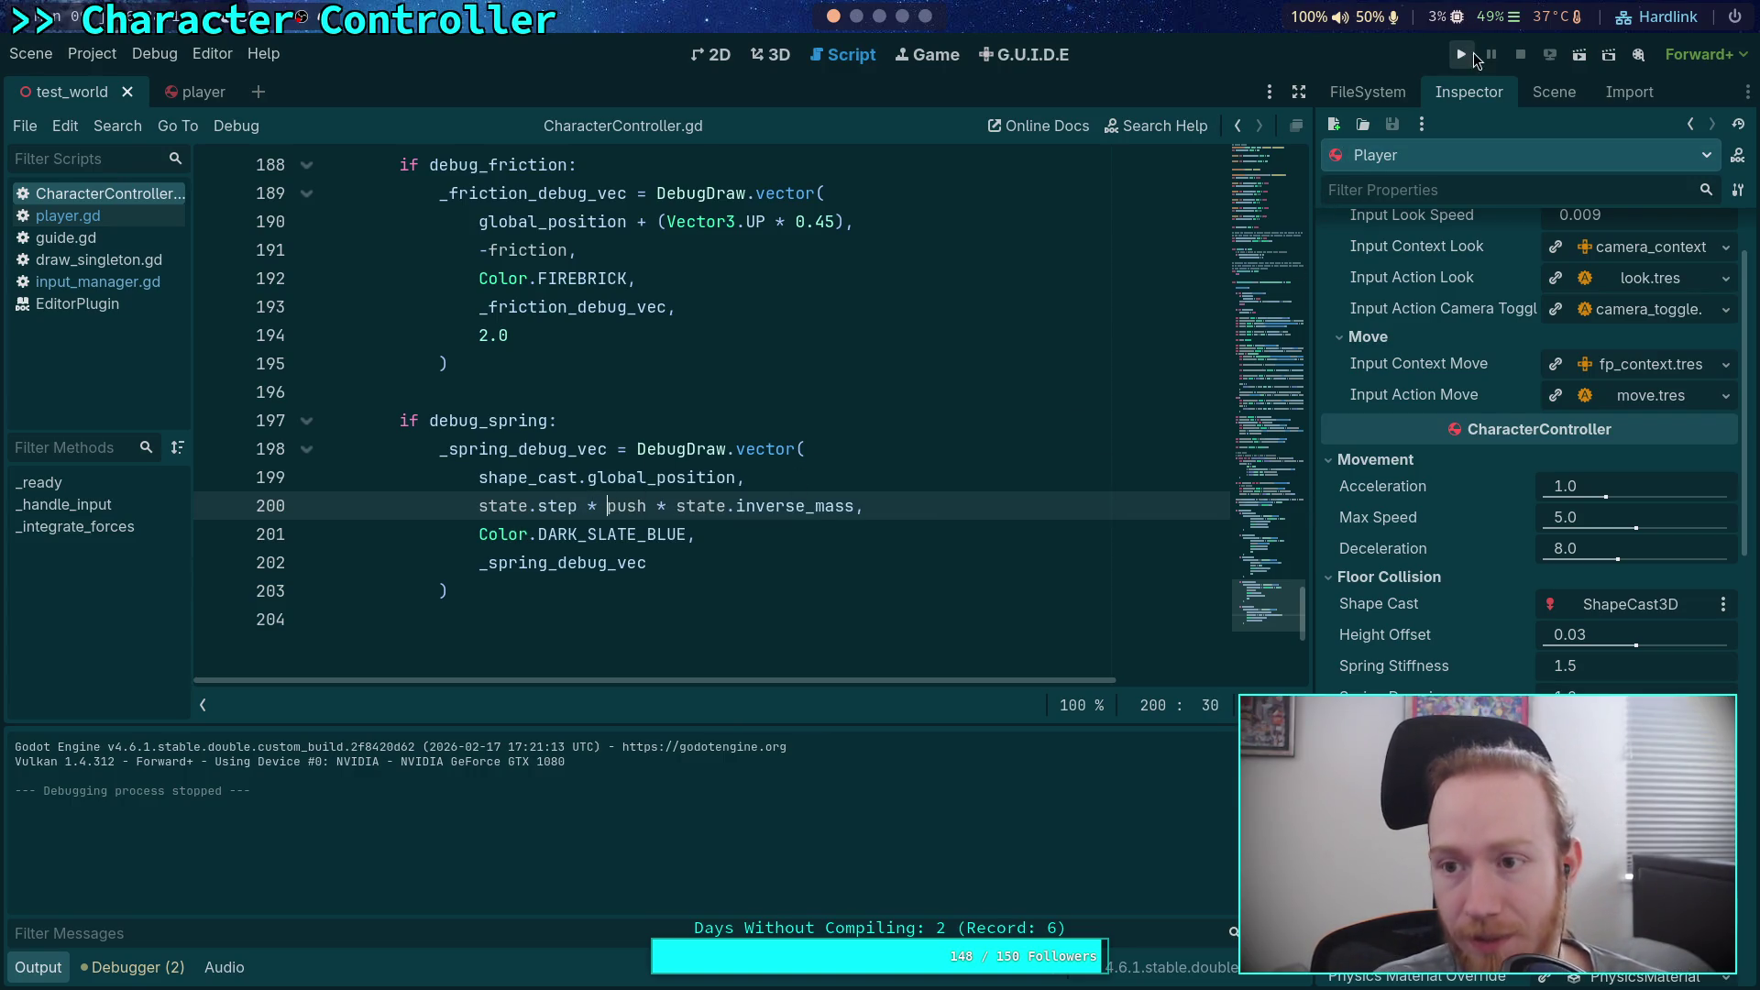
Step: Test-run and stop the game, save, then relaunch it and move the capsule
{"action": "left_click", "coordinate": [1461, 54]}
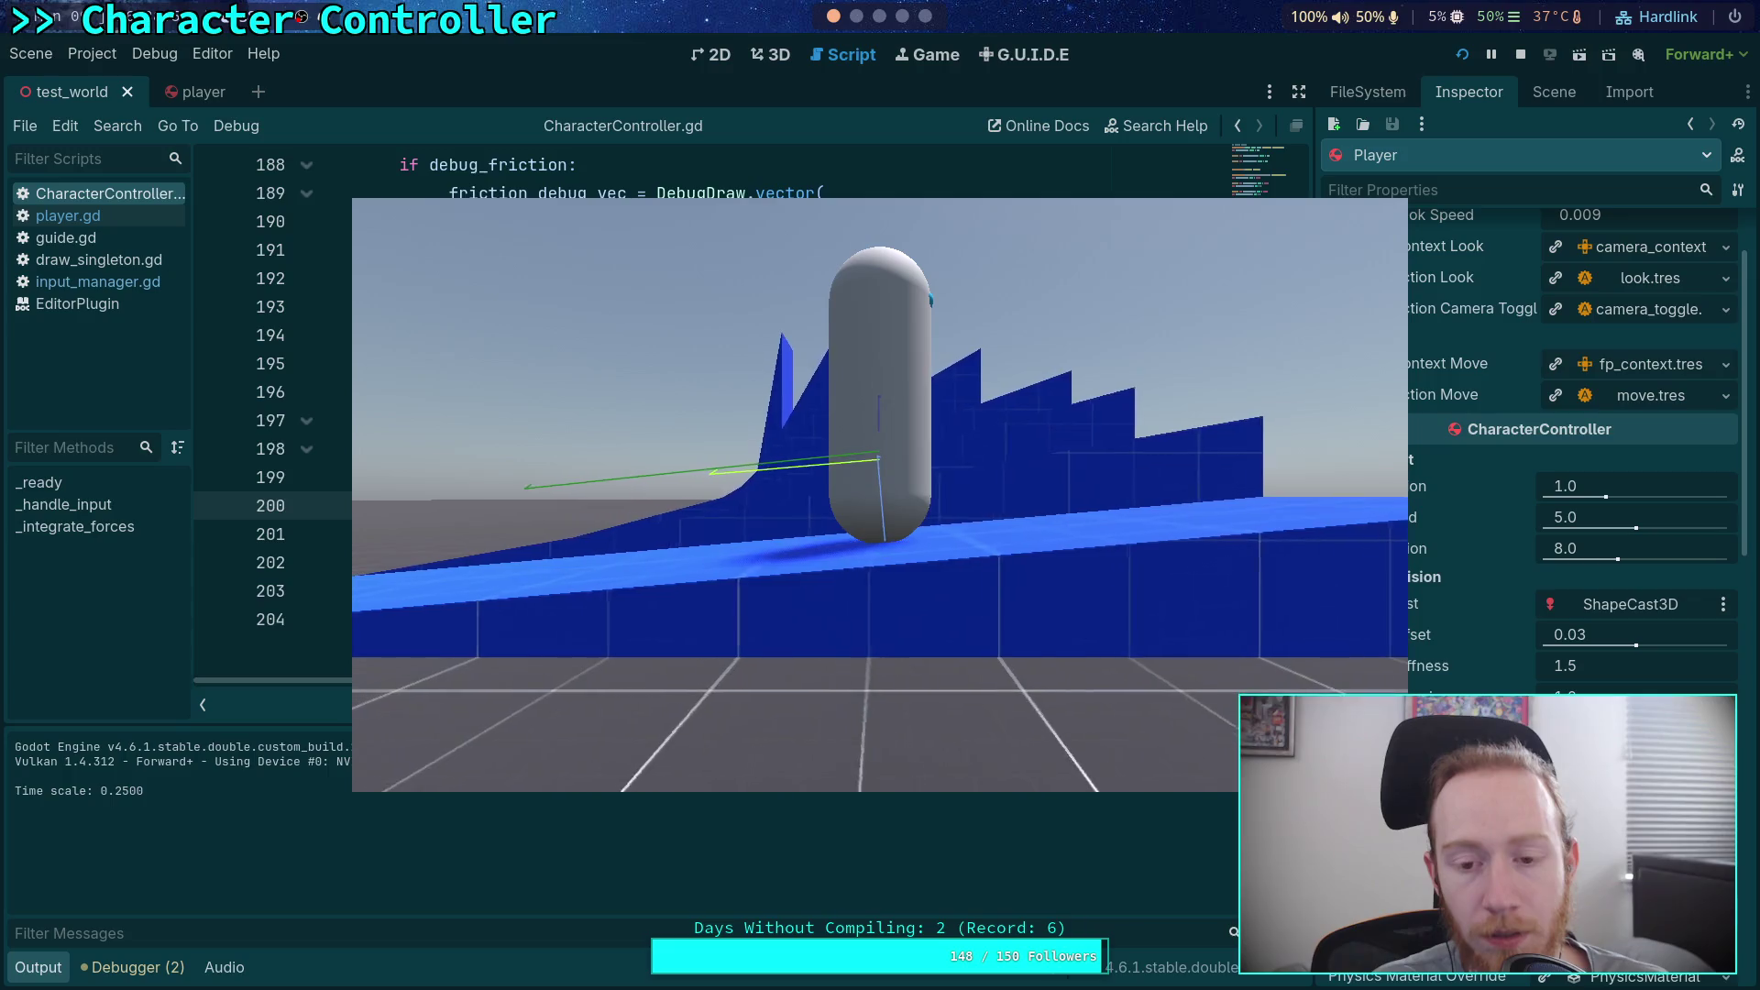
{"action": "left_click", "coordinate": [1522, 55]}
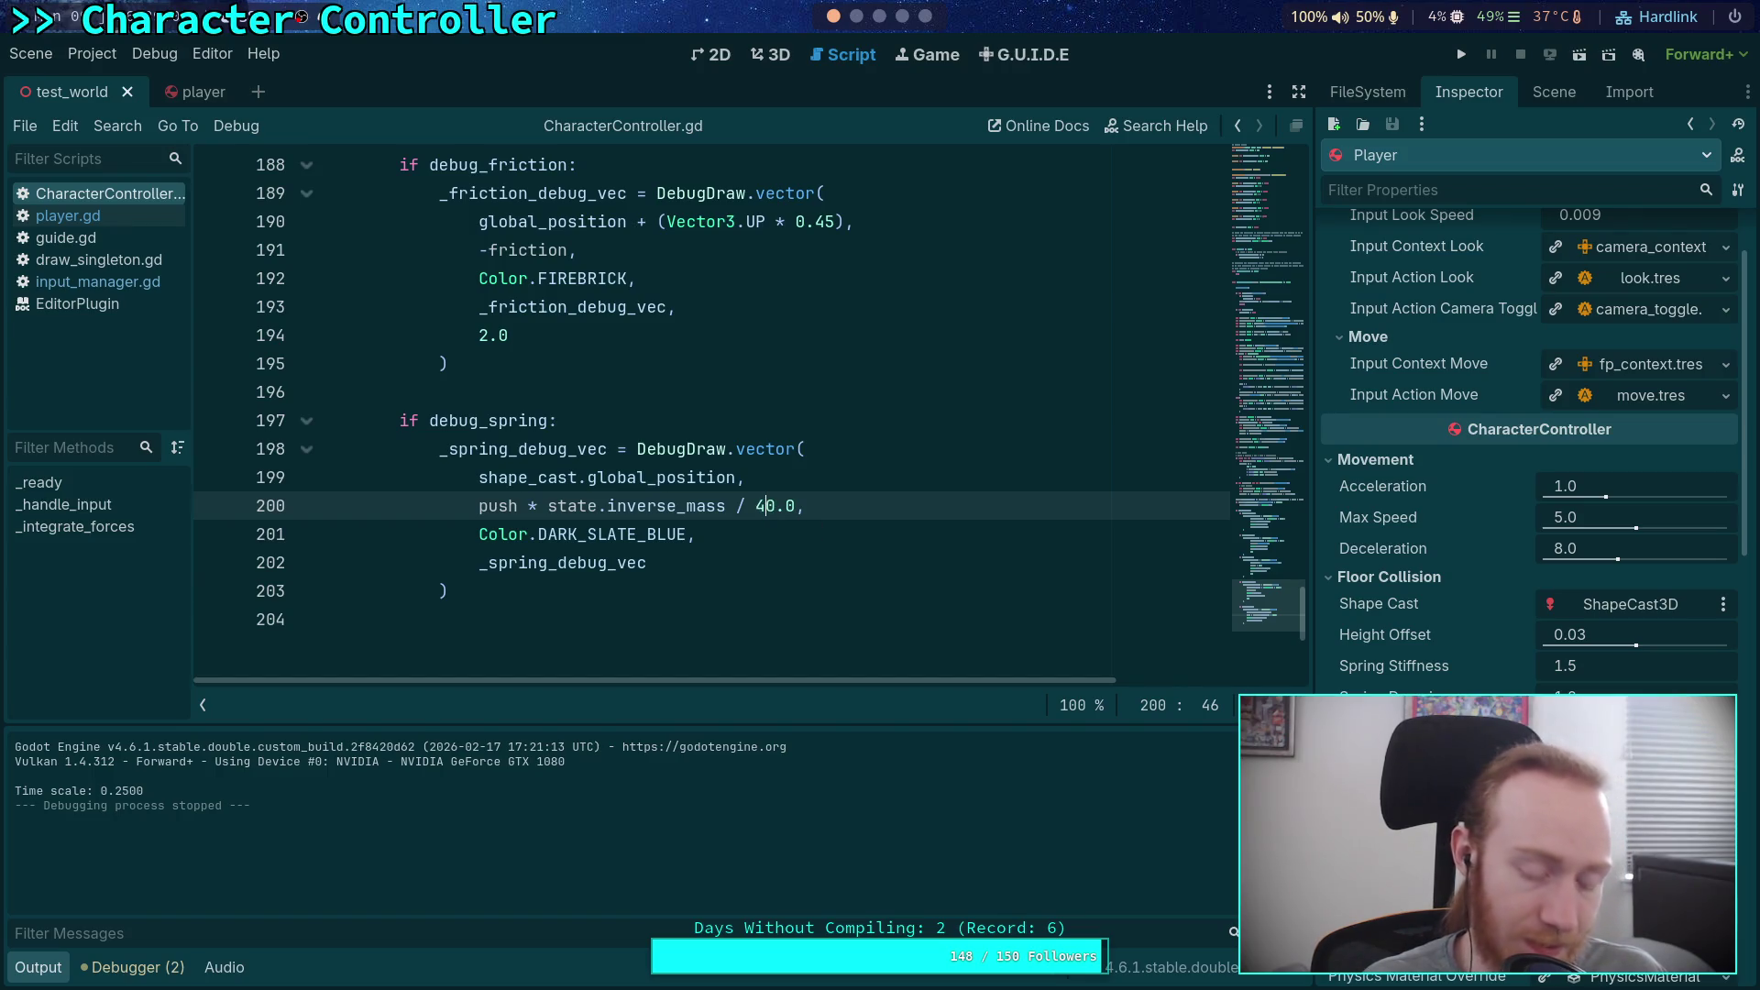
{"action": "key", "text": "ctrl+s"}
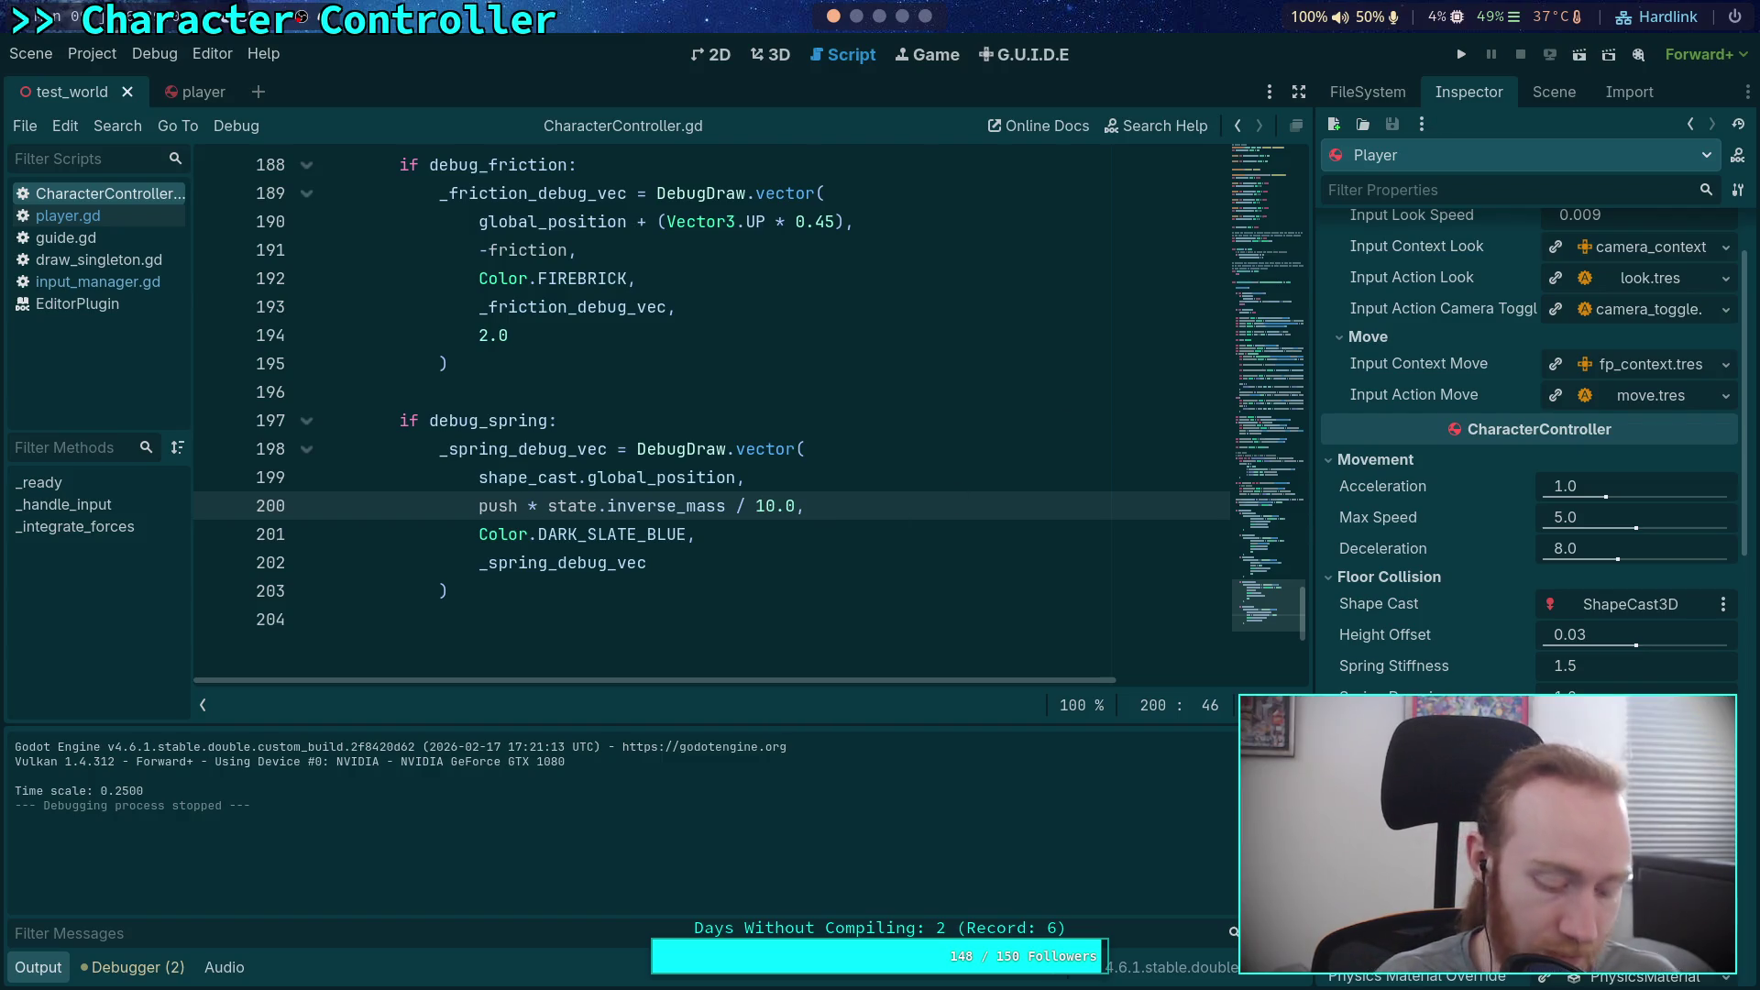
{"action": "left_click", "coordinate": [1461, 54]}
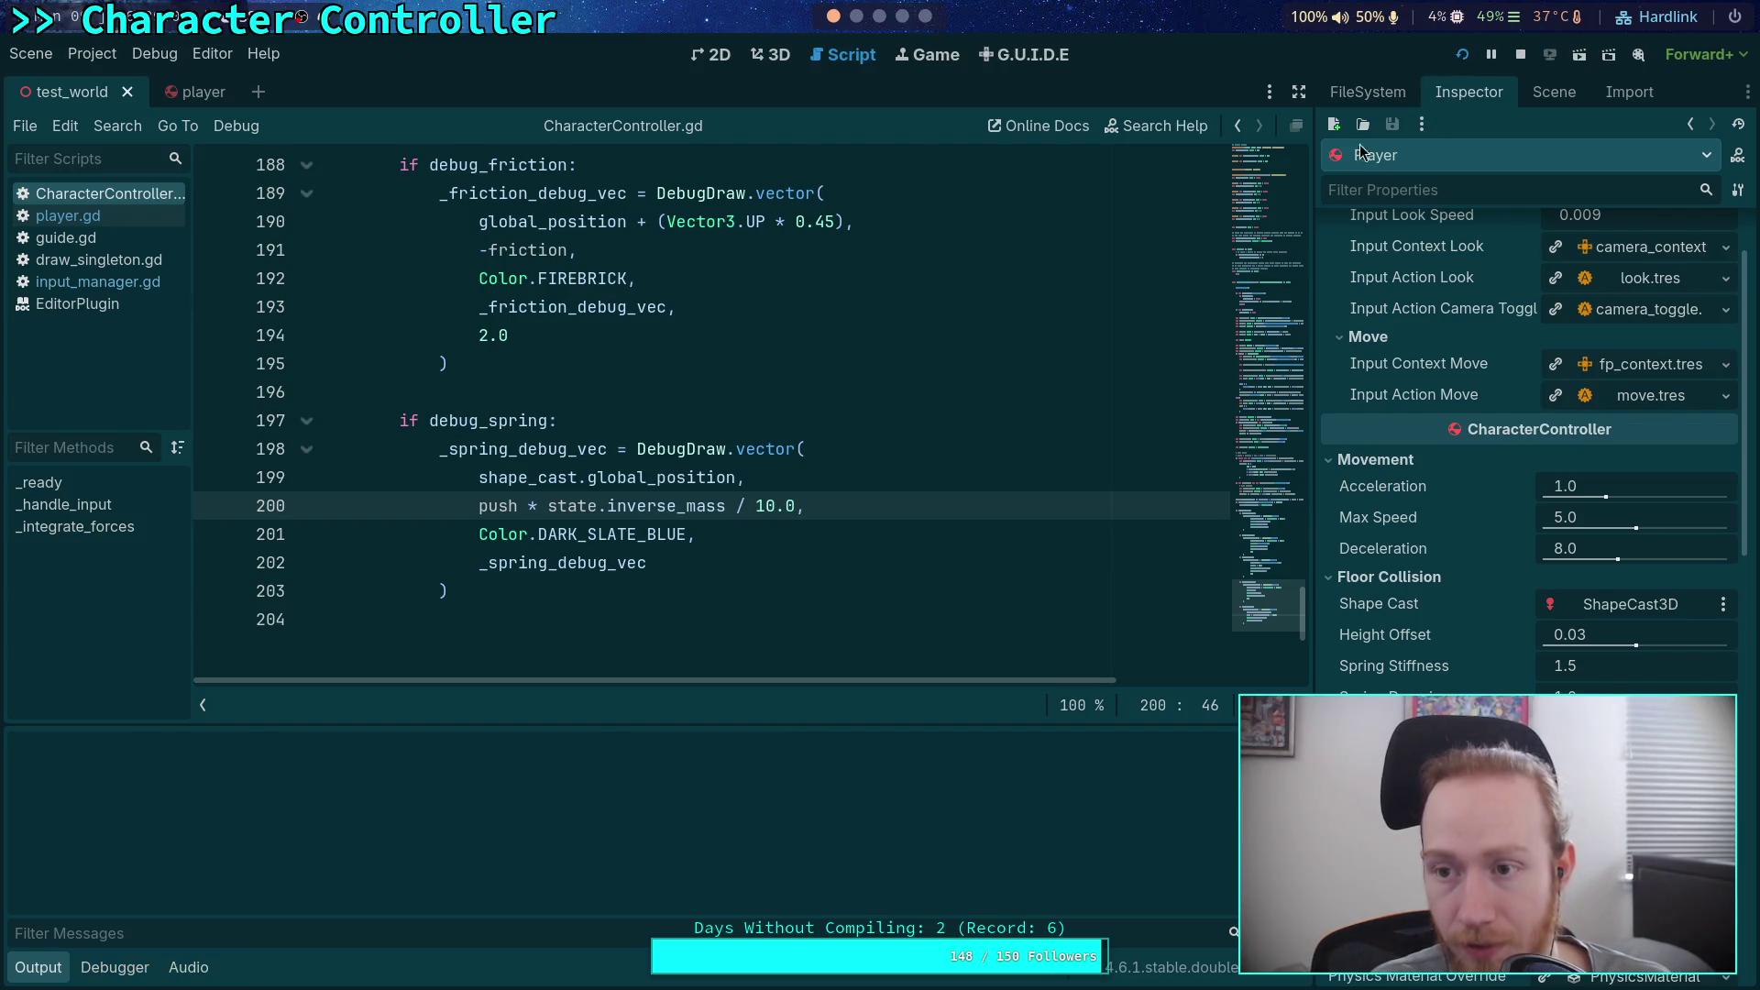
{"action": "key", "text": "d"}
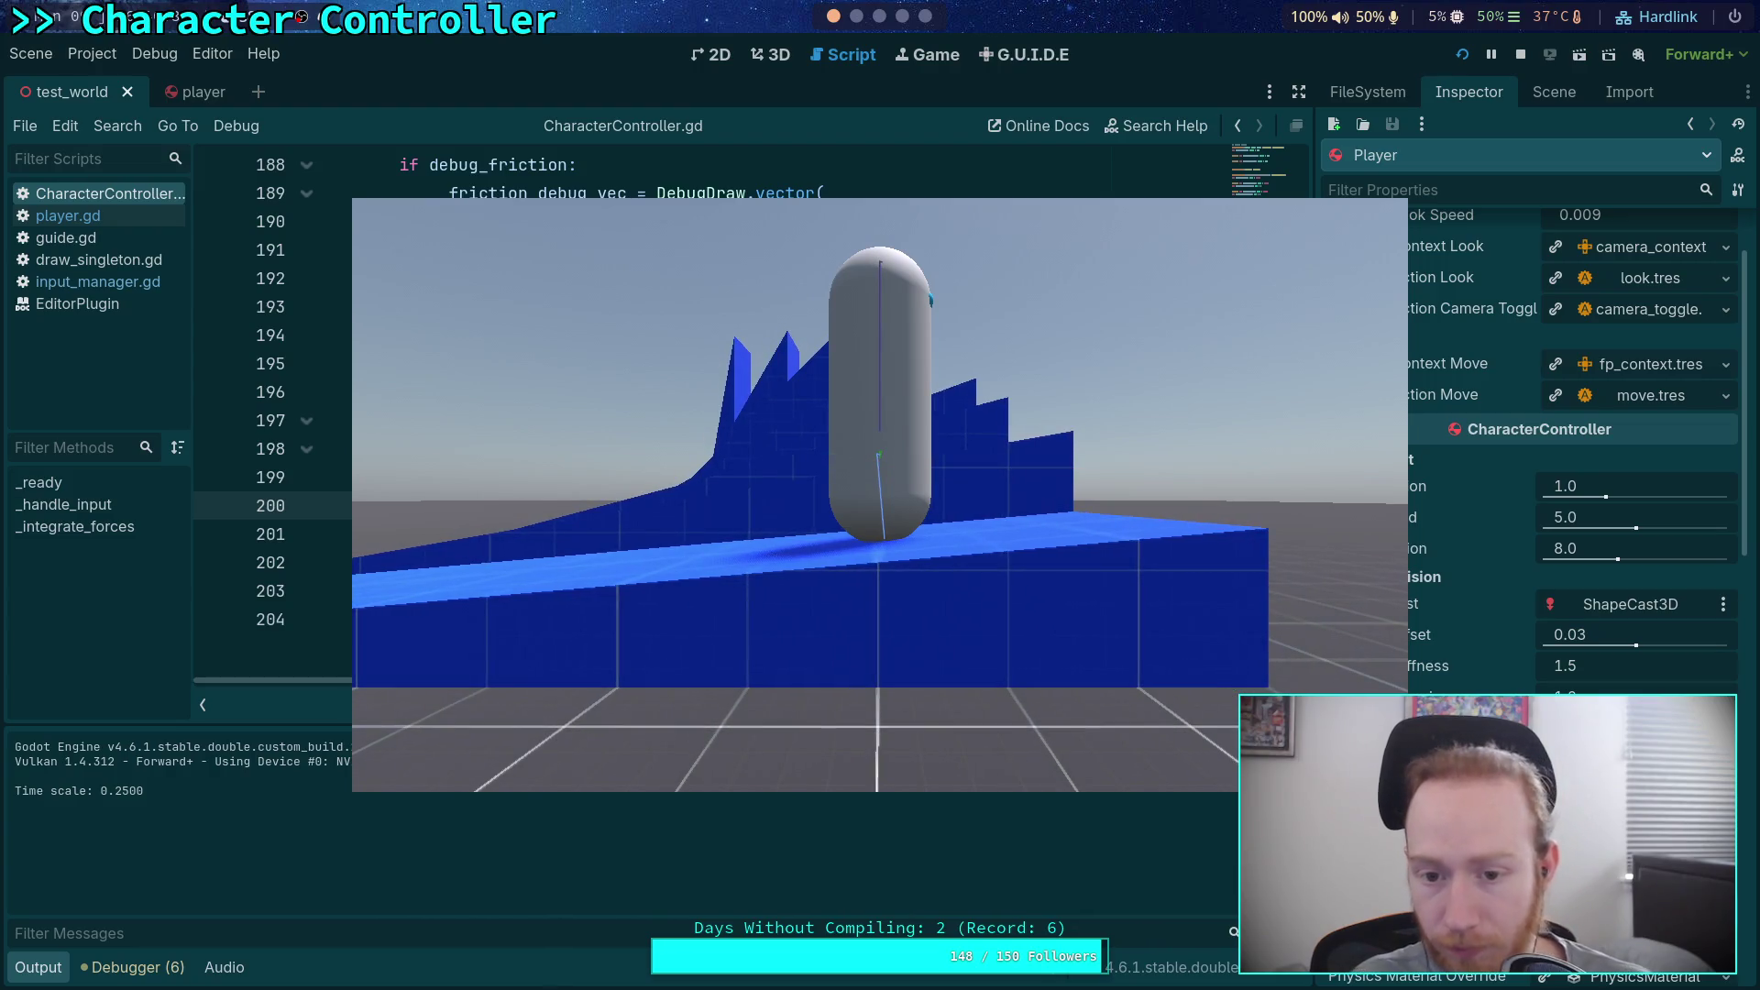
Step: Stop the test run after driving the capsule over the blue ramps
{"action": "left_click", "coordinate": [1522, 56]}
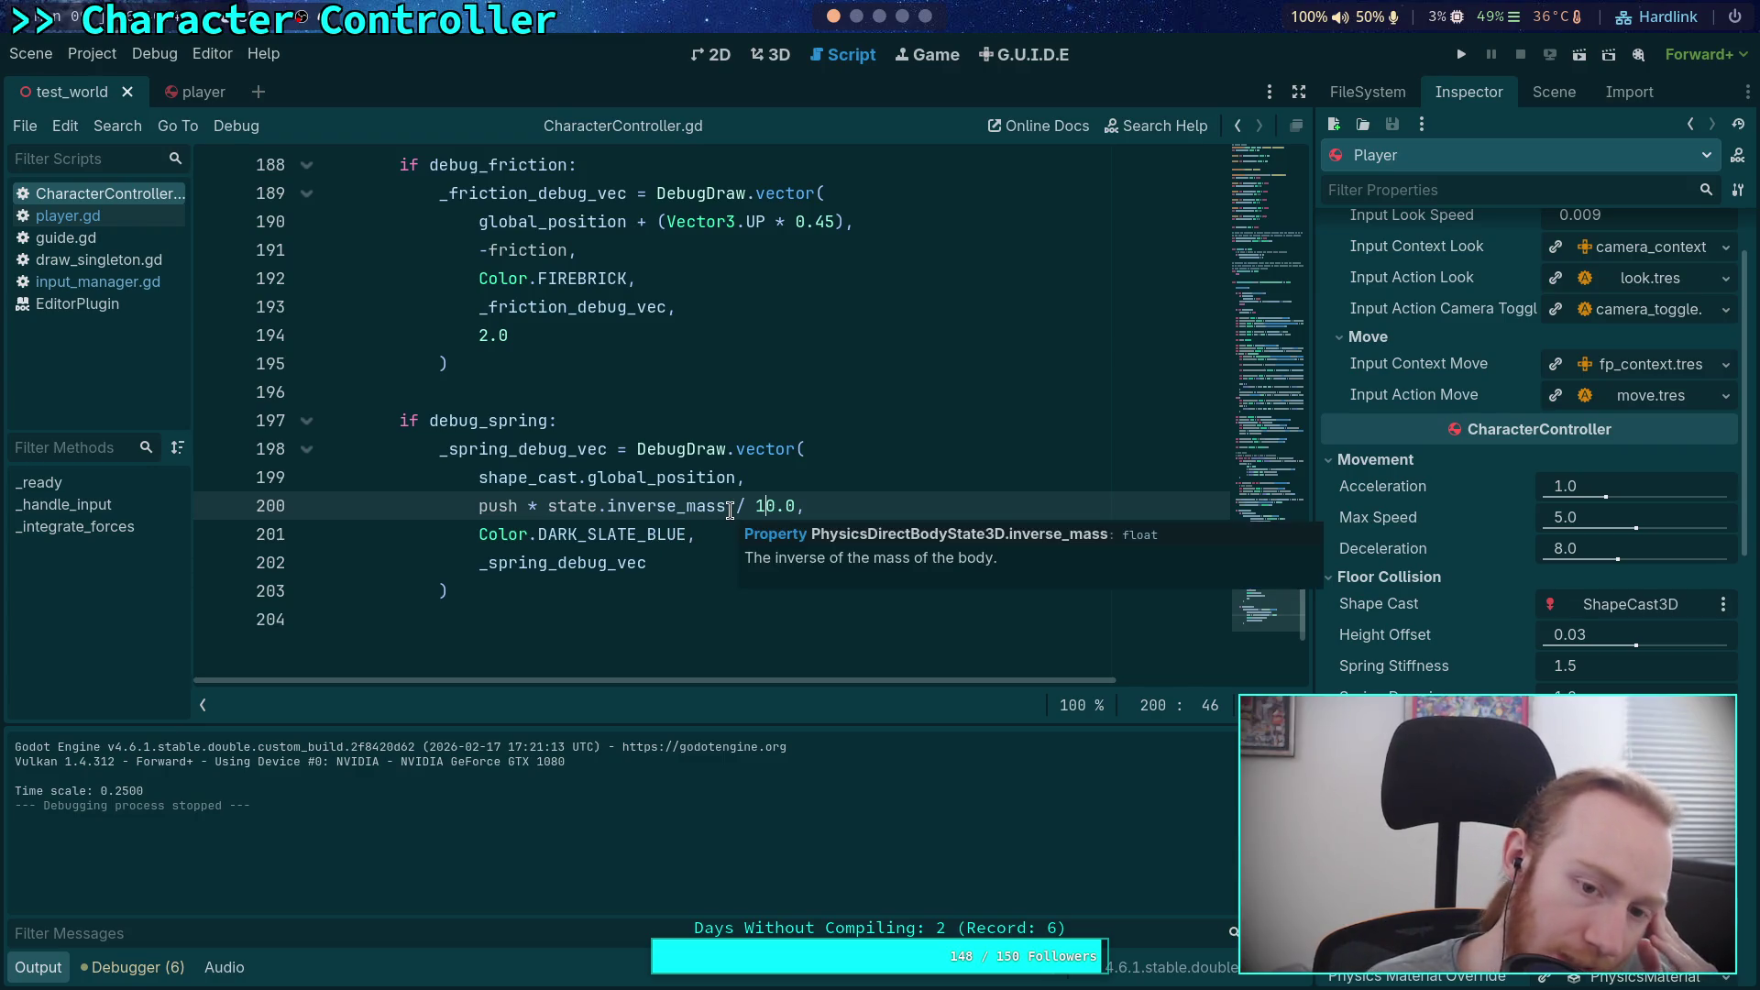
Step: Copy the gravity-plus-push expression from line 158
{"action": "scroll", "coordinate": [499, 496], "scroll_direction": "up", "scroll_amount": 13}
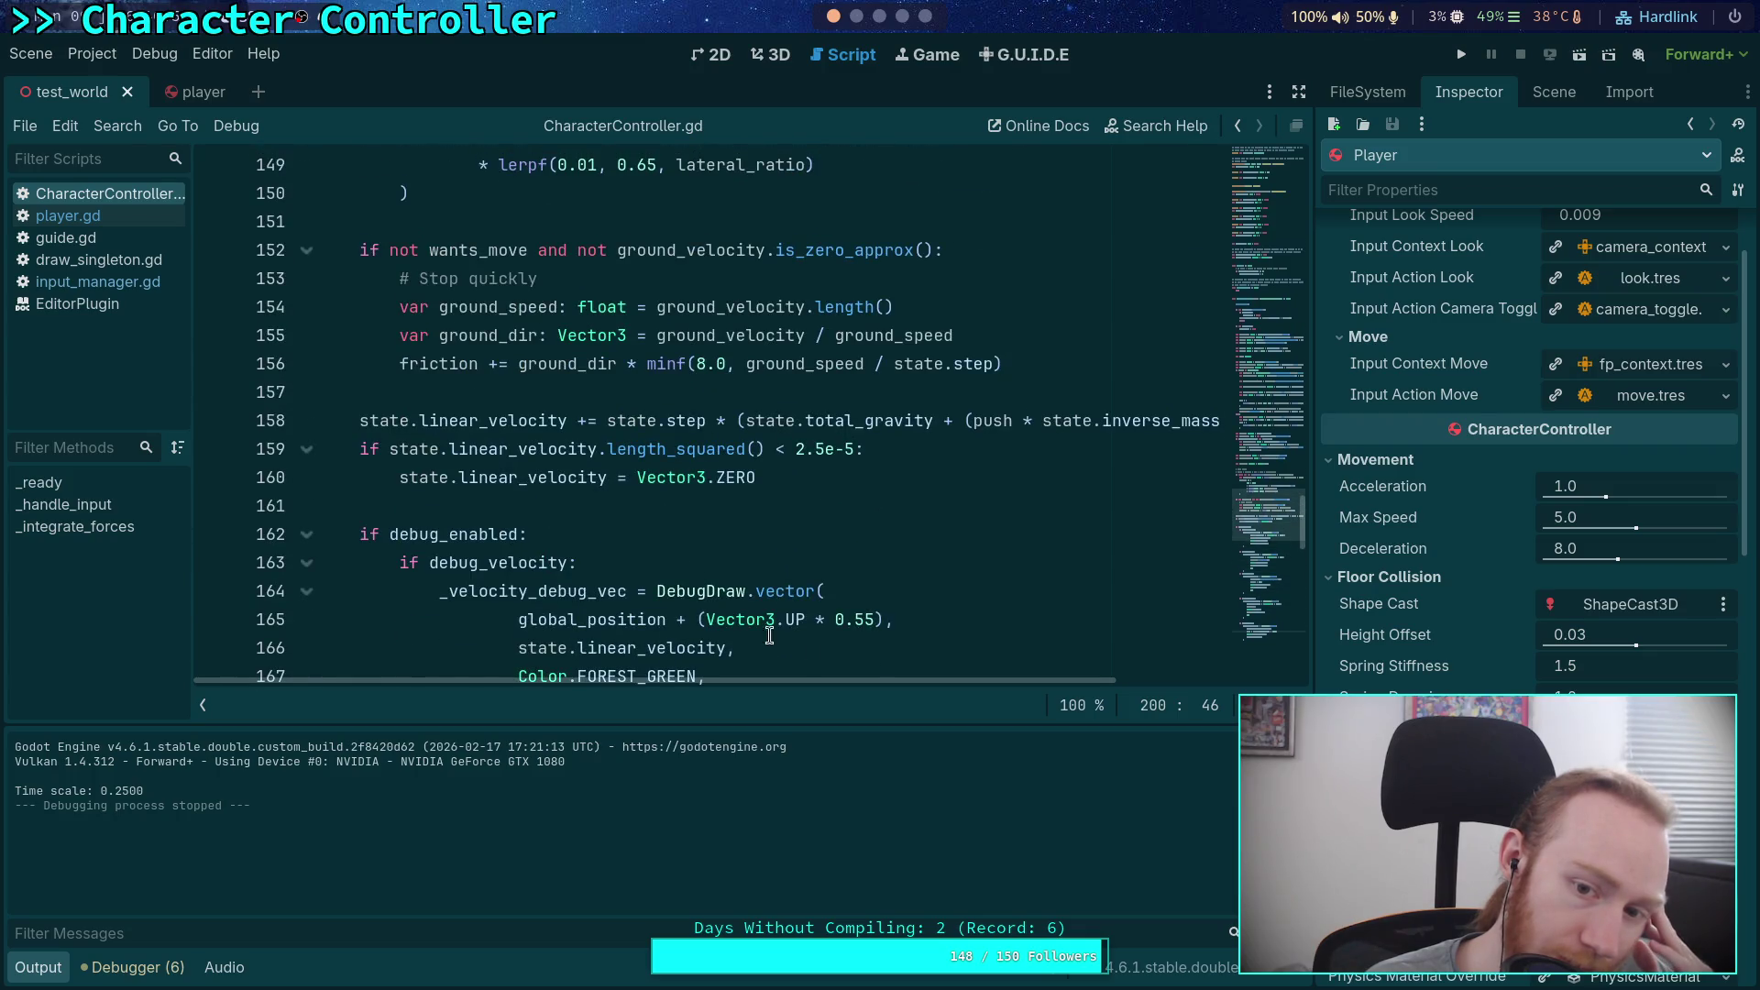
{"action": "left_click_drag", "start_coordinate": [907, 680], "coordinate": [1137, 682]}
{"action": "scroll", "coordinate": [849, 566], "scroll_direction": "down", "scroll_amount": 2}
{"action": "scroll", "coordinate": [848, 567], "scroll_direction": "up", "scroll_amount": 2}
{"action": "left_click_drag", "start_coordinate": [529, 420], "coordinate": [1013, 414]}
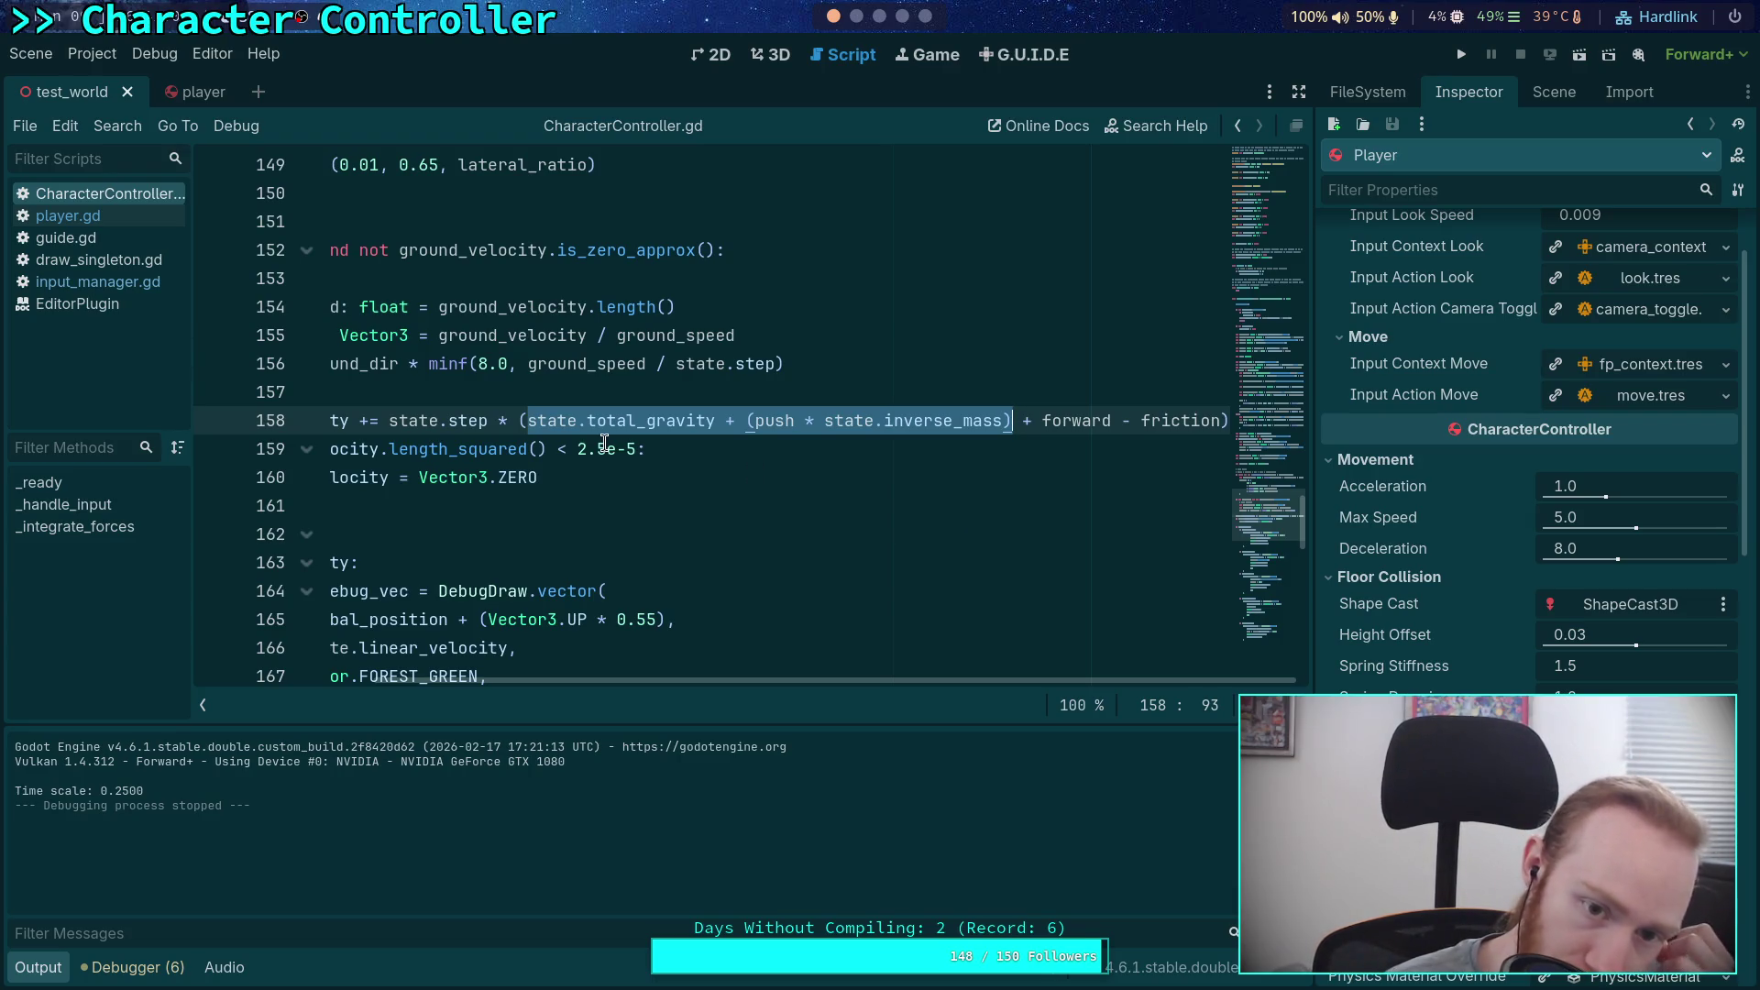
{"action": "left_click_drag", "start_coordinate": [528, 420], "coordinate": [1011, 413]}
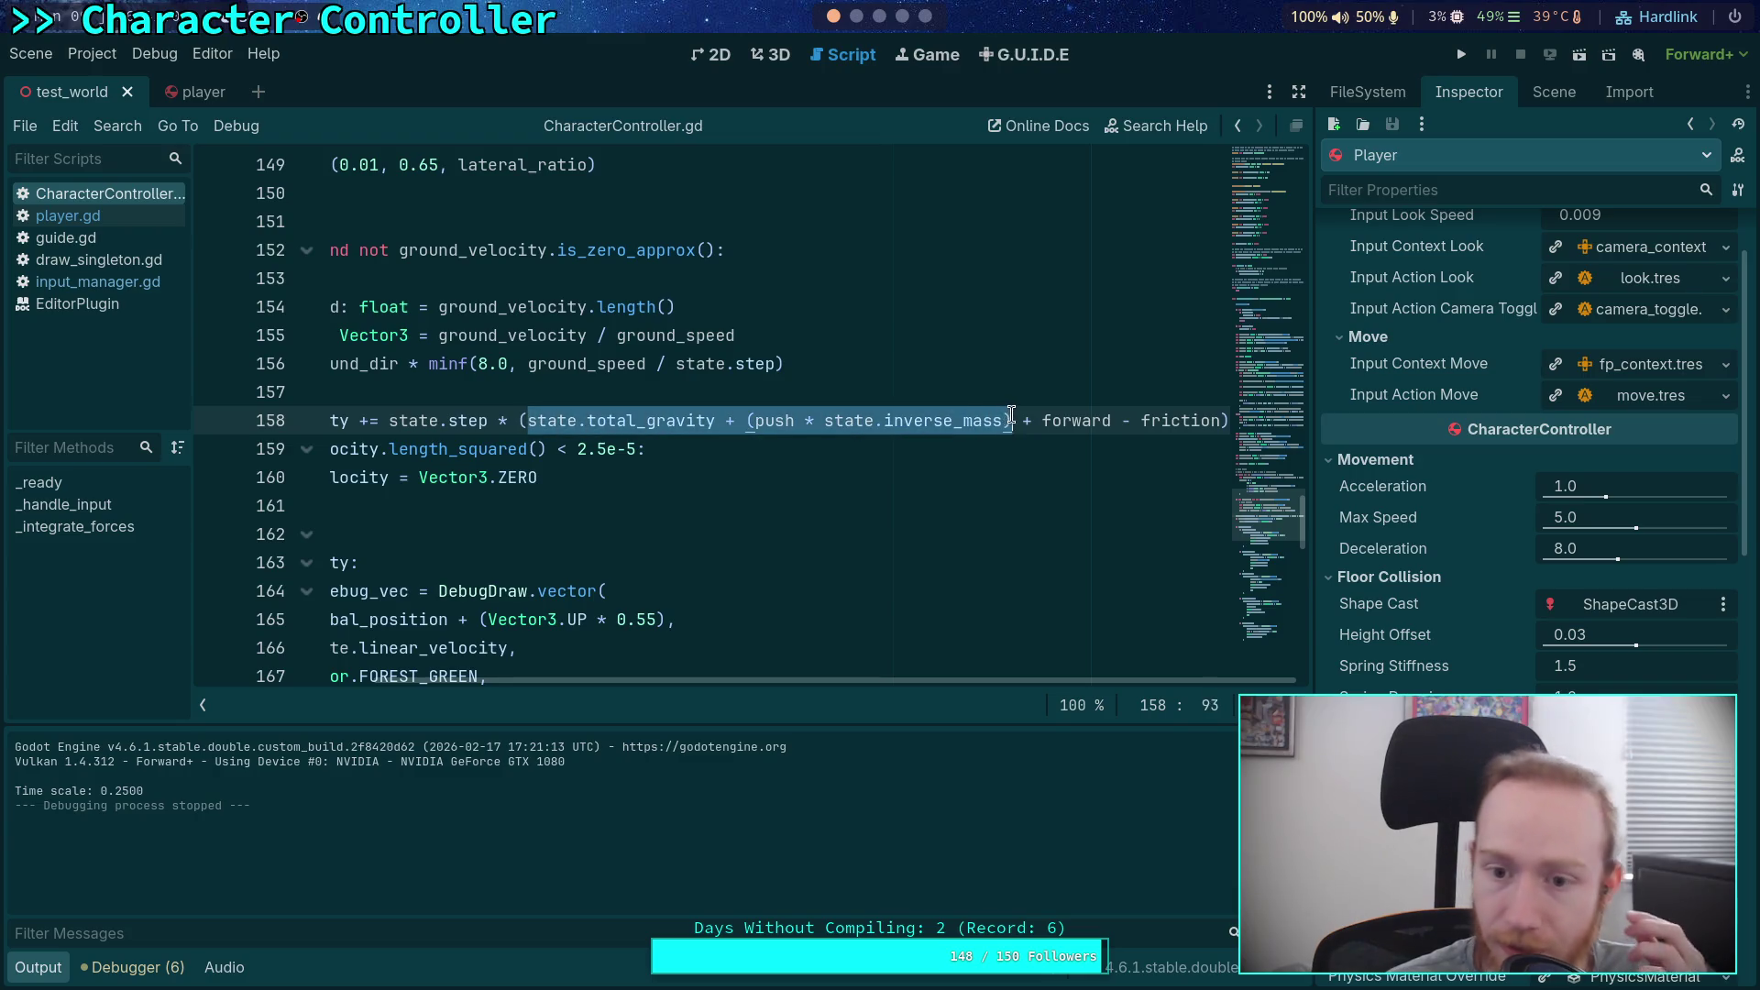
{"action": "right_click", "coordinate": [1012, 414]}
{"action": "left_click", "coordinate": [930, 502]}
Step: Paste it into line 200, removing the old push term and / 10.0, then save and run
{"action": "scroll", "coordinate": [649, 517], "scroll_direction": "down", "scroll_amount": 7}
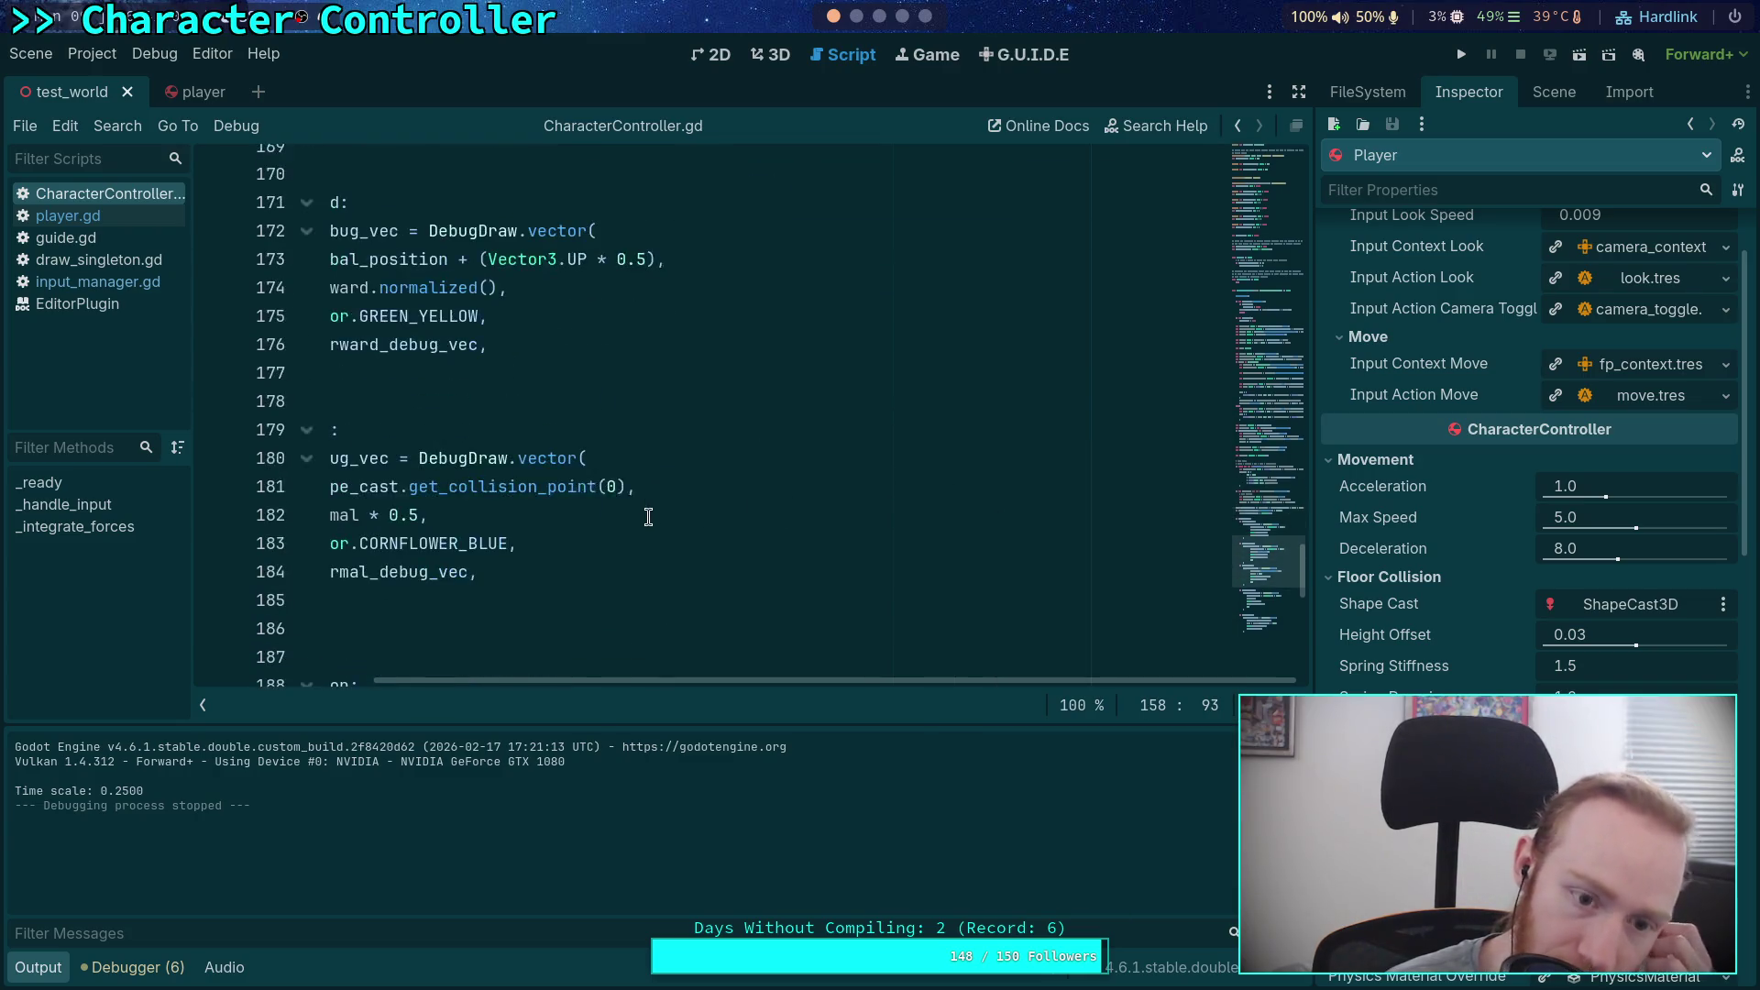
{"action": "scroll", "coordinate": [642, 641], "scroll_direction": "left", "scroll_amount": 3}
{"action": "scroll", "coordinate": [587, 587], "scroll_direction": "down", "scroll_amount": 6}
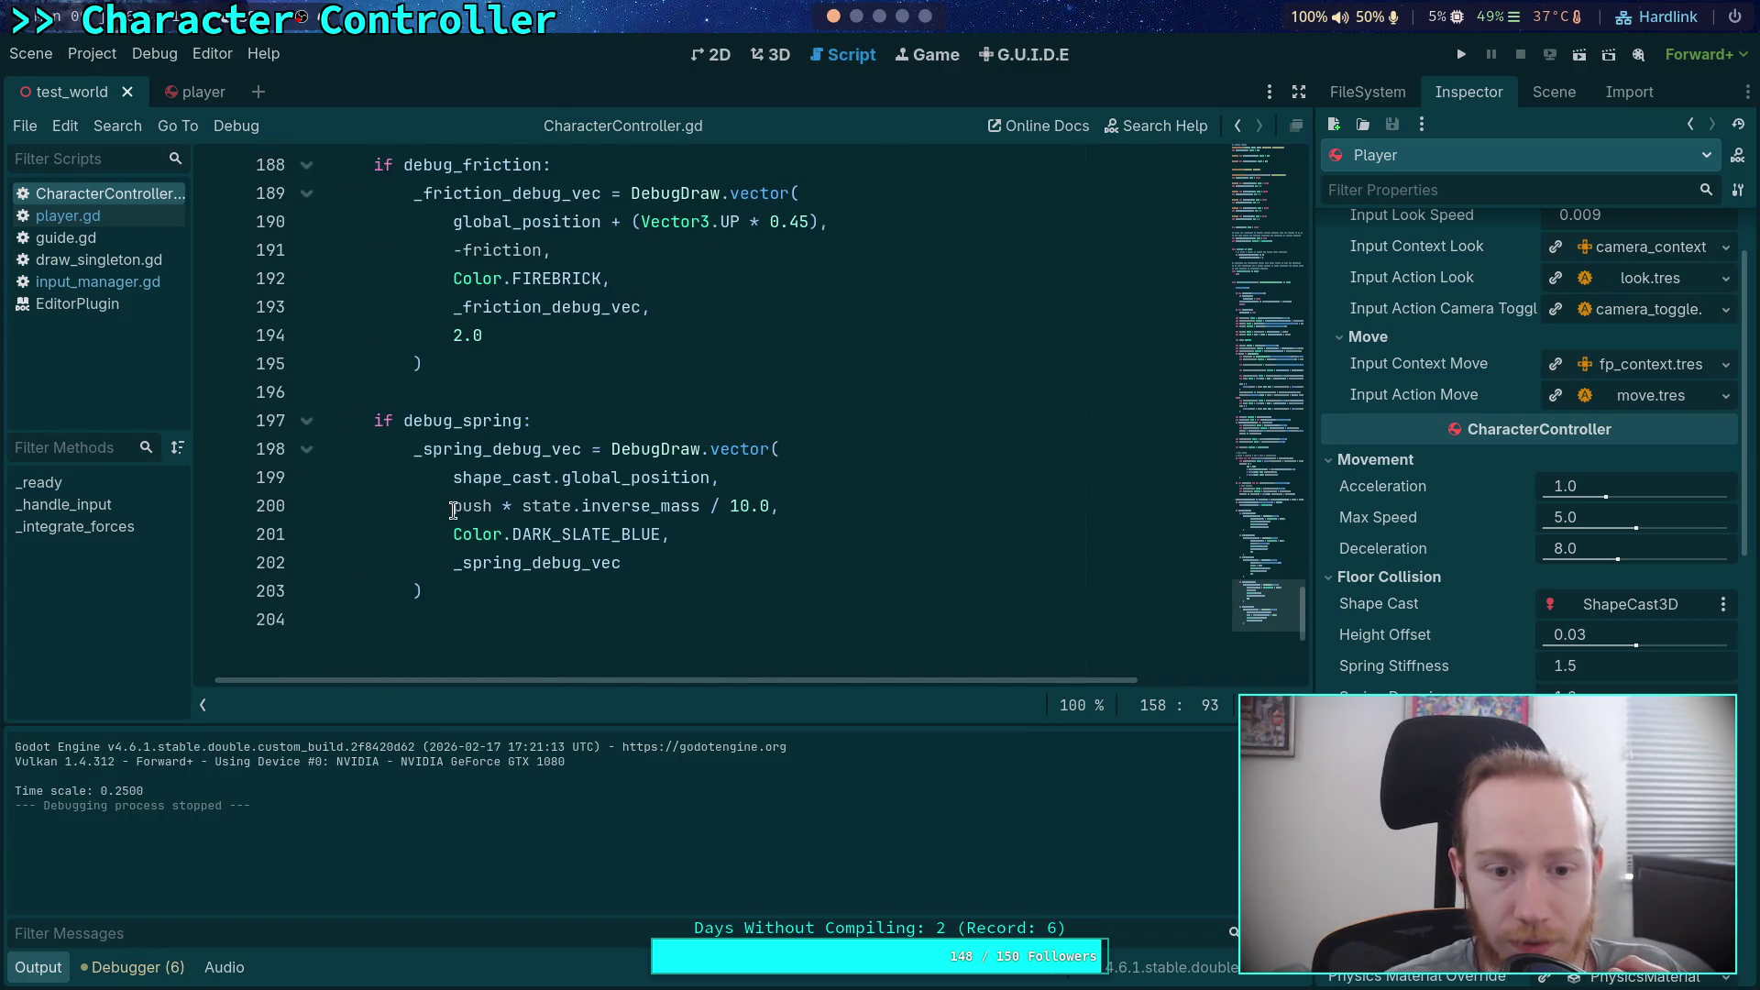
{"action": "left_click", "coordinate": [453, 507]}
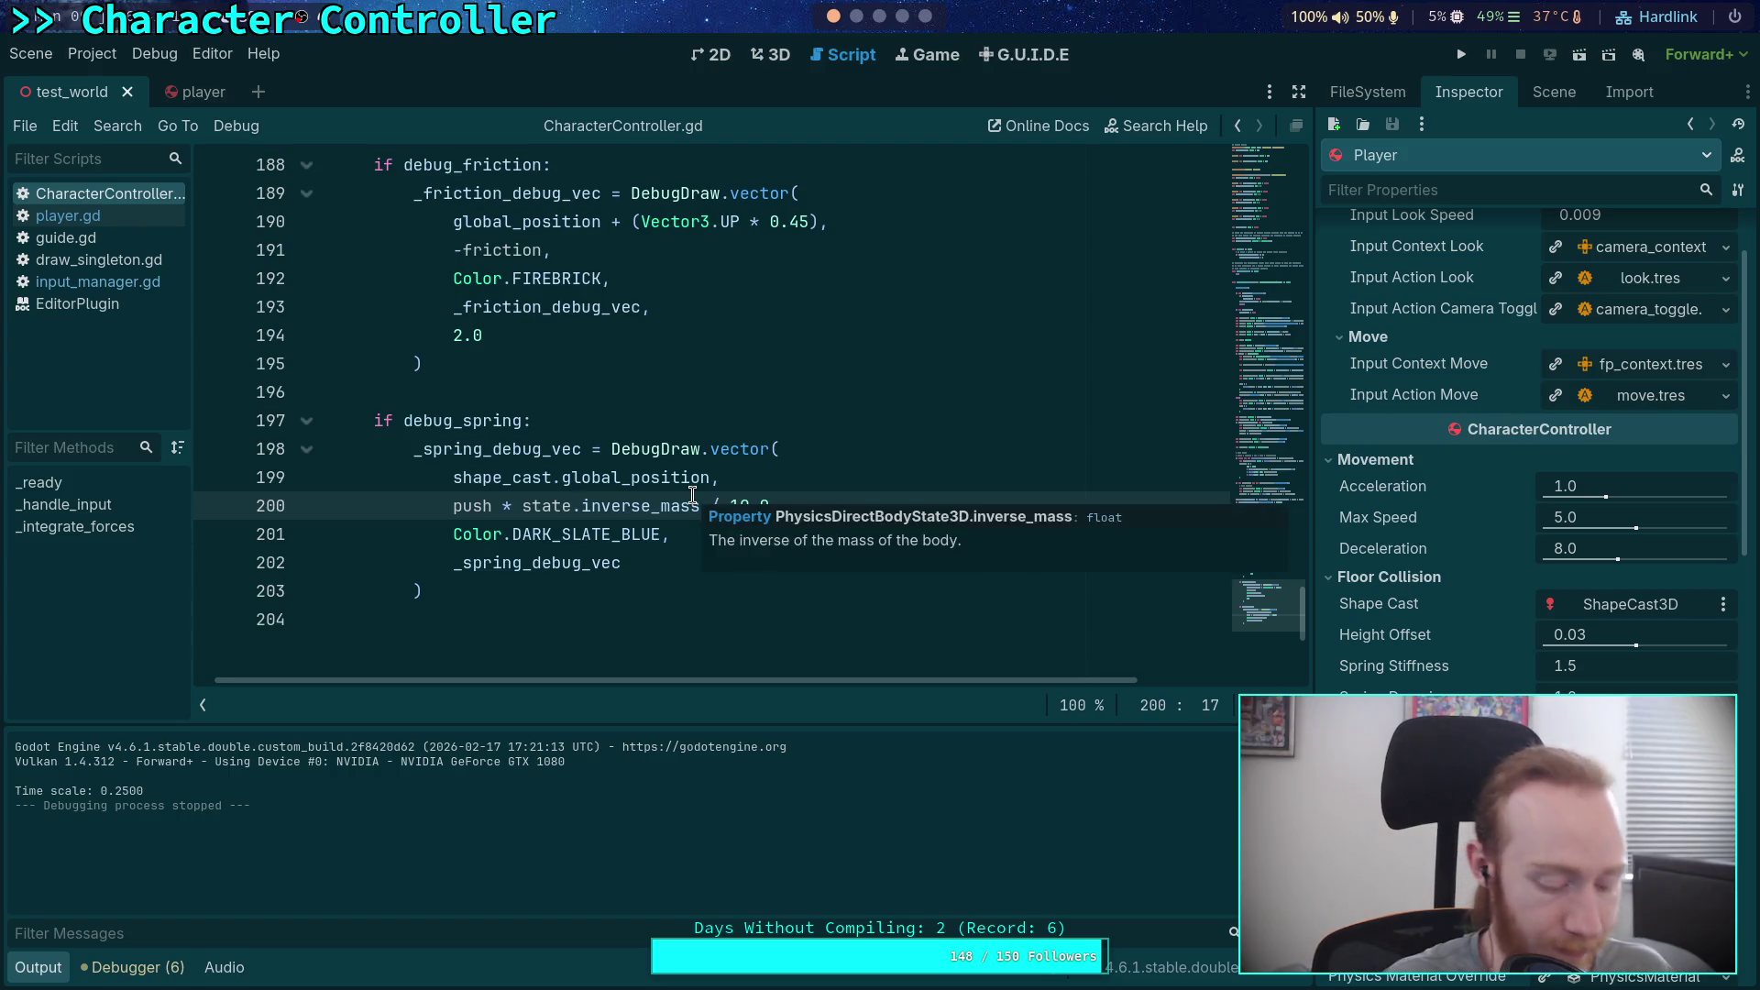
{"action": "key", "text": "ctrl+v"}
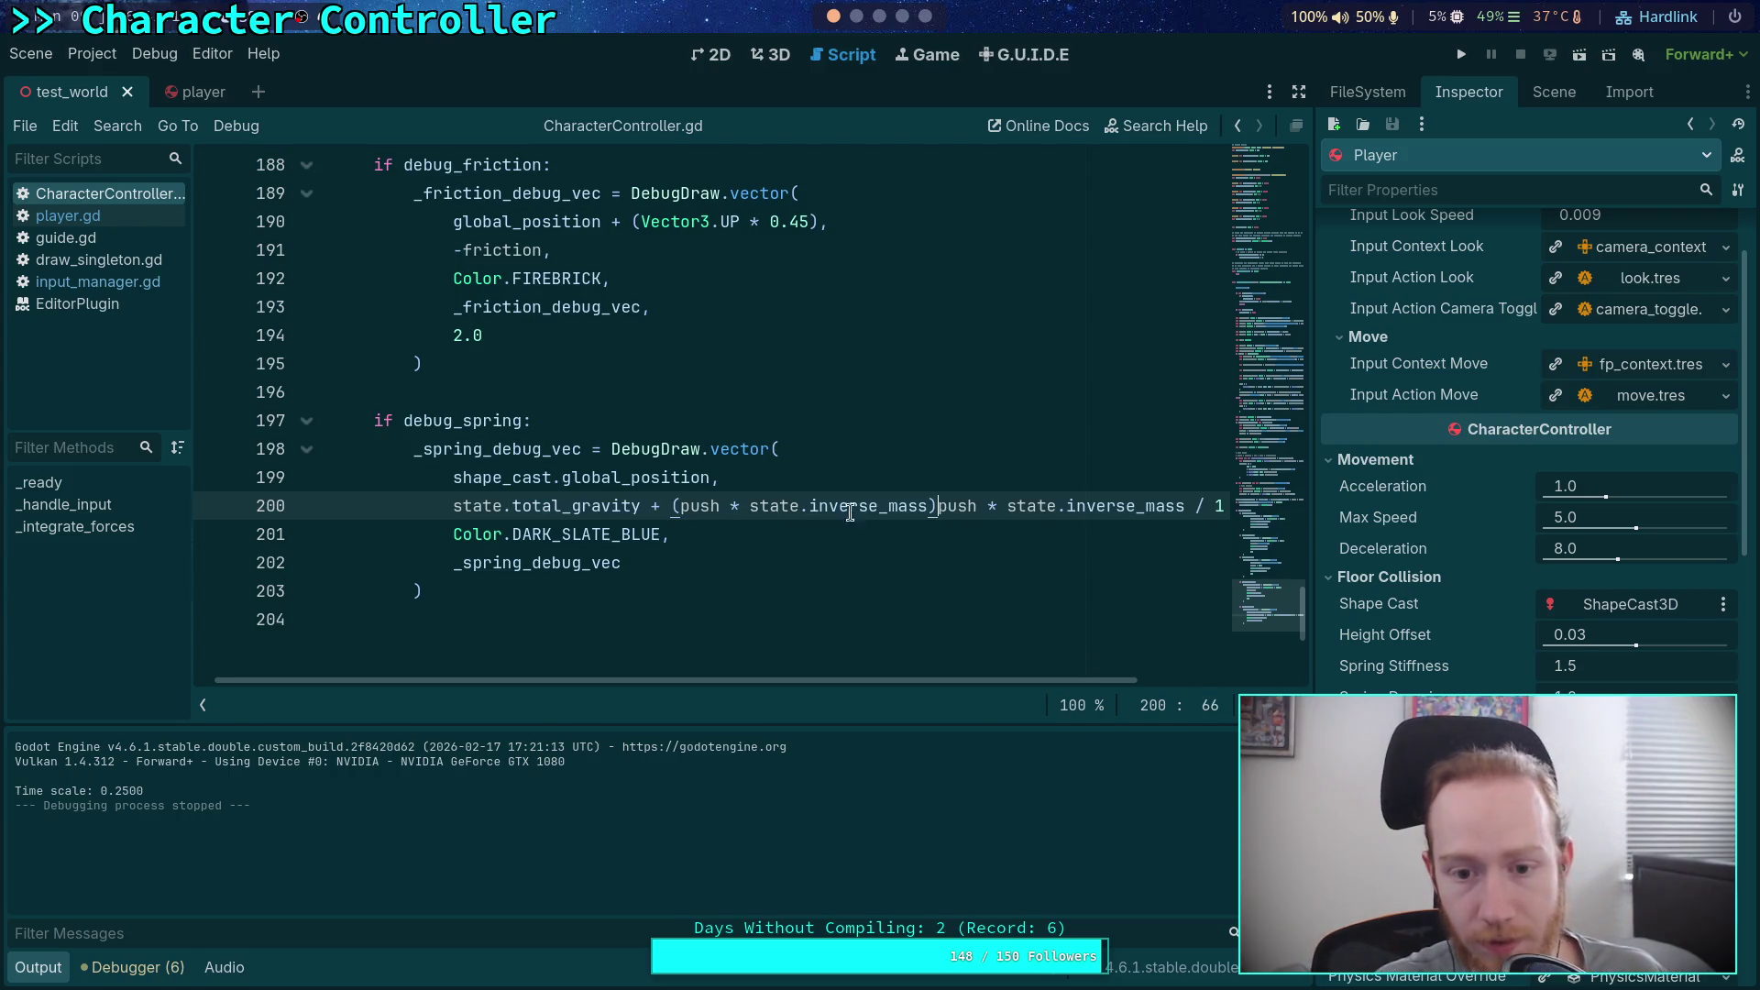
{"action": "left_click_drag", "start_coordinate": [964, 507], "coordinate": [1188, 506]}
{"action": "key", "text": "BackSpace"}
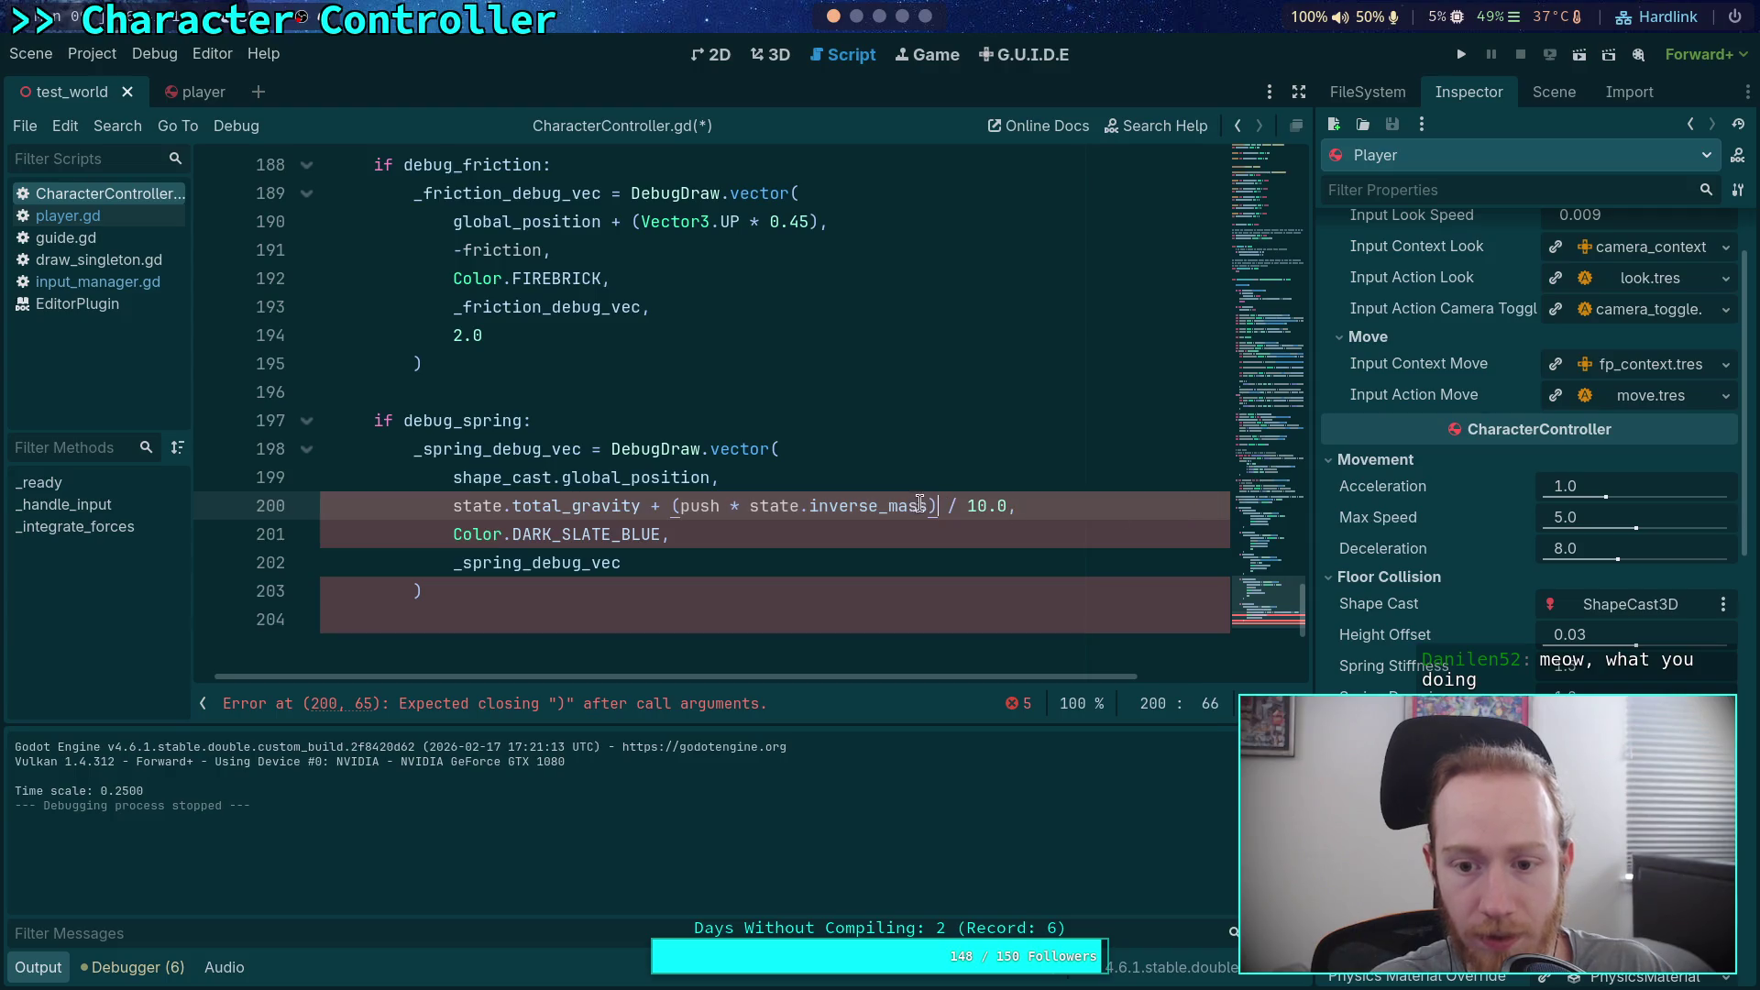
{"action": "left_click_drag", "start_coordinate": [938, 507], "coordinate": [999, 504]}
{"action": "key", "text": "BackSpace"}
{"action": "left_click", "coordinate": [939, 487]}
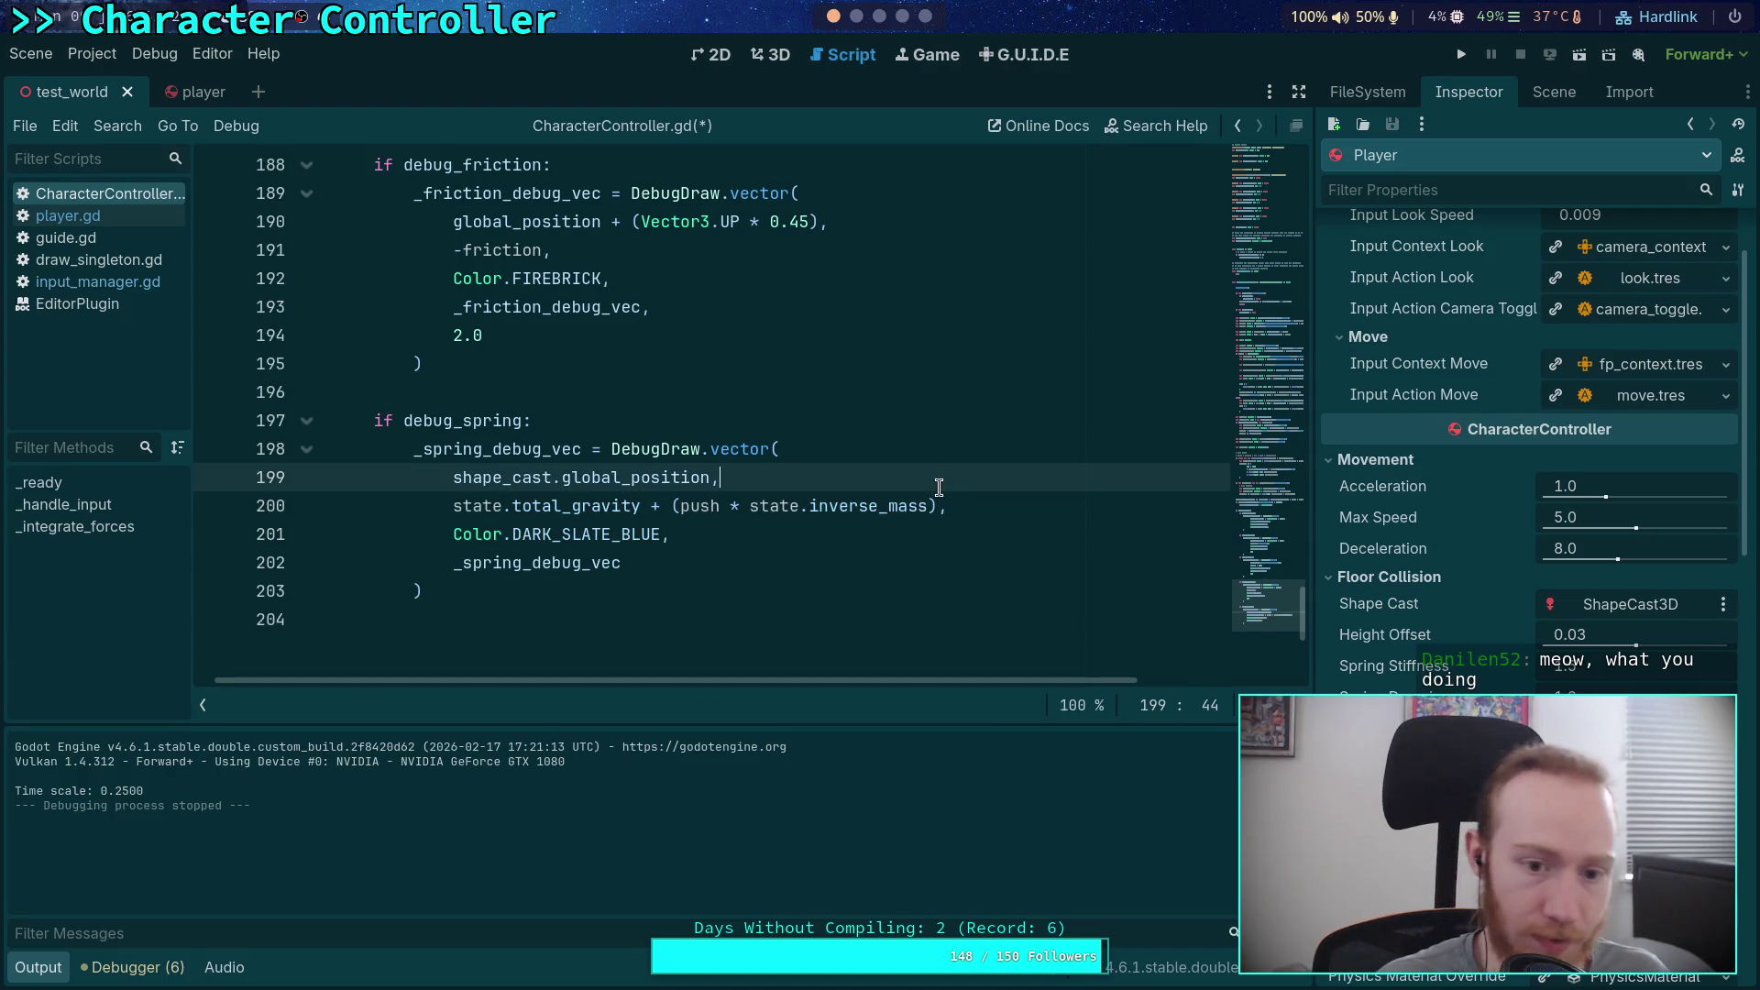
{"action": "key", "text": "ctrl+s"}
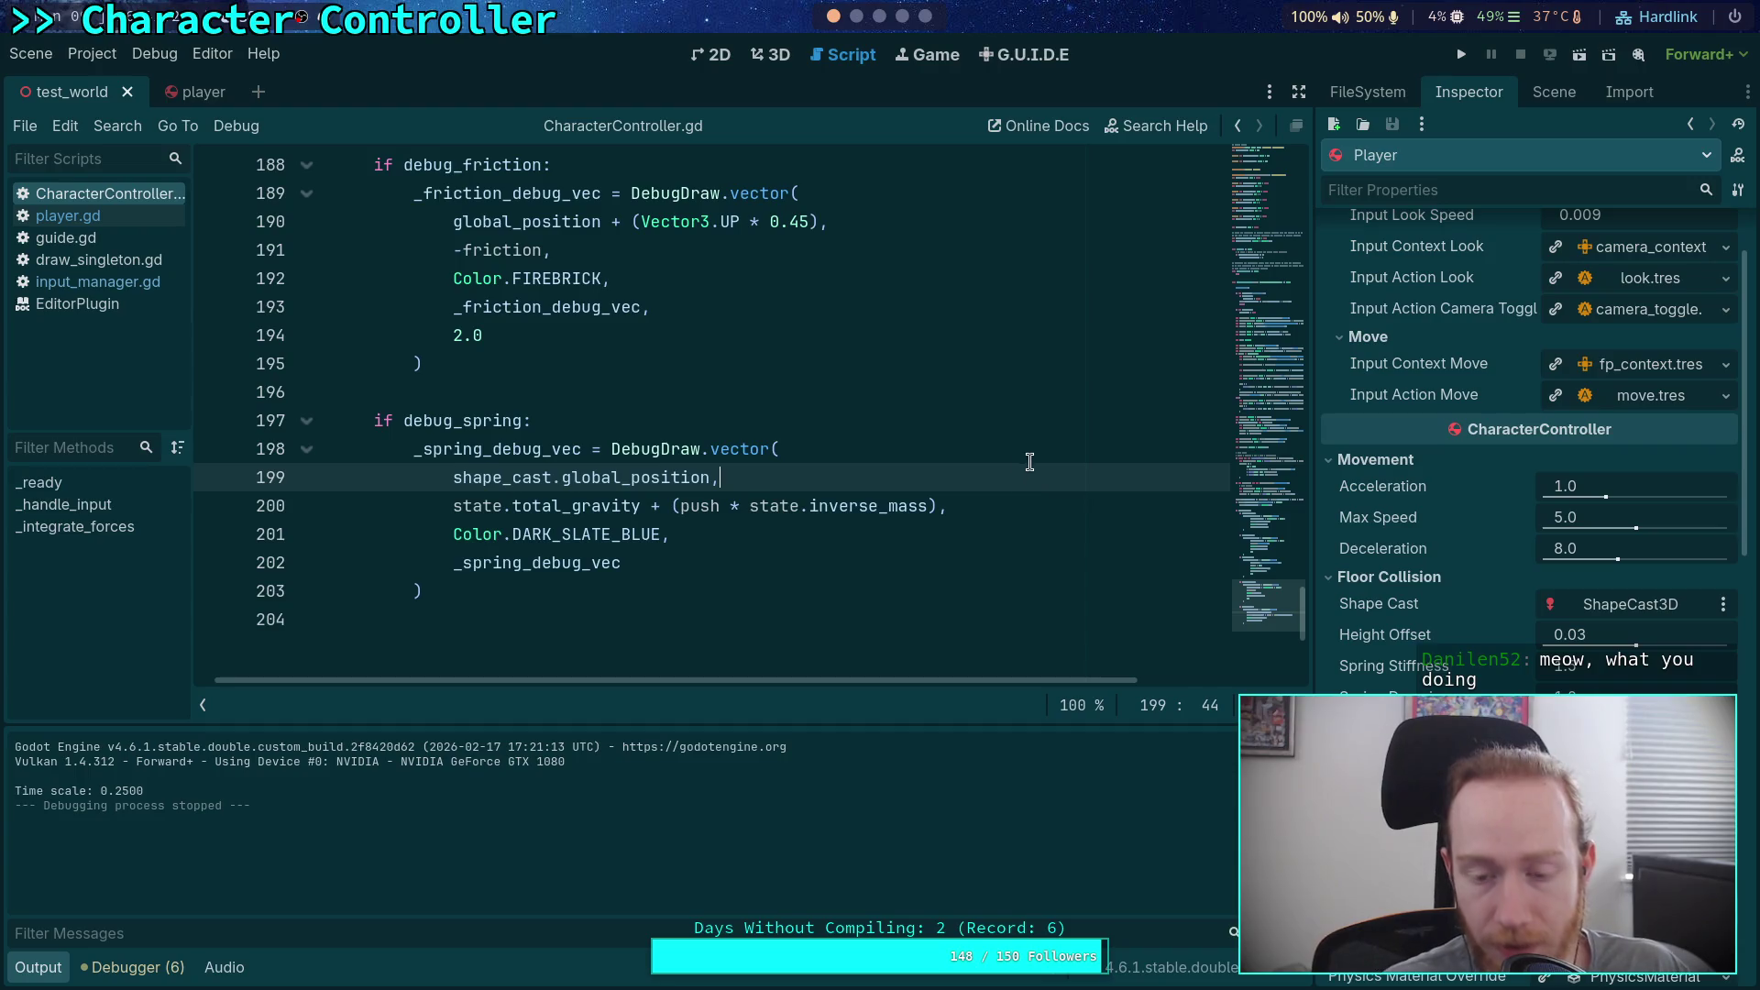
{"action": "left_click", "coordinate": [1459, 53]}
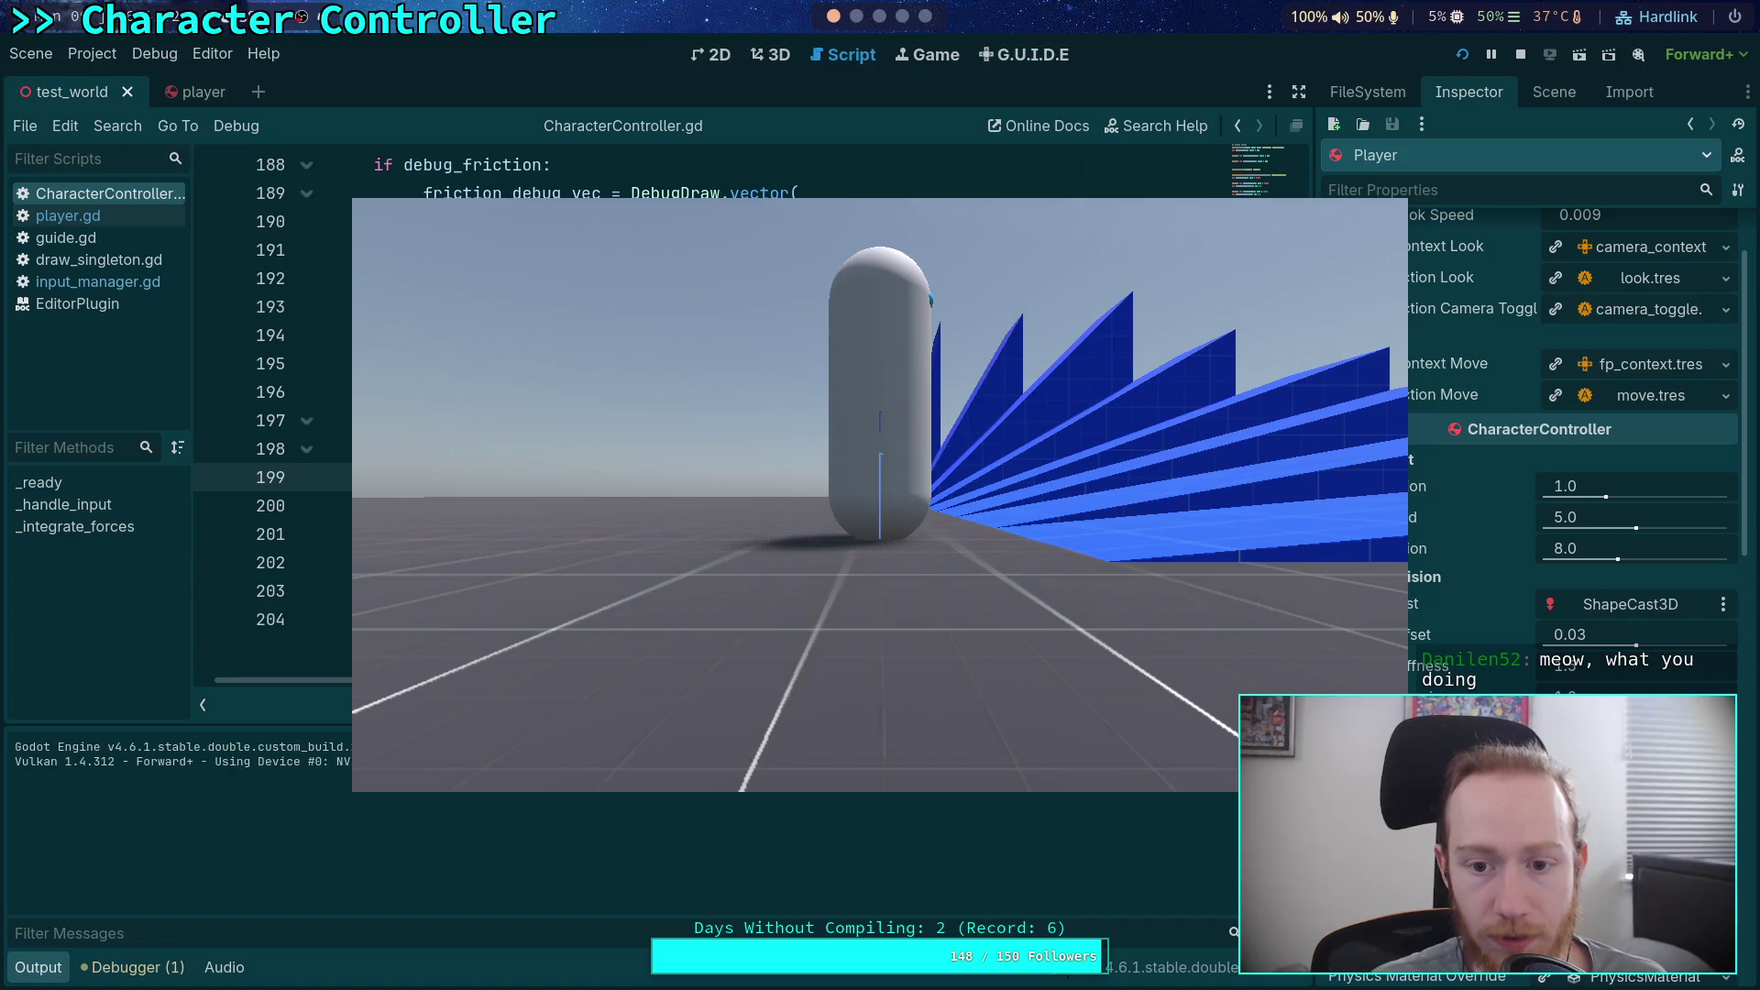
Step: Walk the capsule toward the blue ramp in the running game
{"action": "key", "text": "w"}
{"action": "key", "text": "w"}
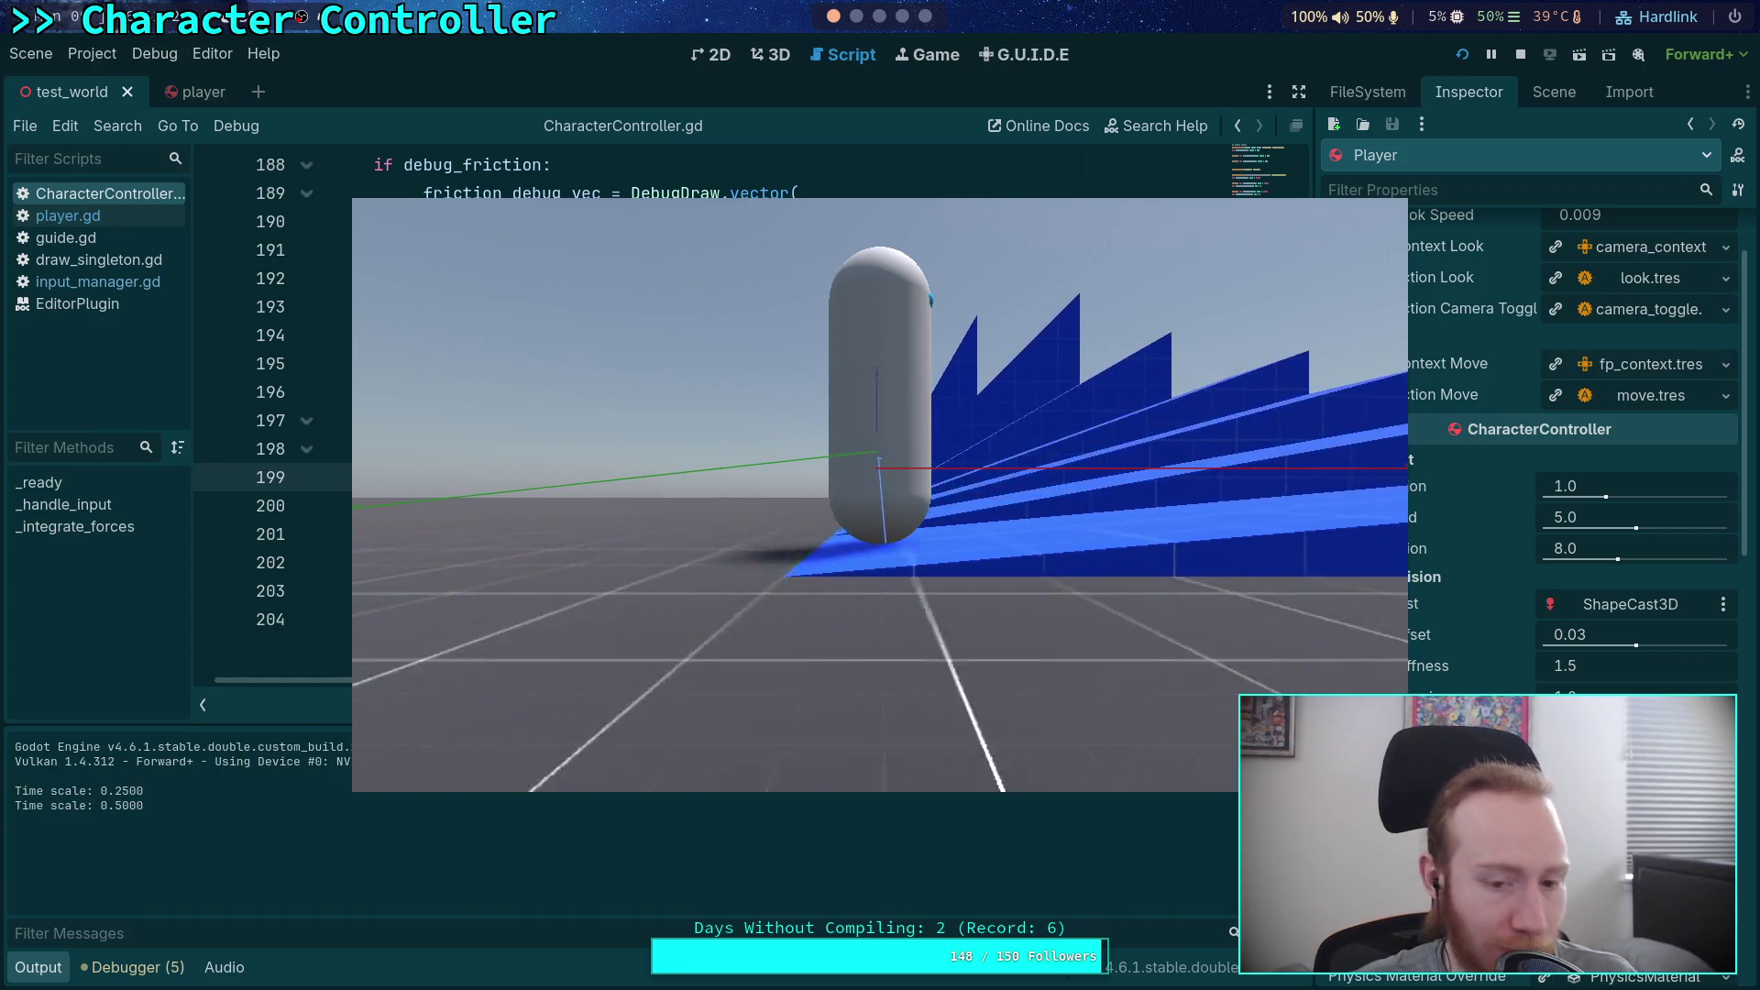
Step: Toggle the time scale to 1.0 and back to 0.25, then stop the test run
{"action": "key", "text": "t"}
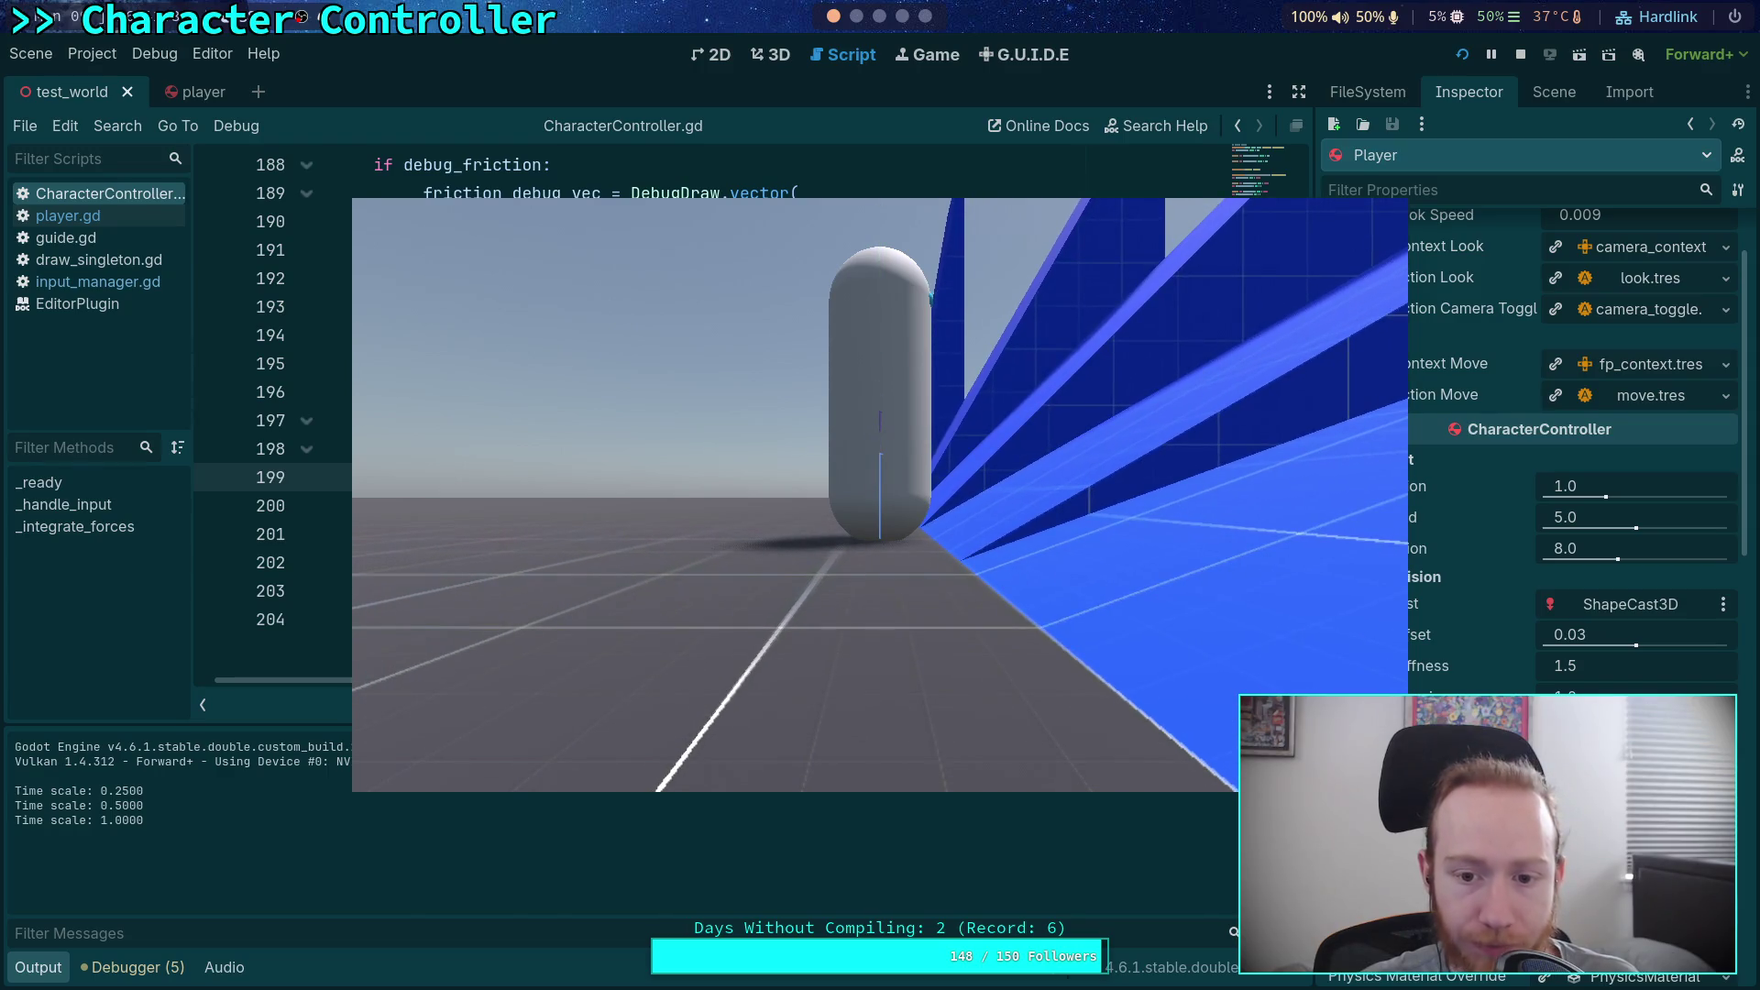
{"action": "key", "text": "t"}
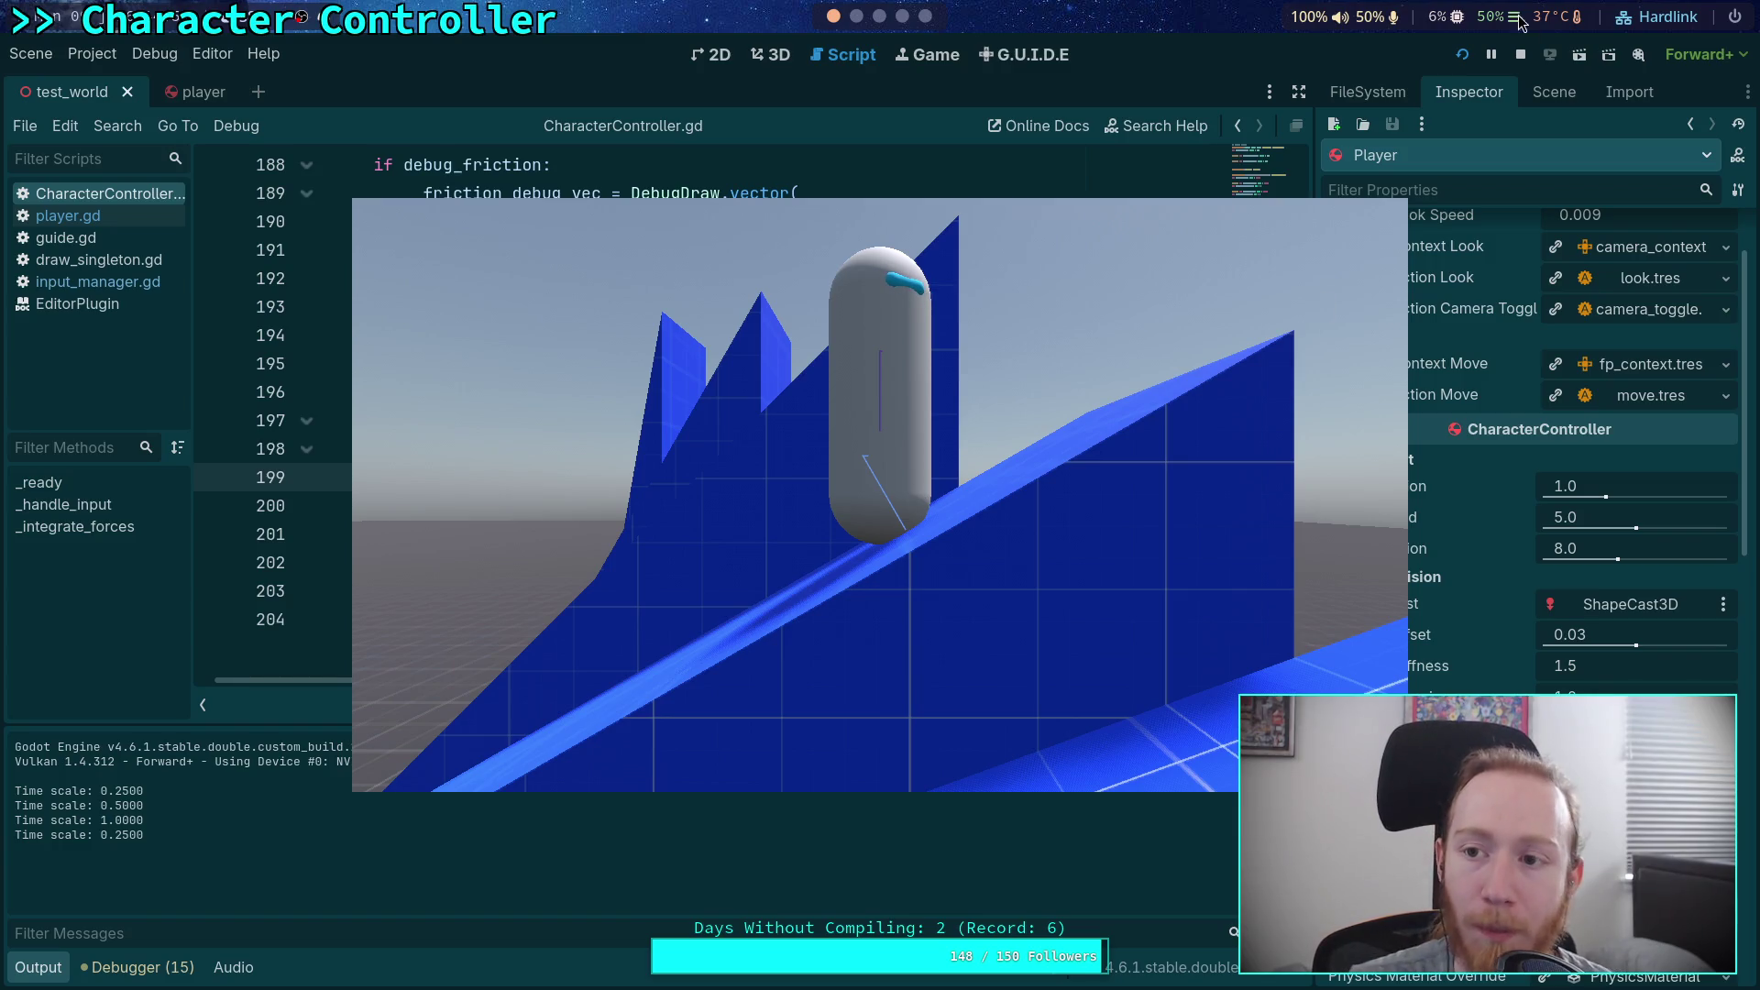
{"action": "left_click", "coordinate": [1520, 54]}
Step: Comment out the 2.5e-5 velocity-zeroing check on lines 159–160 and run the game
{"action": "scroll", "coordinate": [495, 411], "scroll_direction": "up", "scroll_amount": 8}
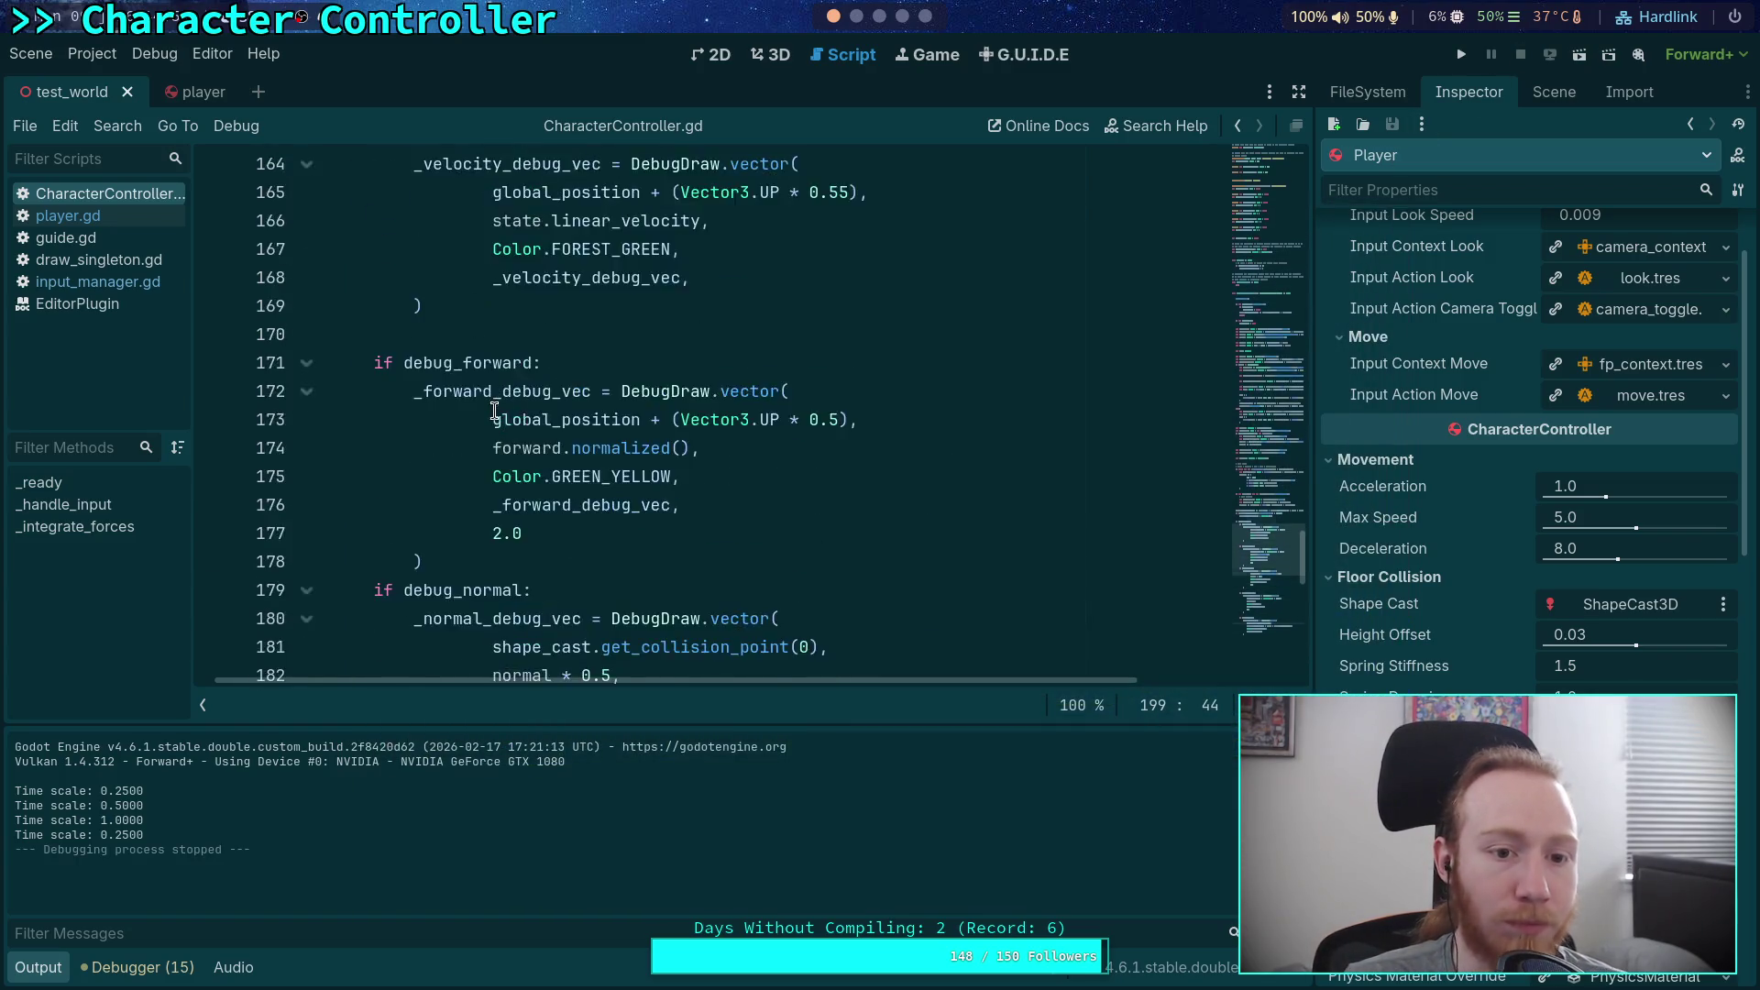
{"action": "scroll", "coordinate": [495, 411], "scroll_direction": "up", "scroll_amount": 4}
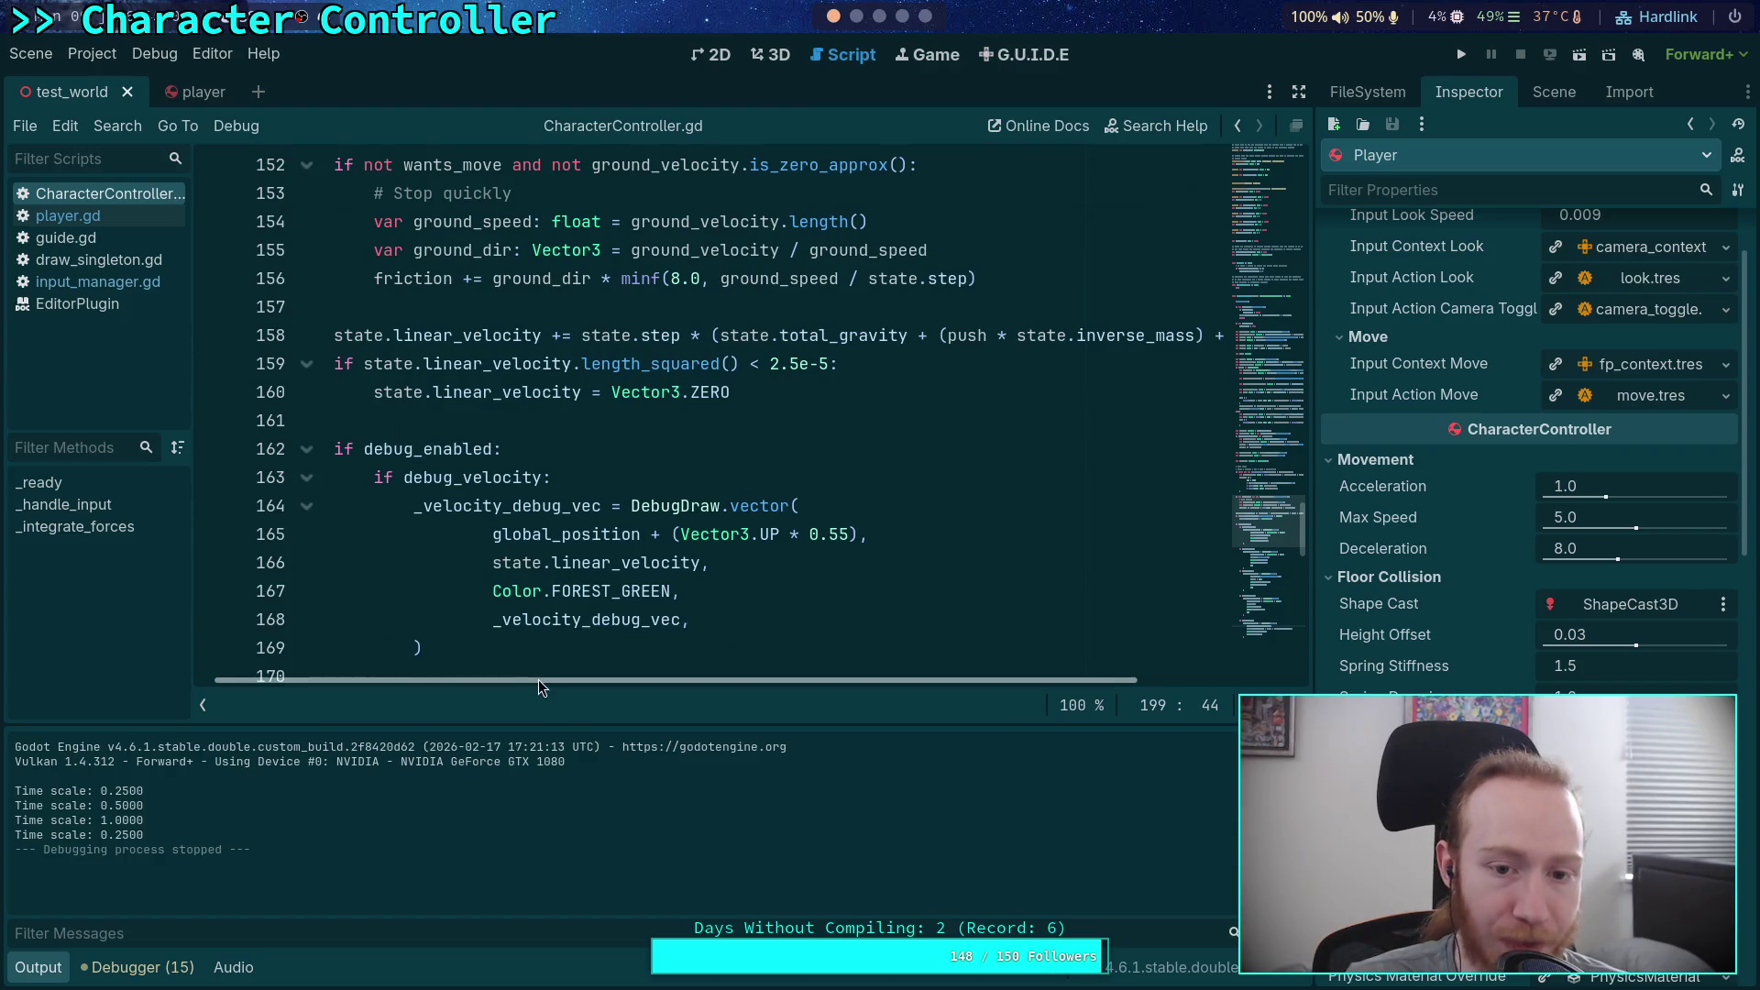
{"action": "scroll", "coordinate": [677, 378], "scroll_direction": "left", "scroll_amount": 1}
{"action": "left_click", "coordinate": [361, 363]}
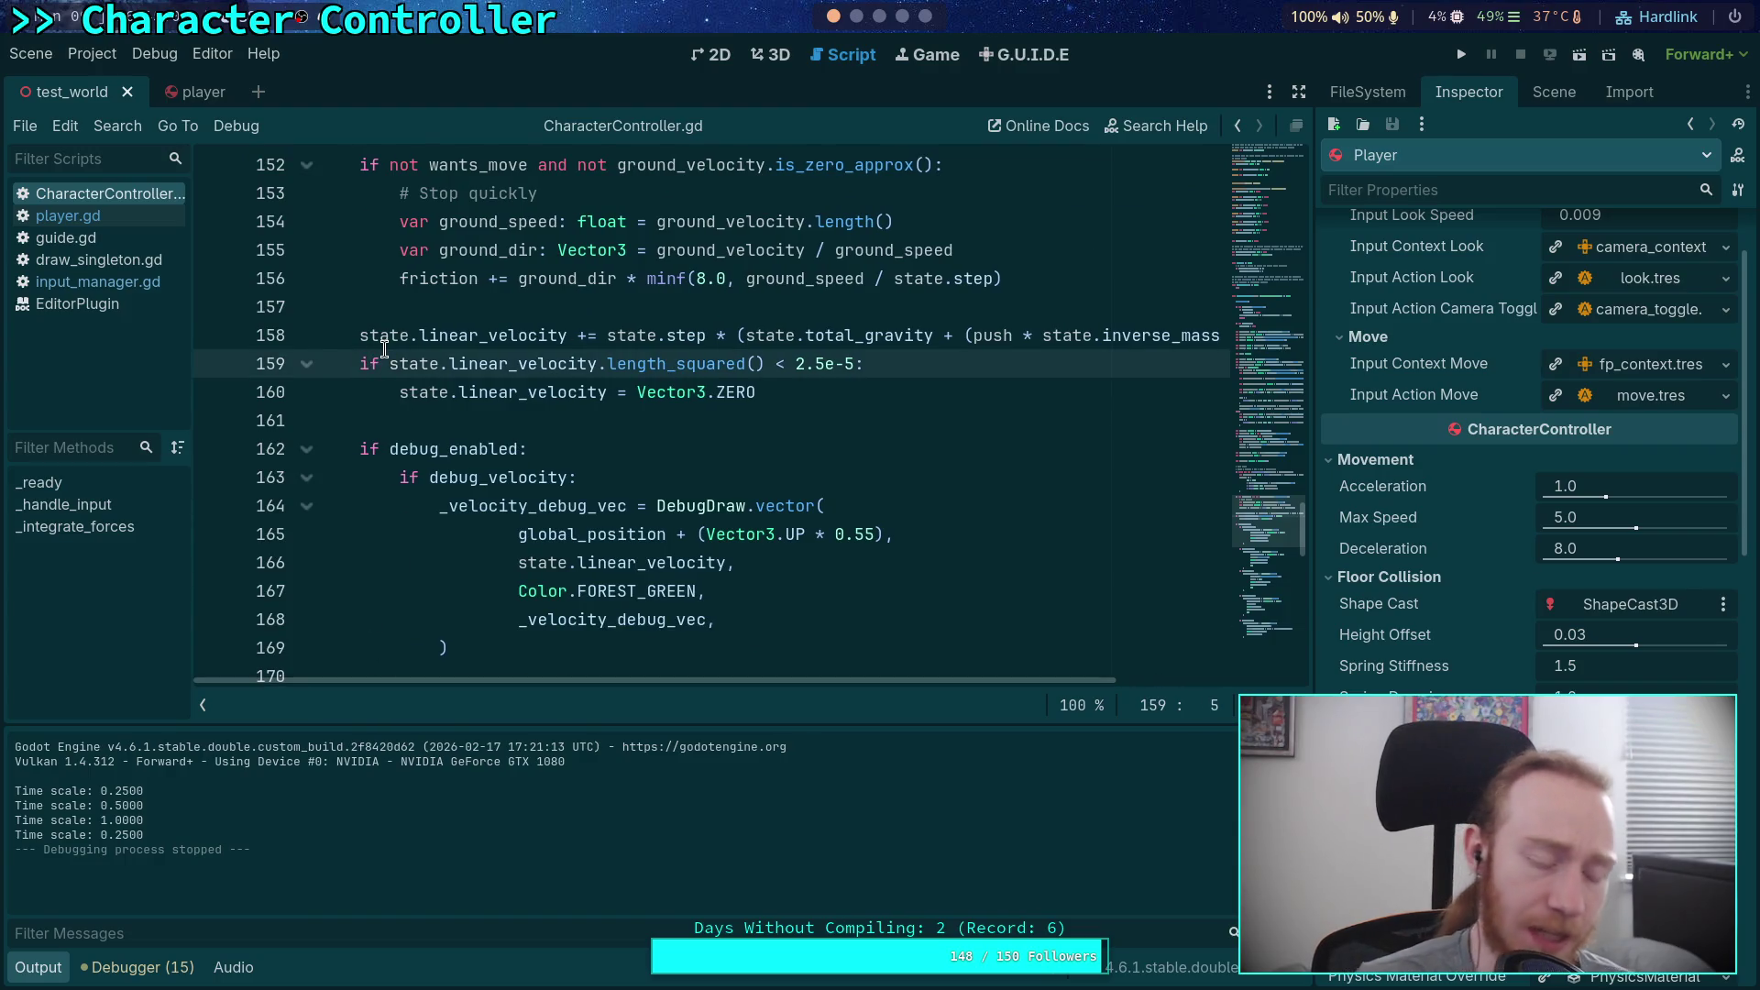
{"action": "type", "text": "#"}
{"action": "key", "text": "Down"}
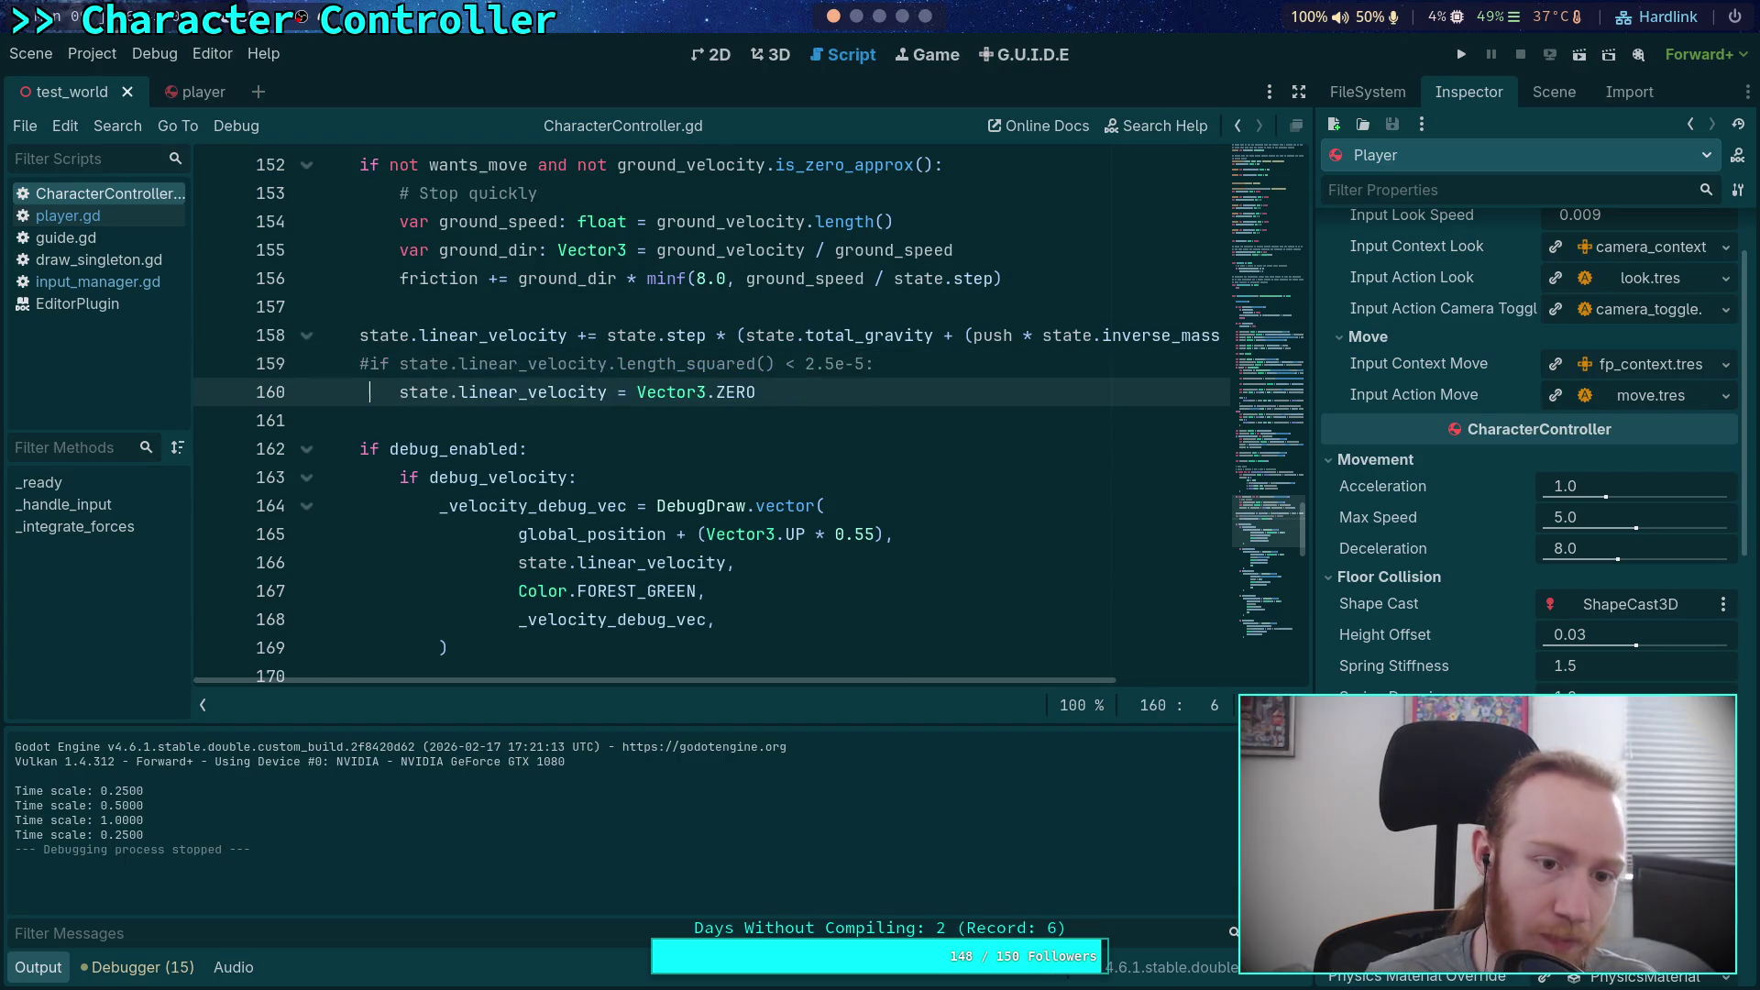
{"action": "type", "text": "#"}
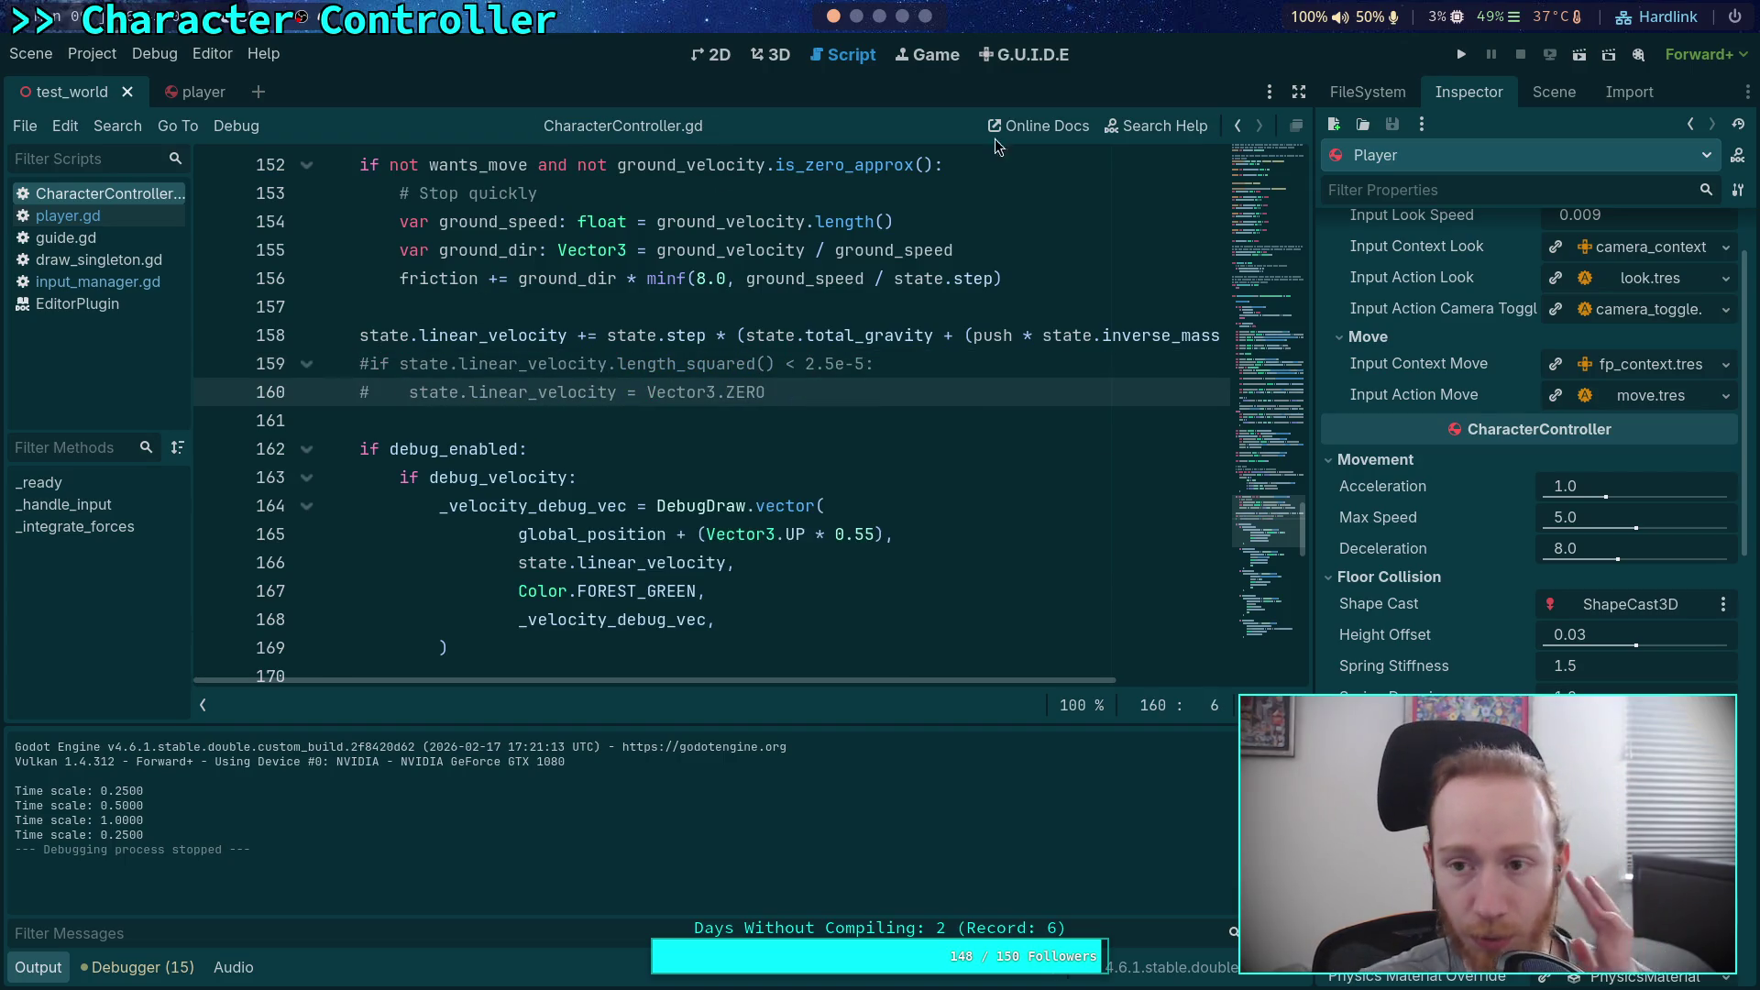
{"action": "left_click", "coordinate": [1462, 54]}
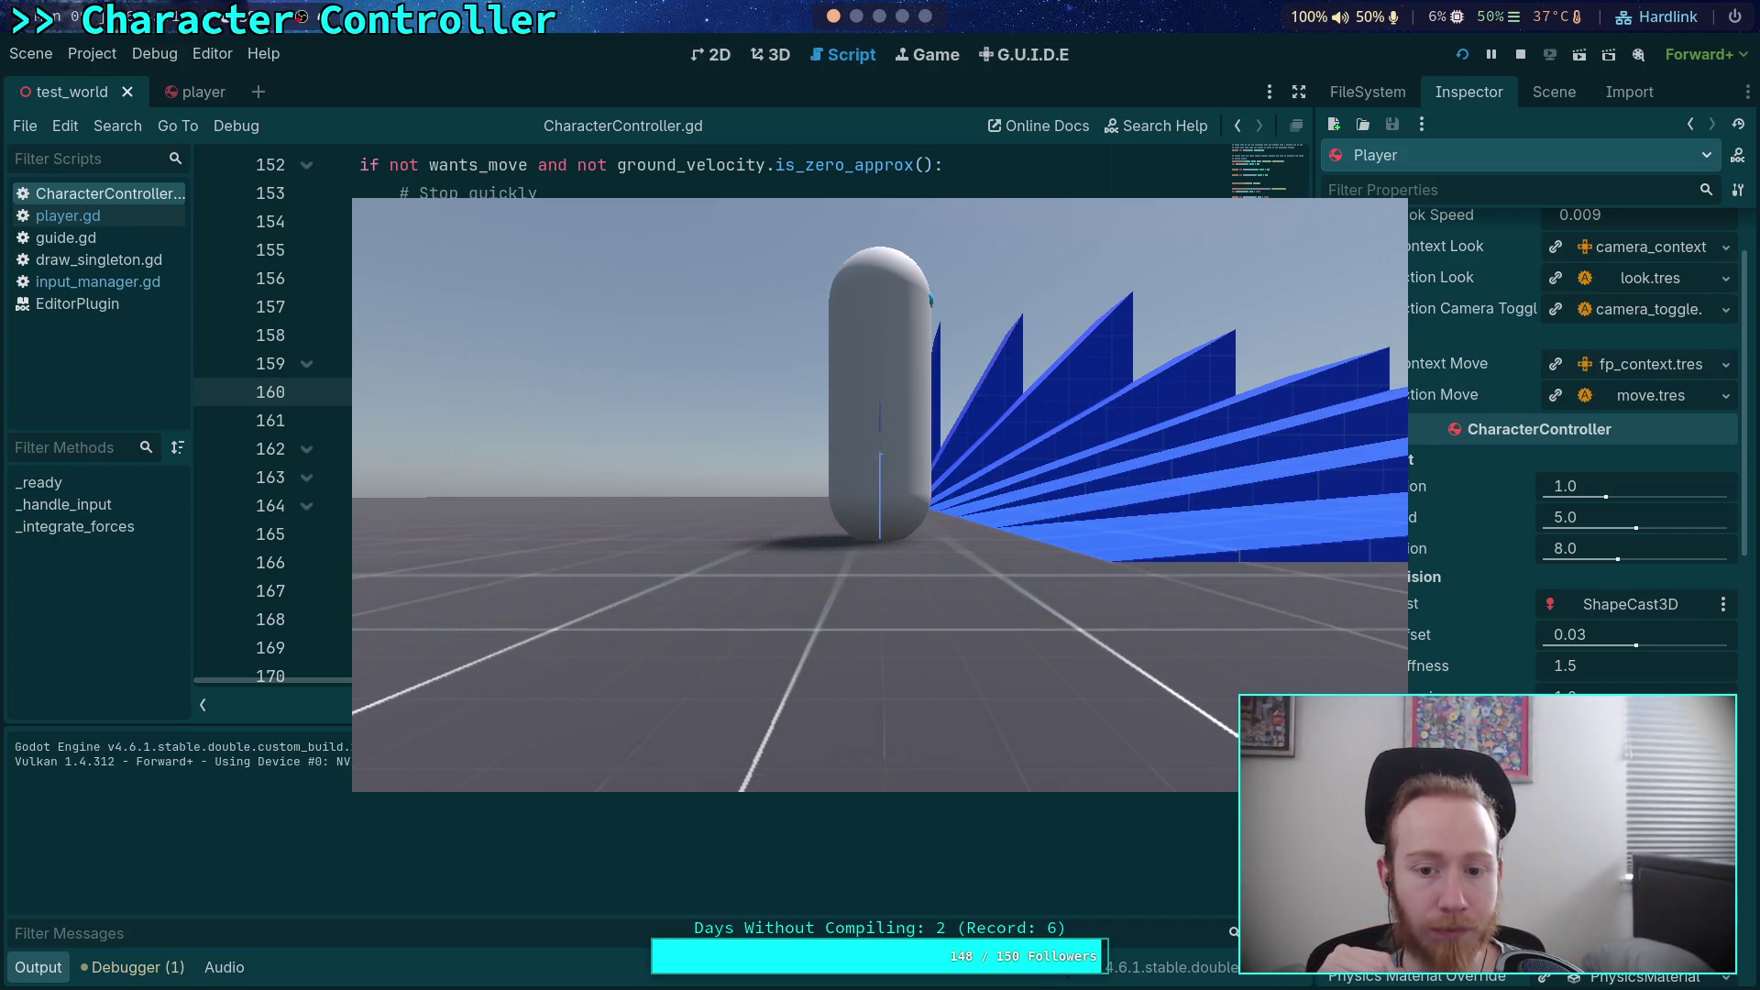
Step: Test the player at 0.25 time scale without the velocity snap, then stop the game
{"action": "key", "text": "t"}
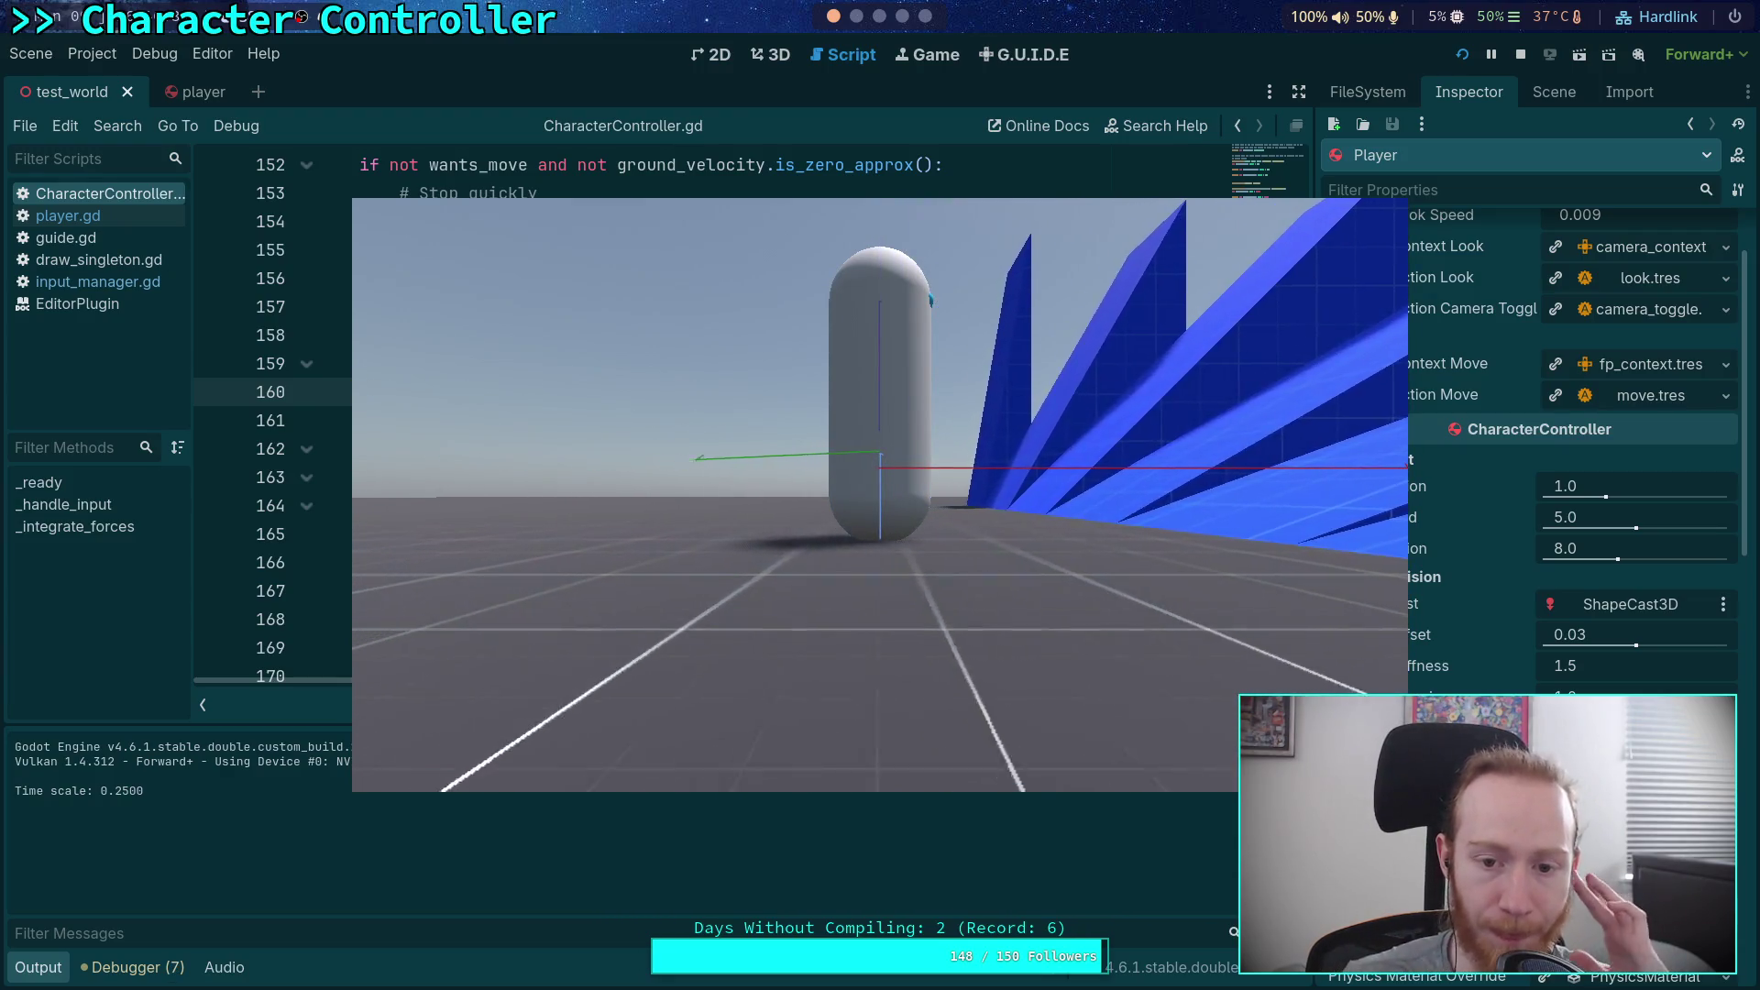
{"action": "left_click", "coordinate": [1525, 56]}
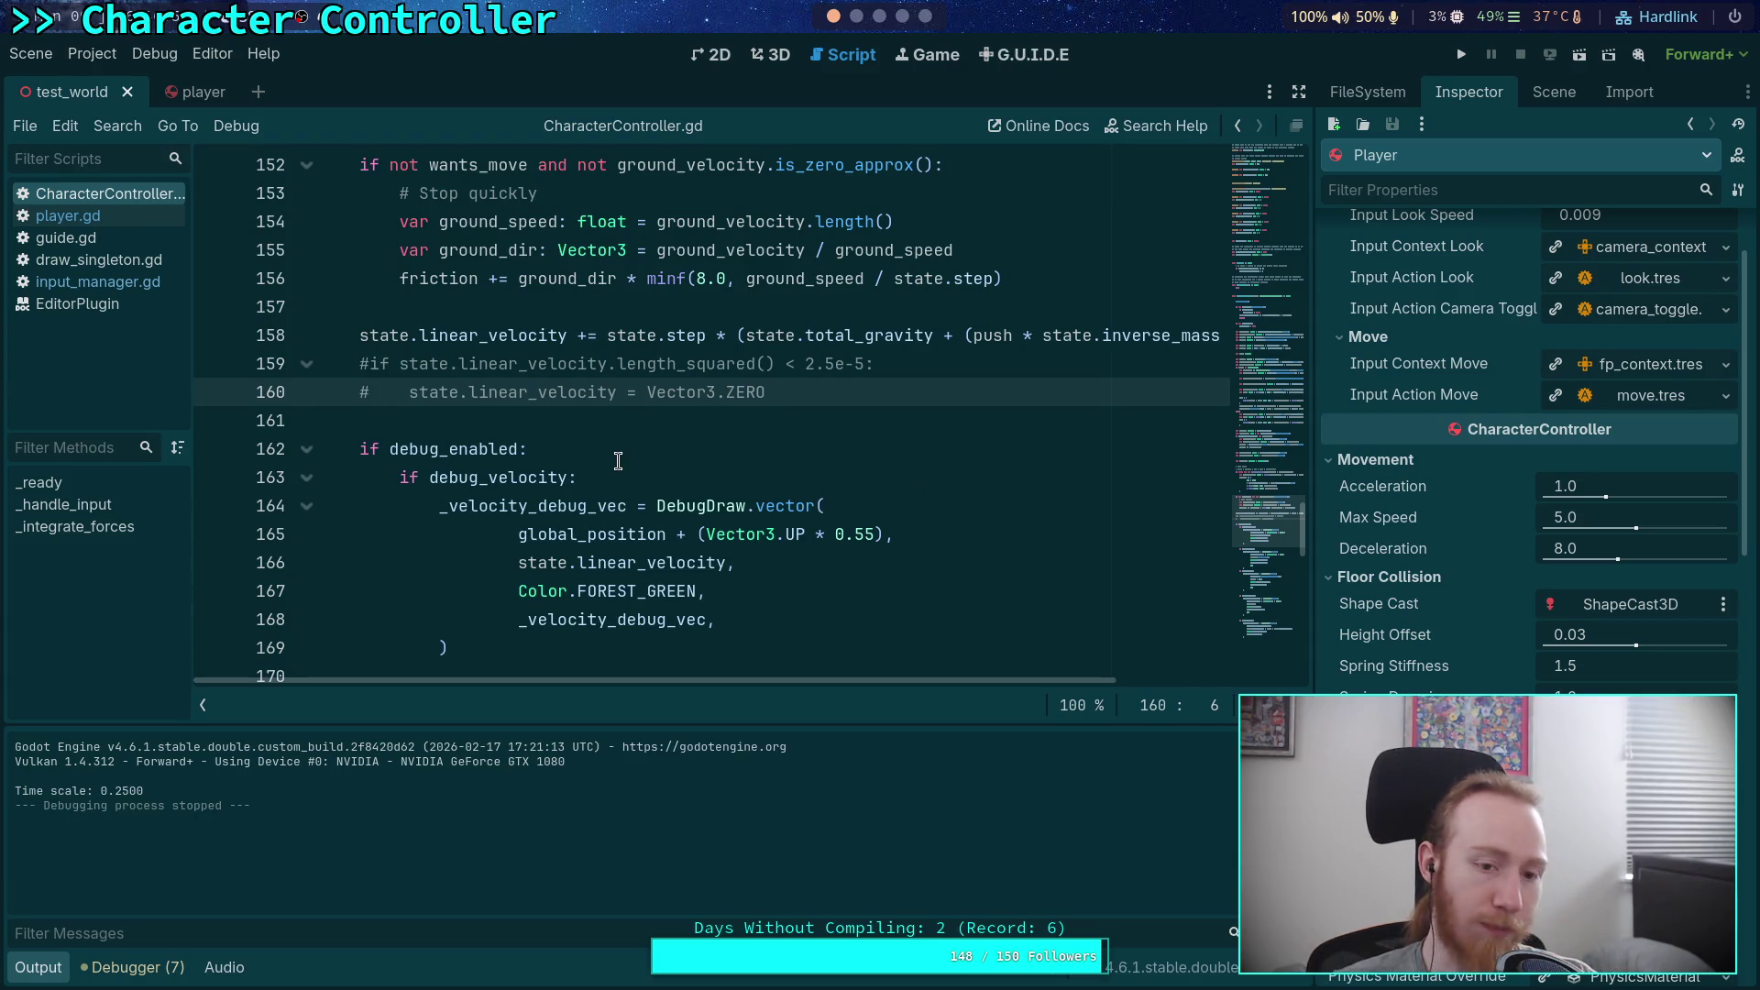
Step: Uncomment lines 159–160 with Ctrl+K, then switch to the GitHub character_base.gd reference in Firefox
{"action": "key", "text": "ctrl+k"}
{"action": "key", "text": "Up"}
{"action": "key", "text": "ctrl+k"}
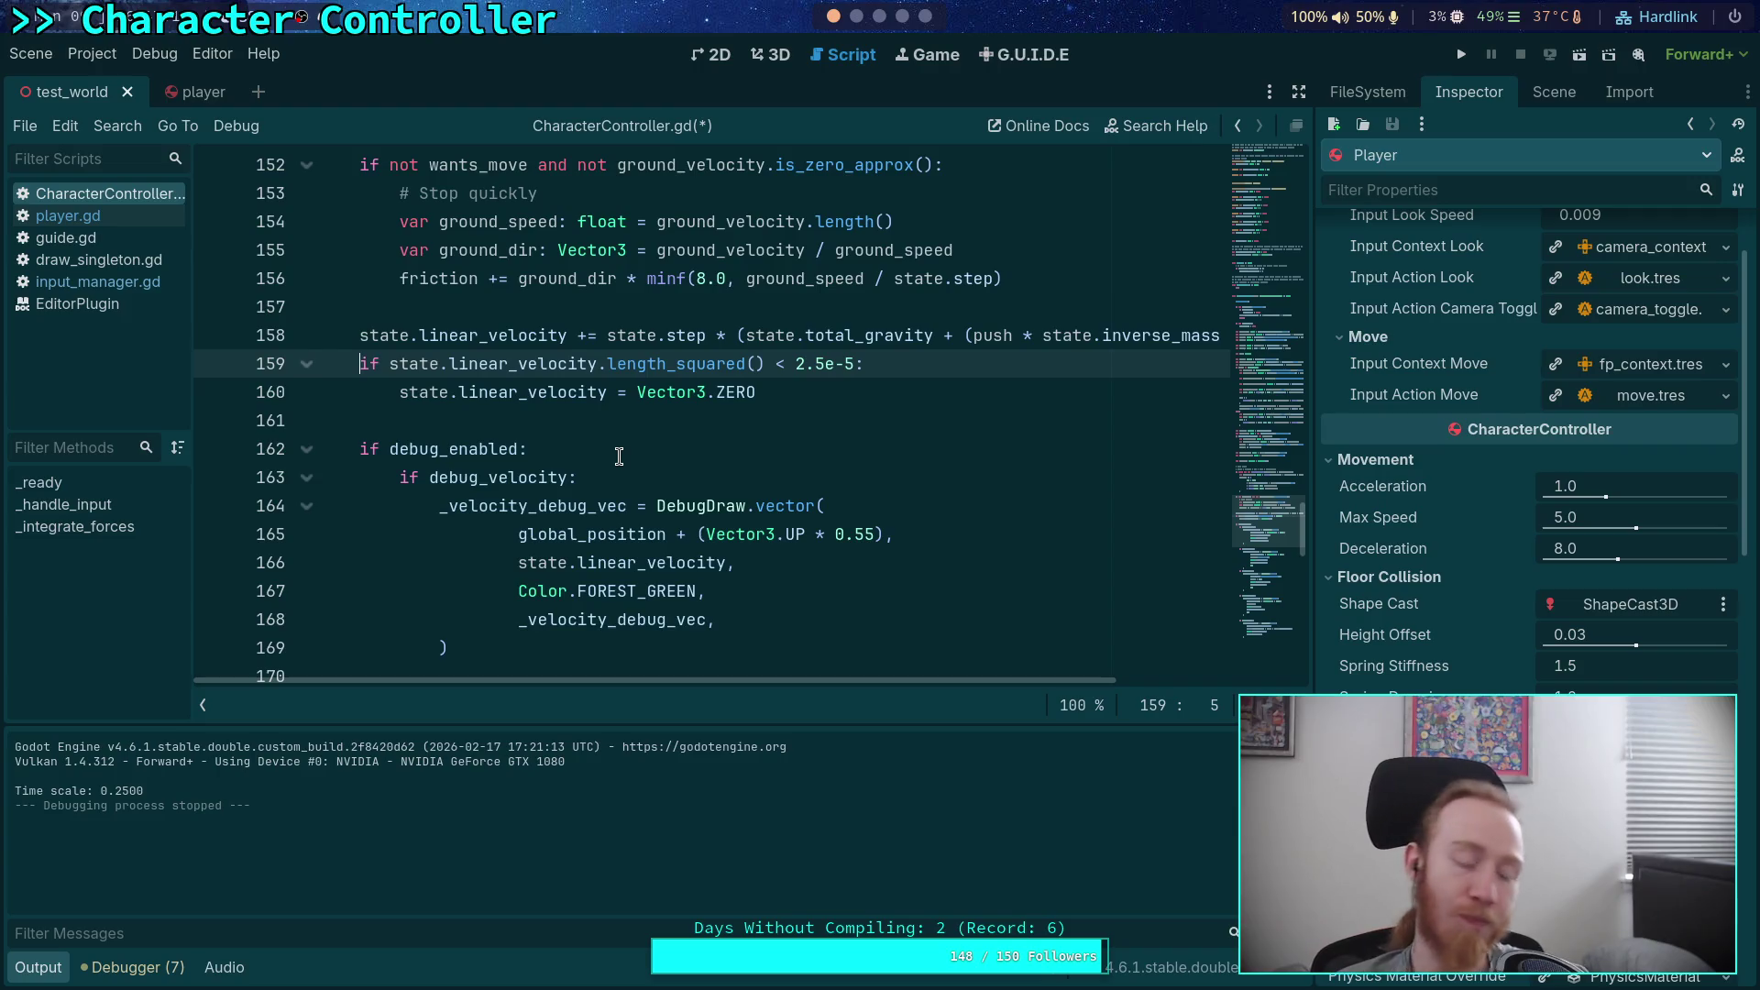
{"action": "key", "text": "super+4"}
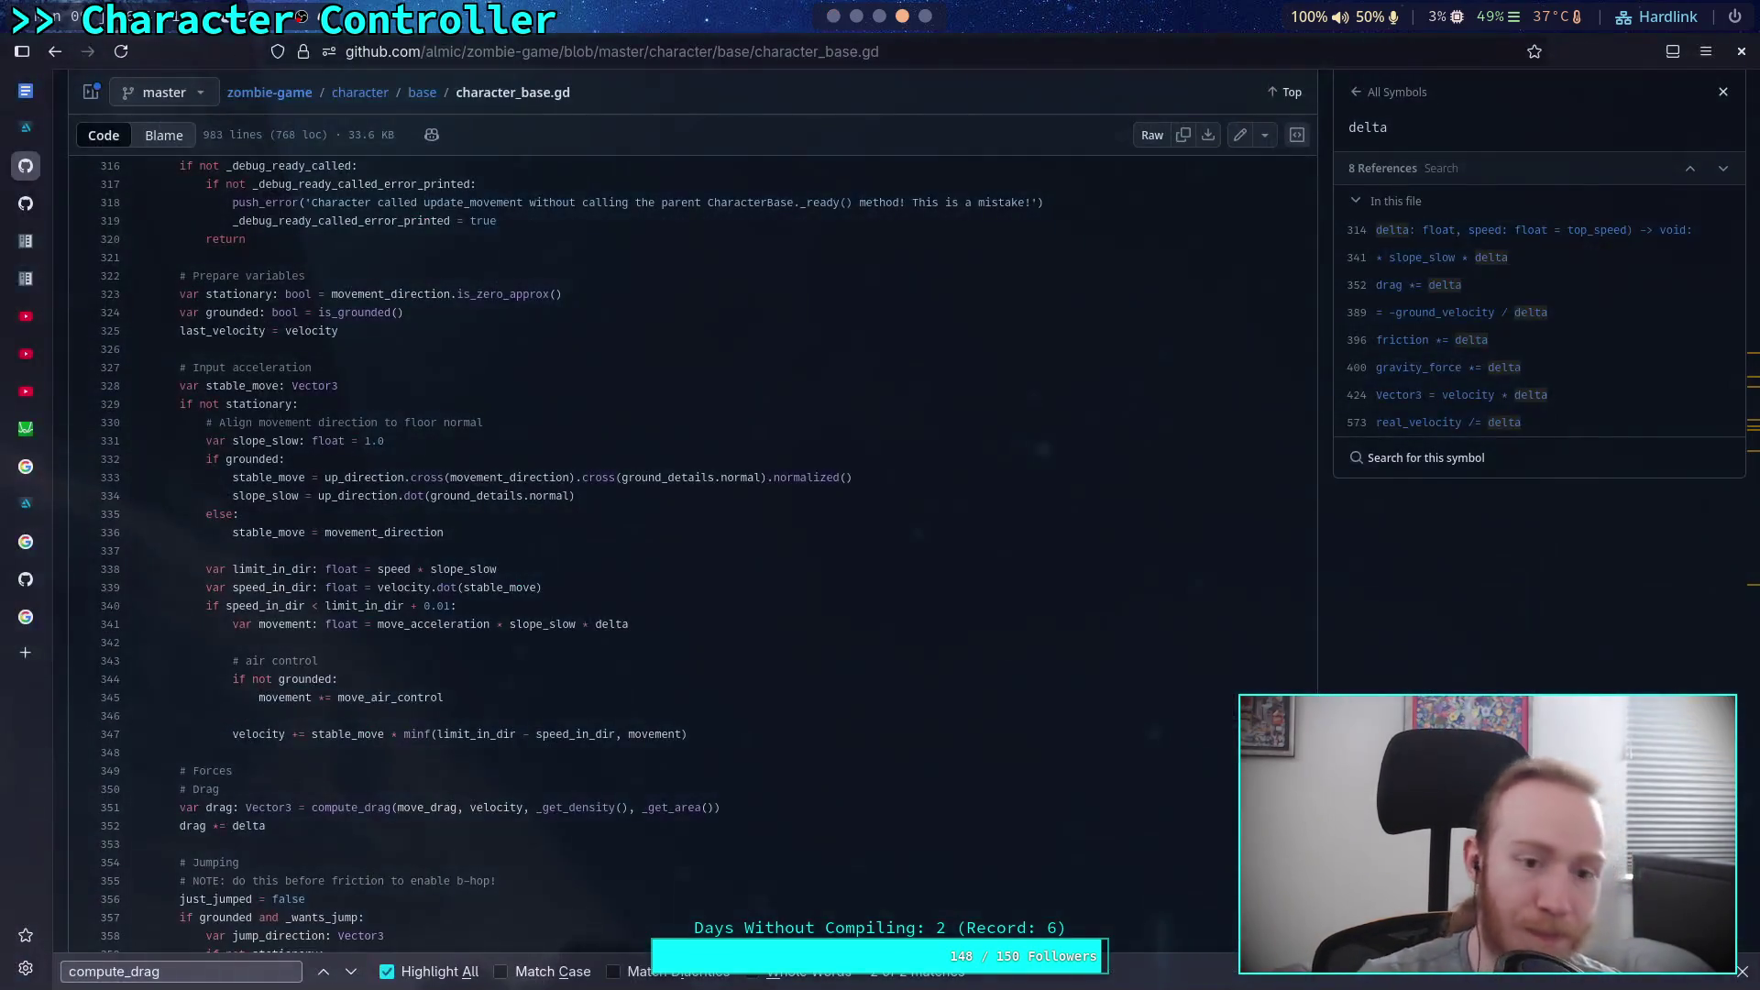
Step: Evaluate 0.004*0.004 in the Python REPL, getting 1.6e-05, and return to Godot
{"action": "key", "text": "super+3"}
{"action": "key", "text": "super+2"}
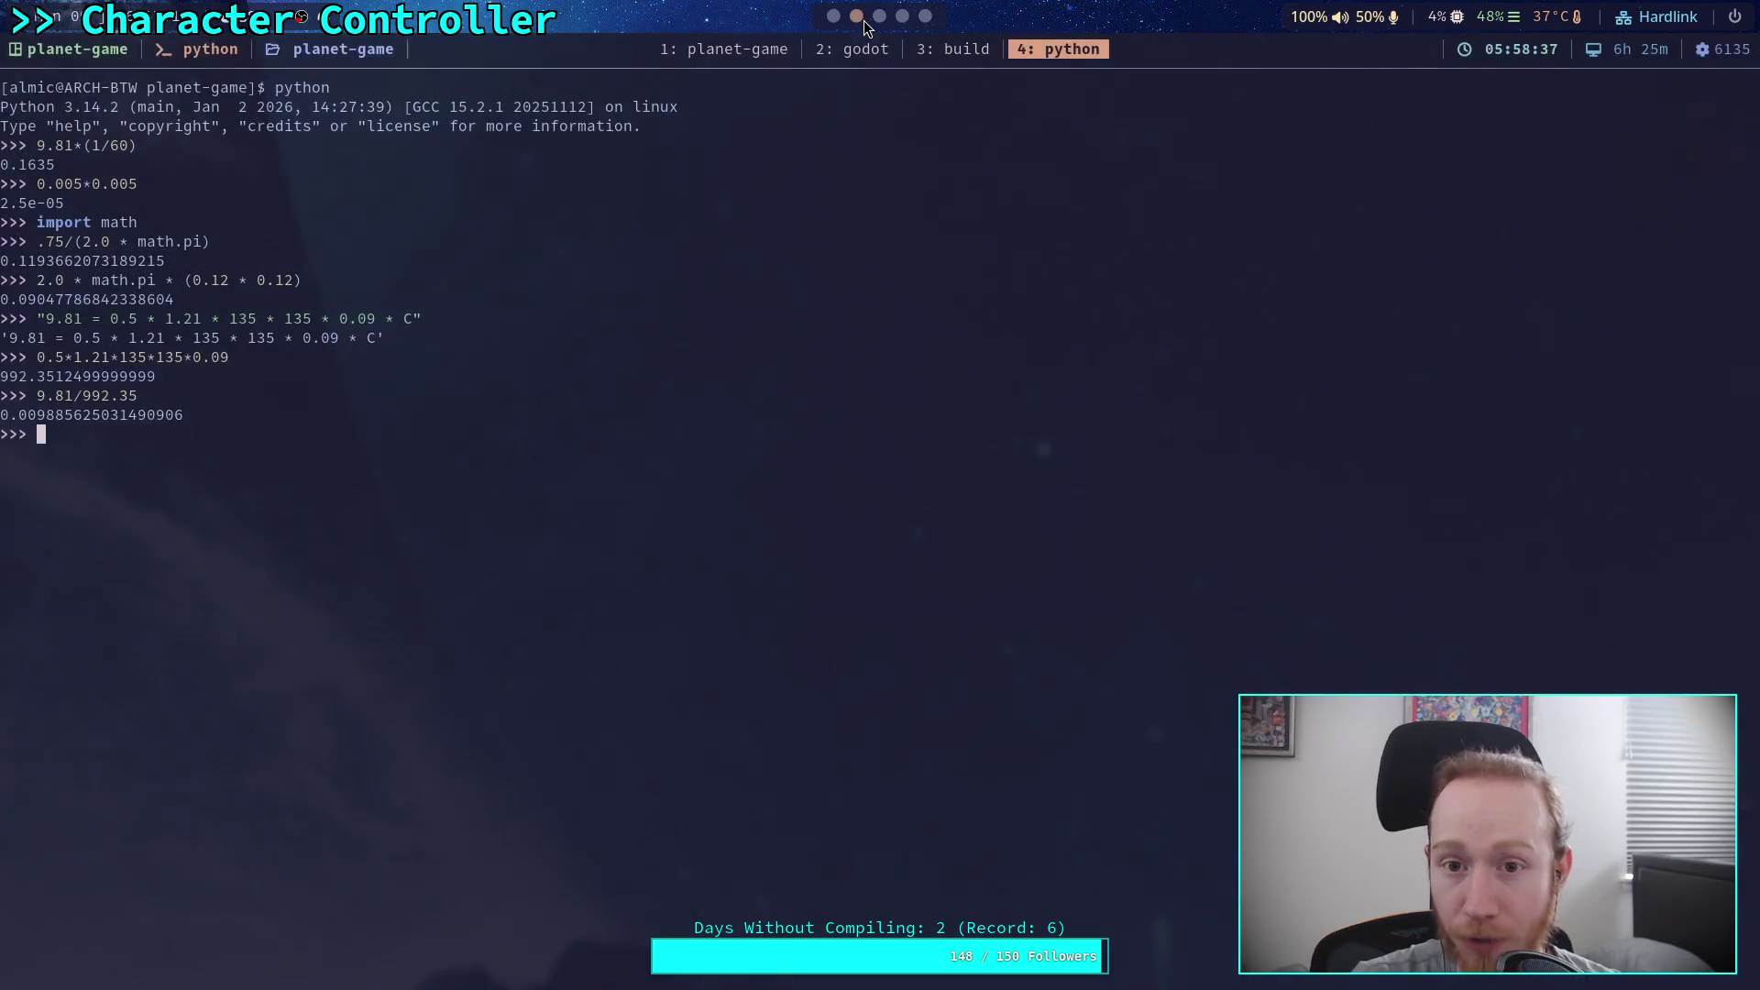
{"action": "type", "text": "0.0"}
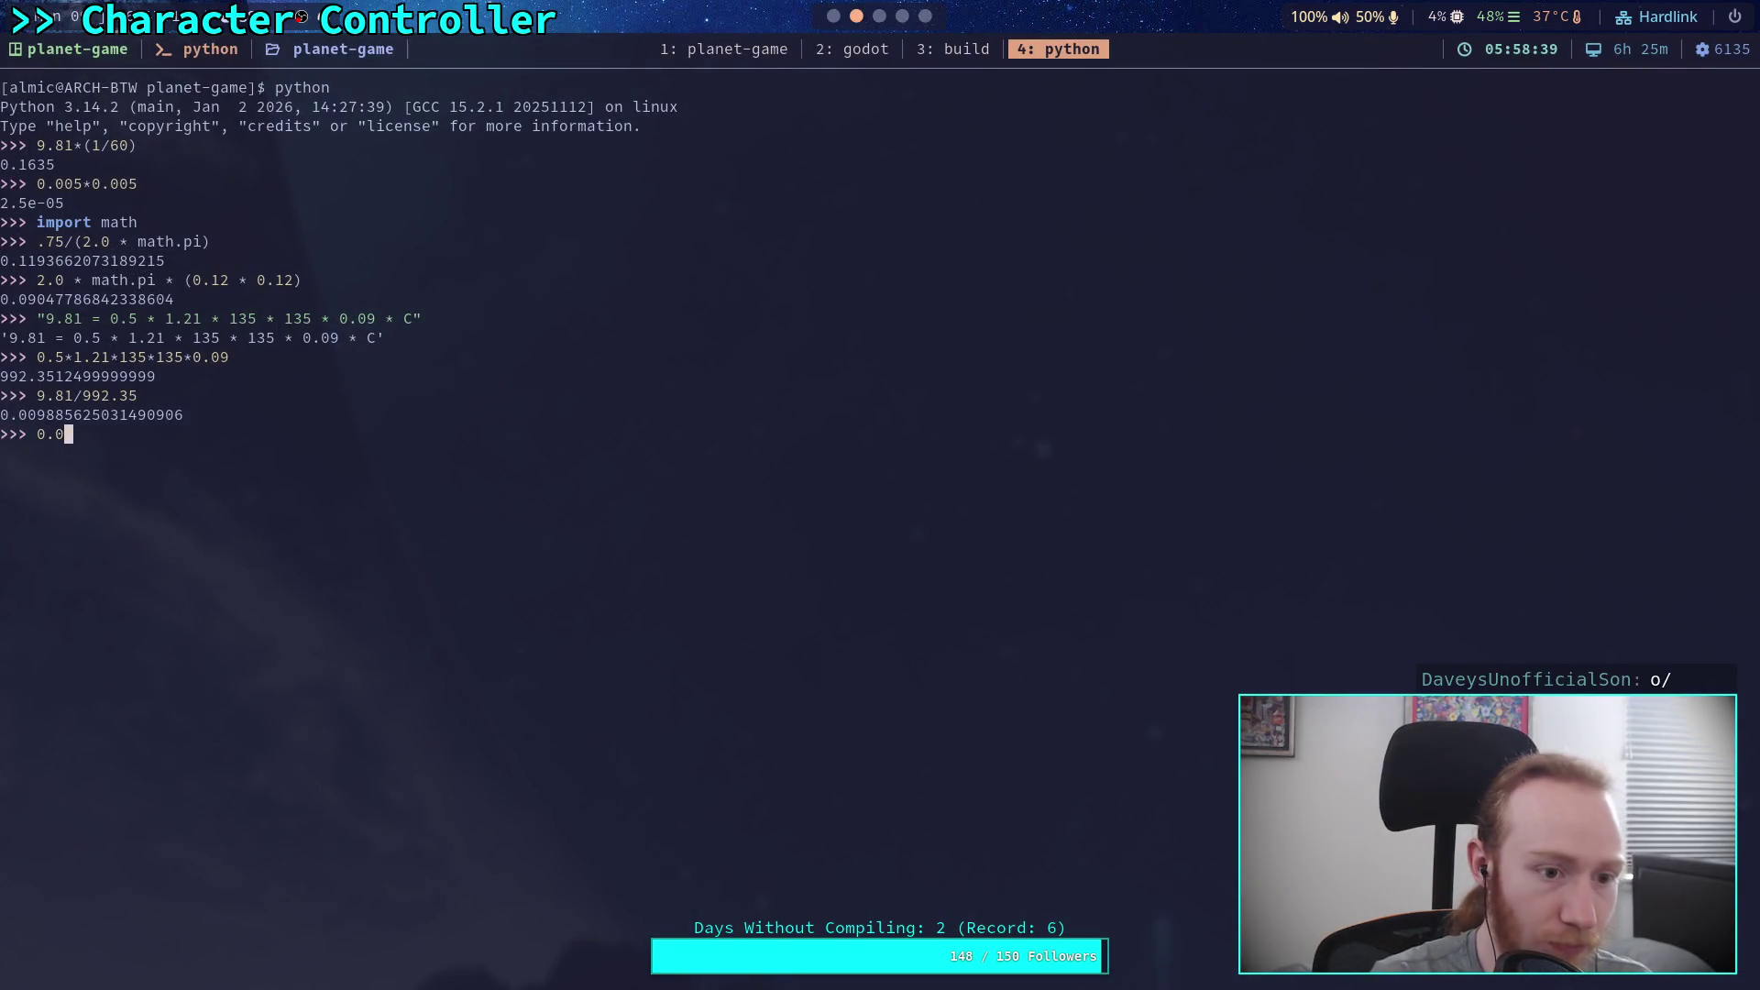
{"action": "type", "text": "04&"}
{"action": "type", "text": "*0.004"}
{"action": "key", "text": "Return"}
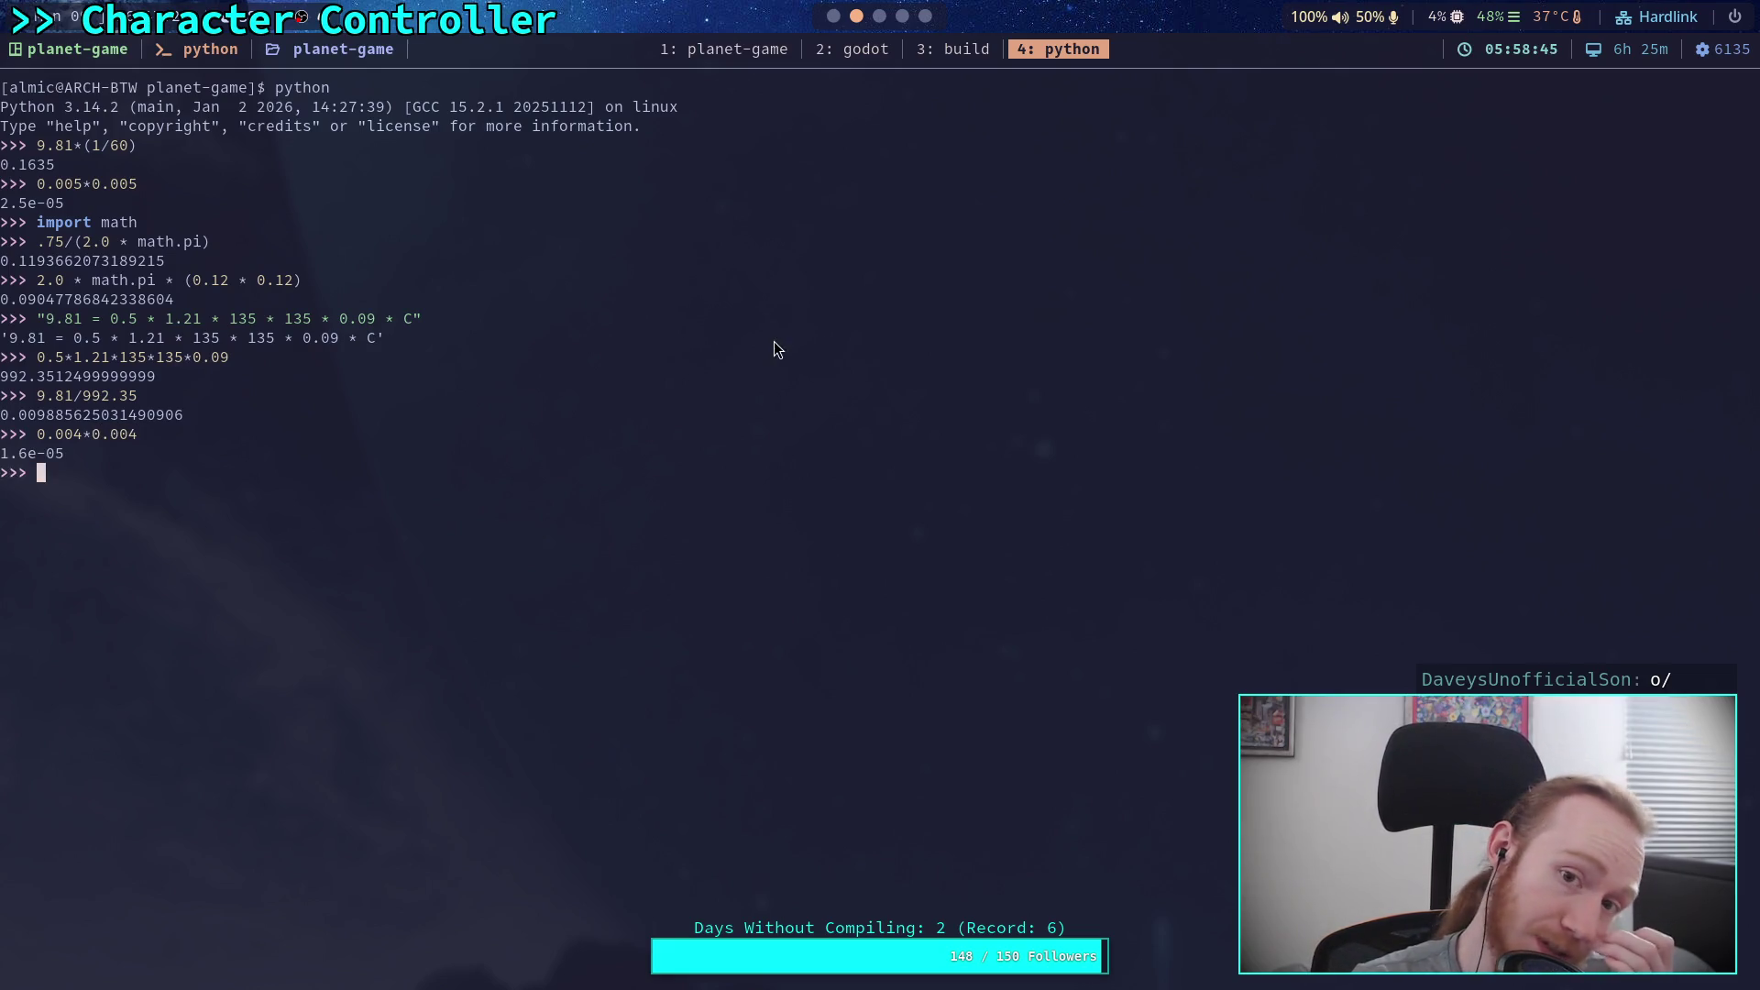
{"action": "left_click", "coordinate": [833, 16]}
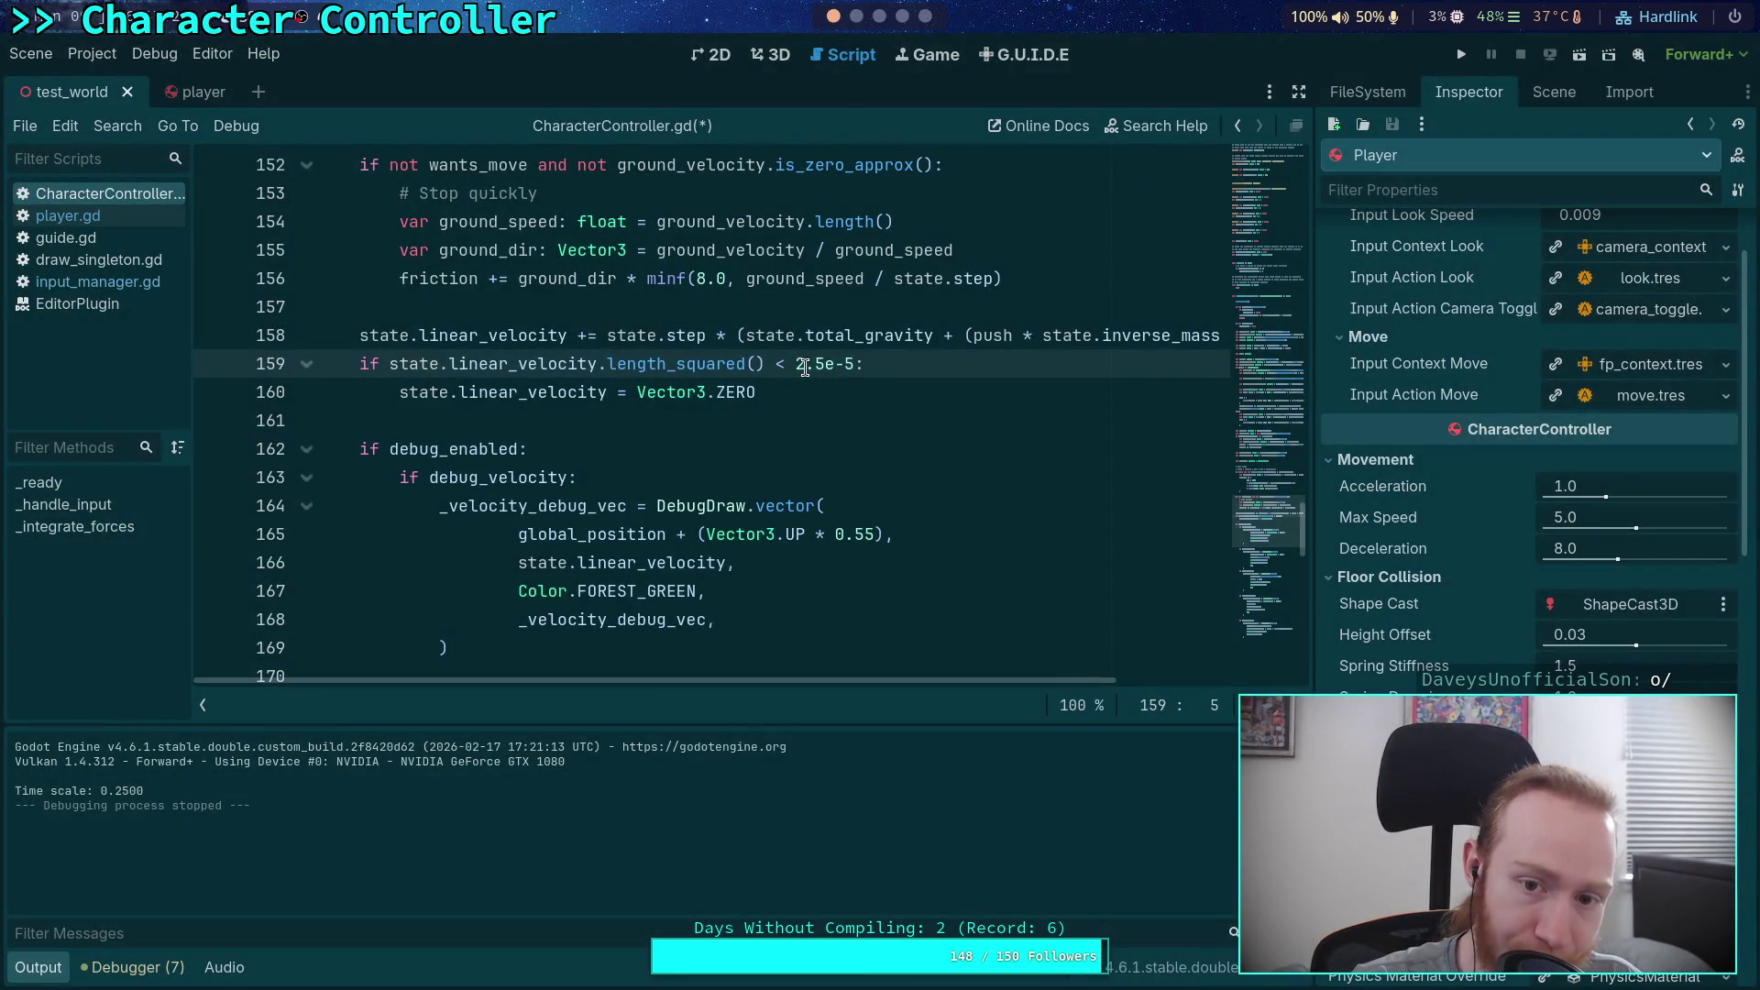
Step: Change the line 159 threshold from 2.5e-5 to 1.6e-5, save the script and run the game
{"action": "left_click", "coordinate": [880, 16]}
{"action": "left_click", "coordinate": [856, 15]}
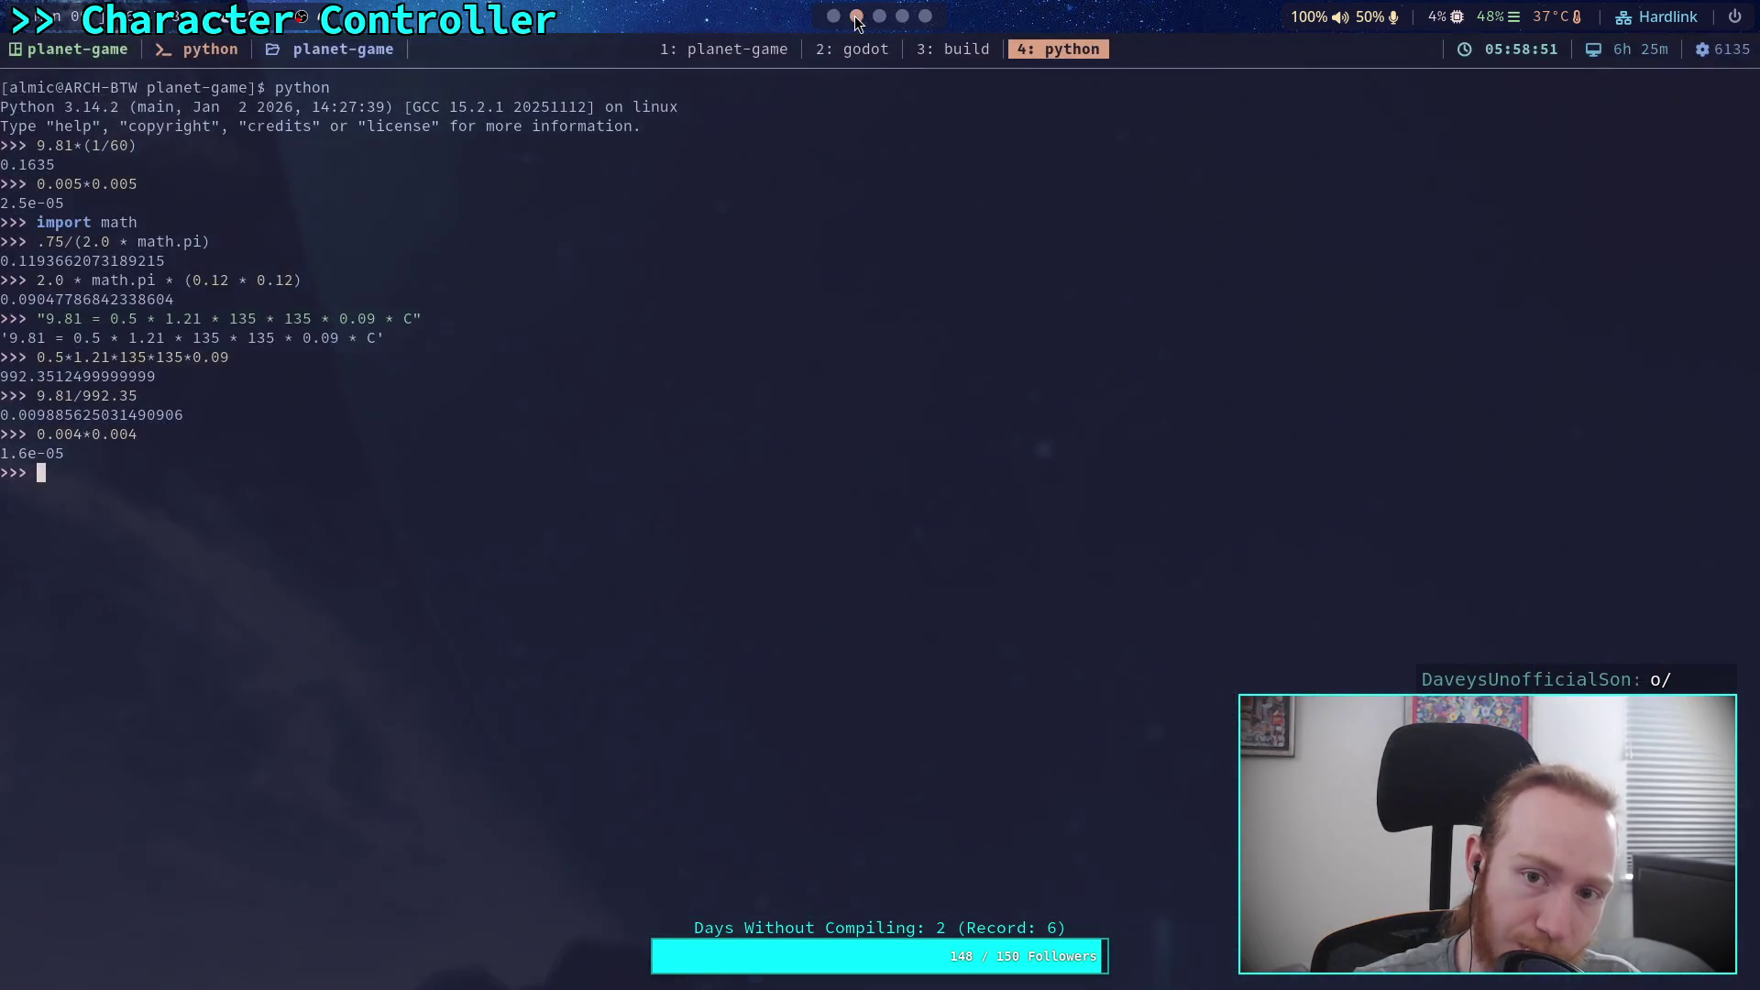
{"action": "left_click", "coordinate": [833, 17]}
{"action": "left_click_drag", "start_coordinate": [795, 364], "coordinate": [828, 364]}
{"action": "type", "text": "1.6e-5:"}
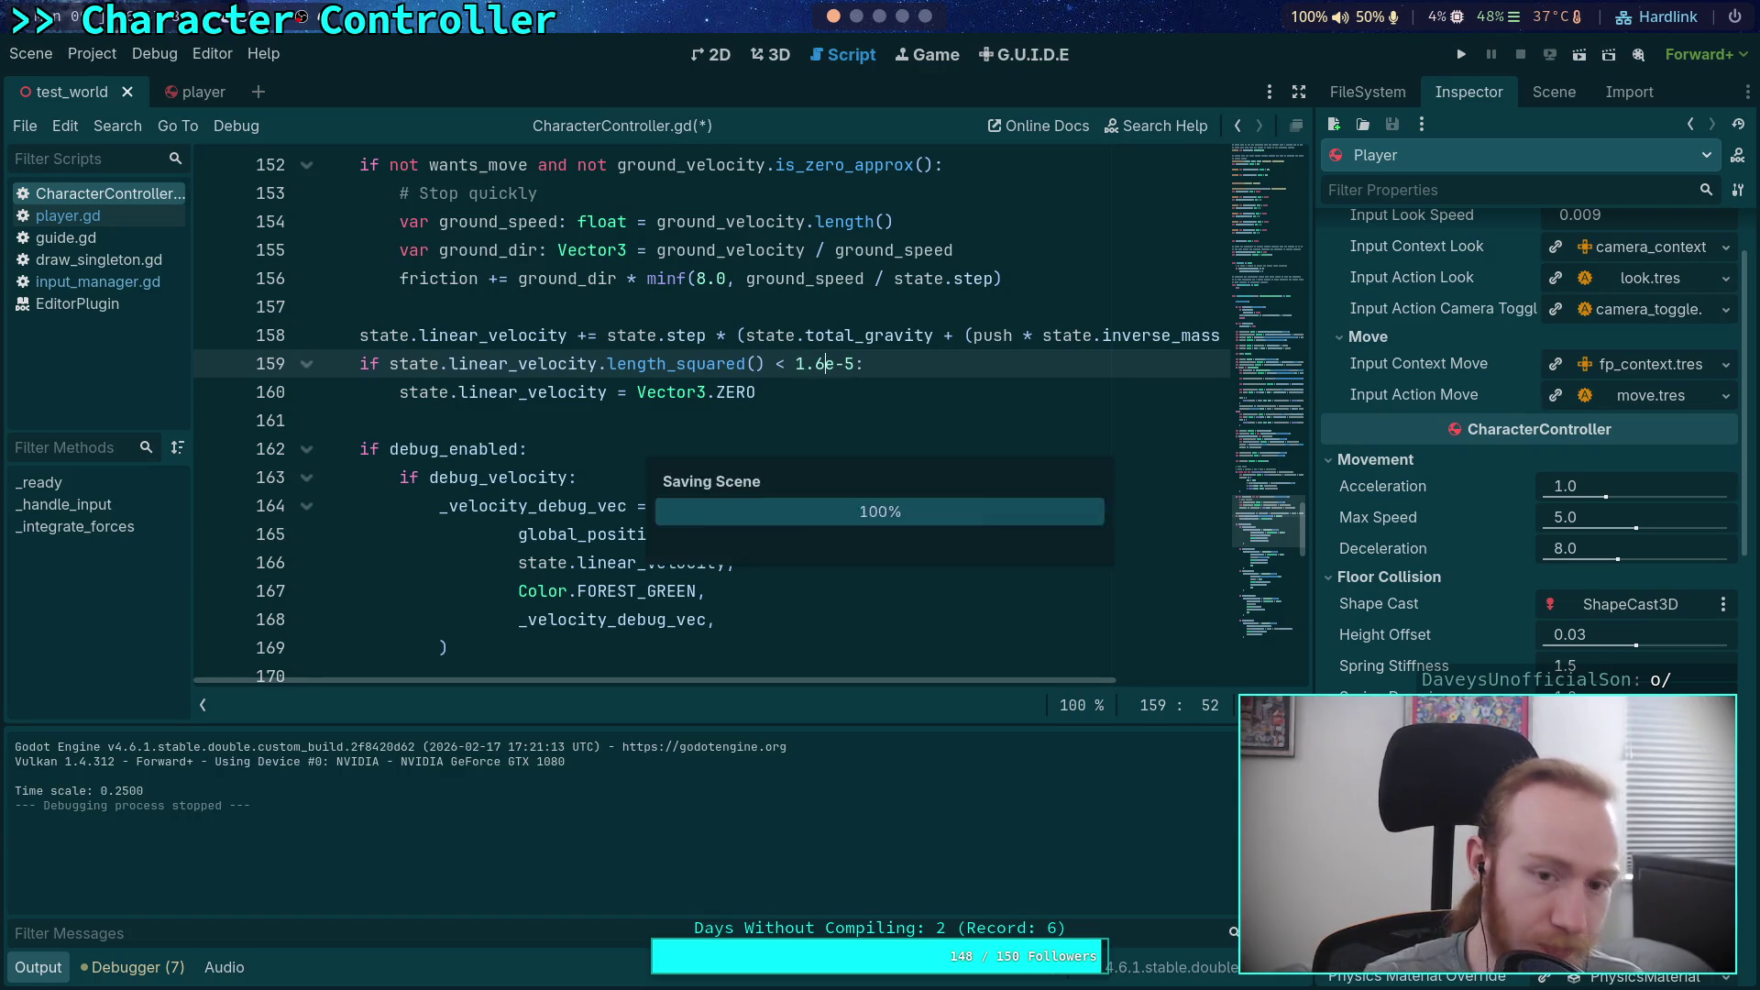
{"action": "key", "text": "ctrl+s"}
{"action": "left_click", "coordinate": [1461, 54]}
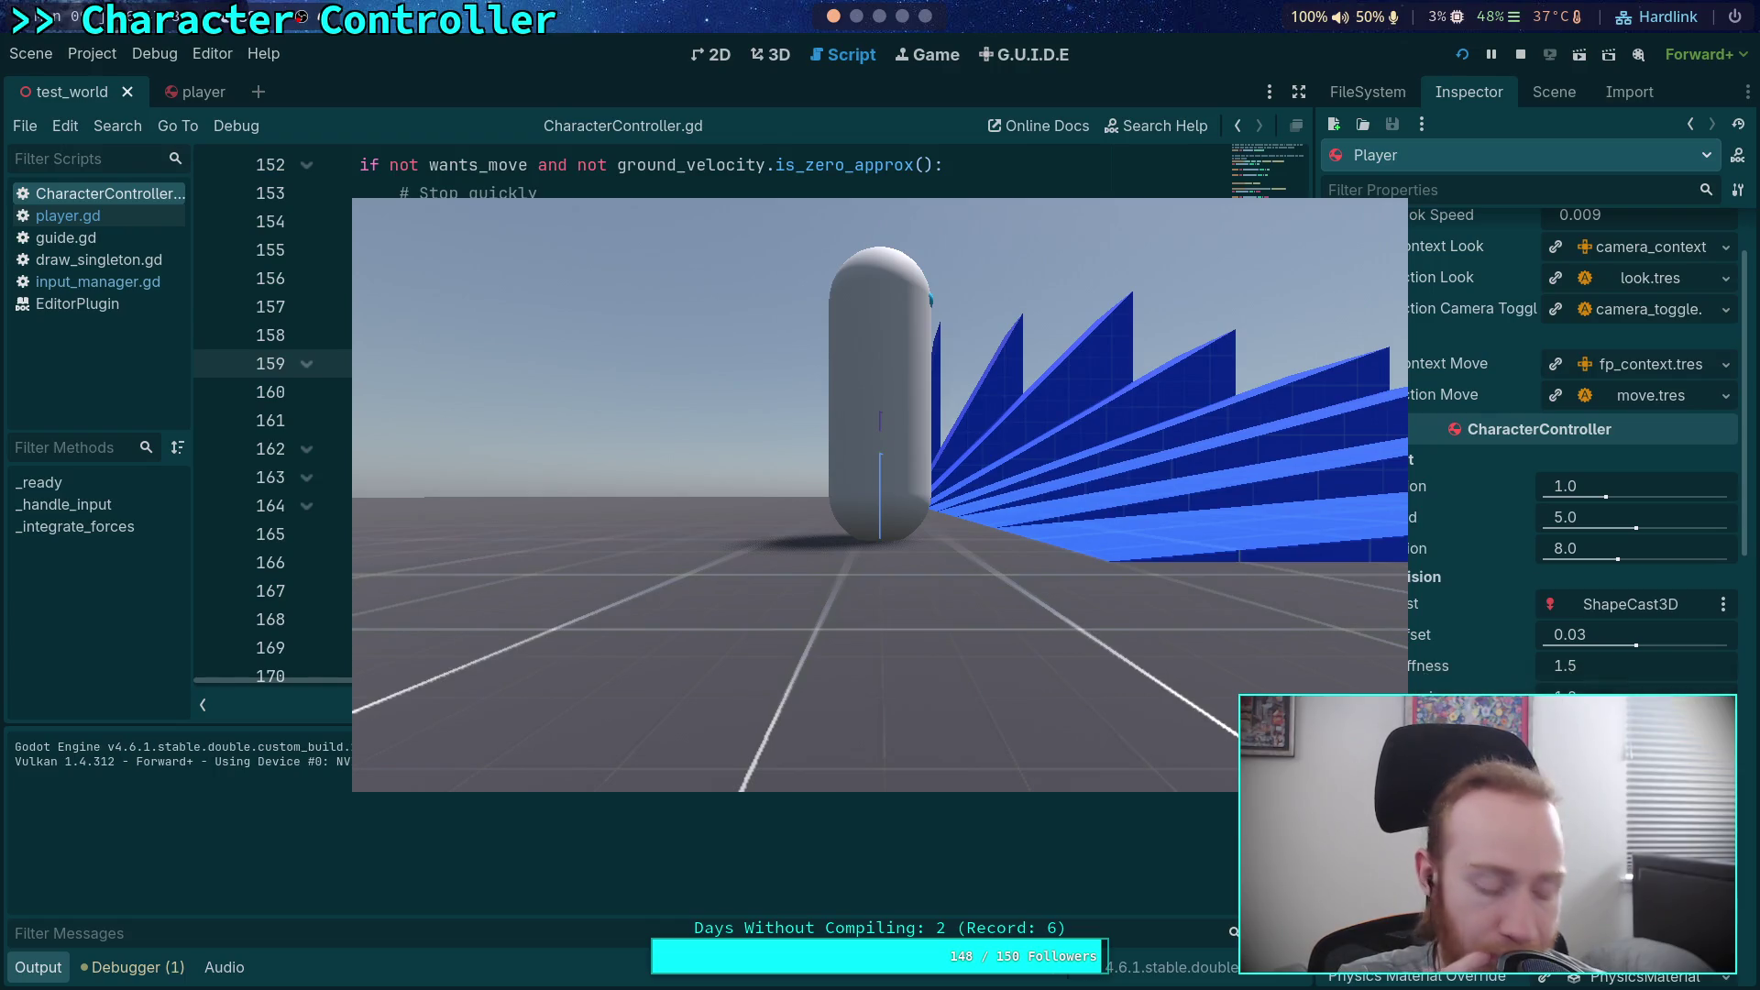
Step: Walk the player onto the blue slopes at quarter speed, then stop the game
{"action": "key", "text": "minus"}
{"action": "key", "text": "d"}
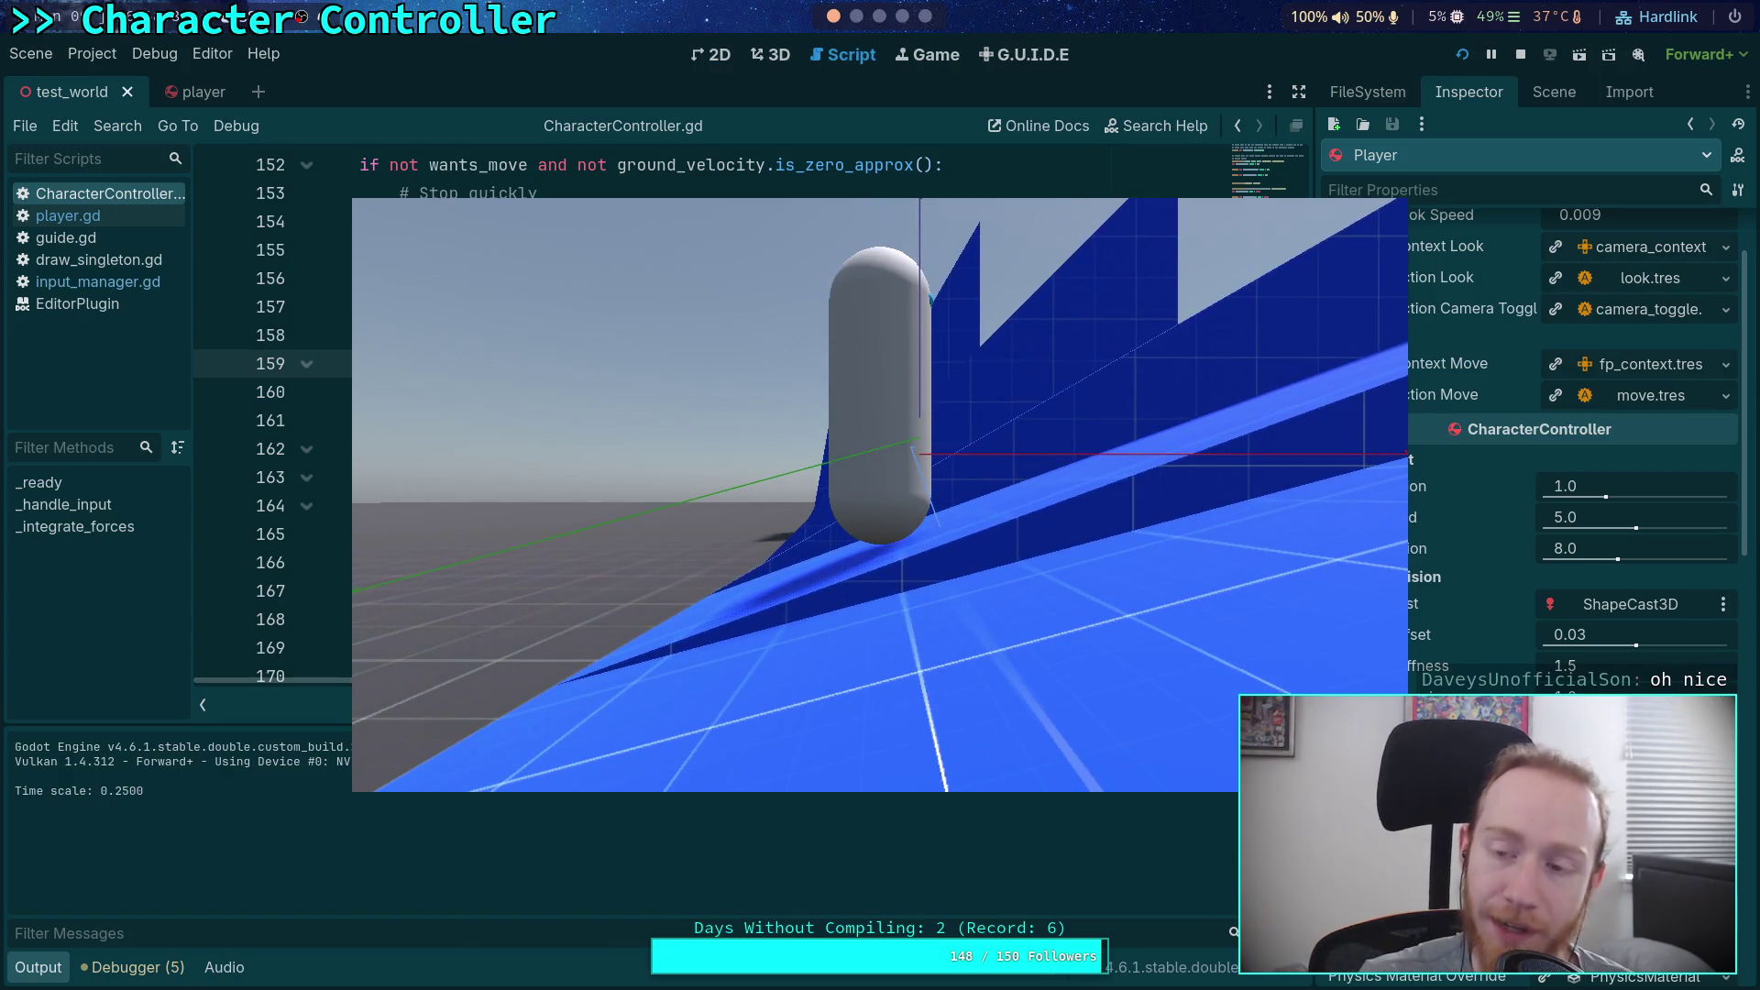
{"action": "left_click", "coordinate": [1521, 55]}
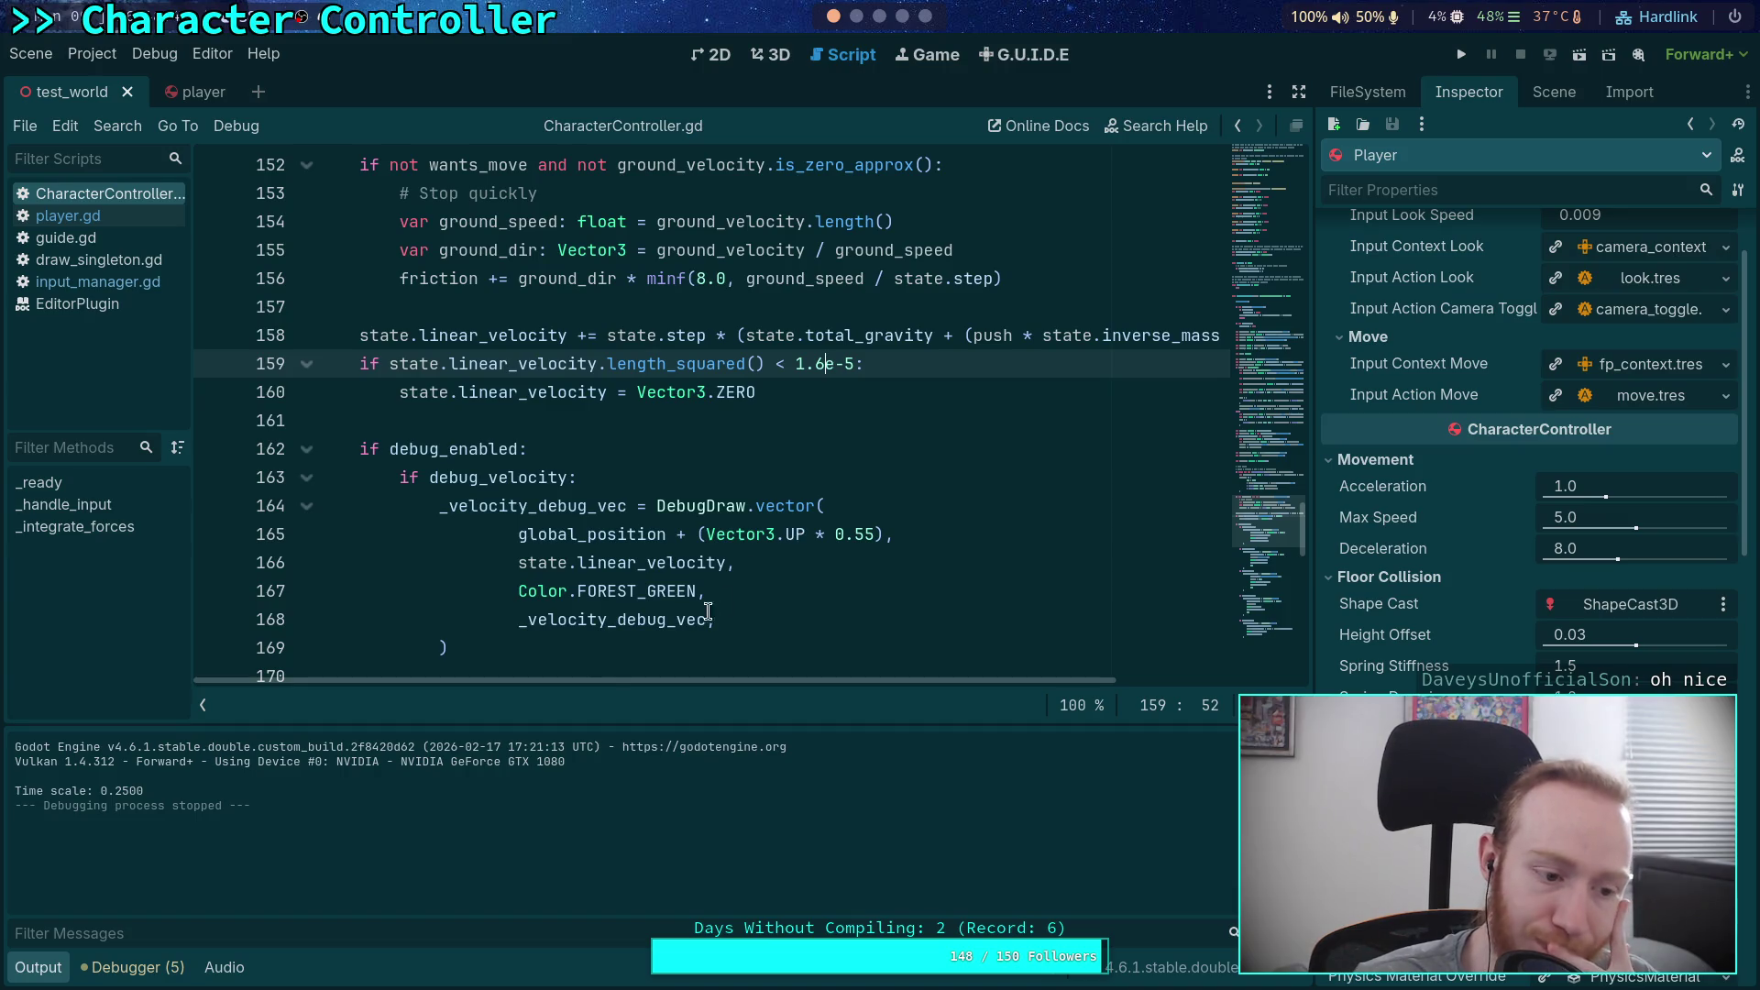
Step: Add blank lines after the forward debug block and before the friction debug block near line 170
{"action": "left_click", "coordinate": [489, 647]}
{"action": "scroll", "coordinate": [490, 647], "scroll_direction": "down", "scroll_amount": 1}
{"action": "left_click", "coordinate": [478, 591]}
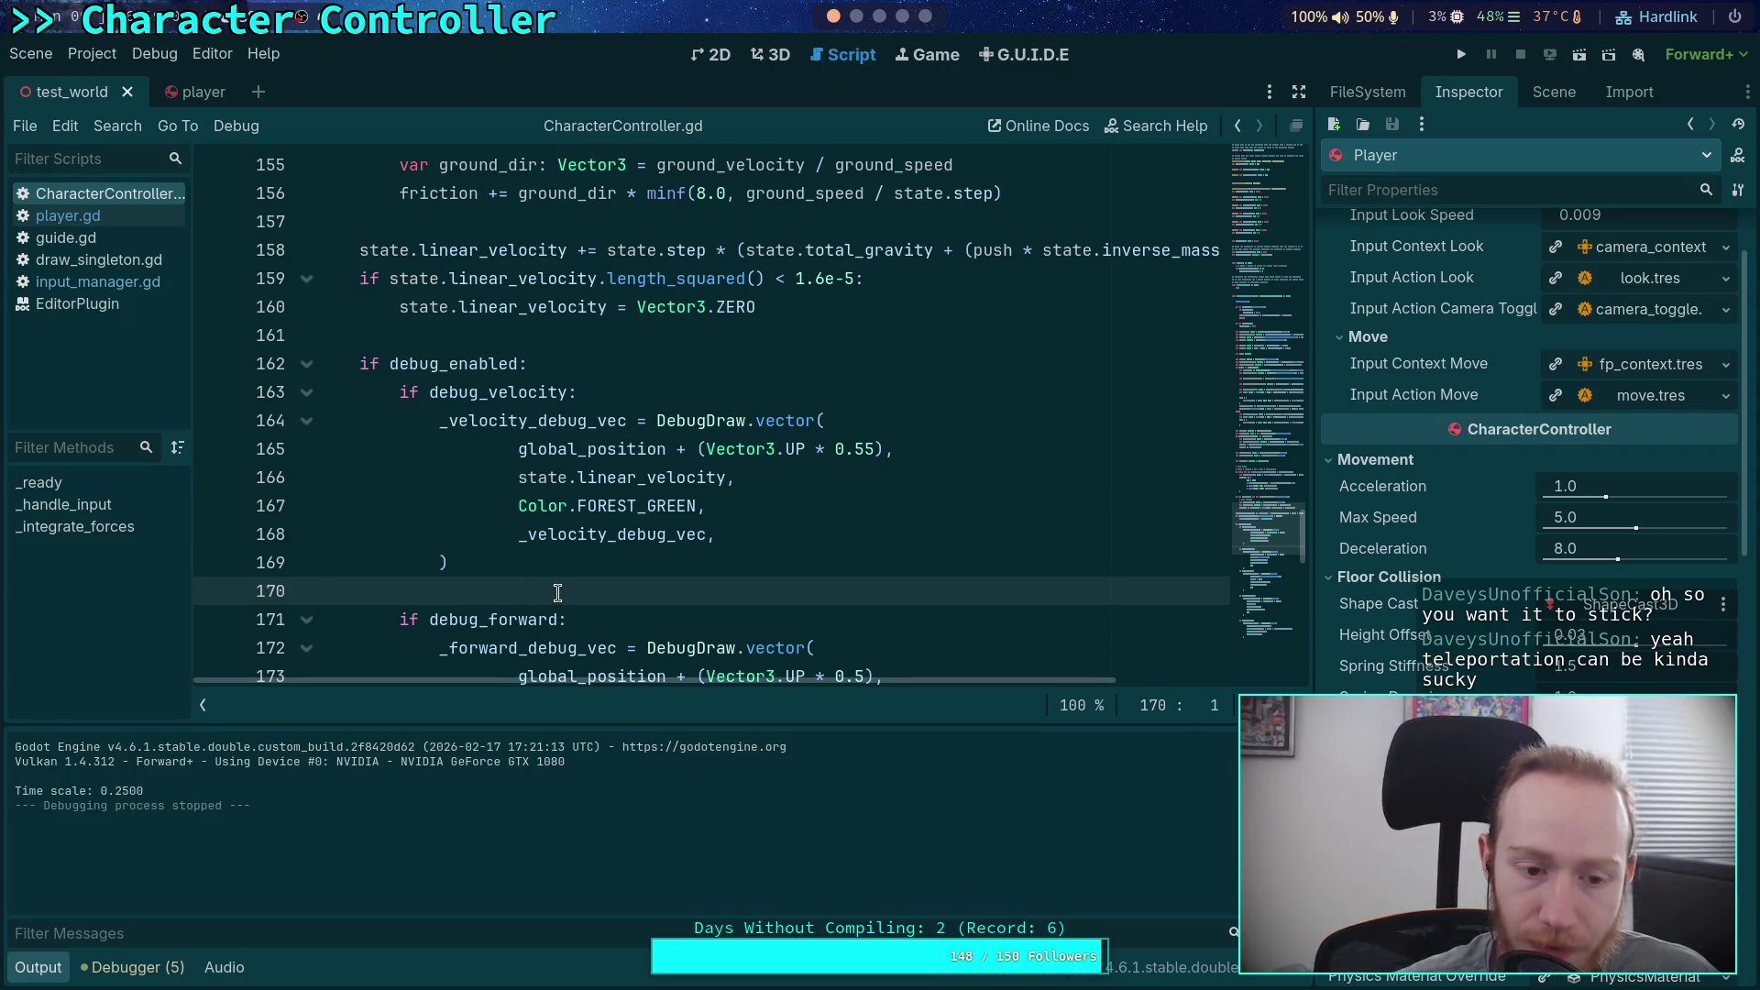
{"action": "scroll", "coordinate": [514, 577], "scroll_direction": "down", "scroll_amount": 4}
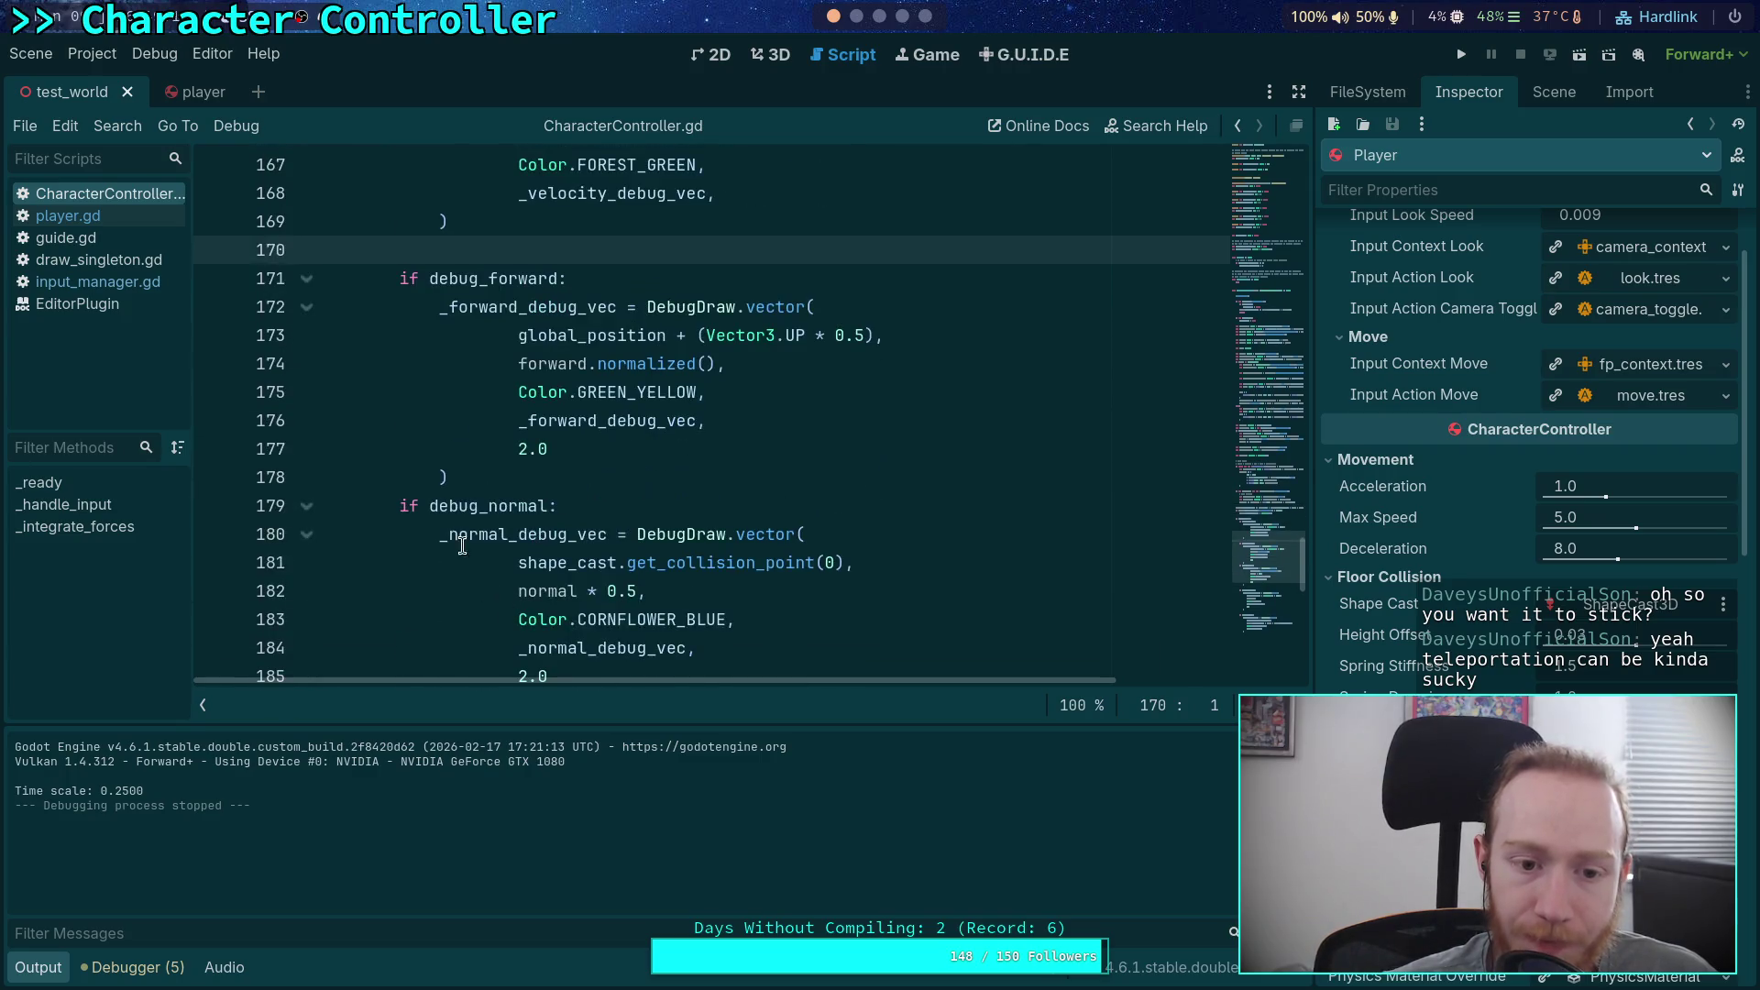
{"action": "left_click", "coordinate": [495, 484]}
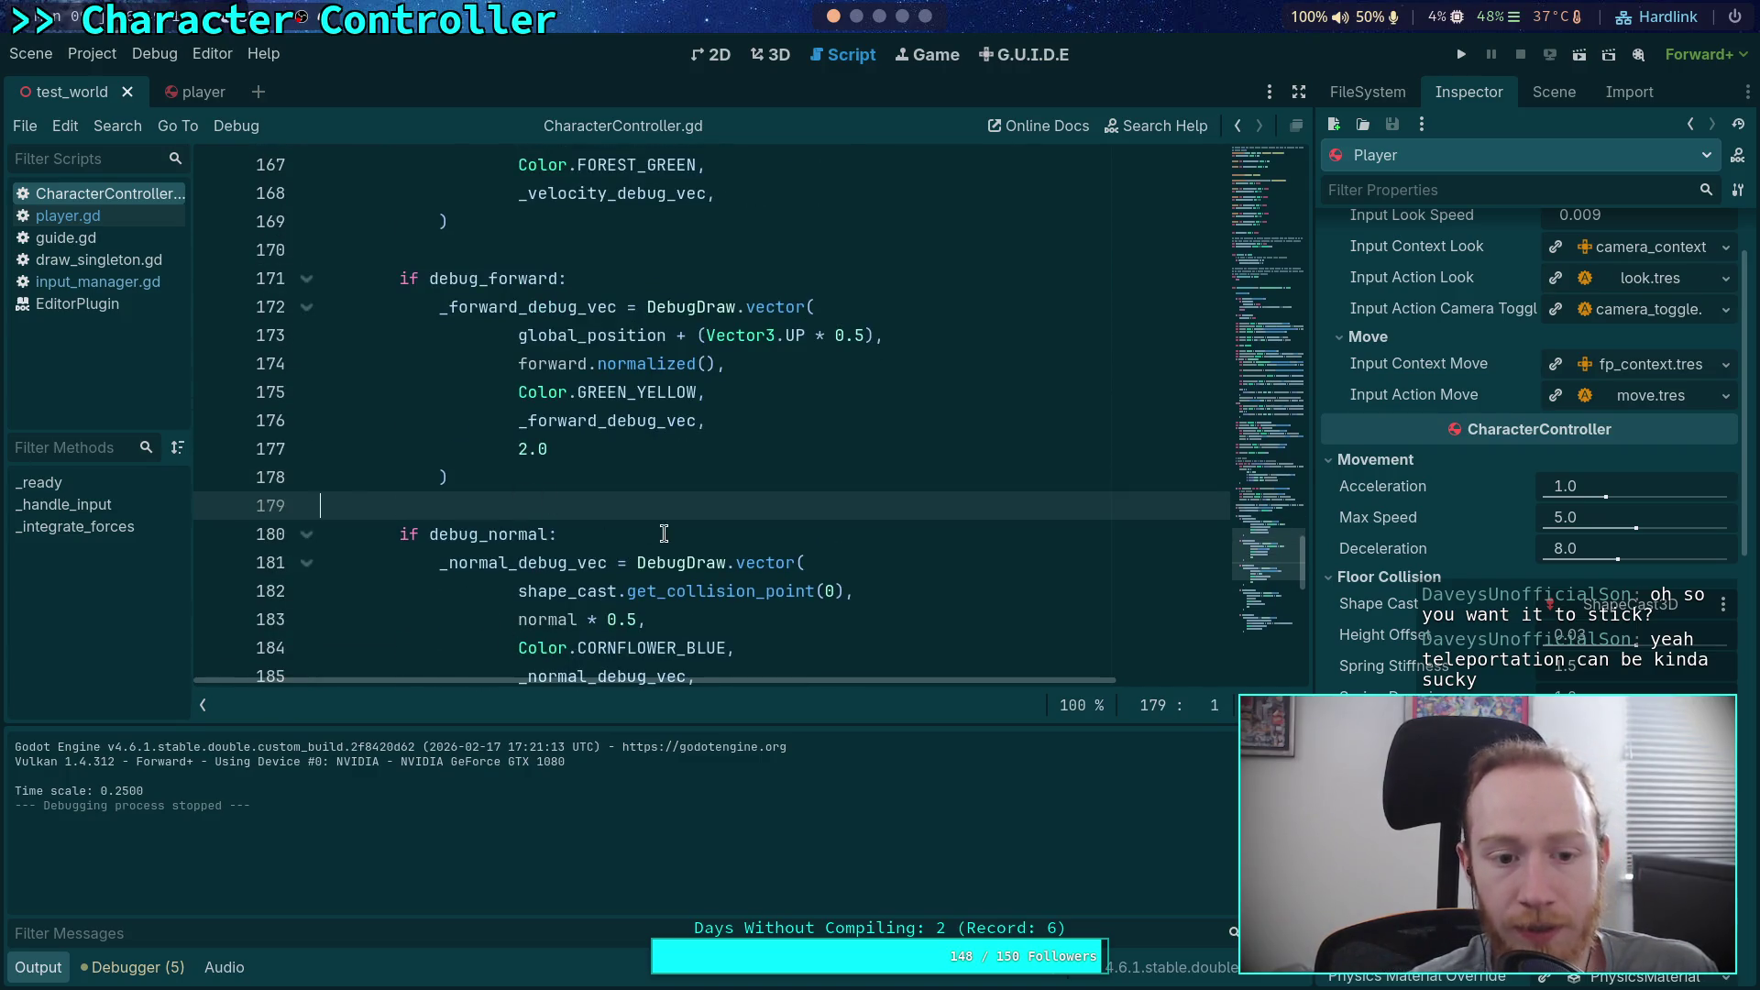
{"action": "scroll", "coordinate": [664, 537], "scroll_direction": "down", "scroll_amount": 4}
{"action": "left_click", "coordinate": [553, 447]}
{"action": "key", "text": "ctrl+z"}
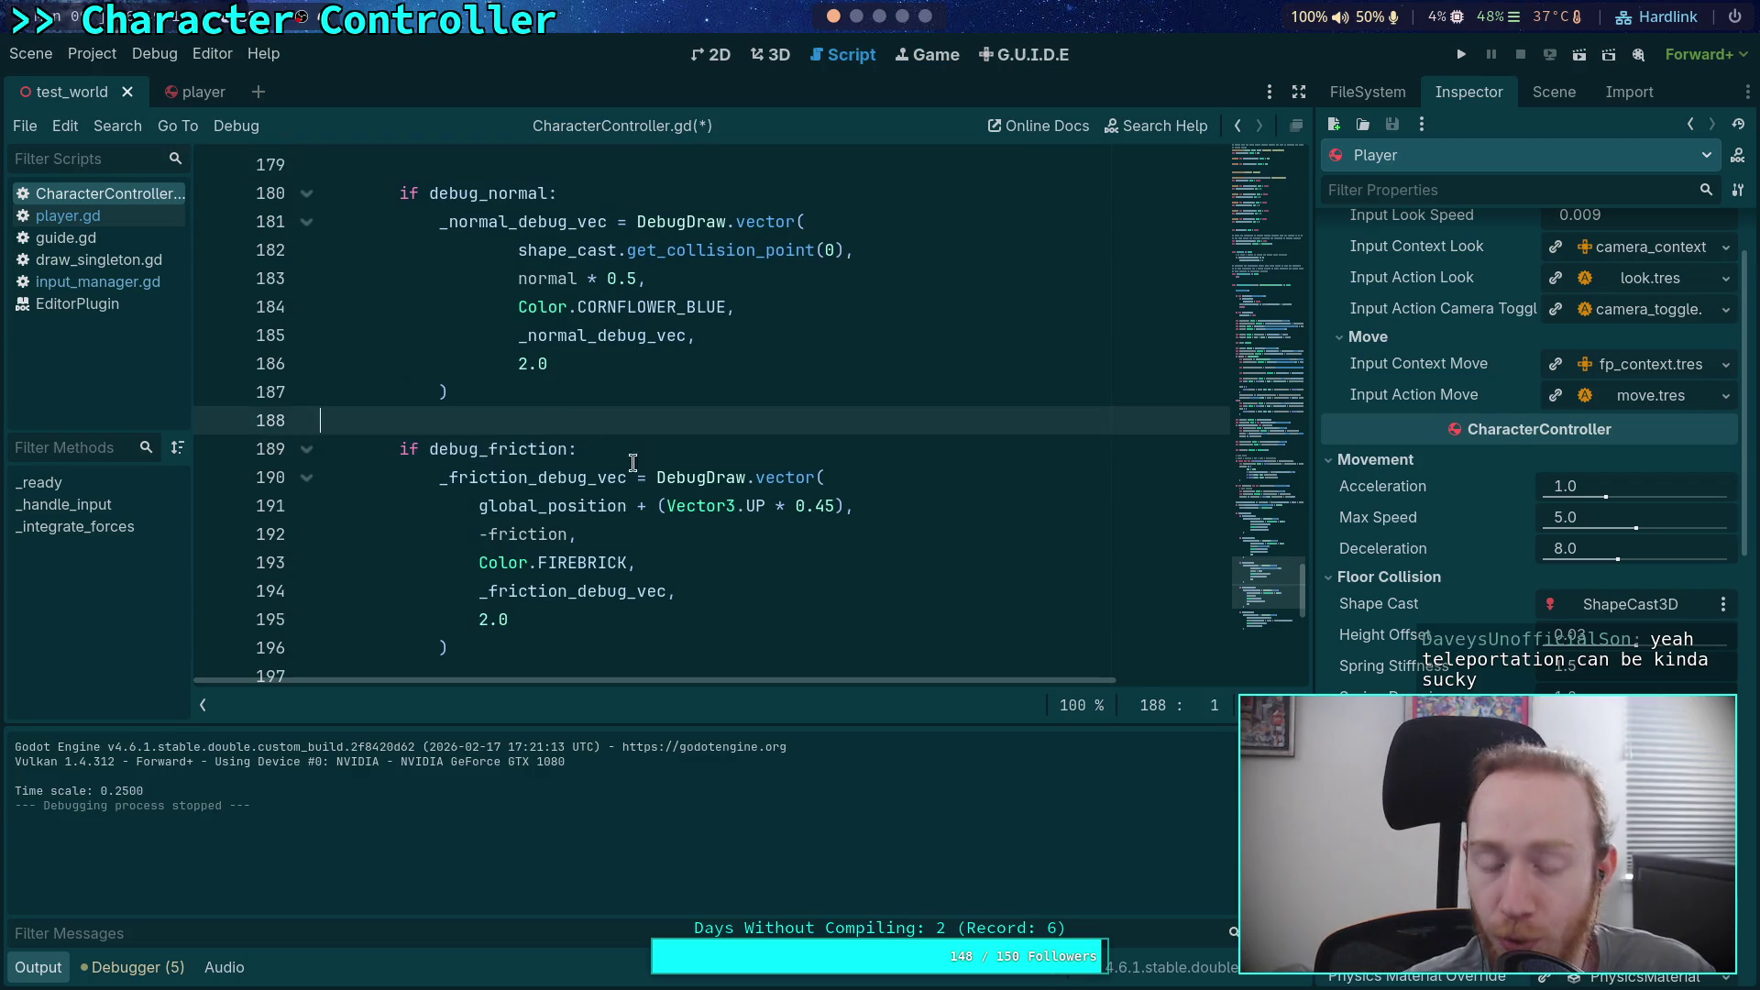
{"action": "scroll", "coordinate": [715, 487], "scroll_direction": "down", "scroll_amount": 4}
{"action": "scroll", "coordinate": [719, 503], "scroll_direction": "up", "scroll_amount": 6}
{"action": "scroll", "coordinate": [721, 513], "scroll_direction": "up", "scroll_amount": 8}
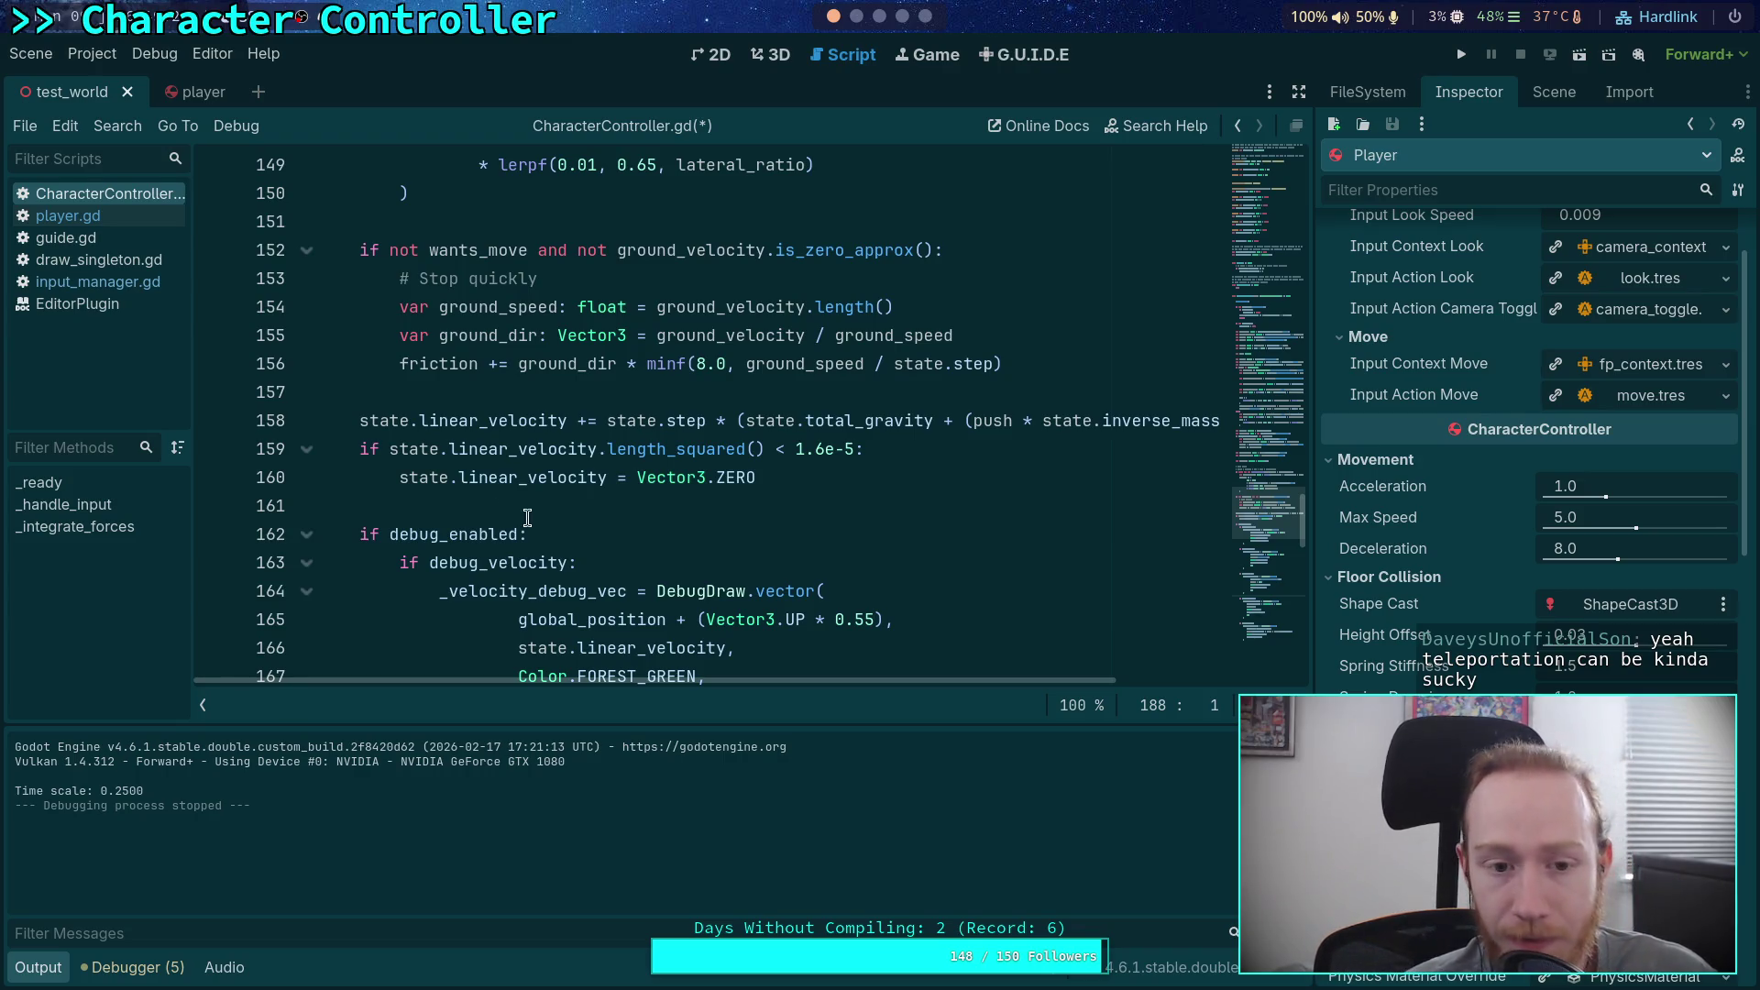
Step: Review the ground-movement code, dismissing the float documentation popup
{"action": "scroll", "coordinate": [532, 514], "scroll_direction": "up", "scroll_amount": 3}
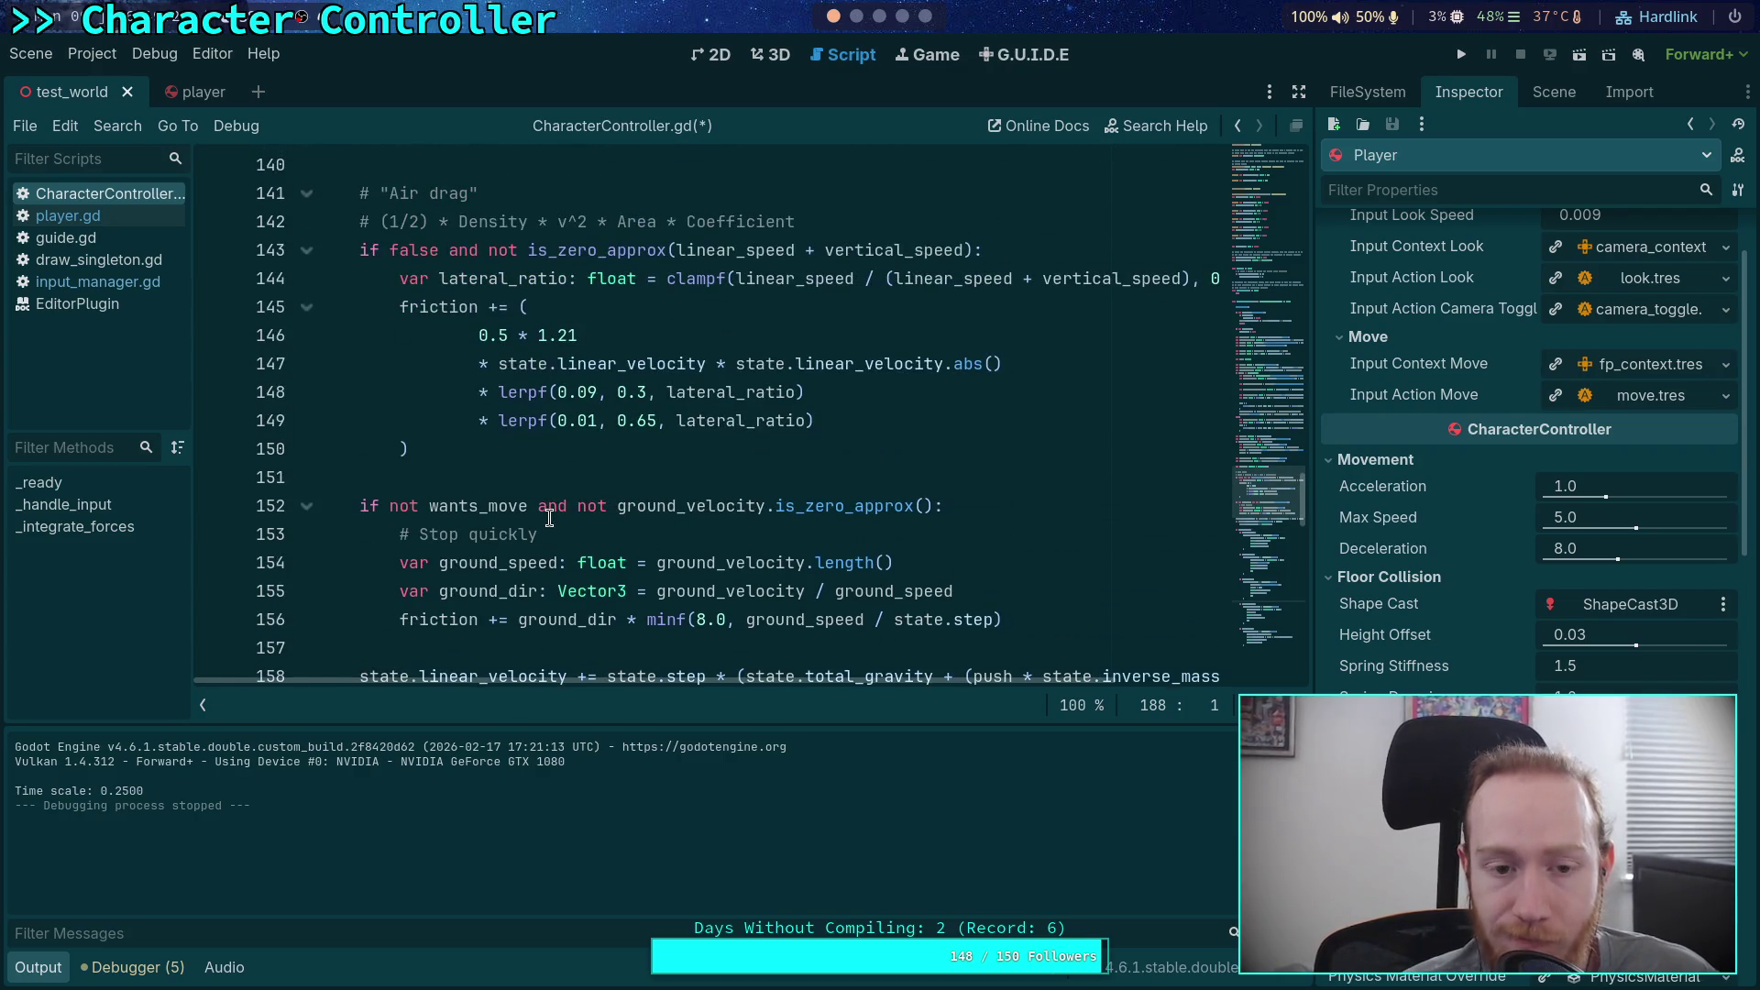
{"action": "scroll", "coordinate": [549, 518], "scroll_direction": "up", "scroll_amount": 5}
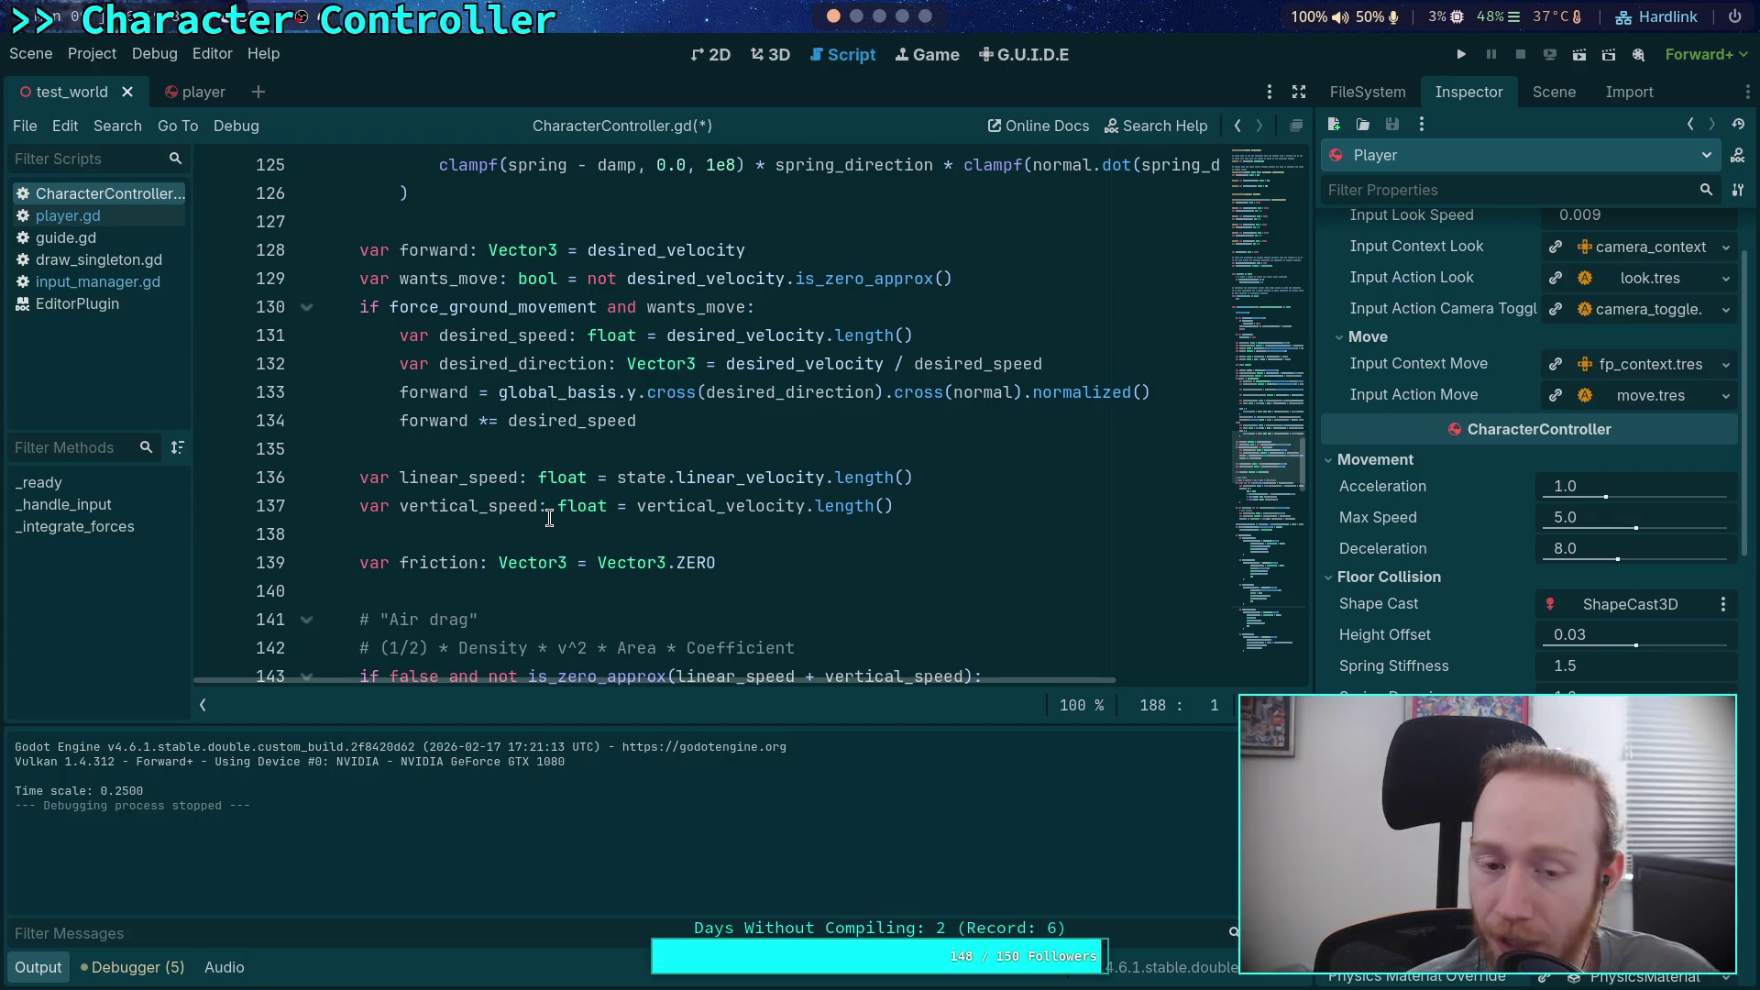
{"action": "mouse_move", "coordinate": [555, 499]}
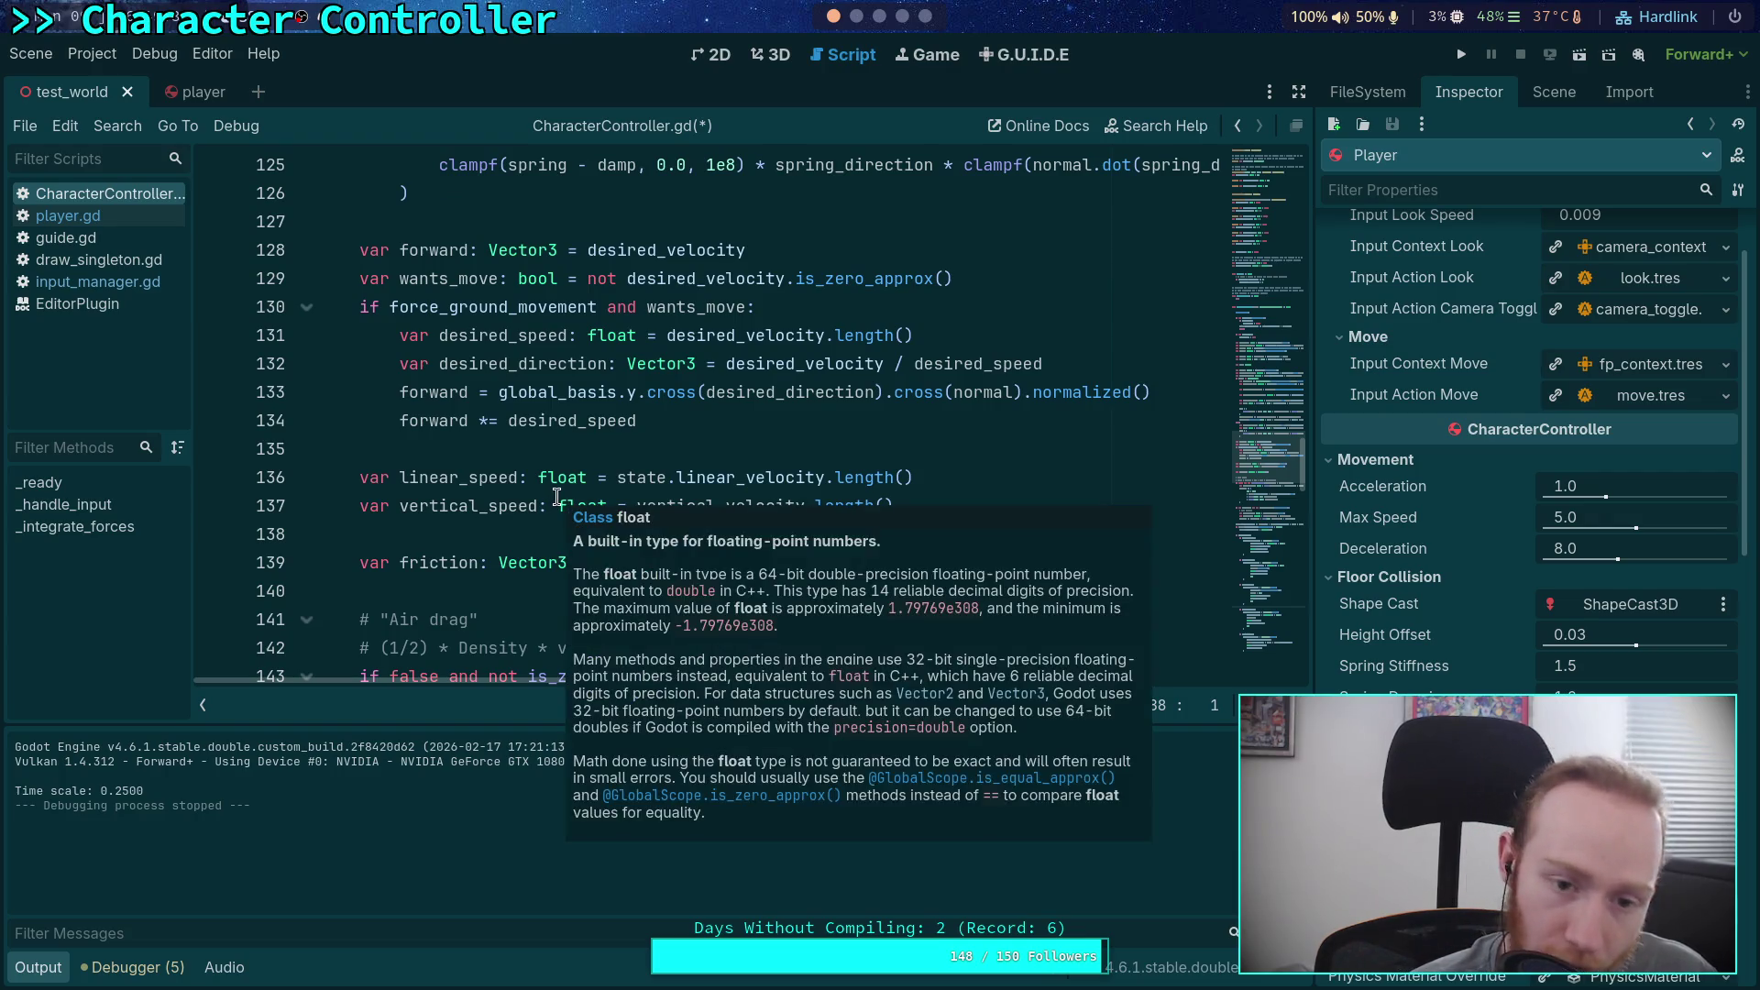
{"action": "left_click", "coordinate": [494, 453]}
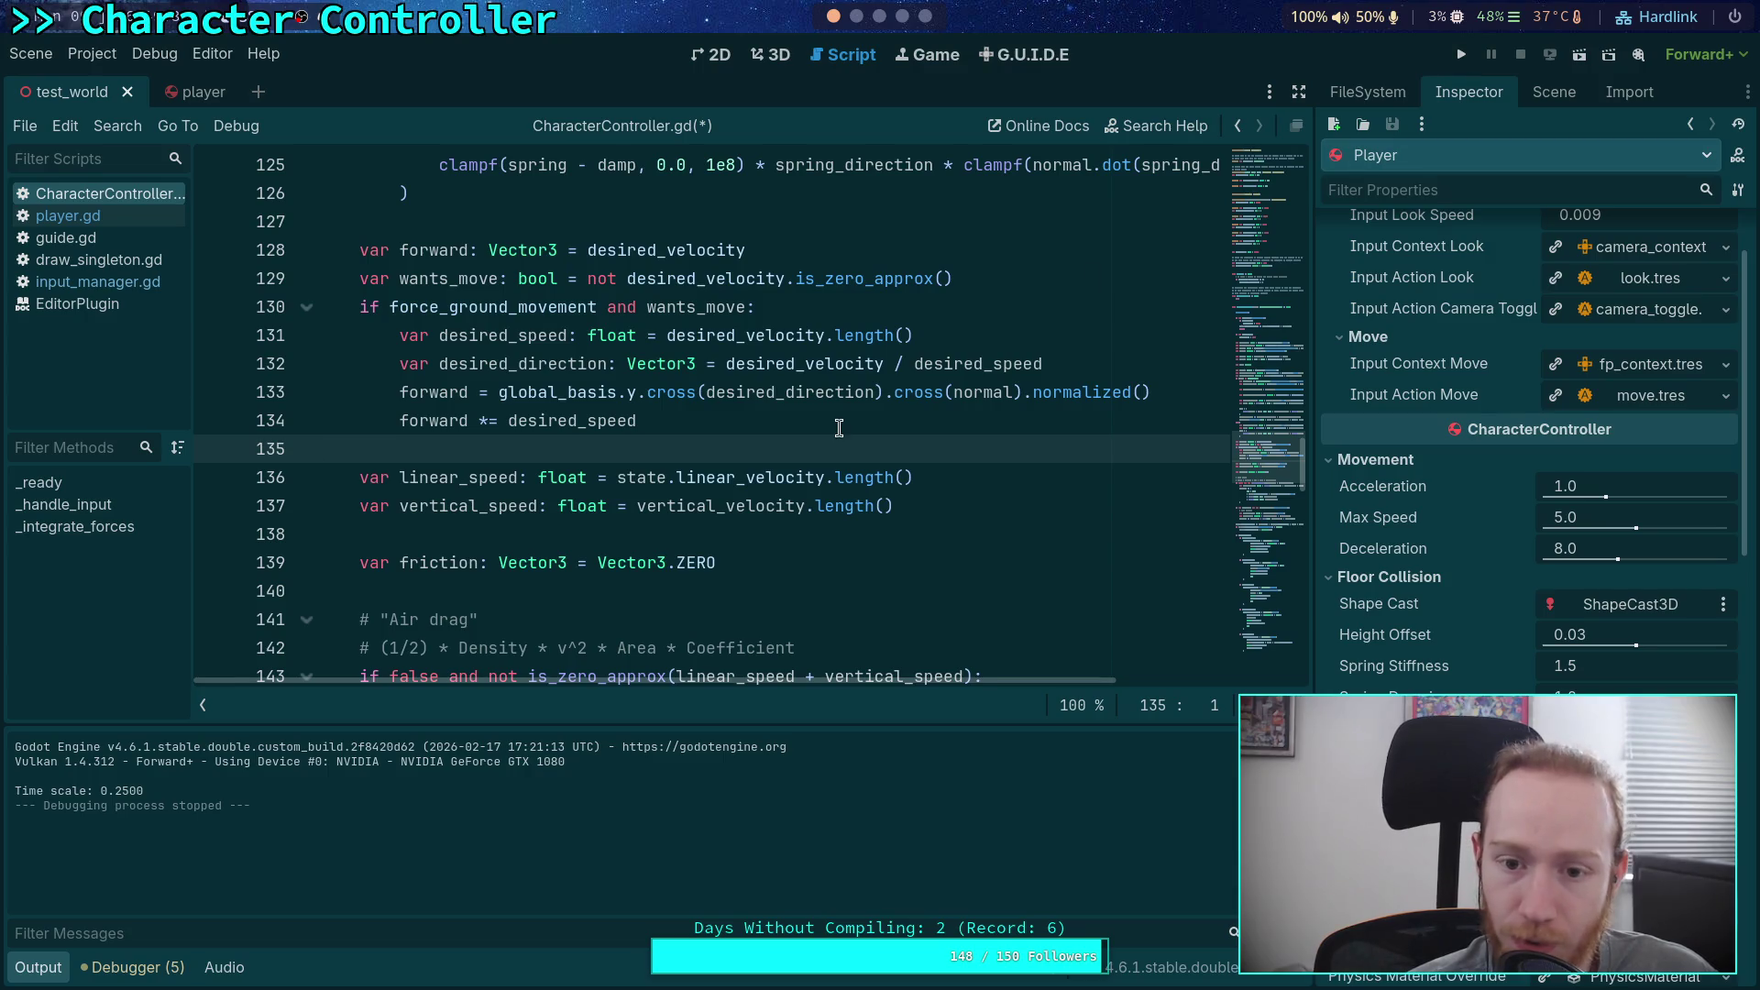
{"action": "mouse_move", "coordinate": [743, 500]}
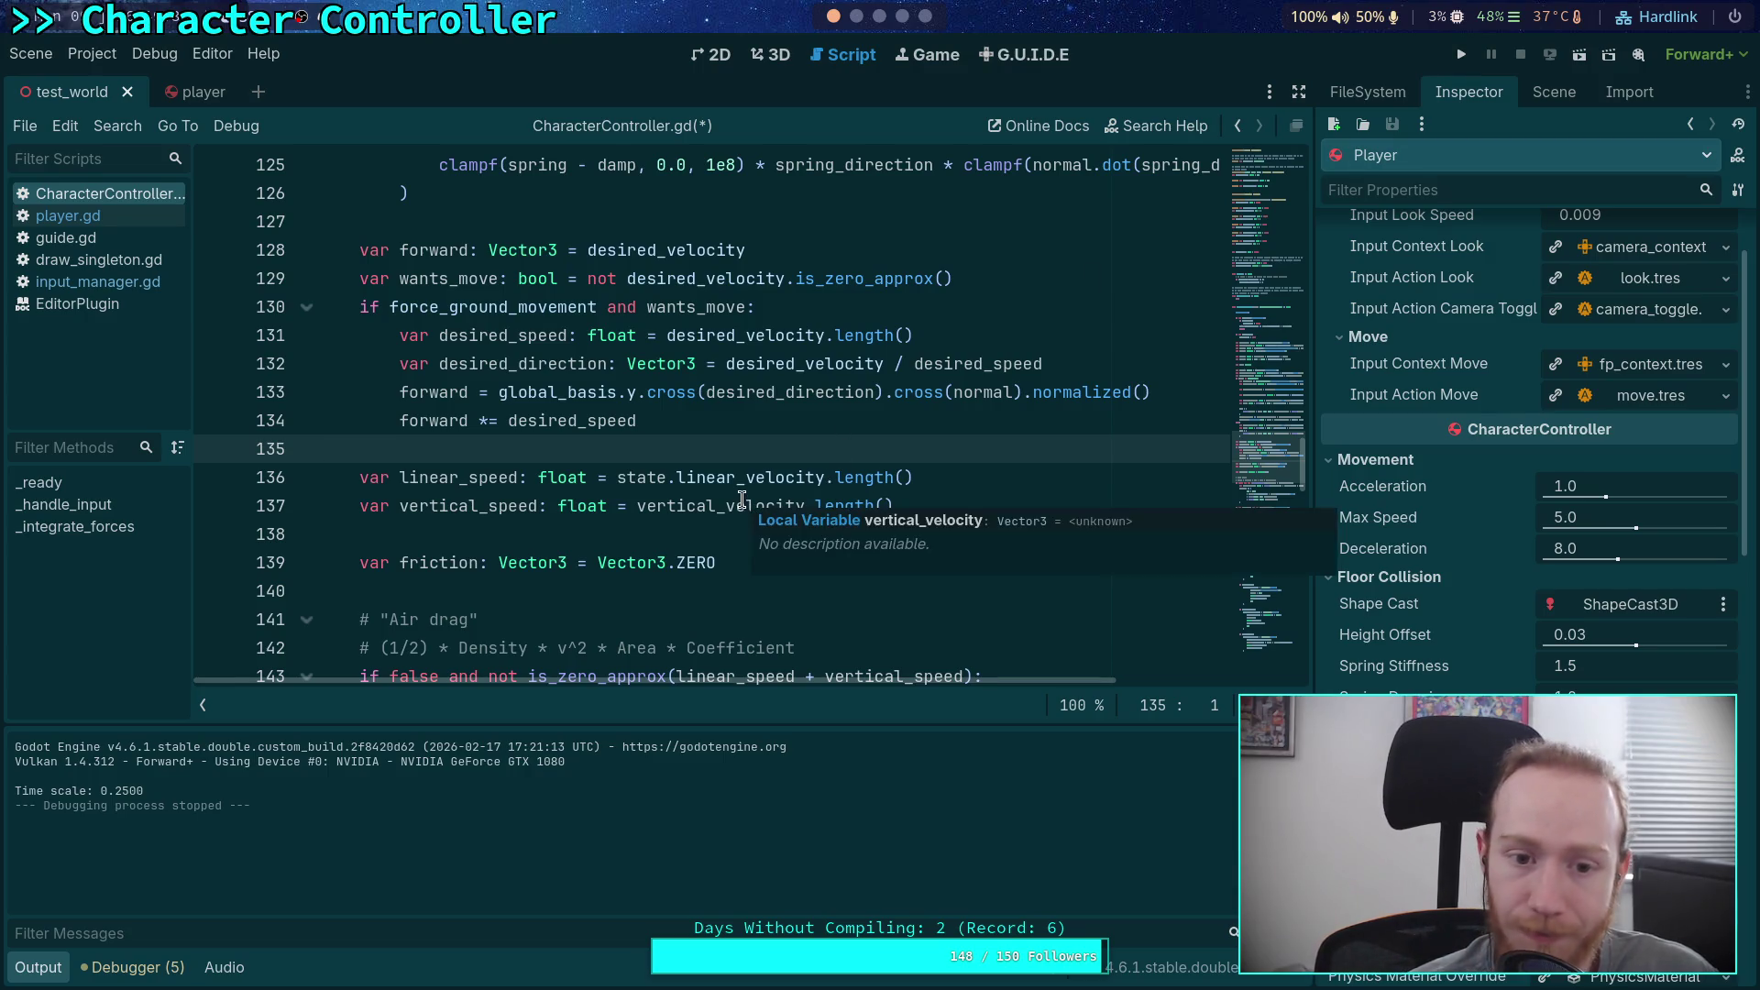
{"action": "scroll", "coordinate": [633, 475], "scroll_direction": "up", "scroll_amount": 1}
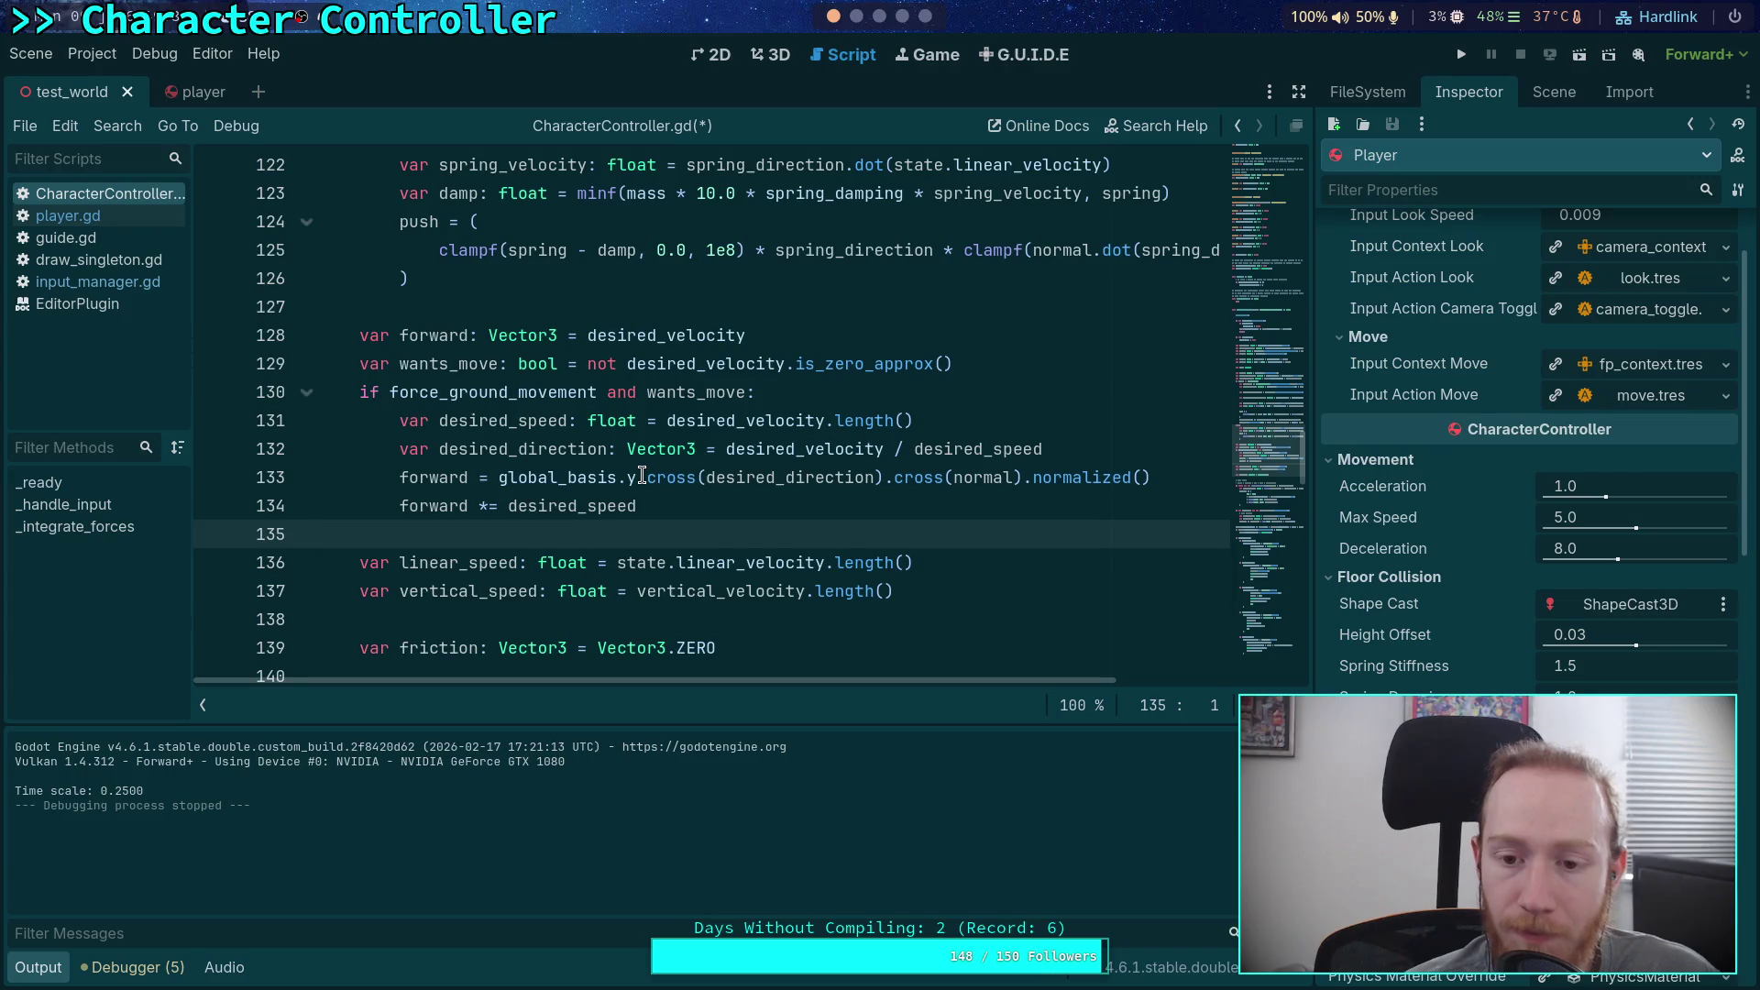
{"action": "scroll", "coordinate": [552, 472], "scroll_direction": "down", "scroll_amount": 1}
{"action": "mouse_move", "coordinate": [555, 468]}
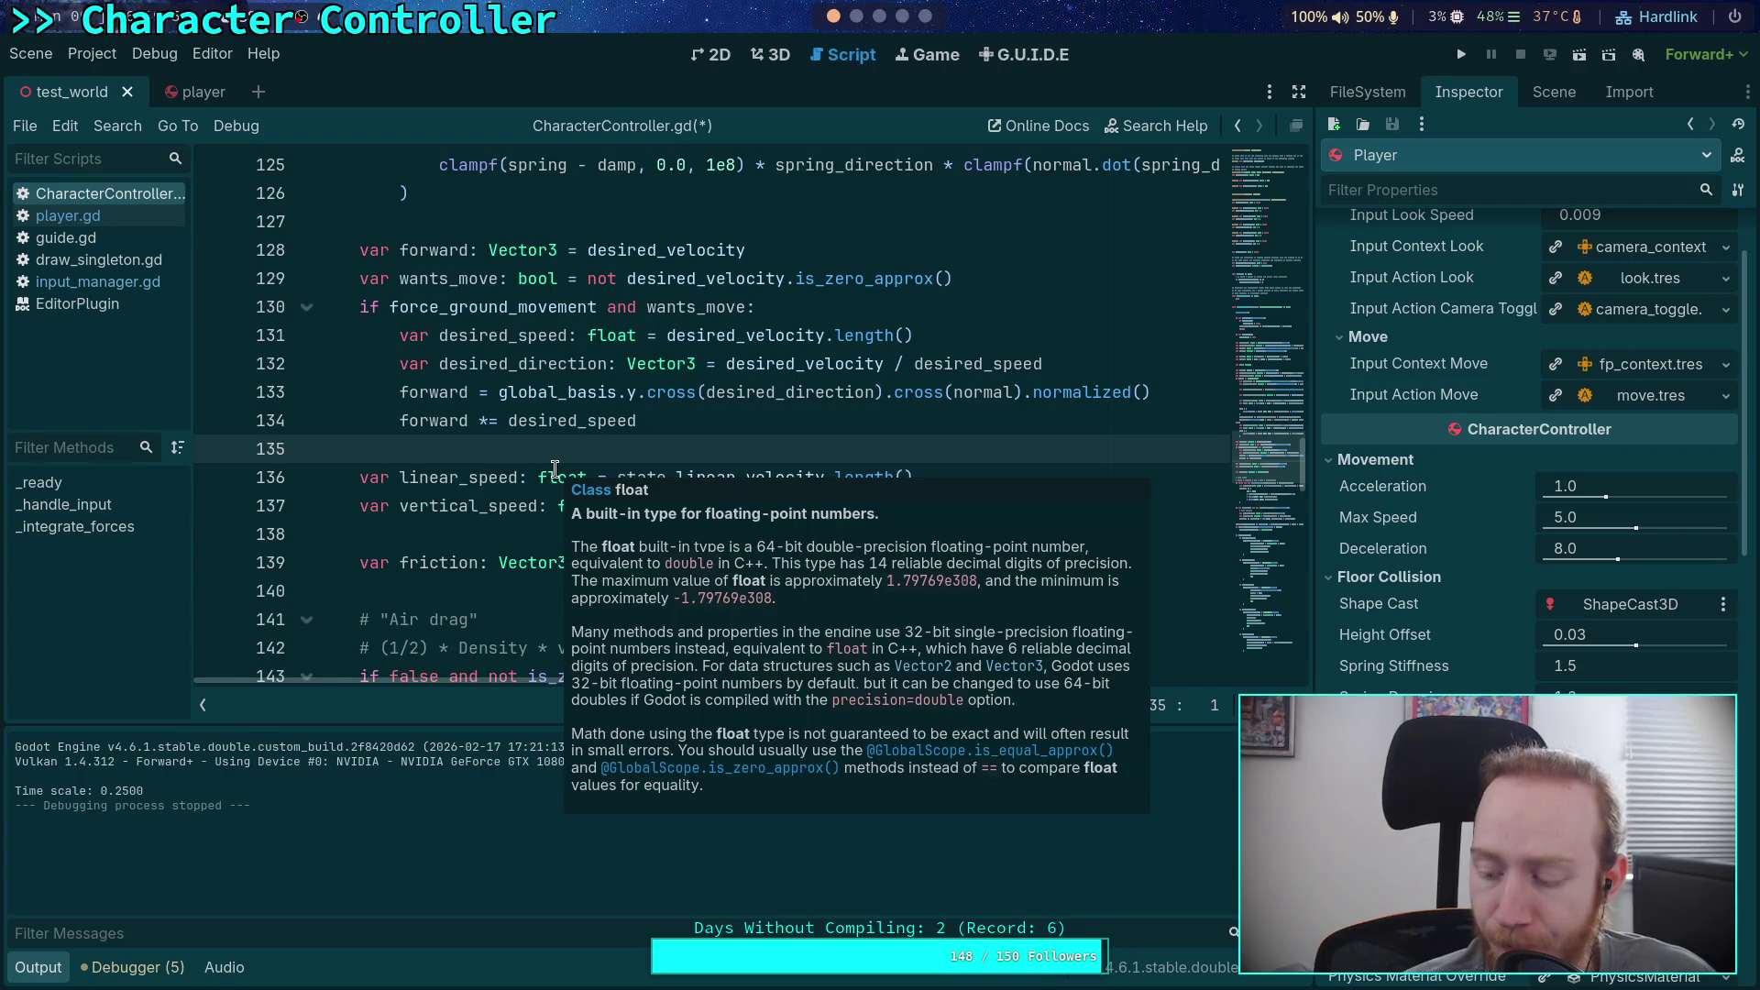
{"action": "scroll", "coordinate": [555, 468], "scroll_direction": "down", "scroll_amount": 5}
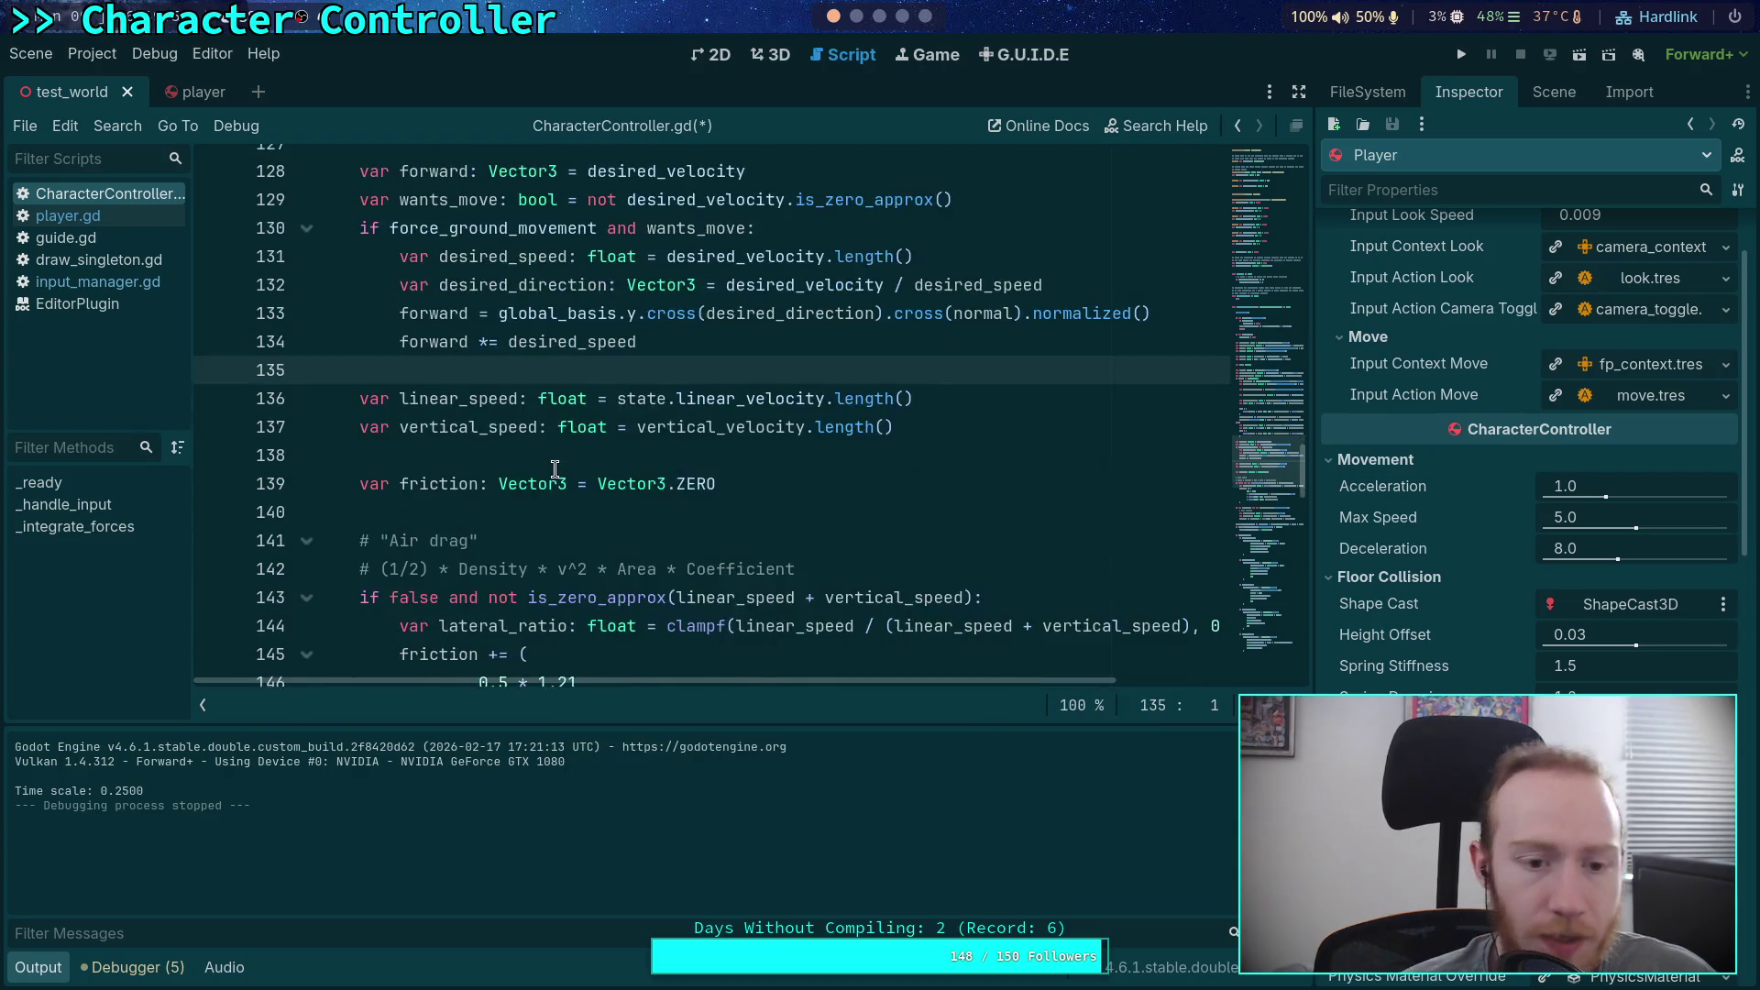
{"action": "scroll", "coordinate": [555, 469], "scroll_direction": "down", "scroll_amount": 2}
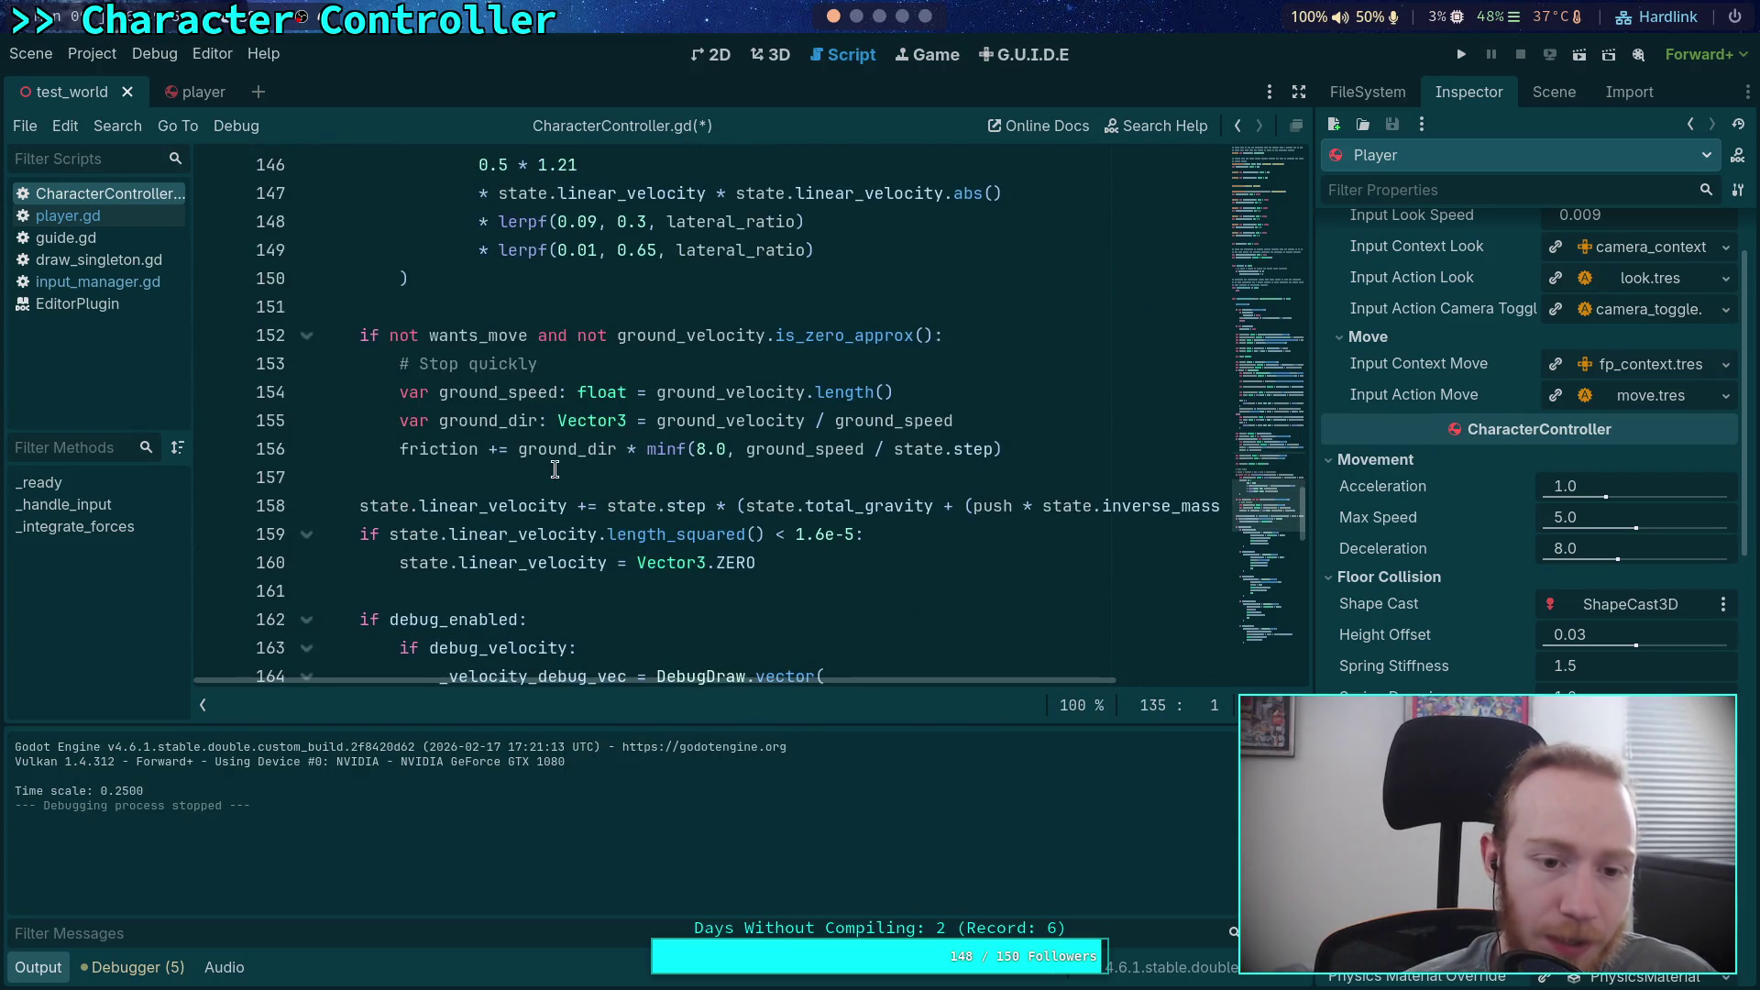
Step: Add and then remove an empty line after the air-drag block
{"action": "left_click", "coordinate": [1049, 456]}
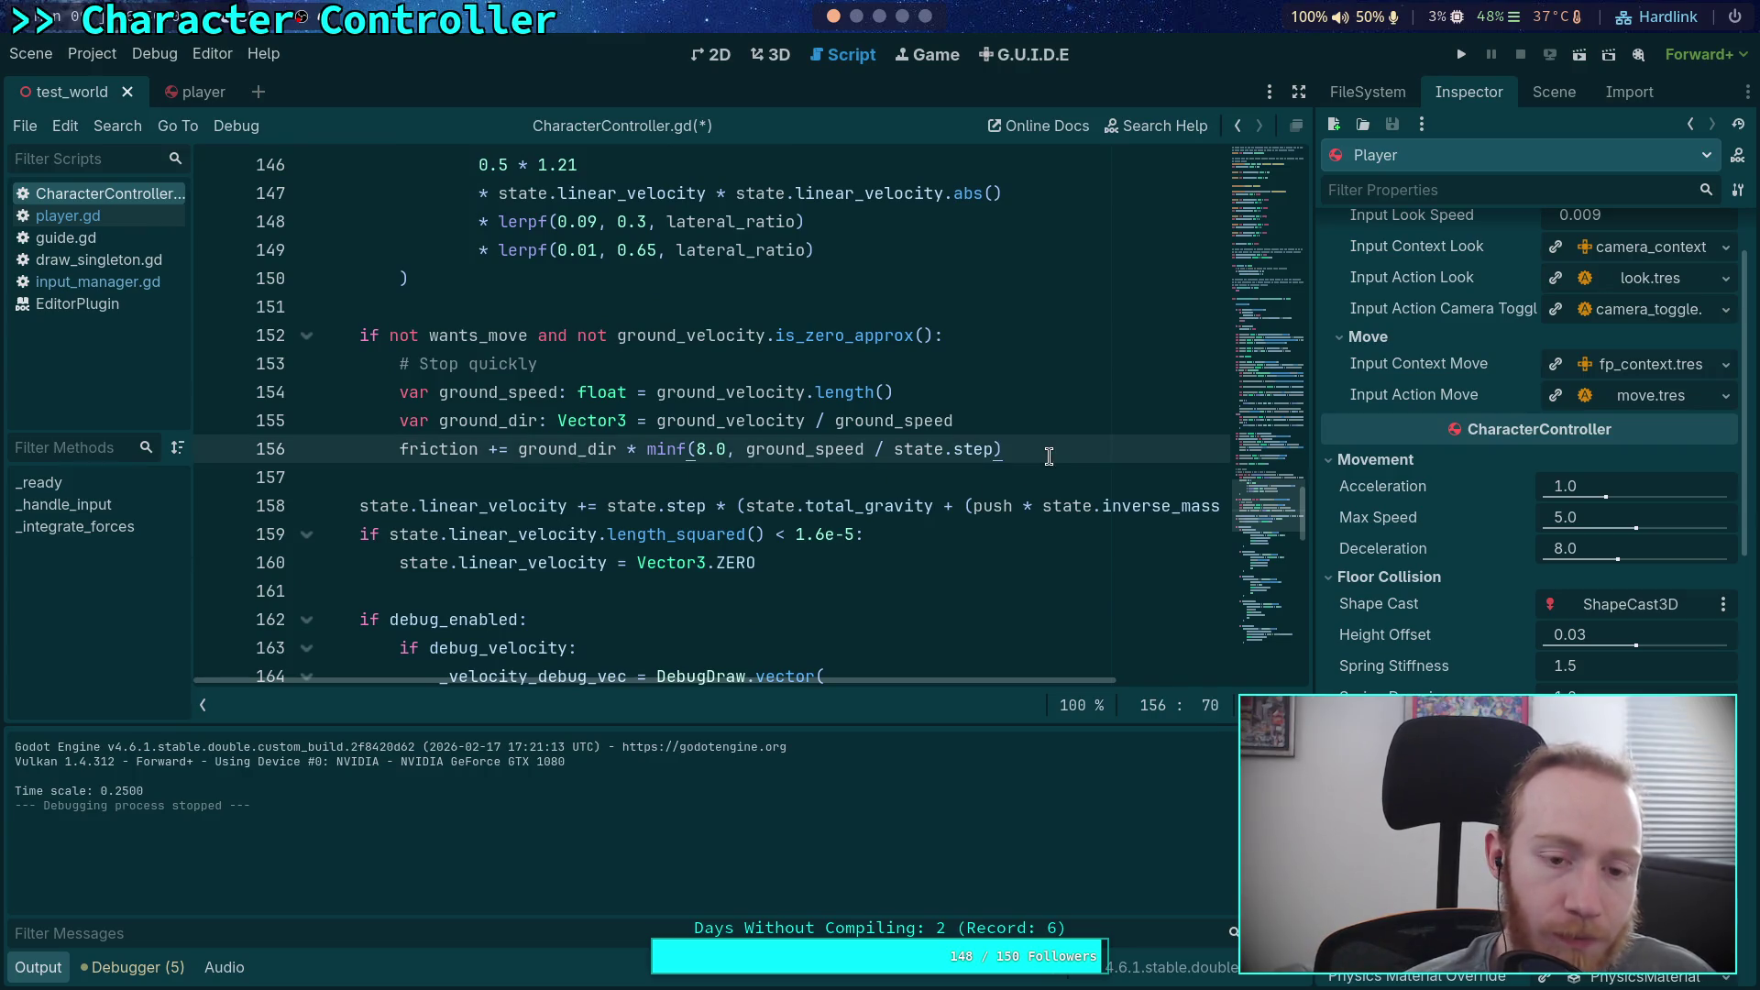
{"action": "scroll", "coordinate": [685, 513], "scroll_direction": "up", "scroll_amount": 3}
{"action": "left_click", "coordinate": [679, 528]}
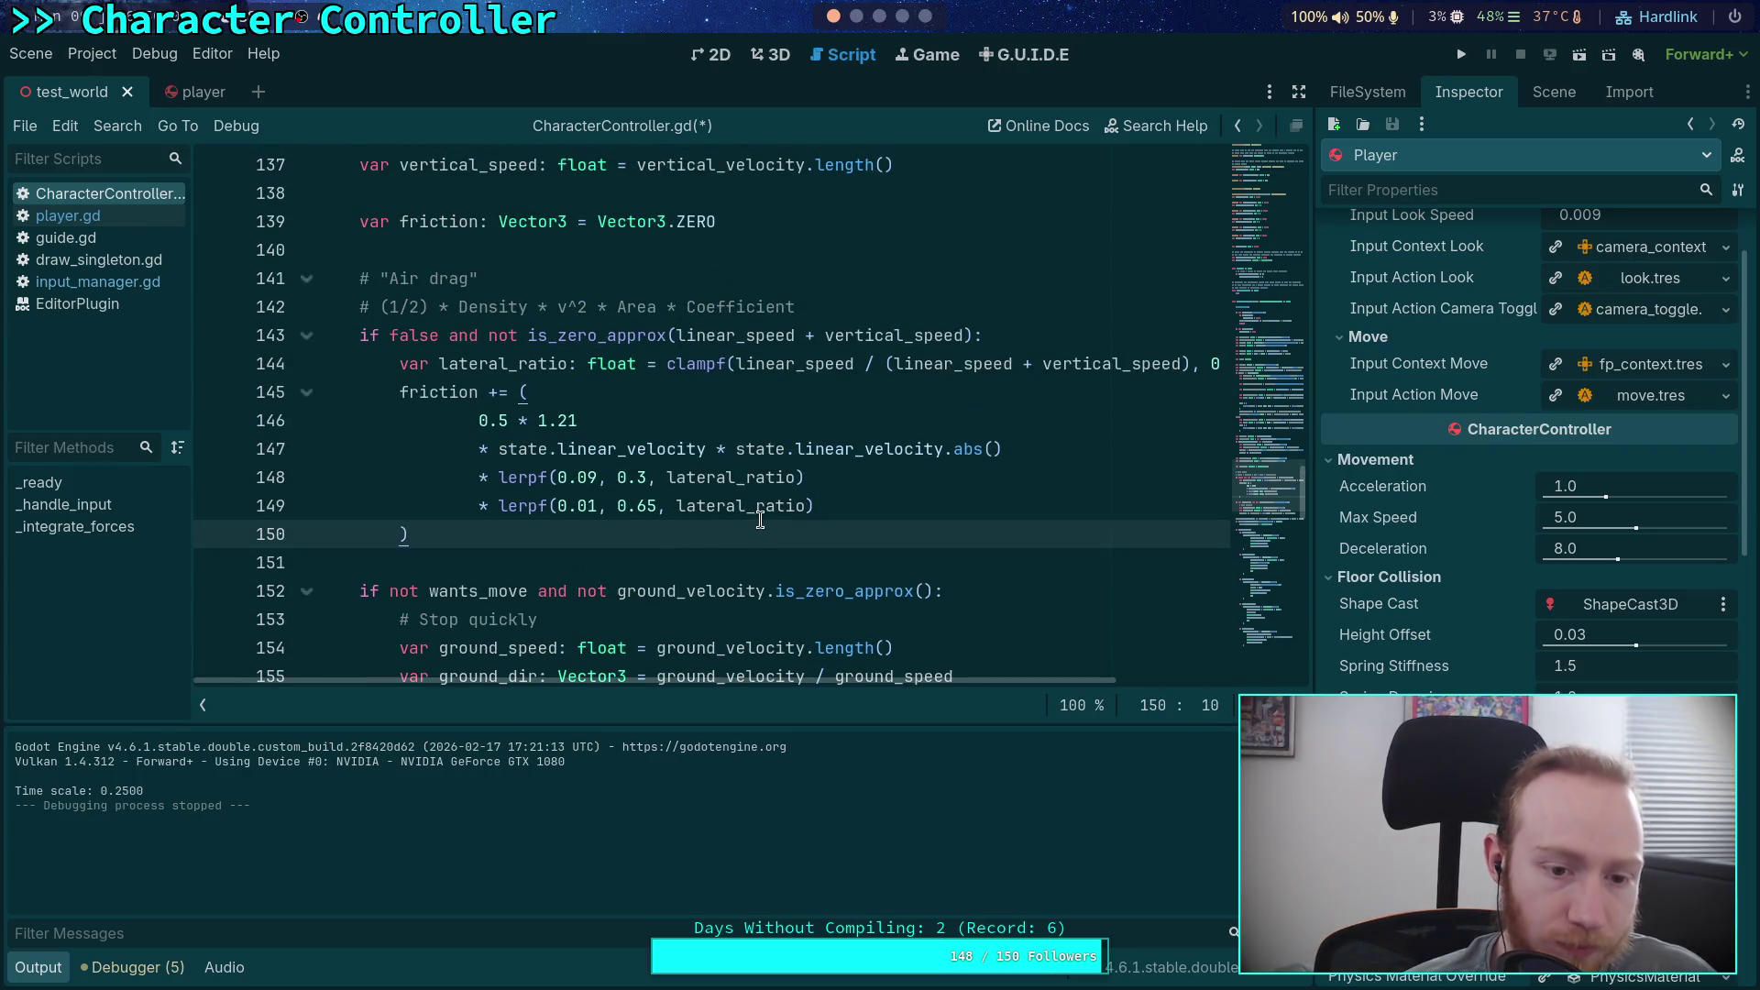
{"action": "scroll", "coordinate": [759, 520], "scroll_direction": "up", "scroll_amount": 6}
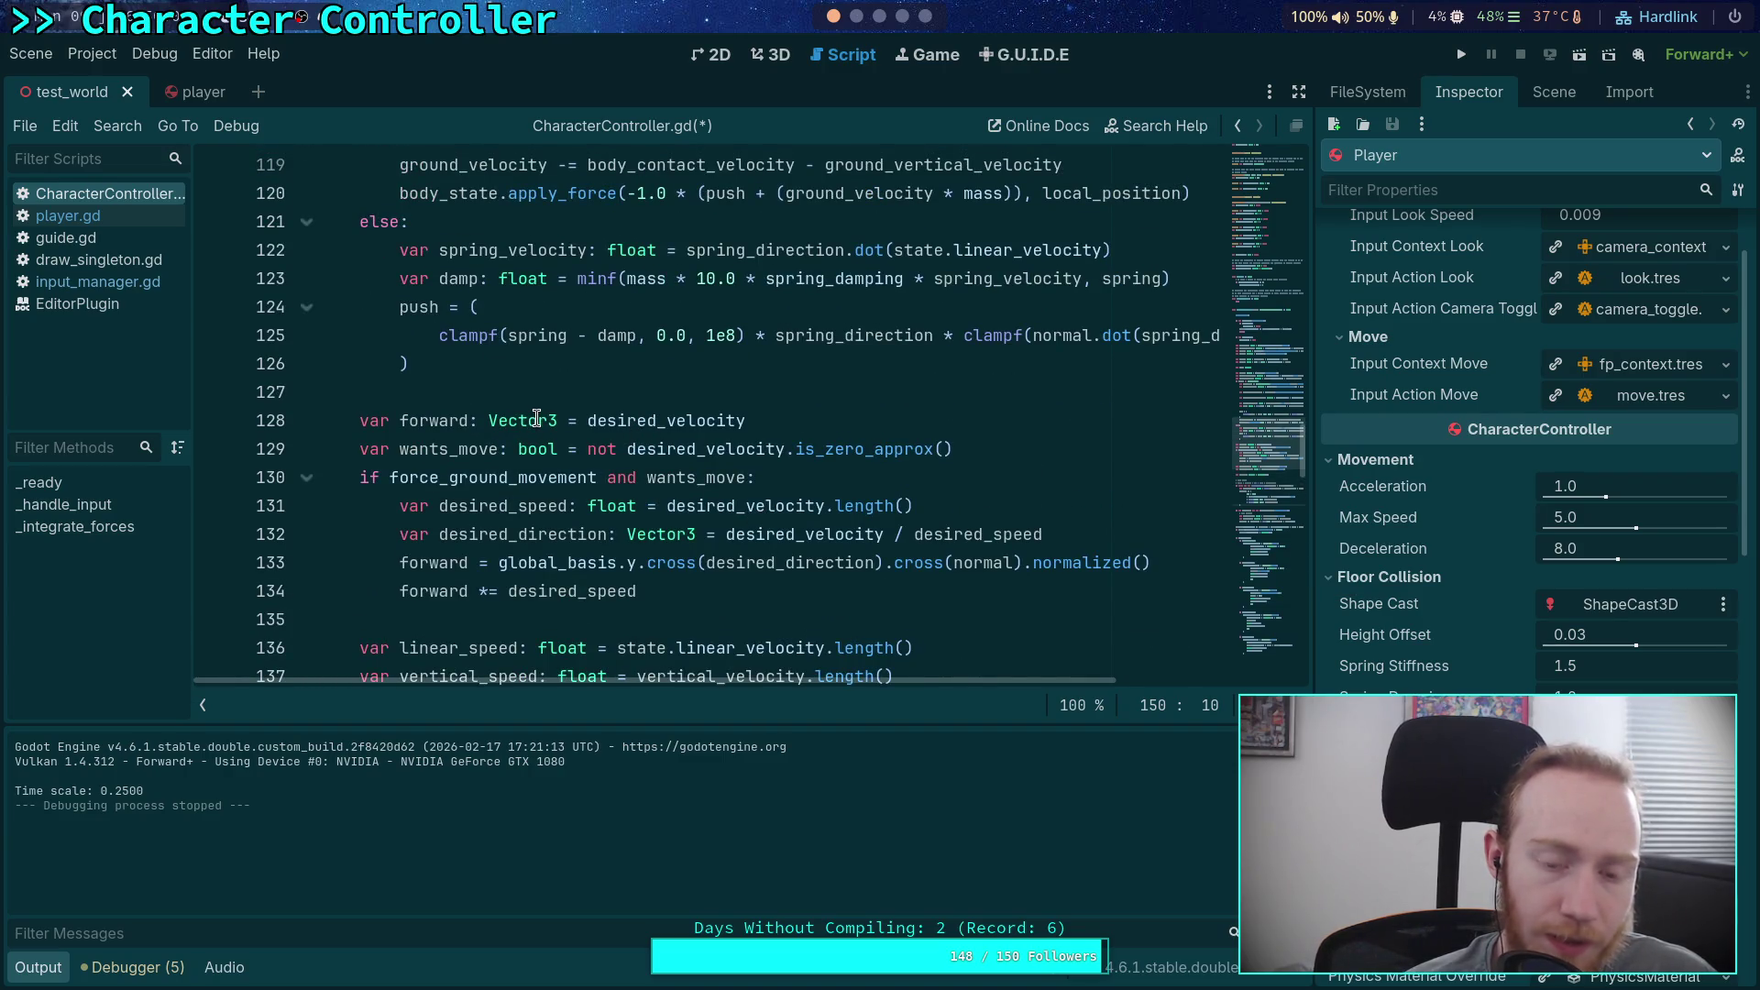
{"action": "scroll", "coordinate": [536, 422], "scroll_direction": "down", "scroll_amount": 5}
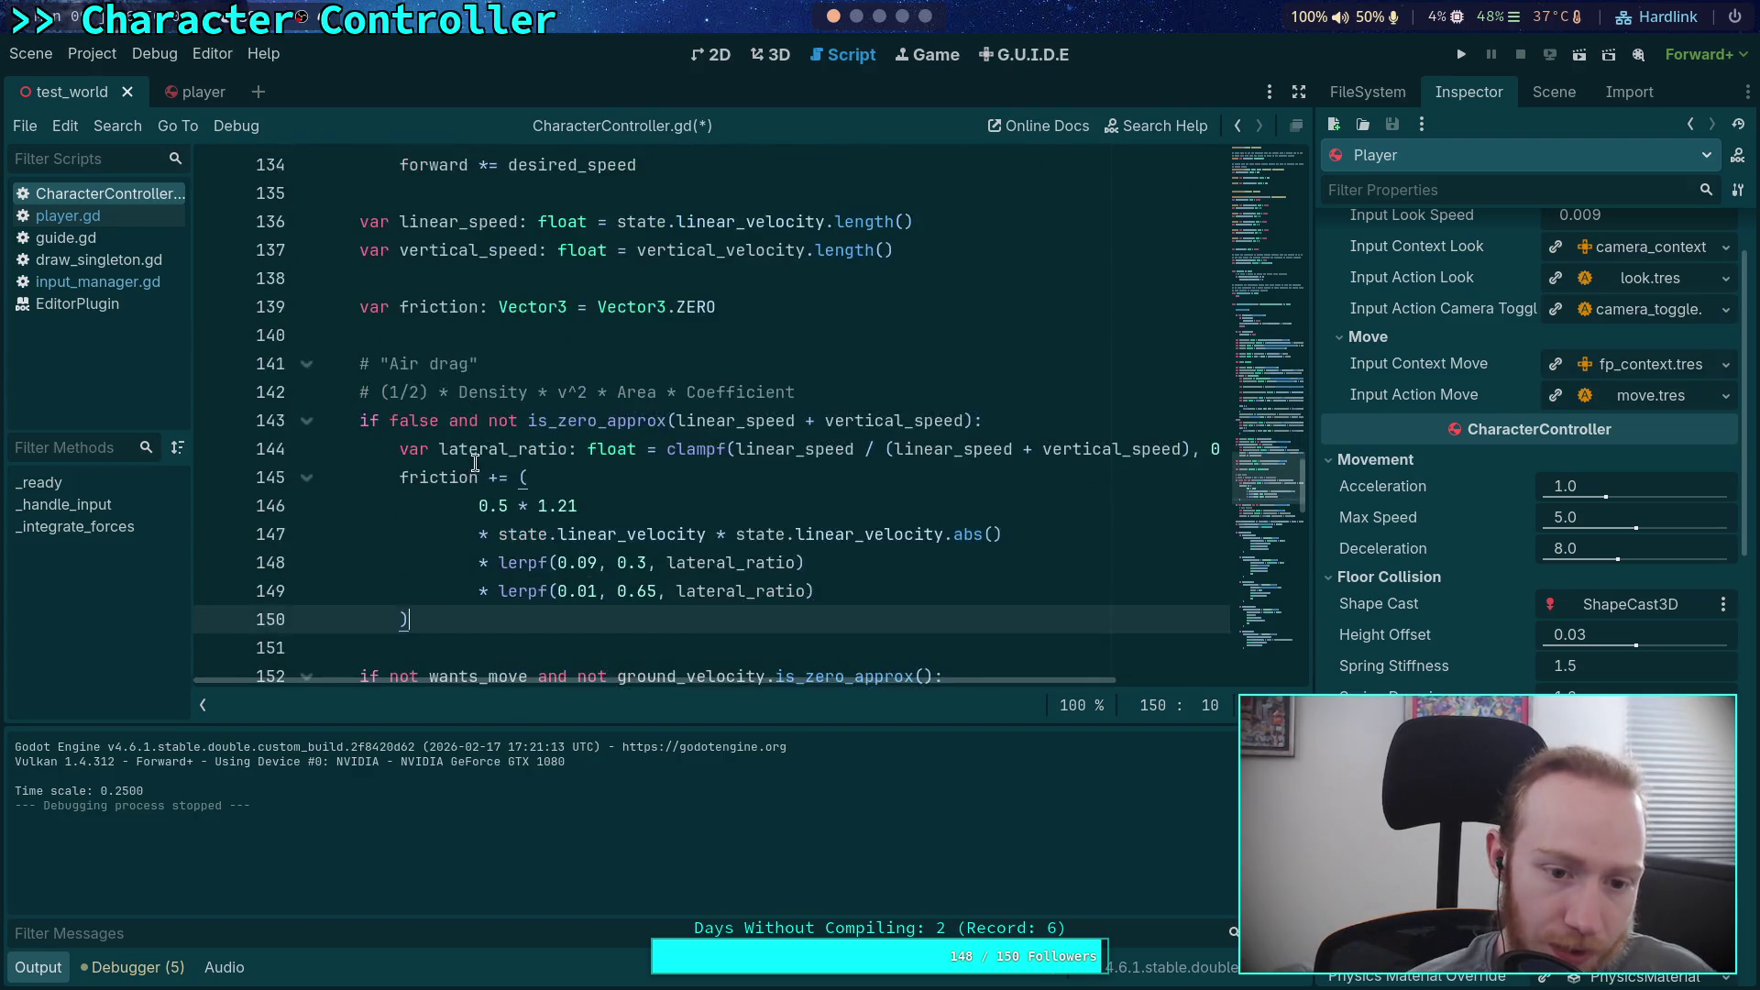
{"action": "scroll", "coordinate": [475, 463], "scroll_direction": "down", "scroll_amount": 1}
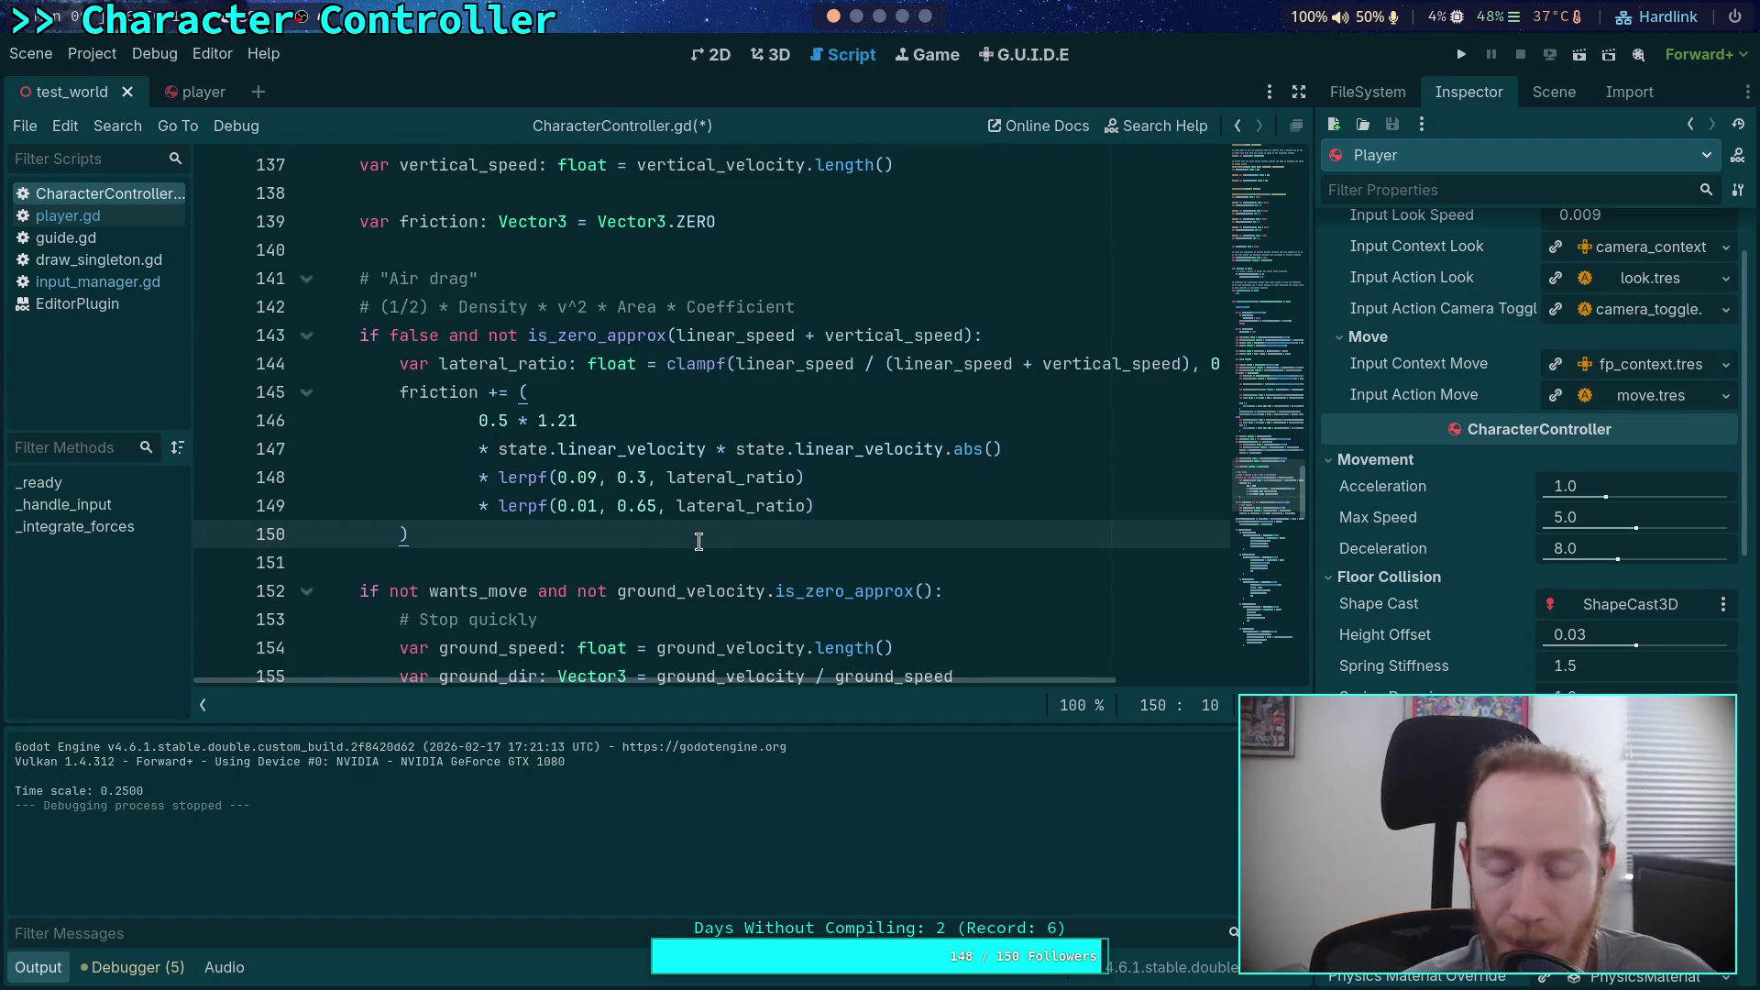
{"action": "key", "text": "Return"}
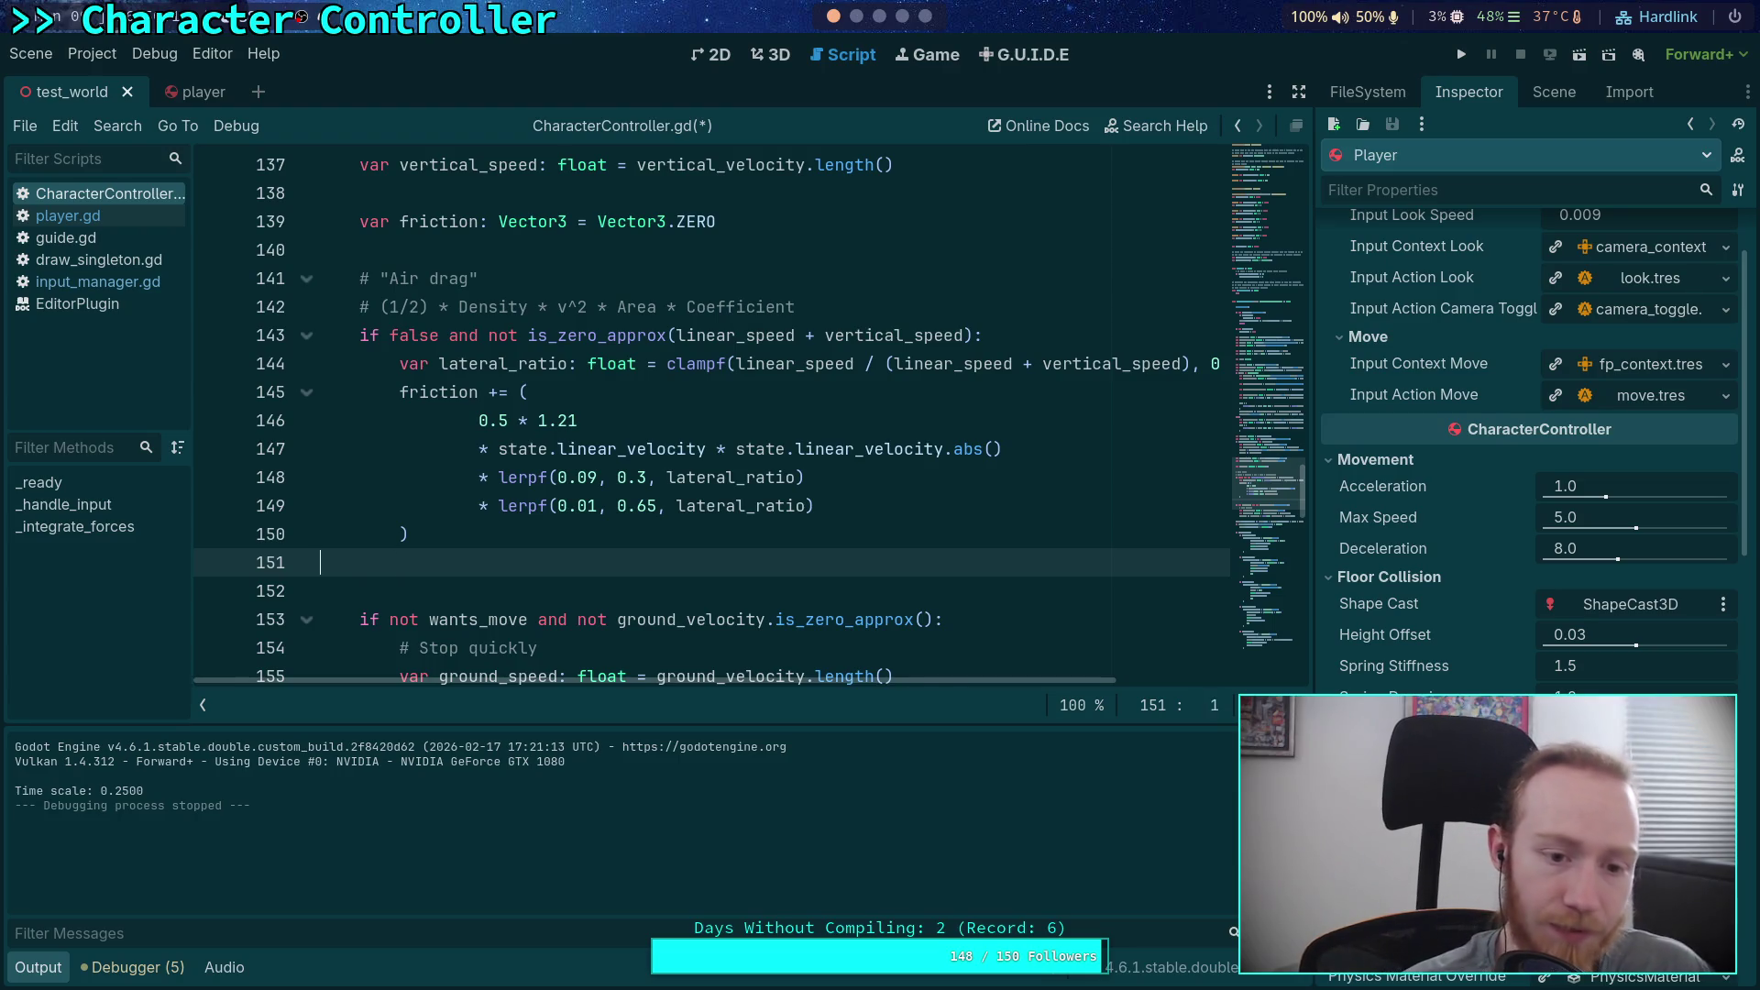
{"action": "key", "text": "BackSpace"}
Step: Insert two blank indented lines after forward *= desired_speed on line 134
{"action": "scroll", "coordinate": [791, 508], "scroll_direction": "up", "scroll_amount": 5}
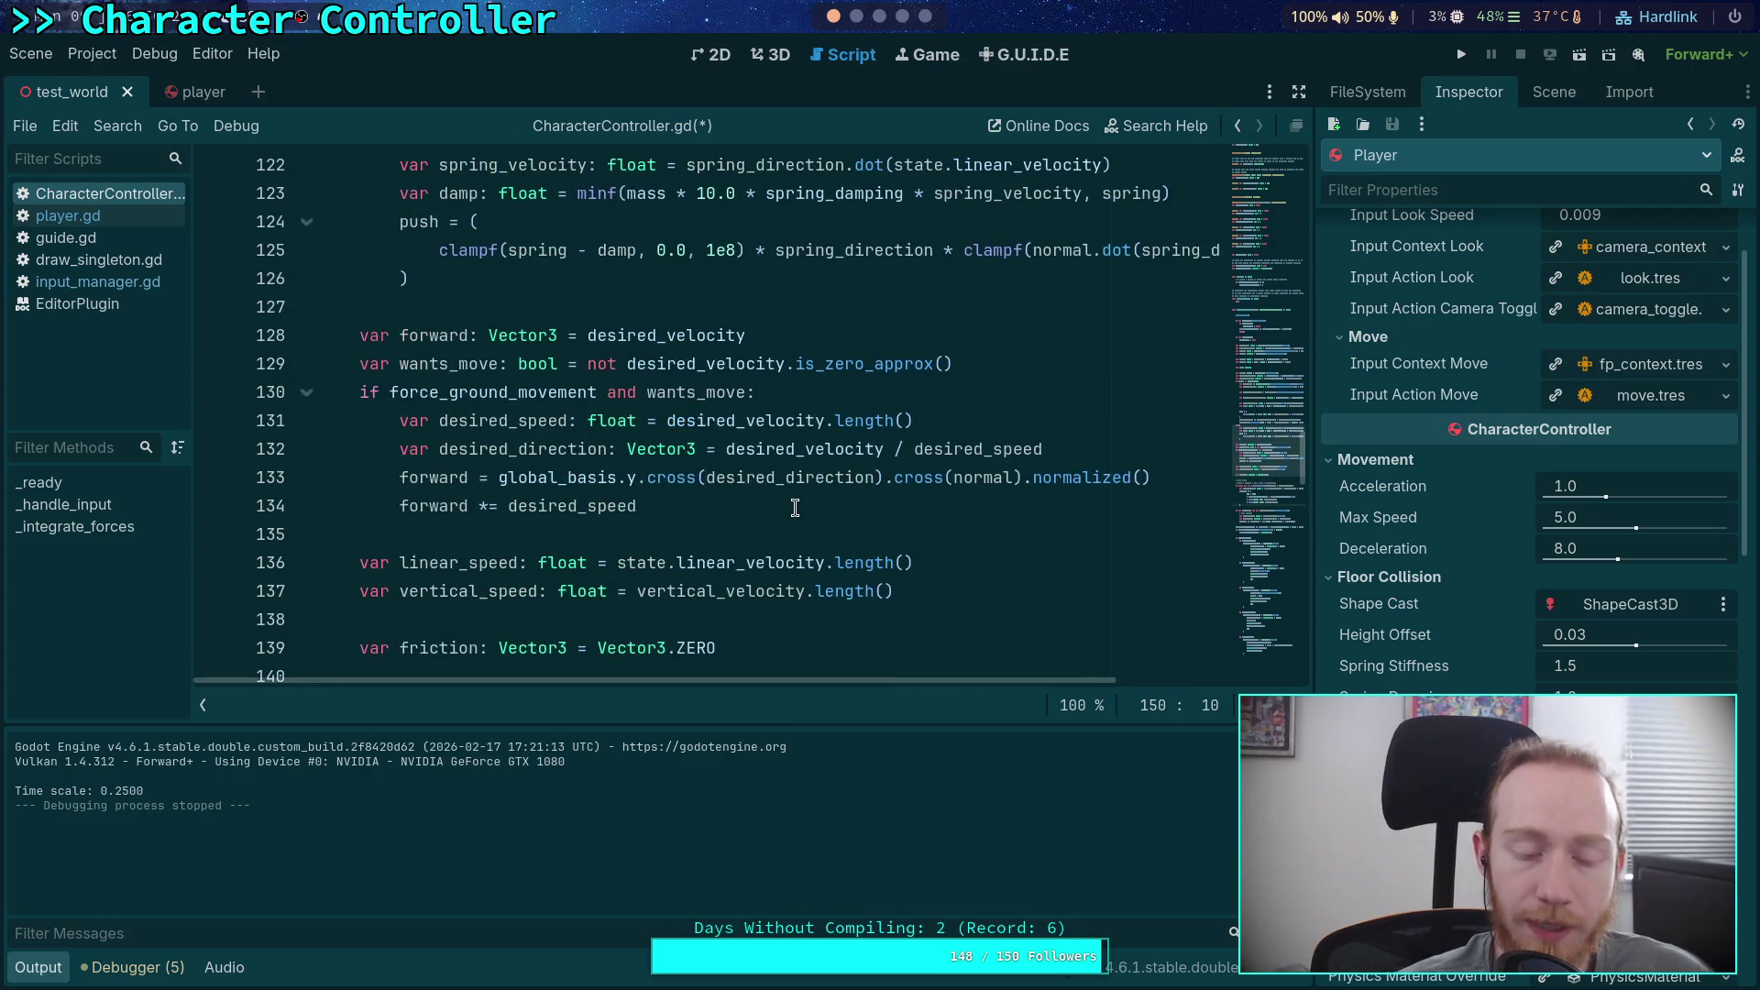
{"action": "left_click", "coordinate": [802, 508]}
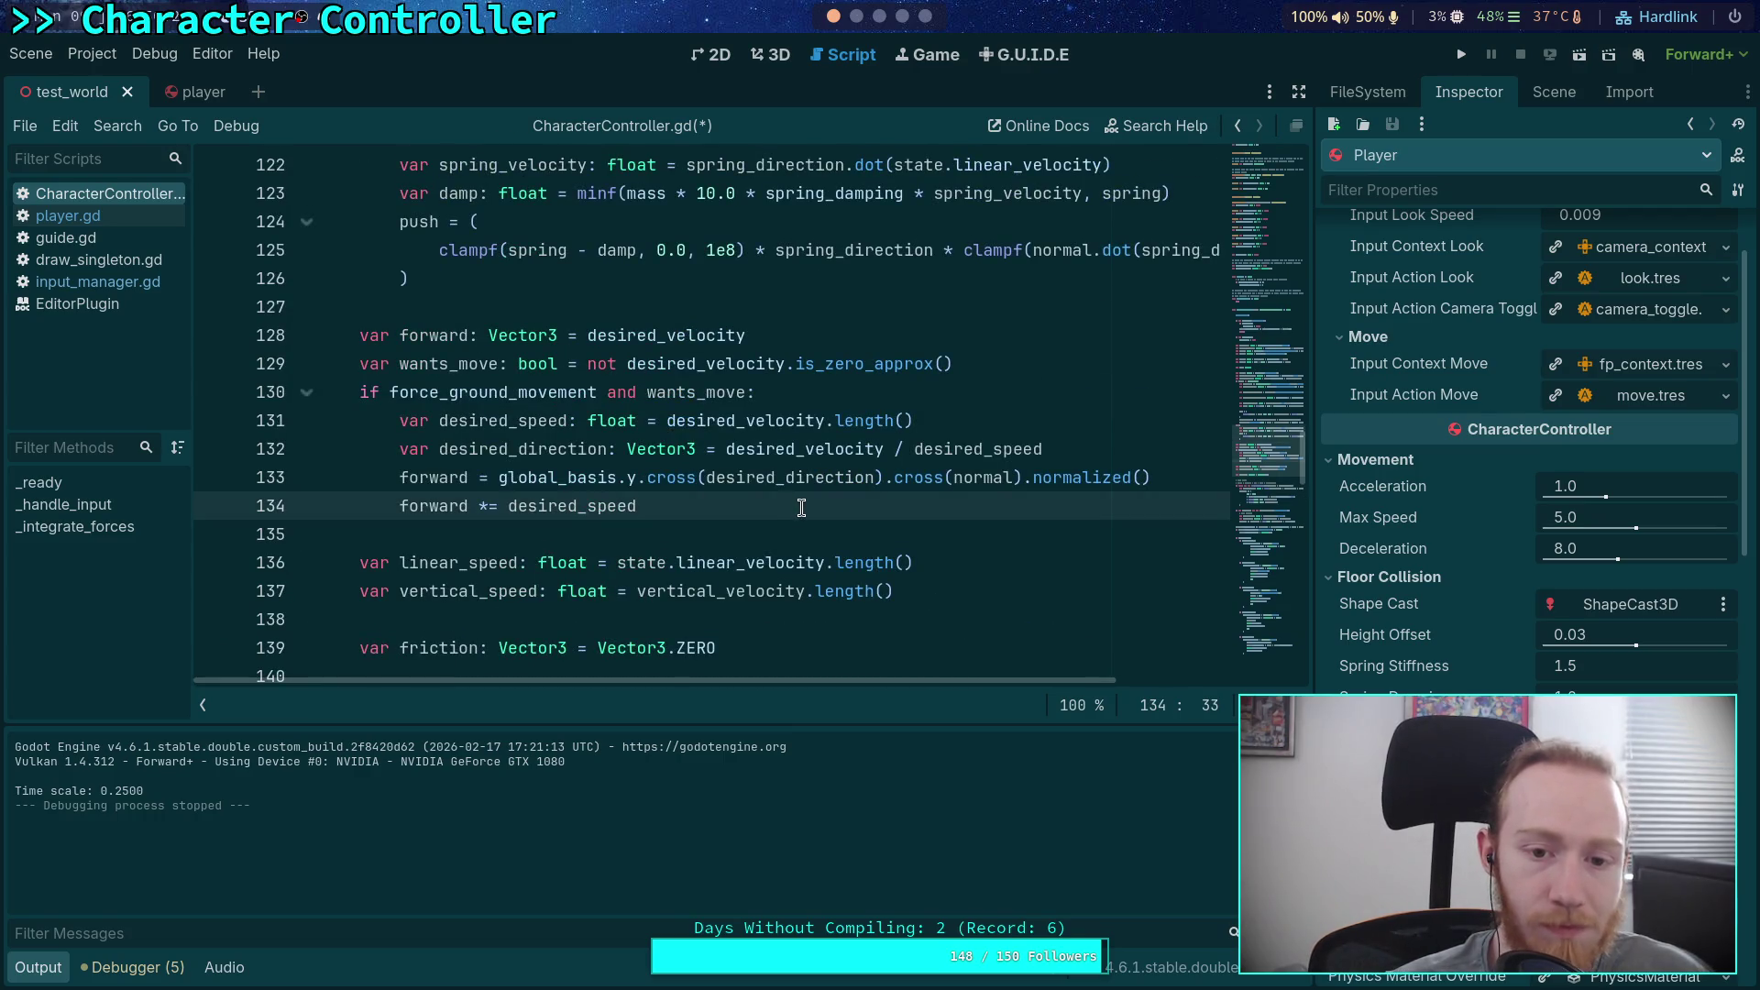
{"action": "key", "text": "Return"}
{"action": "key", "text": "Return"}
{"action": "key", "text": "Up"}
{"action": "key", "text": "Return"}
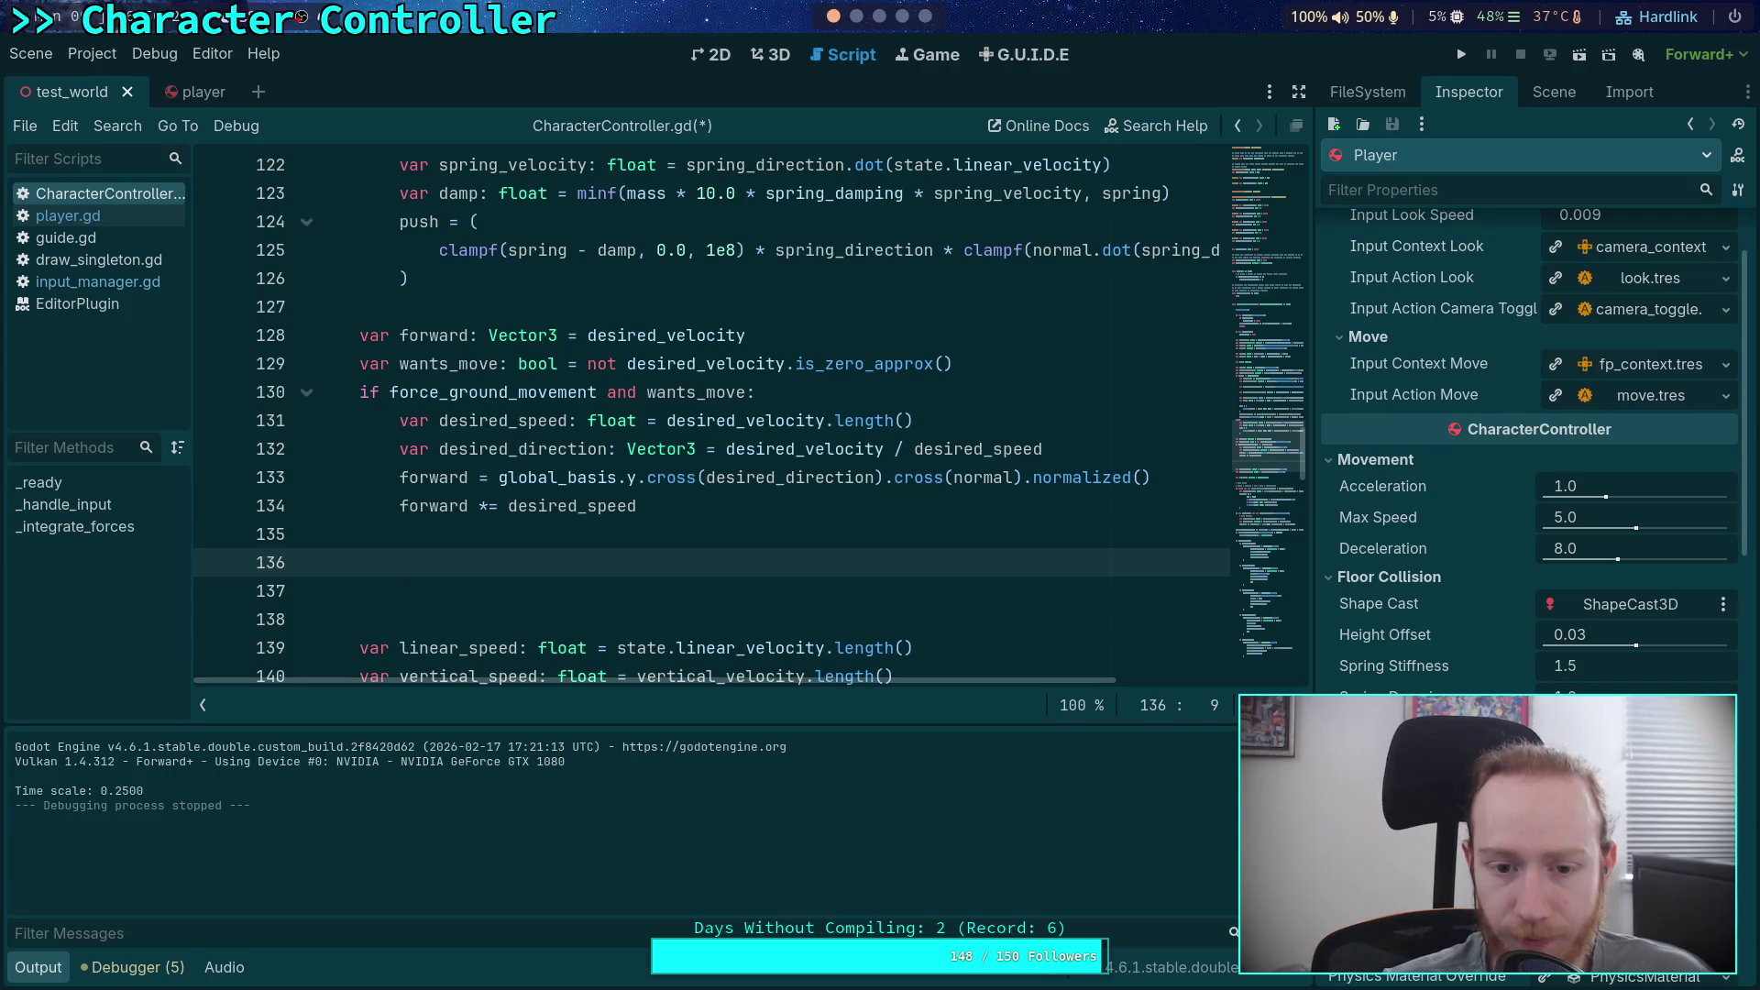
Step: Add and remove blank lines above forward *= desired_speed, ending on empty line 136
{"action": "key", "text": "Up"}
{"action": "key", "text": "Up"}
{"action": "key", "text": "Return"}
{"action": "key", "text": "Up"}
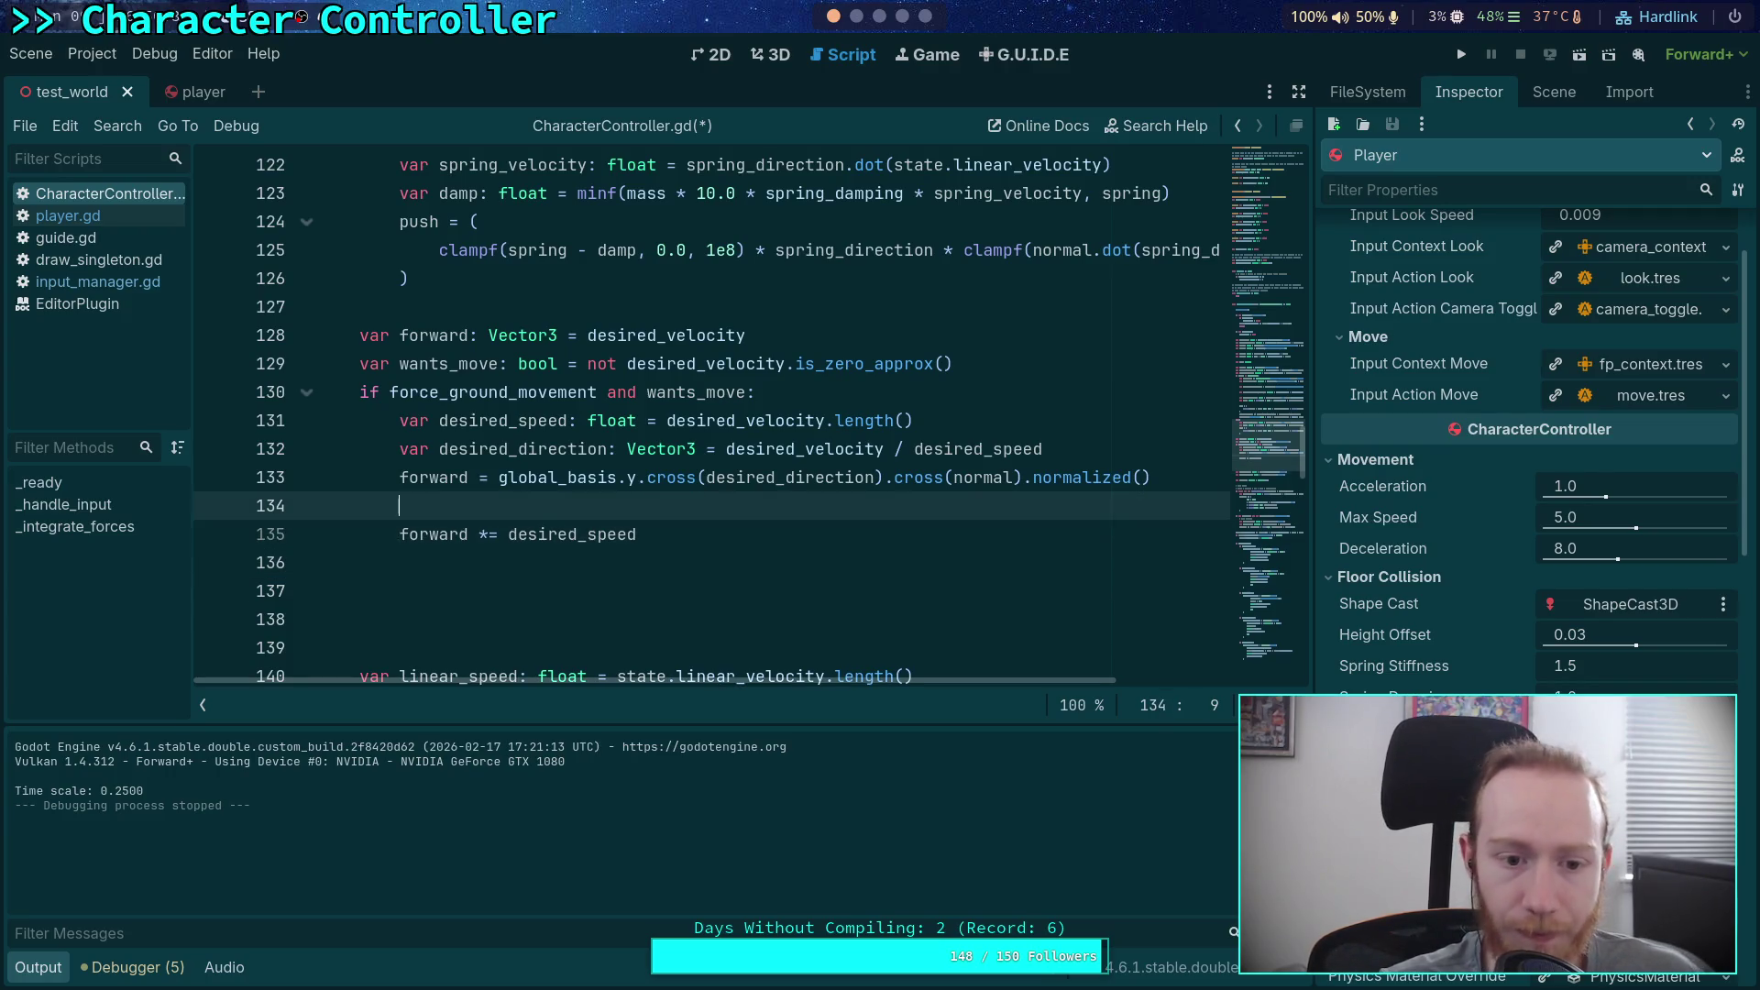
{"action": "key", "text": "Return"}
{"action": "key", "text": "Up"}
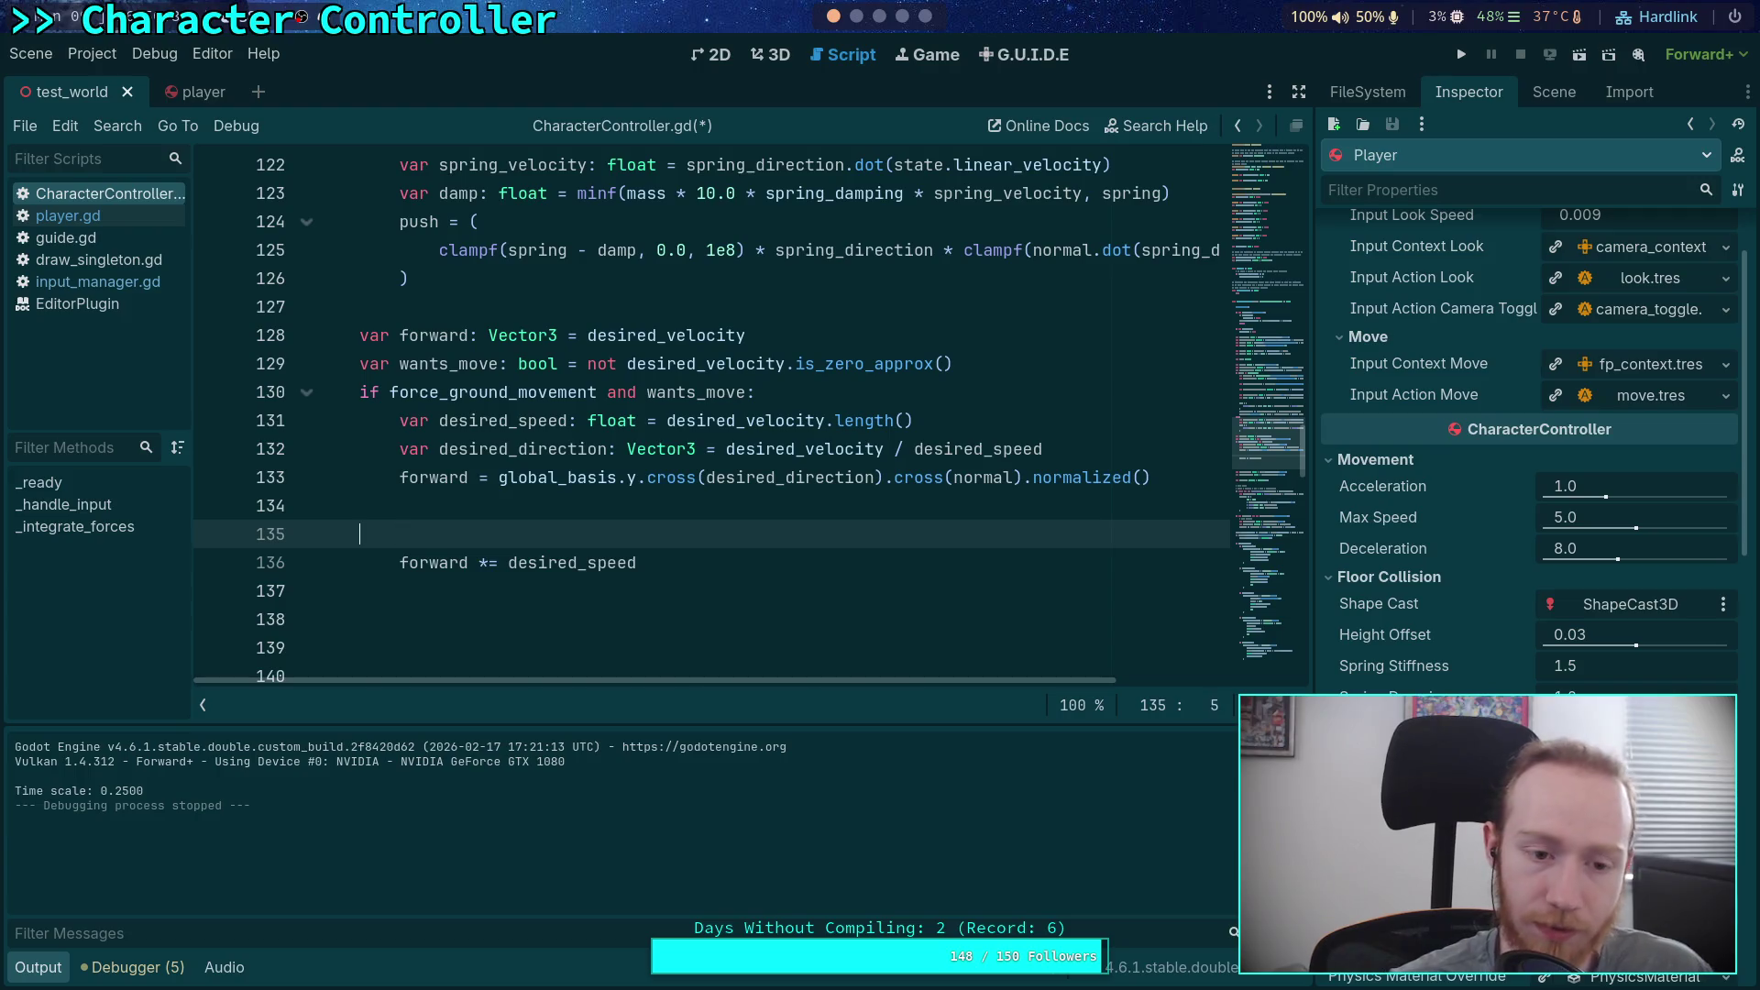
{"action": "key", "text": "Delete"}
{"action": "key", "text": "BackSpace"}
{"action": "key", "text": "BackSpace"}
{"action": "key", "text": "BackSpace"}
{"action": "key", "text": "Down"}
{"action": "key", "text": "Down"}
{"action": "key", "text": "Down"}
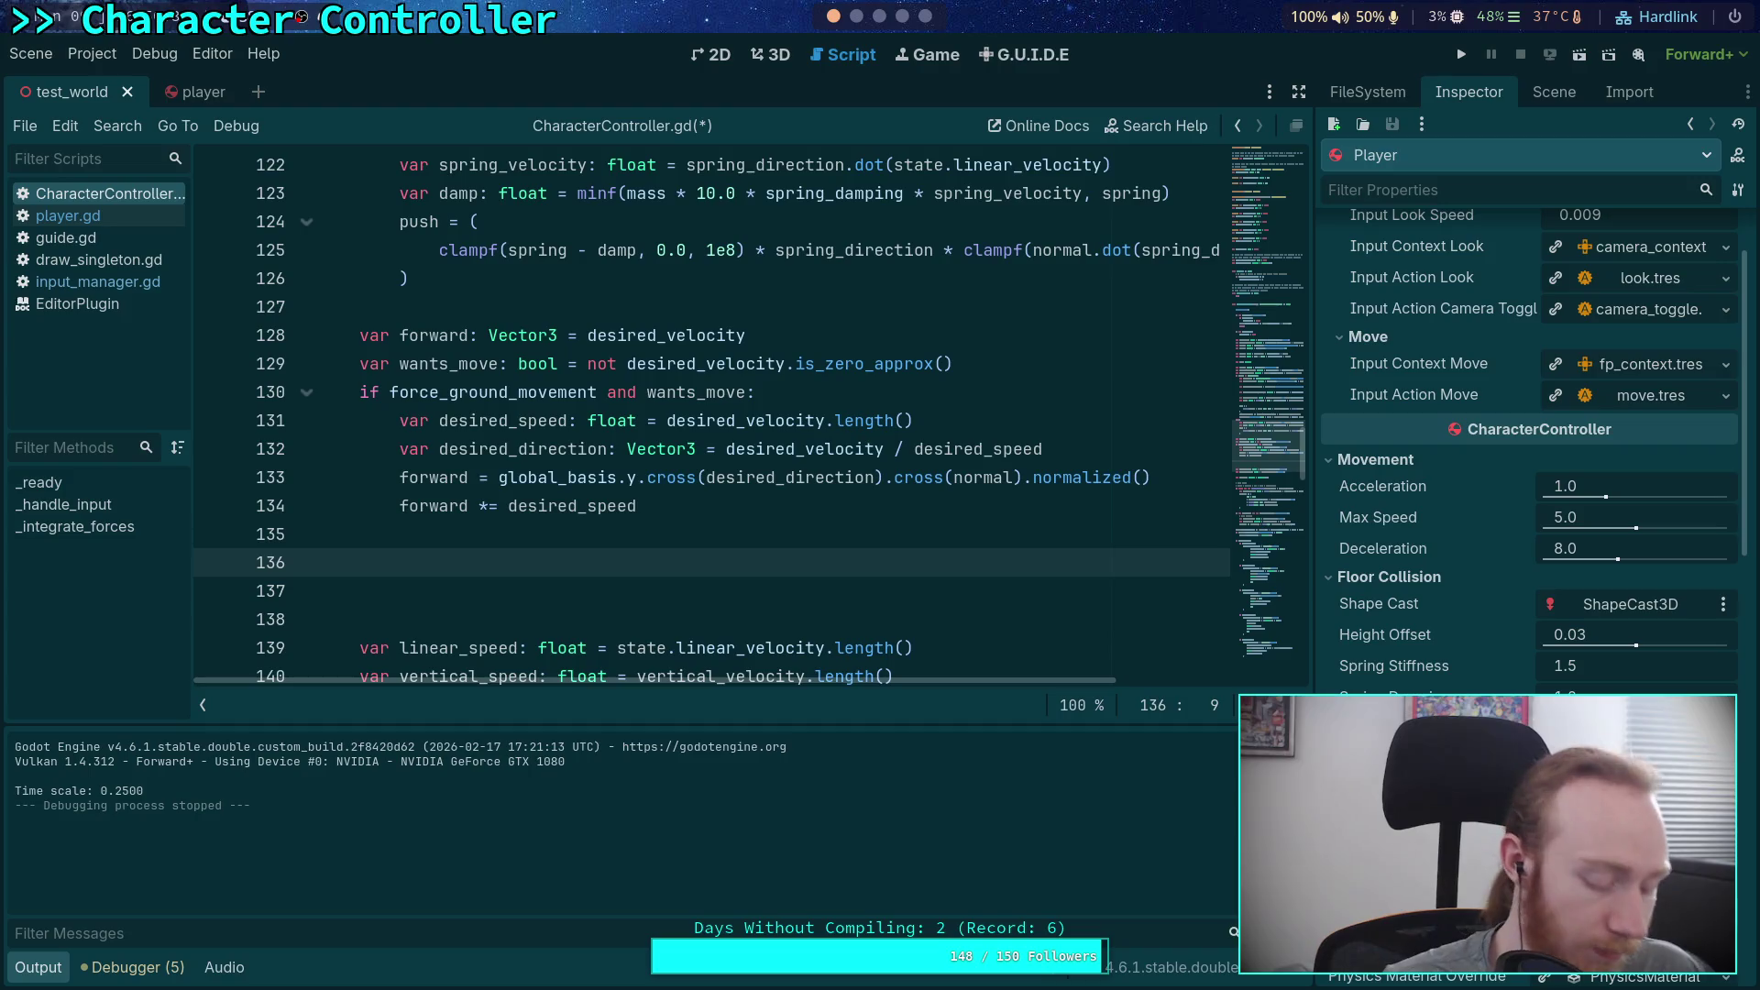
Step: Type the comment '# Adjust push force according to expected vertical travel' and start a new line
{"action": "type", "text": "#"}
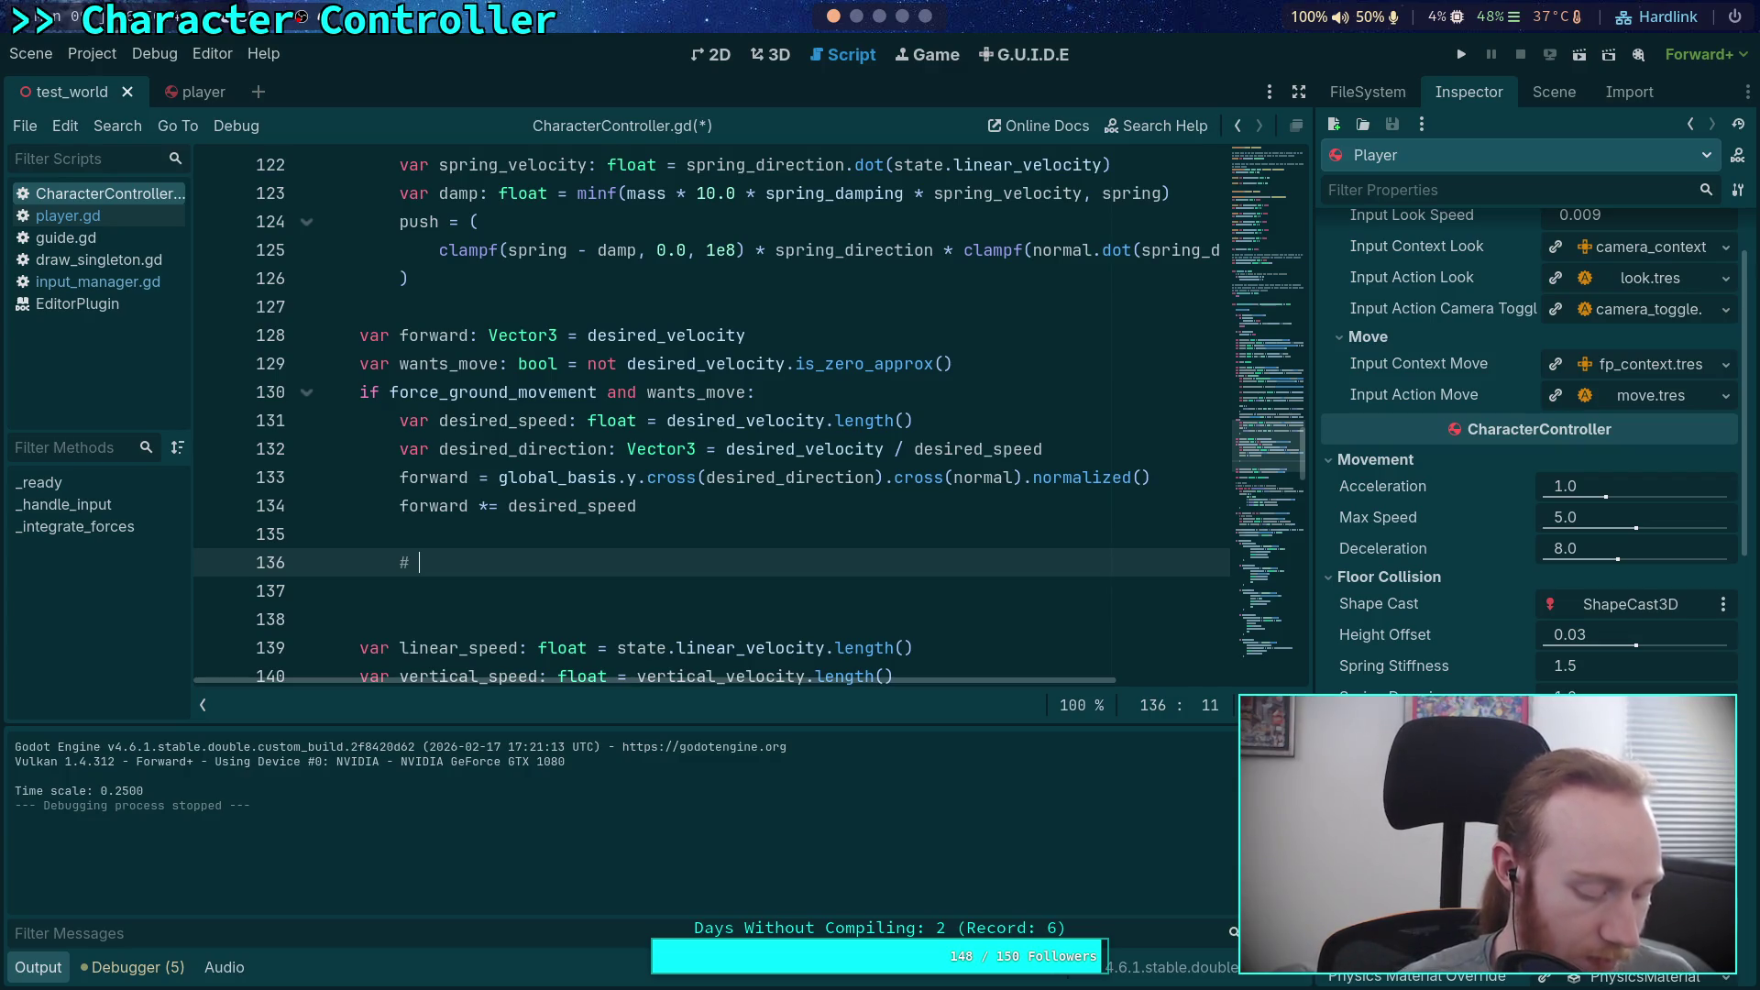
{"action": "type", "text": "Ad"}
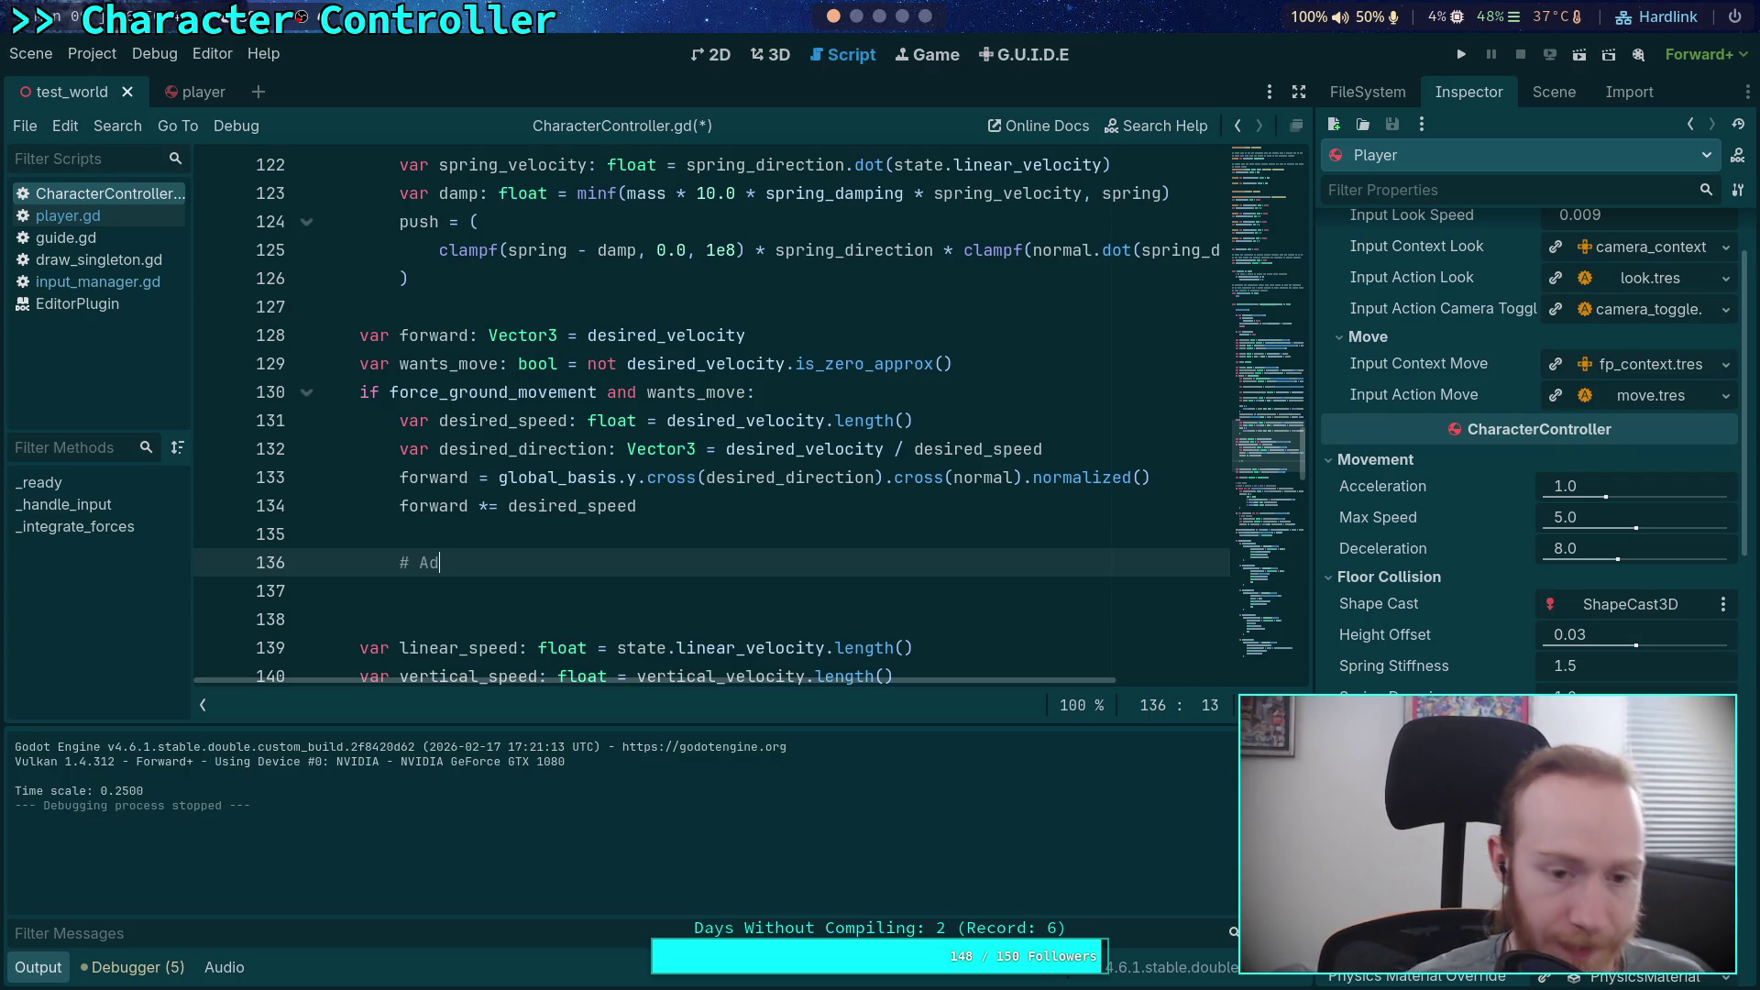
{"action": "type", "text": "just push force "}
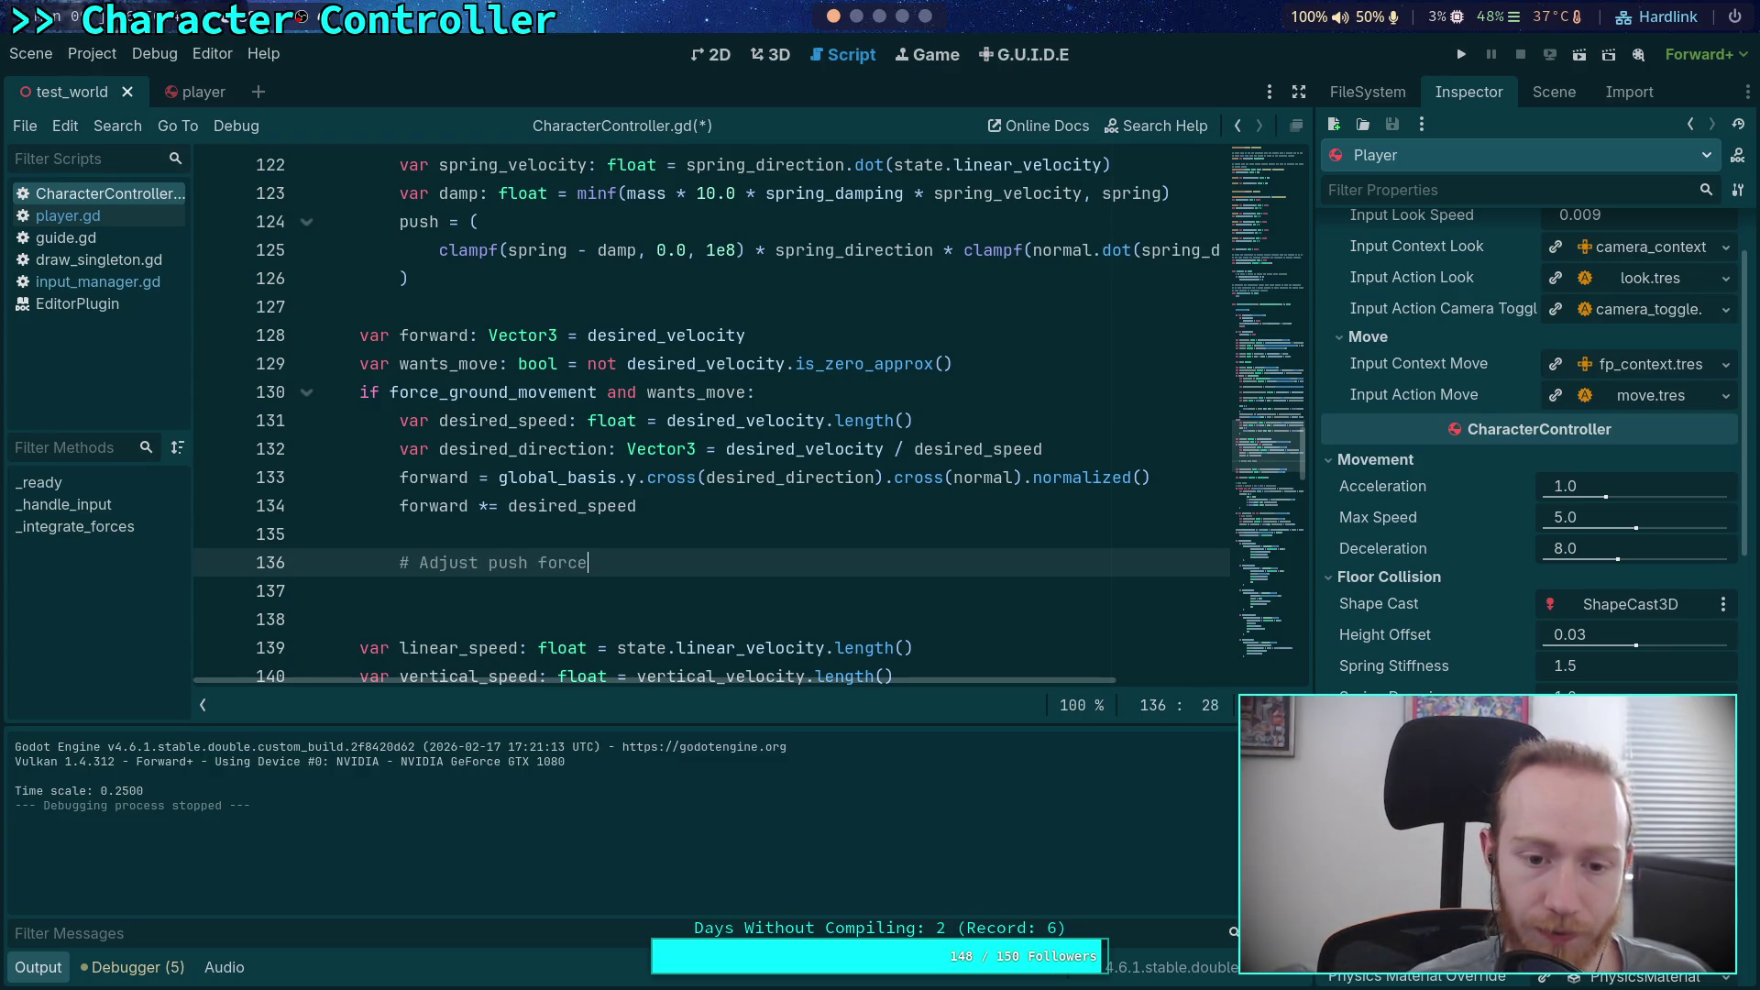
{"action": "type", "text": "accordi"}
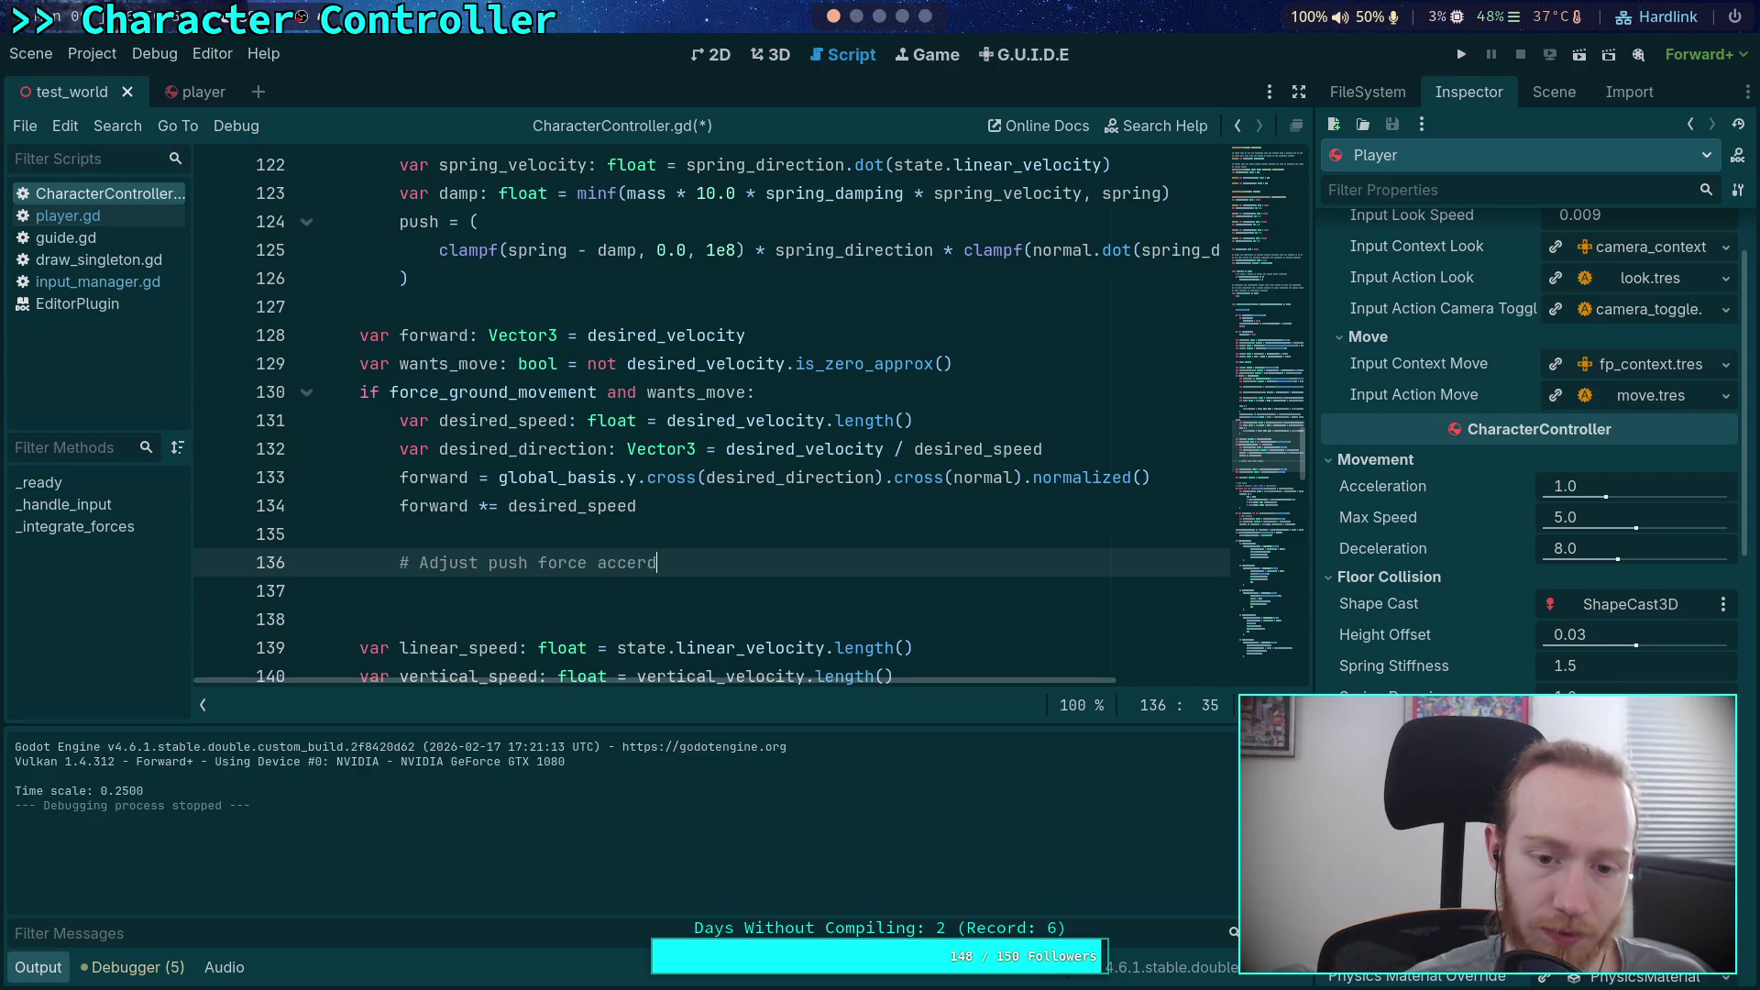
{"action": "type", "text": "ng to e"}
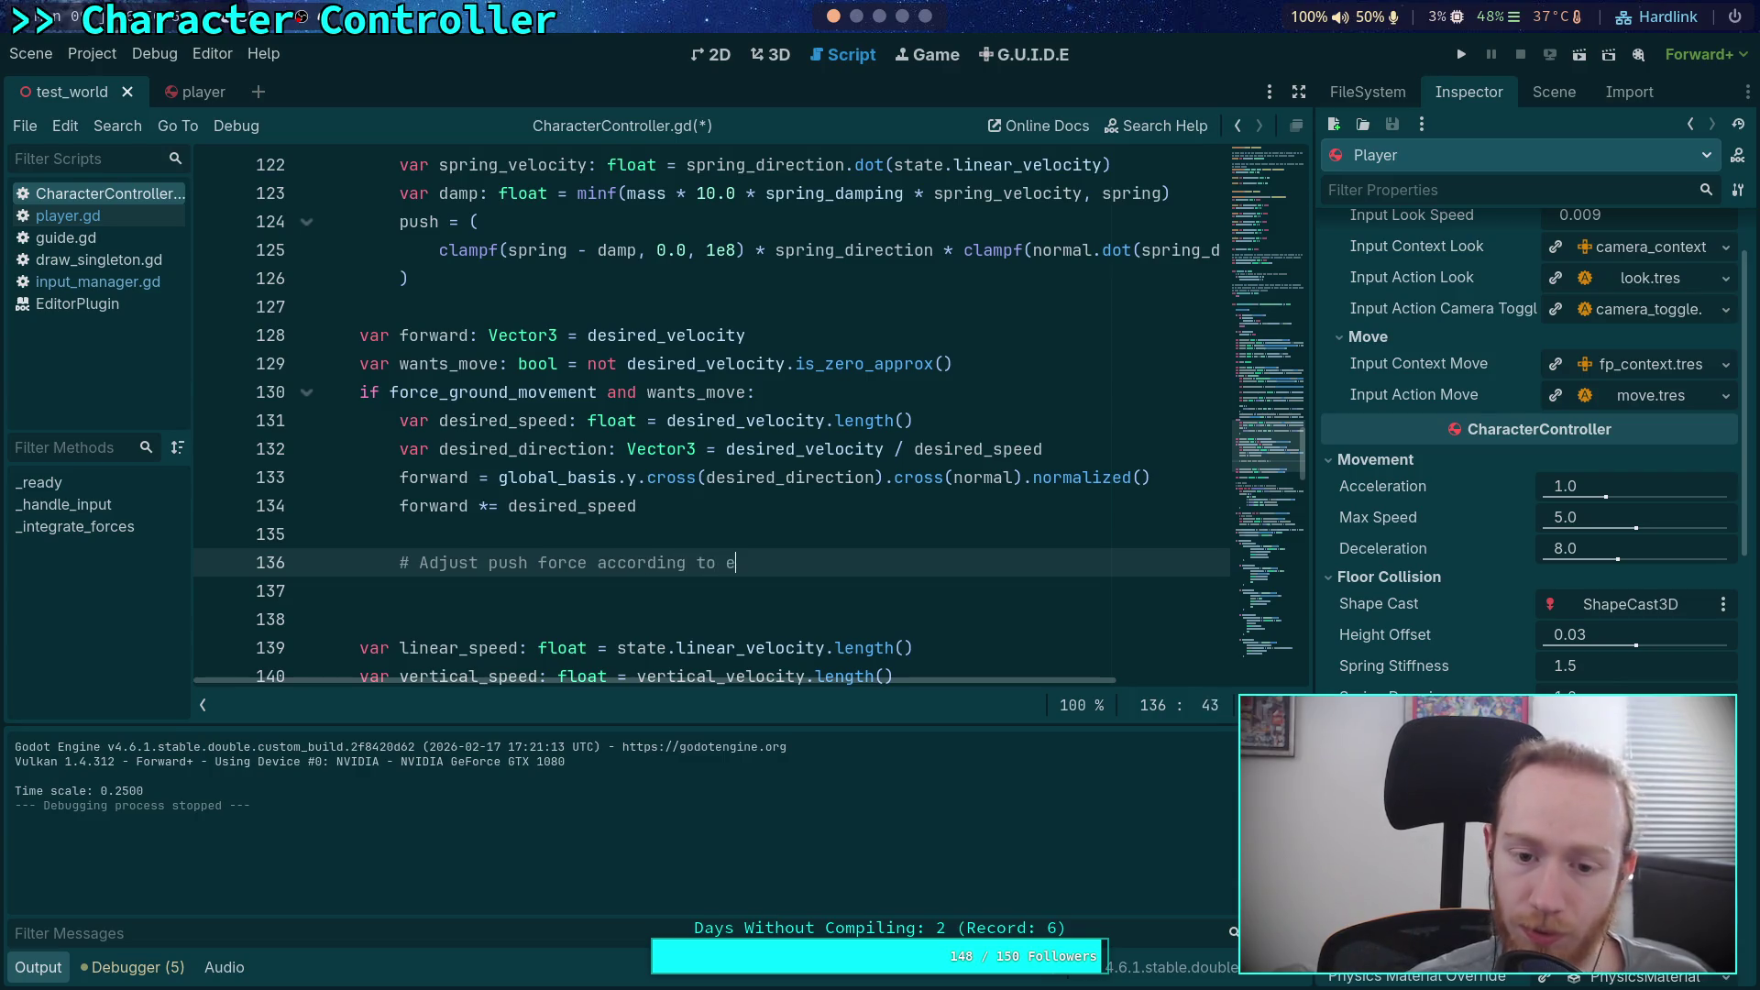
{"action": "type", "text": "xpected "}
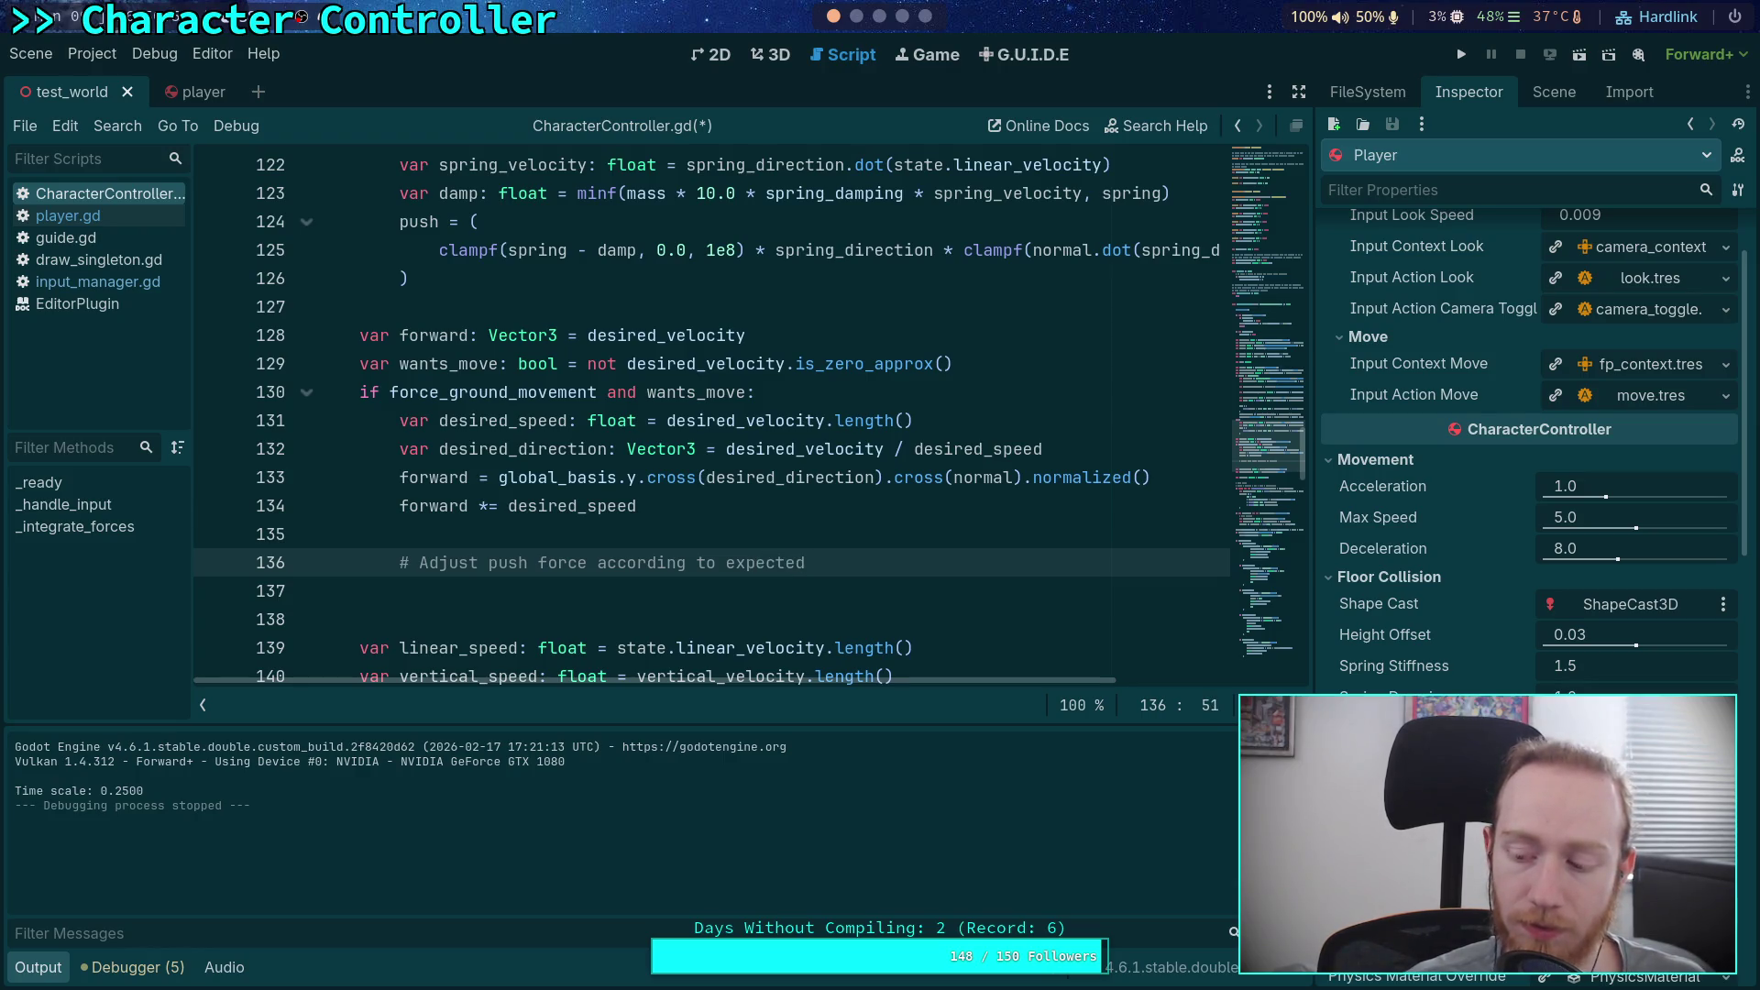
{"action": "type", "text": "slope"}
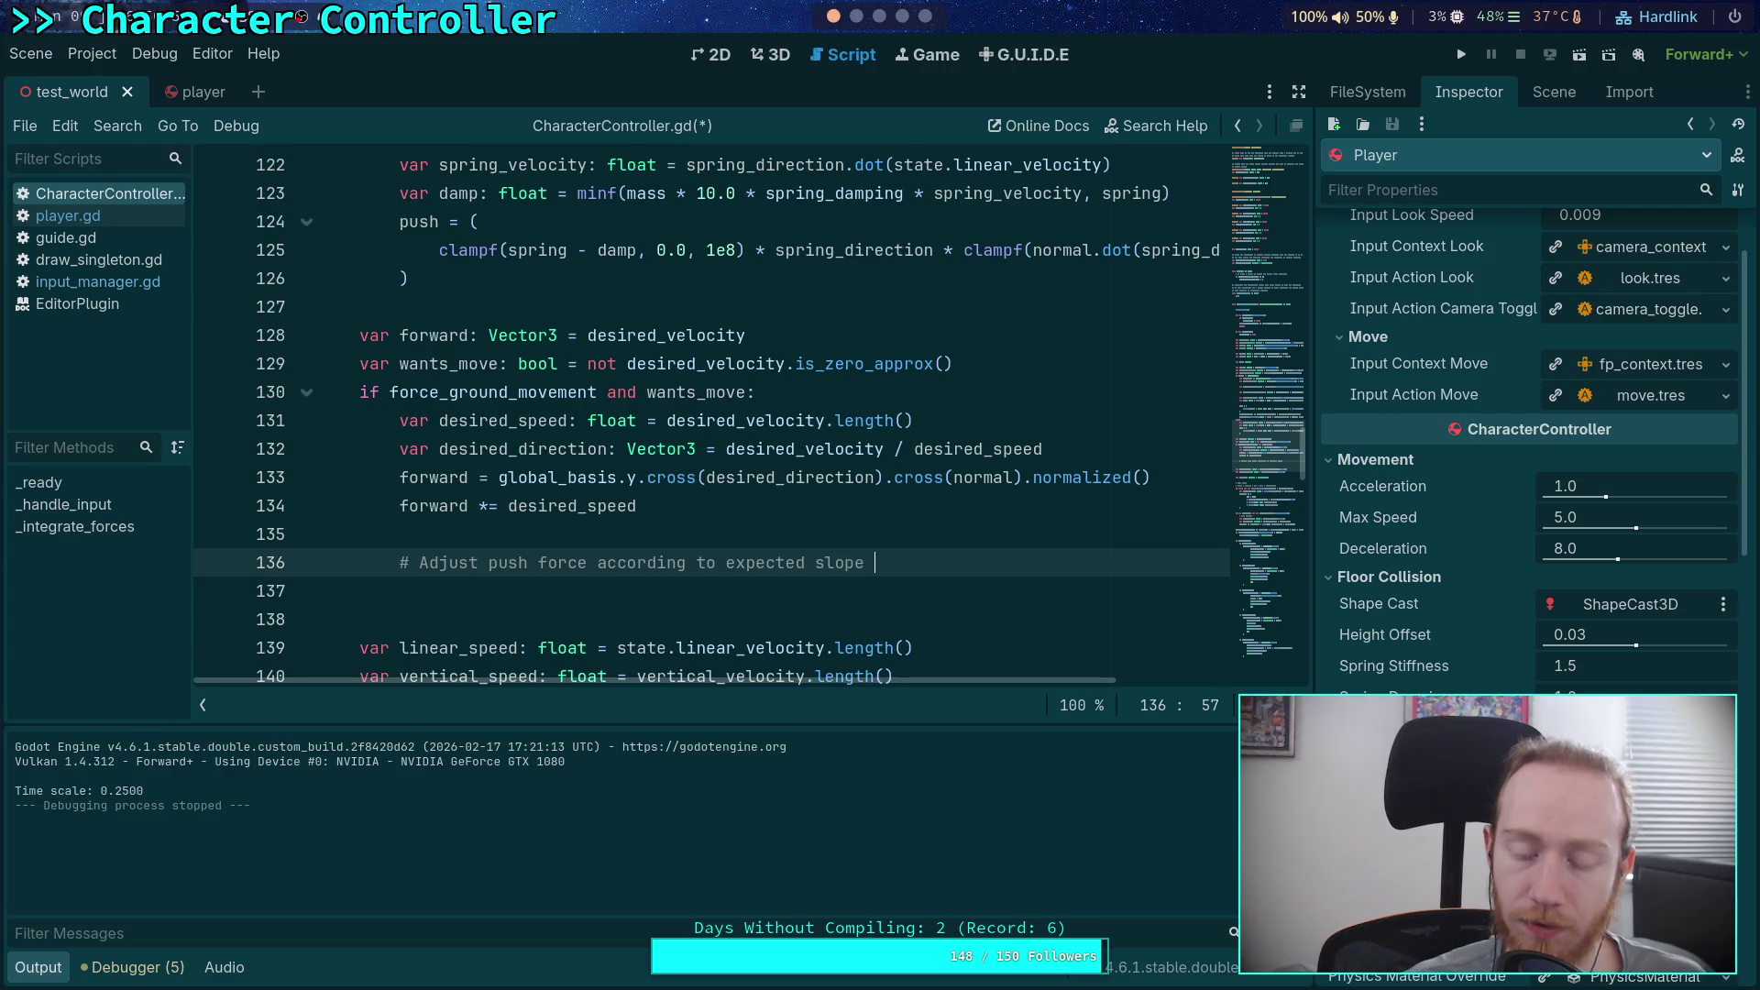
{"action": "key", "text": "BackSpace"}
{"action": "key", "text": "BackSpace"}
{"action": "key", "text": "BackSpace"}
{"action": "type", "text": "vertical travel"}
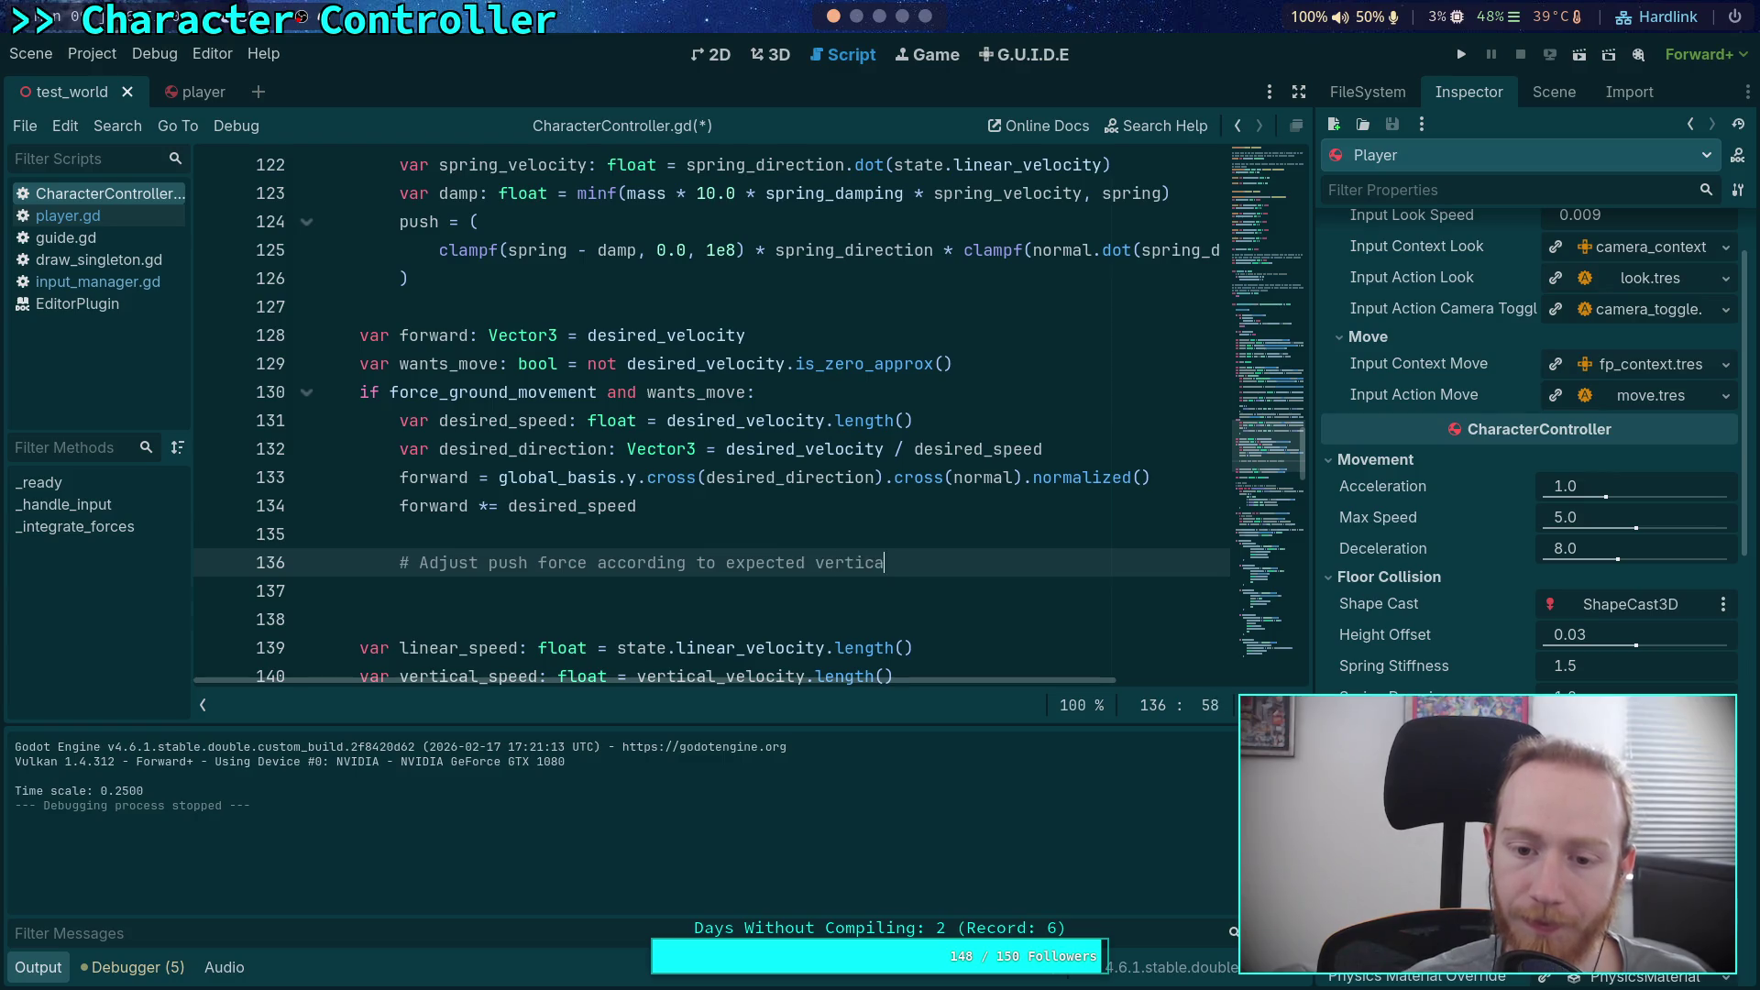
{"action": "key", "text": "Return"}
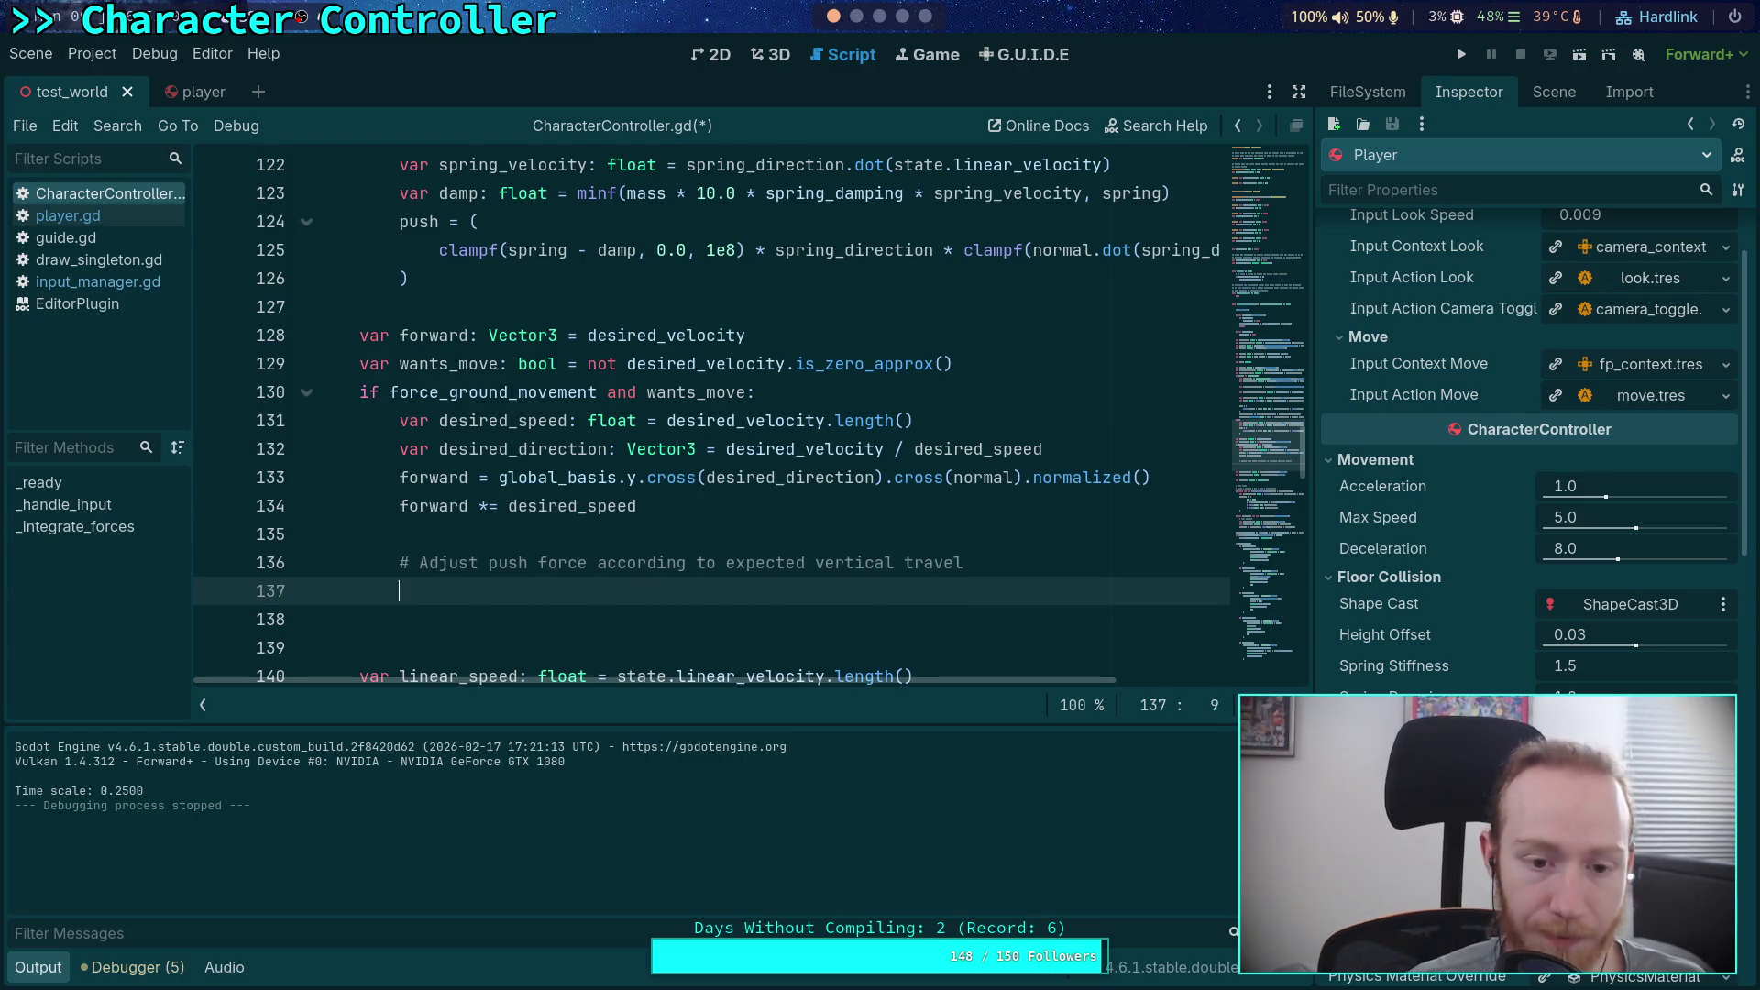